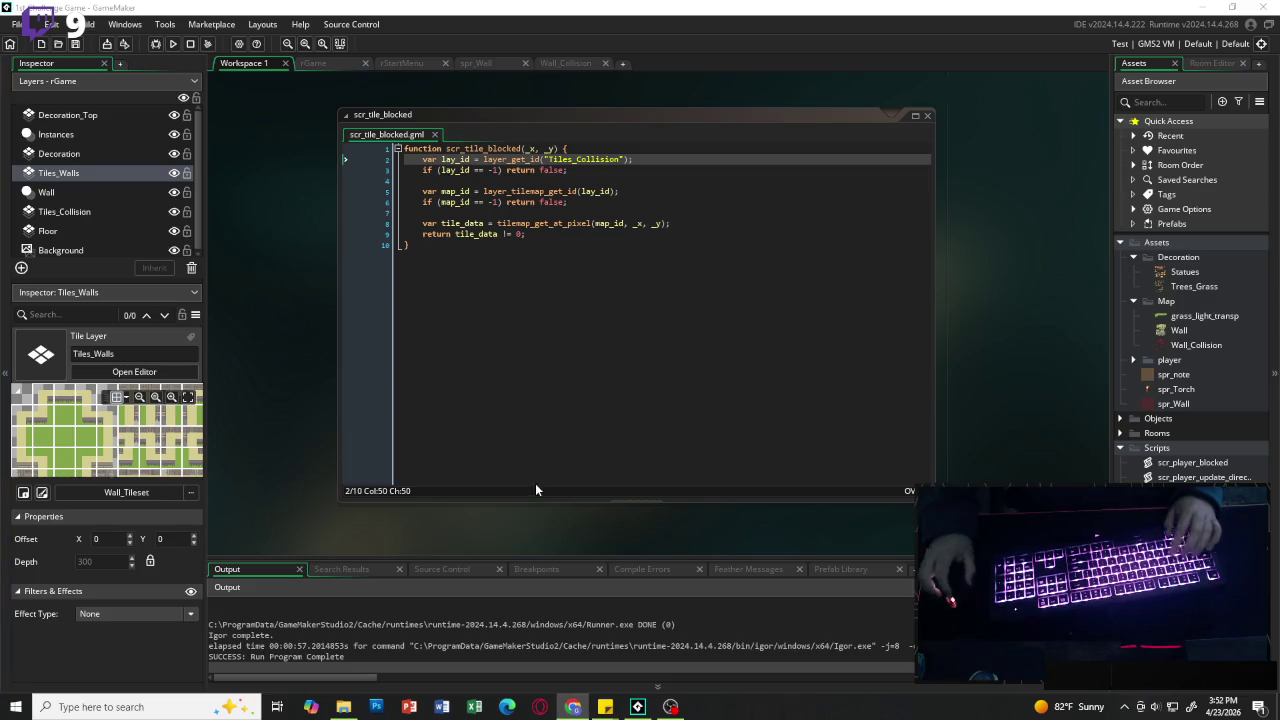
# Step: Create a new object named oDarknessController in the Objects > Controllers folder
pyautogui.click(1121, 448)
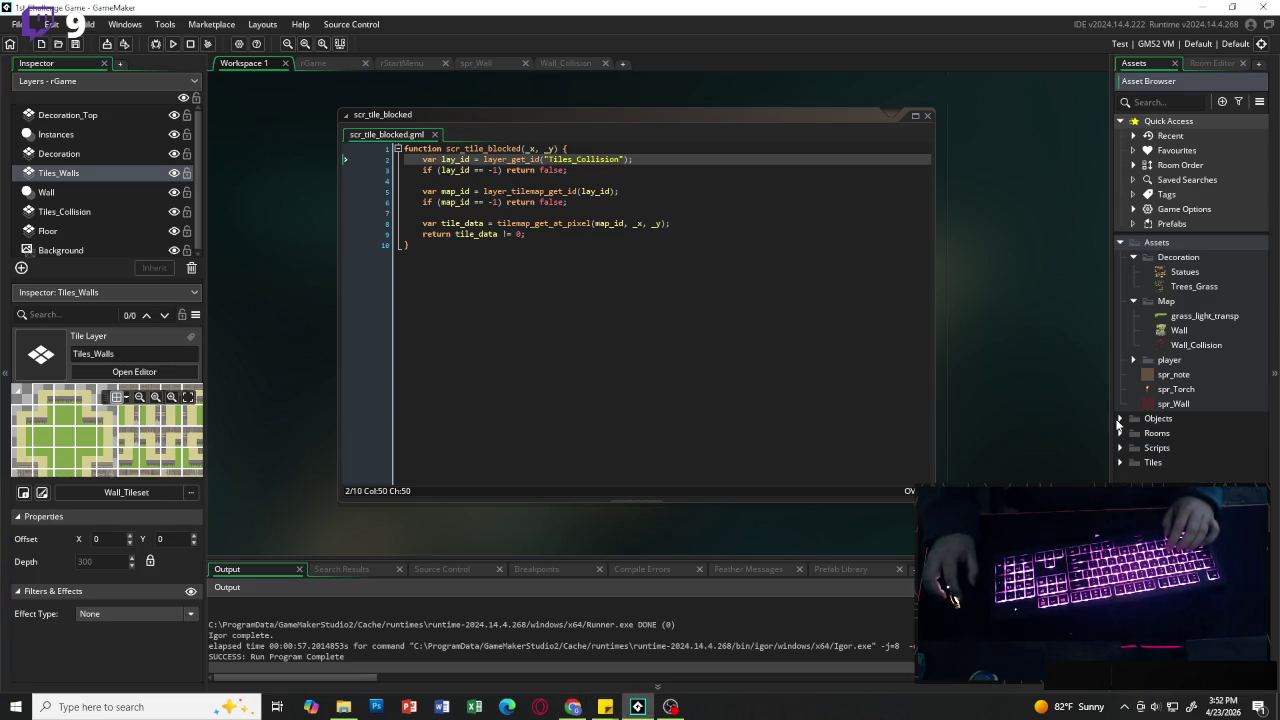
pyautogui.click(1120, 418)
pyautogui.click(1134, 447)
pyautogui.click(1134, 432)
pyautogui.hotkey('alt', 'o')
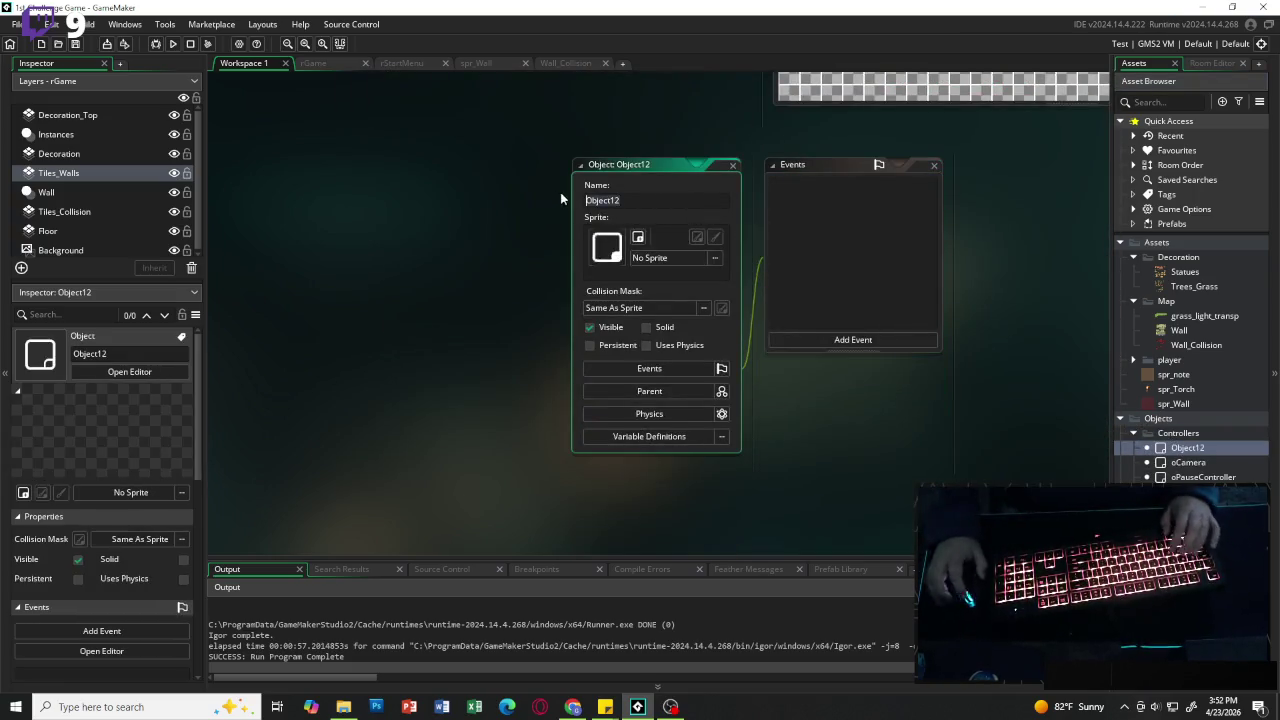
pyautogui.write('oDarkn')
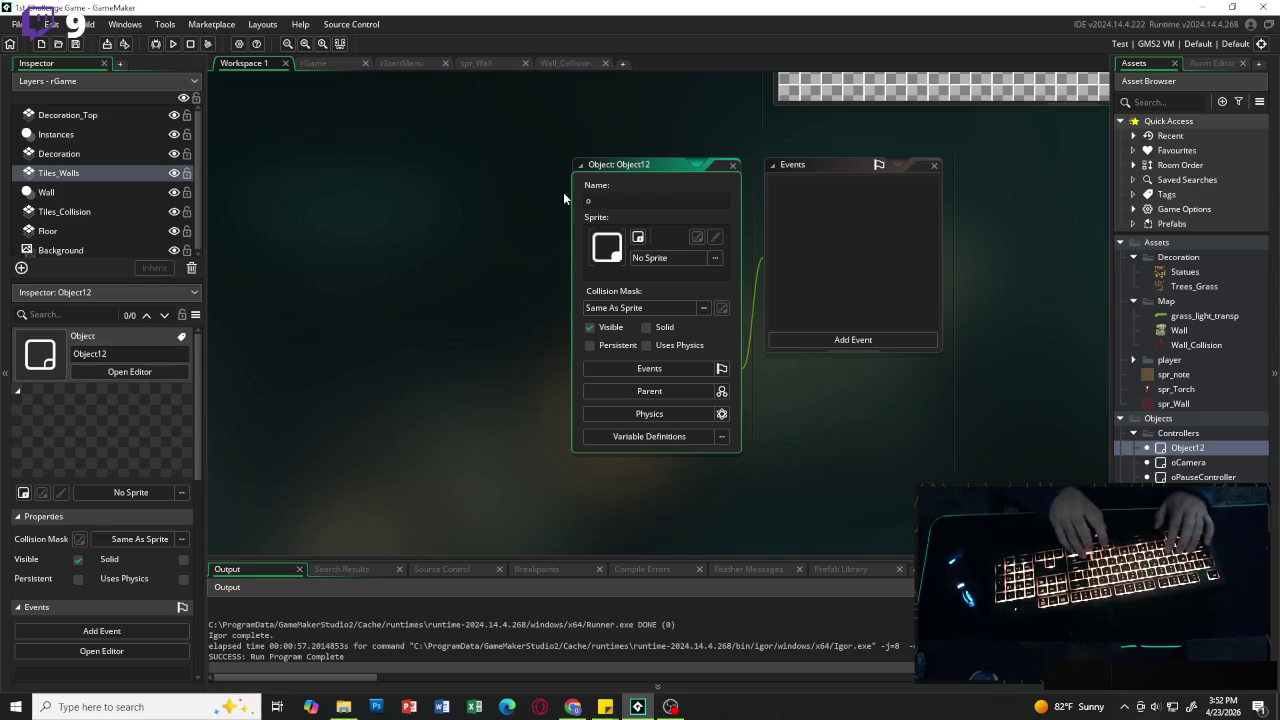
pyautogui.write('ess')
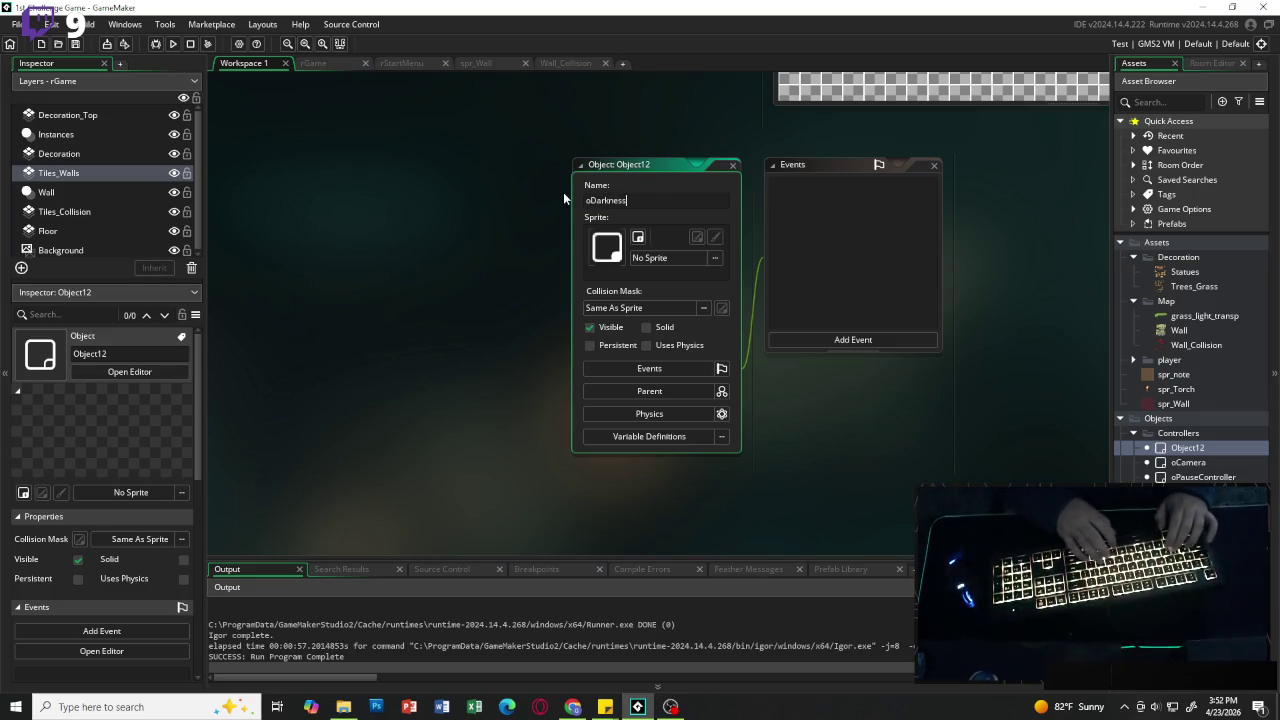
pyautogui.write('Controller')
pyautogui.press('Return')
# Step: Add a Create event to oDarknessController
pyautogui.click(849, 340)
pyautogui.click(866, 349)
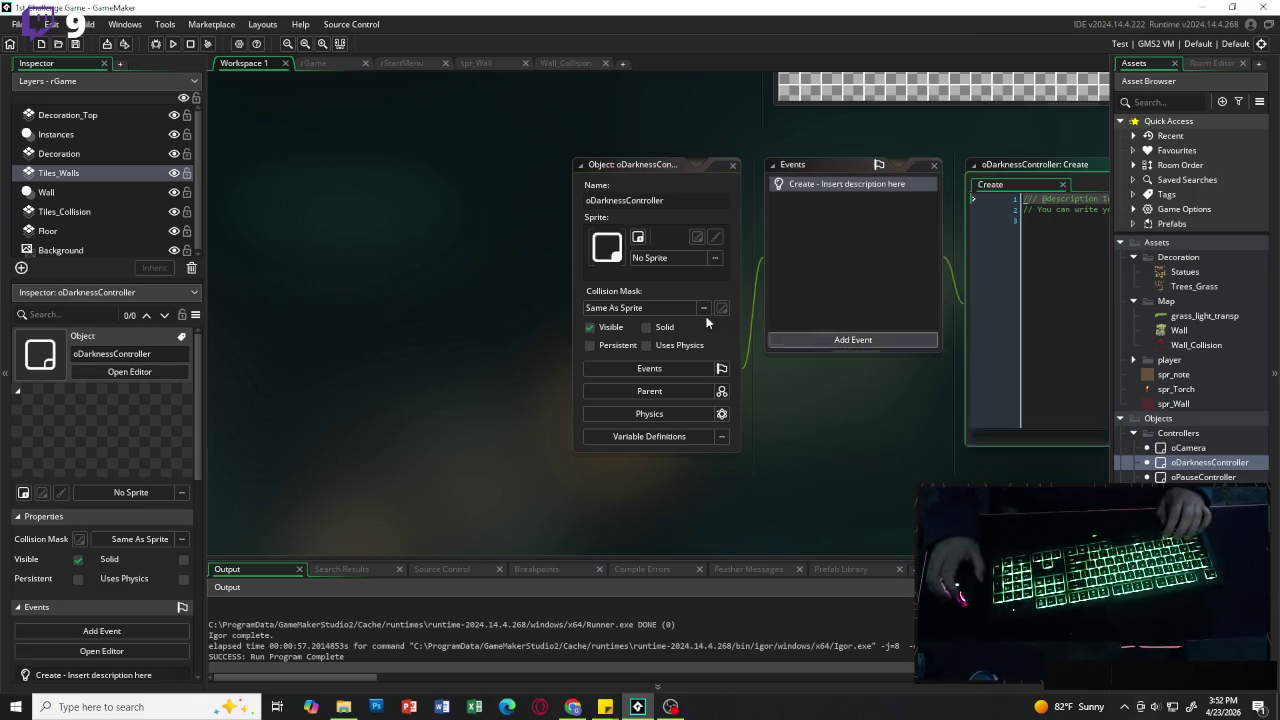
pyautogui.scroll(-5, 475, 314)
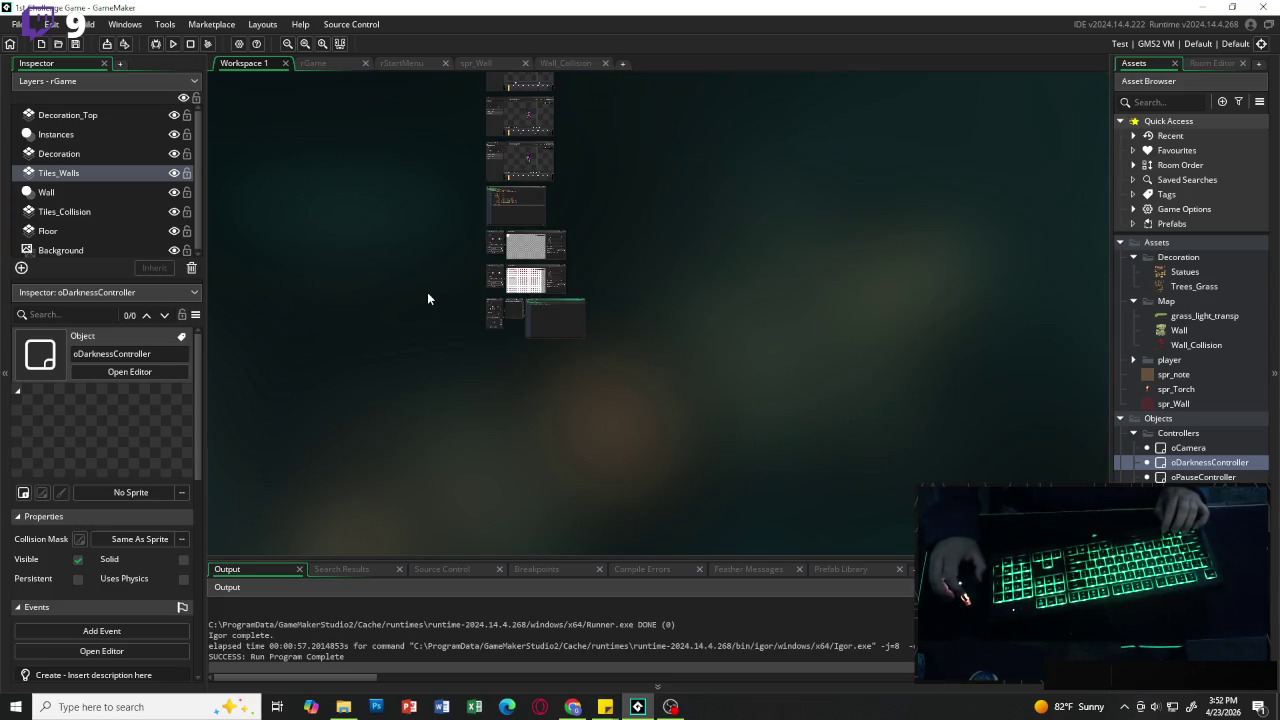
# Step: Replace the Create code's placeholder comments with dark_alpha = 0.85;
pyautogui.scroll(5, 427, 292)
pyautogui.hscroll(3, 663, 342)
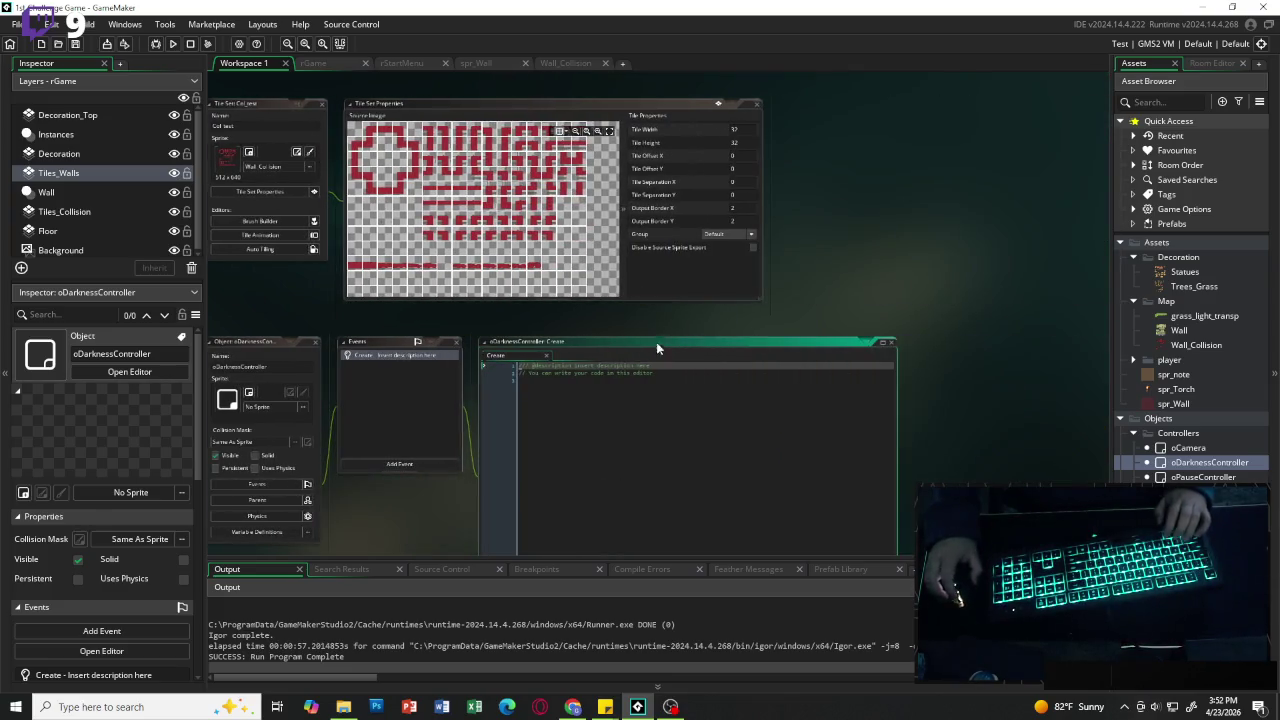
pyautogui.scroll(2, 630, 390)
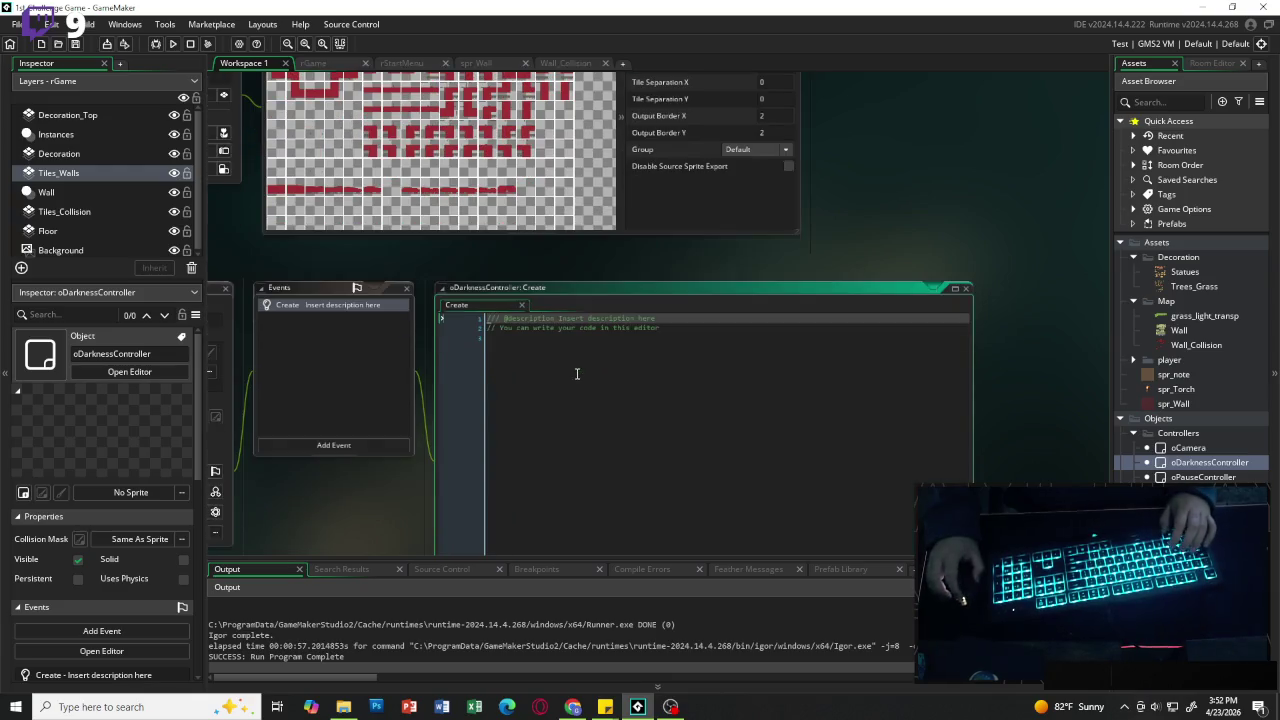
pyautogui.hotkey('ctrl', 'a')
pyautogui.press('BackSpace')
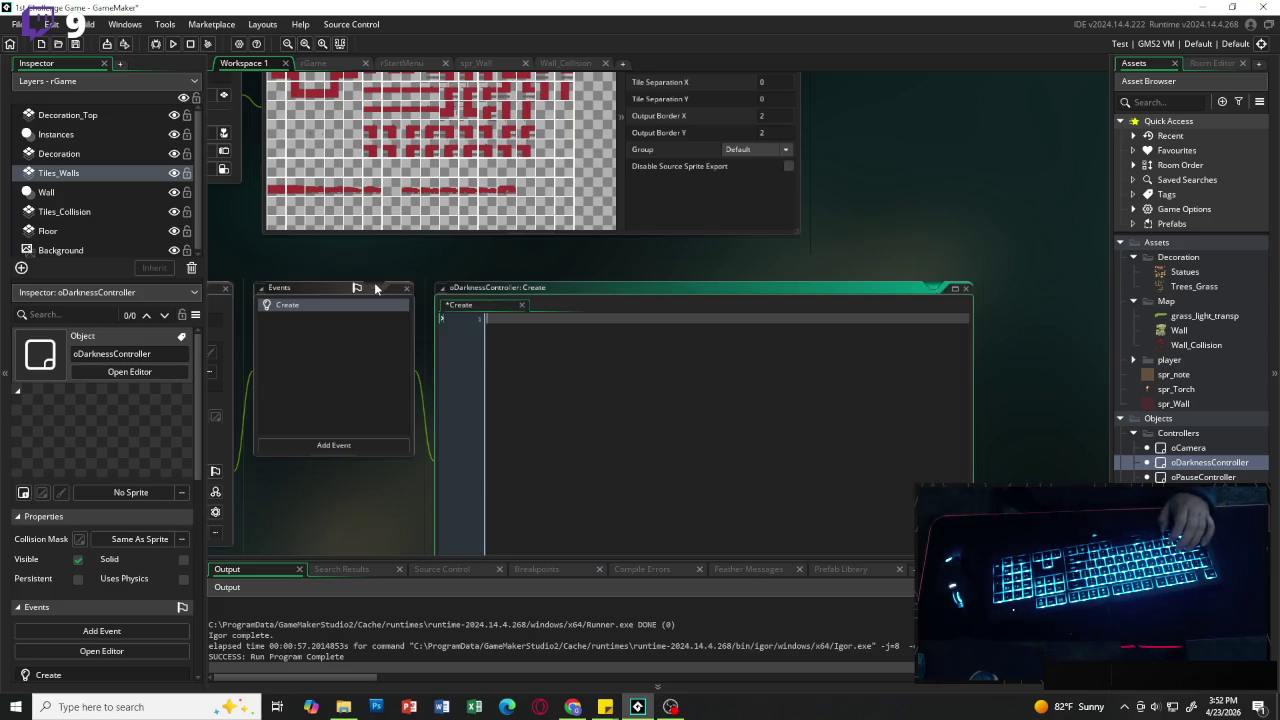
pyautogui.write('dark')
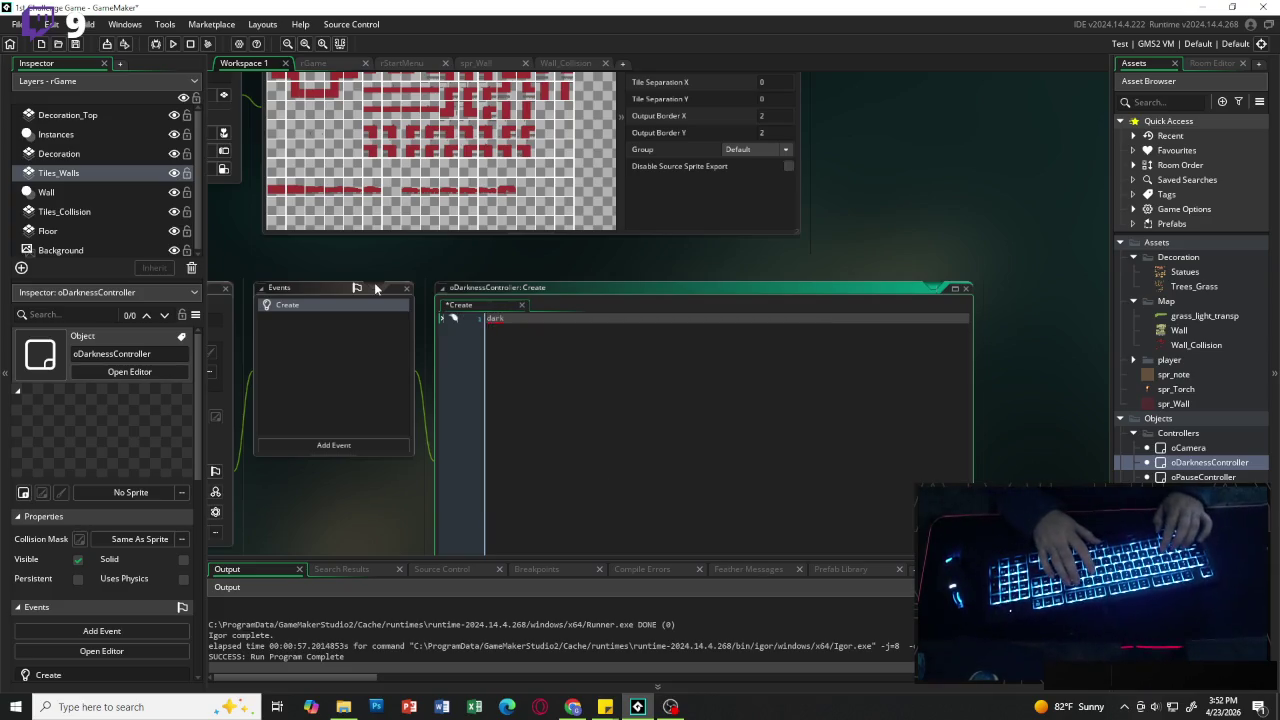
pyautogui.write('_alpha ')
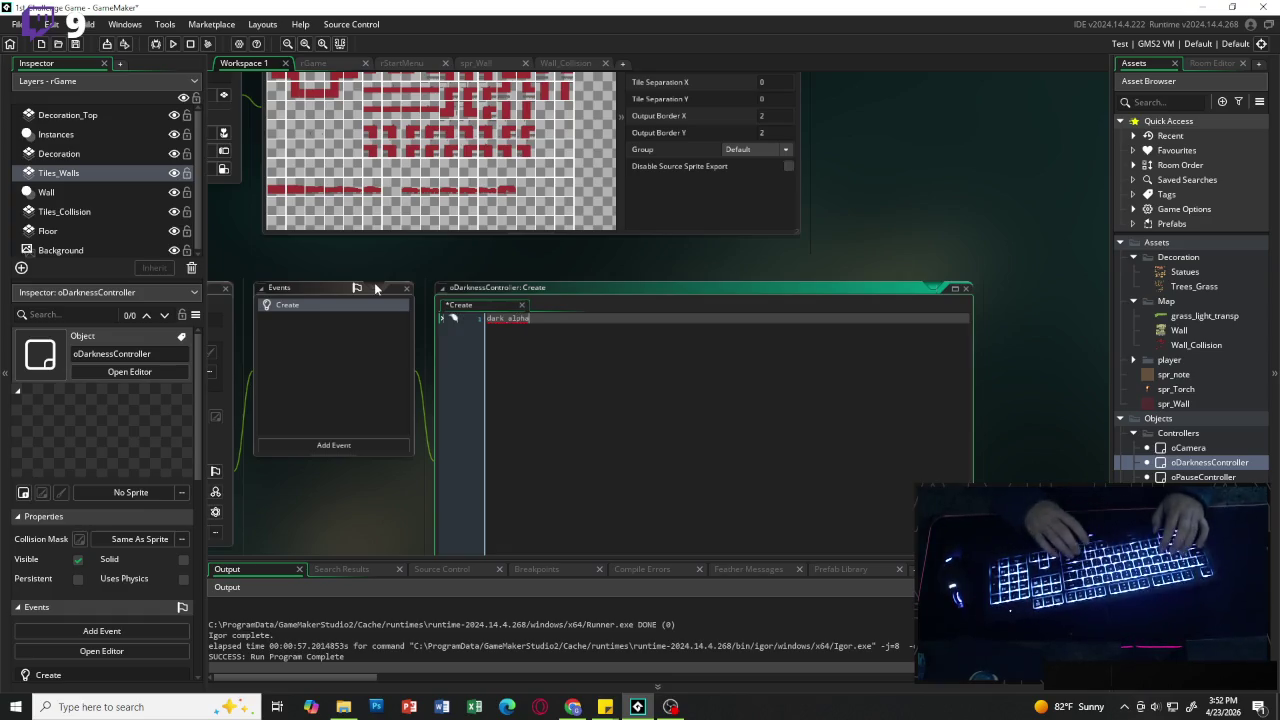
pyautogui.write('=')
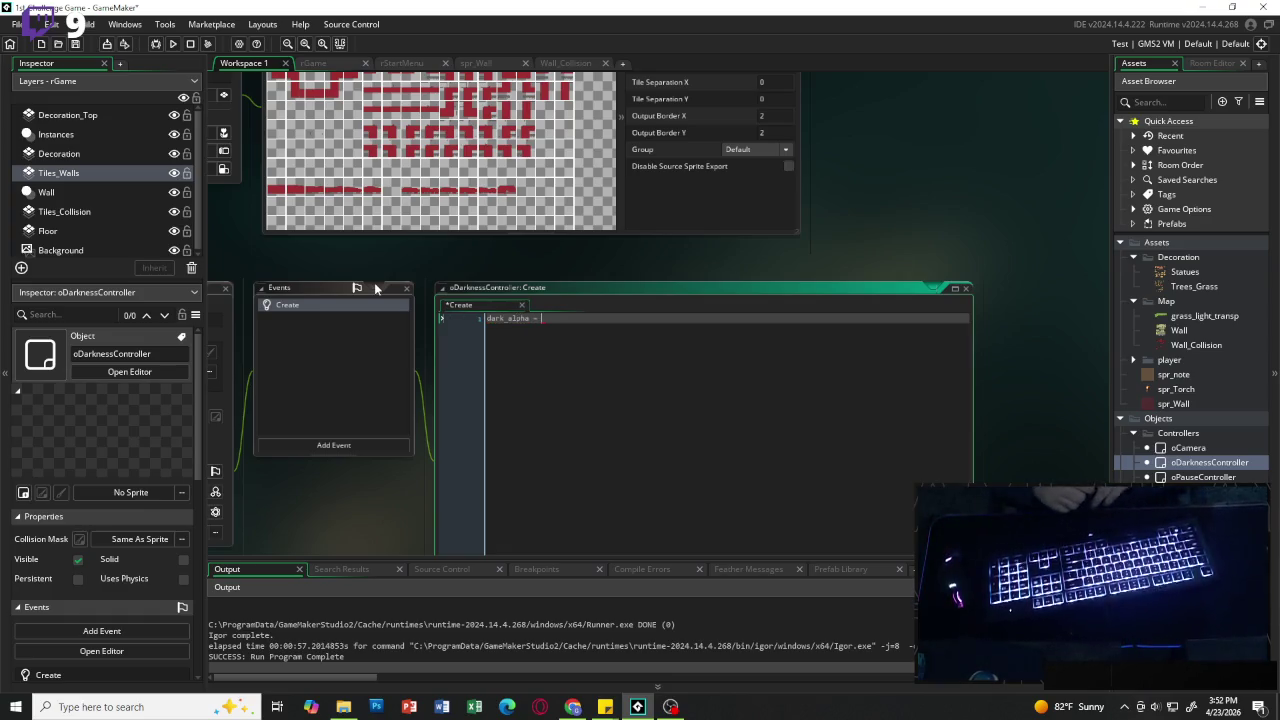
pyautogui.write(' 0.85')
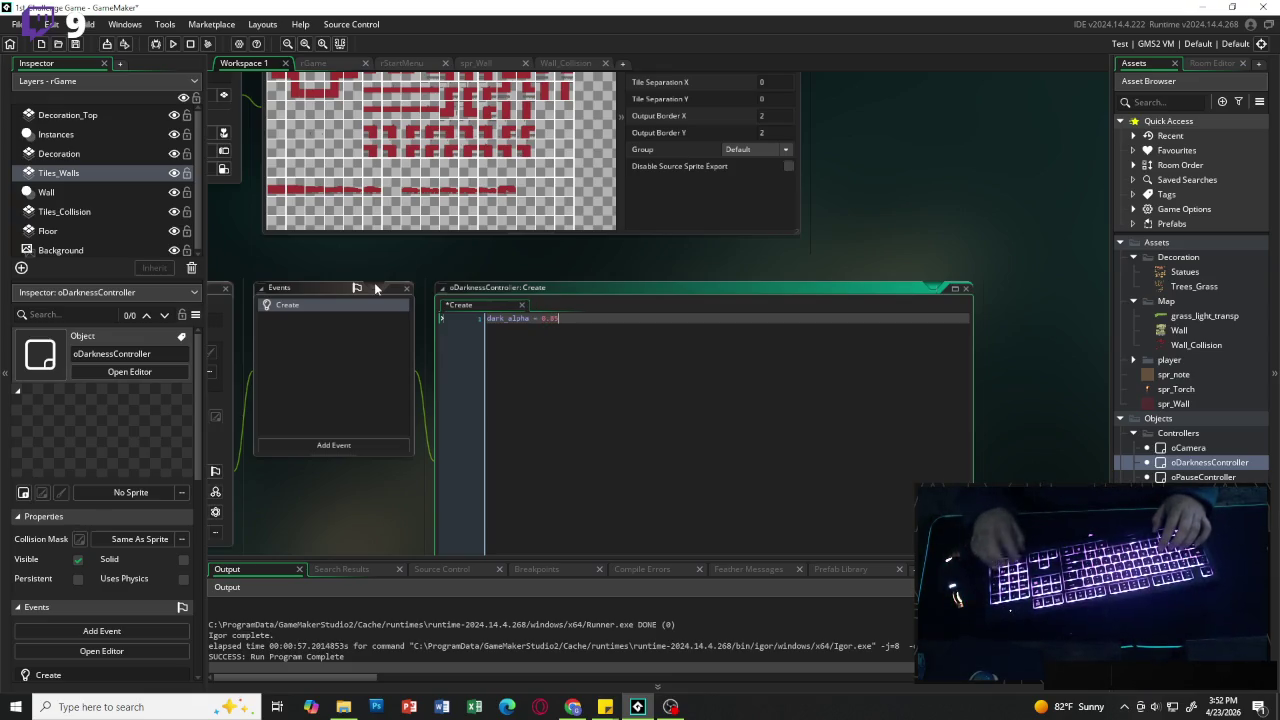
pyautogui.write(';')
pyautogui.press('Return')
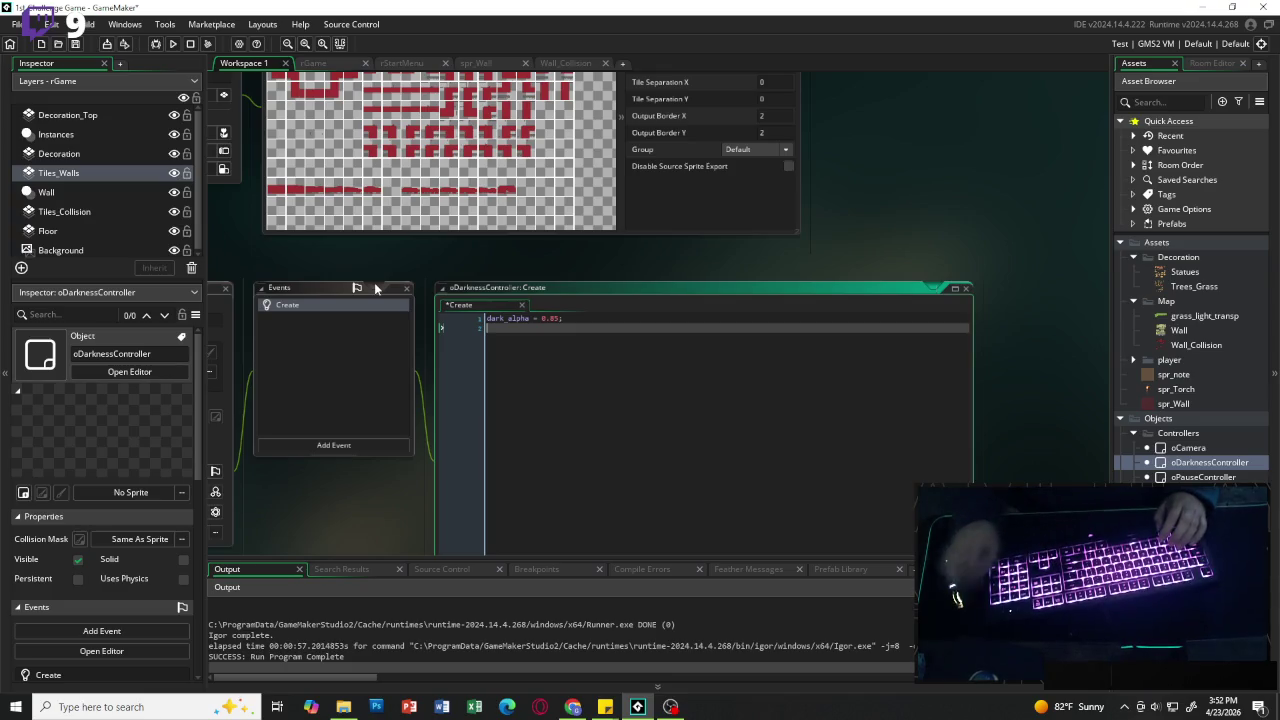
# Step: Start a new line below dark_alpha for the player light base value
pyautogui.click(627, 327)
pyautogui.press('Return')
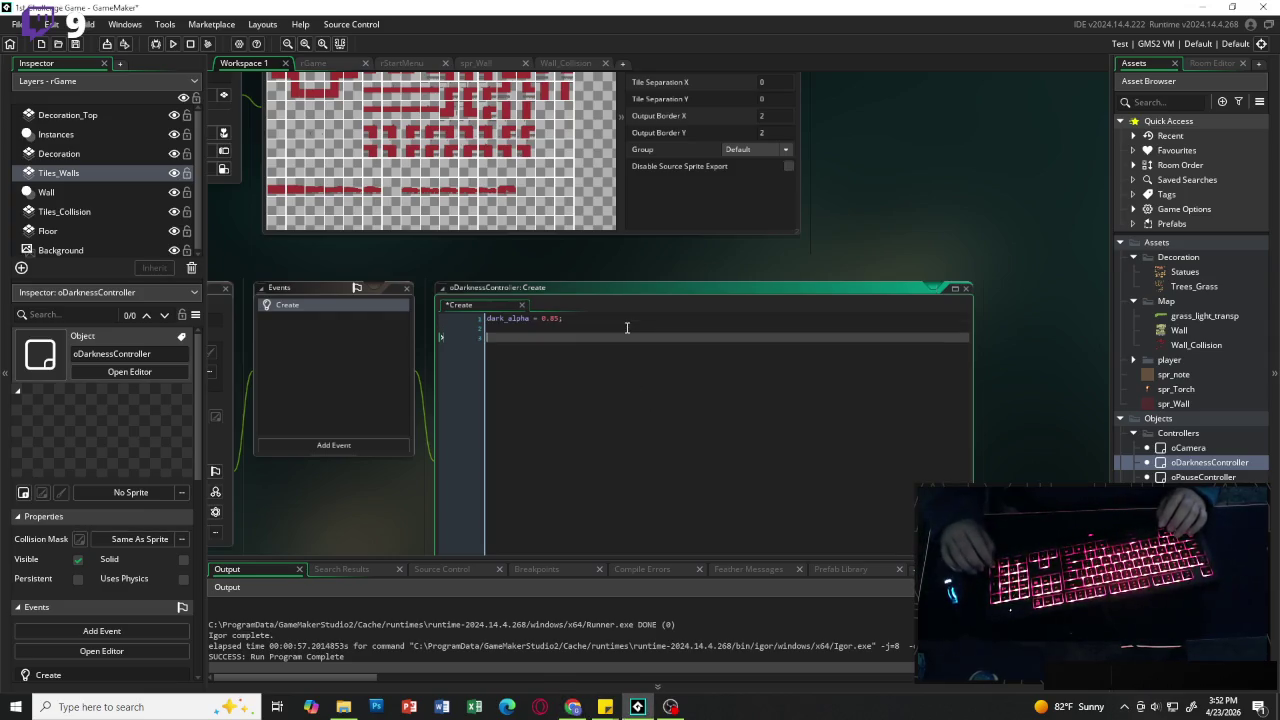
pyautogui.write('player')
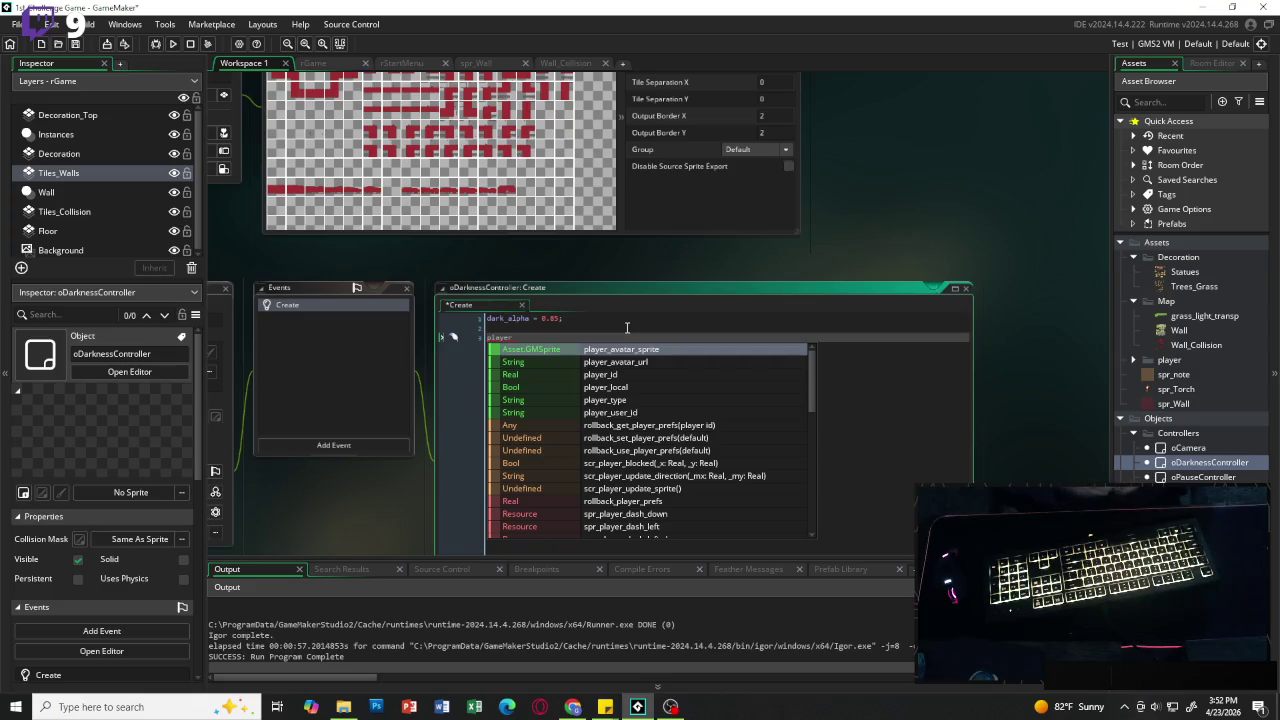
pyautogui.write('isght b')
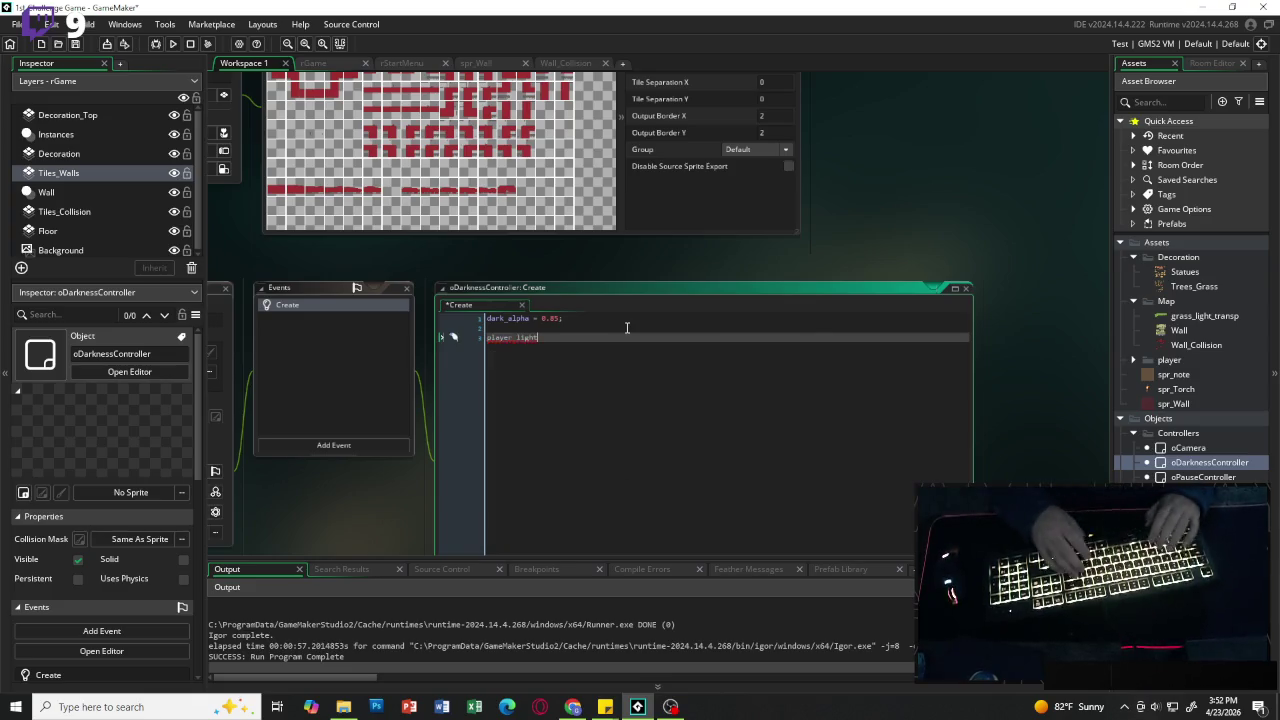
pyautogui.write('ase')
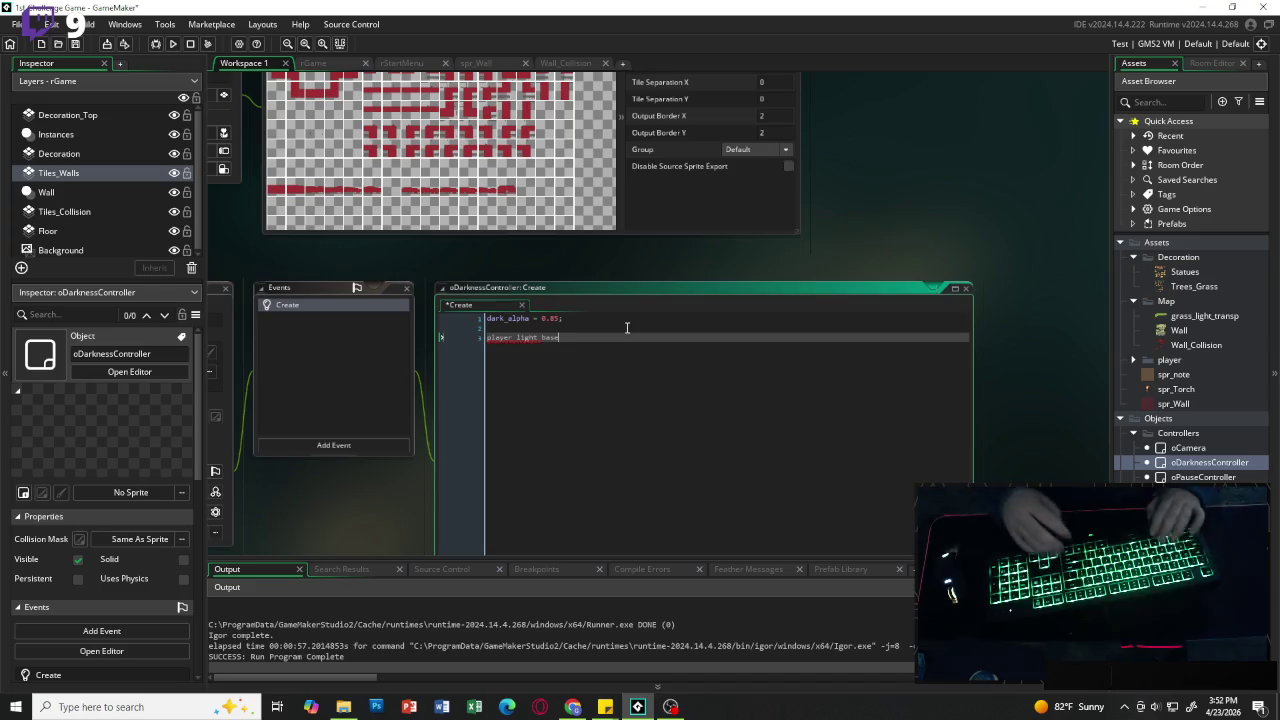
pyautogui.write(' = ')
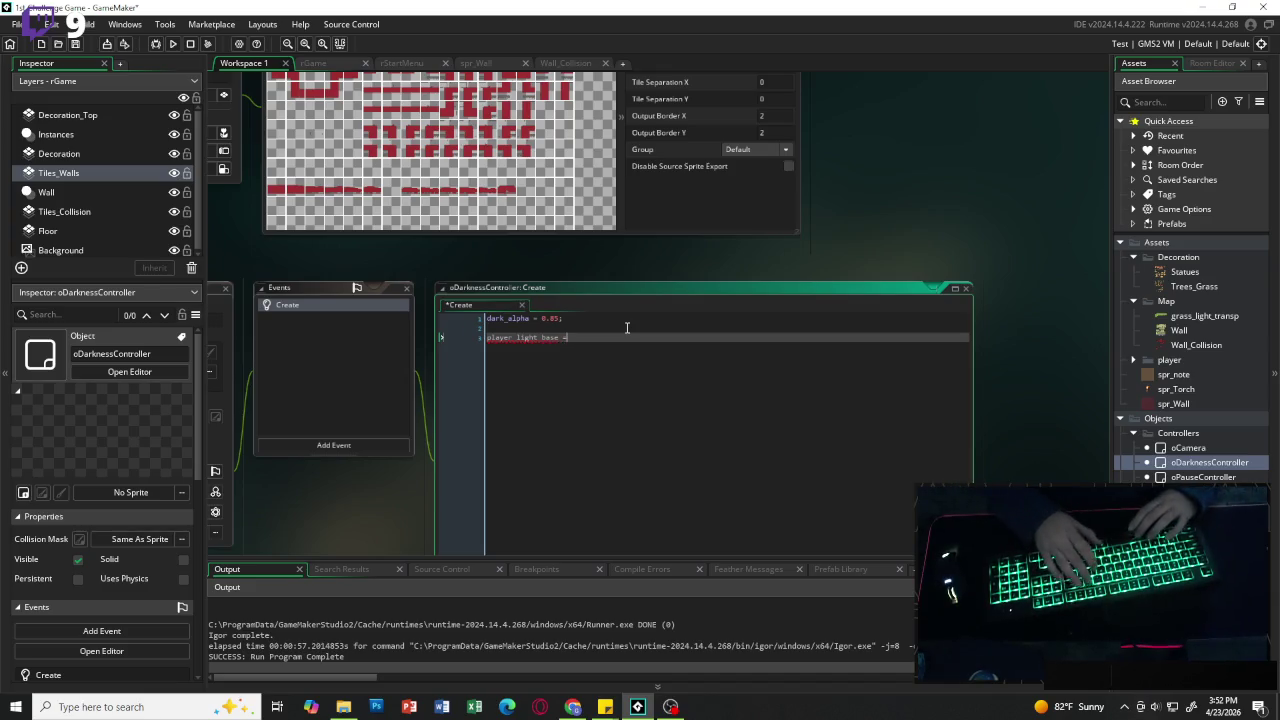
pyautogui.write('140')
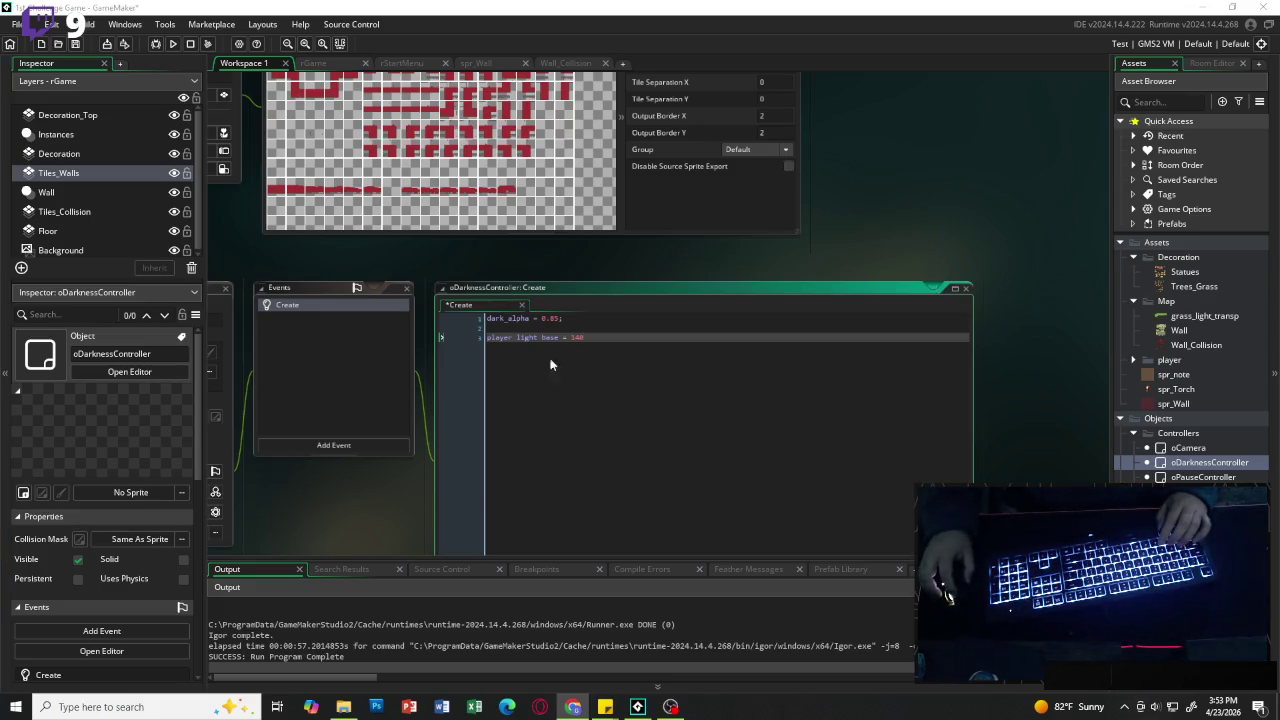
# Step: Add player_light_min = 45; and end player_light_base = 140 with a semicolon
pyautogui.click(607, 341)
pyautogui.scroll(2, 576, 362)
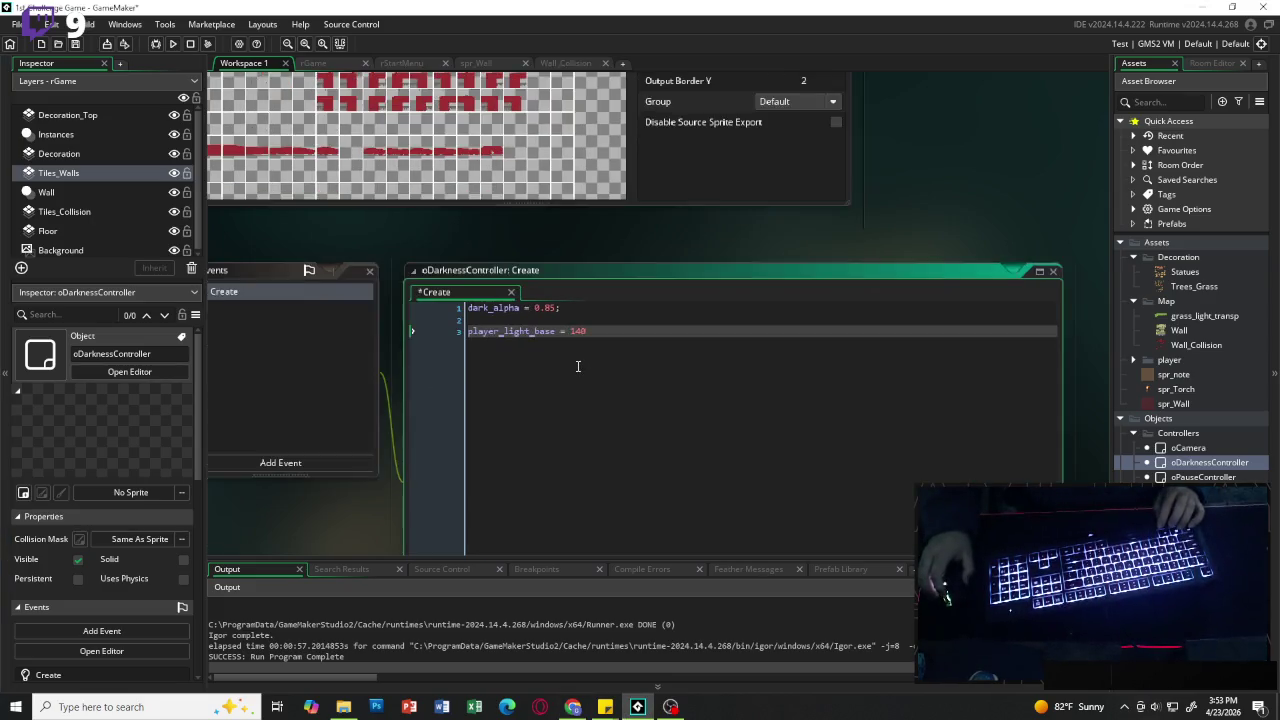
pyautogui.scroll(-1, 606, 329)
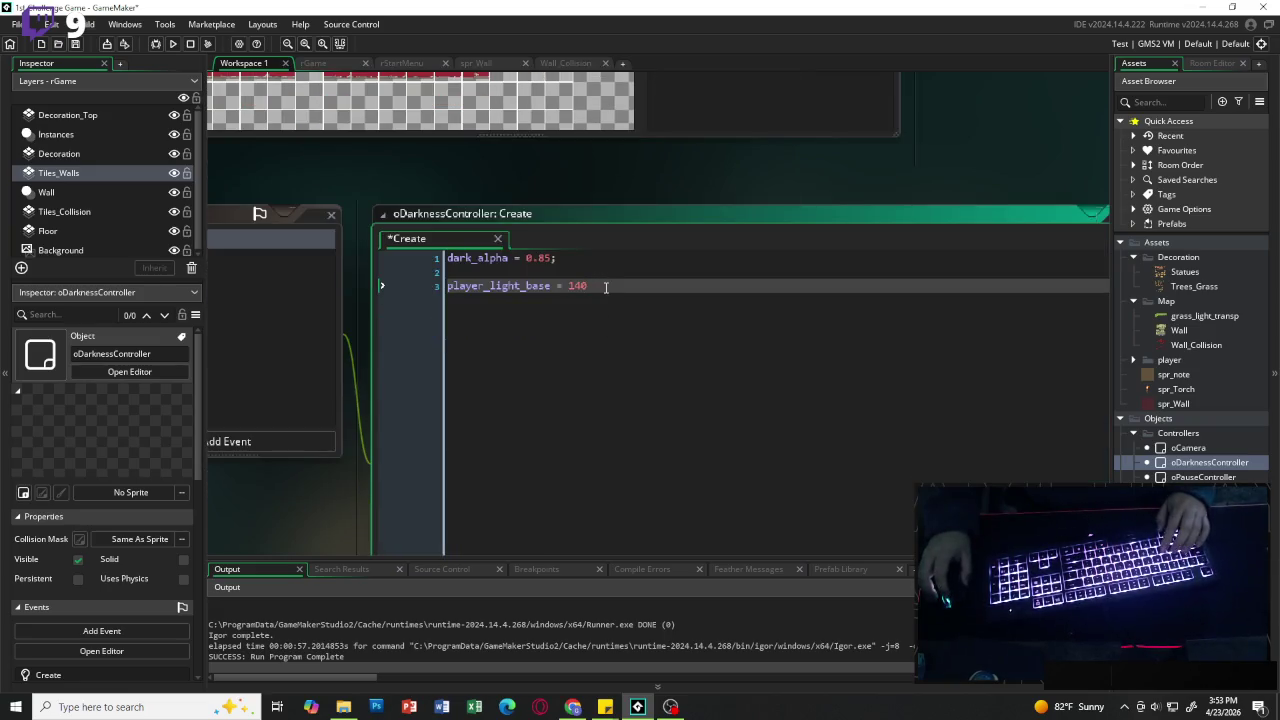
pyautogui.press('Return')
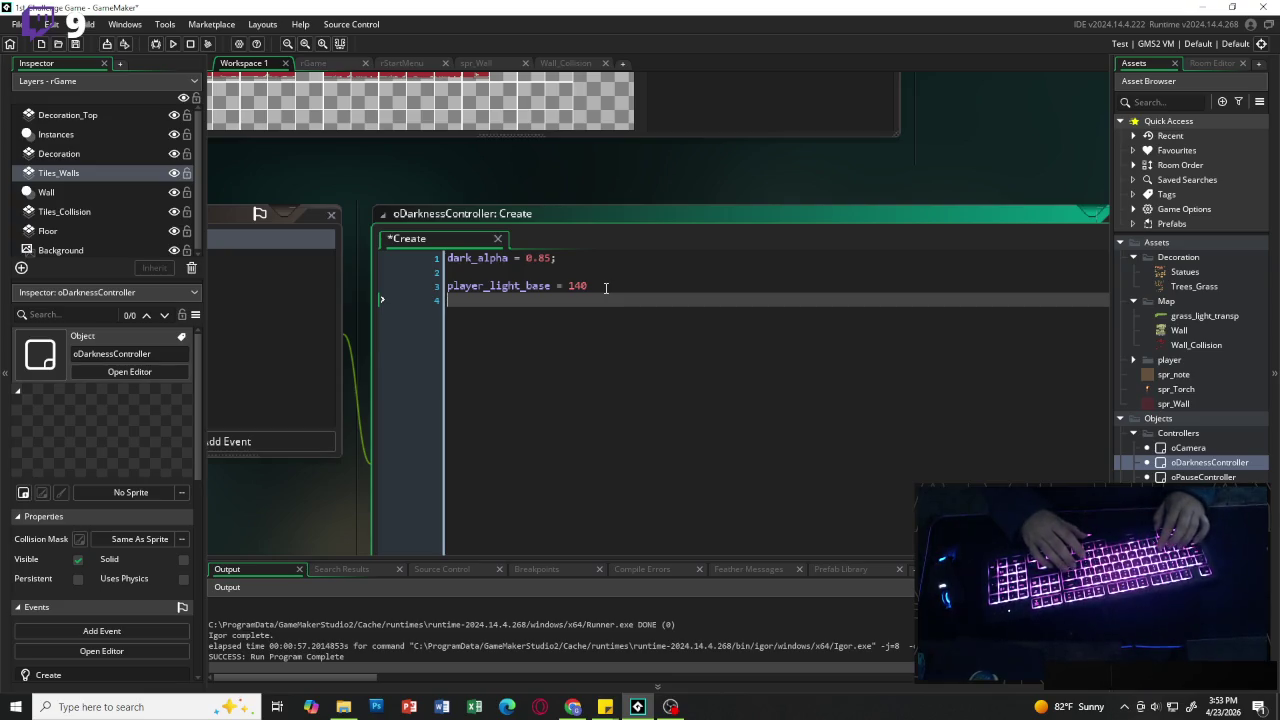
pyautogui.write('player_light_')
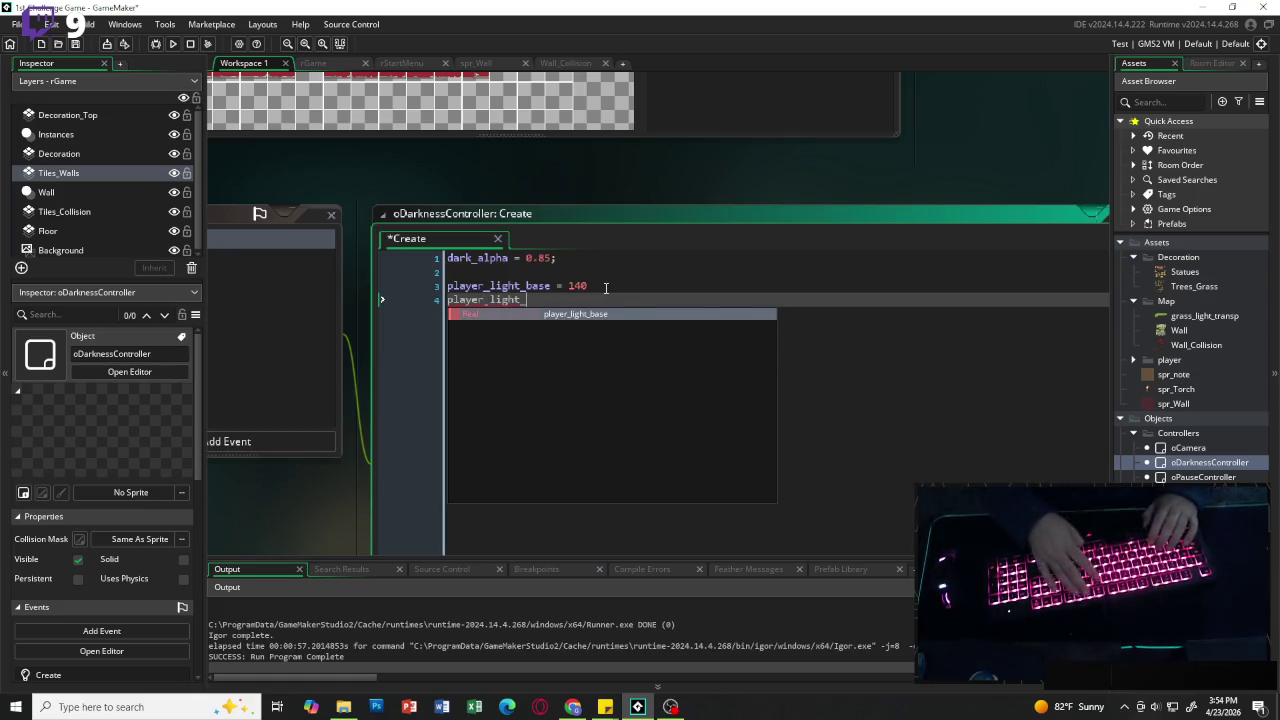
pyautogui.write('min = ')
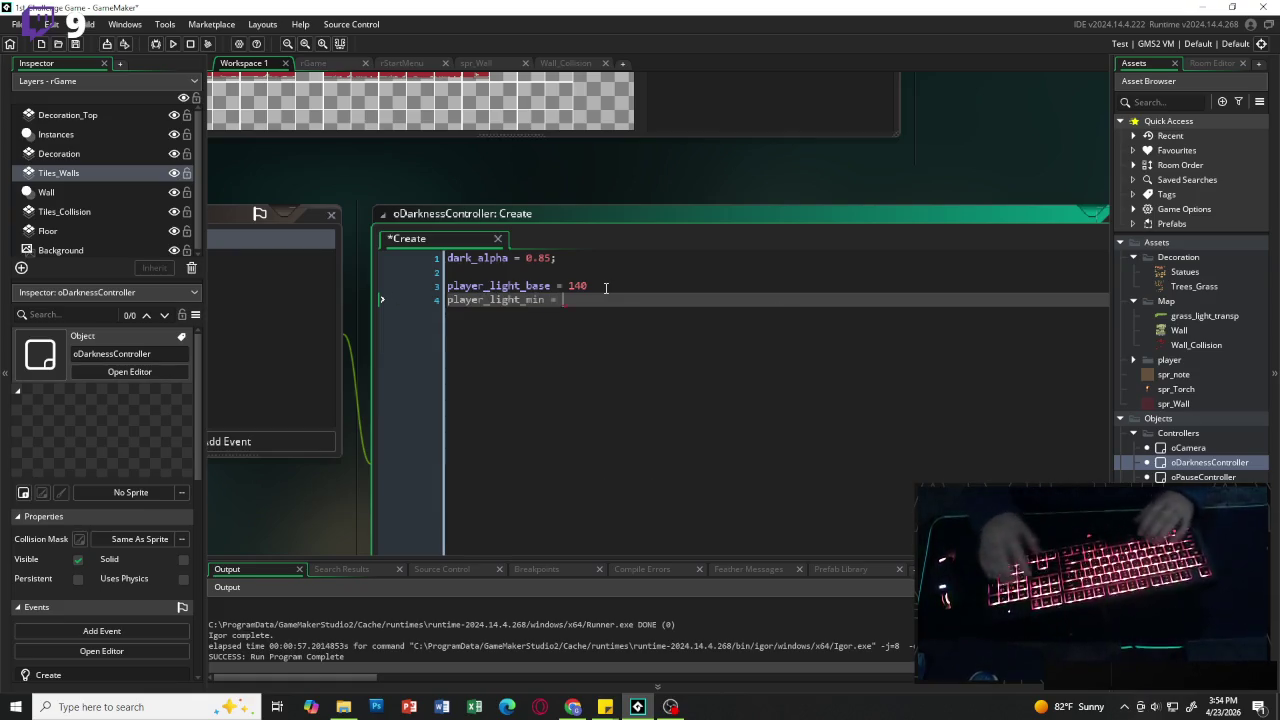
pyautogui.write('45;')
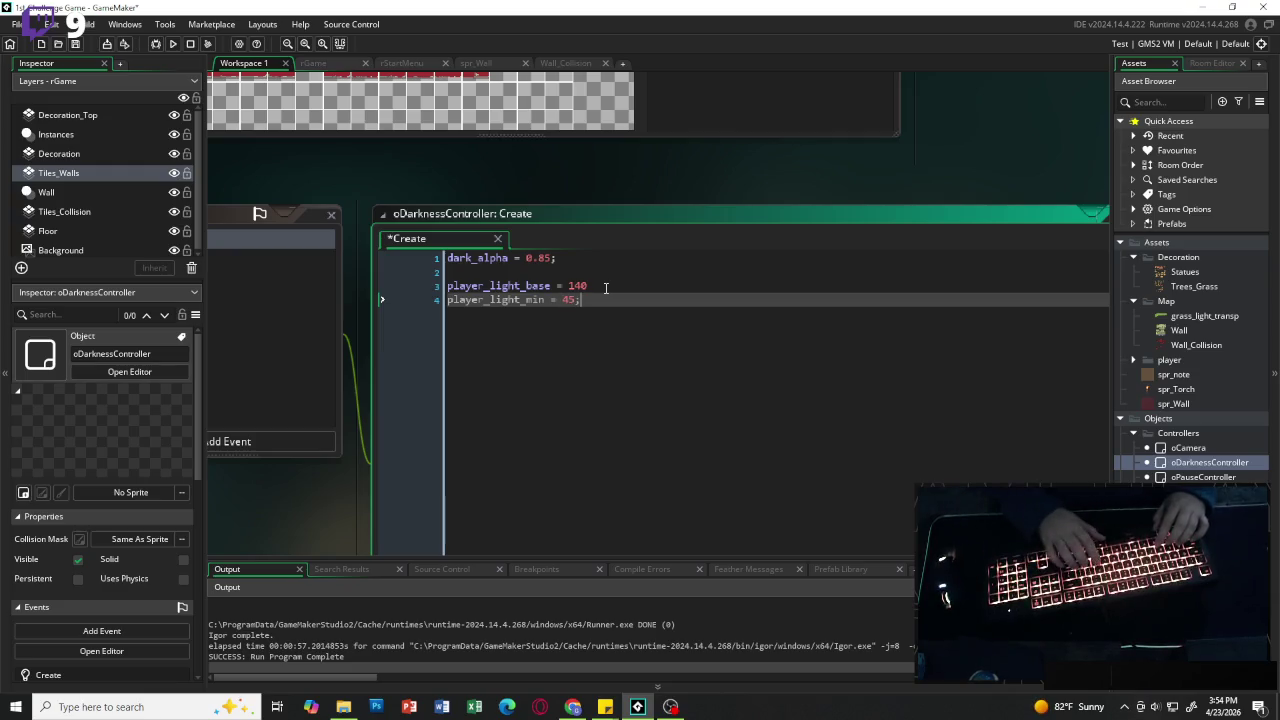
pyautogui.press('Return')
pyautogui.click(605, 288)
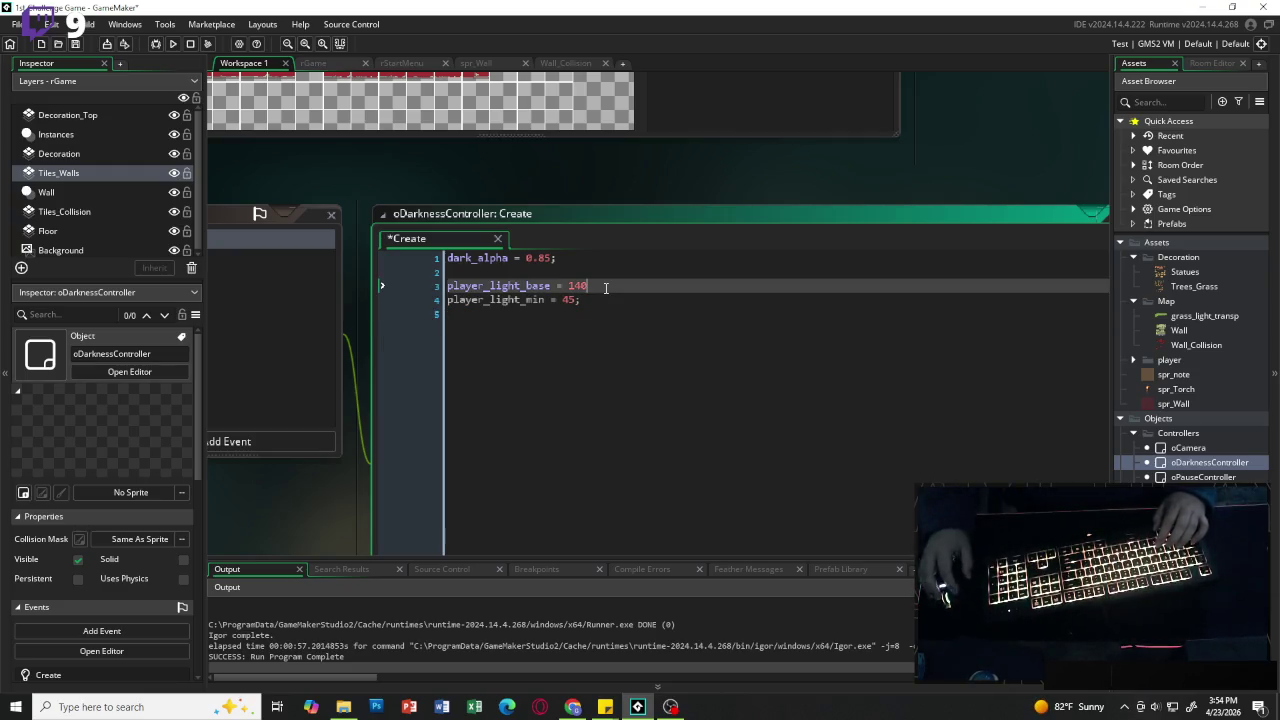
pyautogui.write(';')
pyautogui.press('Down')
pyautogui.press('Down')
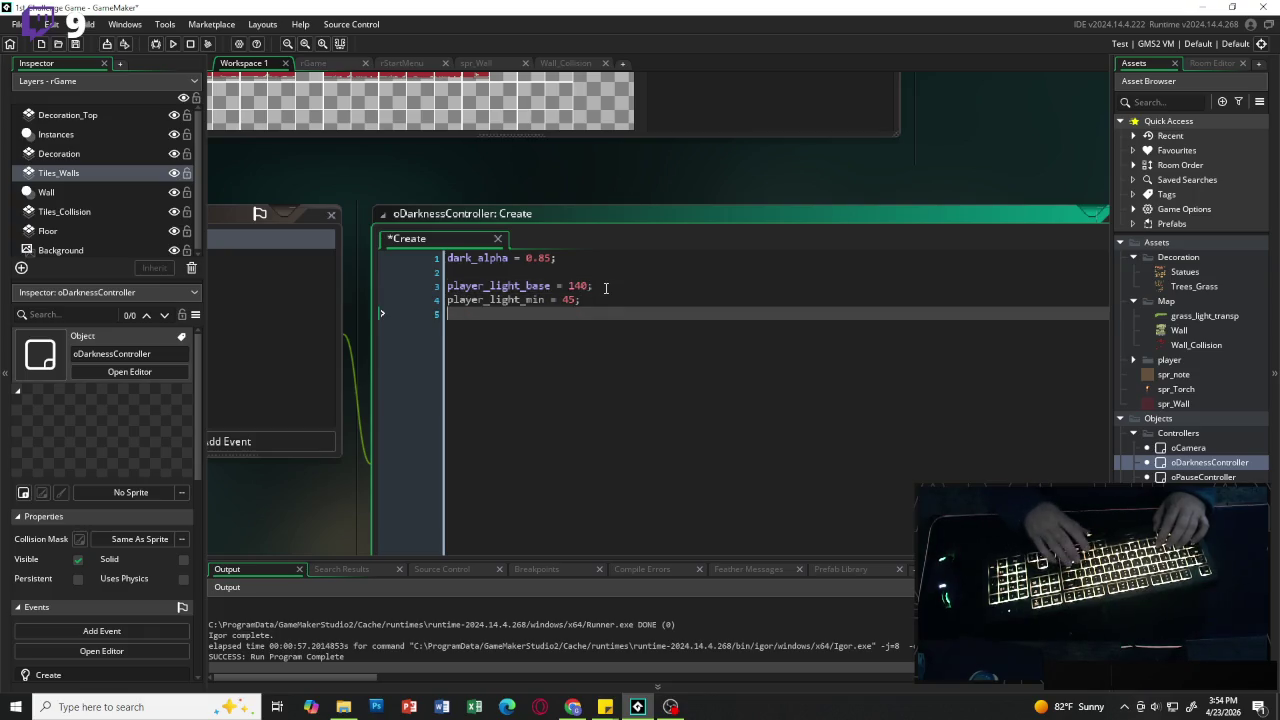
# Step: Add torch_light_radius = 90; below the player light settings
pyautogui.click(573, 707)
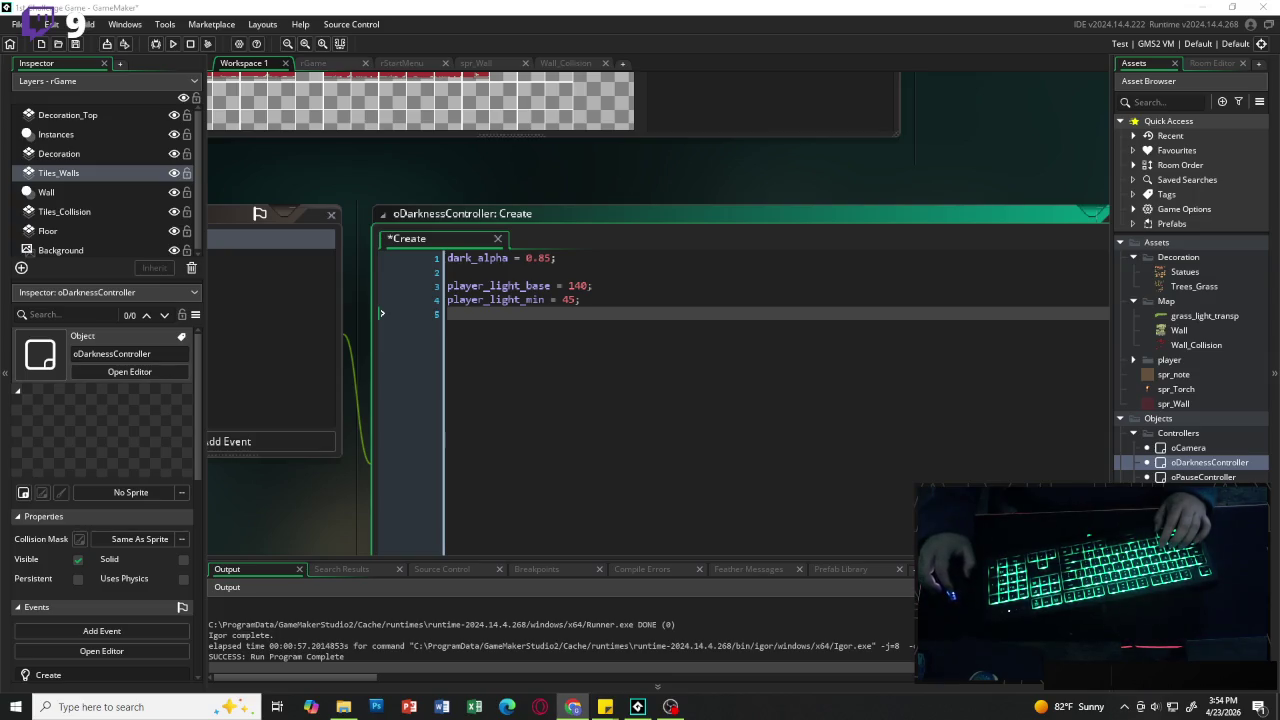
pyautogui.hotkey('alt', 'Tab')
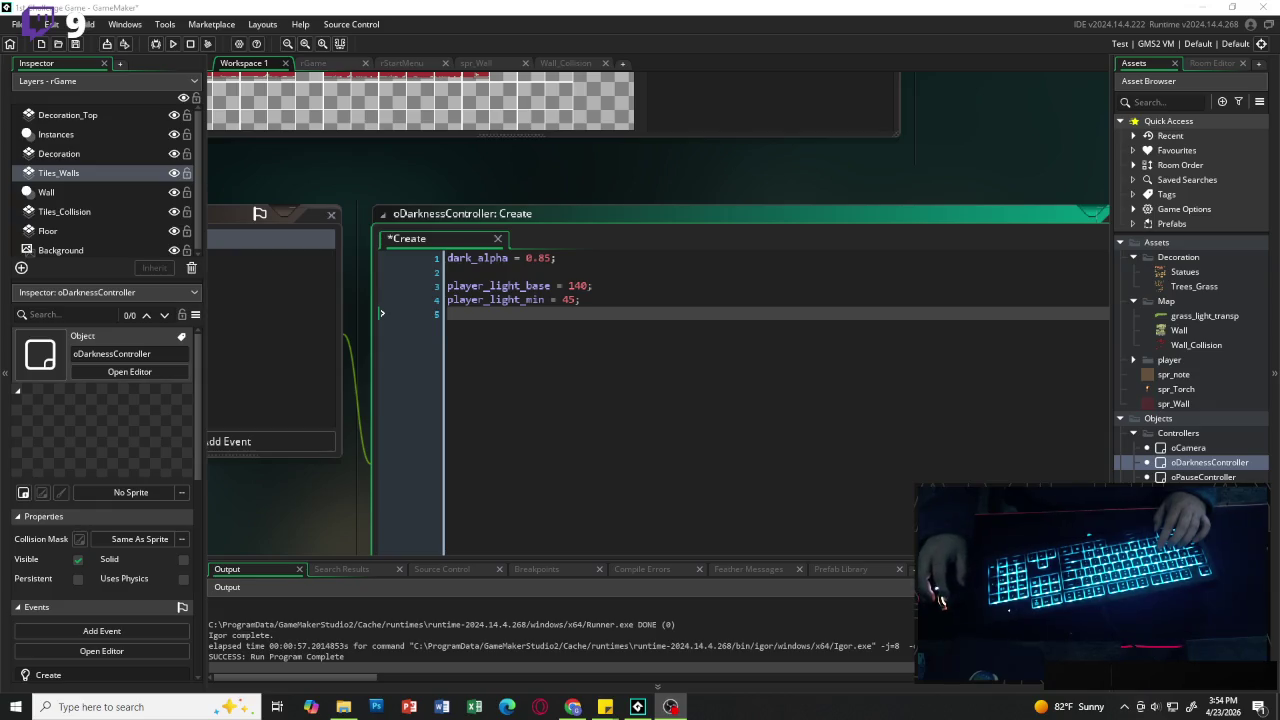
pyautogui.hotkey('alt', 'Tab')
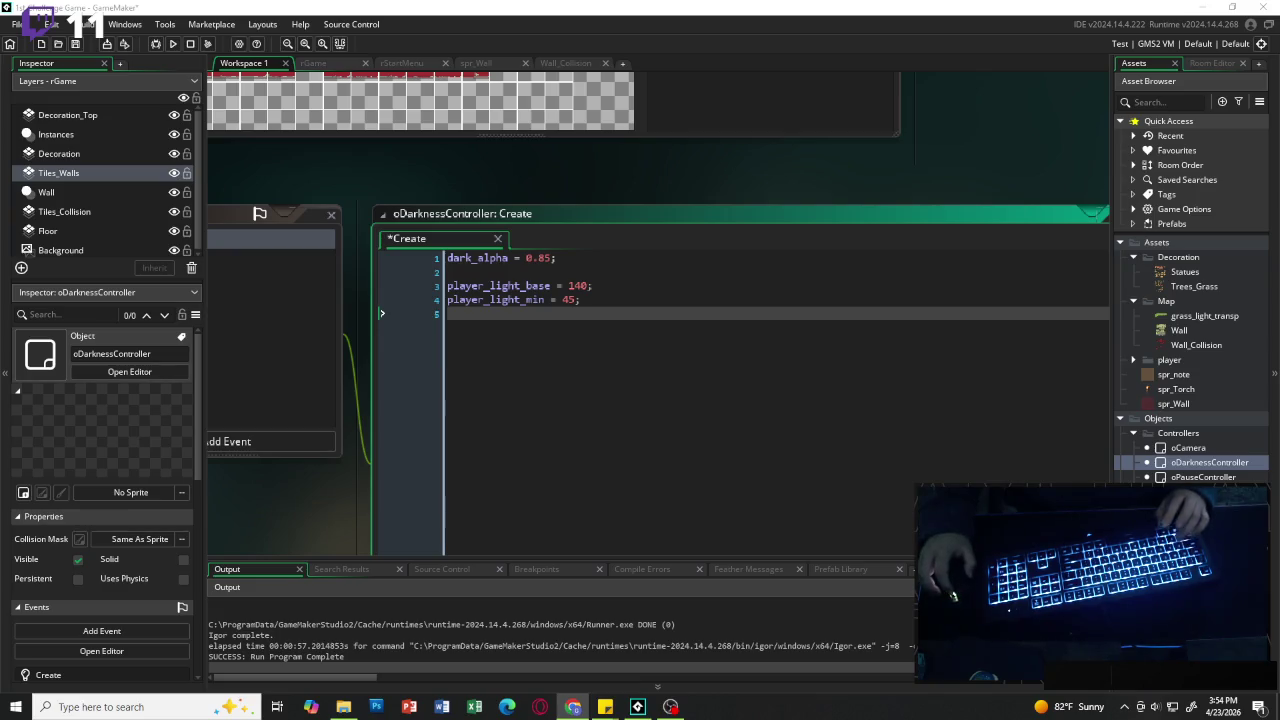
pyautogui.click(645, 316)
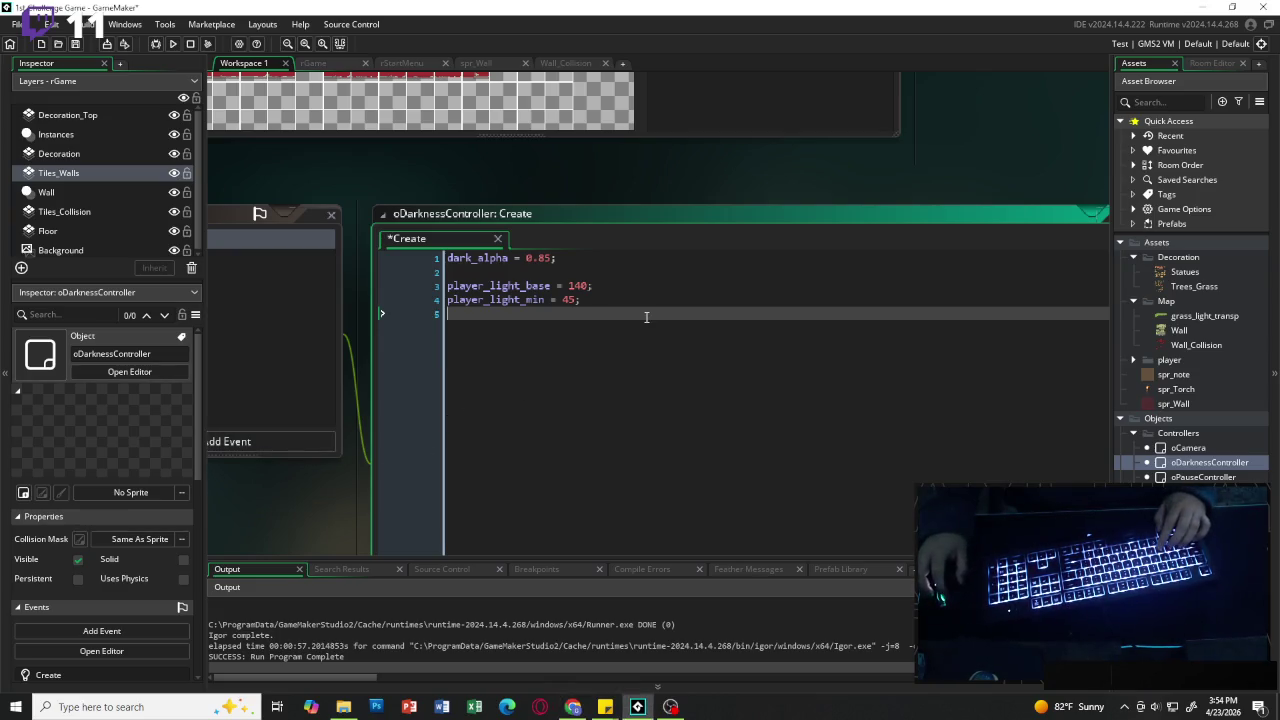
pyautogui.press('Return')
pyautogui.write('torch')
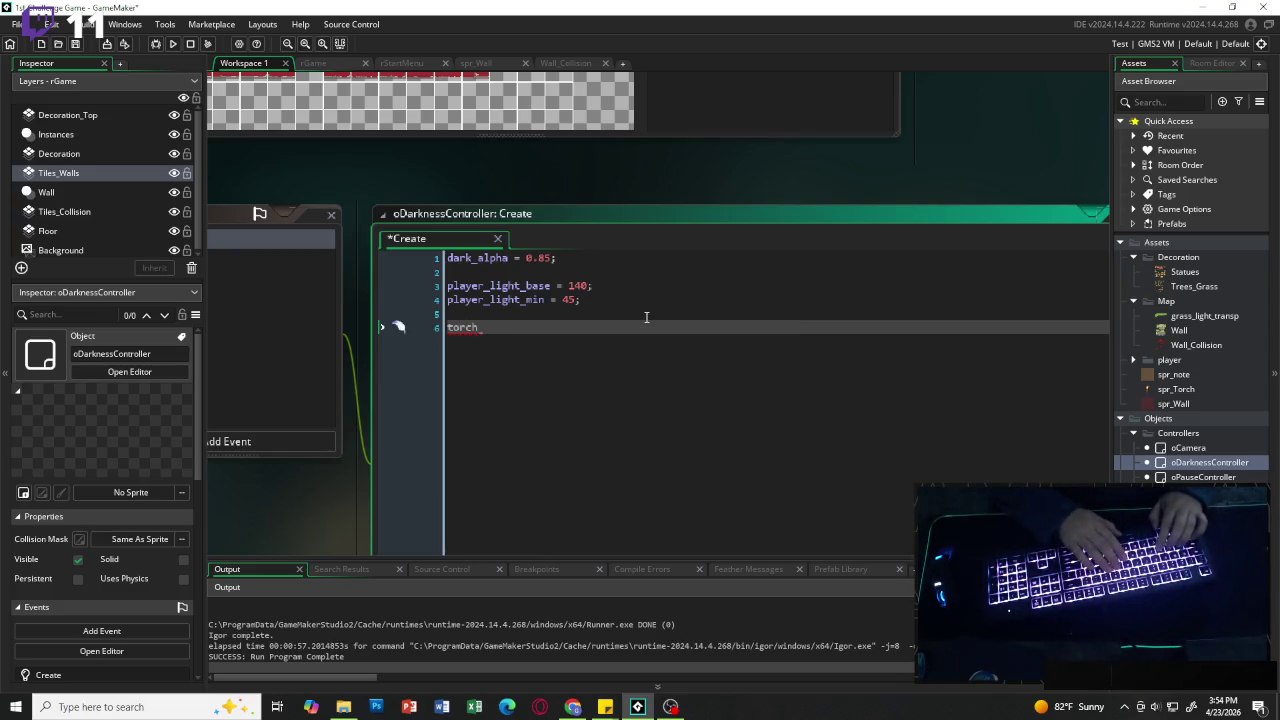
pyautogui.press('BackSpace')
pyautogui.write('_light_r')
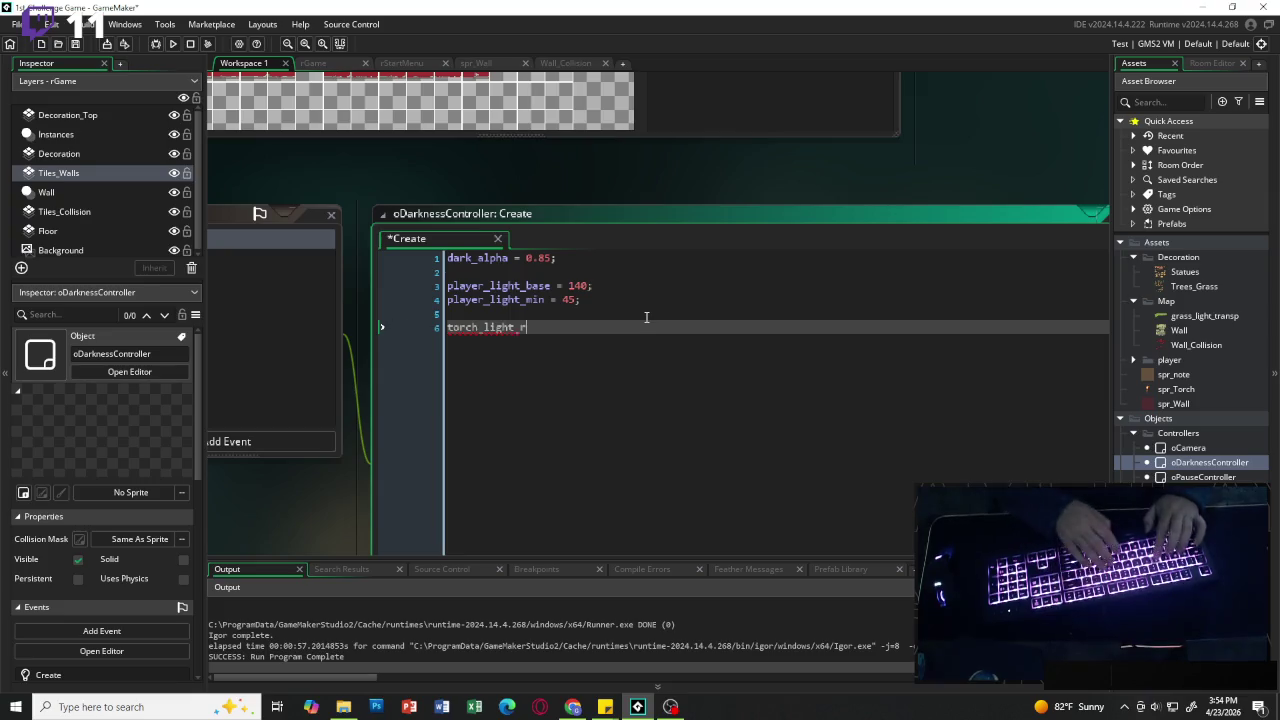
pyautogui.write('adius')
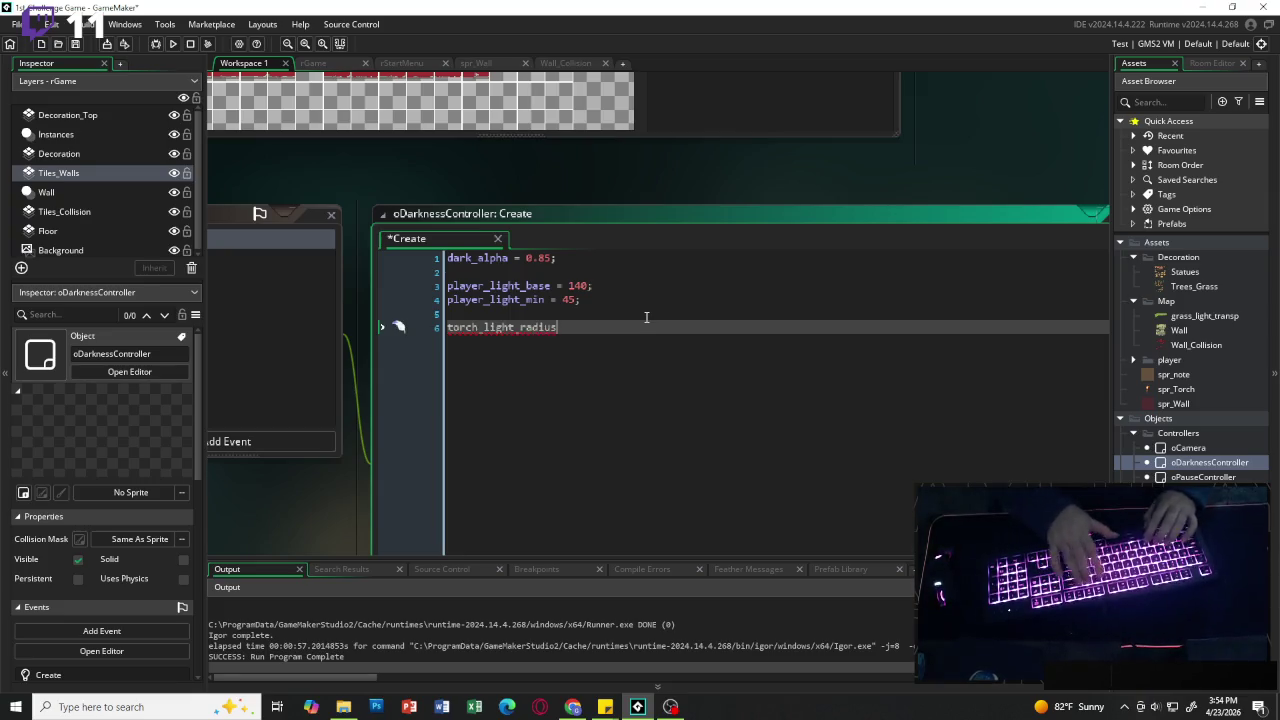
pyautogui.write(' = 90;')
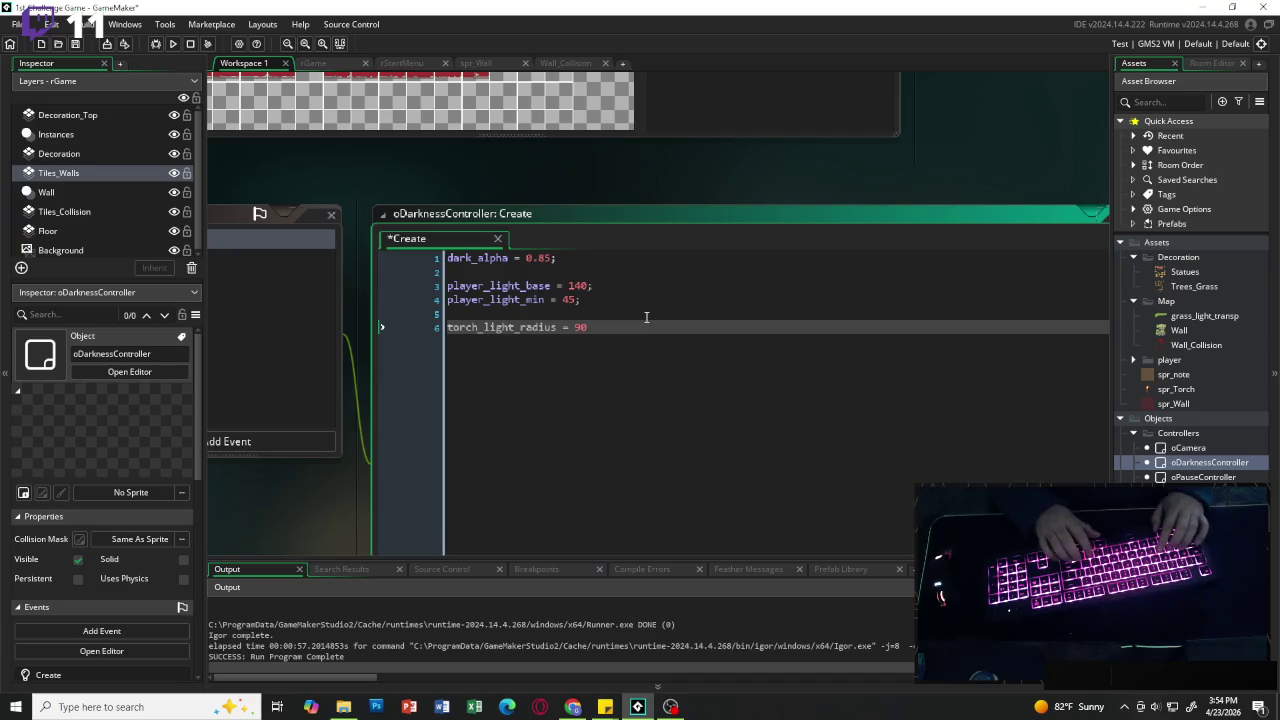
pyautogui.press('Return')
pyautogui.press('Return')
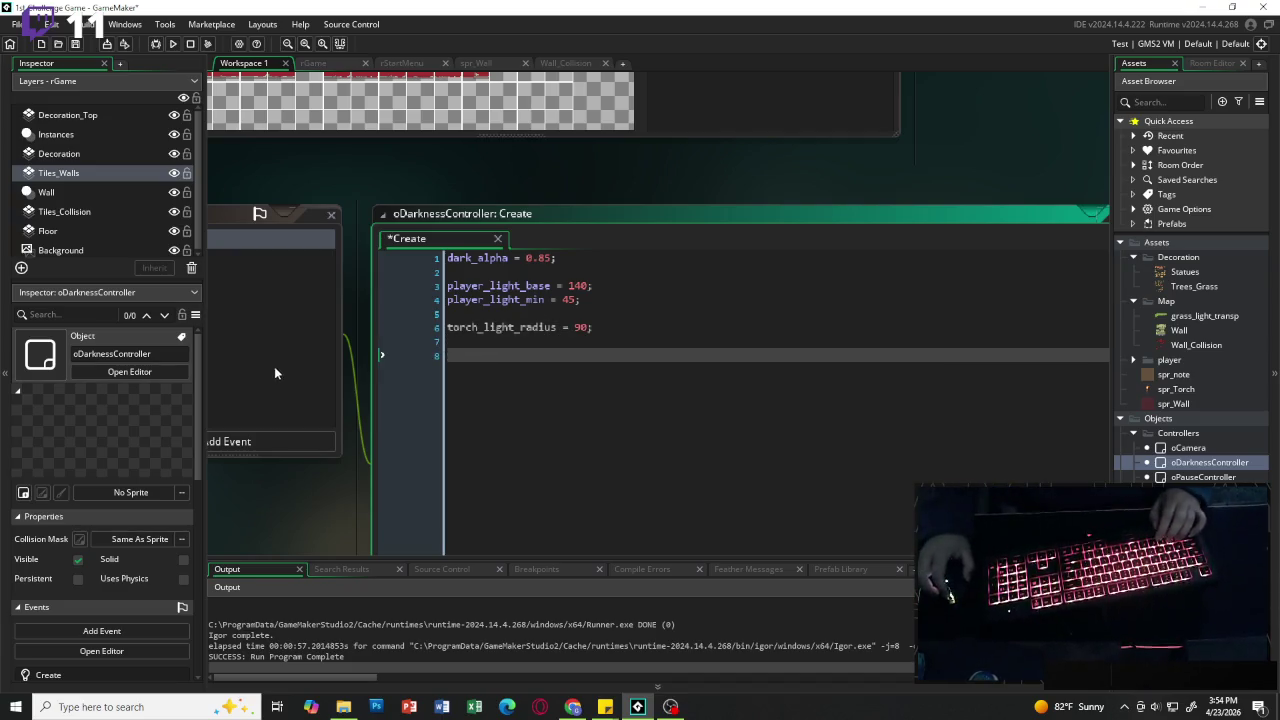
# Step: Add a Draw GUI event to oDarknessController and clear its template comment
pyautogui.click(296, 442)
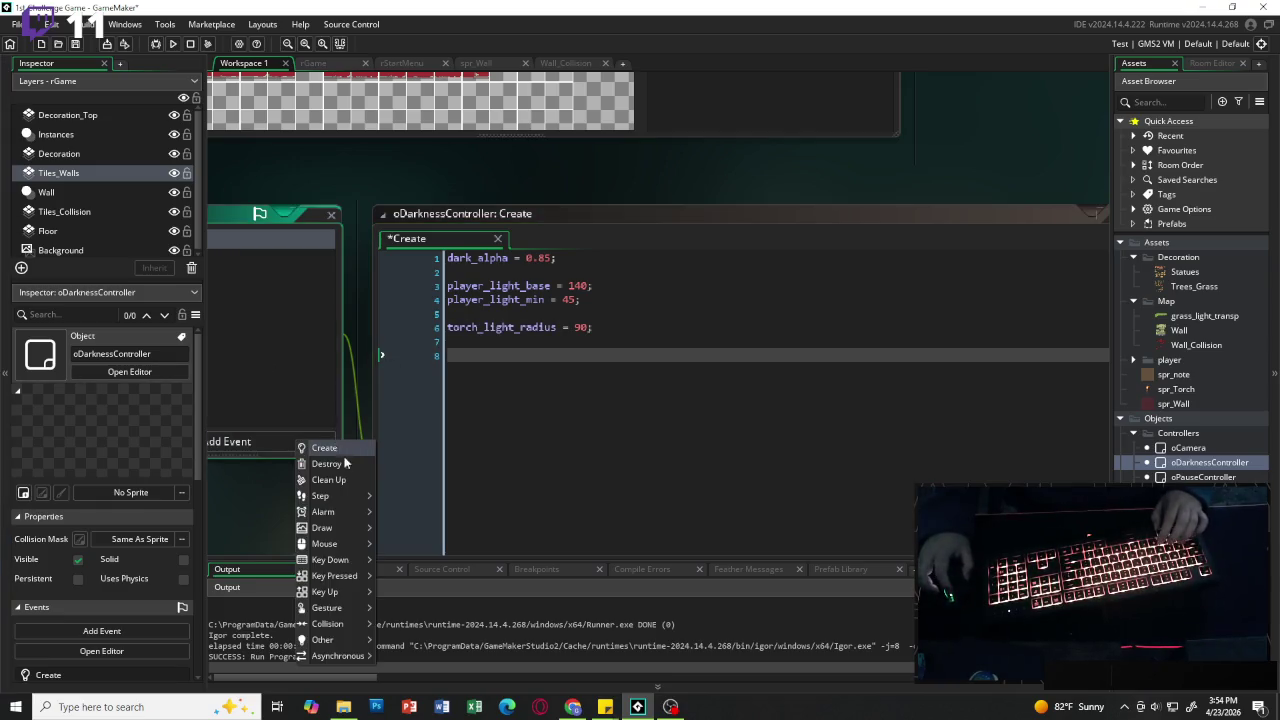
pyautogui.moveTo(359, 530)
pyautogui.click(405, 576)
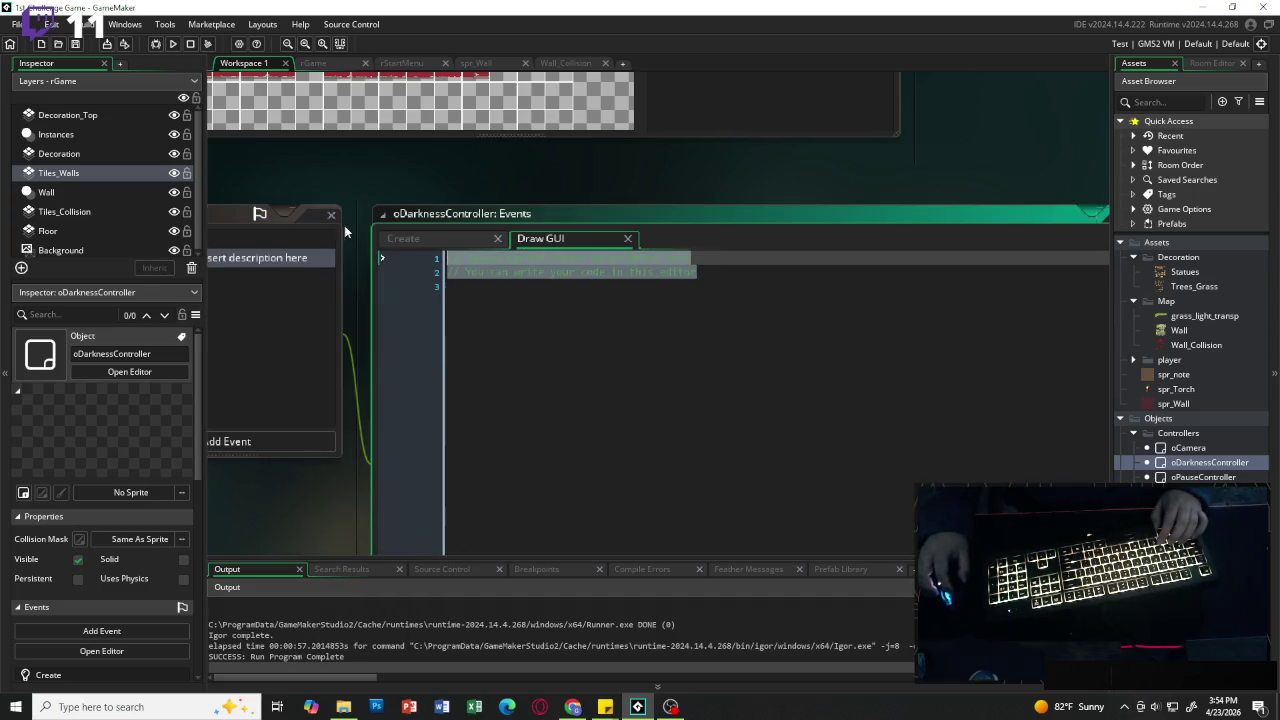
pyautogui.press('BackSpace')
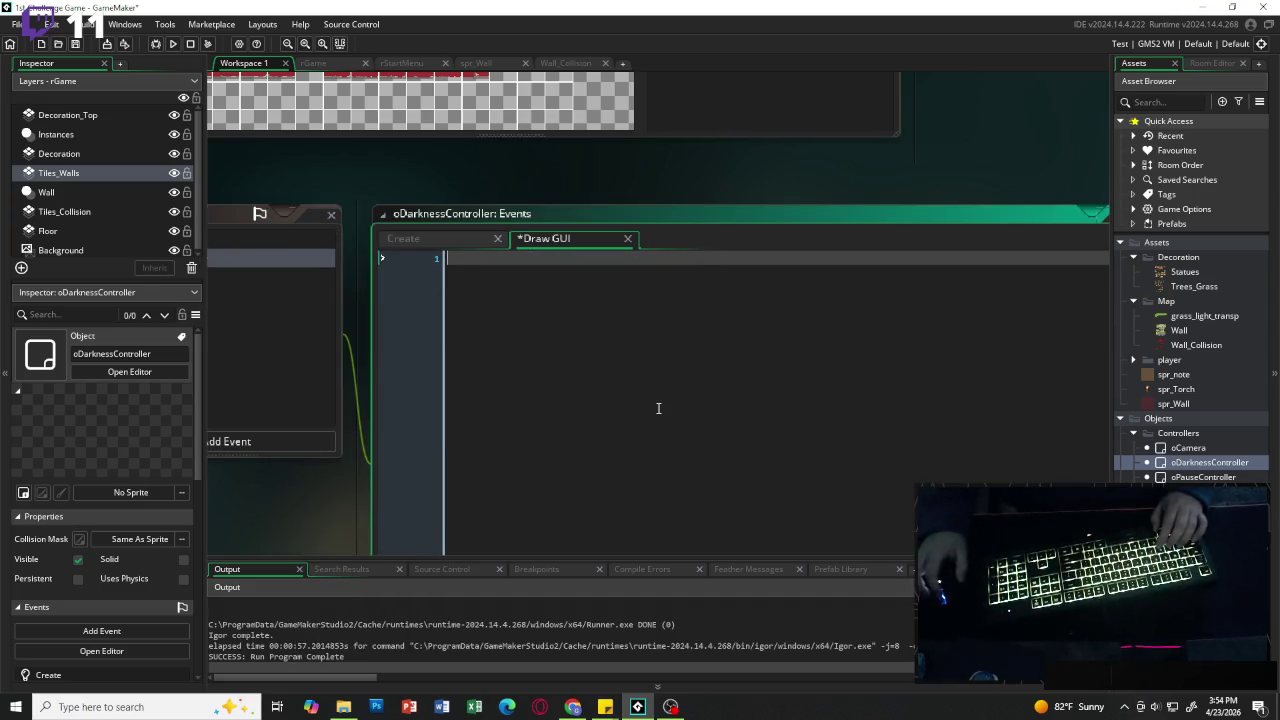
# Step: Write var p = instance_find(oPlayer, 0); followed by if (p == noone) exit
pyautogui.write('var ')
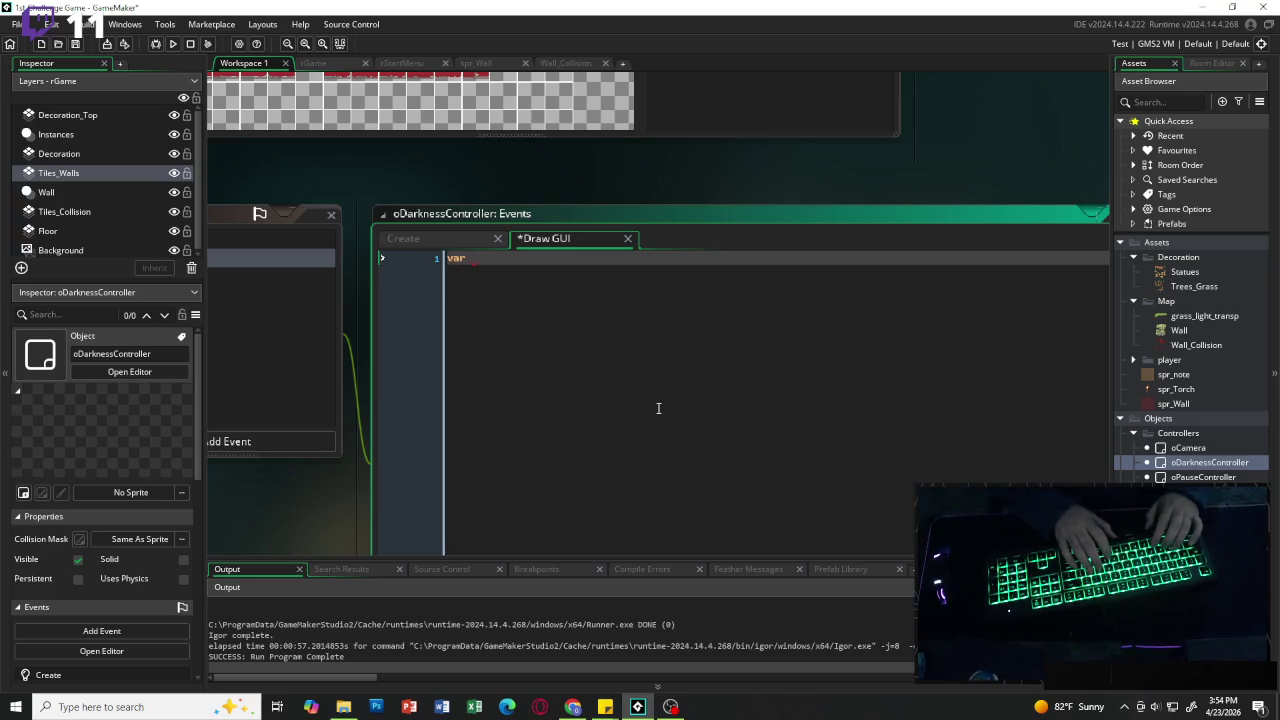
pyautogui.write('p')
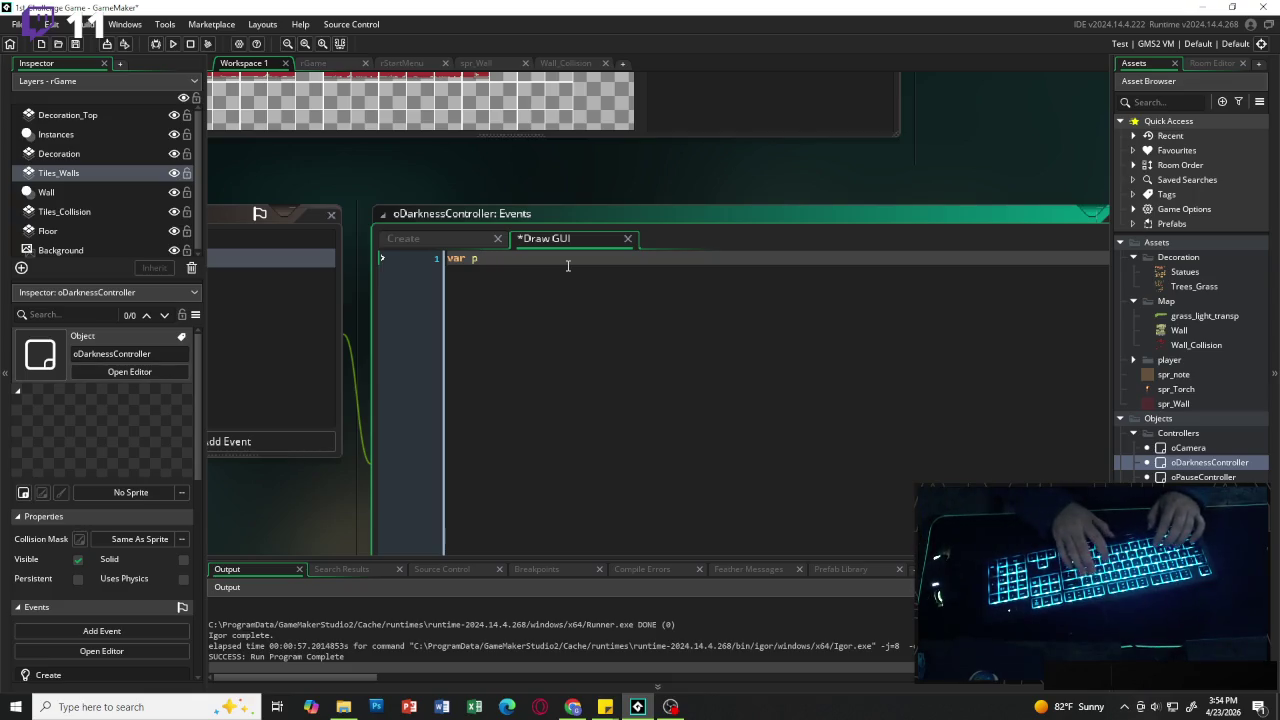
pyautogui.write(' = instance')
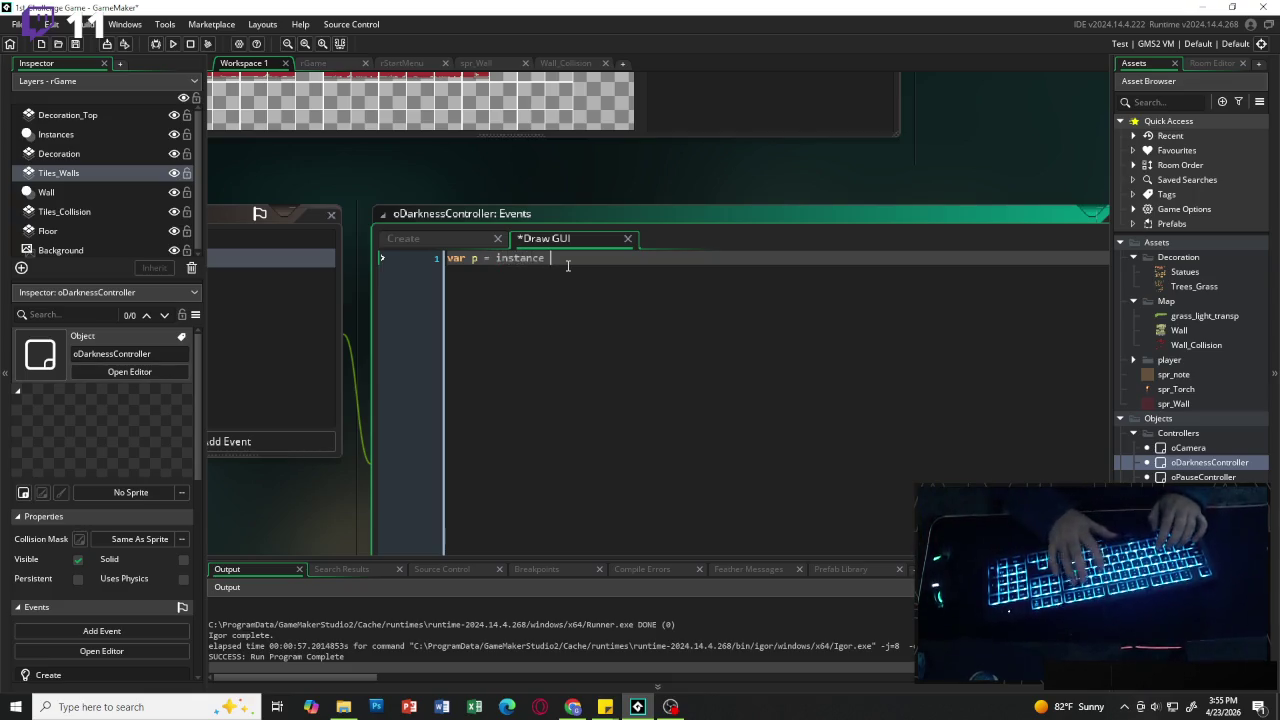
pyautogui.write('_f')
pyautogui.press('Return')
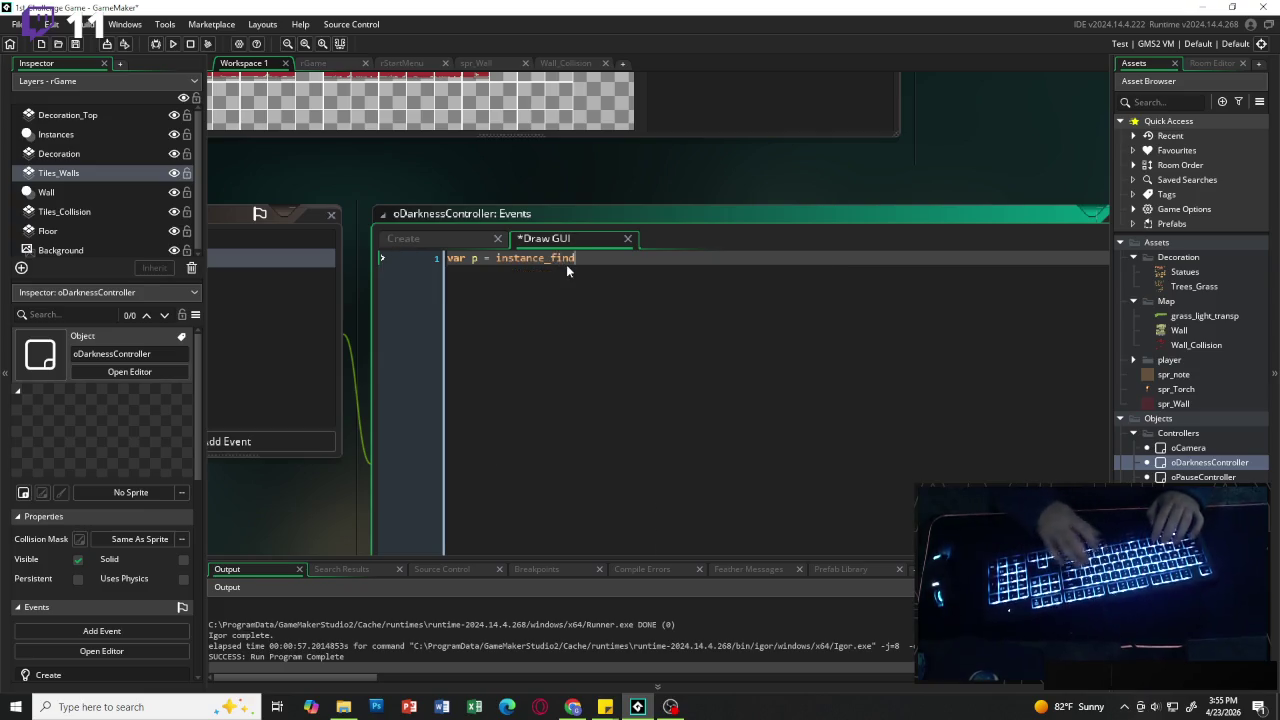
pyautogui.write('(')
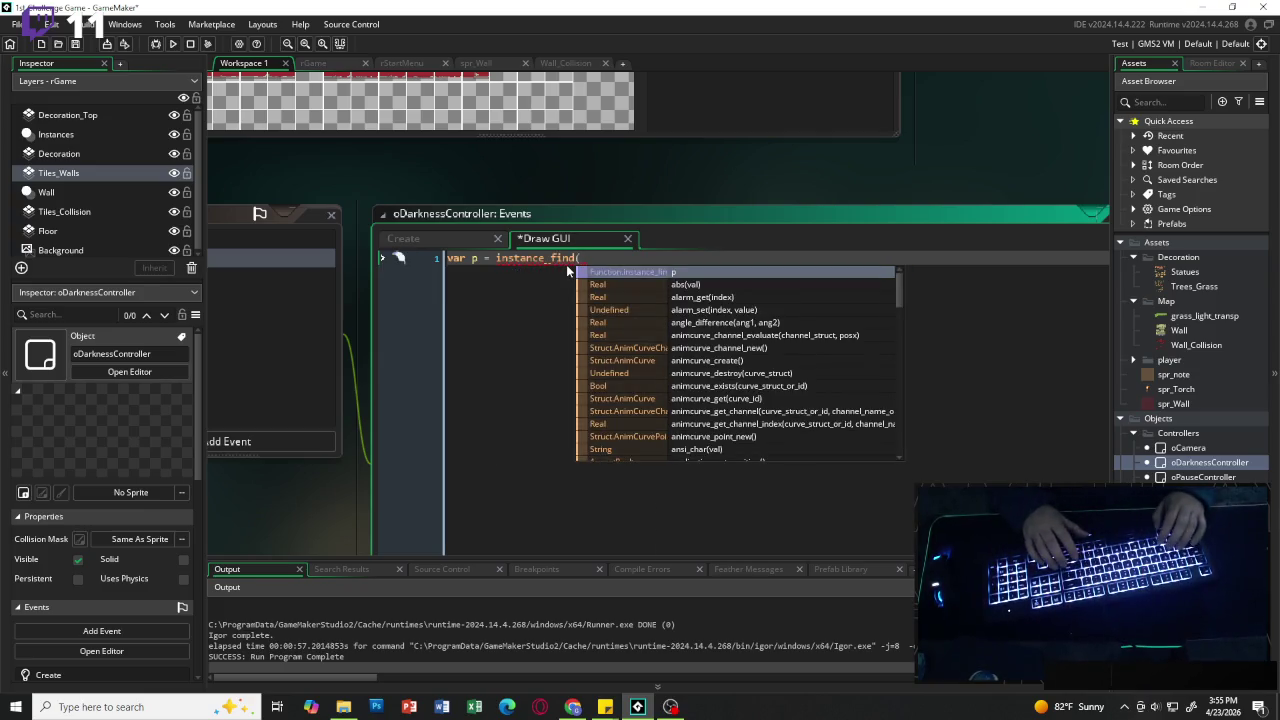
pyautogui.write('o')
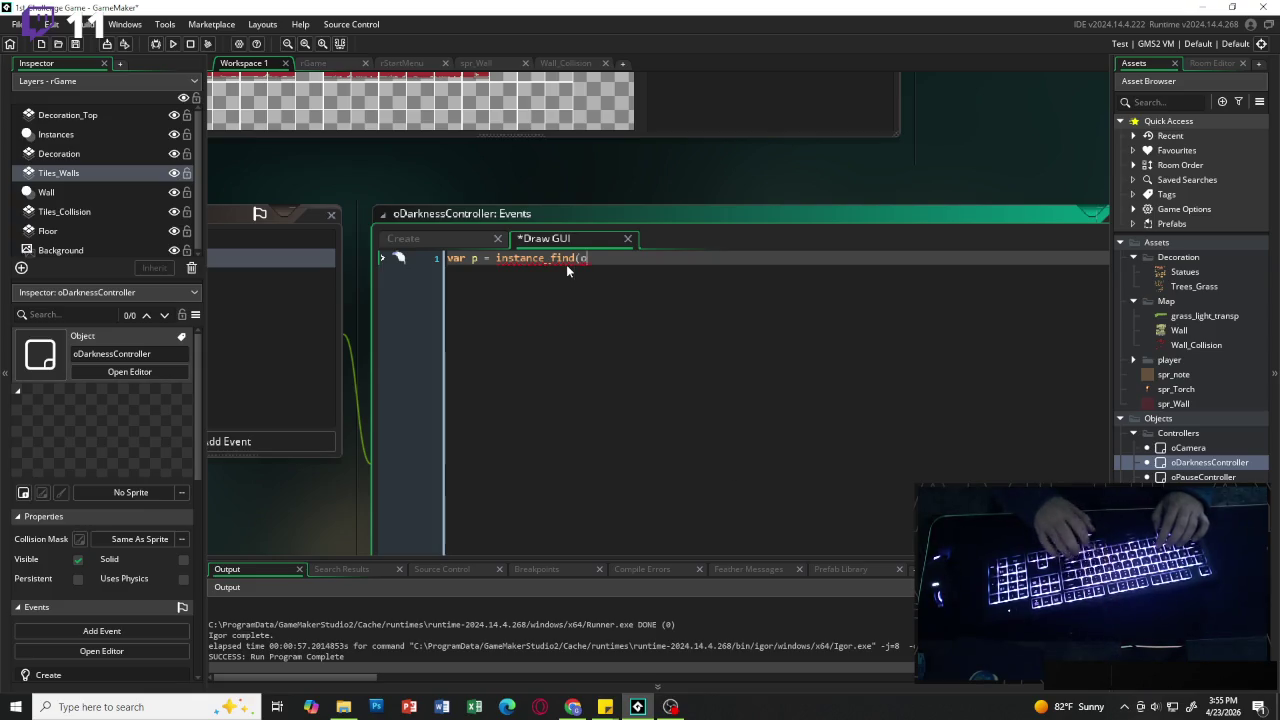
pyautogui.write('Player, ')
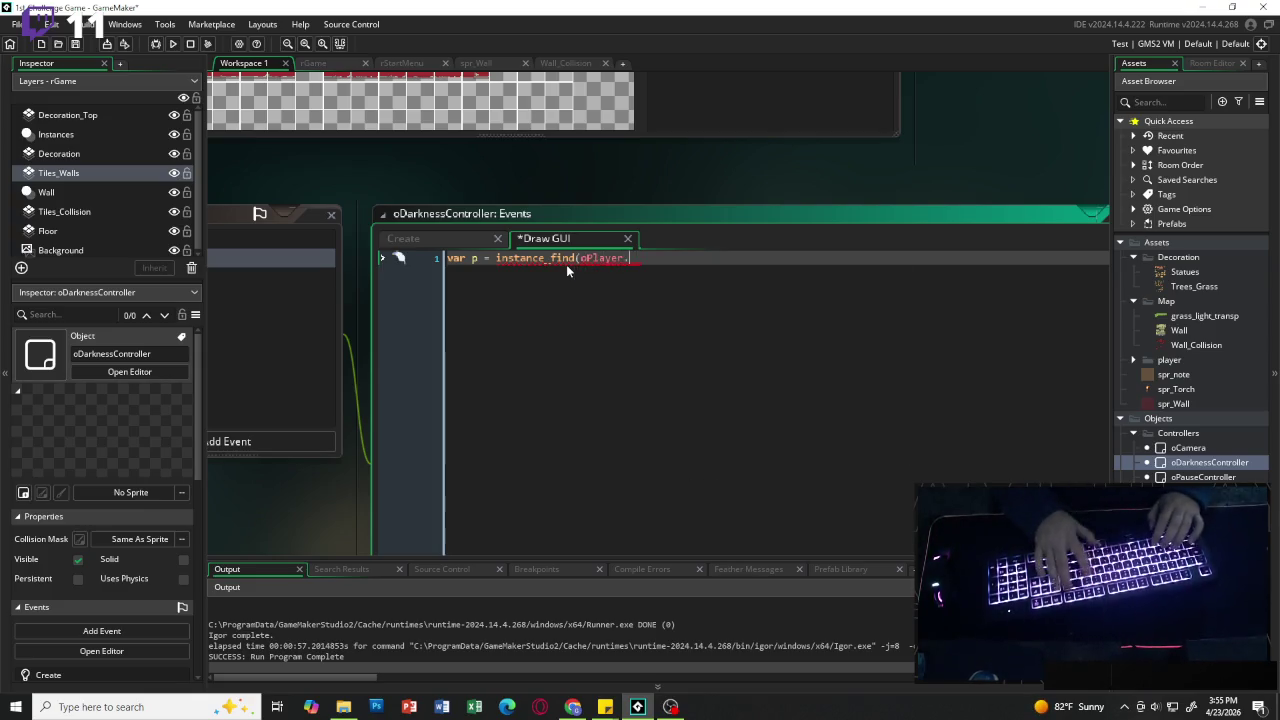
pyautogui.write('0);')
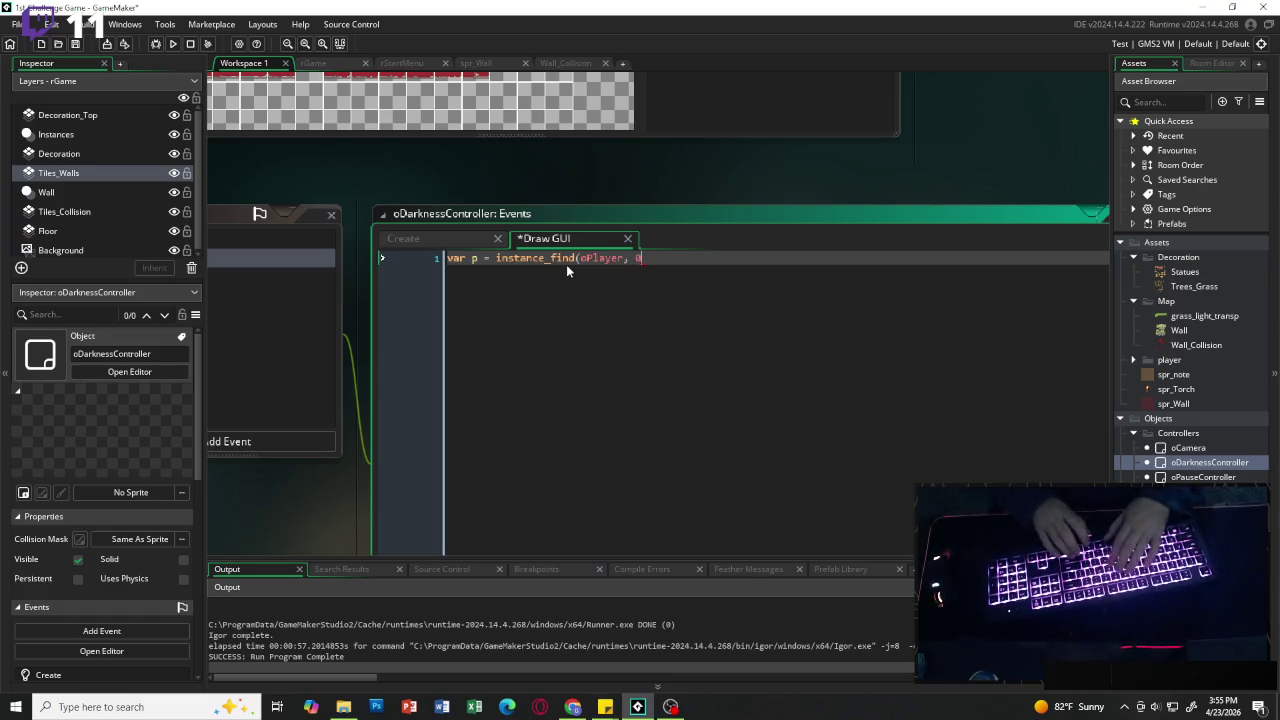
pyautogui.press('Return')
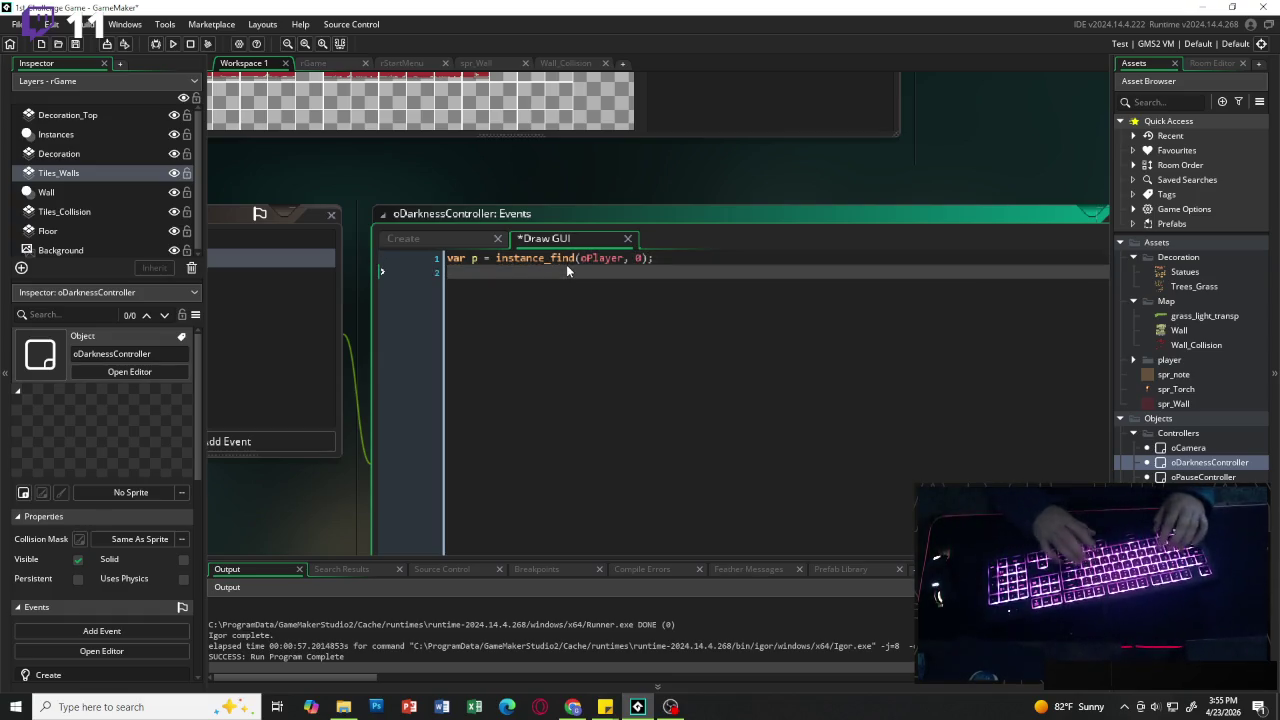
pyautogui.write('if (')
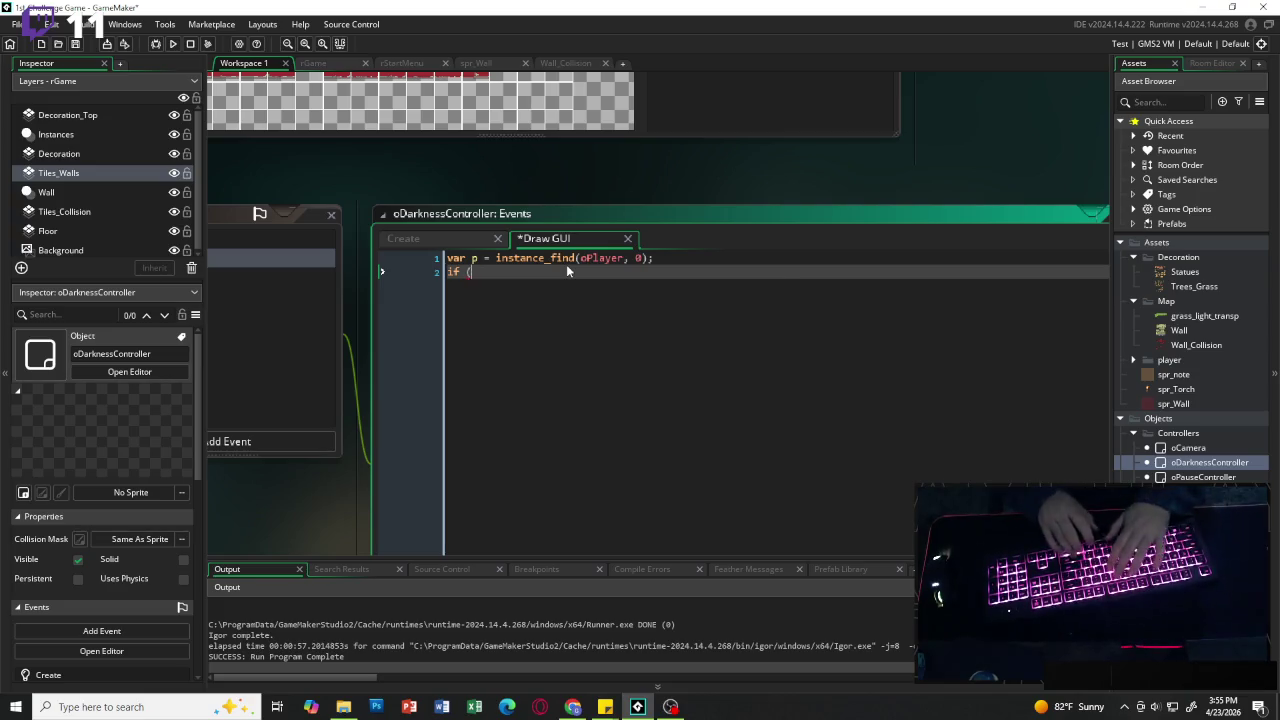
pyautogui.write('p == ')
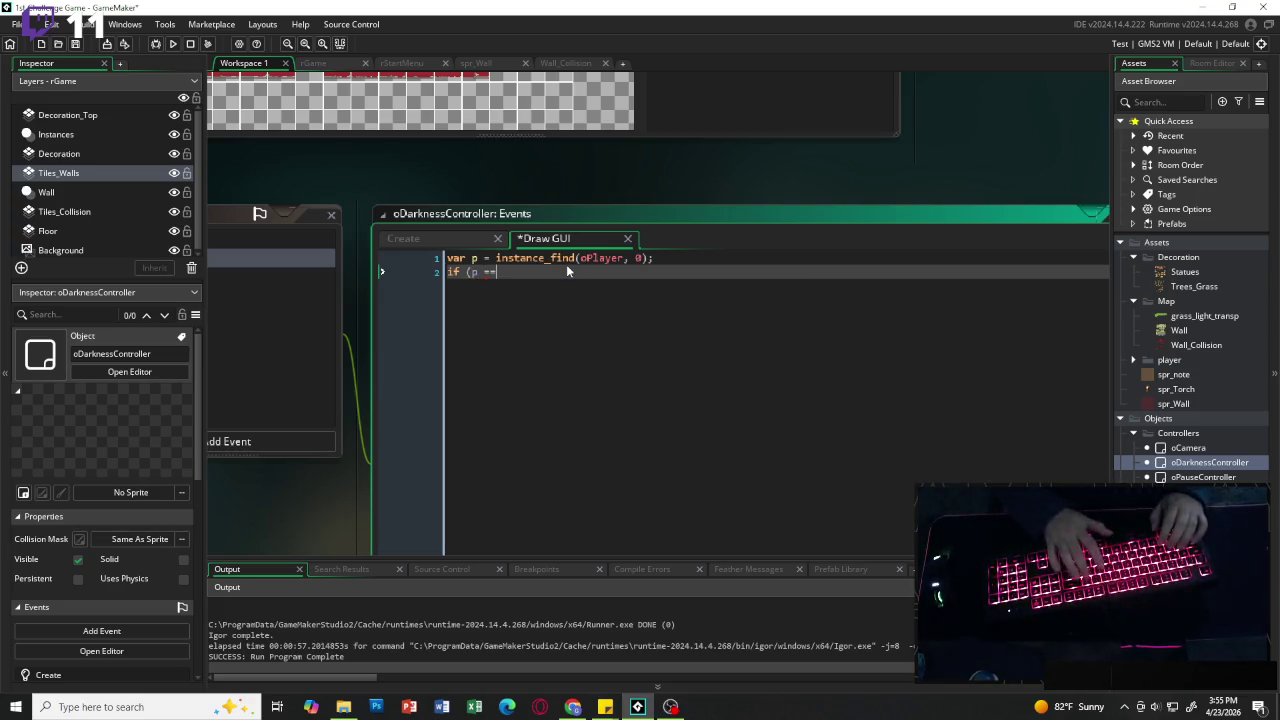
pyautogui.write('noone')
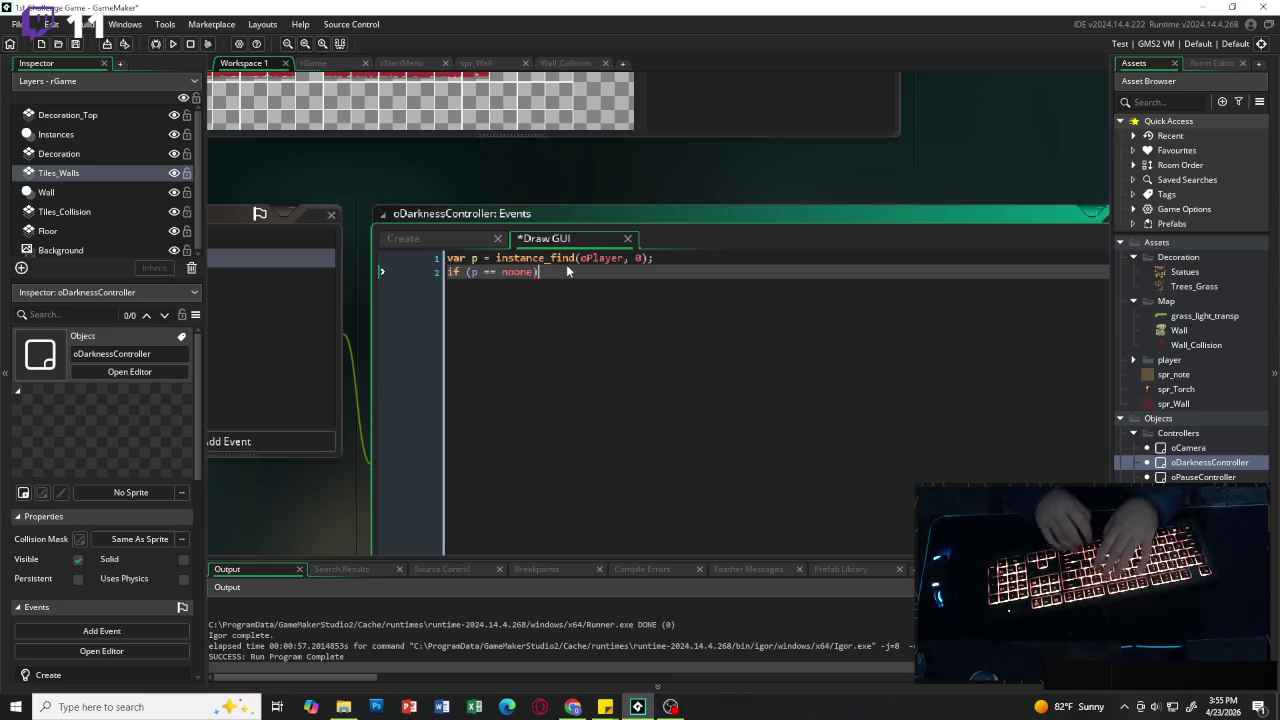
pyautogui.write('exit')
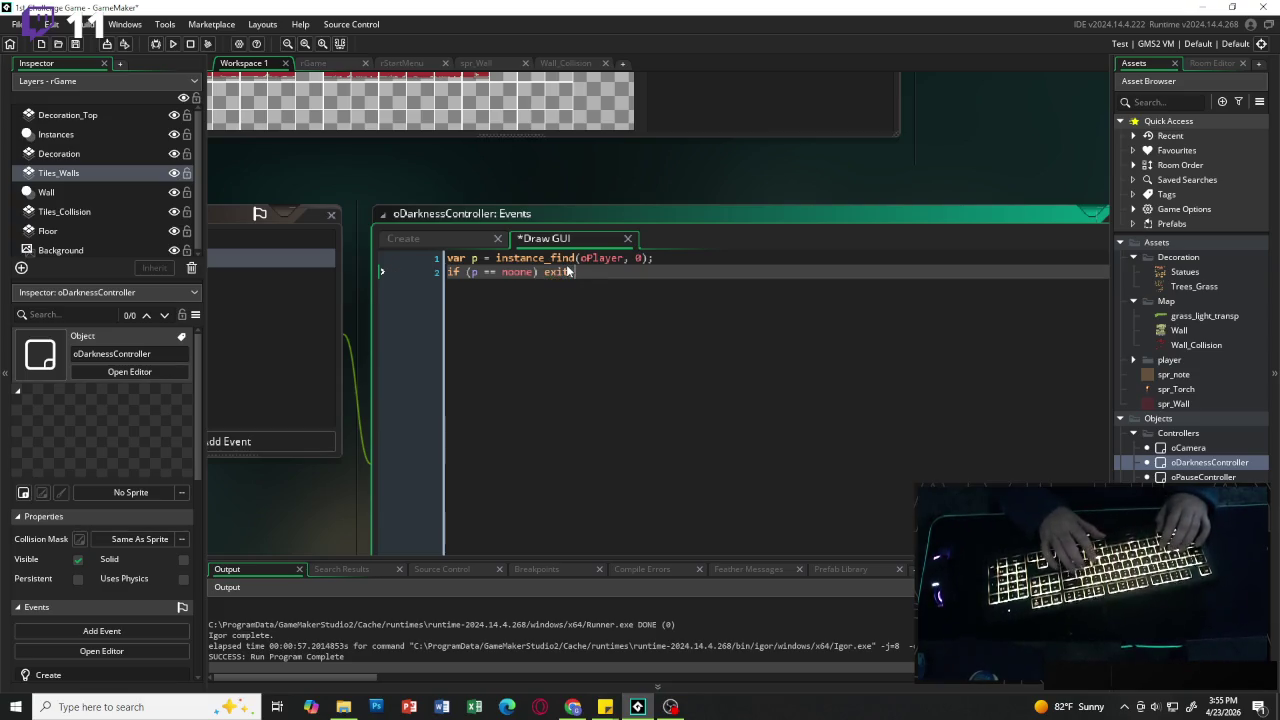
pyautogui.press('Return')
pyautogui.press('Return')
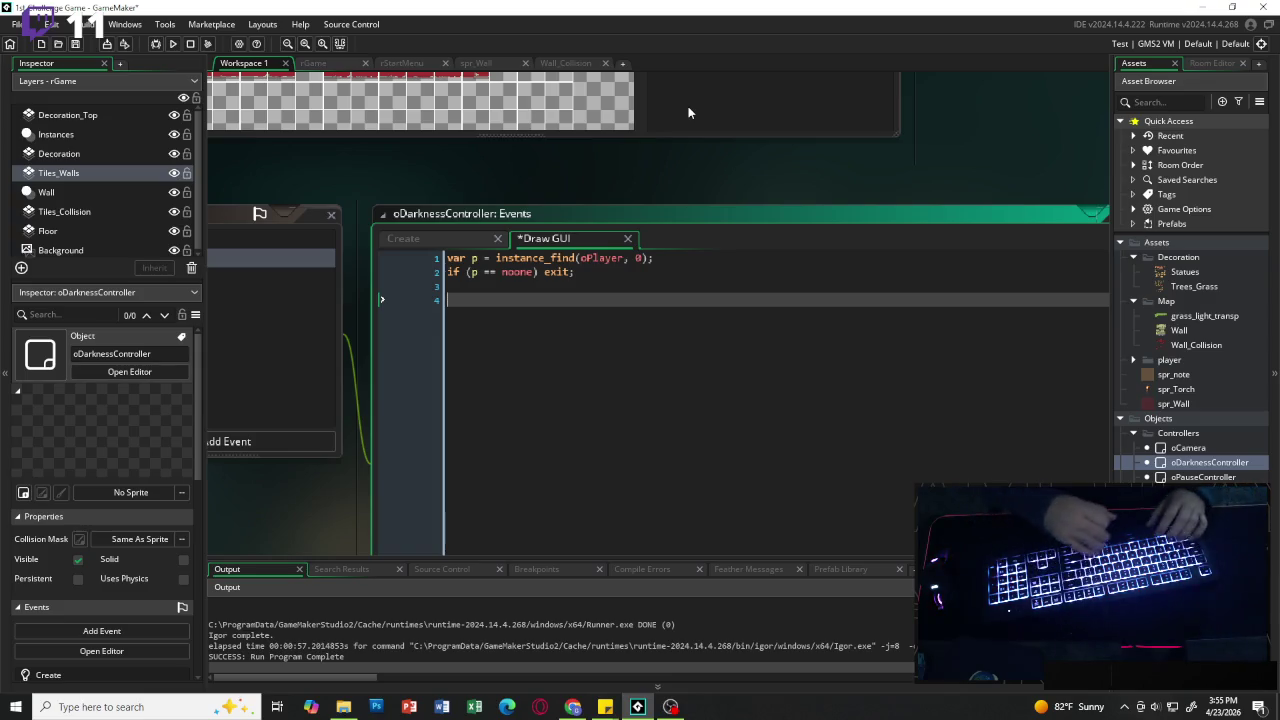
# Step: Store the first view camera with var cam = view_camera[0]
pyautogui.write('var ')
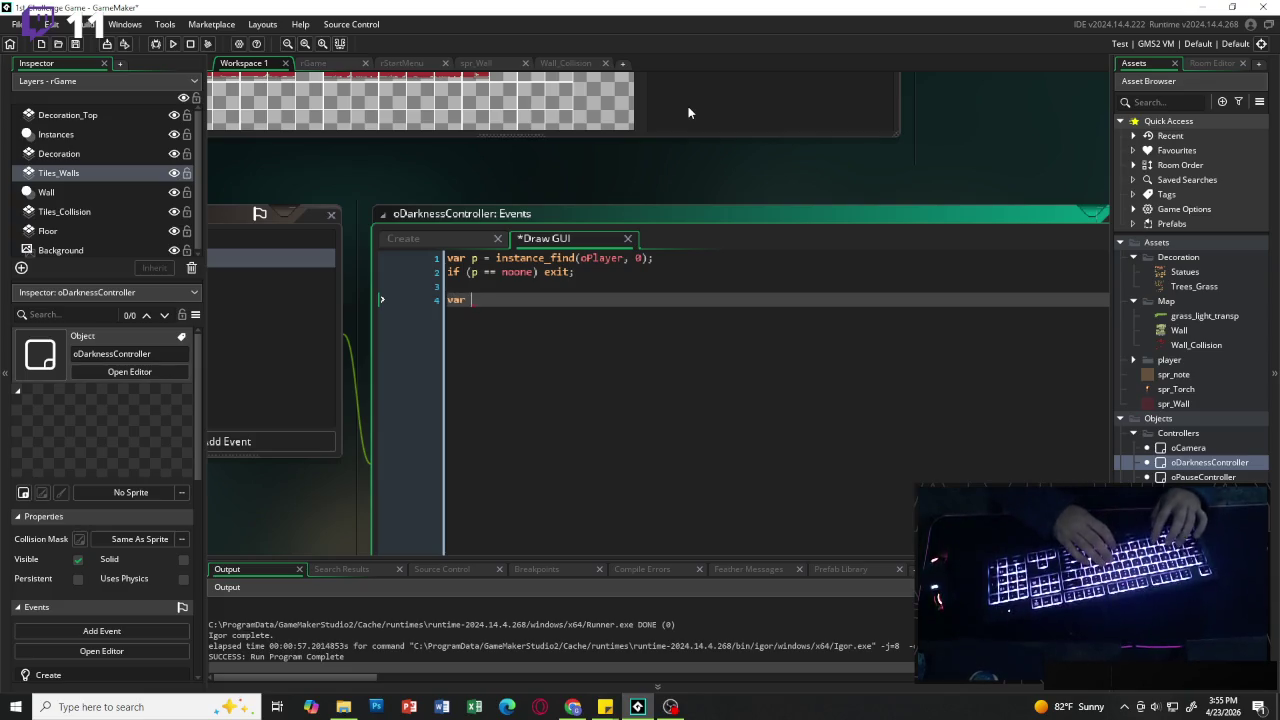
pyautogui.write('cam = view_cam')
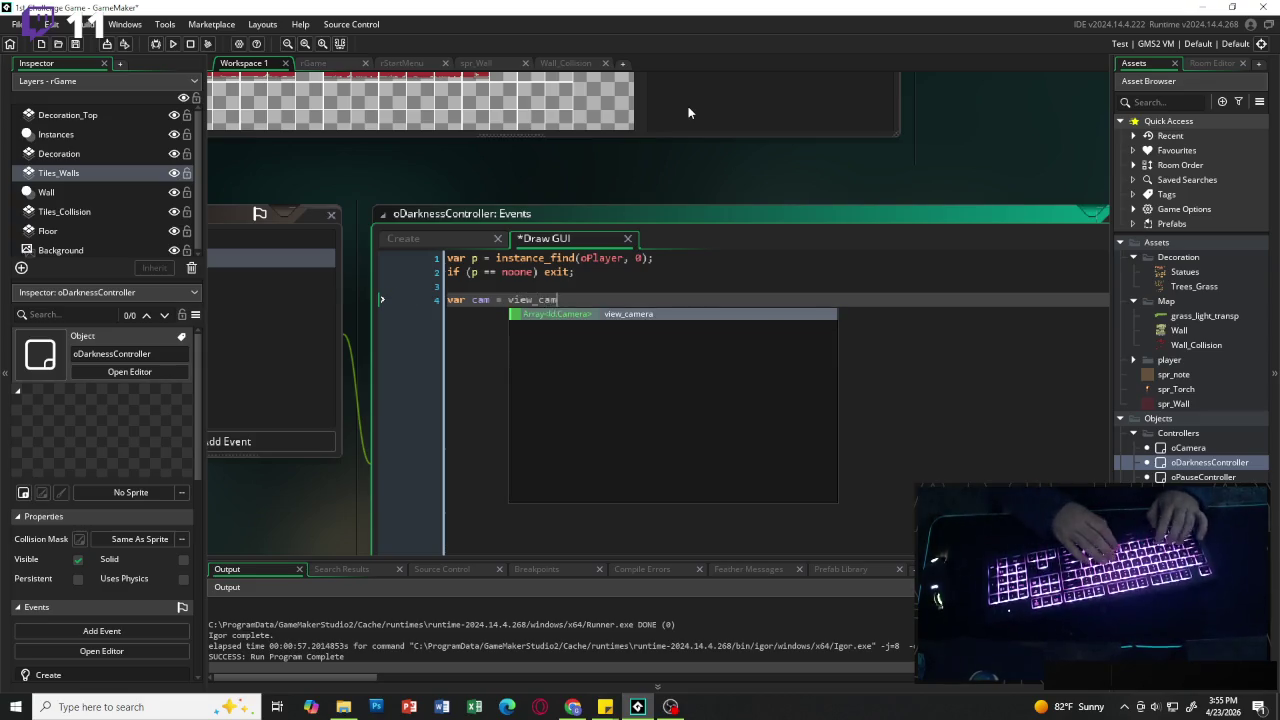
pyautogui.write('era[0')
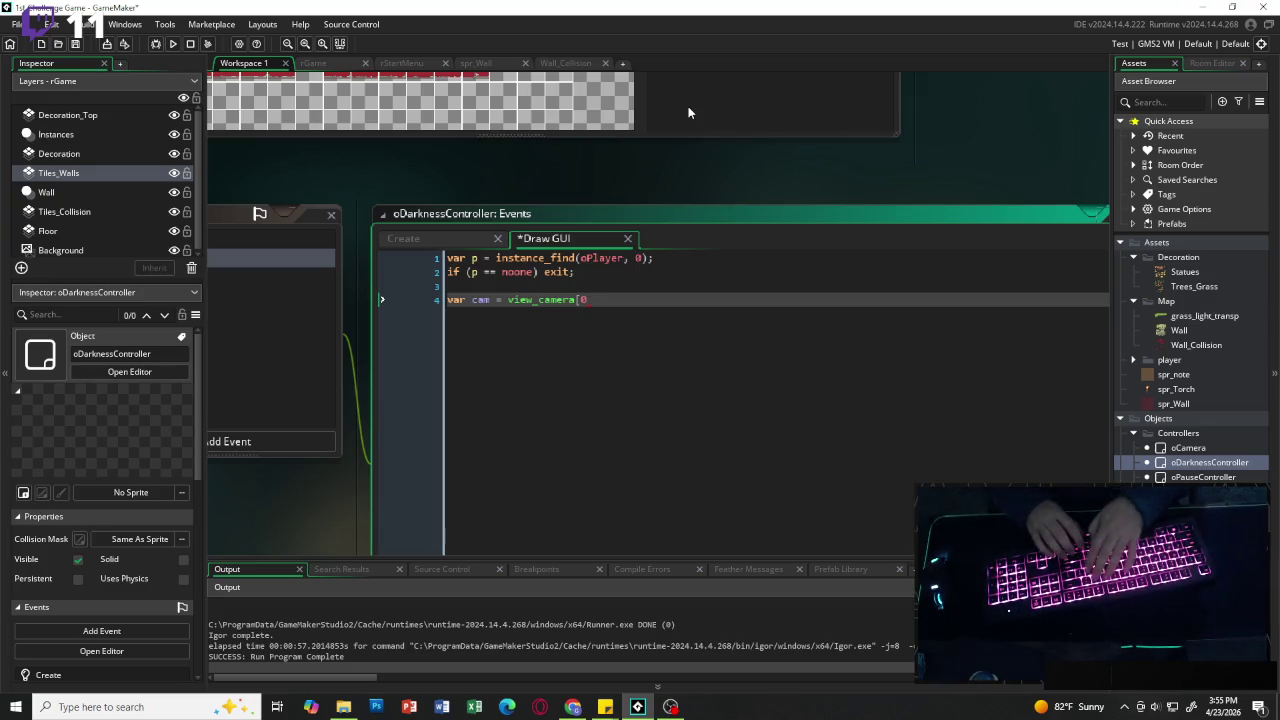
pyautogui.write(']')
pyautogui.press('Return')
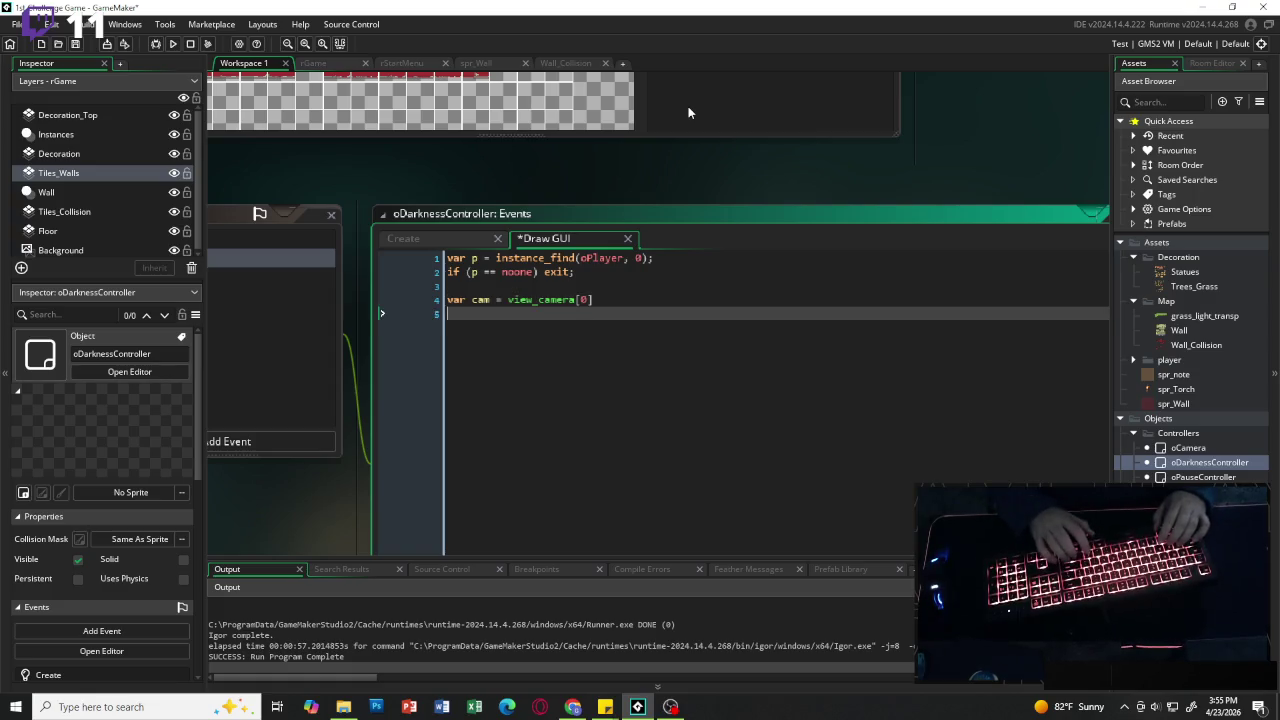
pyautogui.press('Return')
# Step: Set var cam_x = camera_get_view_x(cam) and begin the next var cam line
pyautogui.write('var cam')
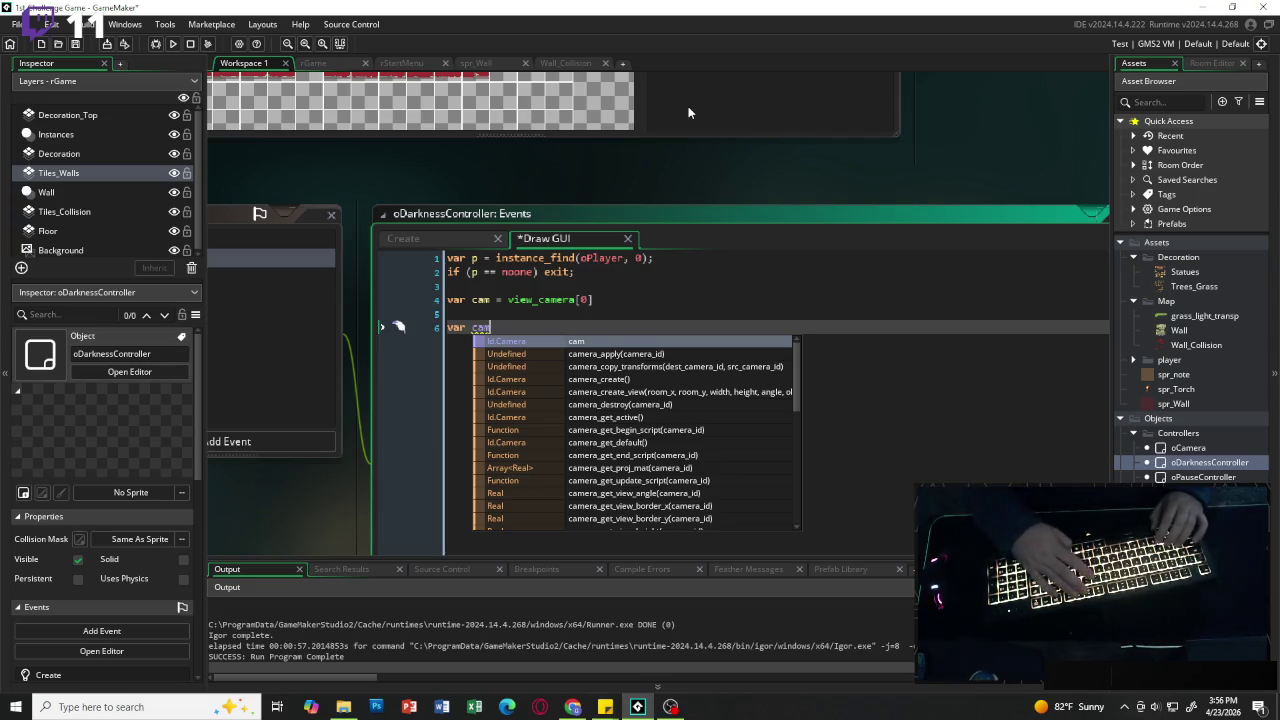
pyautogui.write('_x = ')
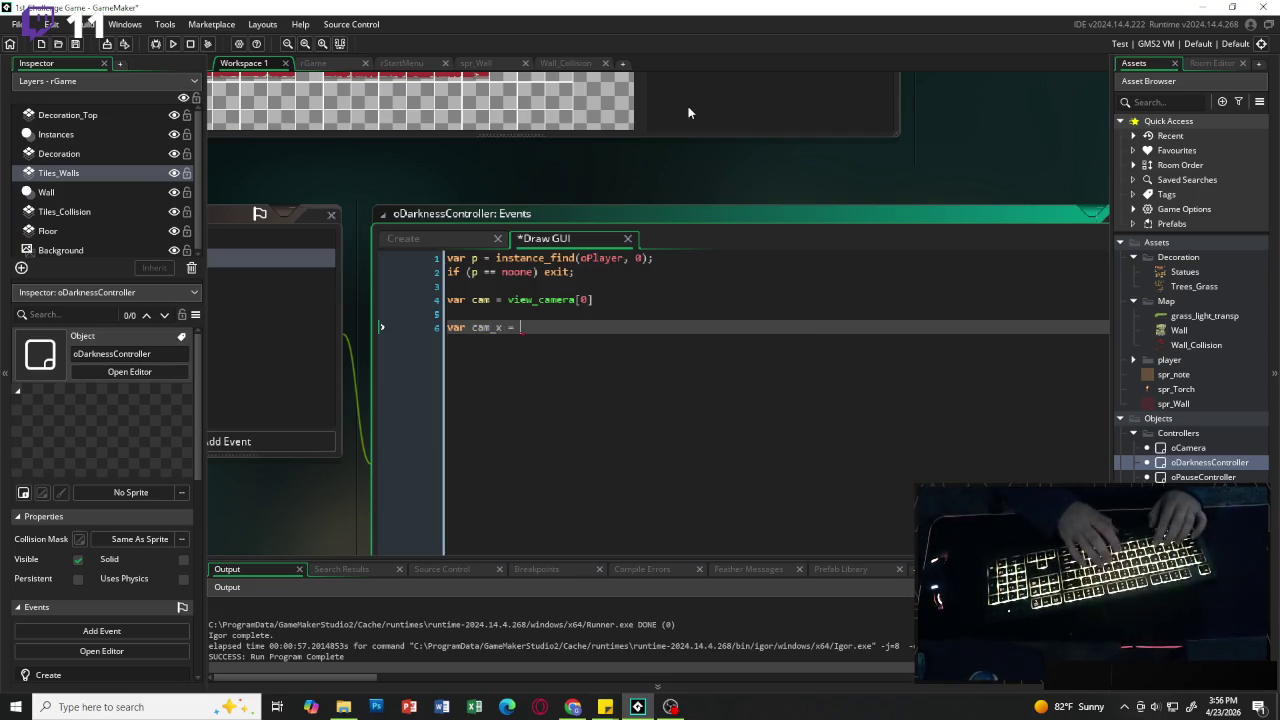
pyautogui.write('camera')
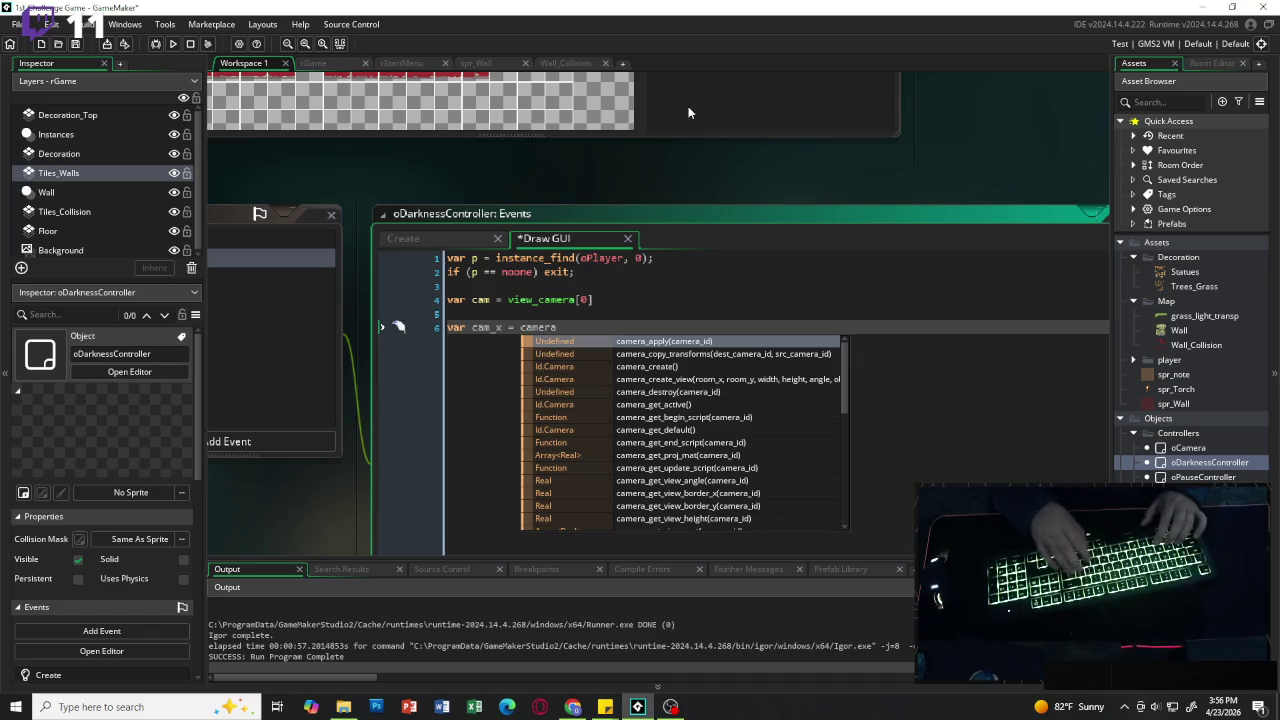
pyautogui.write('_get')
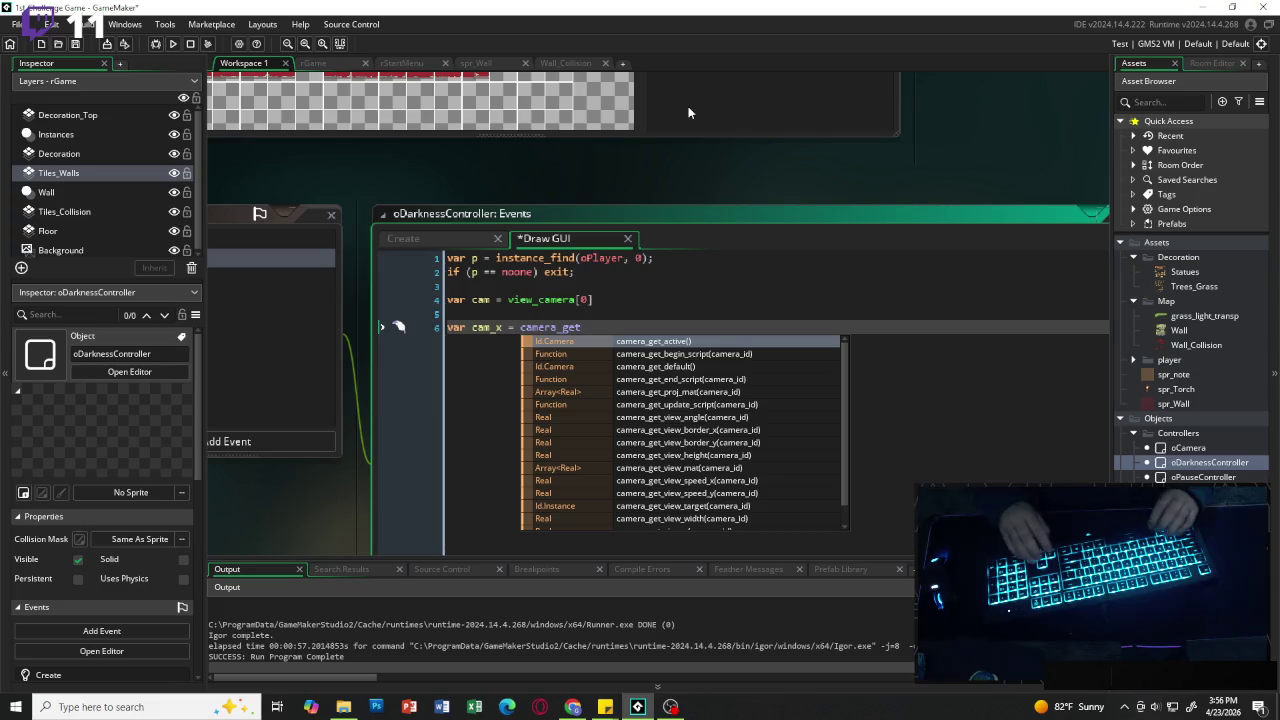
pyautogui.write('_vo')
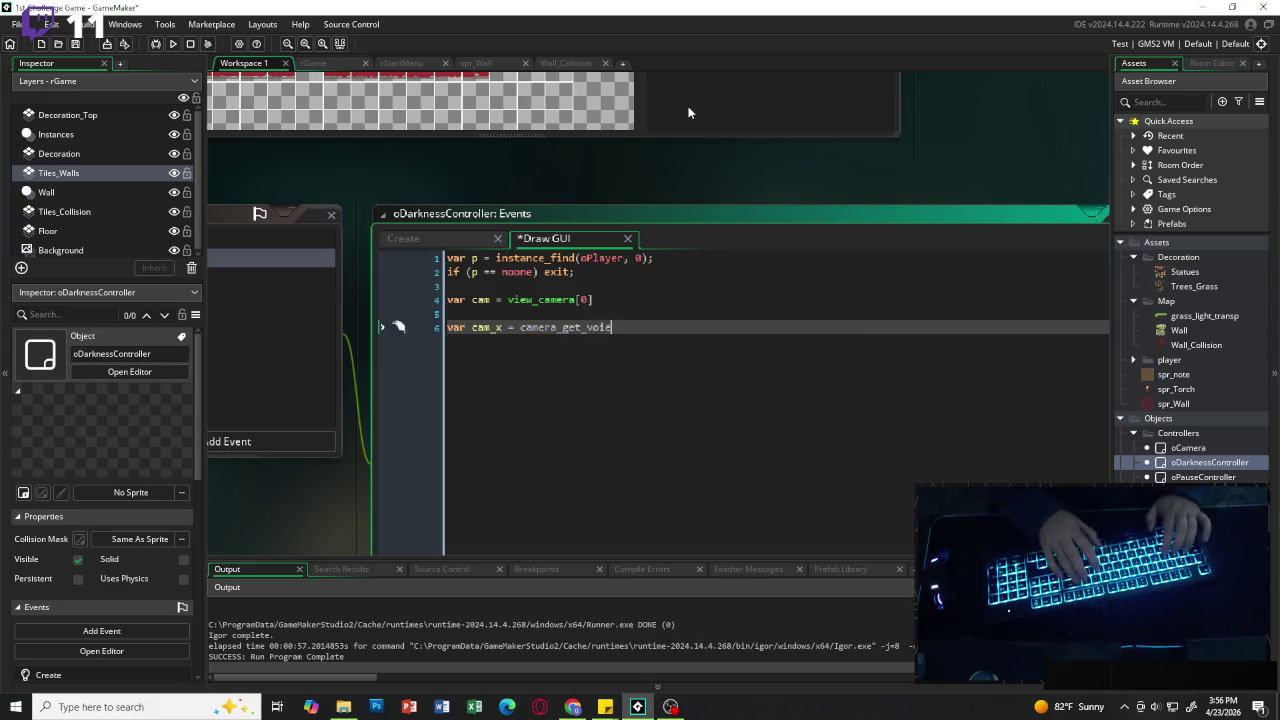
pyautogui.press('BackSpace')
pyautogui.write('iew')
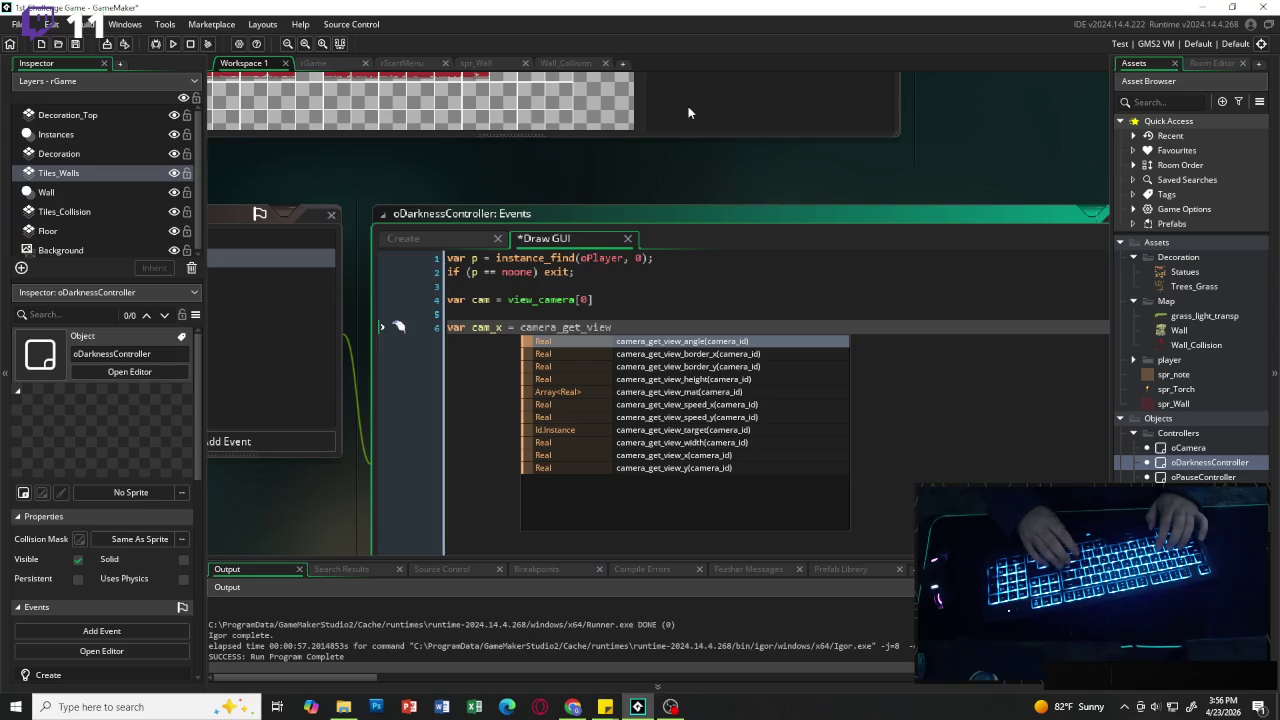
pyautogui.press('Down')
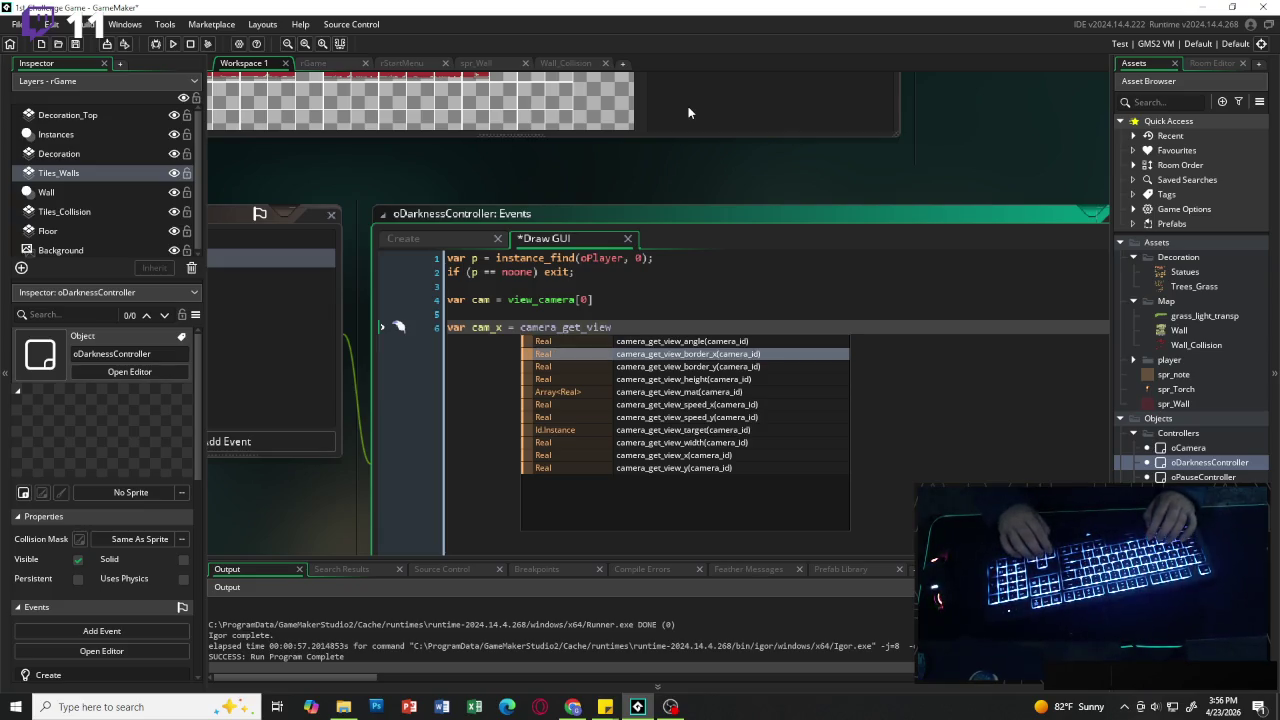
pyautogui.press('Down')
pyautogui.press('Down')
pyautogui.press('Down')
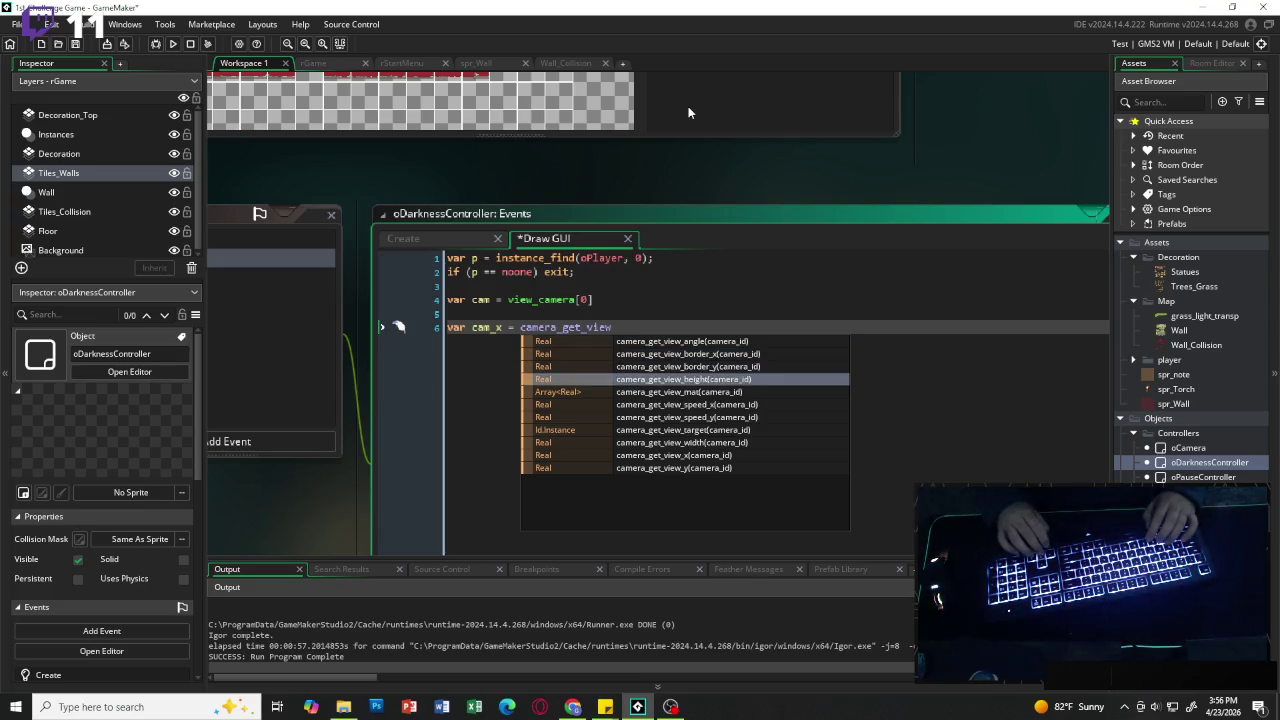
pyautogui.write('_x(')
pyautogui.press('Return')
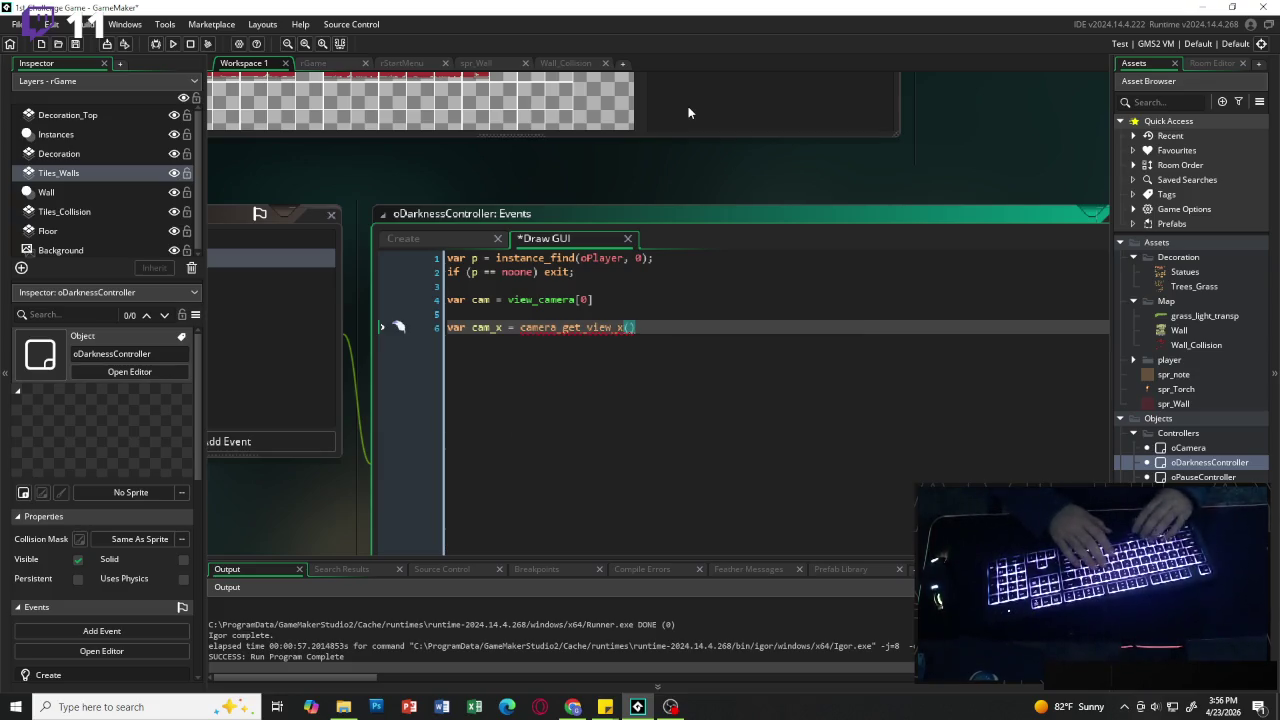
pyautogui.write('cam')
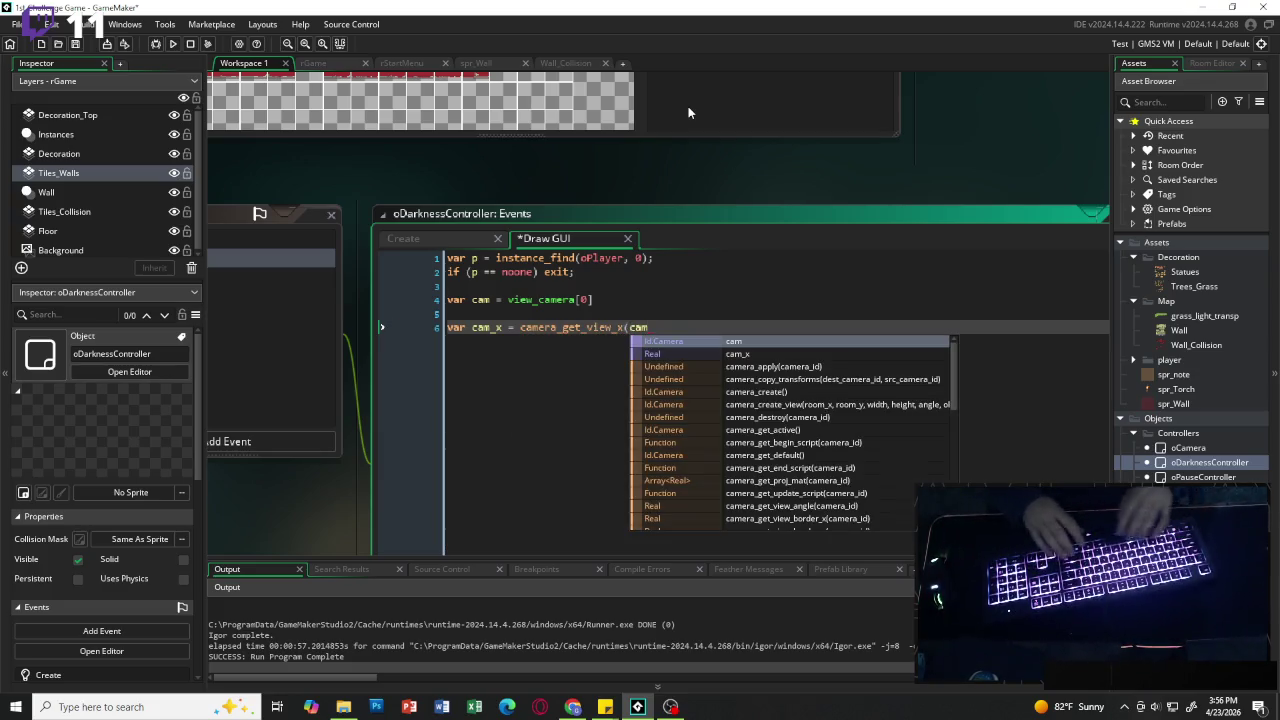
pyautogui.press('Return')
pyautogui.write('var cam')
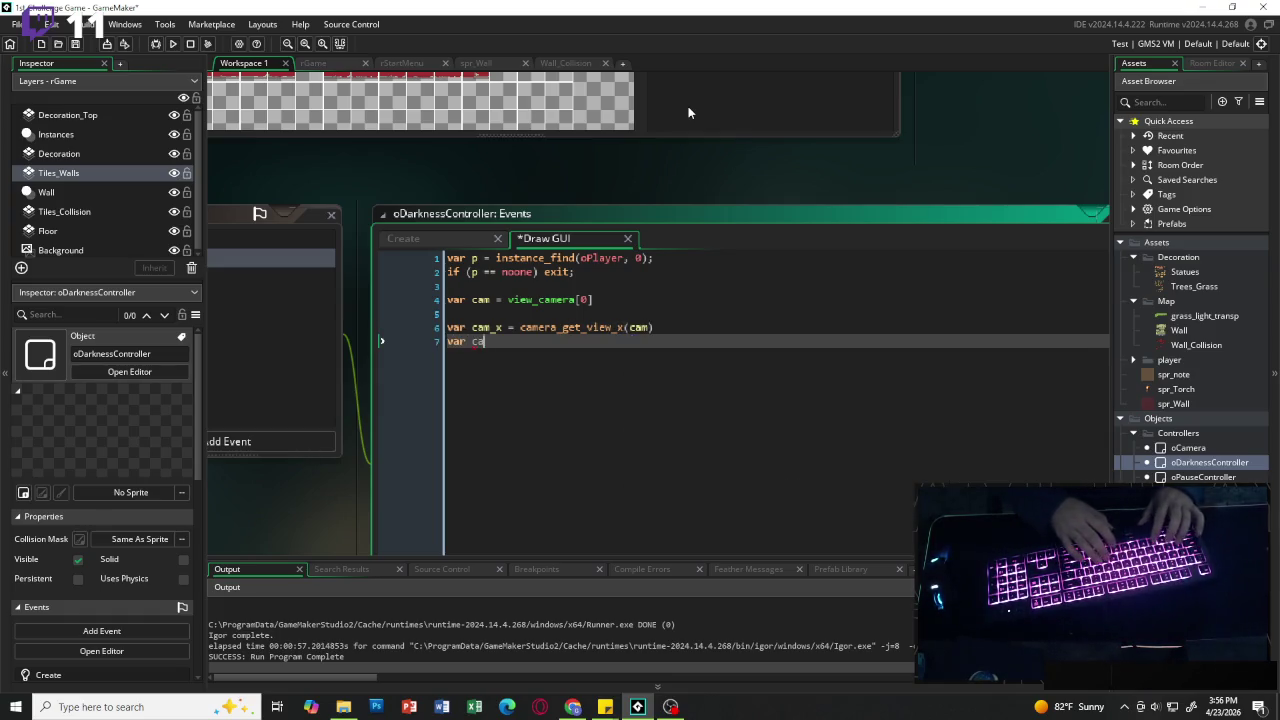
# Step: Copy the cam_x line and turn it into var cam_y = camera_get_view_y(cam)
pyautogui.moveTo(654, 327); pyautogui.dragTo(440, 330)
pyautogui.hotkey('ctrl', 'c')
pyautogui.click(394, 338)
pyautogui.hotkey('ctrl', 'v')
pyautogui.press('BackSpace')
pyautogui.press('BackSpace')
pyautogui.write('y')
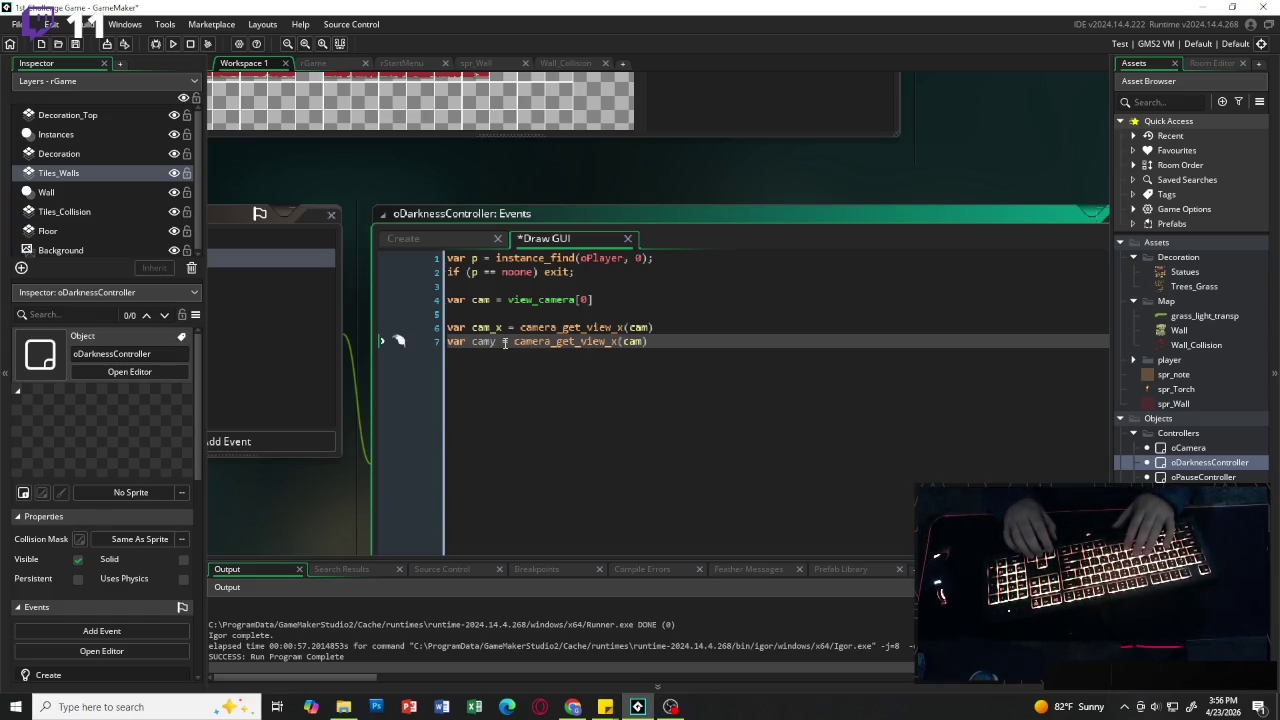
pyautogui.press('Left')
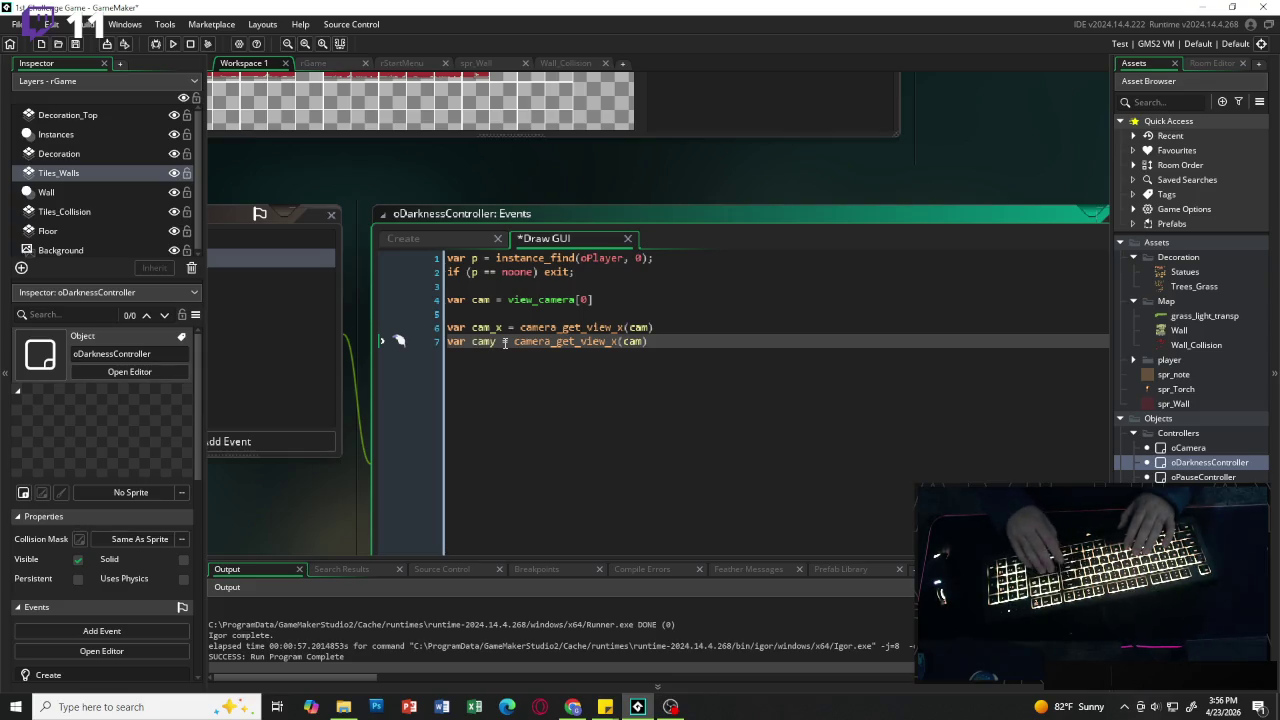
pyautogui.write('_')
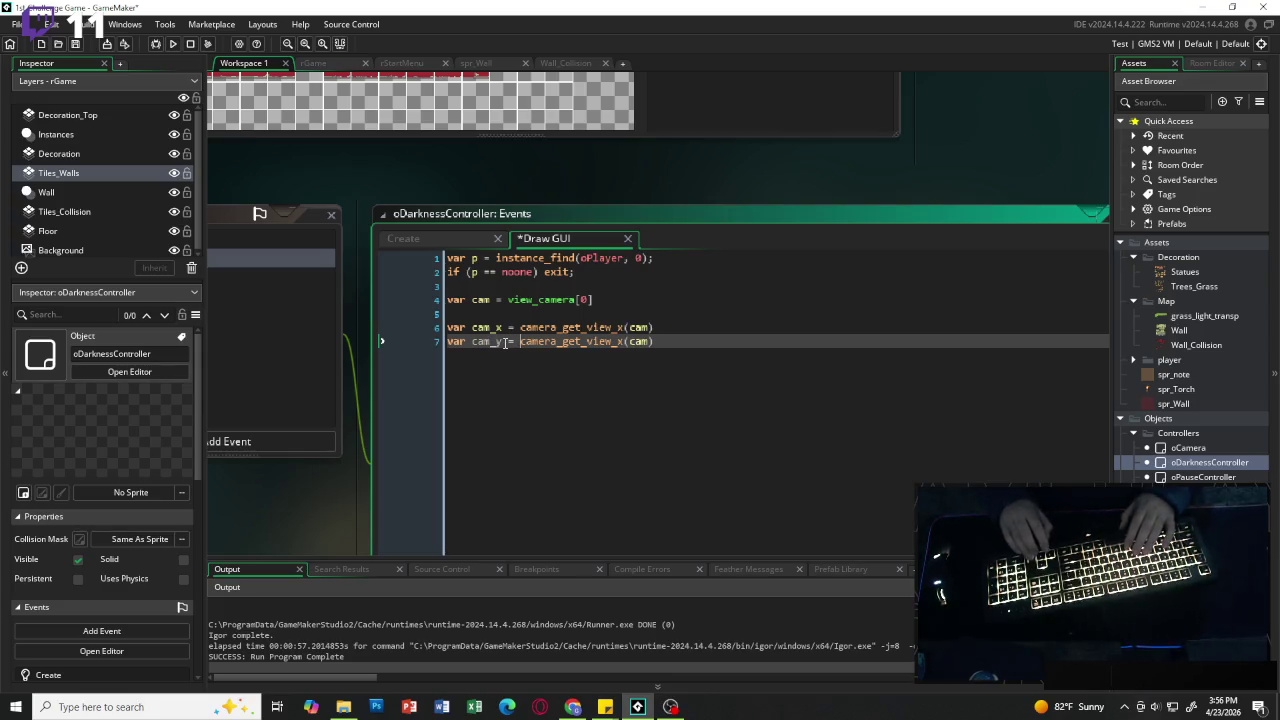
pyautogui.press('End')
pyautogui.press('BackSpace')
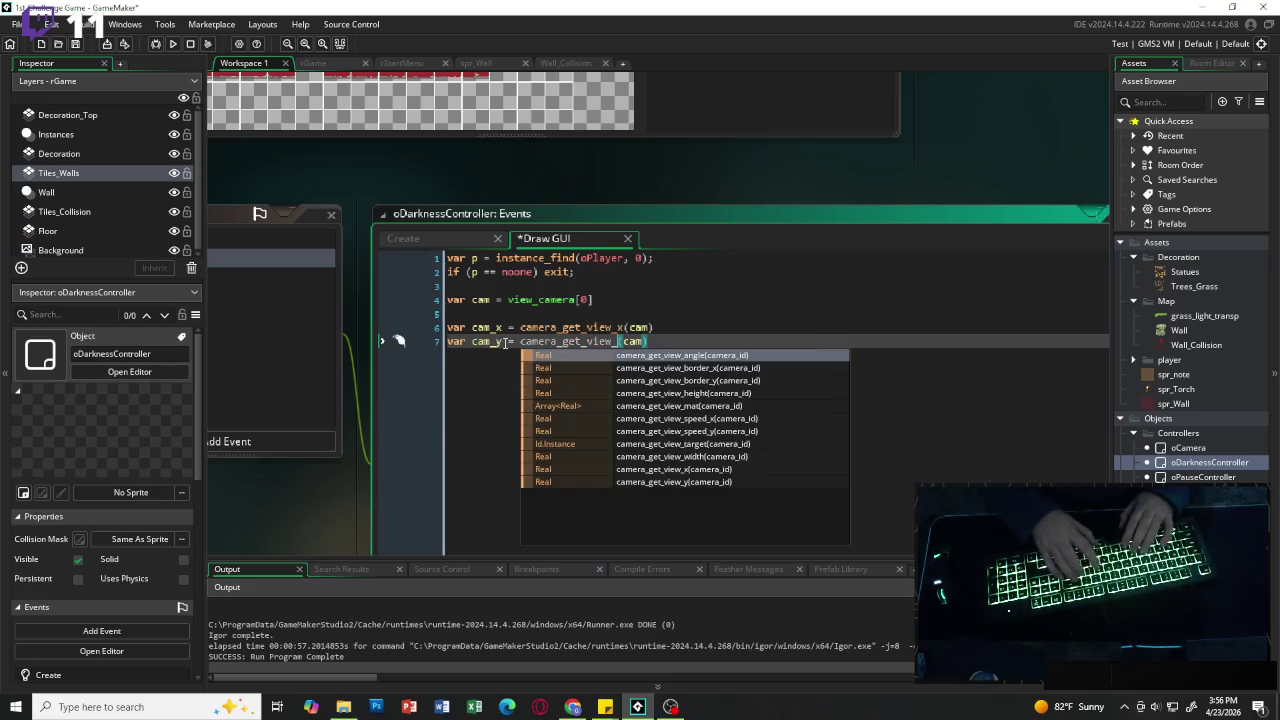
pyautogui.write('y')
# Step: End both the cam_x and cam_y lines with semicolons
pyautogui.press('End')
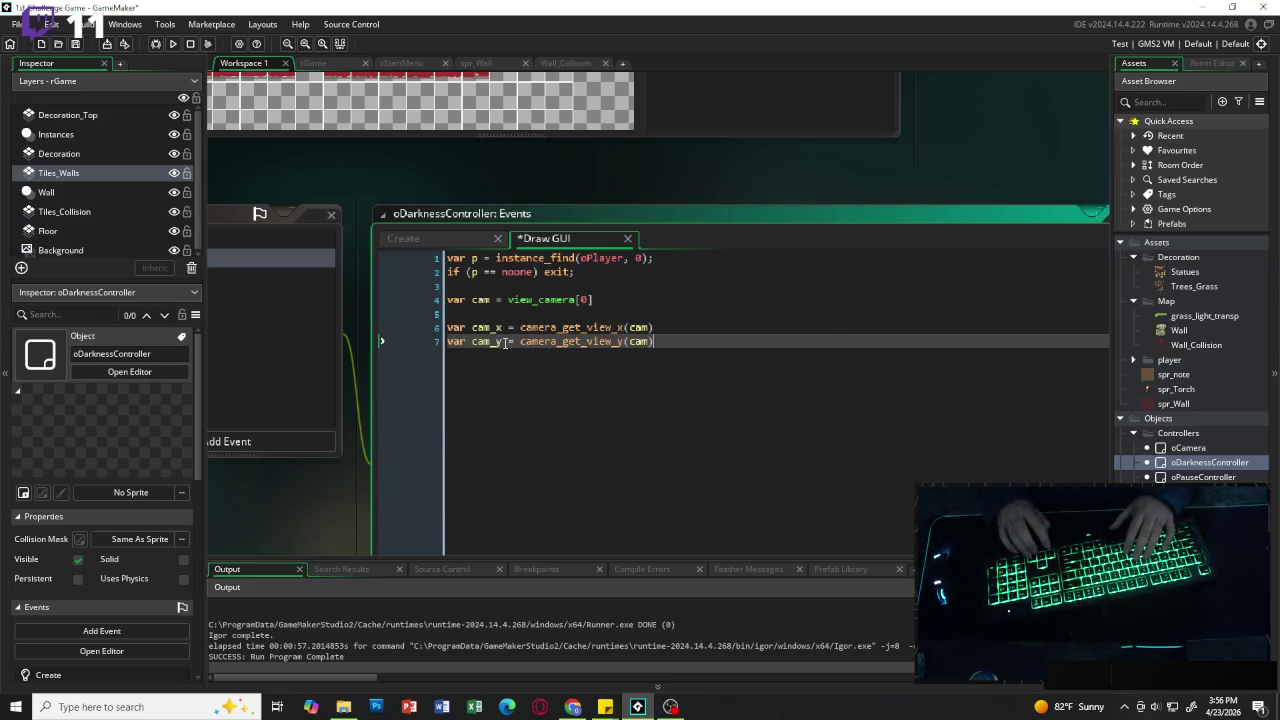
pyautogui.press('Up')
pyautogui.write(';')
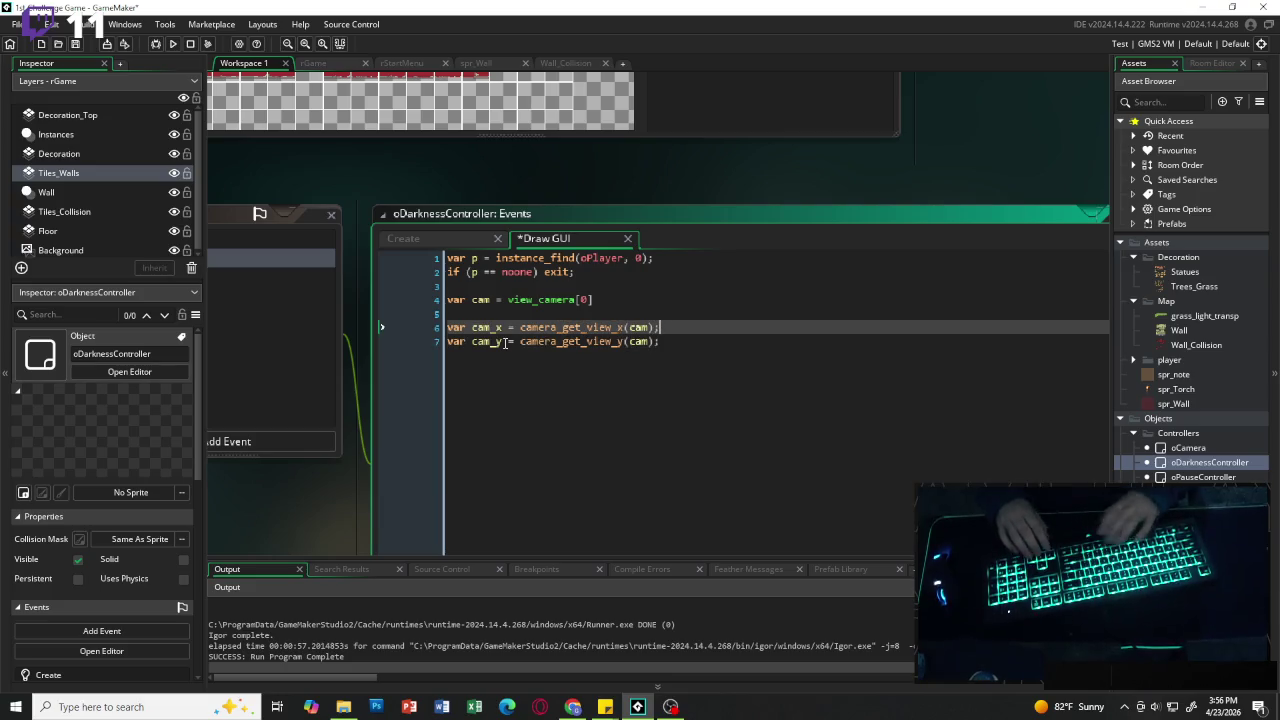
pyautogui.press('Down')
pyautogui.write(';')
pyautogui.press('Return')
pyautogui.press('Return')
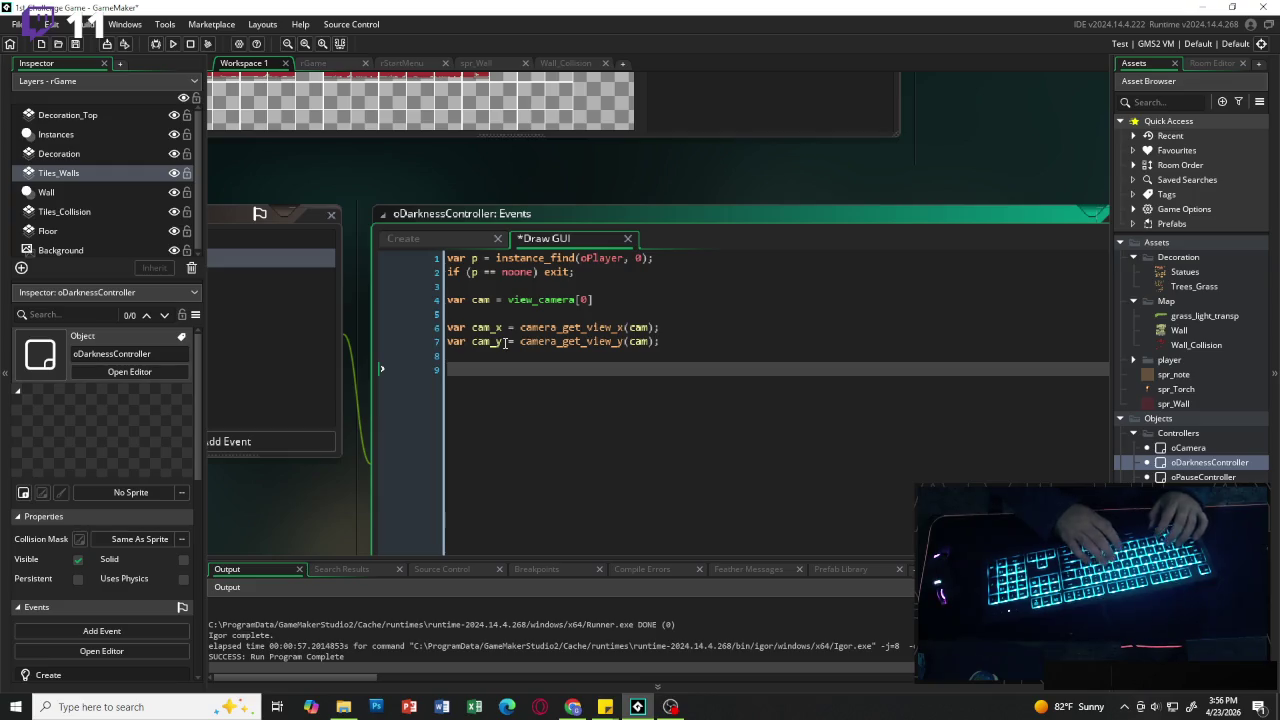
# Step: Add var gw = display_get_gui_width(); below the camera lines
pyautogui.write('var ')
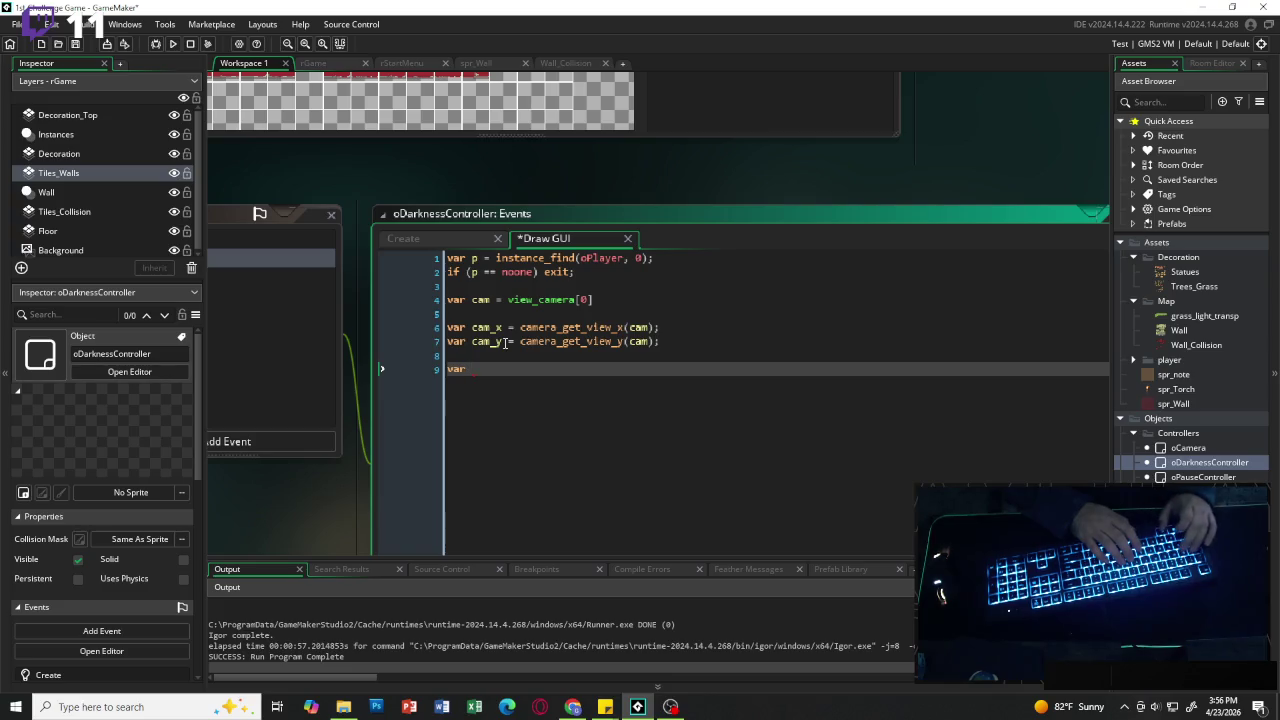
pyautogui.write('gw')
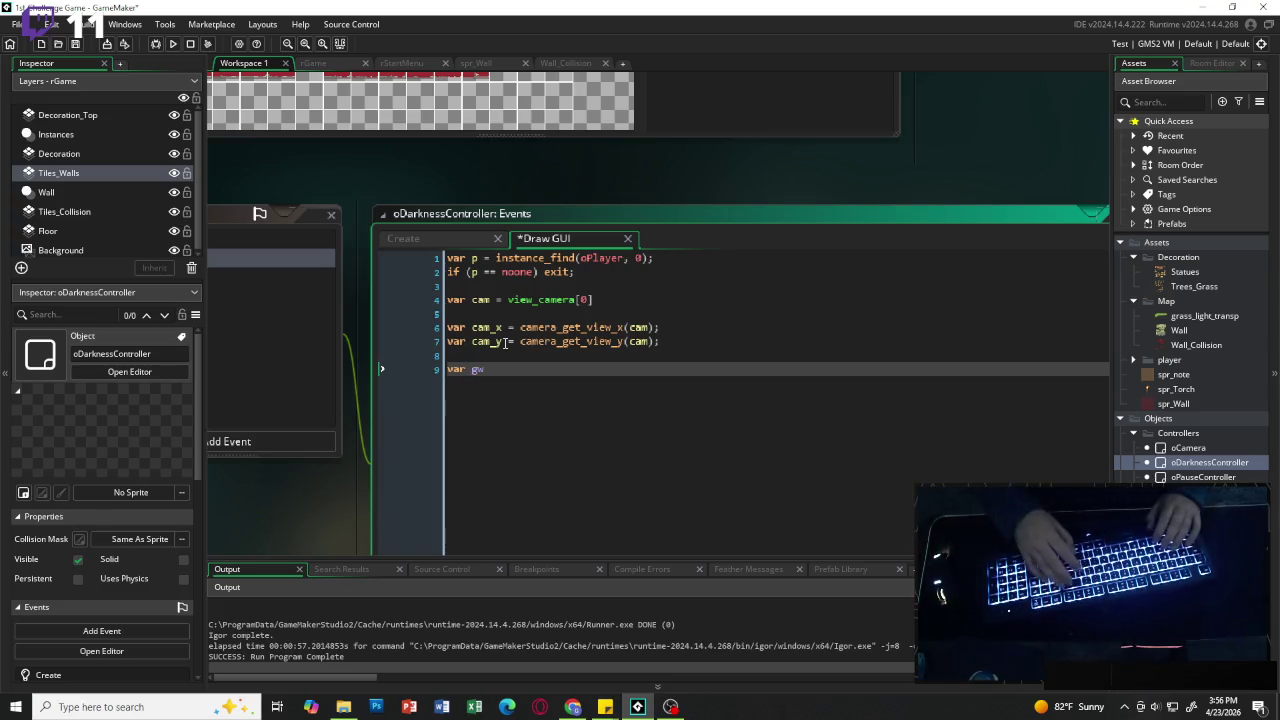
pyautogui.write(' = ')
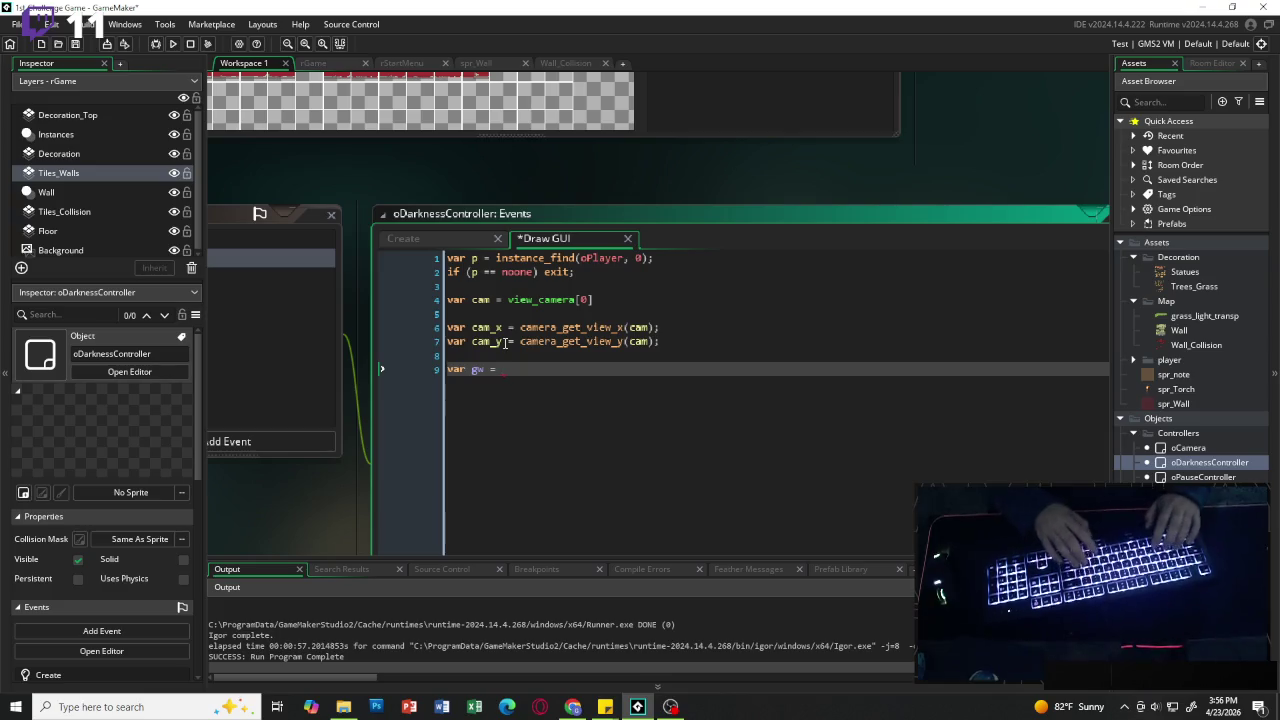
pyautogui.write('display')
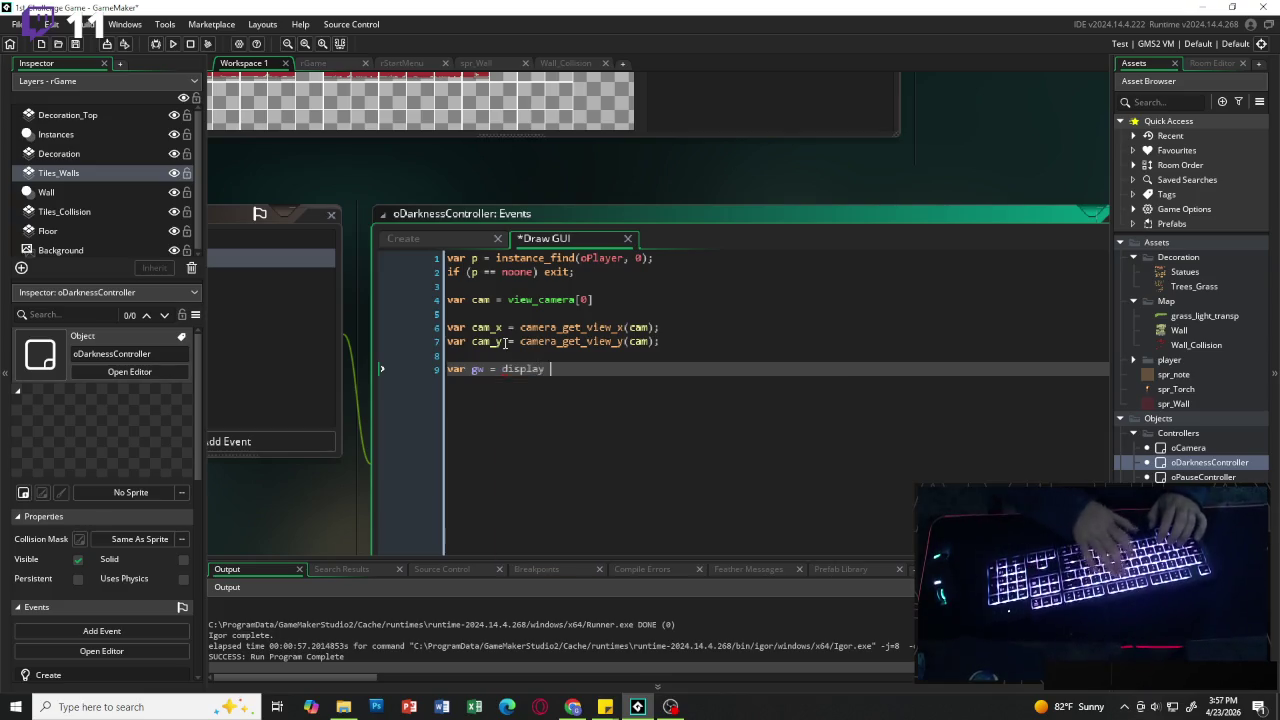
pyautogui.write('_')
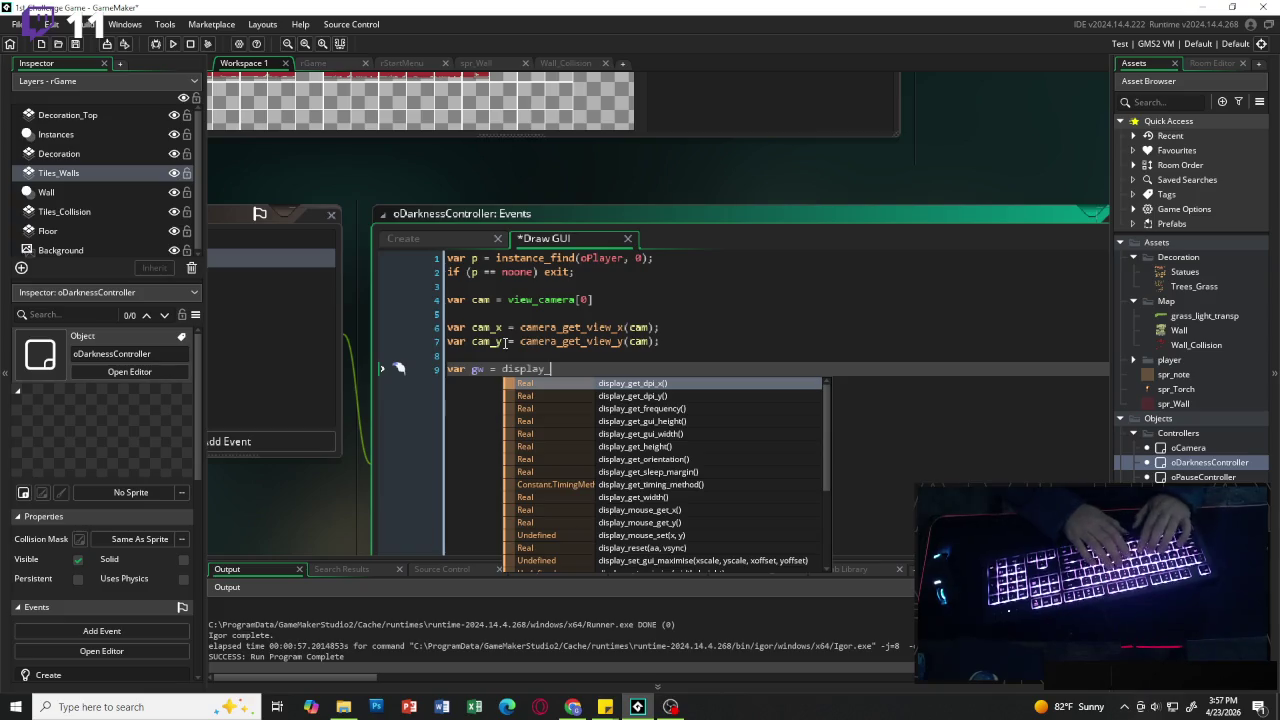
pyautogui.write('get')
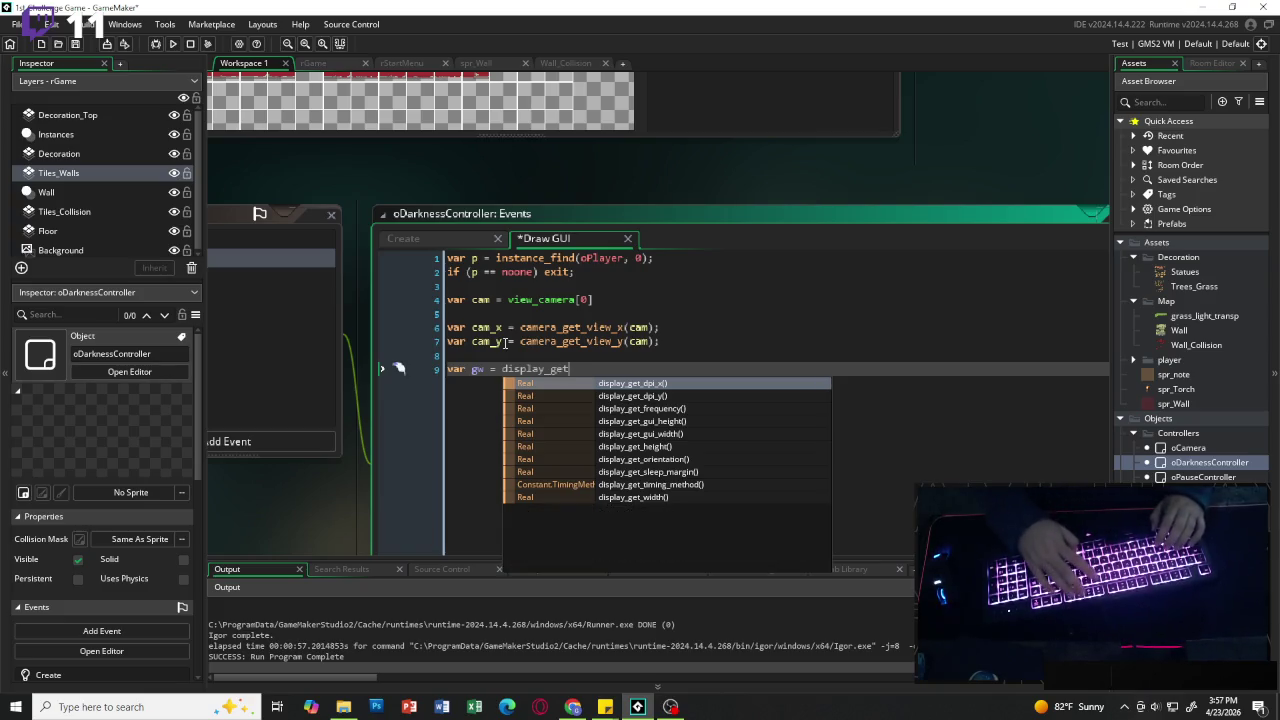
pyautogui.write('_gui')
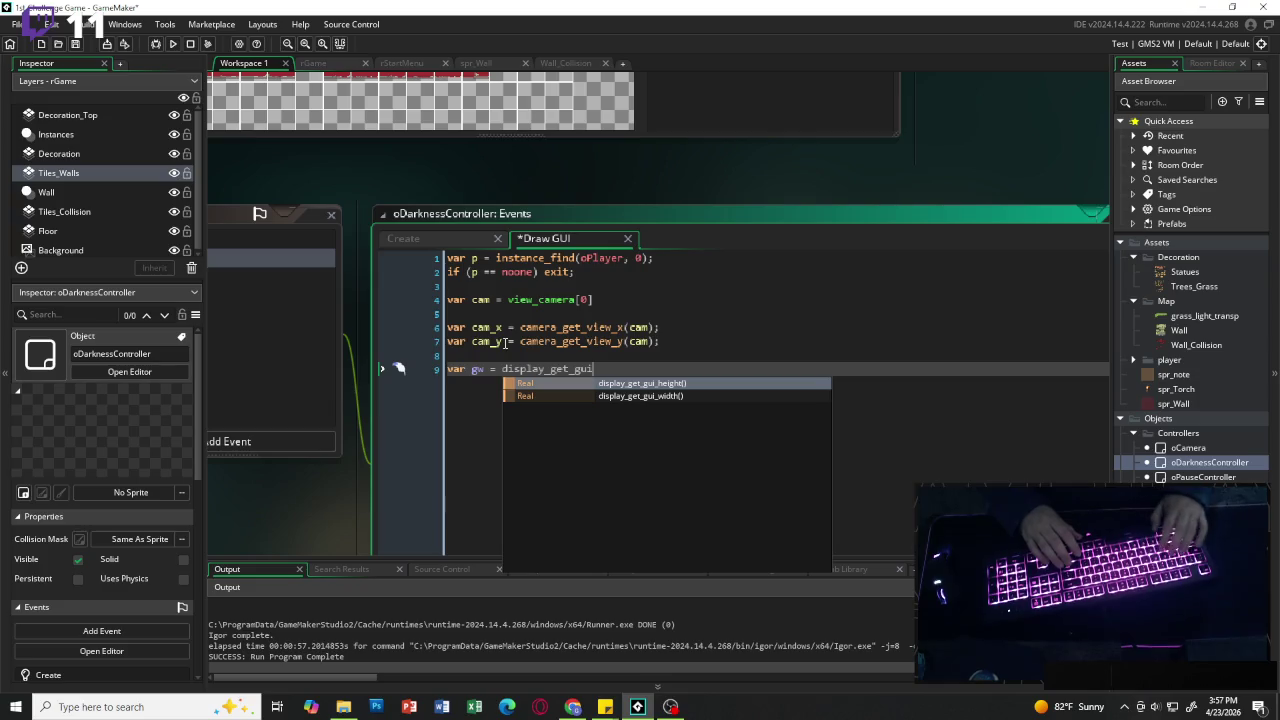
pyautogui.press('Down')
pyautogui.press('Return')
pyautogui.write(';')
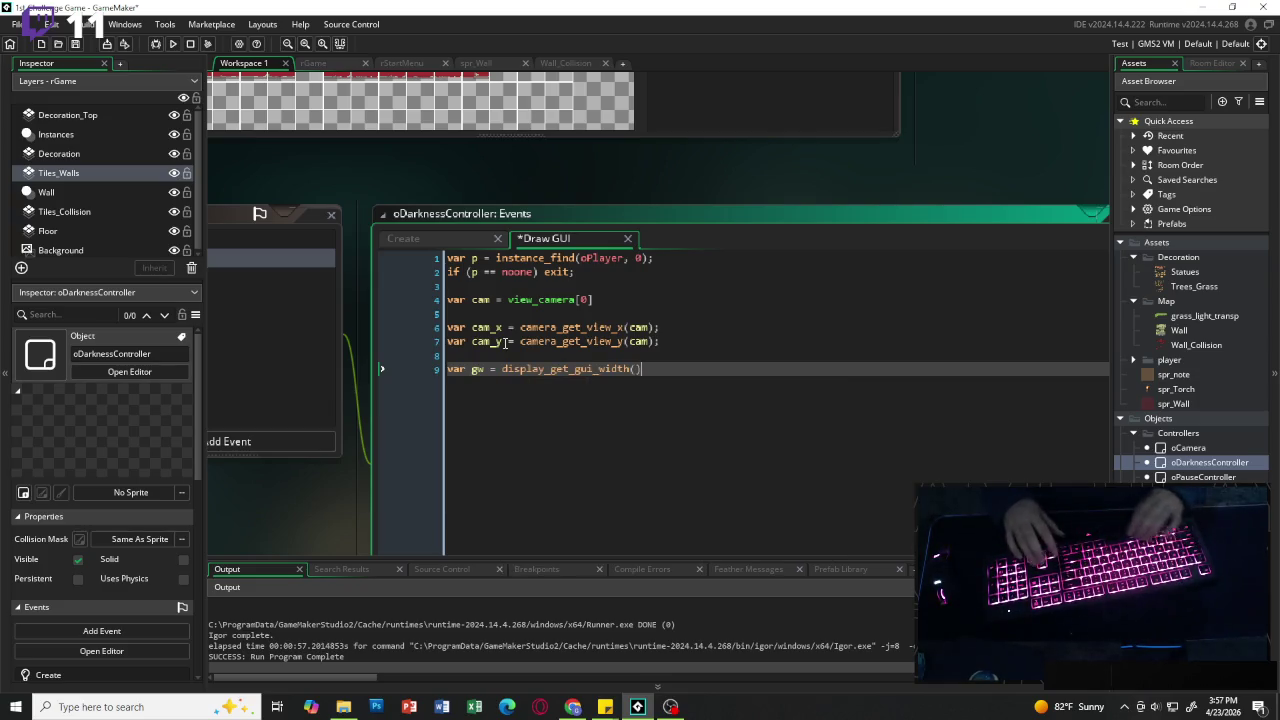
pyautogui.press('Return')
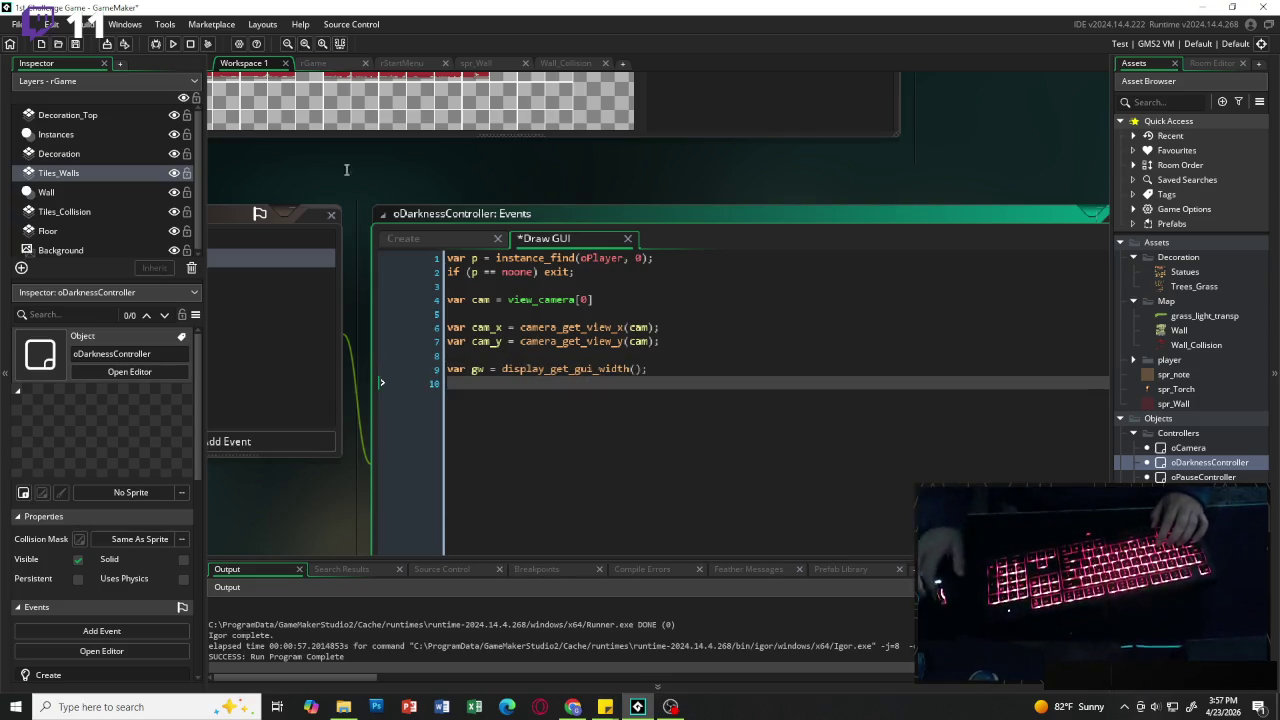
# Step: Add var gh = display_get_gui_height(); on the next line
pyautogui.hotkey('alt', 'Tab')
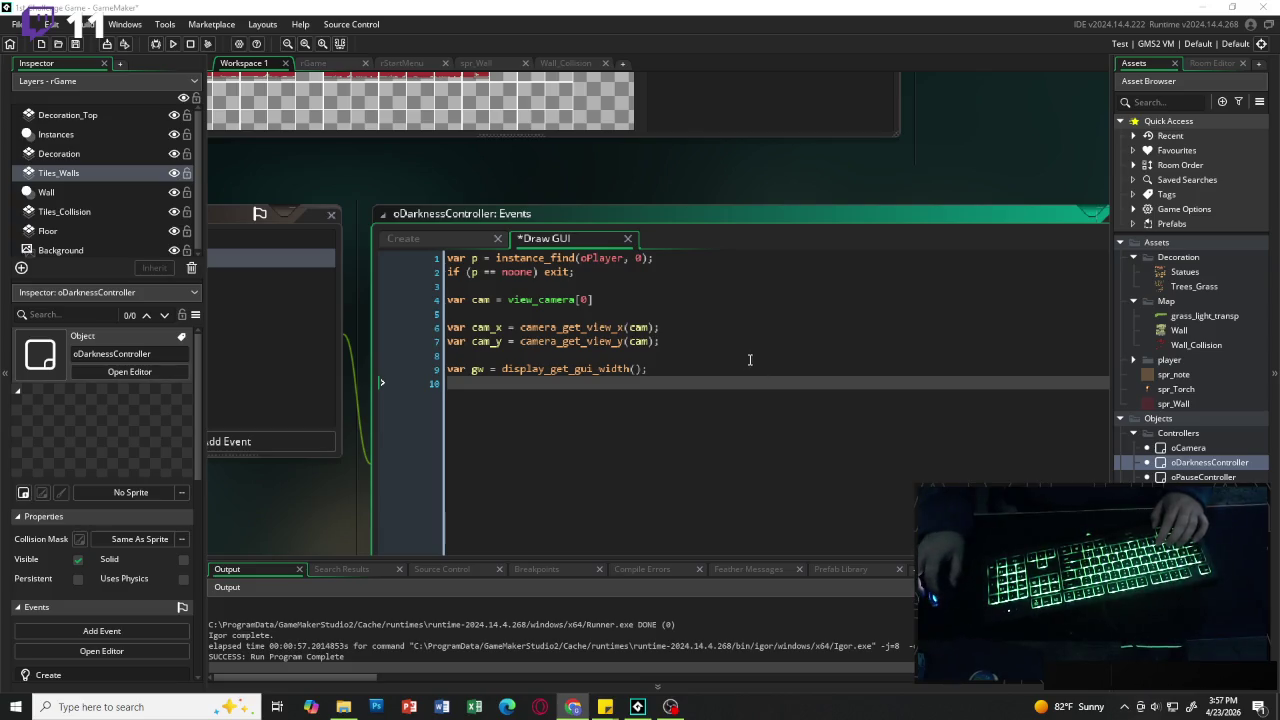
pyautogui.press('Return')
pyautogui.click(662, 376)
pyautogui.write('var ')
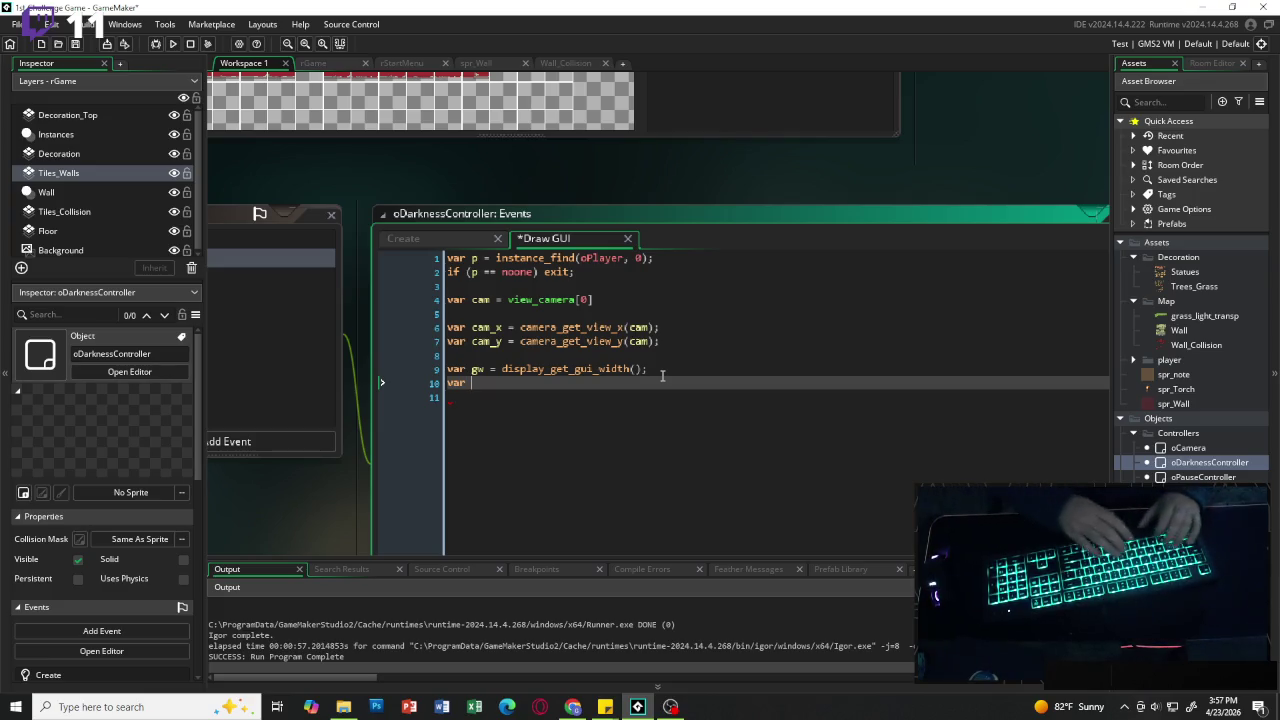
pyautogui.write('gh = ')
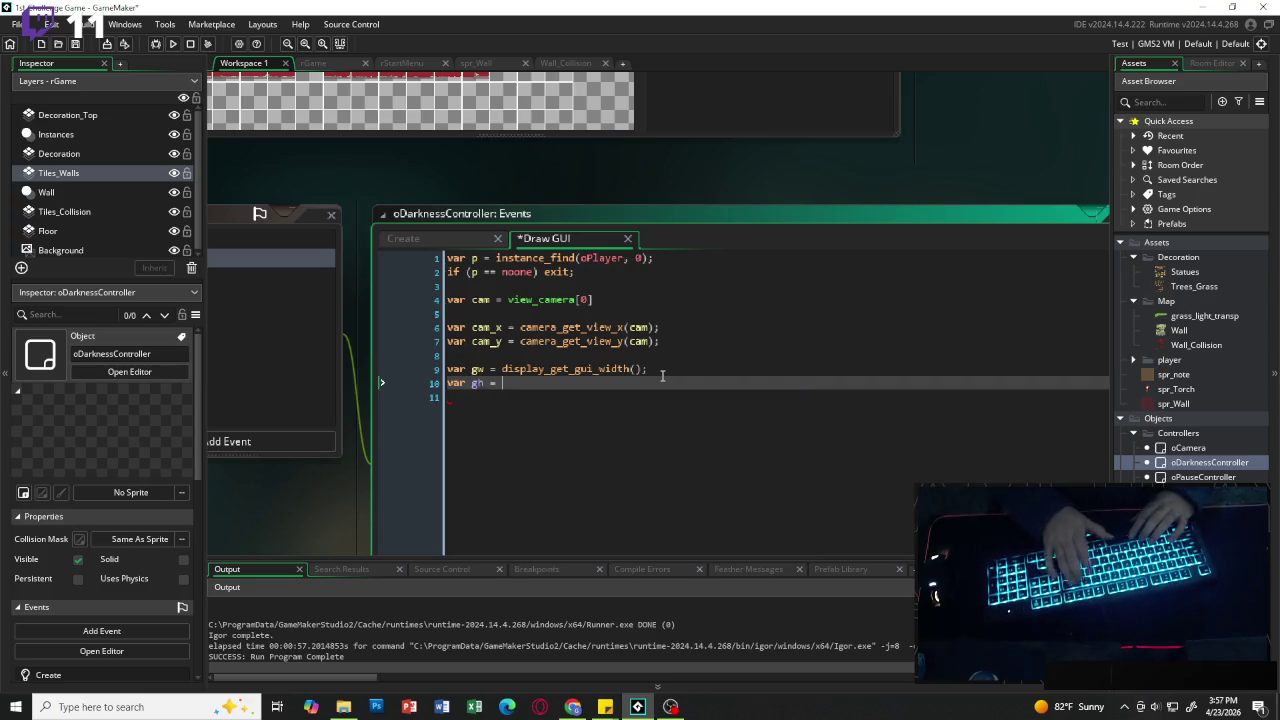
pyautogui.write('display')
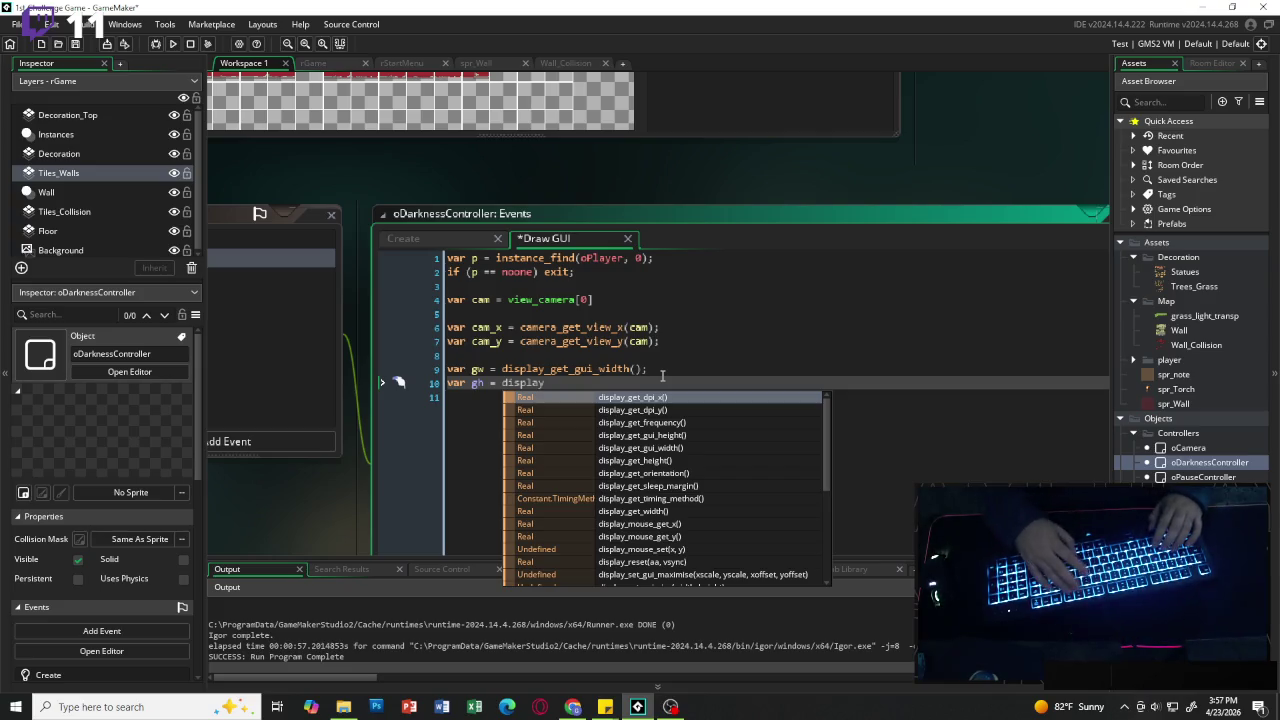
pyautogui.write('_get_')
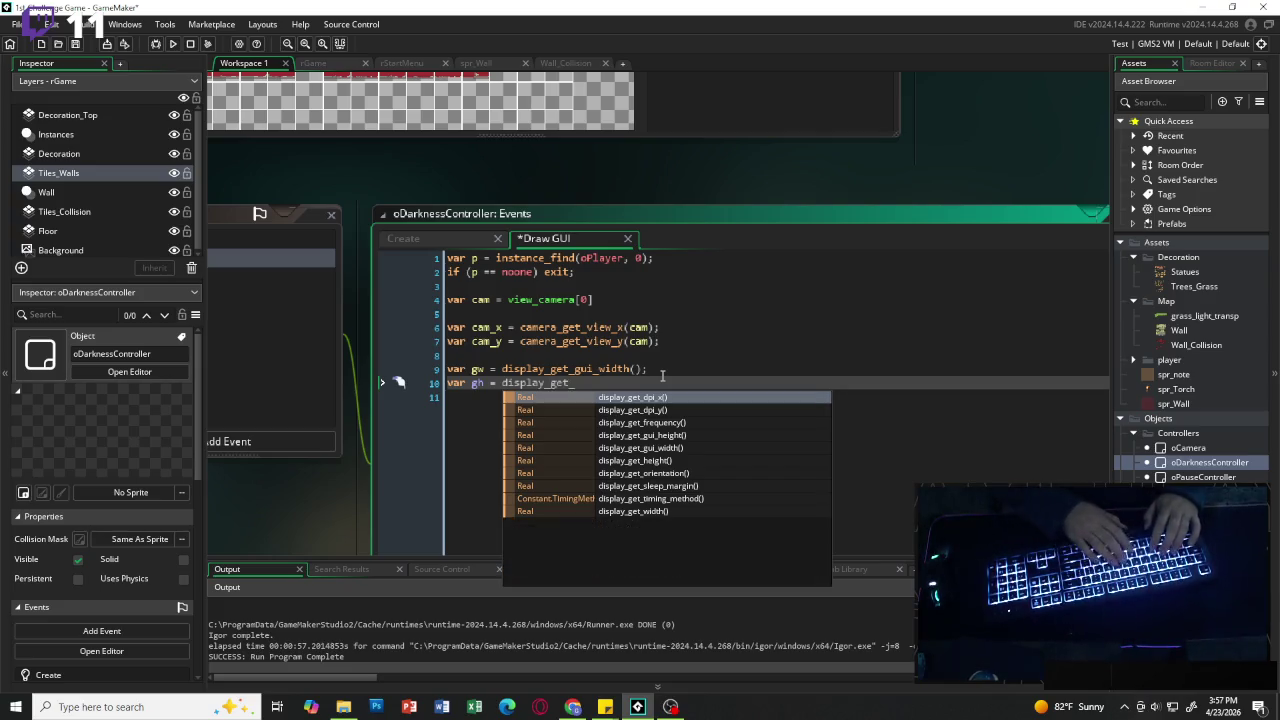
pyautogui.write('gui')
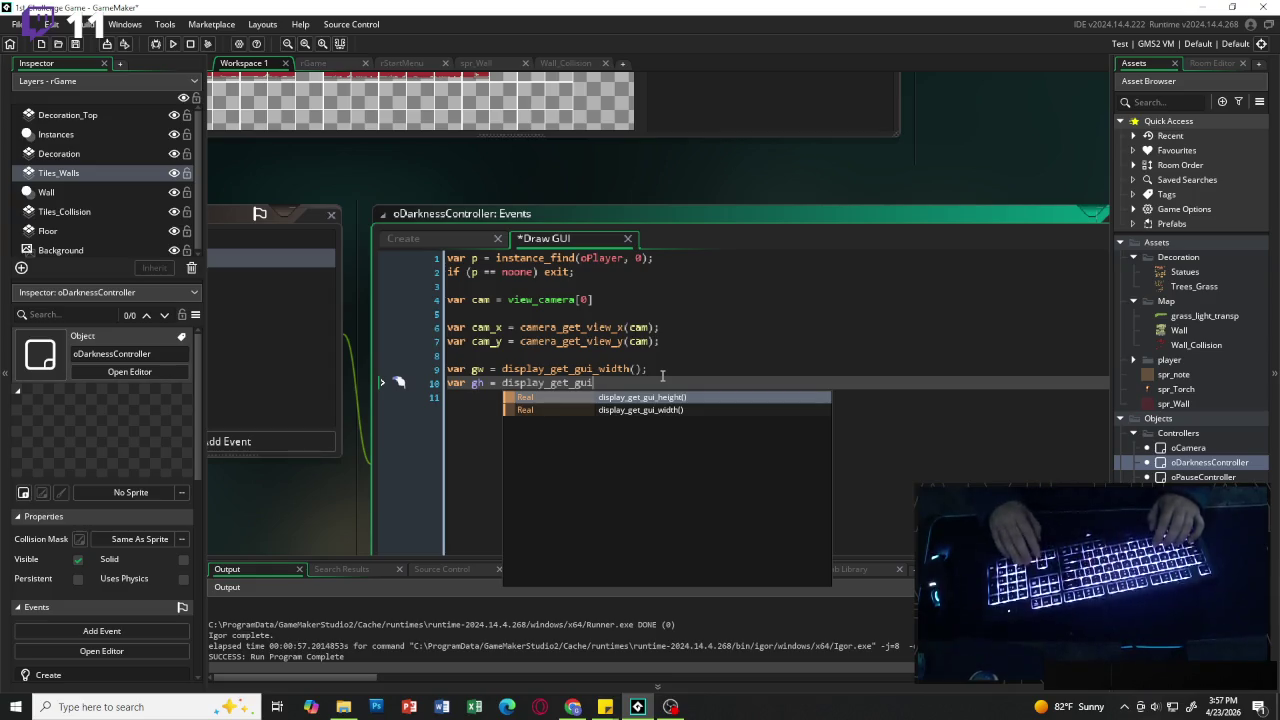
pyautogui.press('Return')
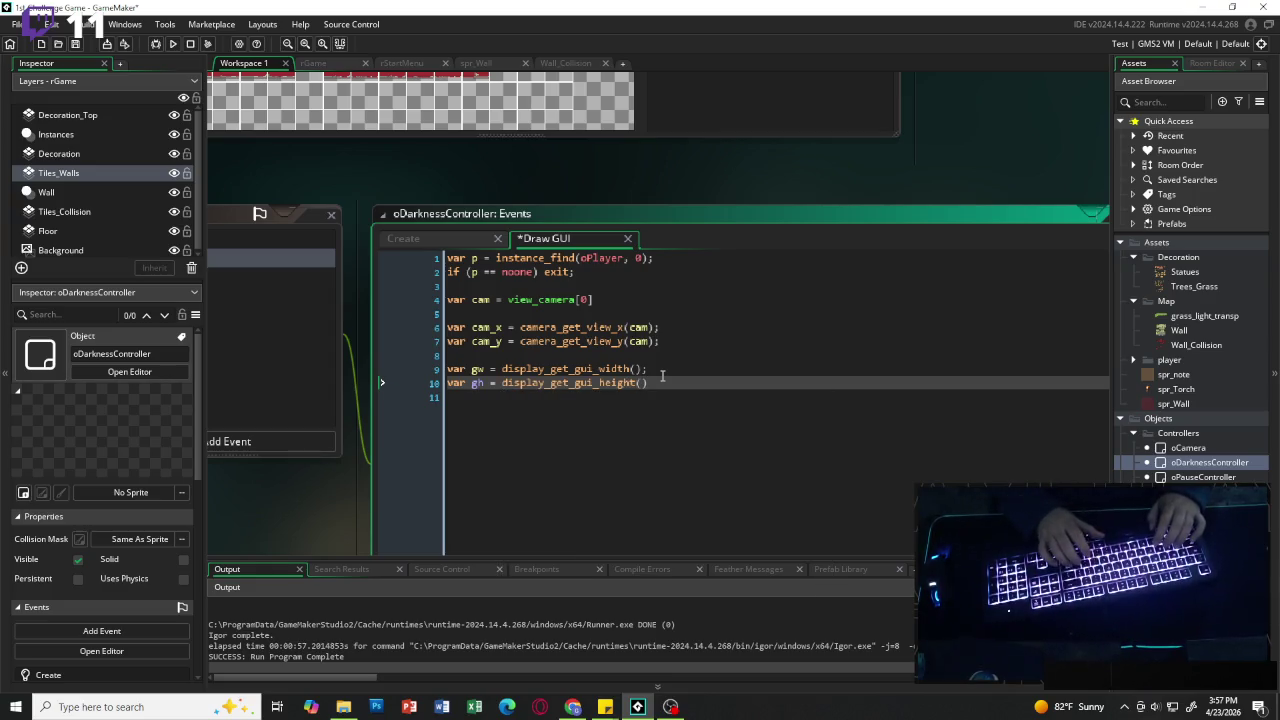
pyautogui.write(';')
pyautogui.press('Return')
pyautogui.press('Return')
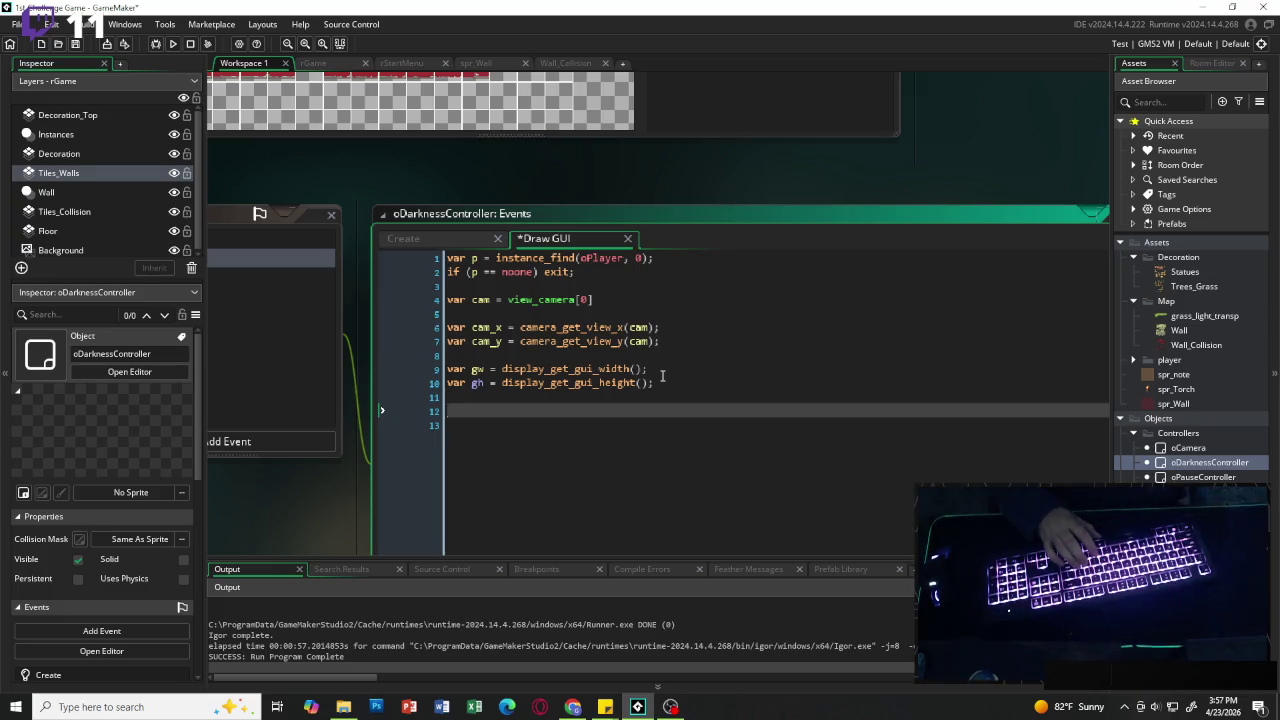
# Step: Add var view_w = camera_get_view_width(cam);, removing the stray leading underscore
pyautogui.write('var ')
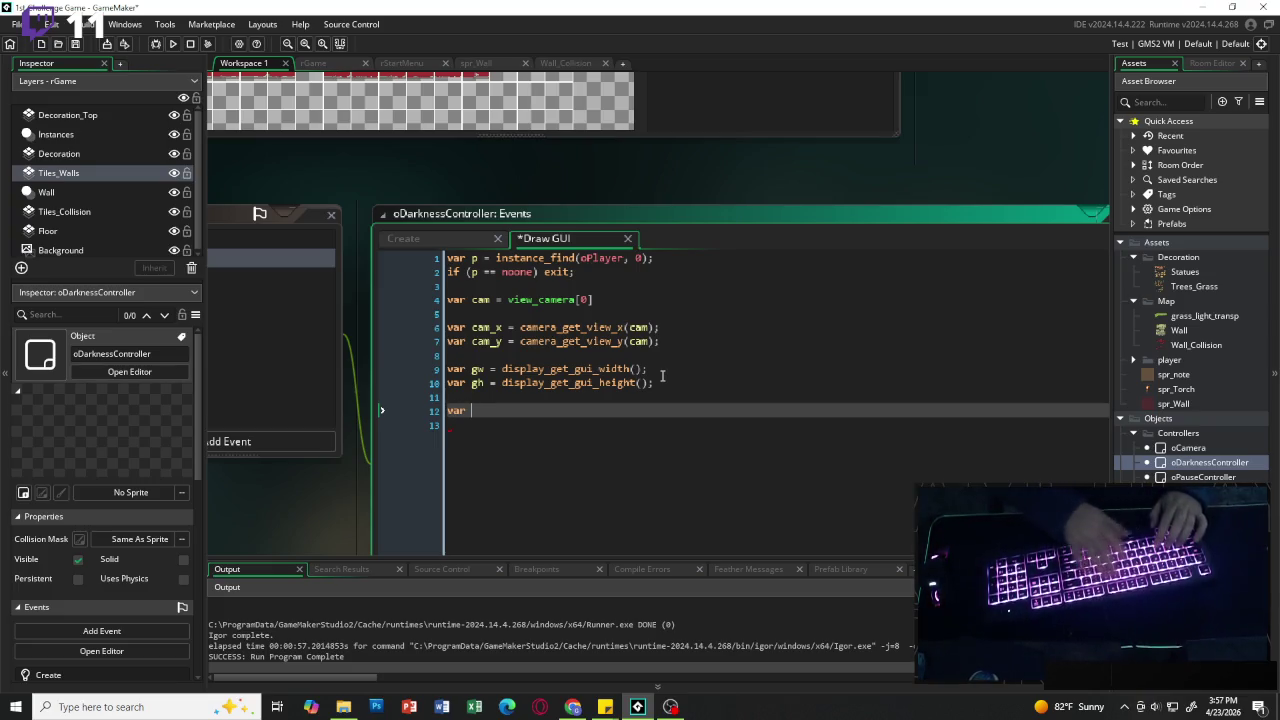
pyautogui.write('_view')
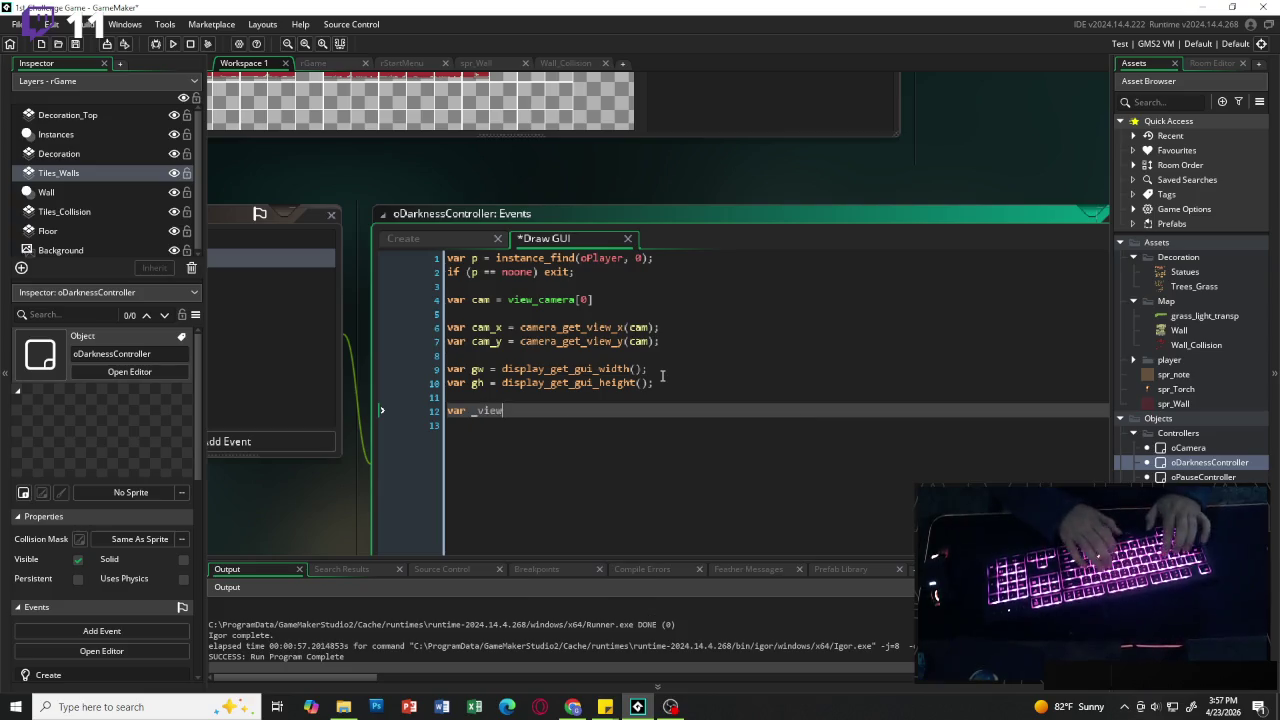
pyautogui.write('_w')
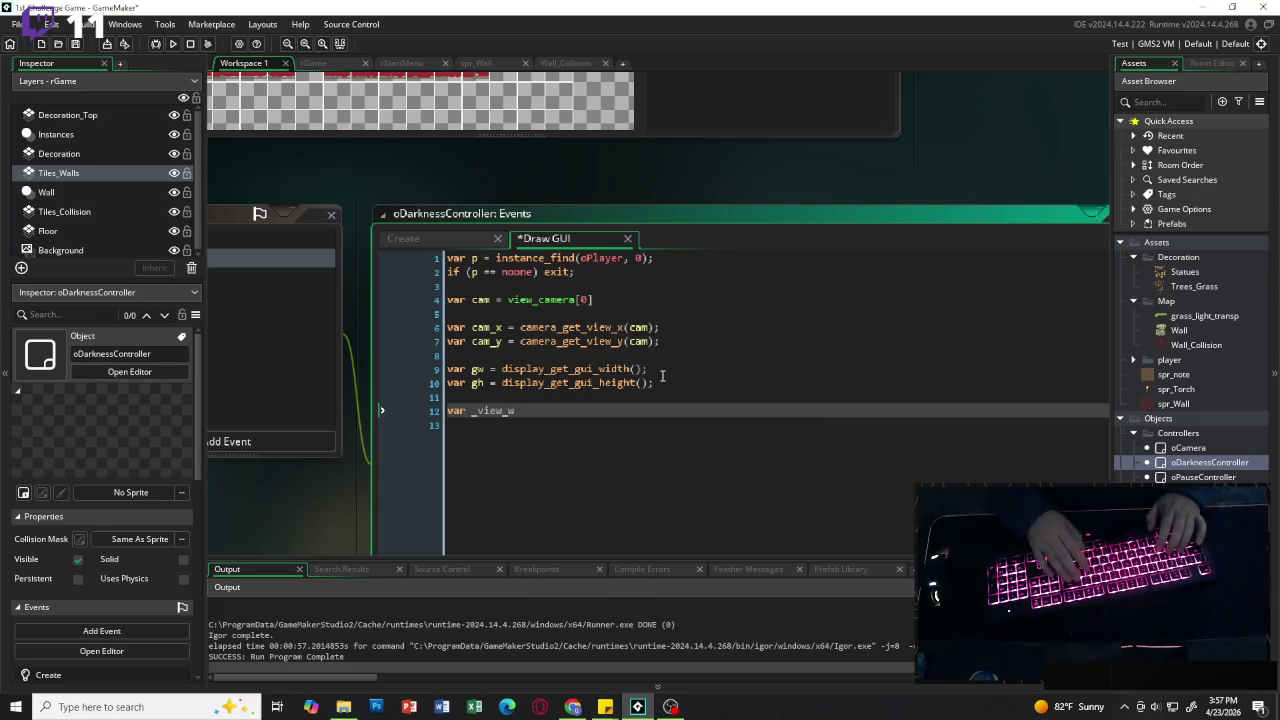
pyautogui.write(' = camer')
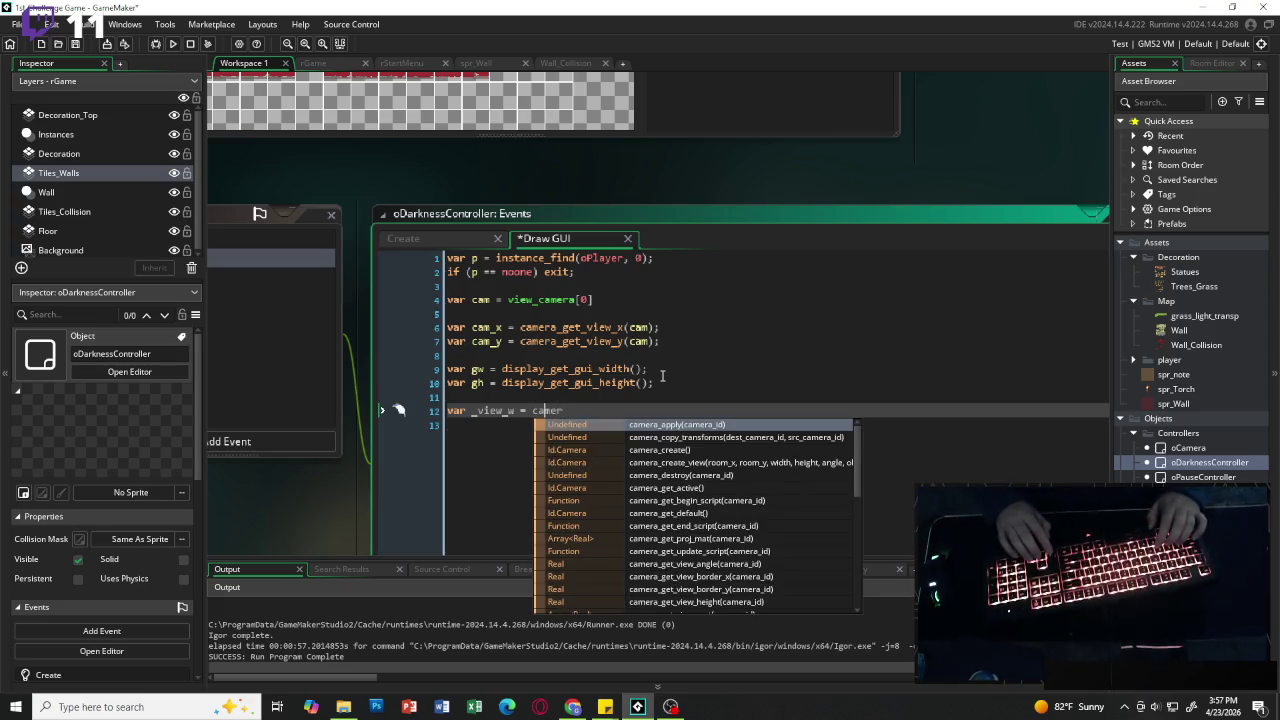
pyautogui.press('Escape')
pyautogui.hotkey('ctrl', 'Left')
pyautogui.hotkey('ctrl', 'Left')
pyautogui.hotkey('ctrl', 'Left')
pyautogui.press('Left')
pyautogui.press('Delete')
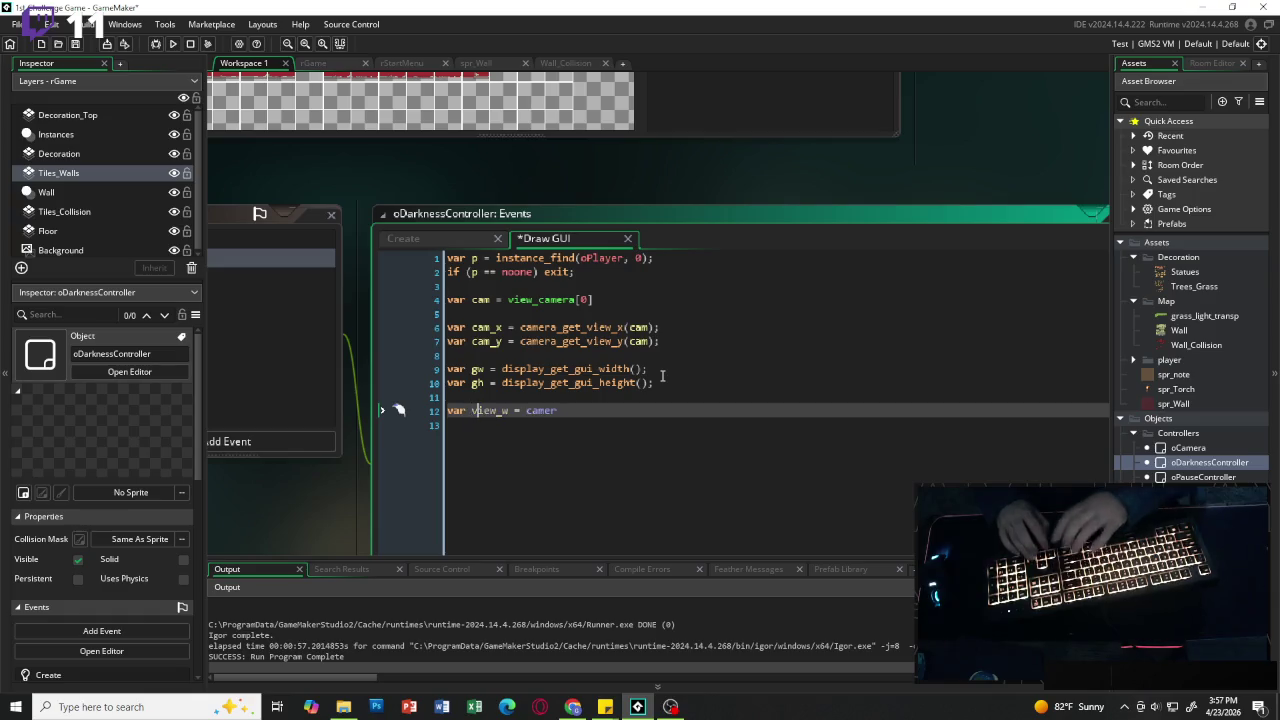
pyautogui.press('Right')
pyautogui.press('Right')
pyautogui.write('a_')
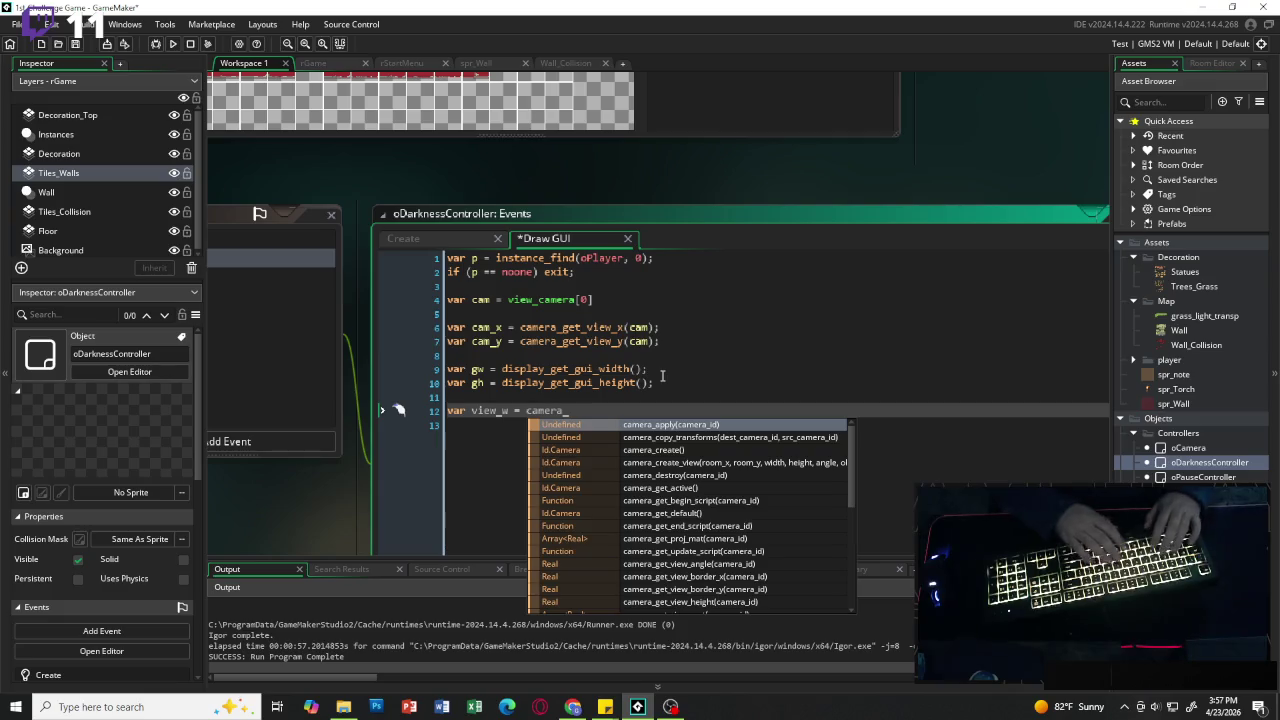
pyautogui.write('get_view')
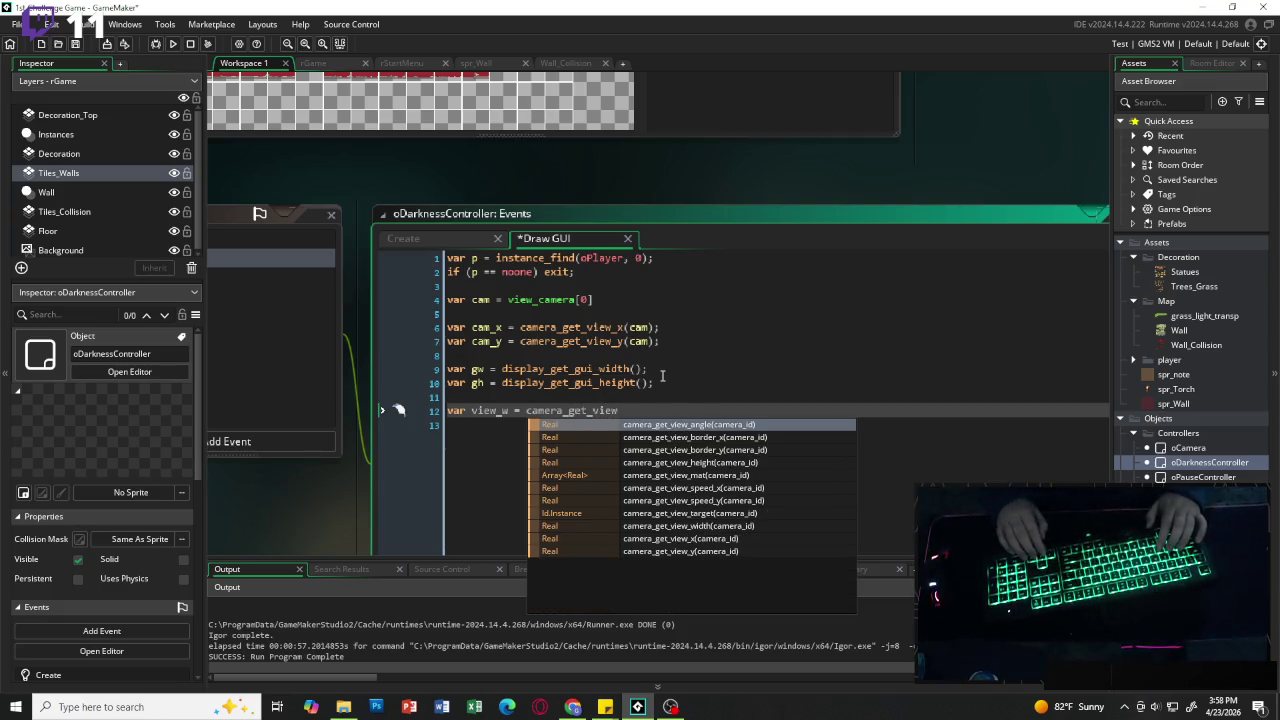
pyautogui.press('Down')
pyautogui.press('Down')
pyautogui.press('Down')
pyautogui.press('Down')
pyautogui.press('Down')
pyautogui.press('Down')
pyautogui.press('Down')
pyautogui.press('Return')
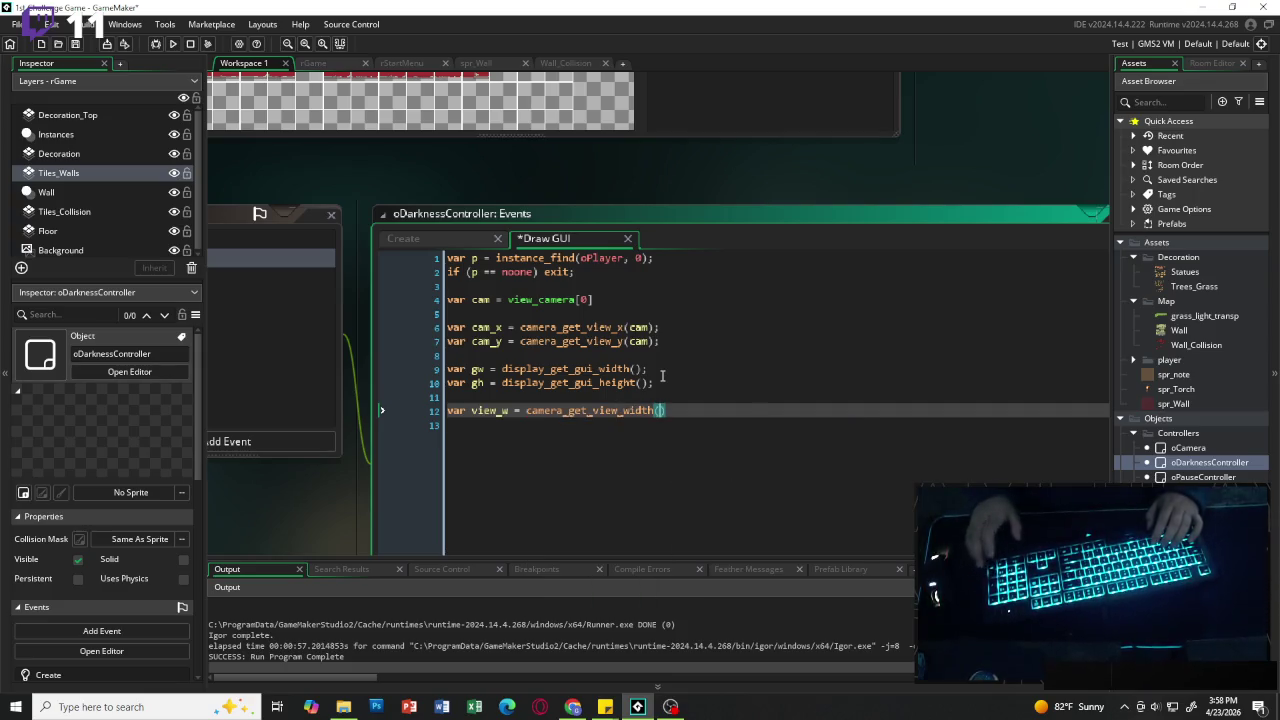
pyautogui.write('cam')
pyautogui.press('Right')
pyautogui.press('Return')
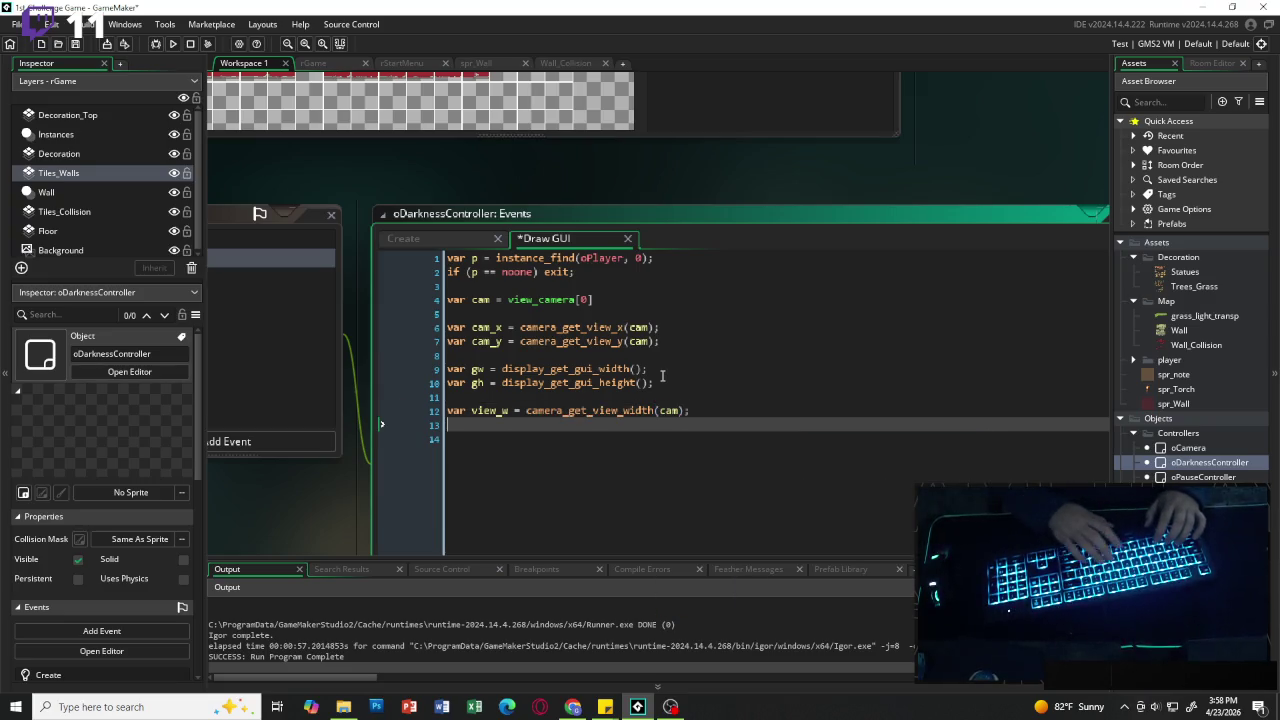
# Step: Duplicate the view_w line and edit it to var view_h = camera_get_view_height(cam);
pyautogui.moveTo(690, 410); pyautogui.dragTo(446, 418)
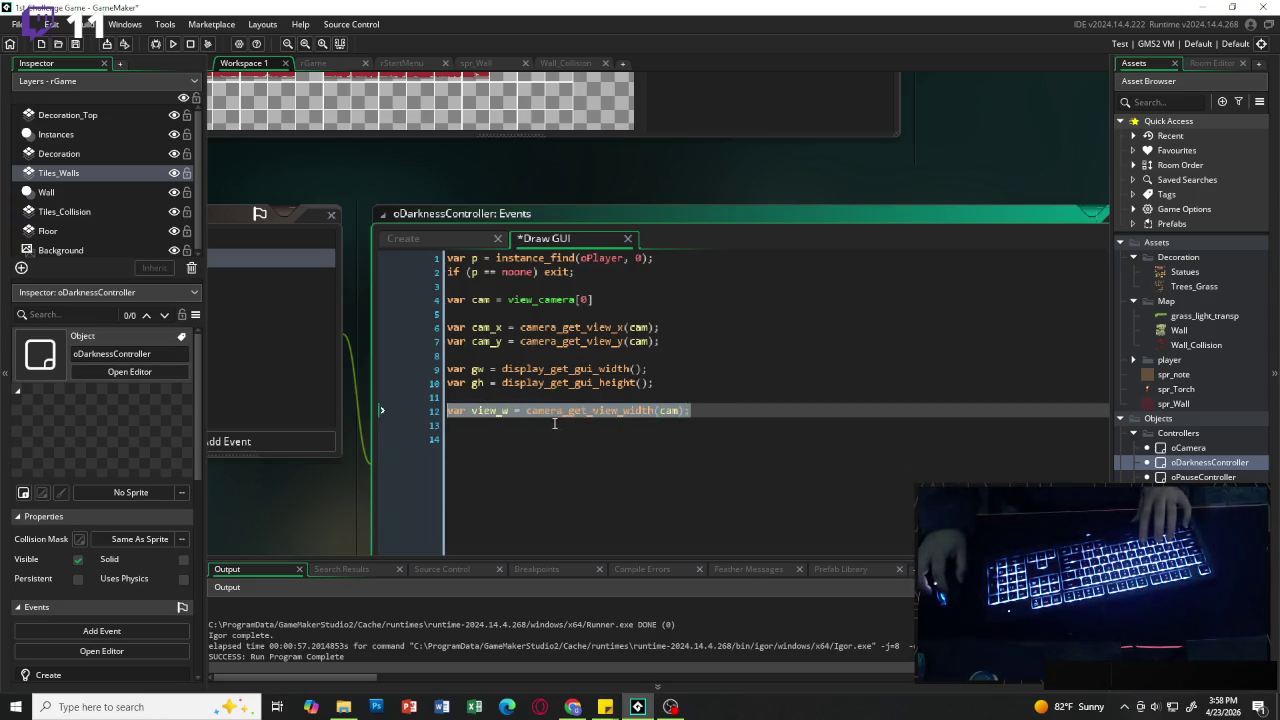
pyautogui.hotkey('ctrl', 'd')
pyautogui.press('BackSpace')
pyautogui.write('h')
pyautogui.click(653, 424)
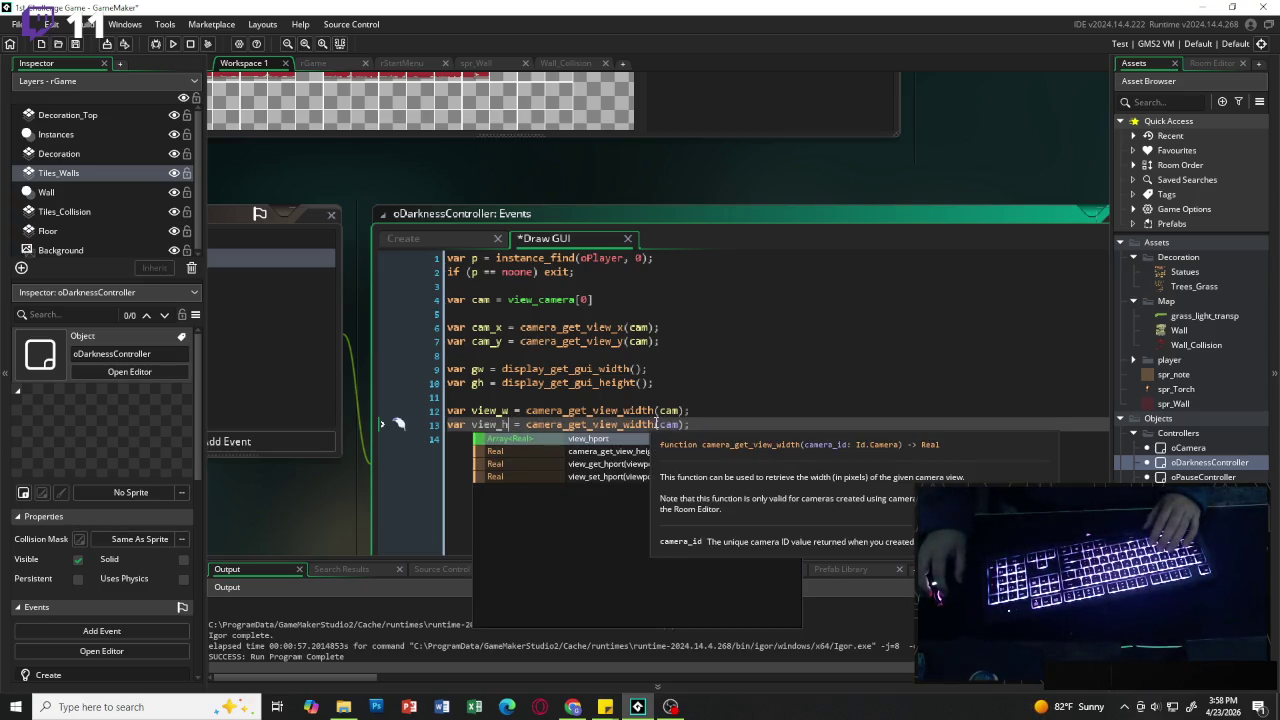
pyautogui.press('BackSpace')
pyautogui.press('BackSpace')
pyautogui.press('BackSpace')
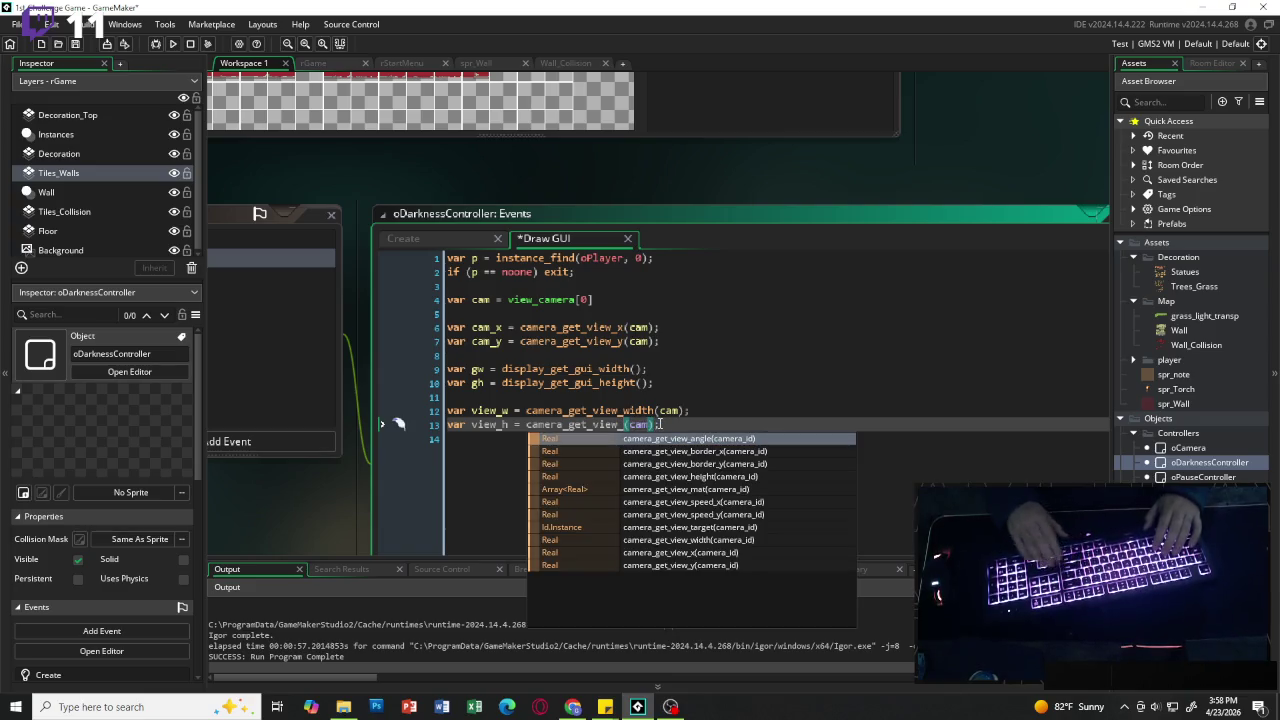
pyautogui.write('height')
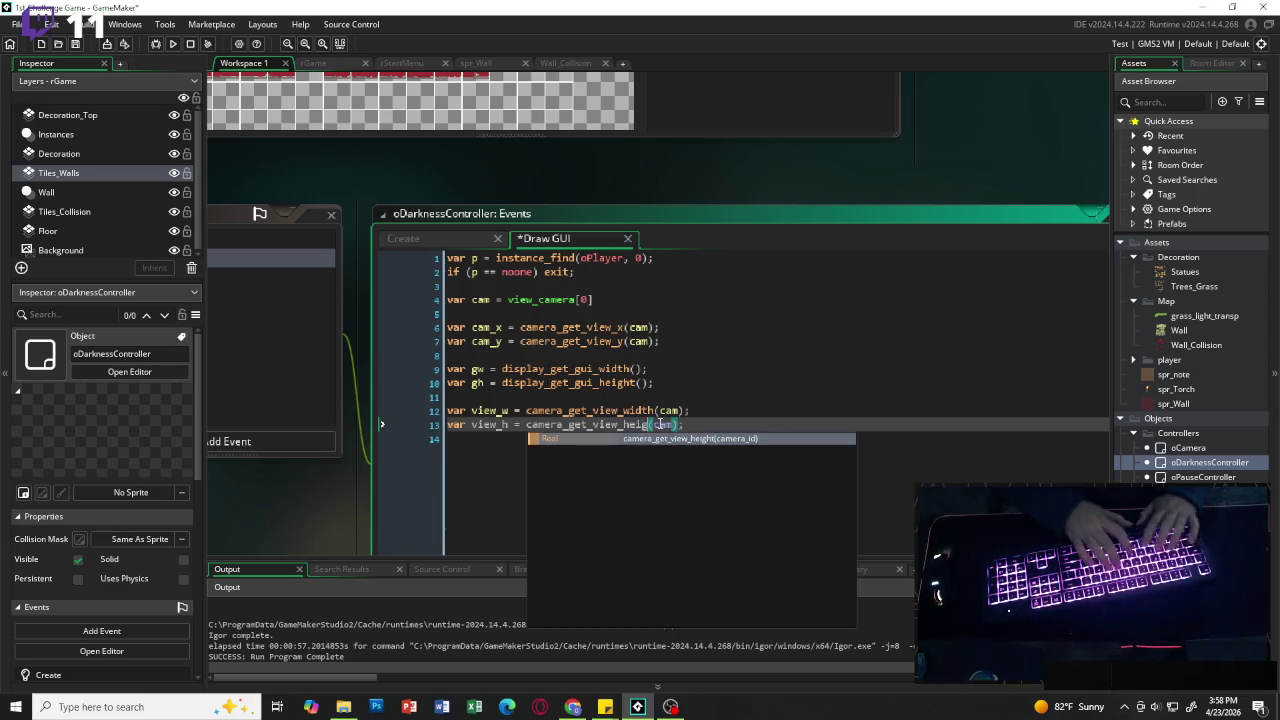
pyautogui.click(726, 423)
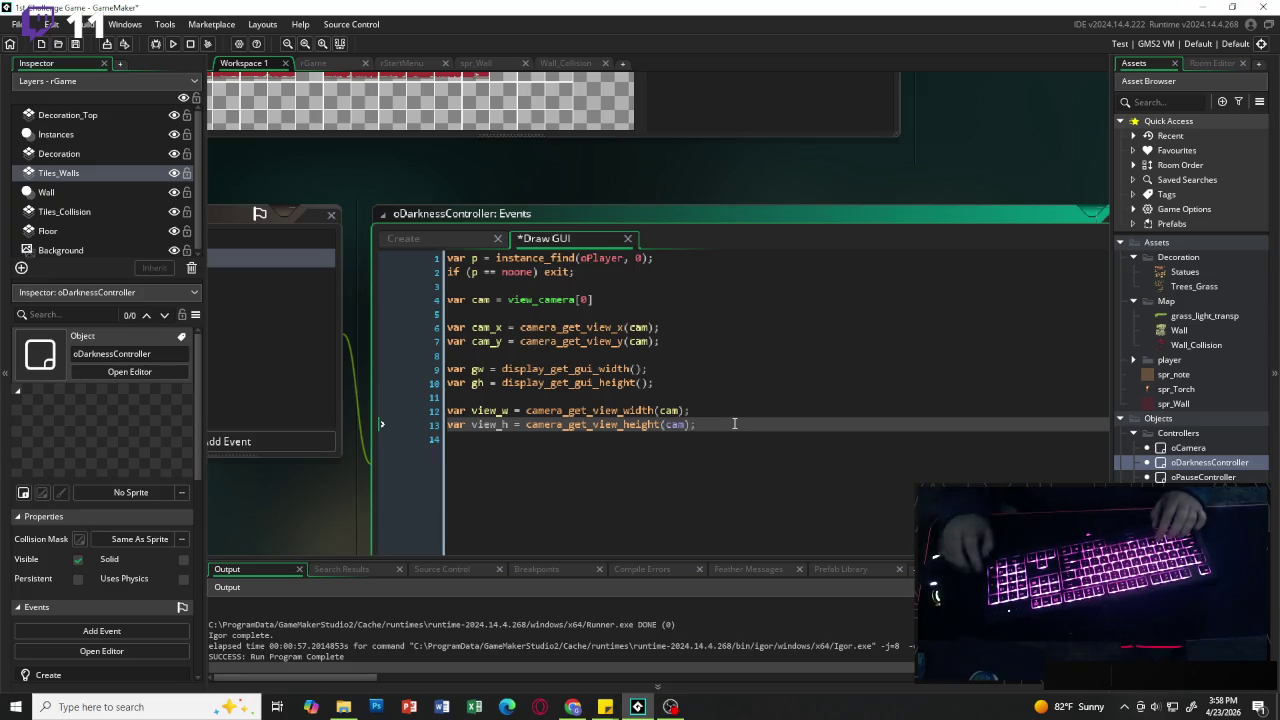
pyautogui.press('Return')
pyautogui.press('Return')
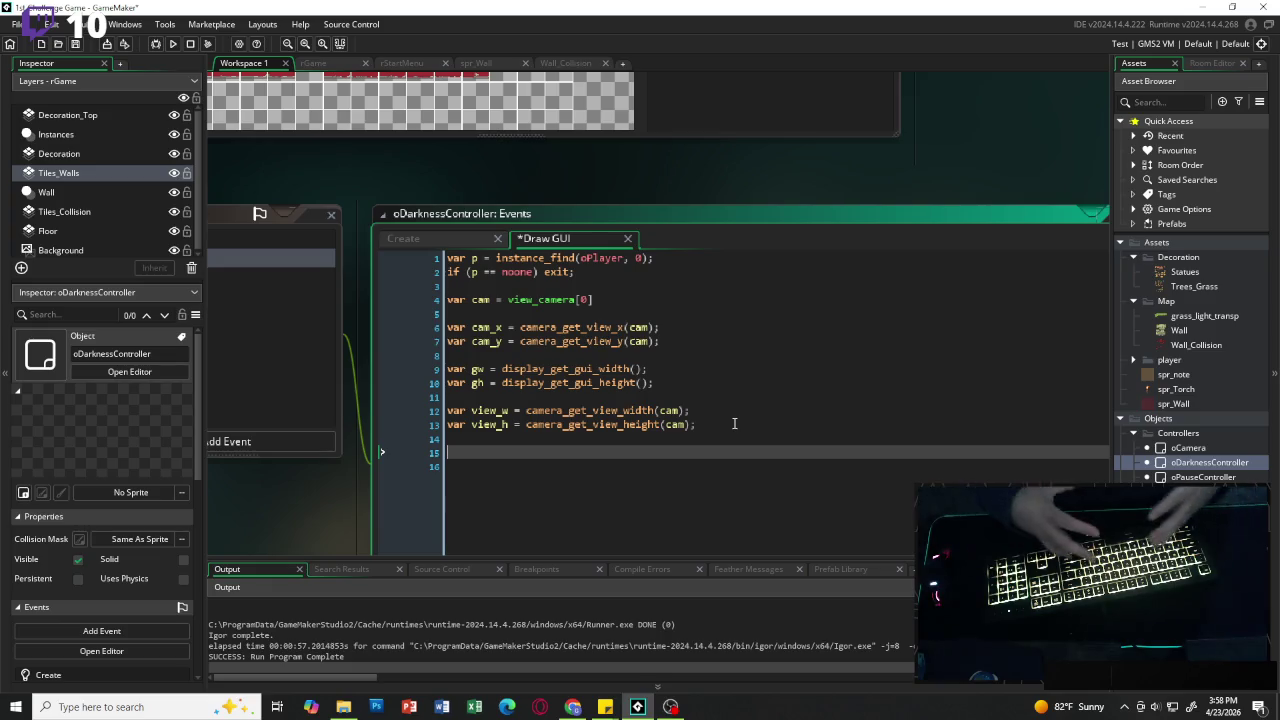
# Step: Under a // GUI space comment, compute var scale_x = gw / view_w; and var scale_y = gh / view_h
pyautogui.write('//')
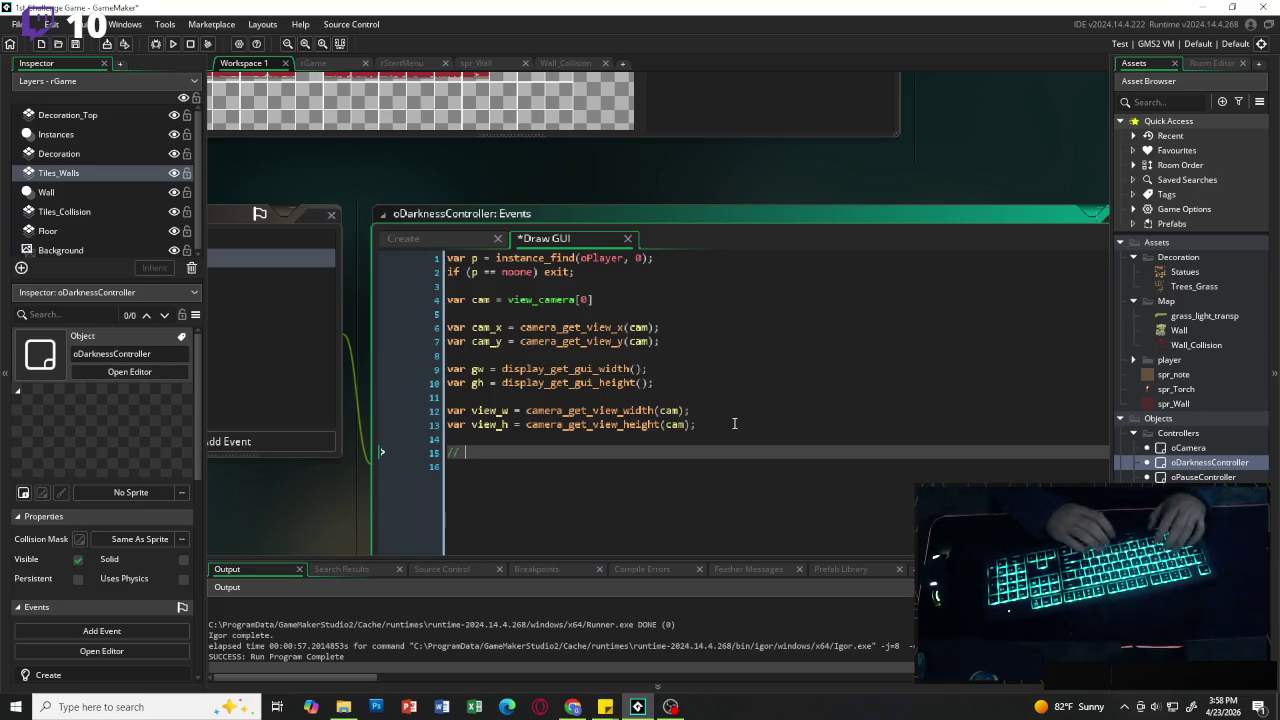
pyautogui.write('GUI space')
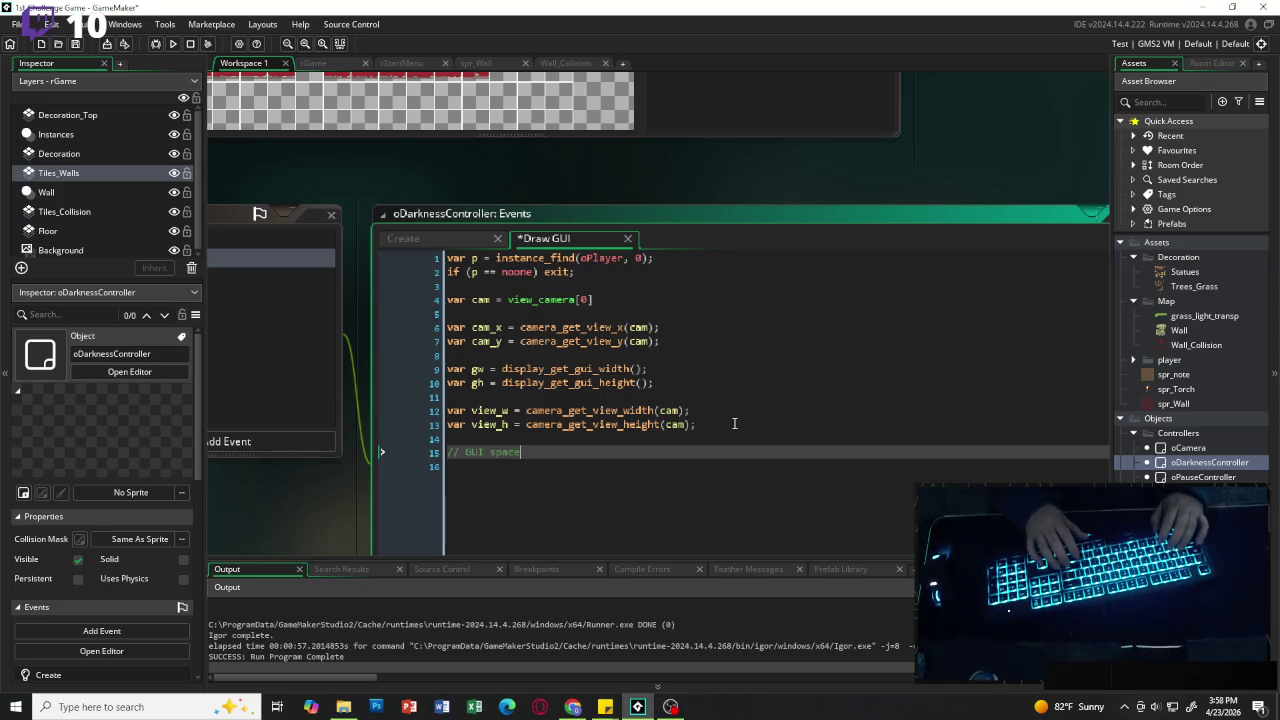
pyautogui.press('Return')
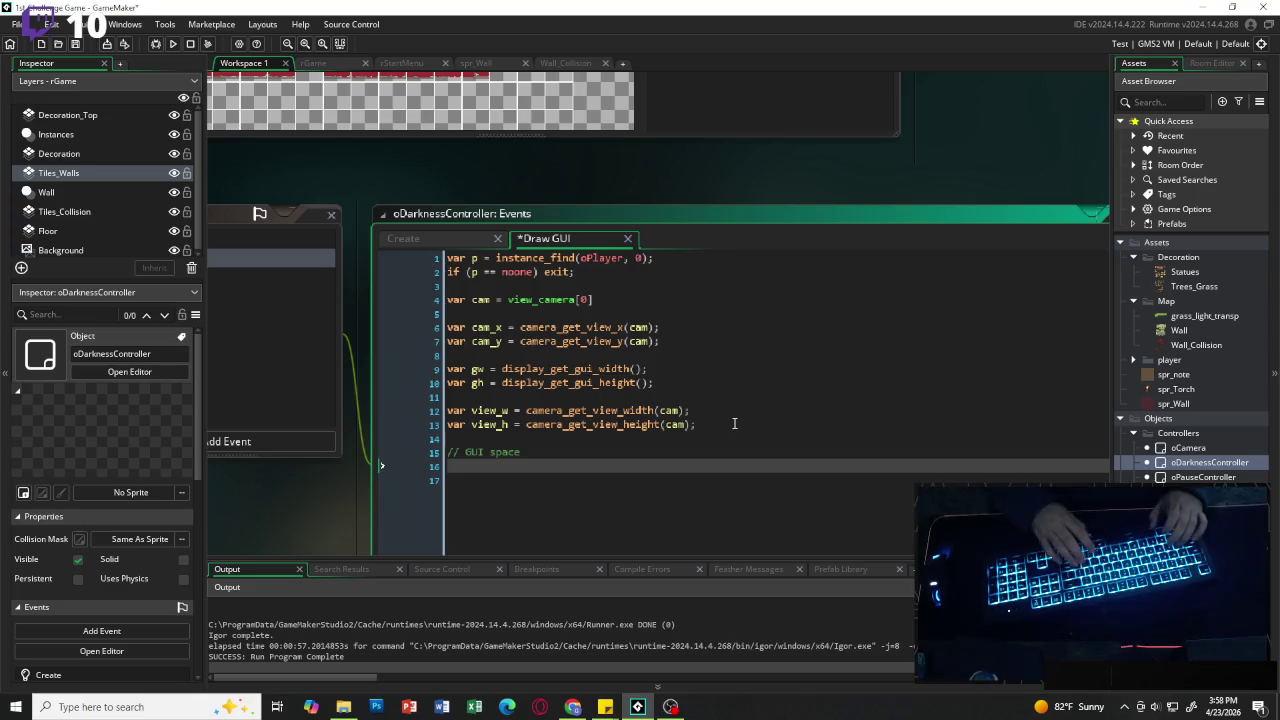
pyautogui.write('var ')
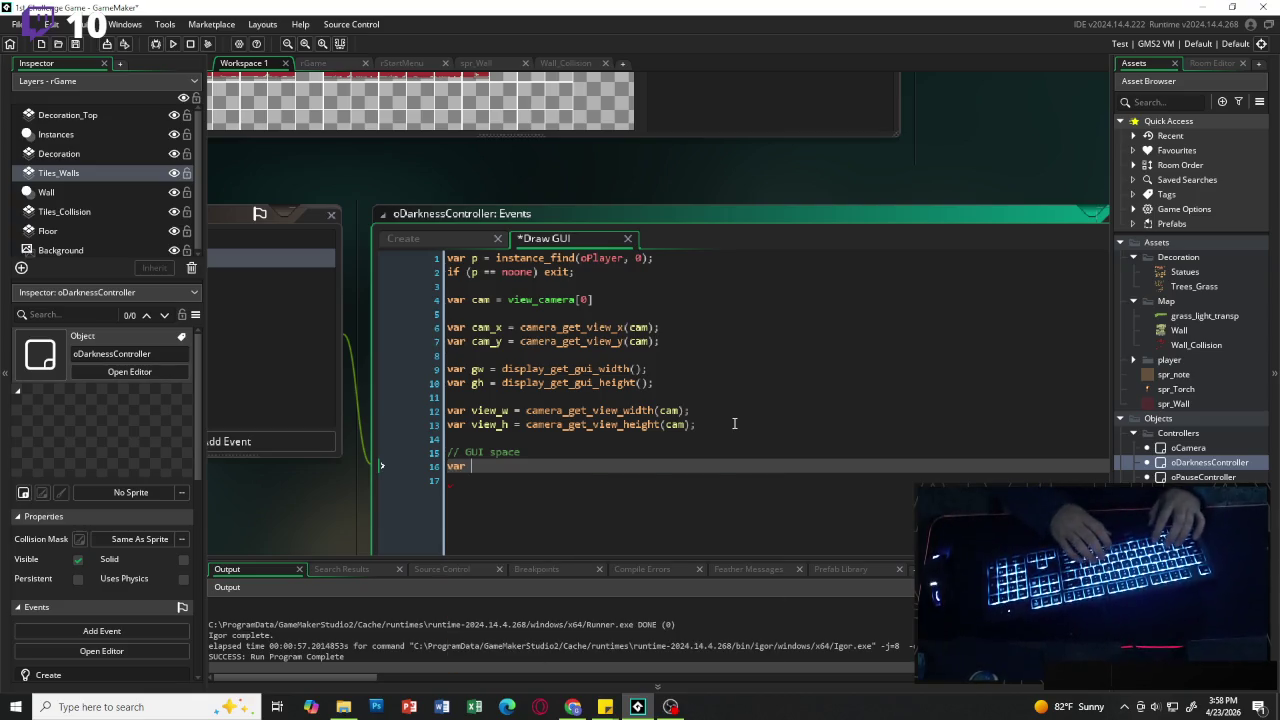
pyautogui.write('sc')
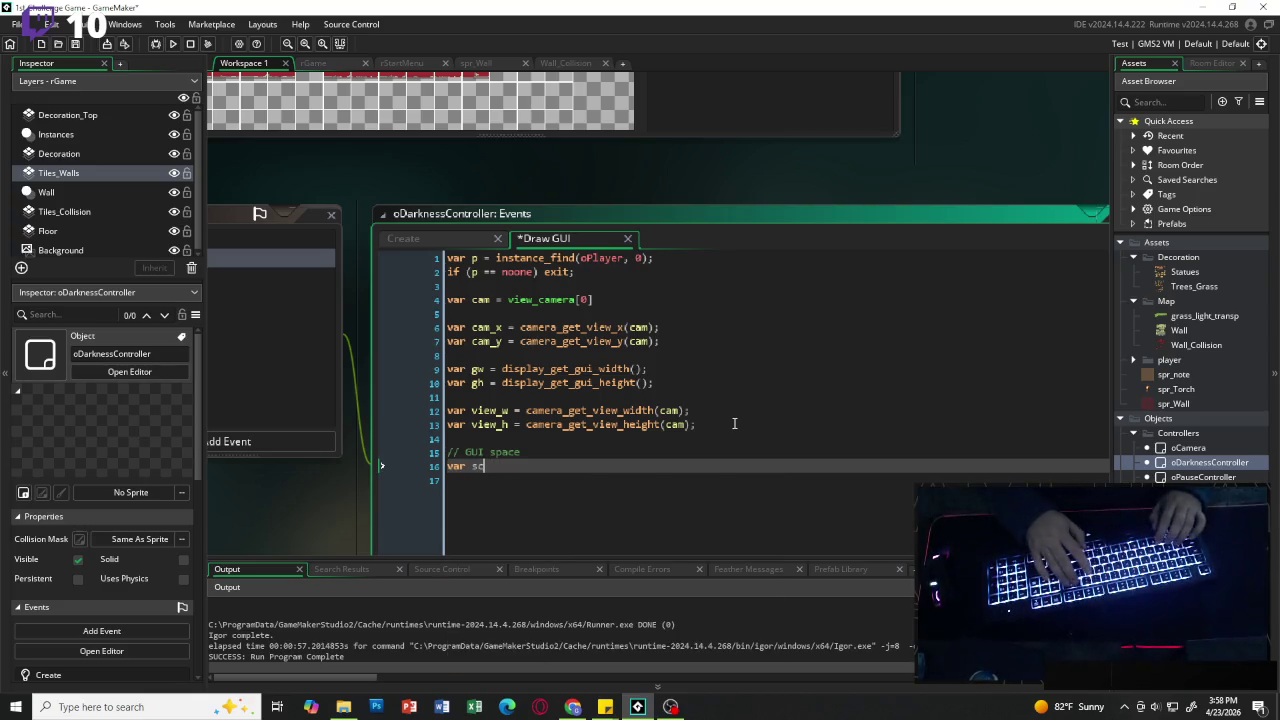
pyautogui.write('ale_x')
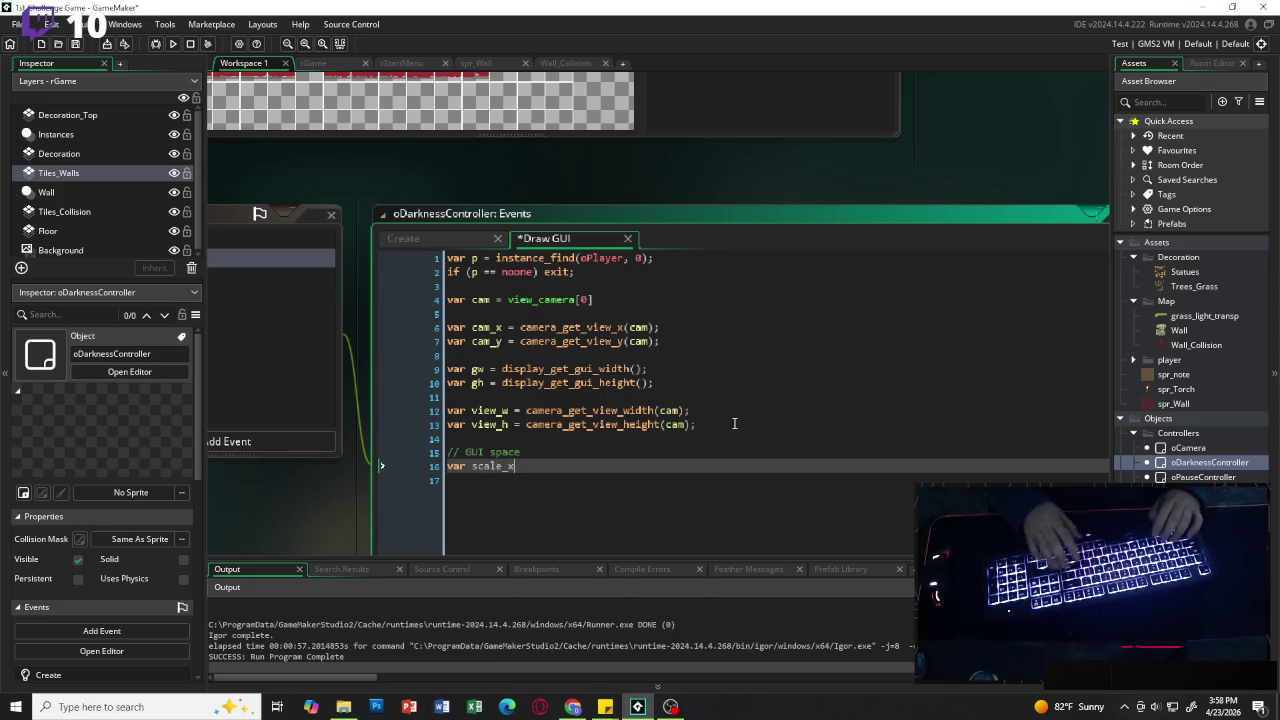
pyautogui.write(' =')
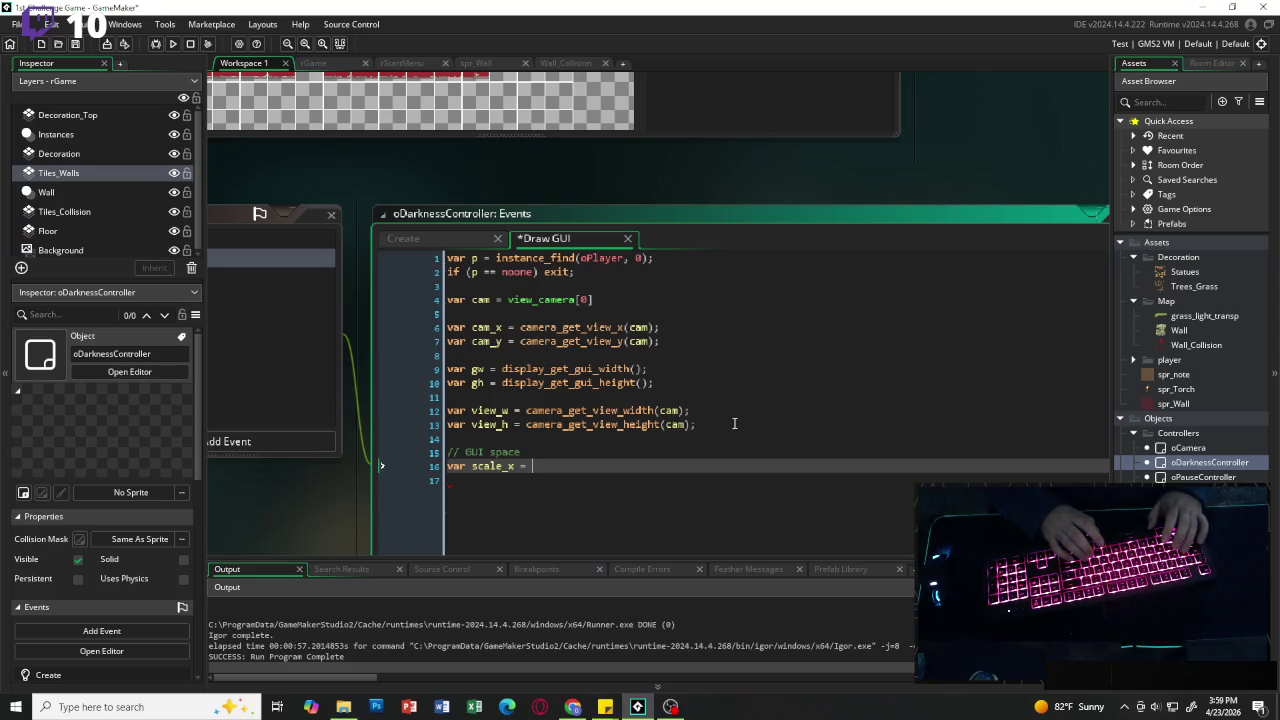
pyautogui.write('gw / ')
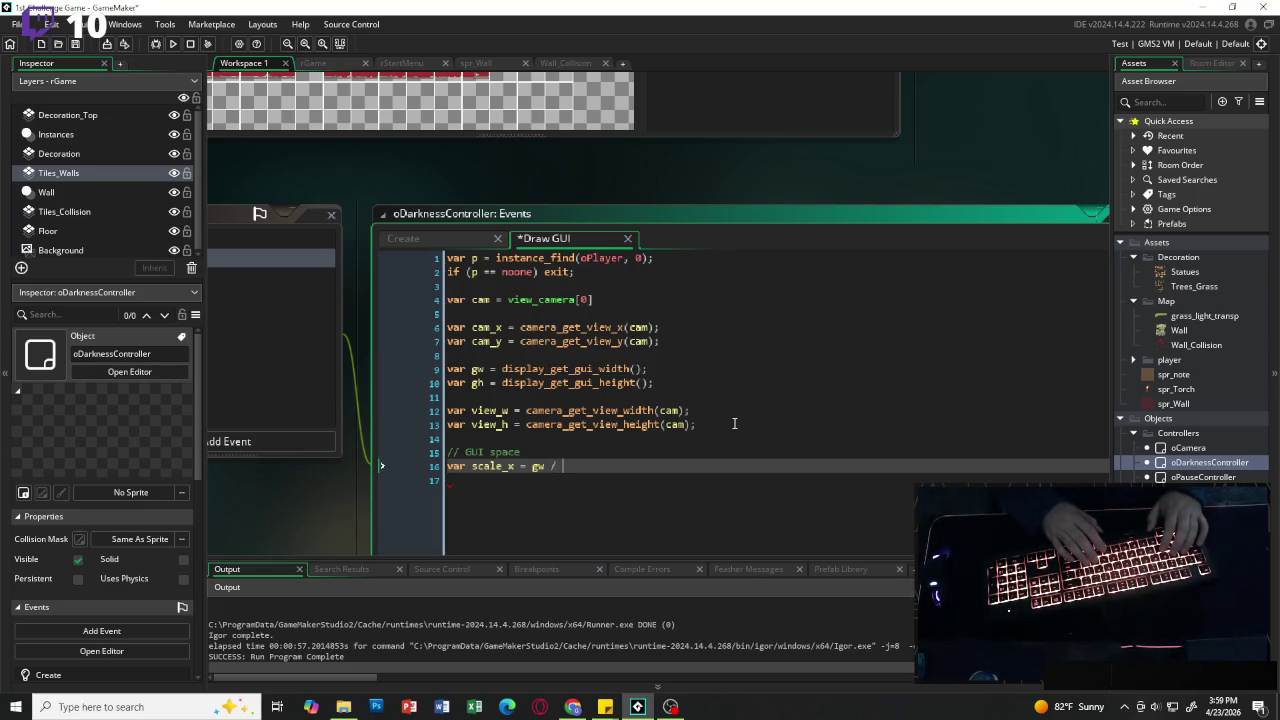
pyautogui.write('vi')
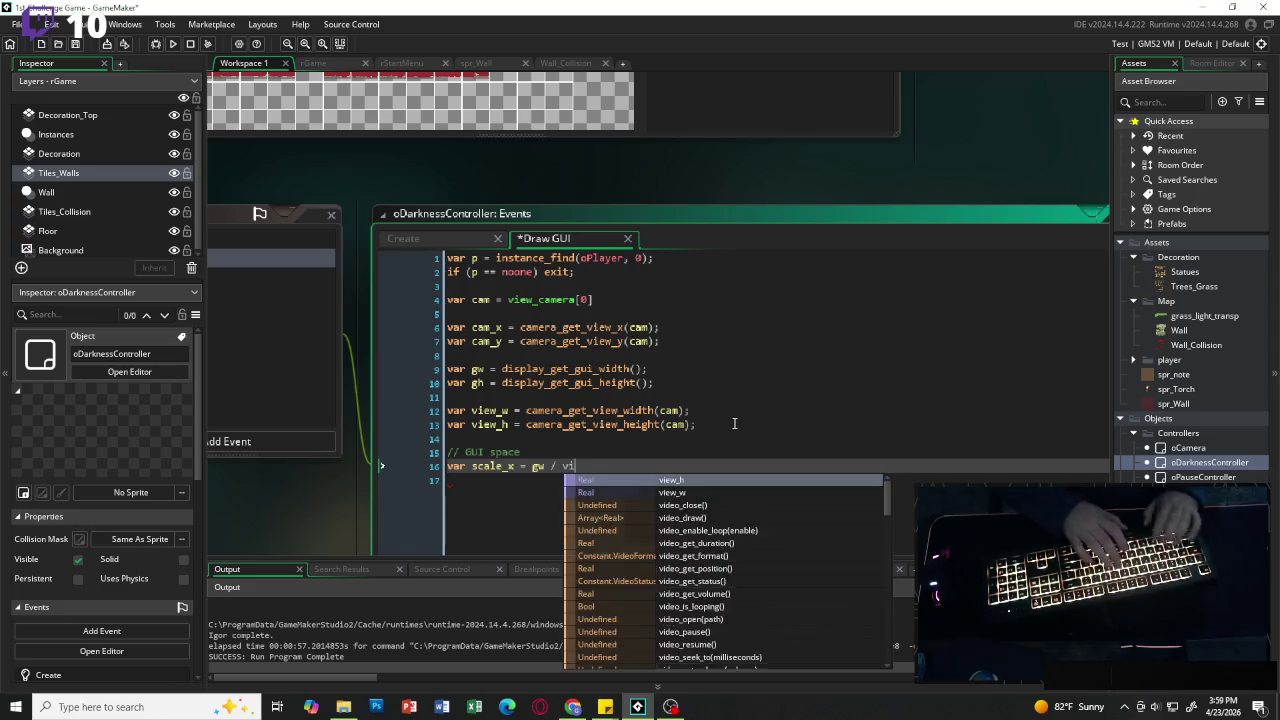
pyautogui.write('ew_w;')
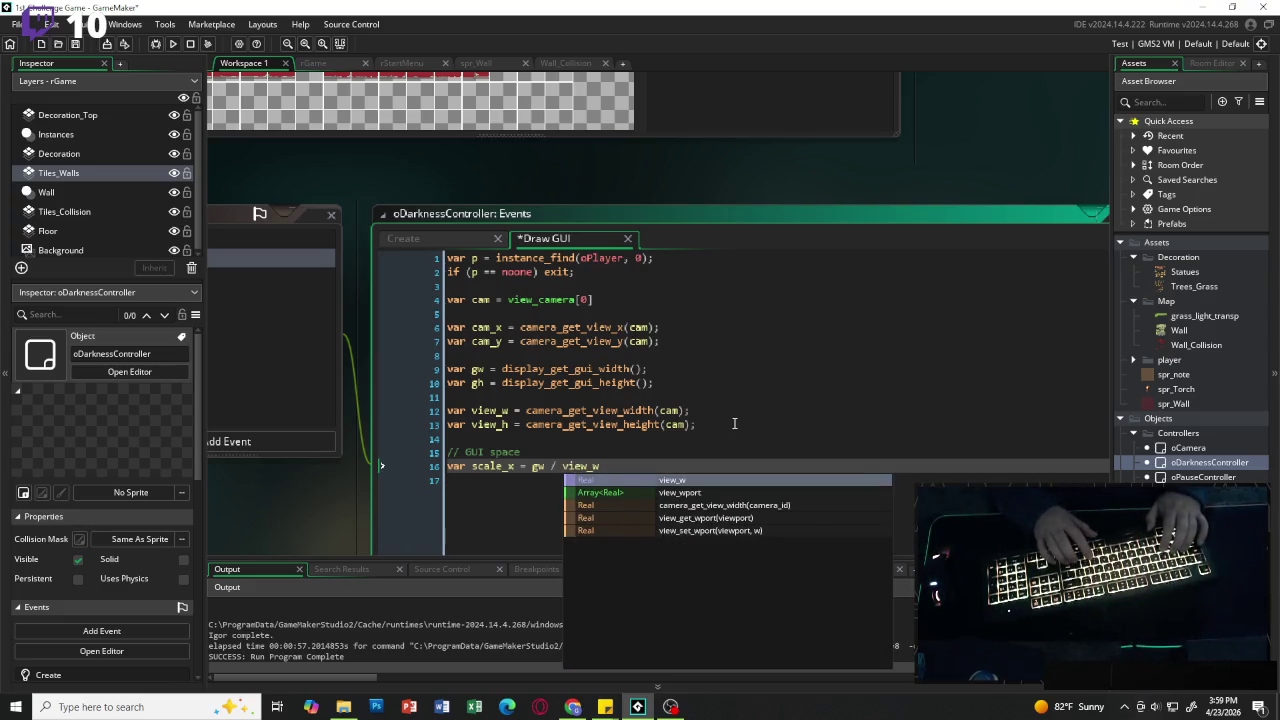
pyautogui.press('Return')
pyautogui.write('va')
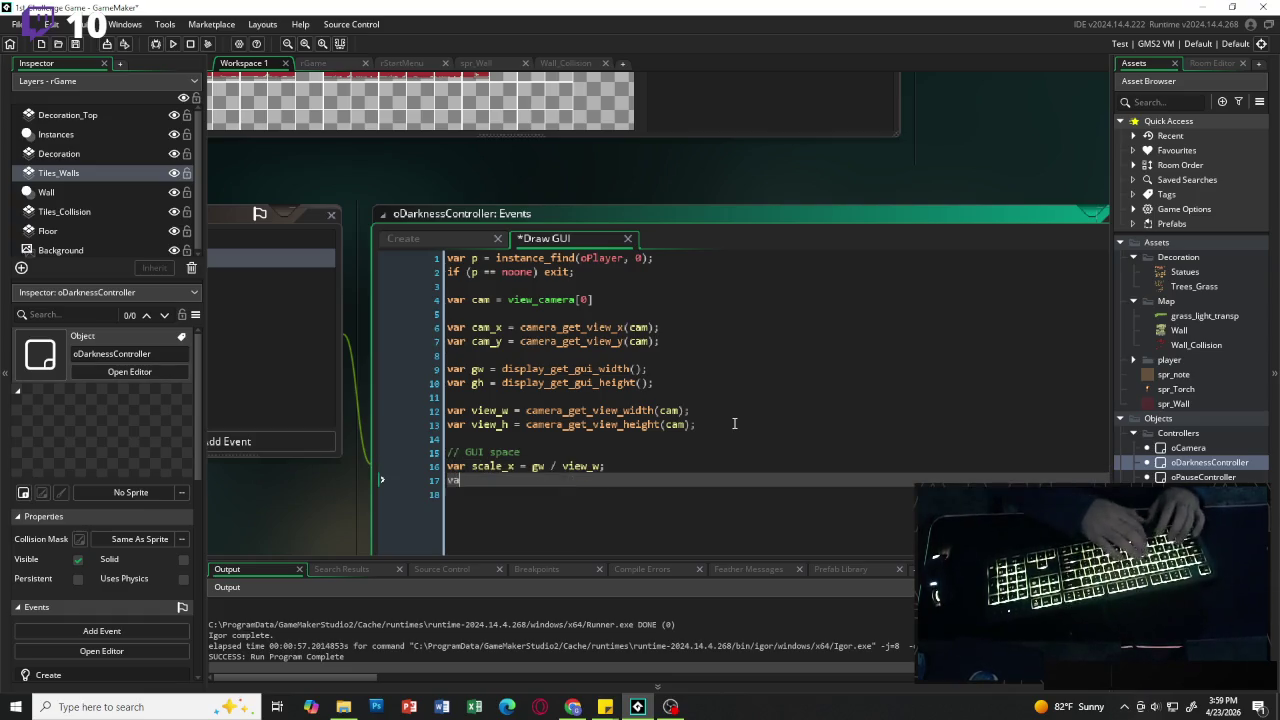
pyautogui.write('r sca')
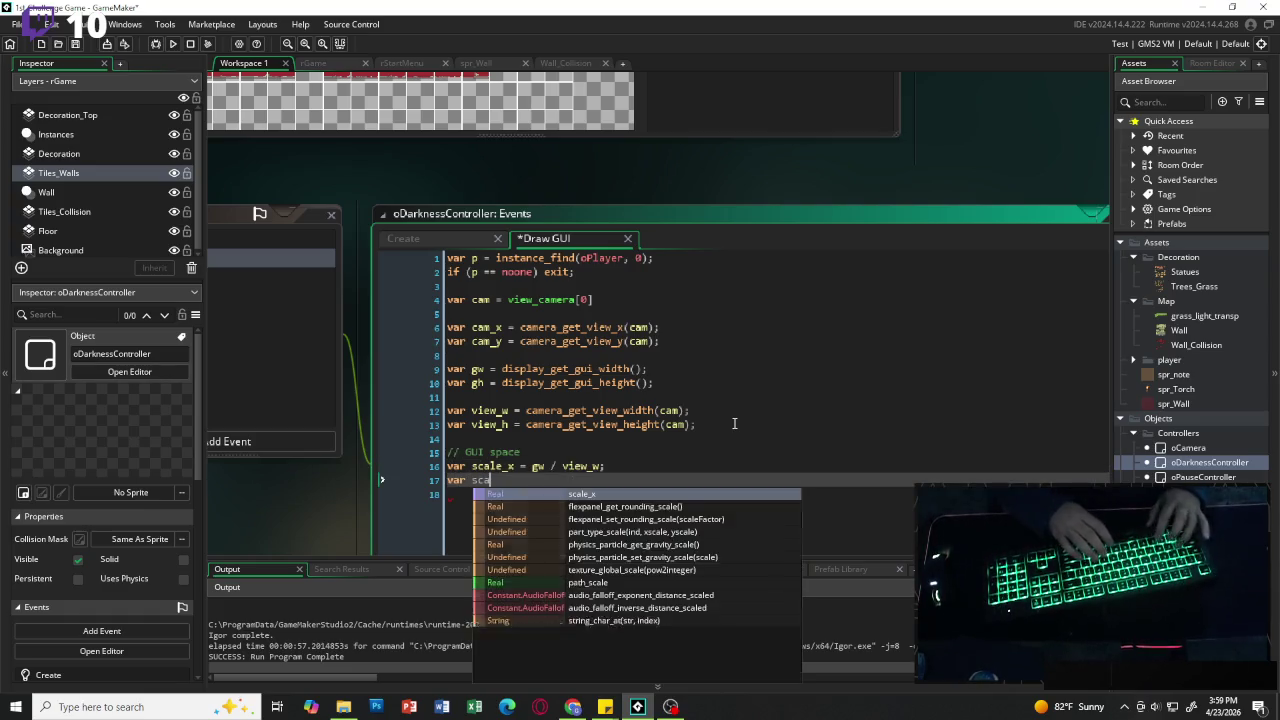
pyautogui.write('le_y')
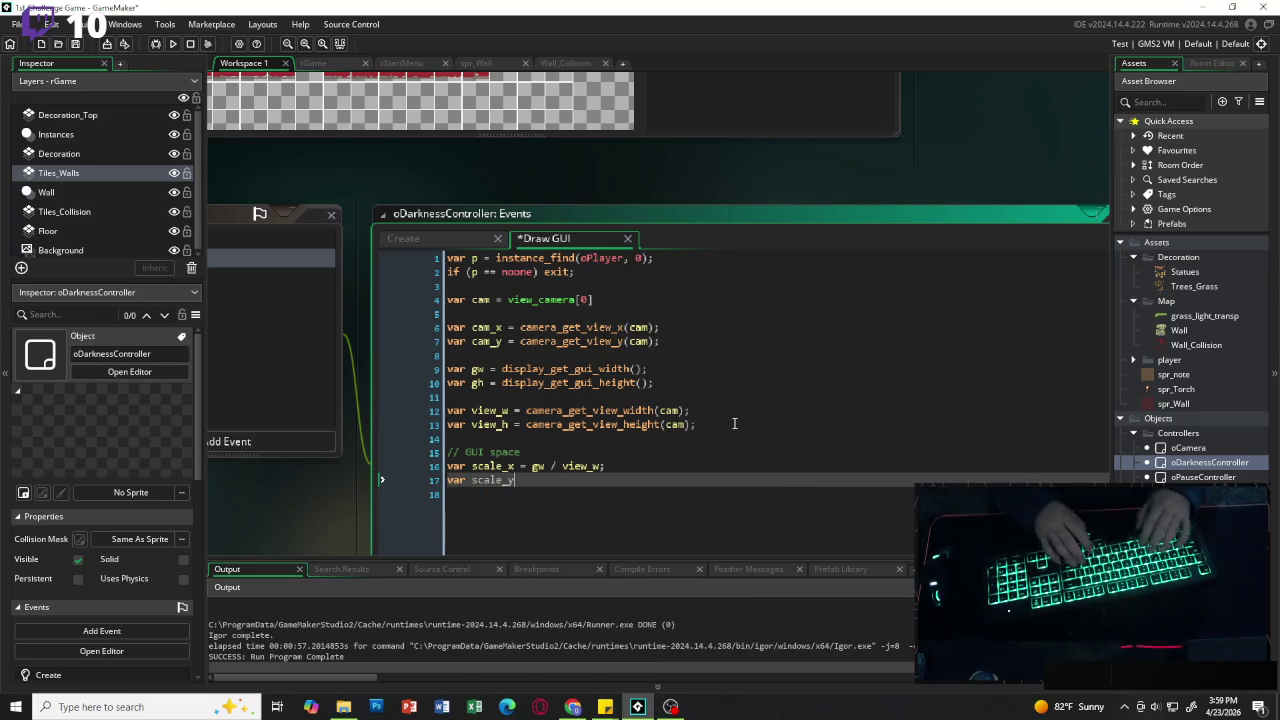
pyautogui.write(' = ')
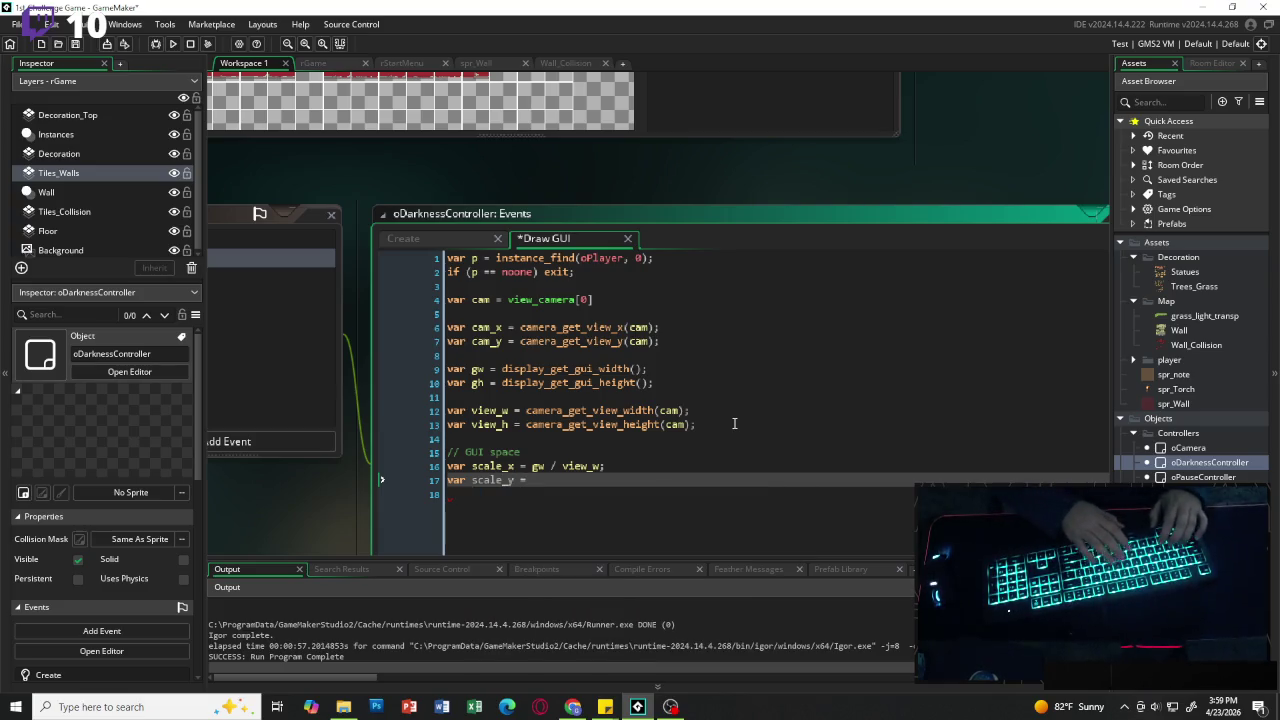
pyautogui.write('gh')
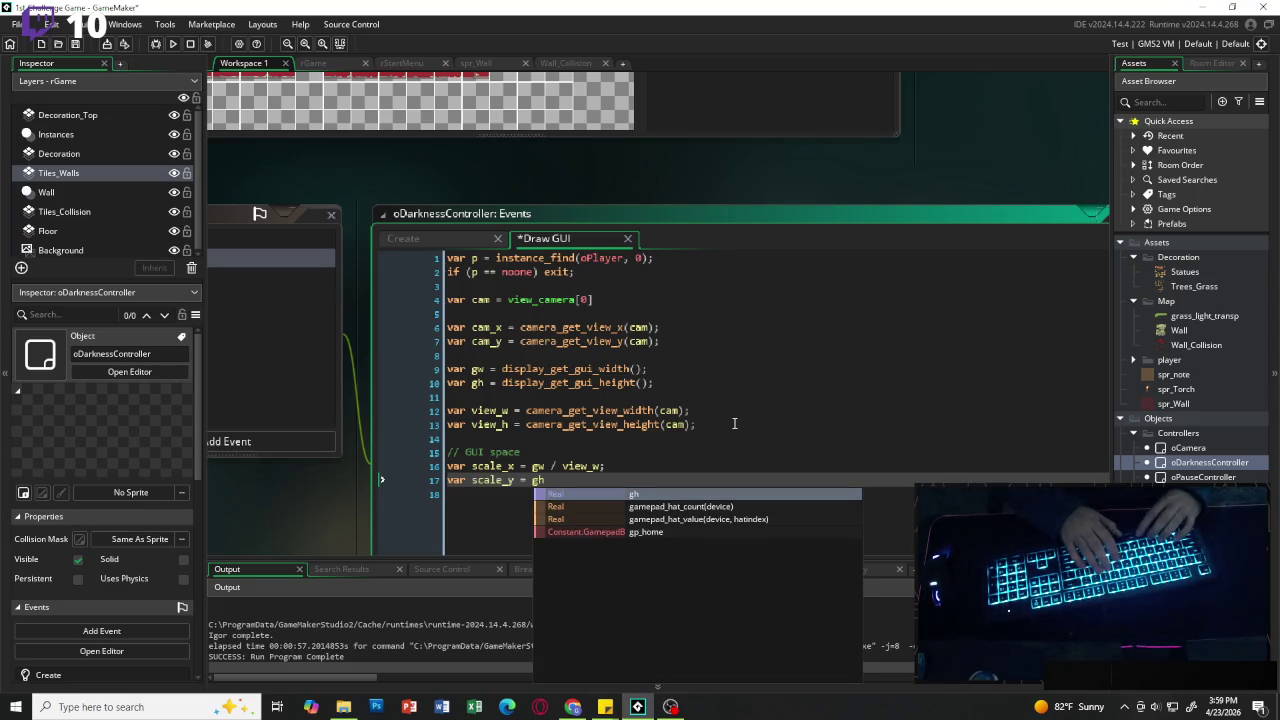
pyautogui.write(' / view')
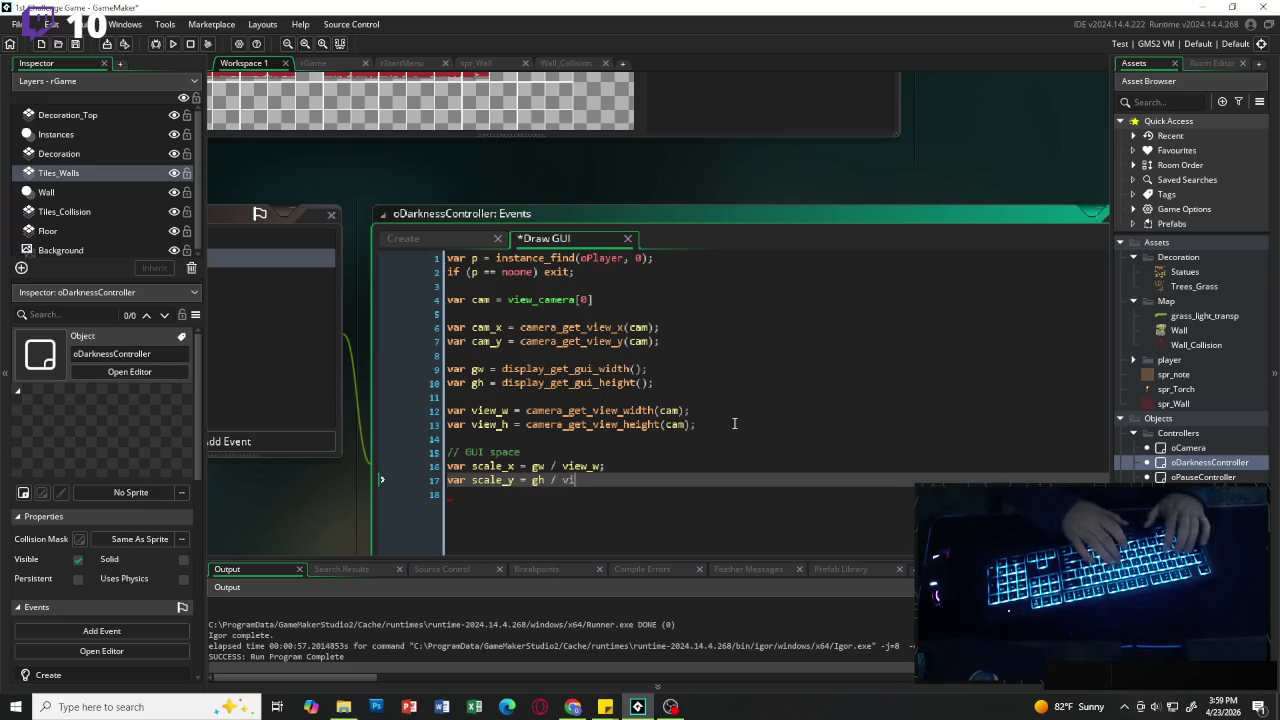
pyautogui.press('Return')
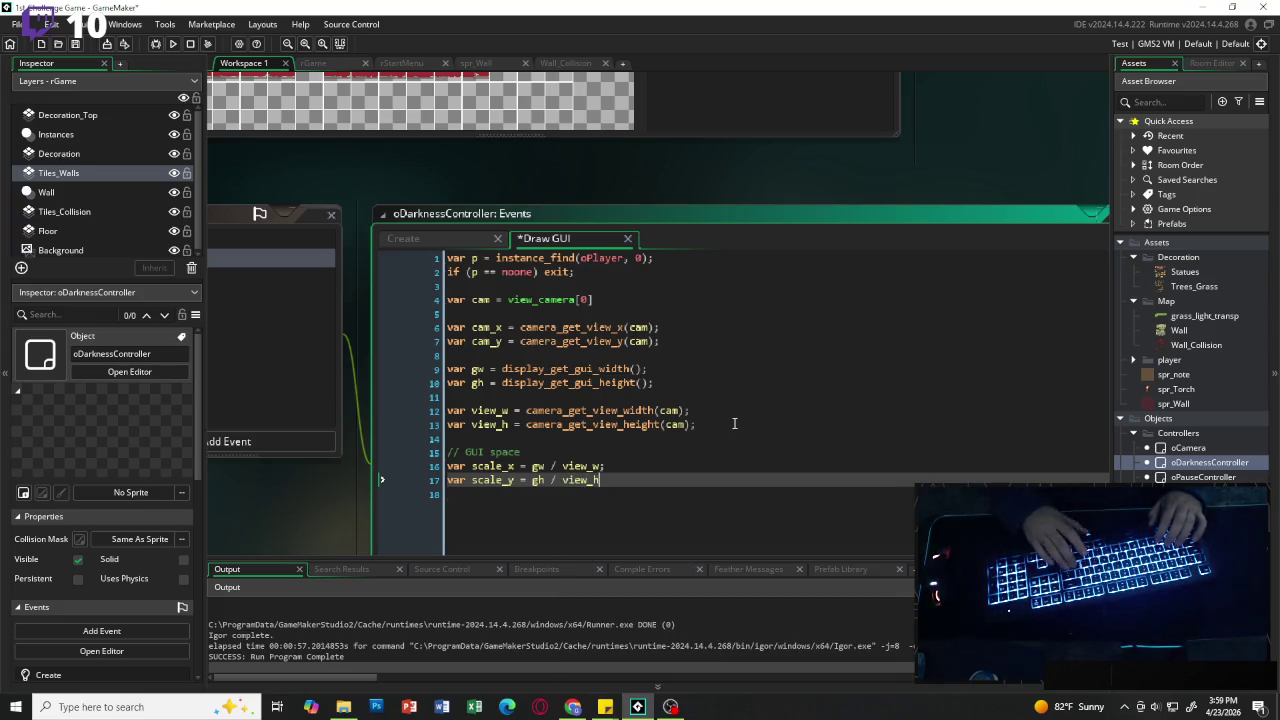
# Step: End the scale_y line with a semicolon and add blank lines after it
pyautogui.write(';')
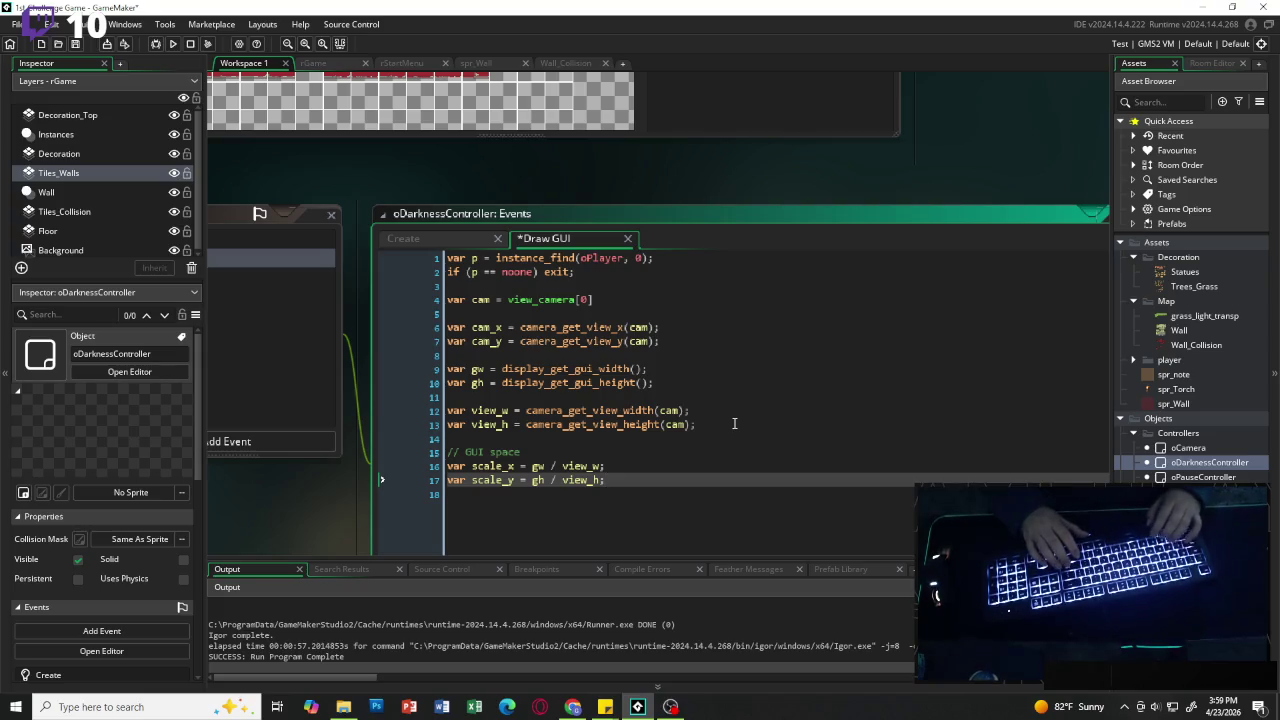
pyautogui.press('Return')
pyautogui.press('Return')
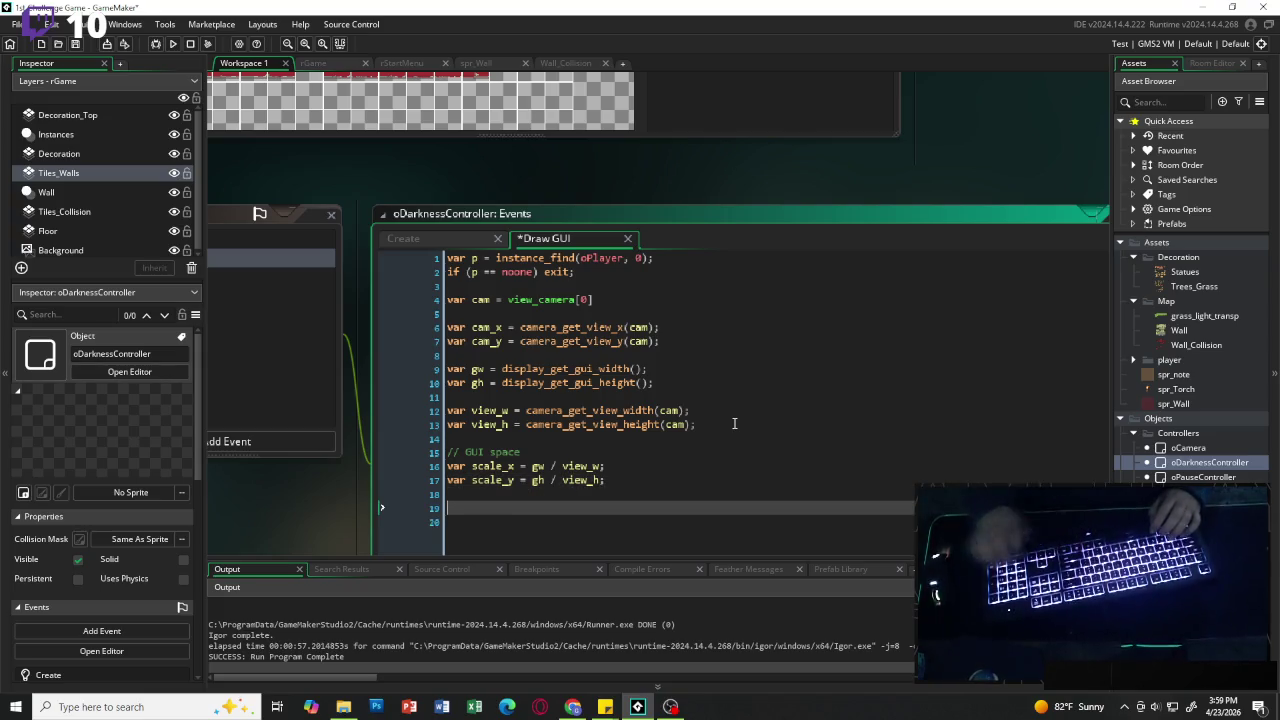
pyautogui.scroll(-2, 607, 362)
pyautogui.scroll(-2, 607, 362)
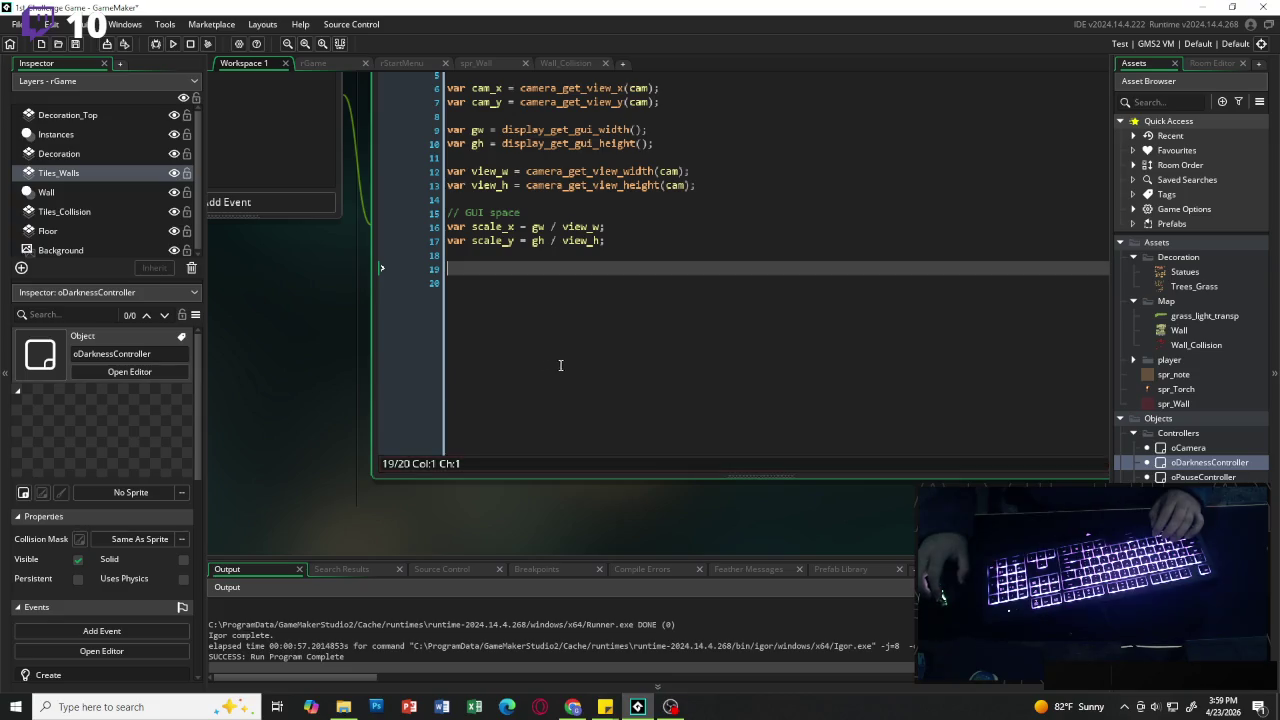
pyautogui.scroll(-1, 612, 289)
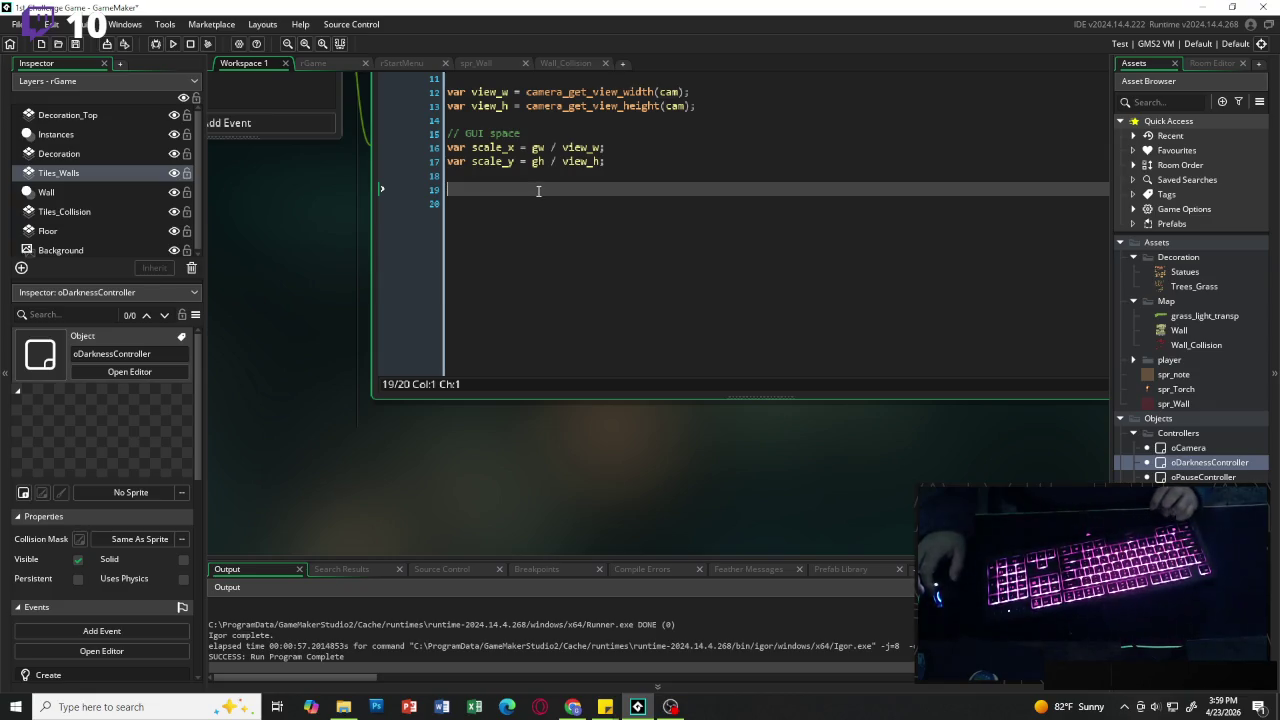
# Step: Add a '//draw darkness' comment and insert gpu_get_blendmode on the line below
pyautogui.write('//dra')
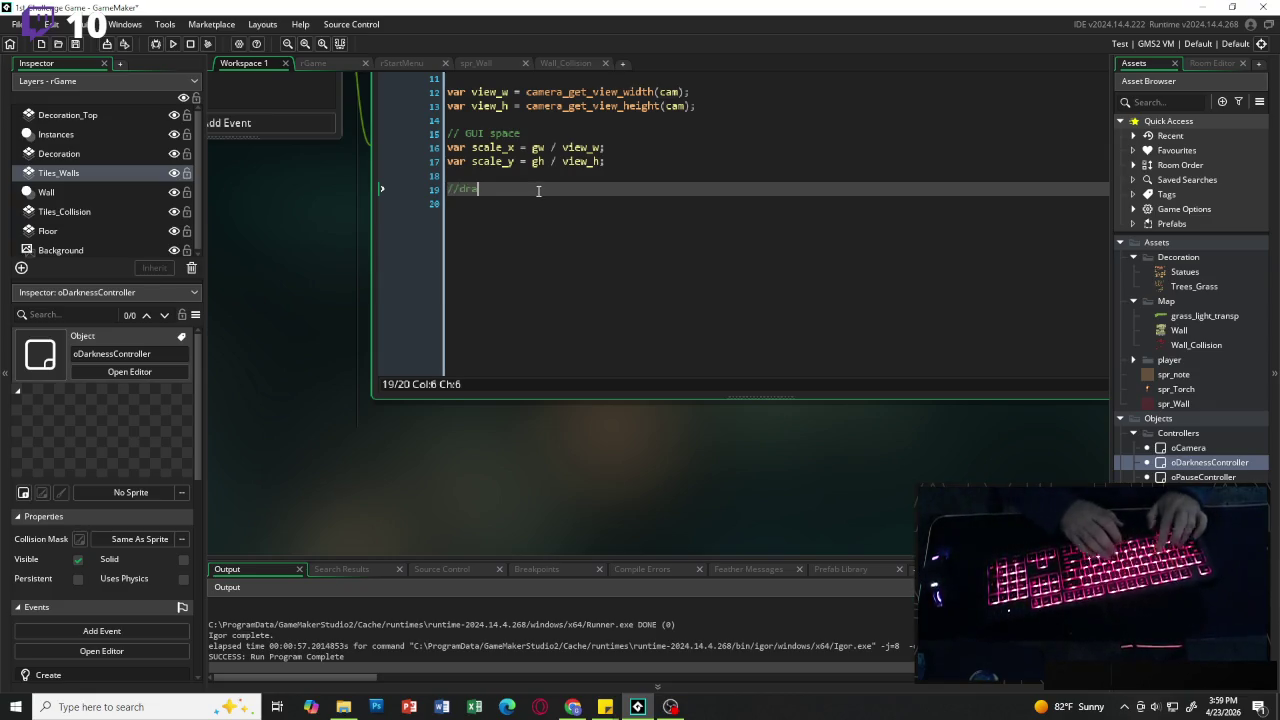
pyautogui.write('w daark')
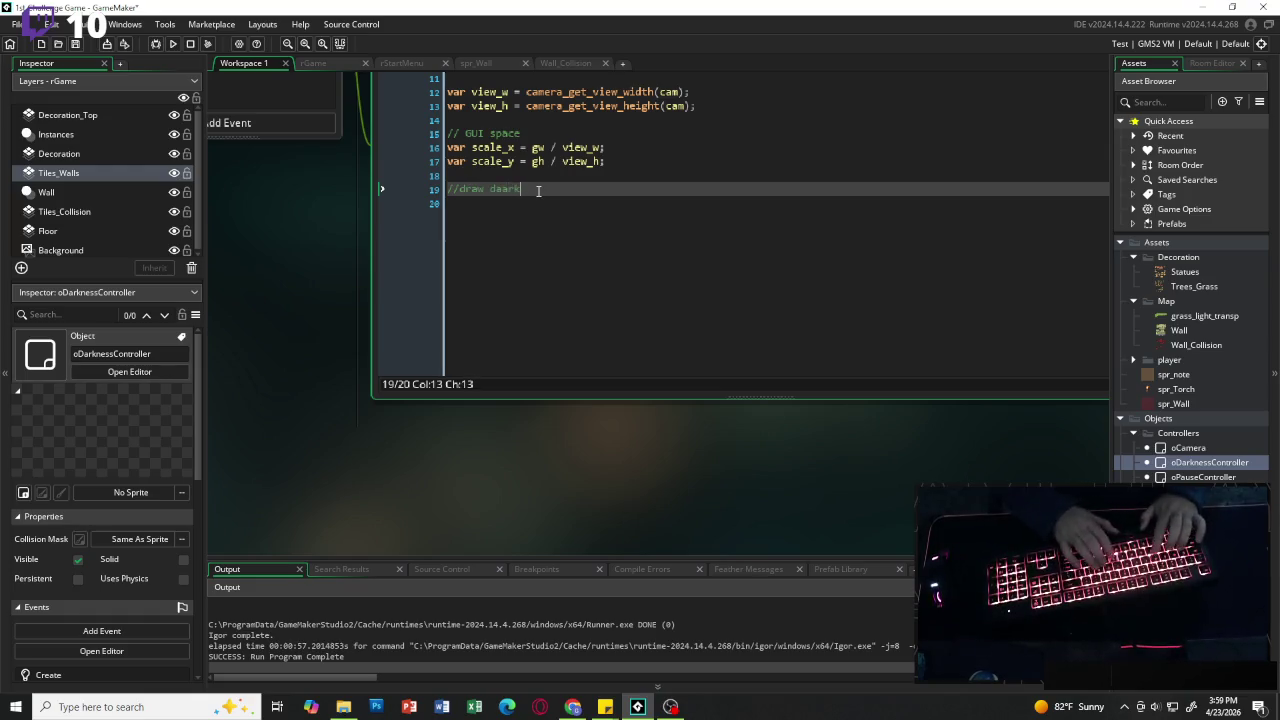
pyautogui.press('BackSpace')
pyautogui.press('BackSpace')
pyautogui.press('BackSpace')
pyautogui.write('rkness')
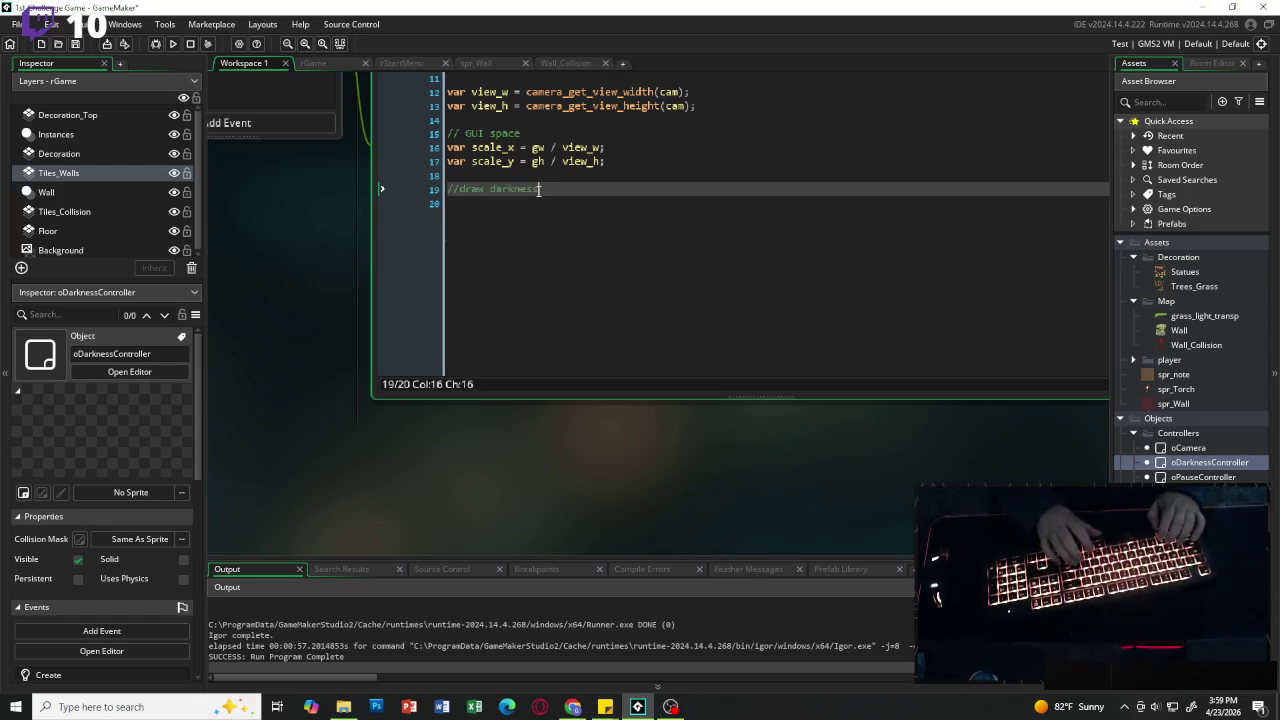
pyautogui.press('Return')
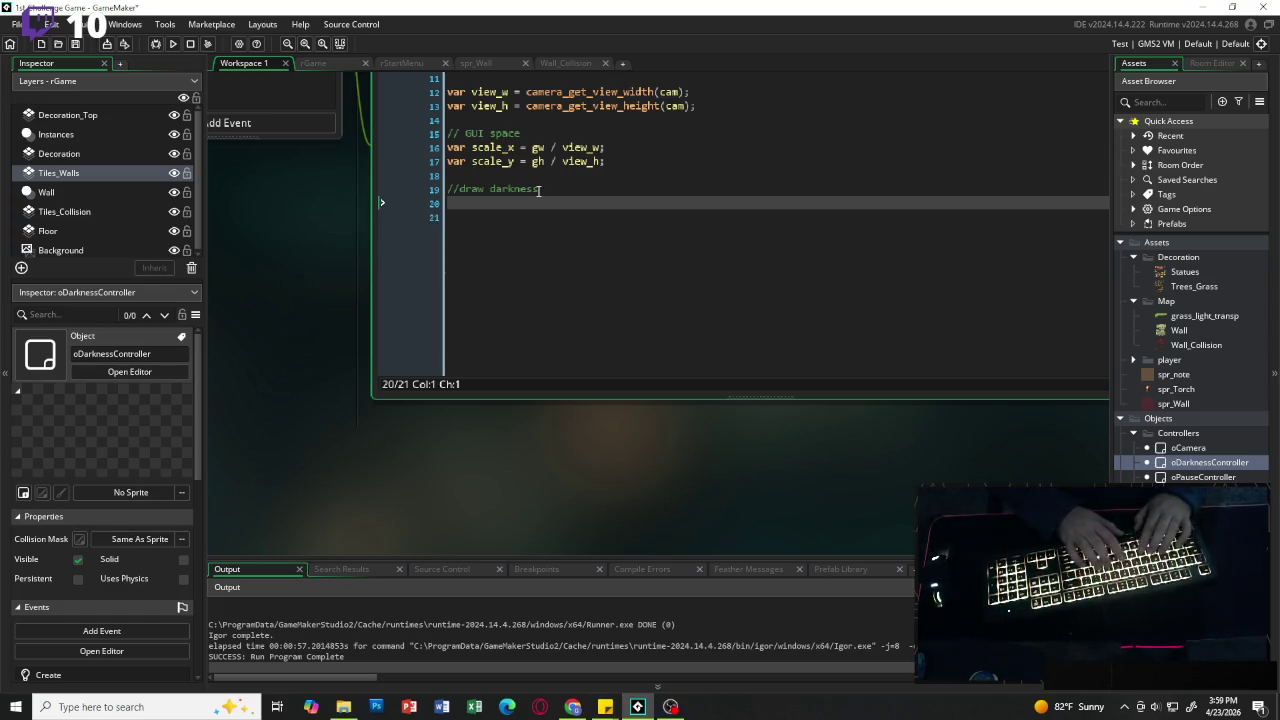
pyautogui.write('gpu')
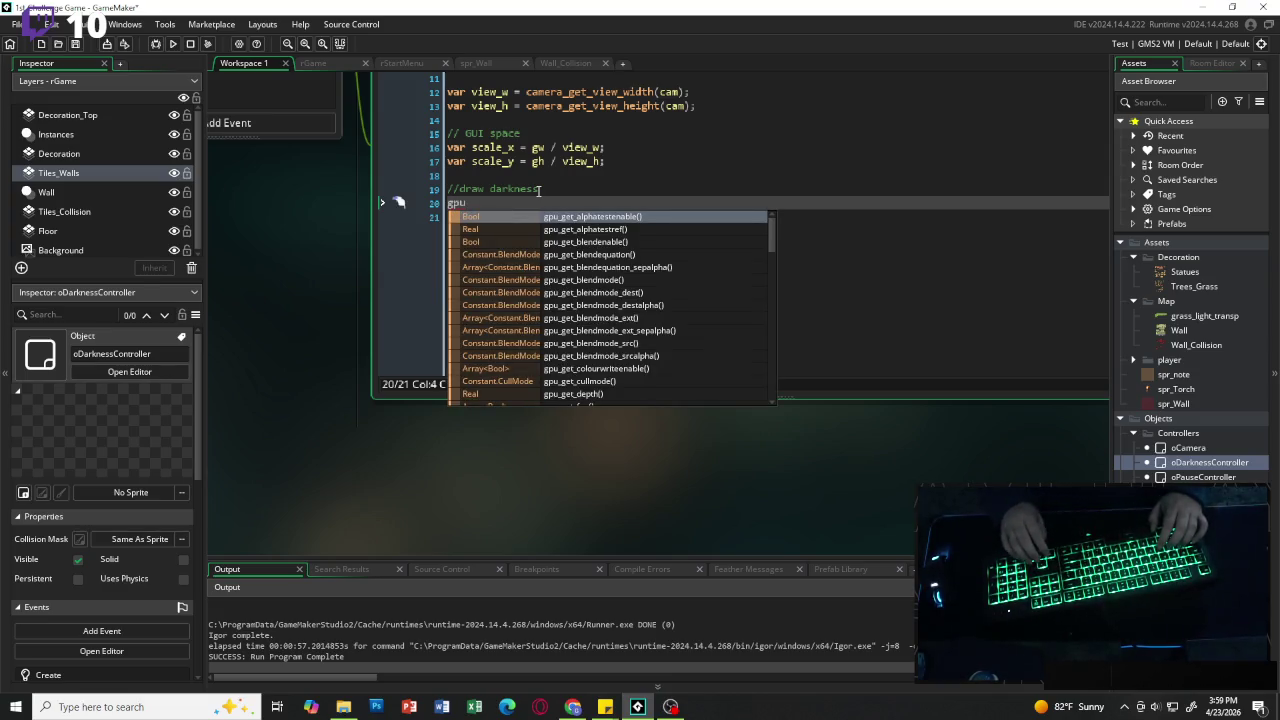
pyautogui.press('Down')
pyautogui.press('Down')
pyautogui.press('Down')
pyautogui.press('Return')
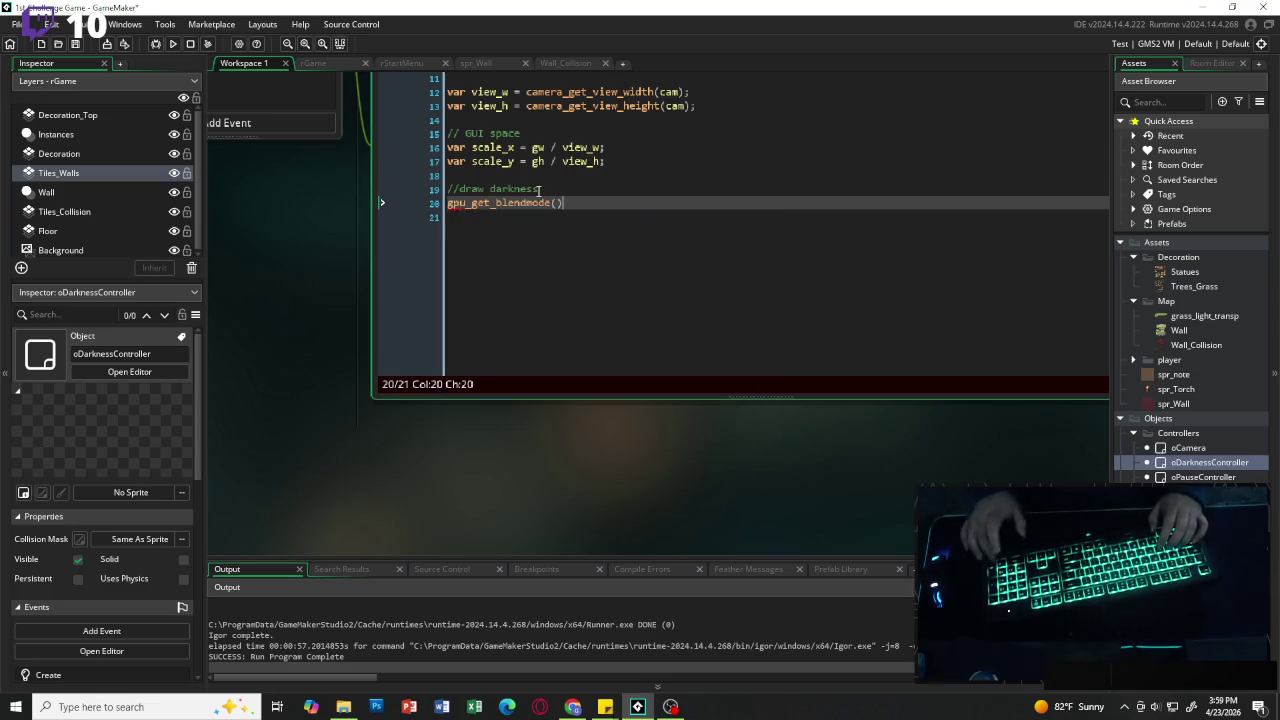
# Step: Give gpu_get_blendmode the bm_normal argument, end it with a semicolon, and add blank lines
pyautogui.press('Left')
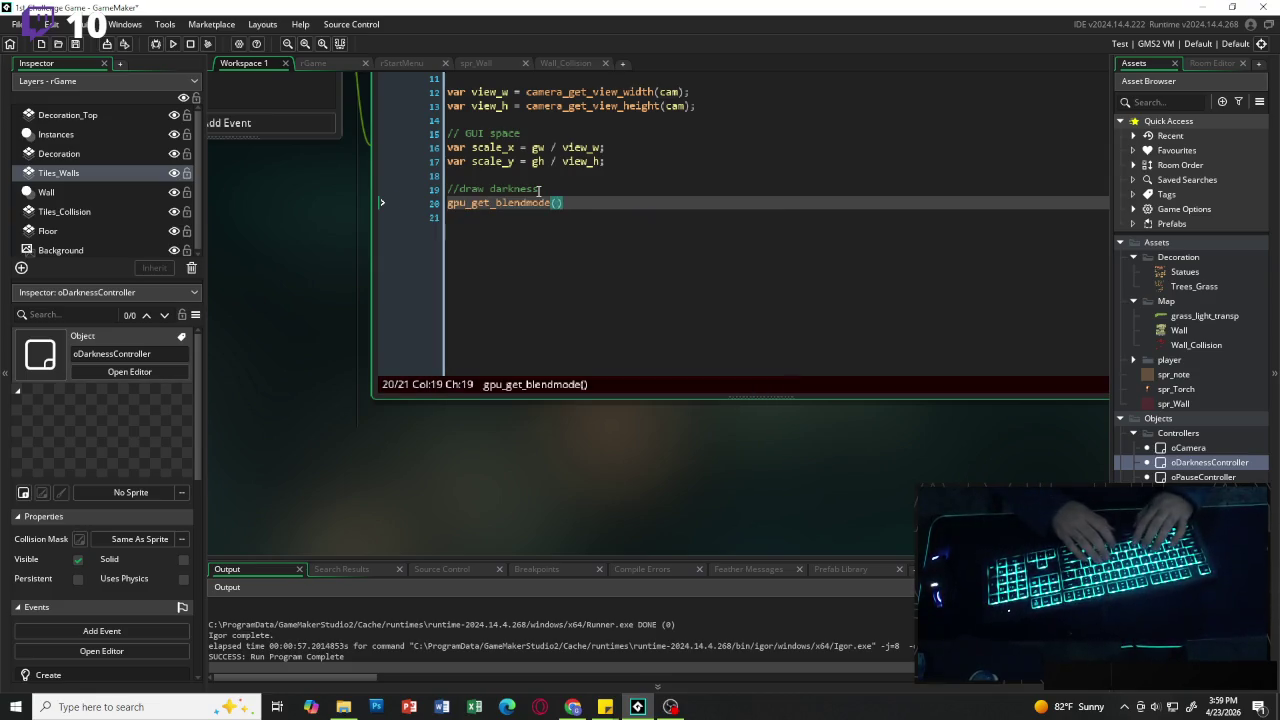
pyautogui.write('bm')
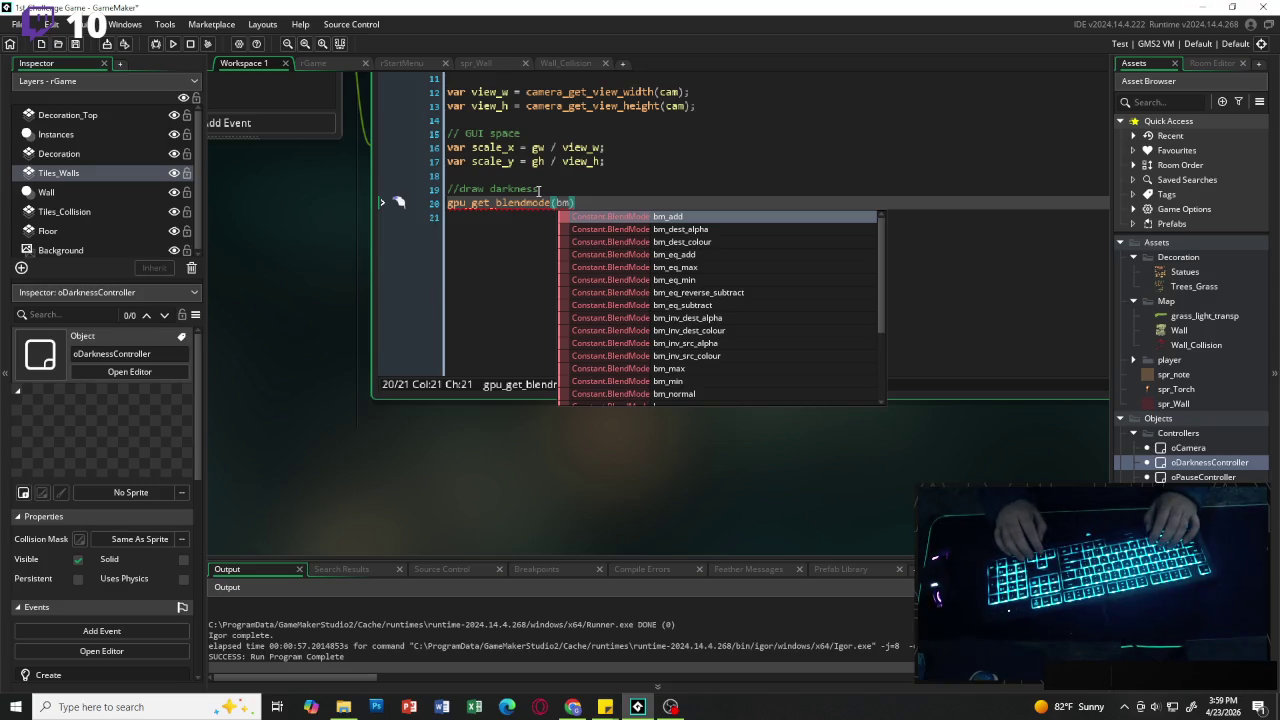
pyautogui.press('Down')
pyautogui.press('Down')
pyautogui.press('Down')
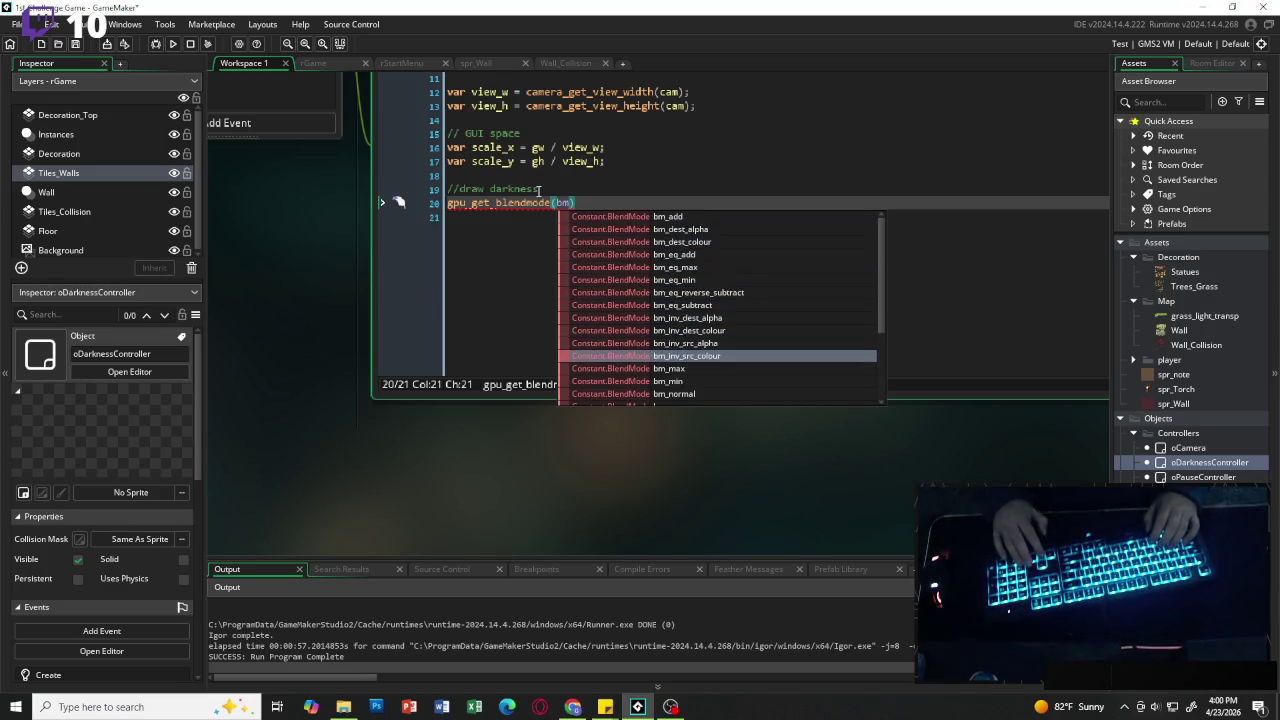
pyautogui.press('Down')
pyautogui.press('Return')
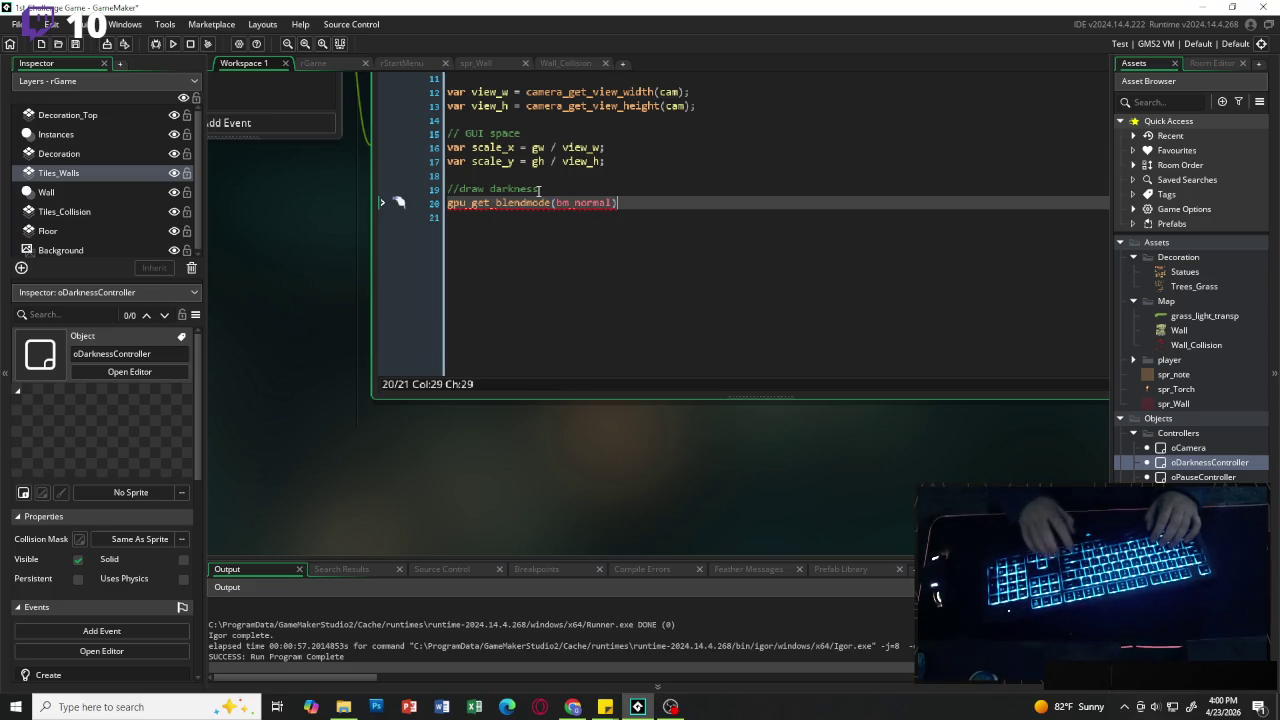
pyautogui.write(';')
pyautogui.press('Return')
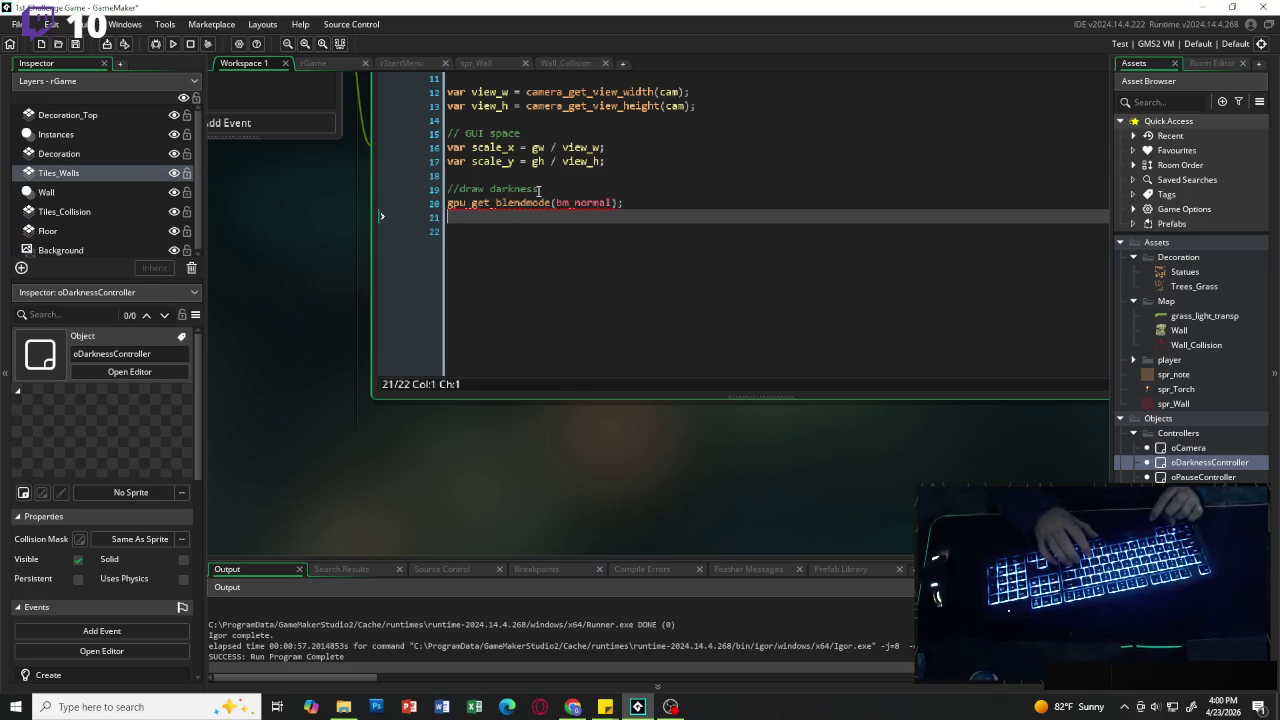
pyautogui.press('Return')
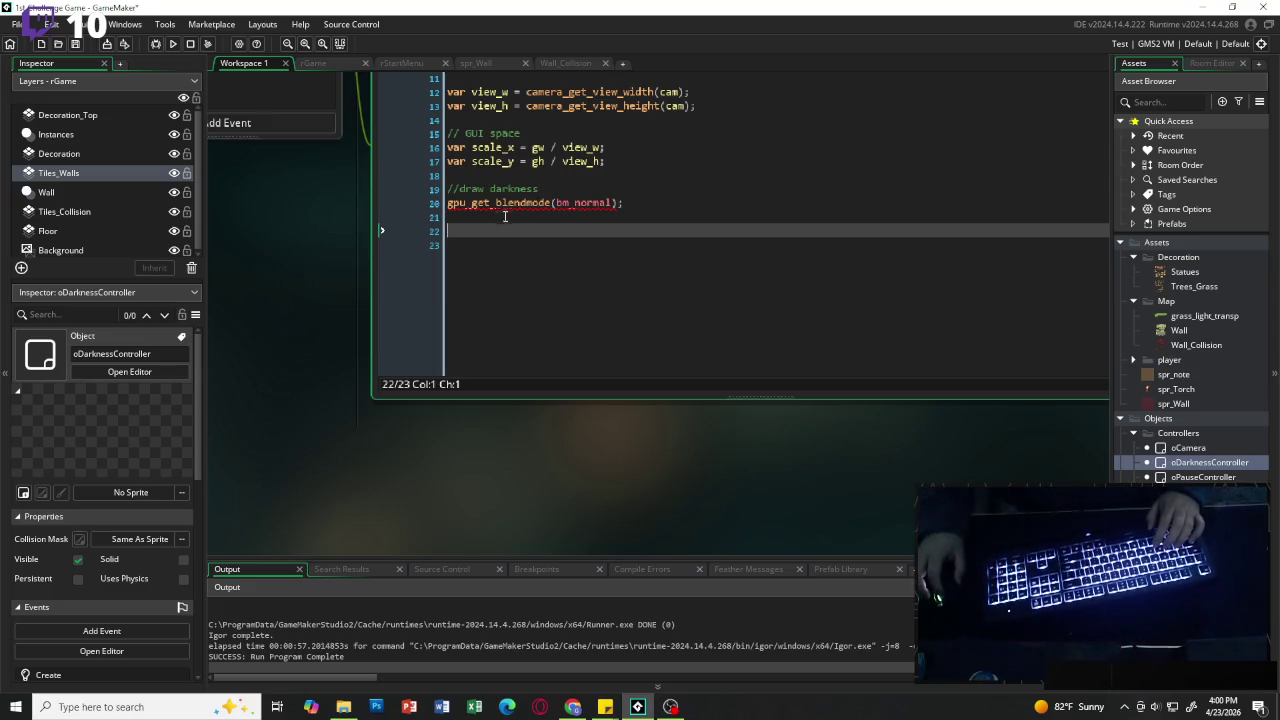
# Step: Select part of the gpu_get_blendmode(bm_normal); line
pyautogui.moveTo(507, 207)
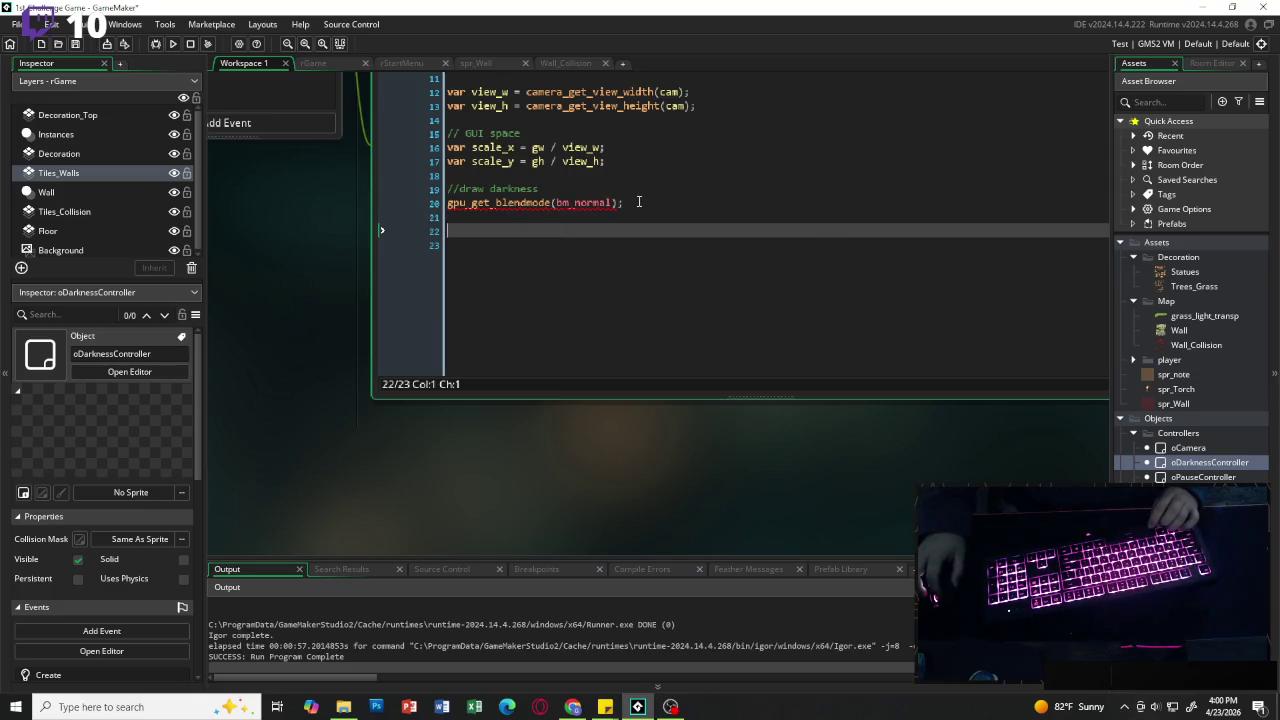
pyautogui.moveTo(613, 203)
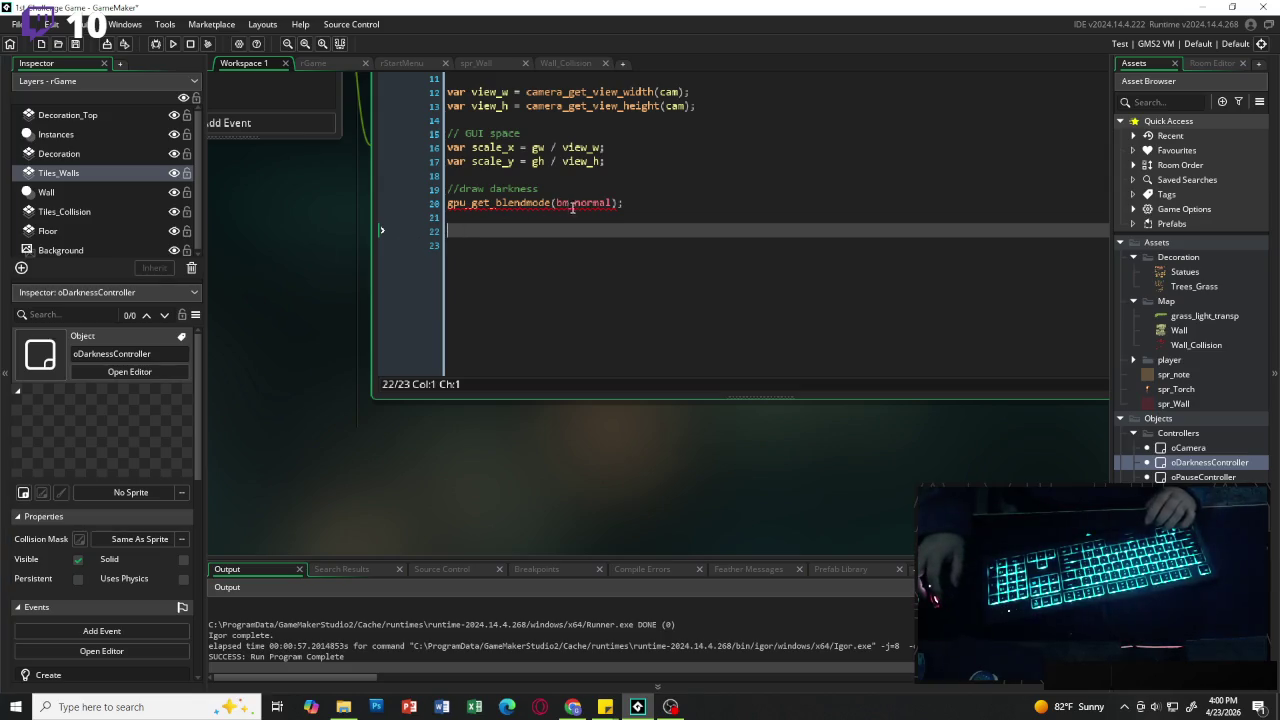
pyautogui.moveTo(621, 203); pyautogui.dragTo(448, 203)
# Step: Prefix the gpu_get_blendmode(bm_normal); line with // and add a new line below it
pyautogui.click(448, 203)
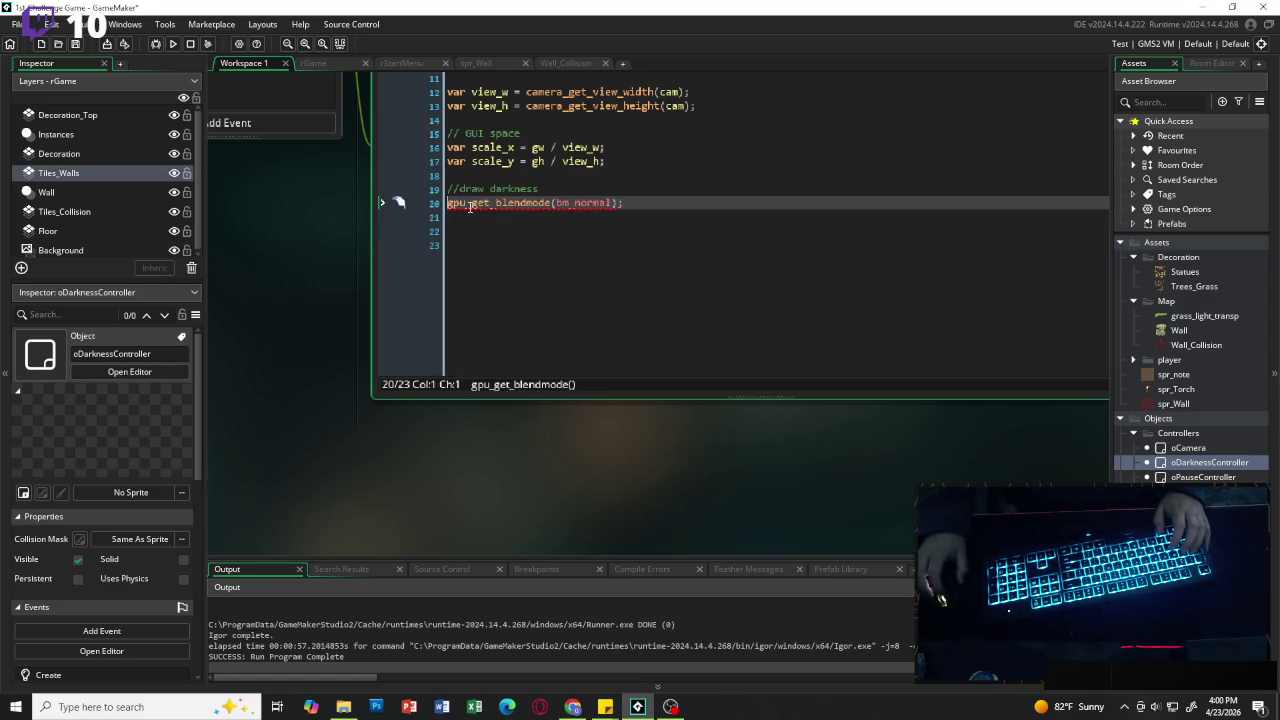
pyautogui.write('//')
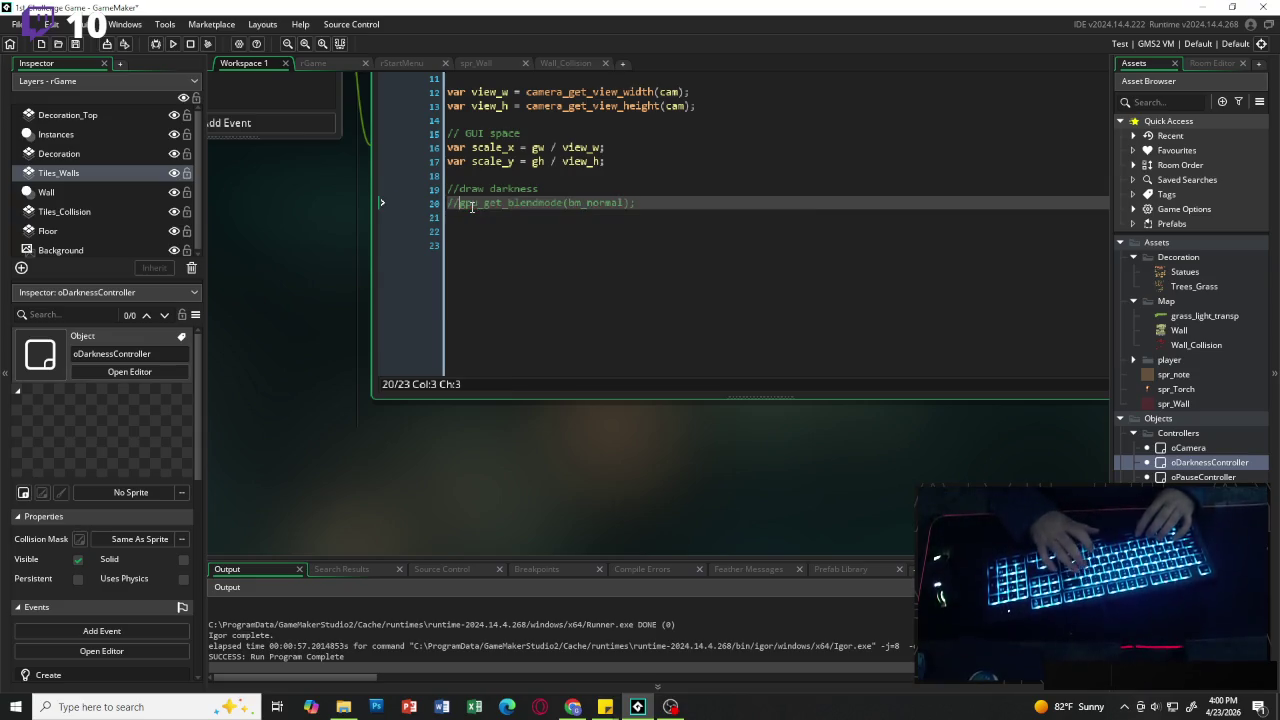
pyautogui.click(644, 221)
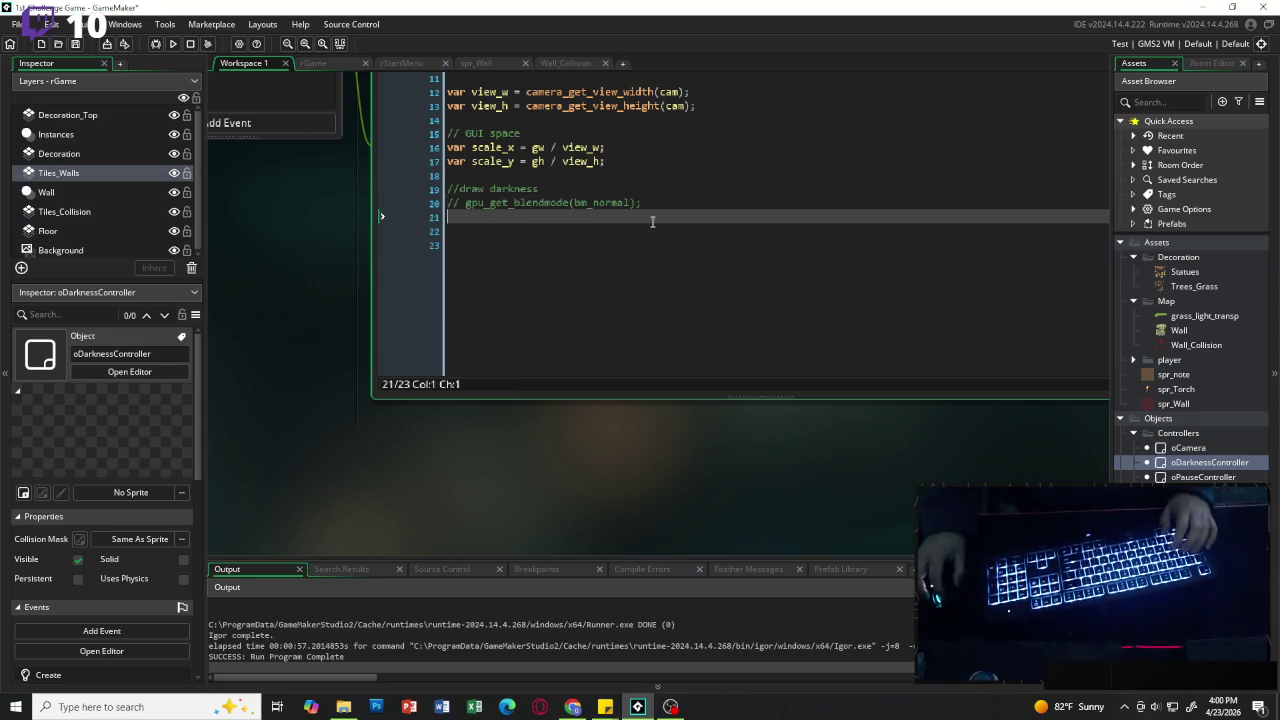
pyautogui.press('Return')
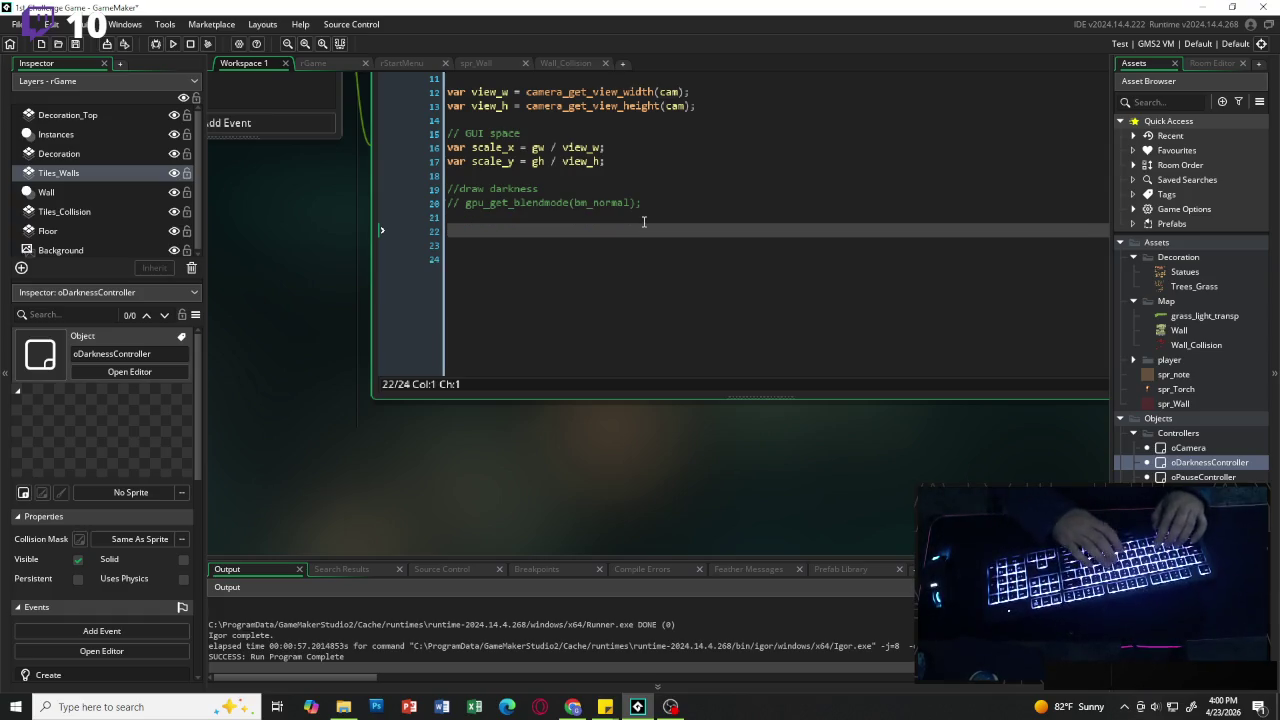
# Step: Write draw_set_alpha(dark_alpha); followed by draw_set_color(c_black);
pyautogui.write('draw_s')
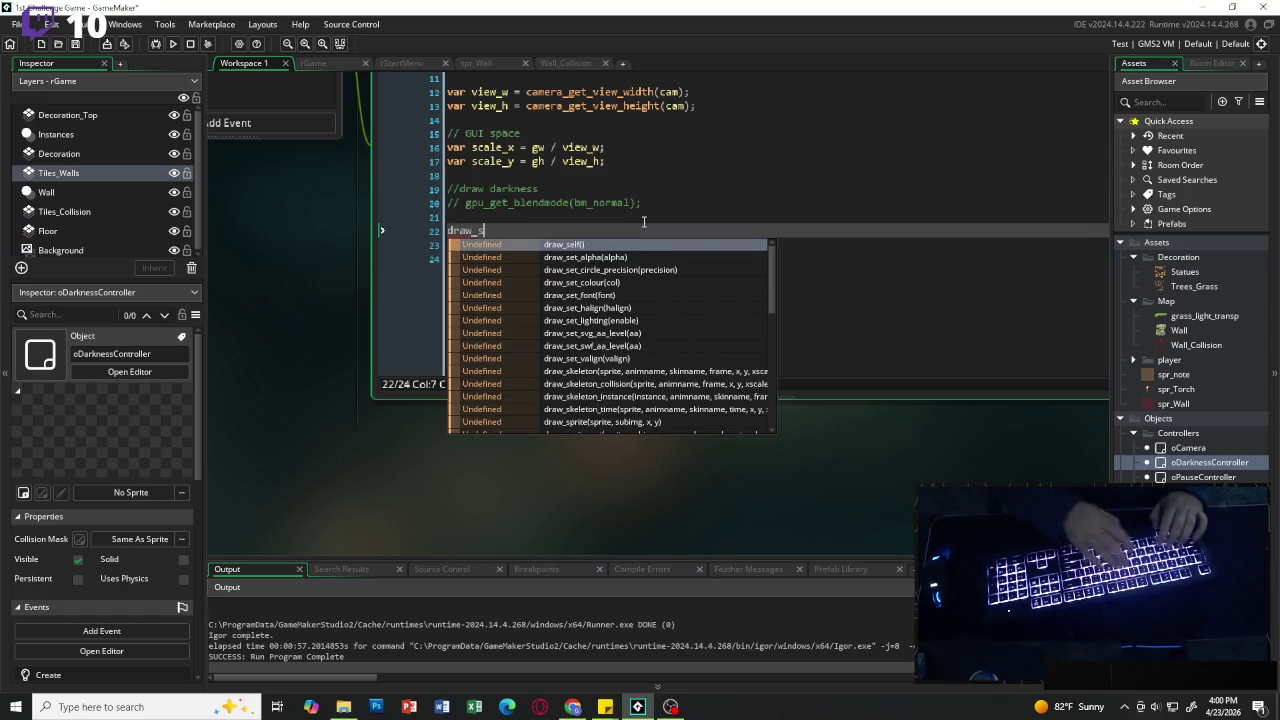
pyautogui.write('et_alpha')
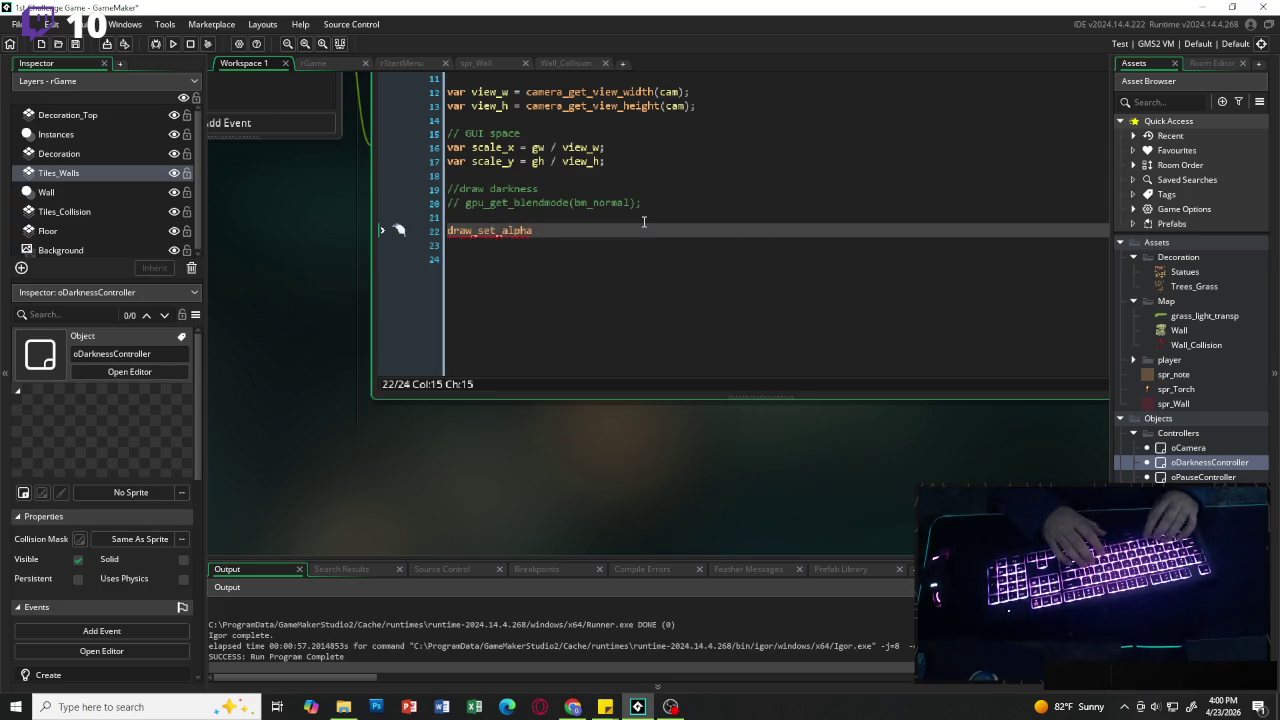
pyautogui.write('(')
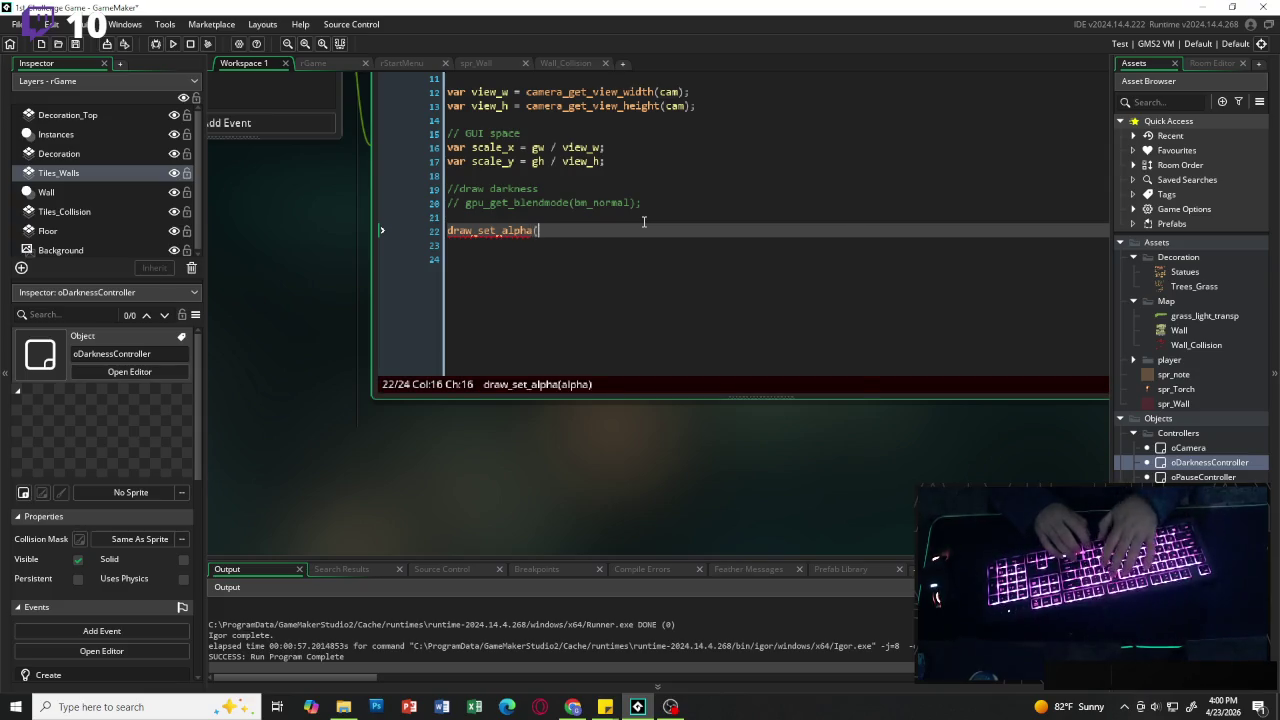
pyautogui.write('dar')
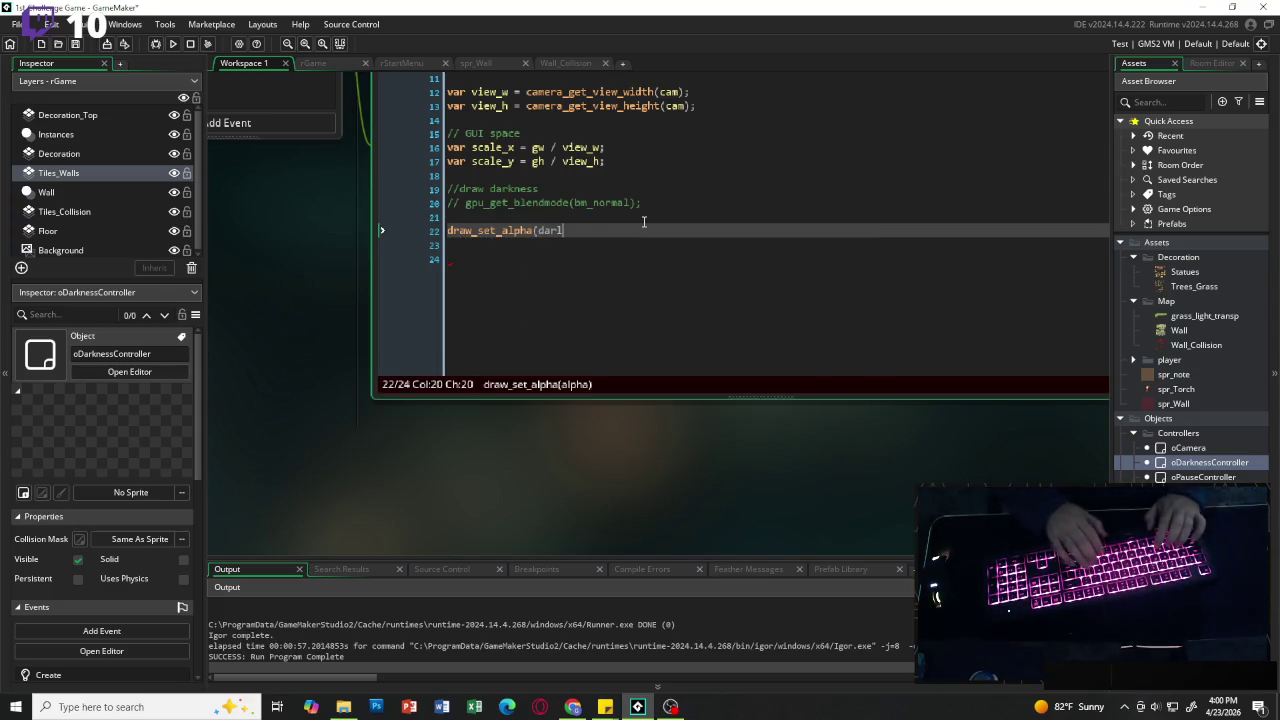
pyautogui.press('Return')
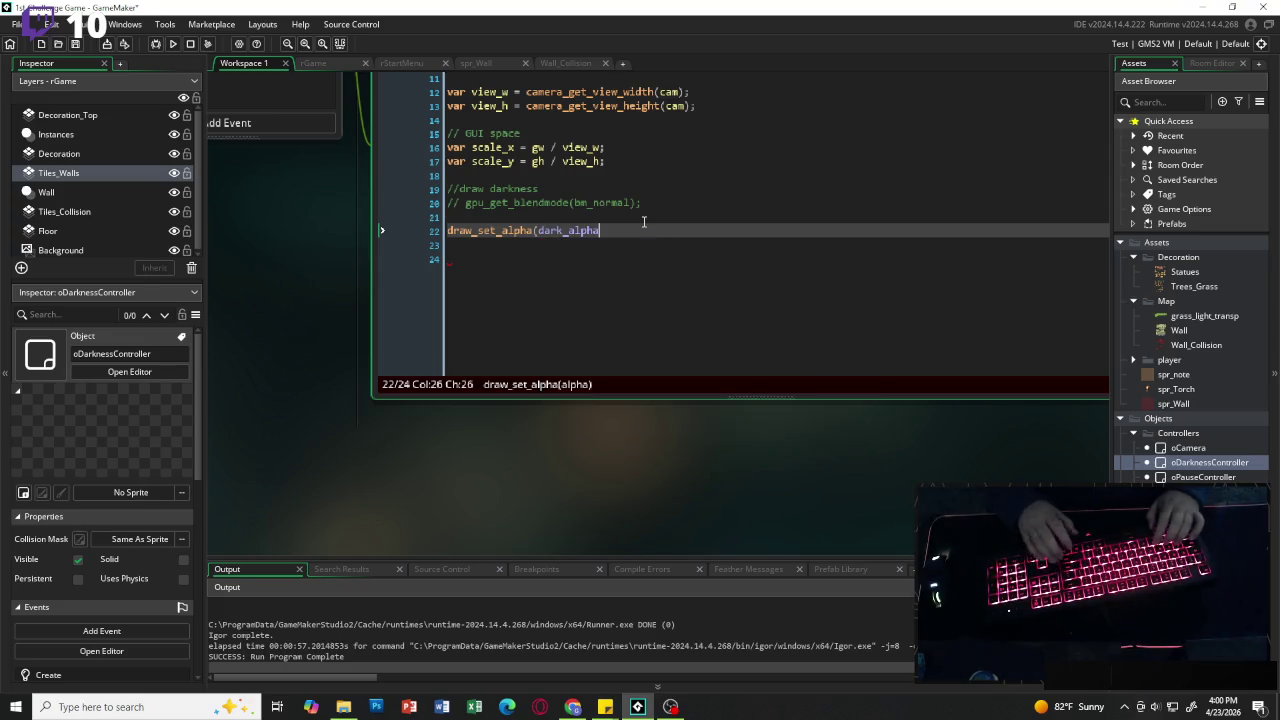
pyautogui.write(');')
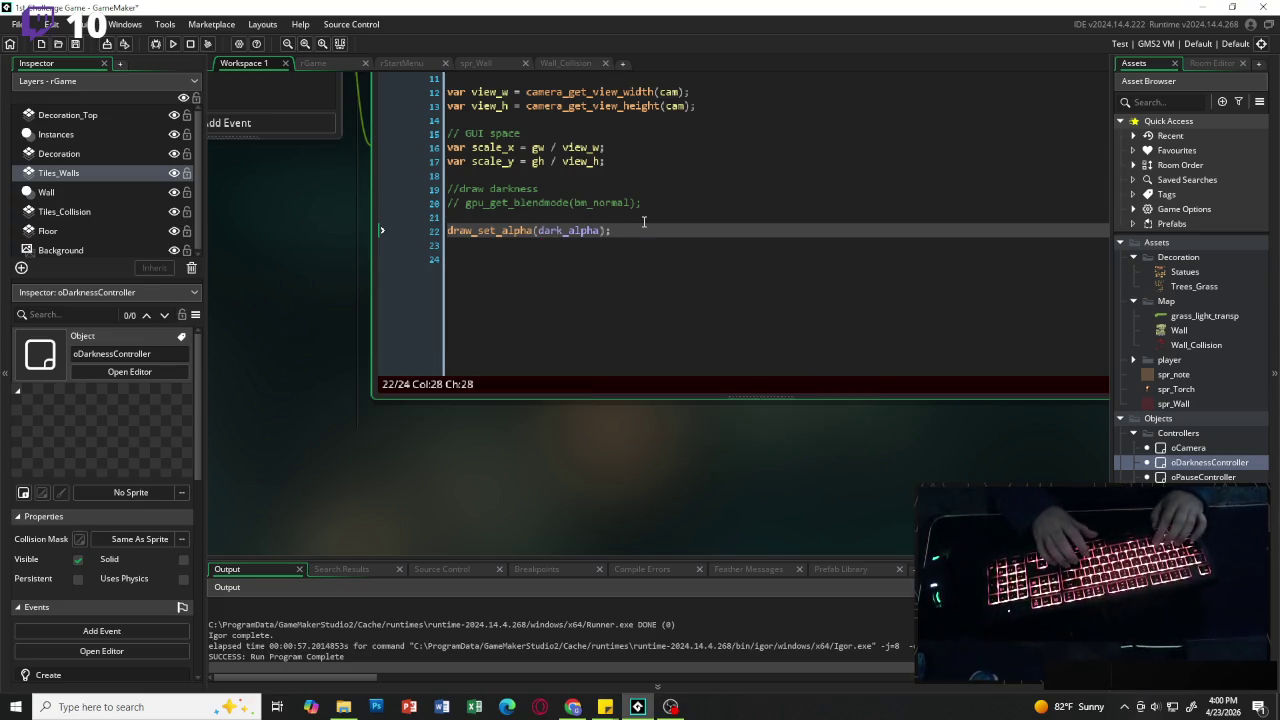
pyautogui.press('Return')
pyautogui.write('draw')
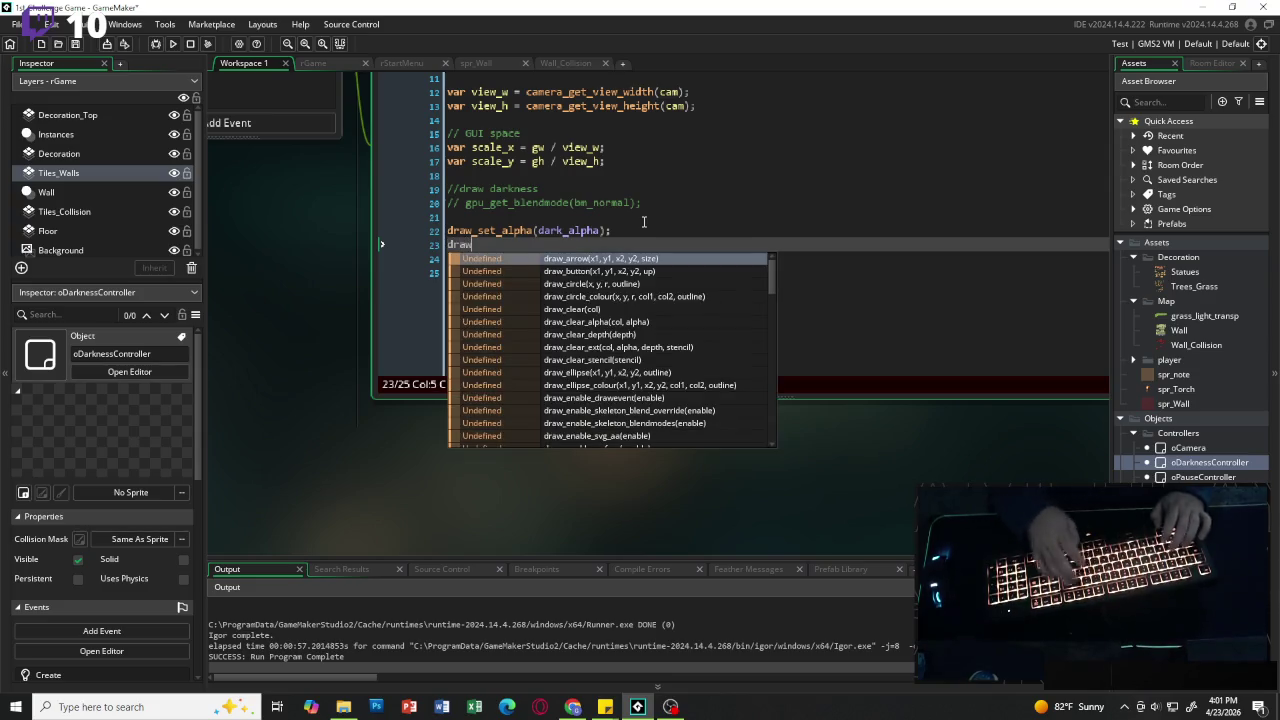
pyautogui.write('_set_color')
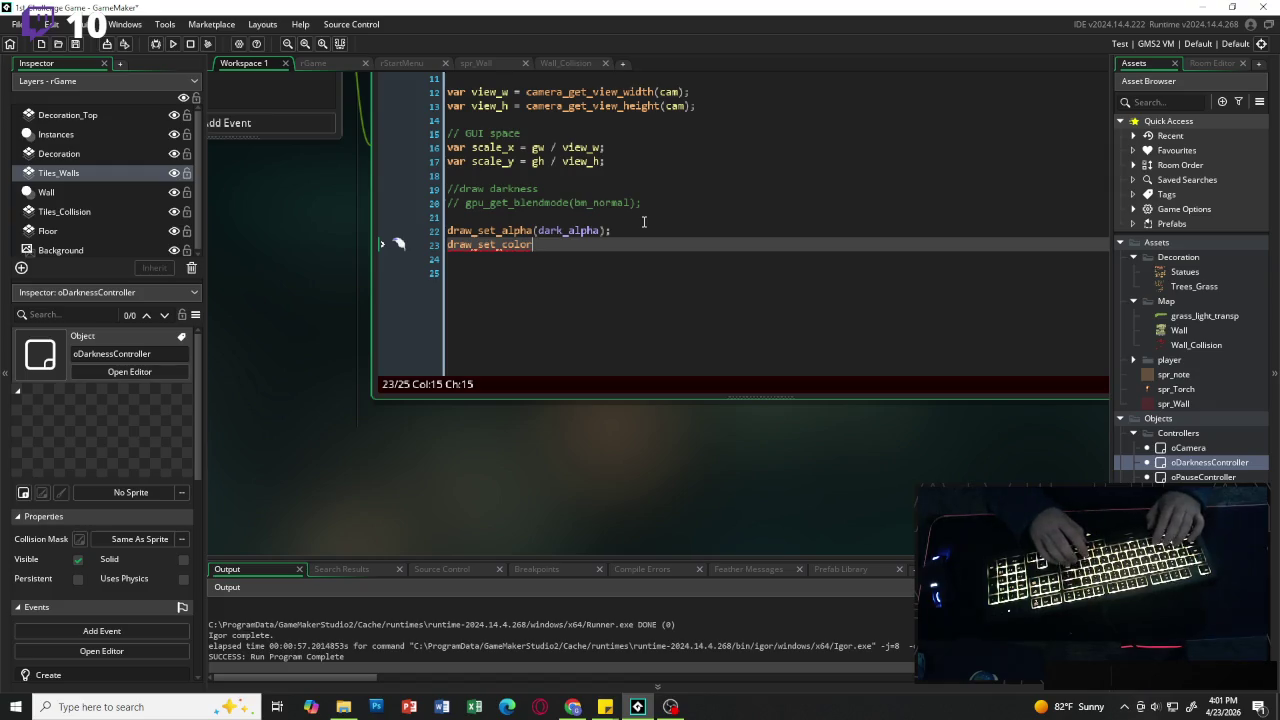
pyautogui.write('(c')
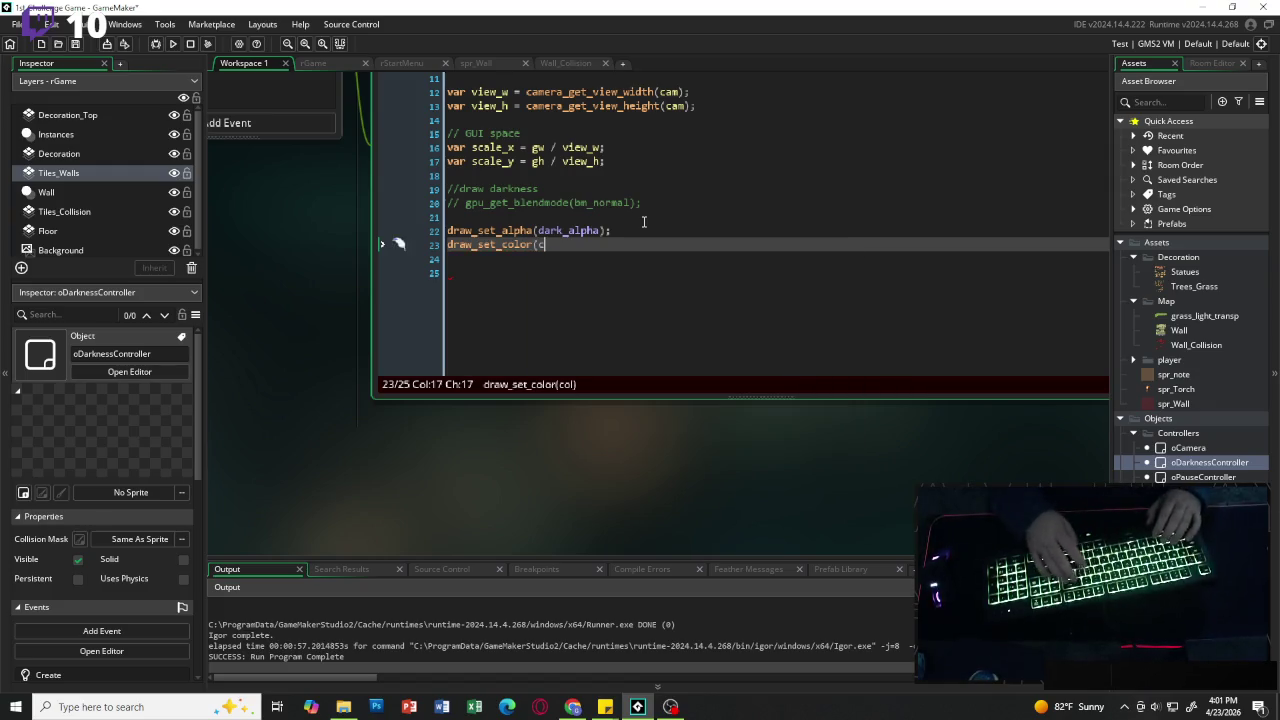
pyautogui.write('_black);')
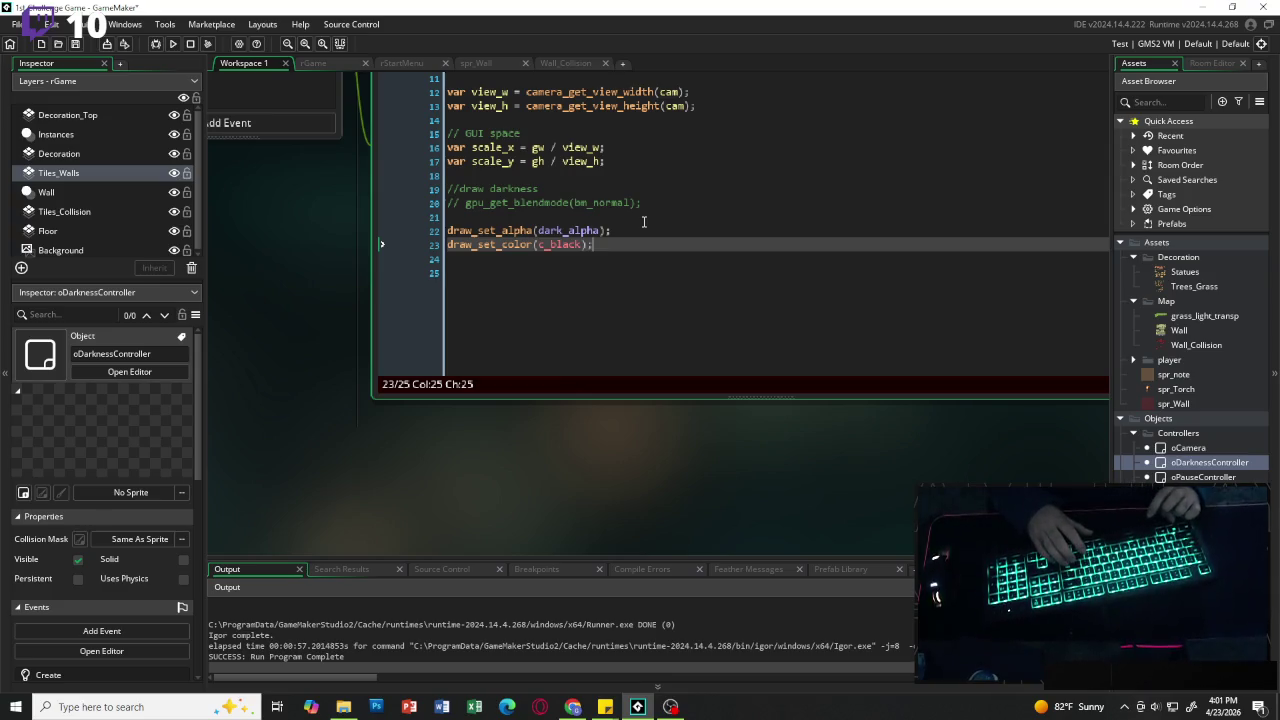
pyautogui.press('Return')
# Step: Add draw_rectangle(0, 0, gw, gh, false); to cover the whole GUI
pyautogui.write('draw_')
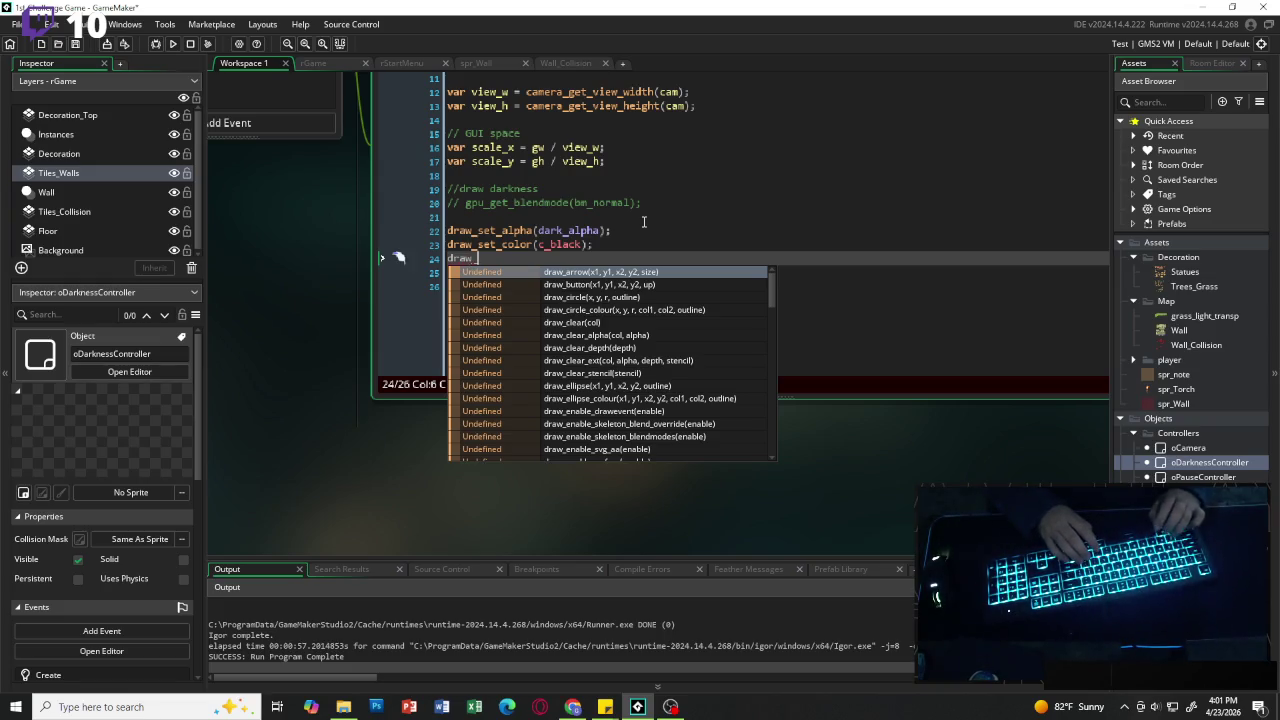
pyautogui.write('rec')
pyautogui.press('Return')
pyautogui.write('0 , 0')
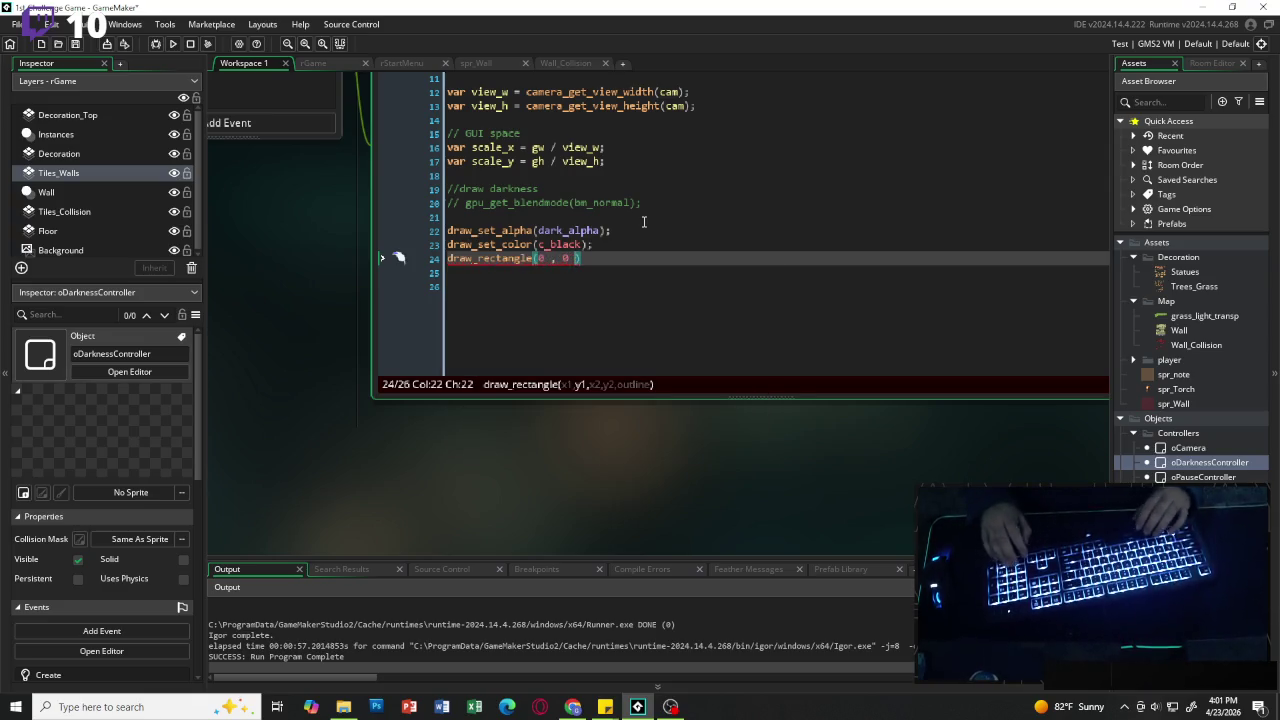
pyautogui.write(',')
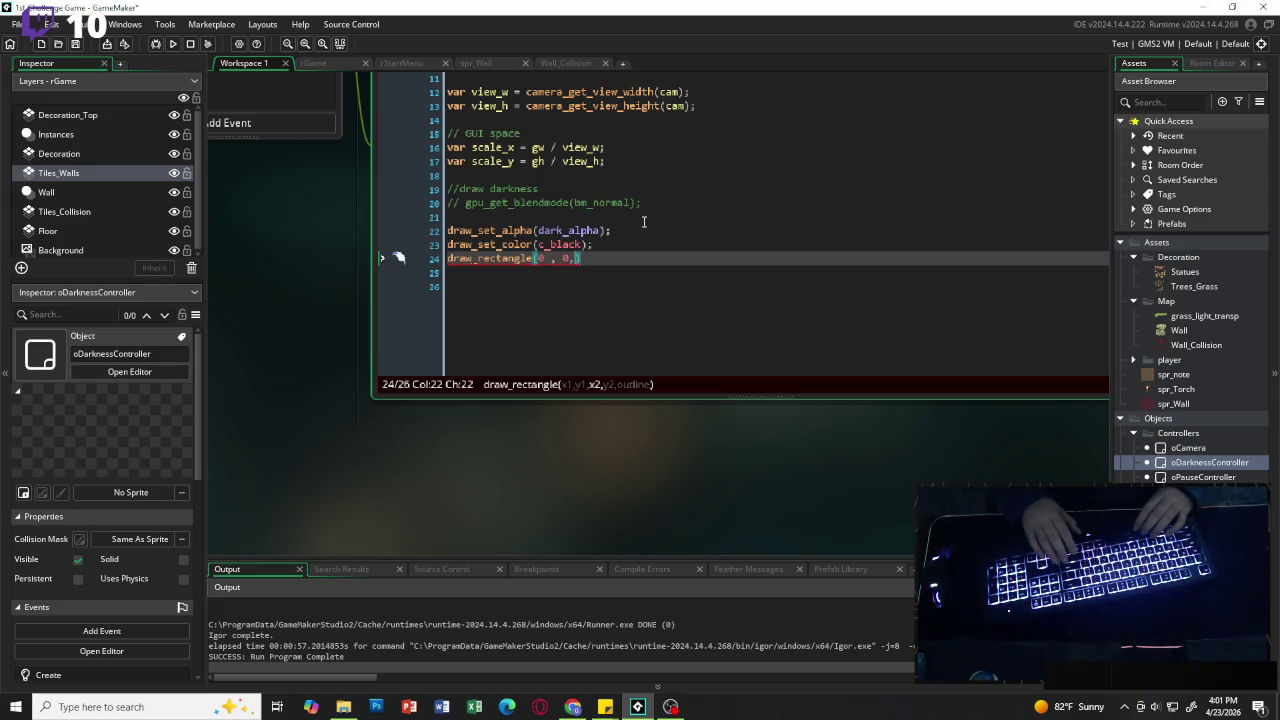
pyautogui.press('Left')
pyautogui.press('Left')
pyautogui.press('Left')
pyautogui.press('BackSpace')
pyautogui.press('Right')
pyautogui.press('Right')
pyautogui.press('Right')
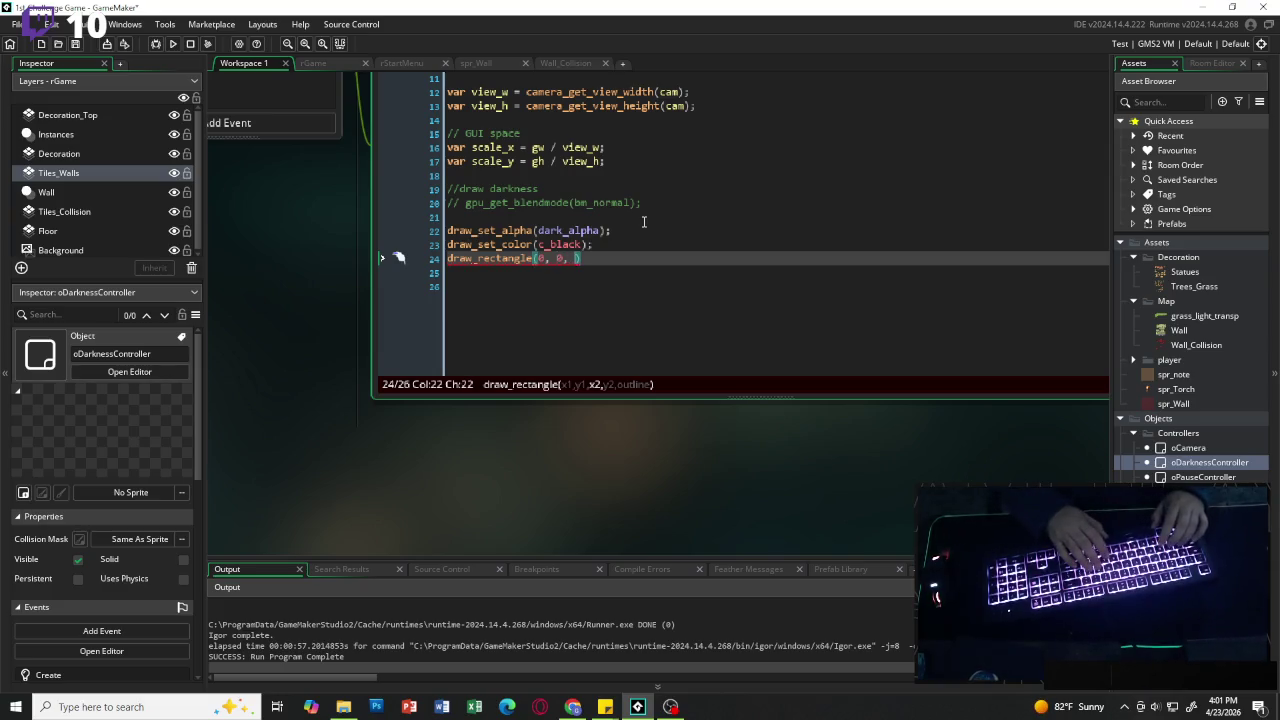
pyautogui.write('gw, gh')
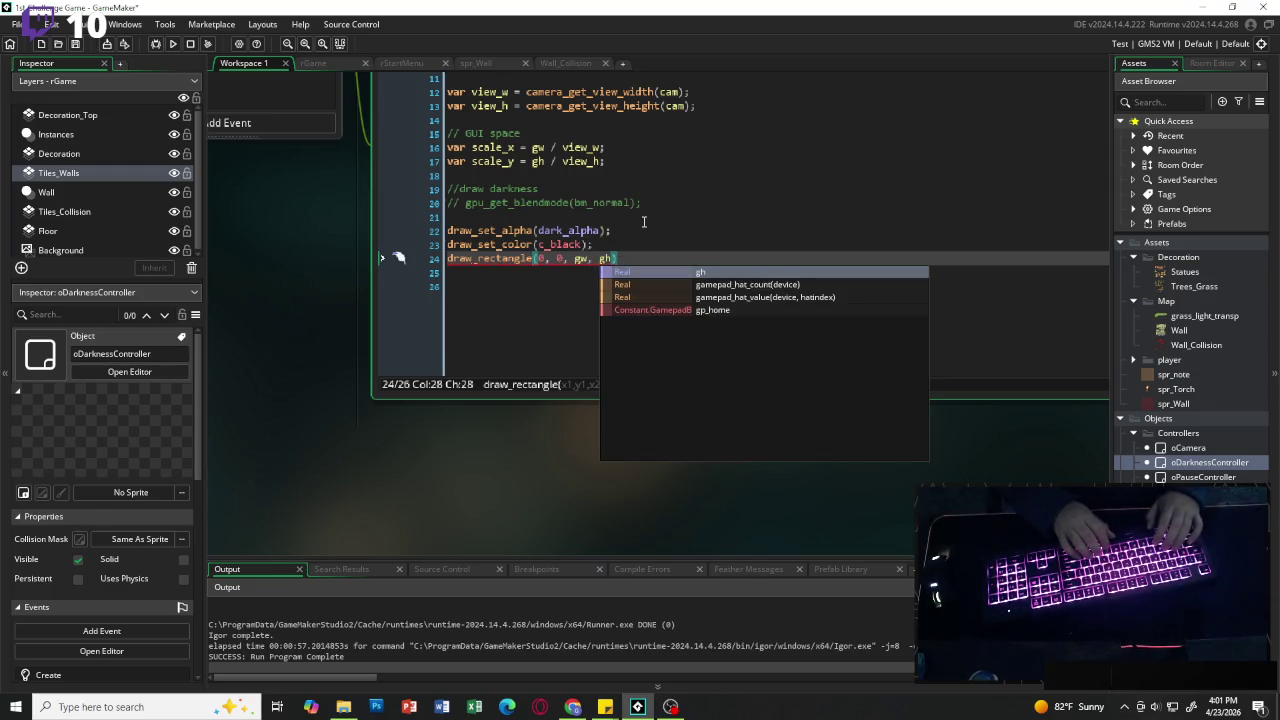
pyautogui.write(', flase')
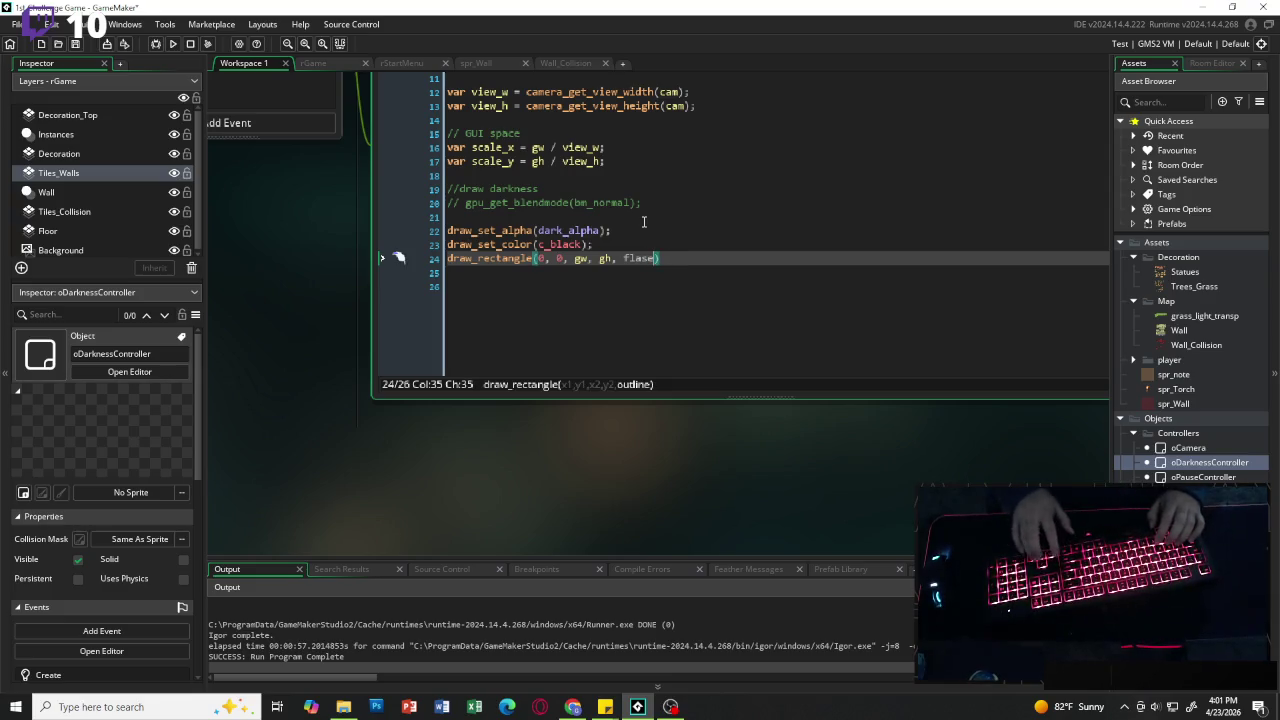
pyautogui.press('BackSpace')
pyautogui.press('BackSpace')
pyautogui.press('BackSpace')
pyautogui.press('BackSpace')
pyautogui.write('alse);')
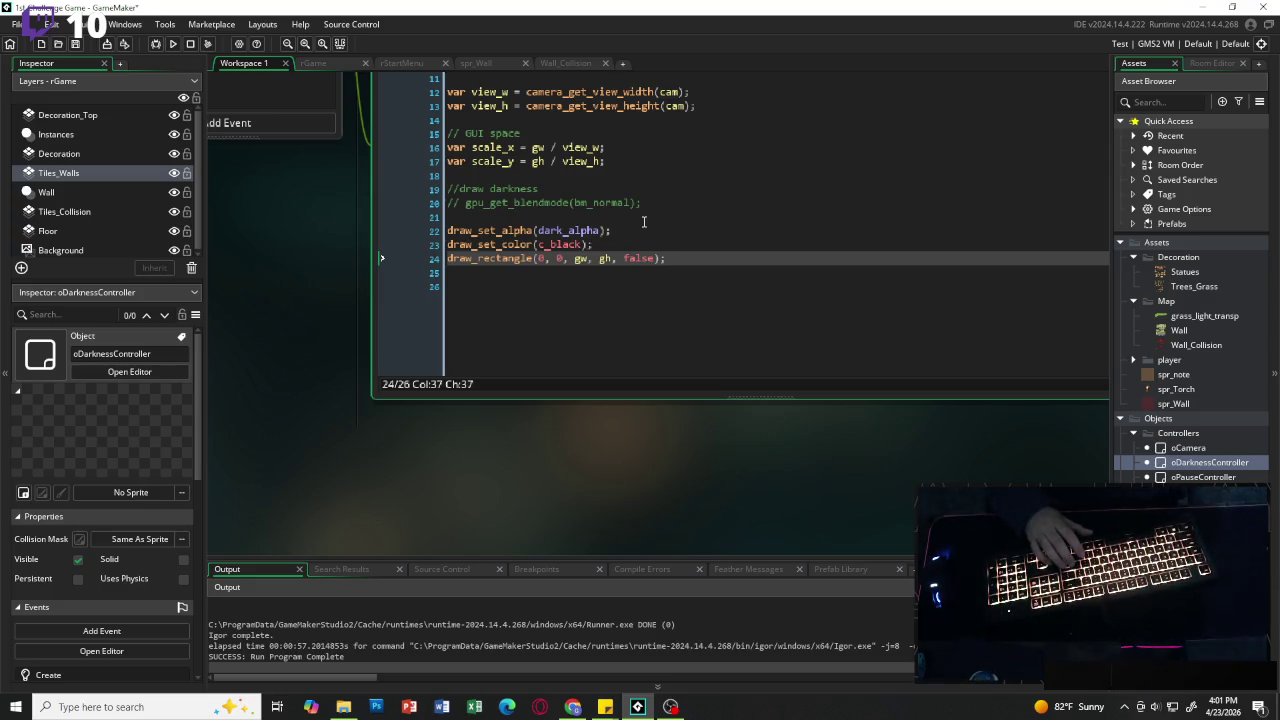
pyautogui.press('Return')
pyautogui.press('Return')
# Step: Reset the alpha with draw_set_alpha(1); and add blank lines after it
pyautogui.write('draw_set')
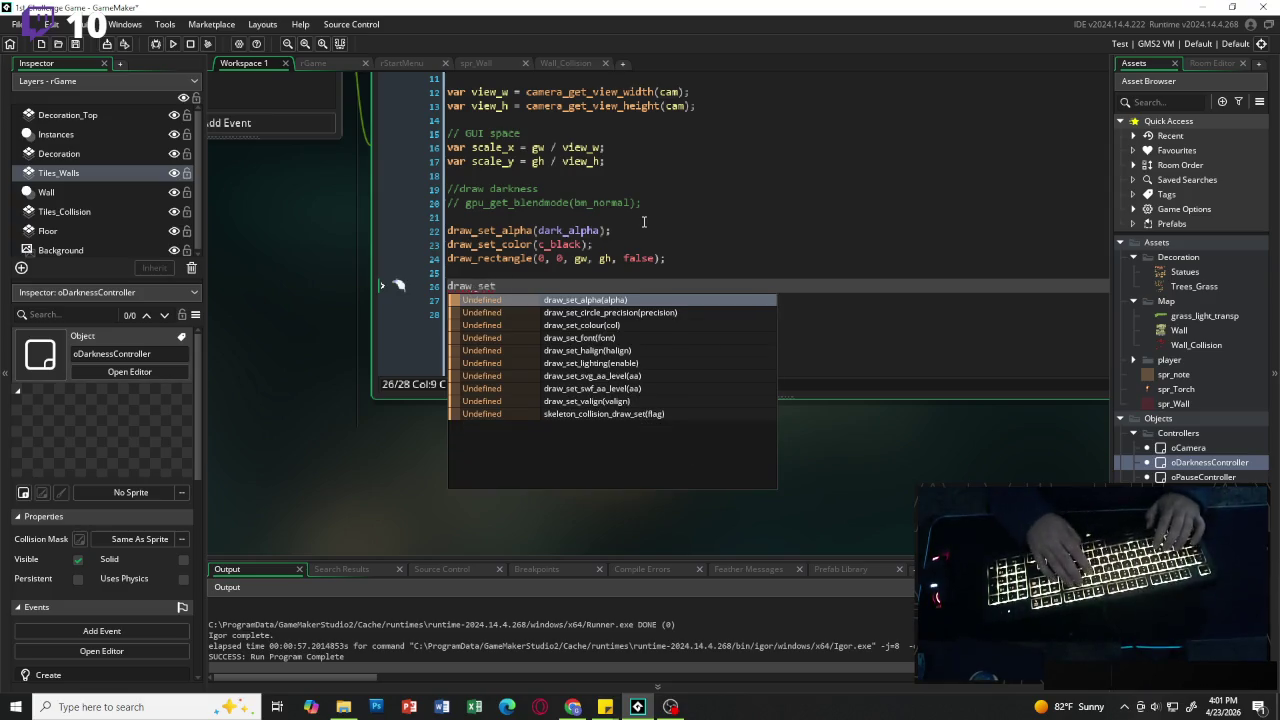
pyautogui.press('Return')
pyautogui.write('1);')
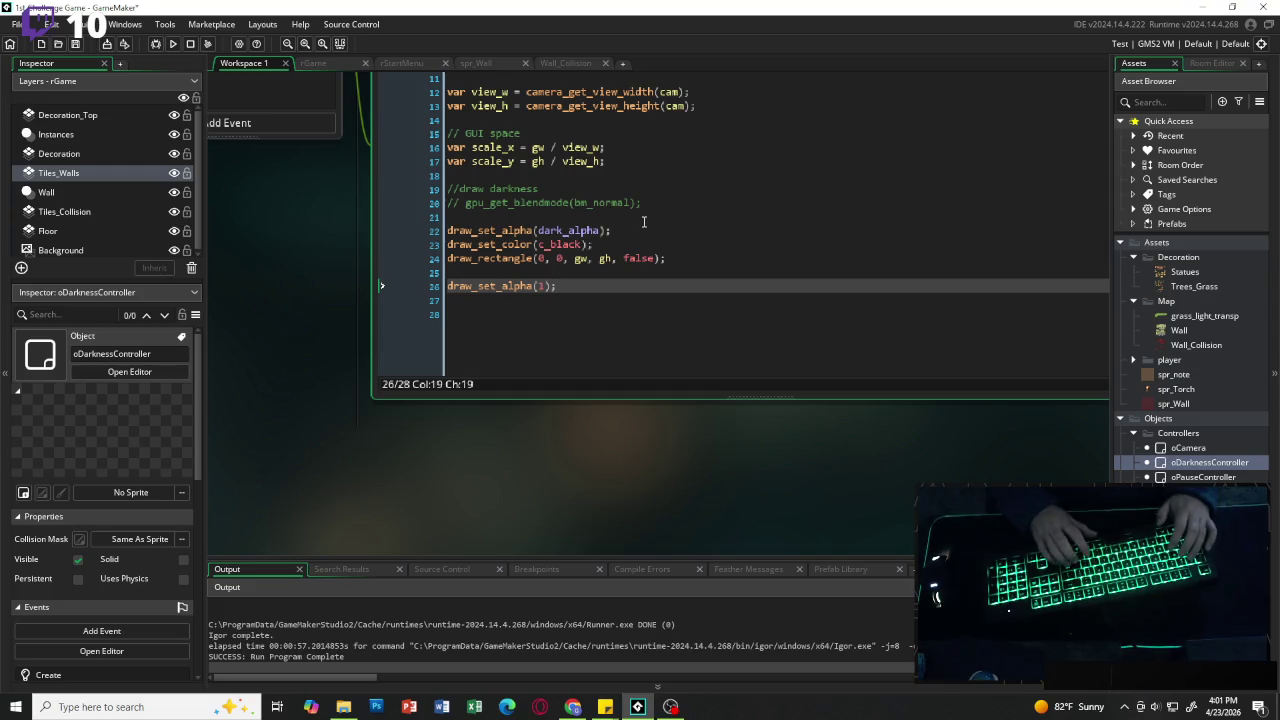
pyautogui.press('Return')
pyautogui.press('Return')
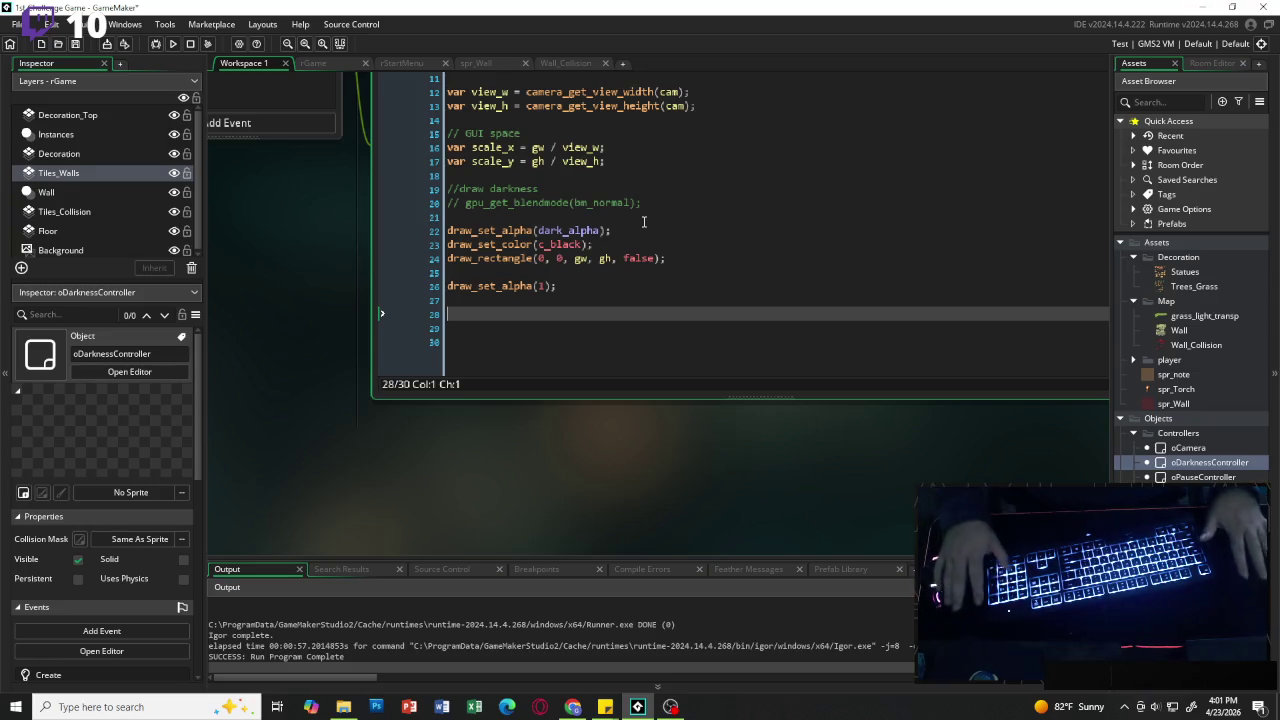
pyautogui.moveTo(557, 286); pyautogui.dragTo(491, 285)
pyautogui.rightClick(500, 252)
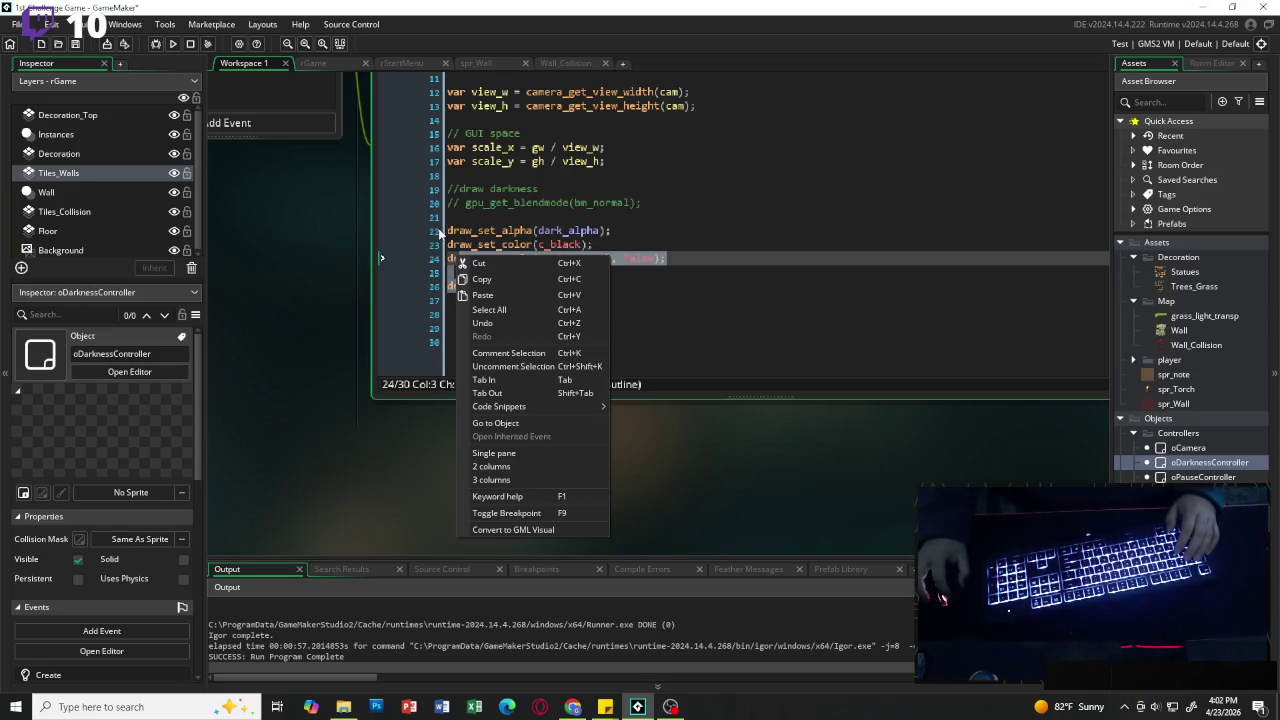
pyautogui.click(733, 316)
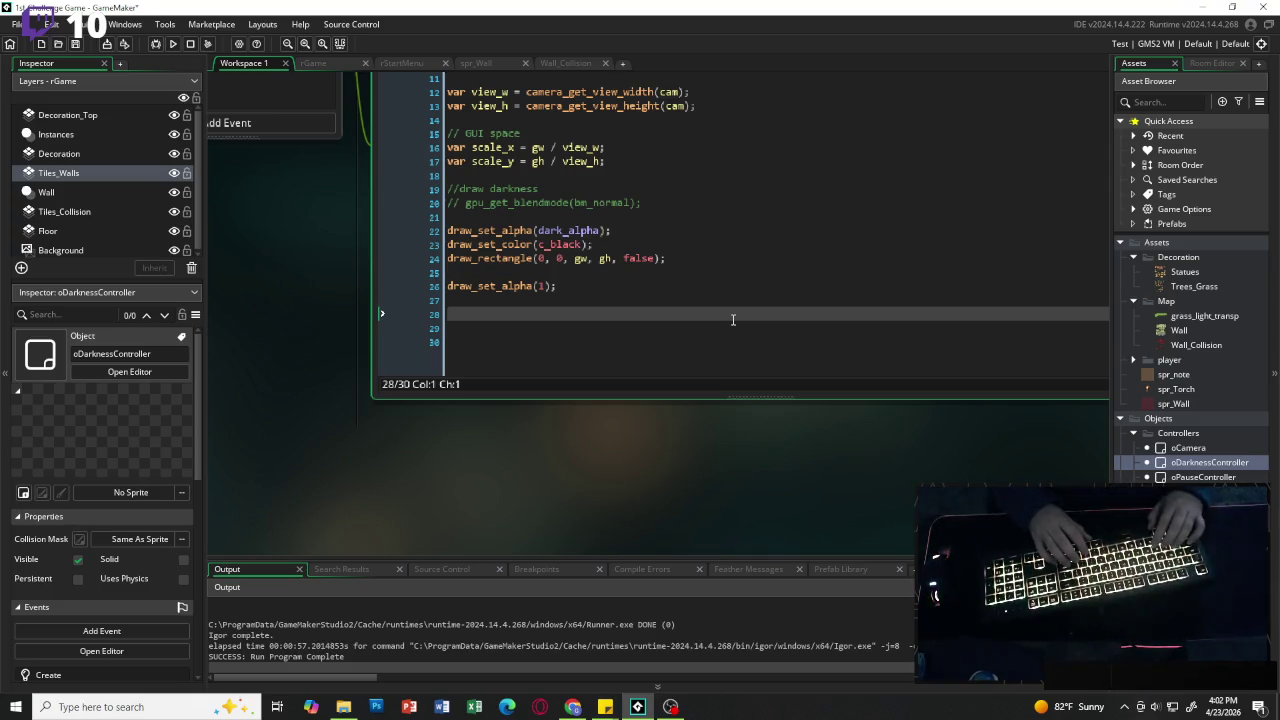
# Step: Add a '// cut out player' comment followed by gpu_set_blendmode(bm_subtract);
pyautogui.write('// cut out pla')
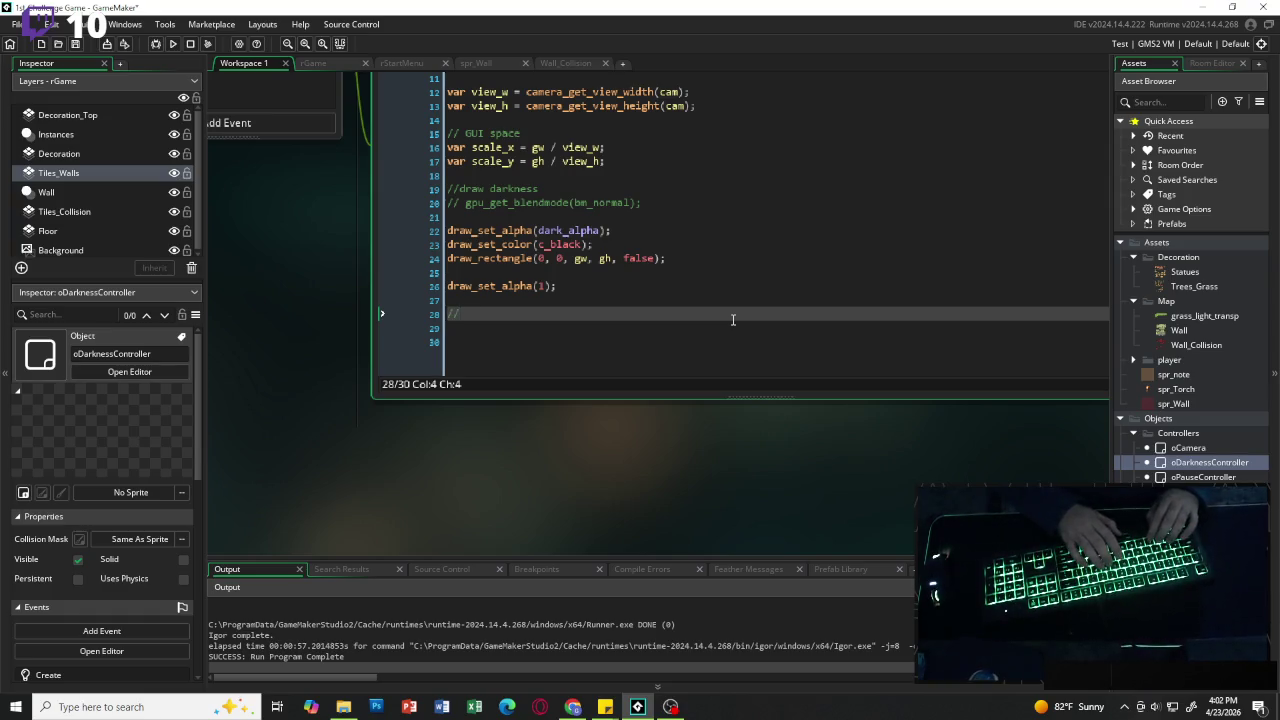
pyautogui.write('yer')
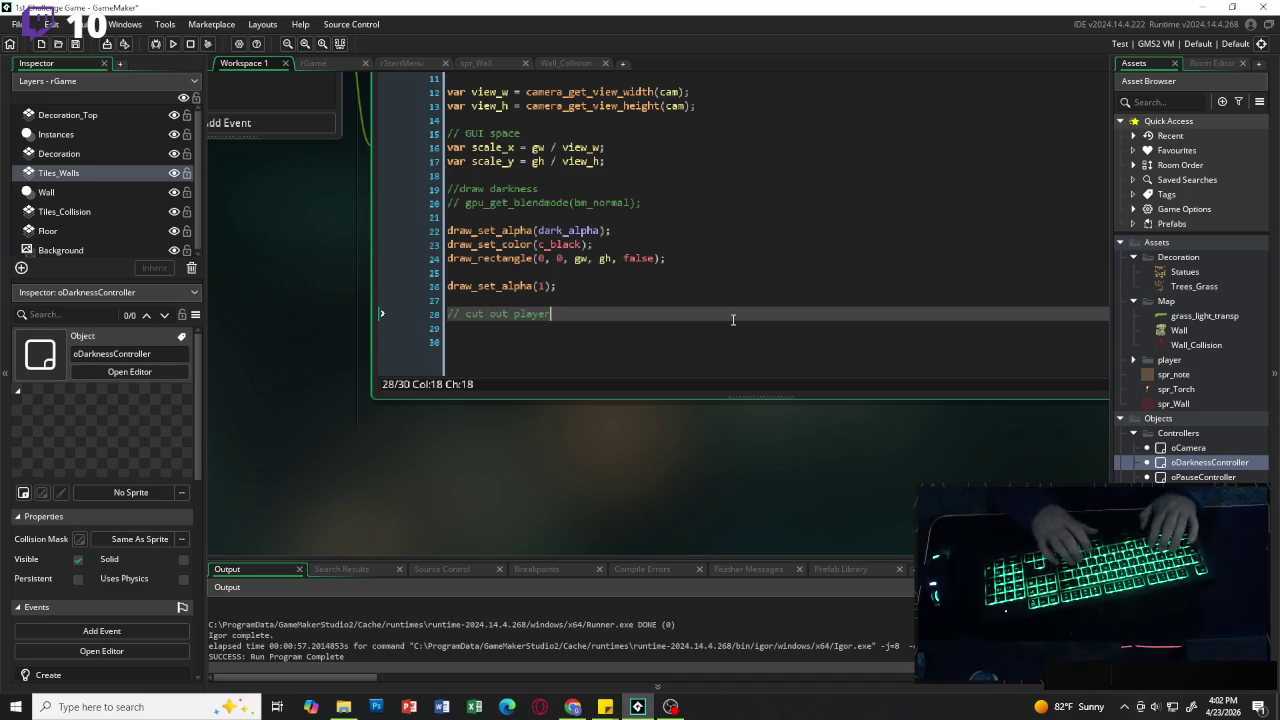
pyautogui.press('Return')
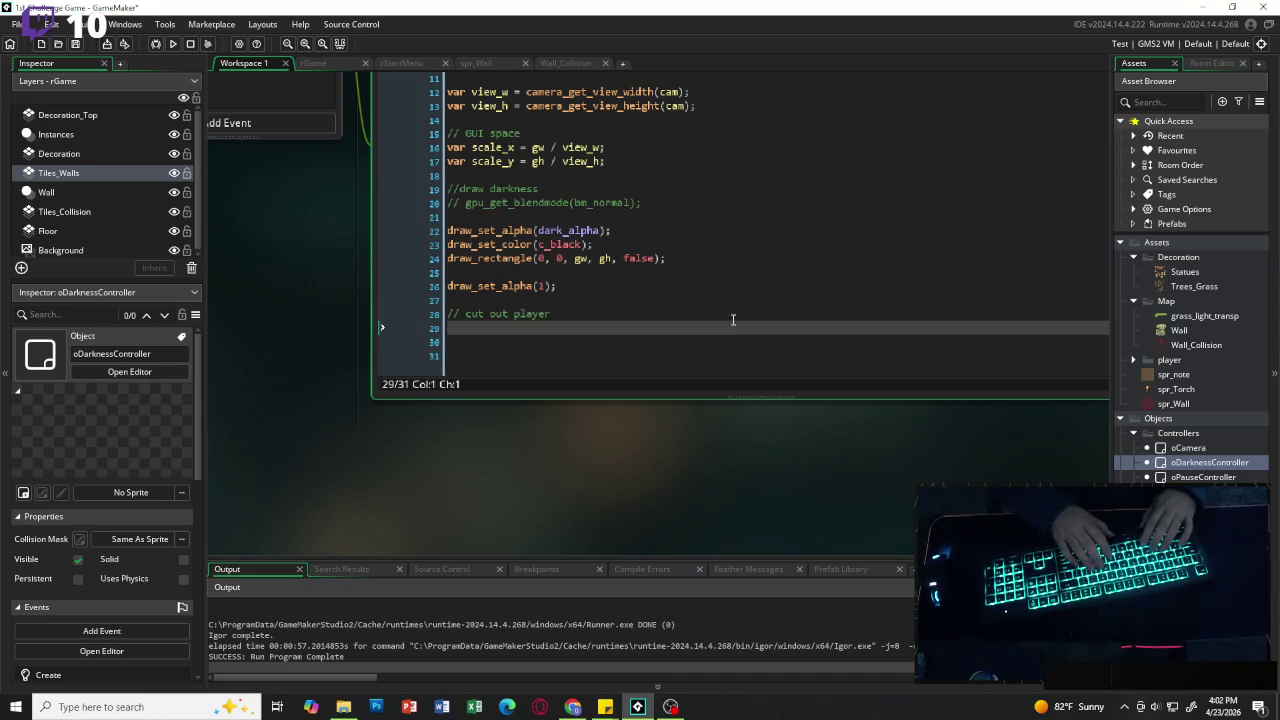
pyautogui.write('gpu')
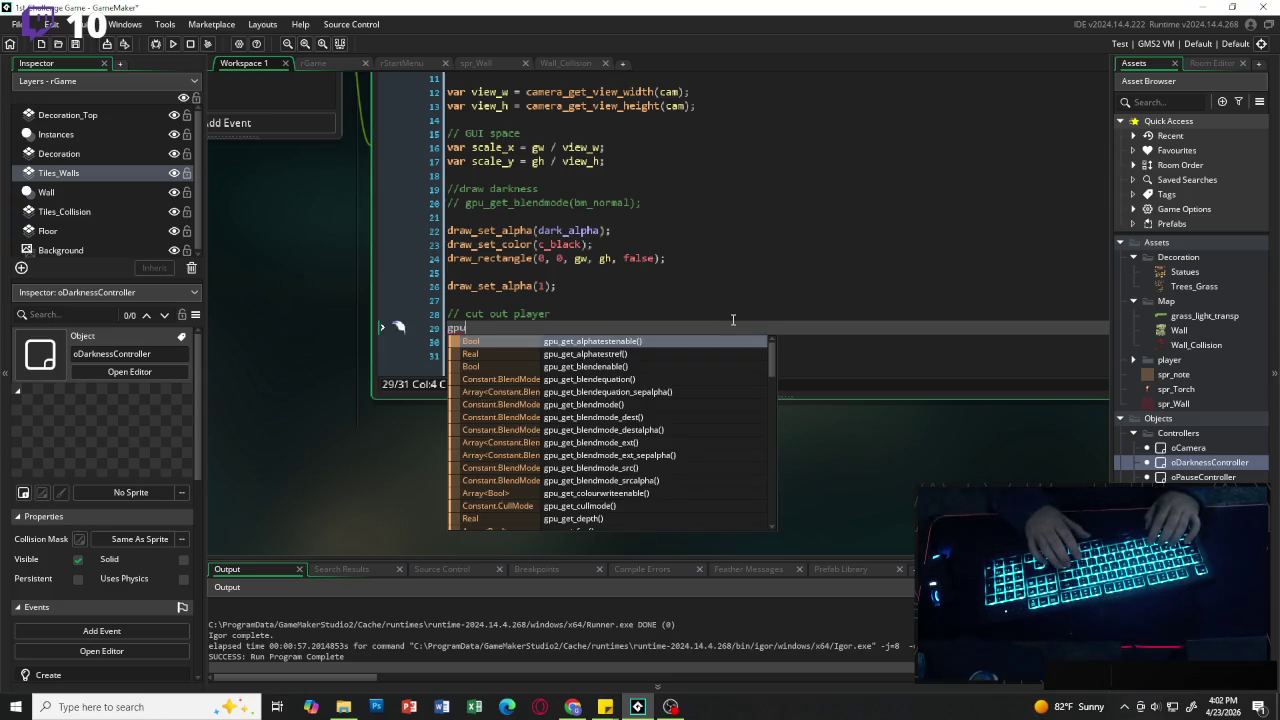
pyautogui.write('_set_')
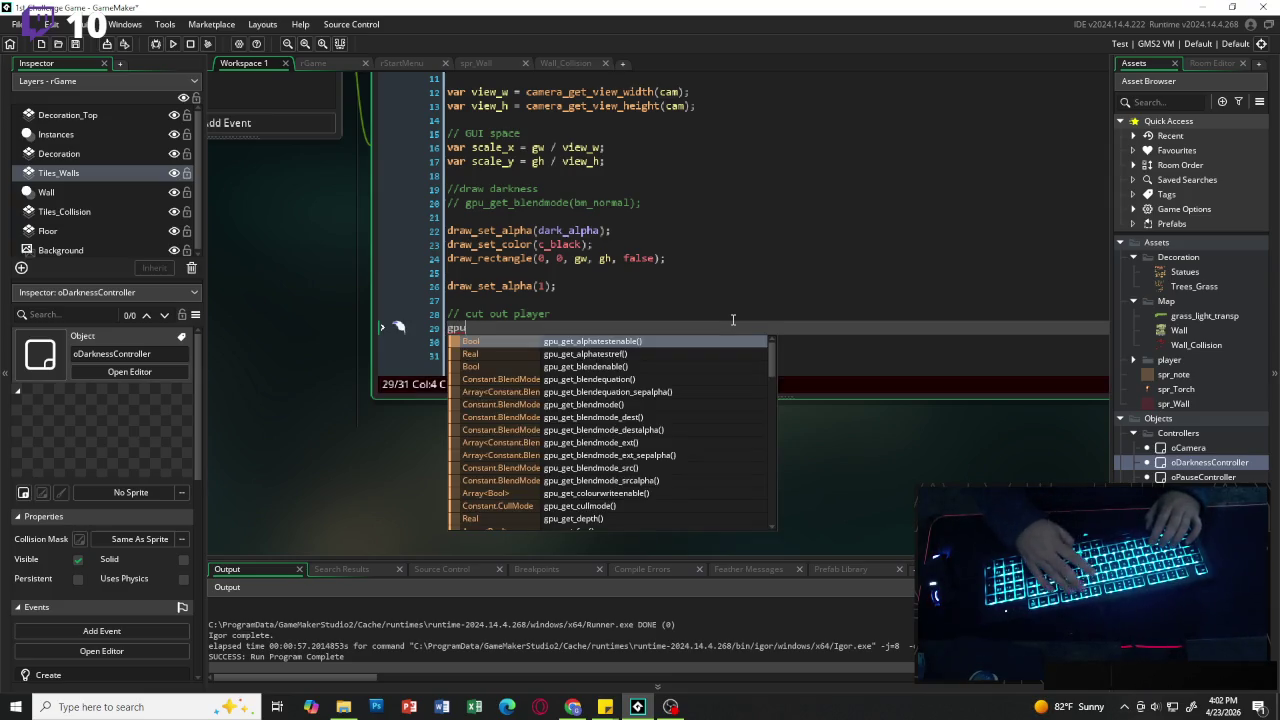
pyautogui.write('blendmode')
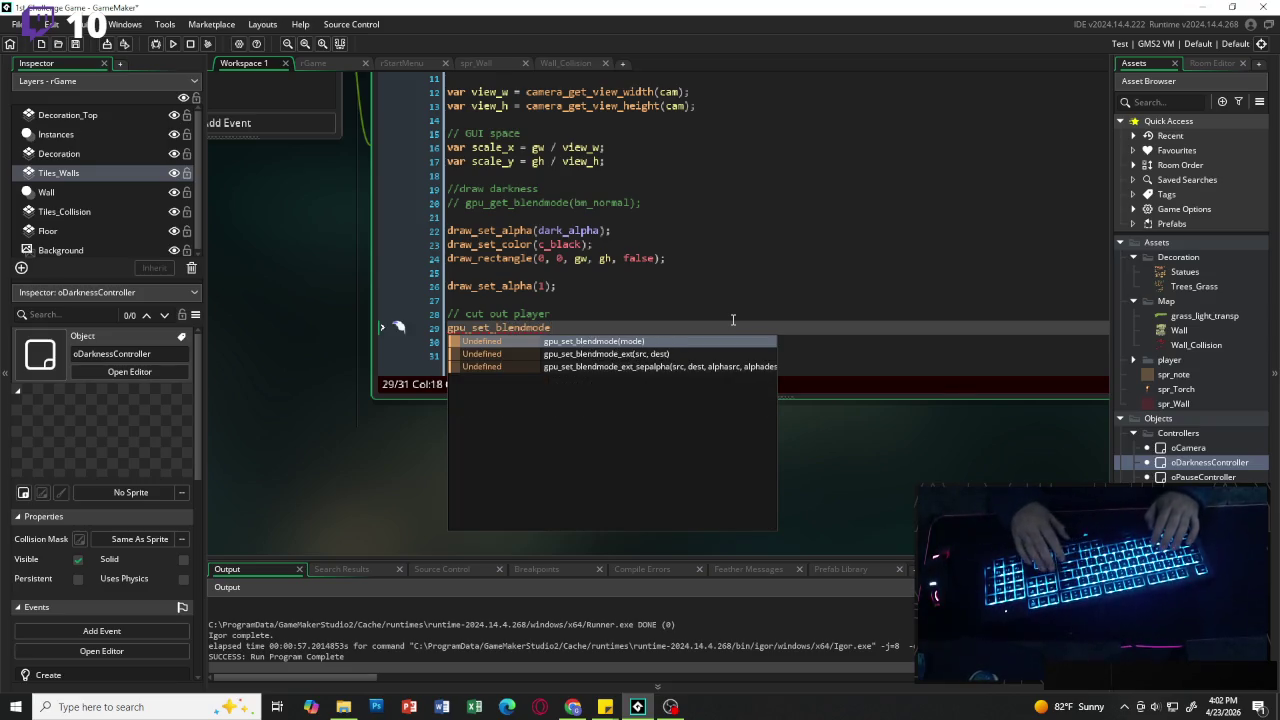
pyautogui.press('Return')
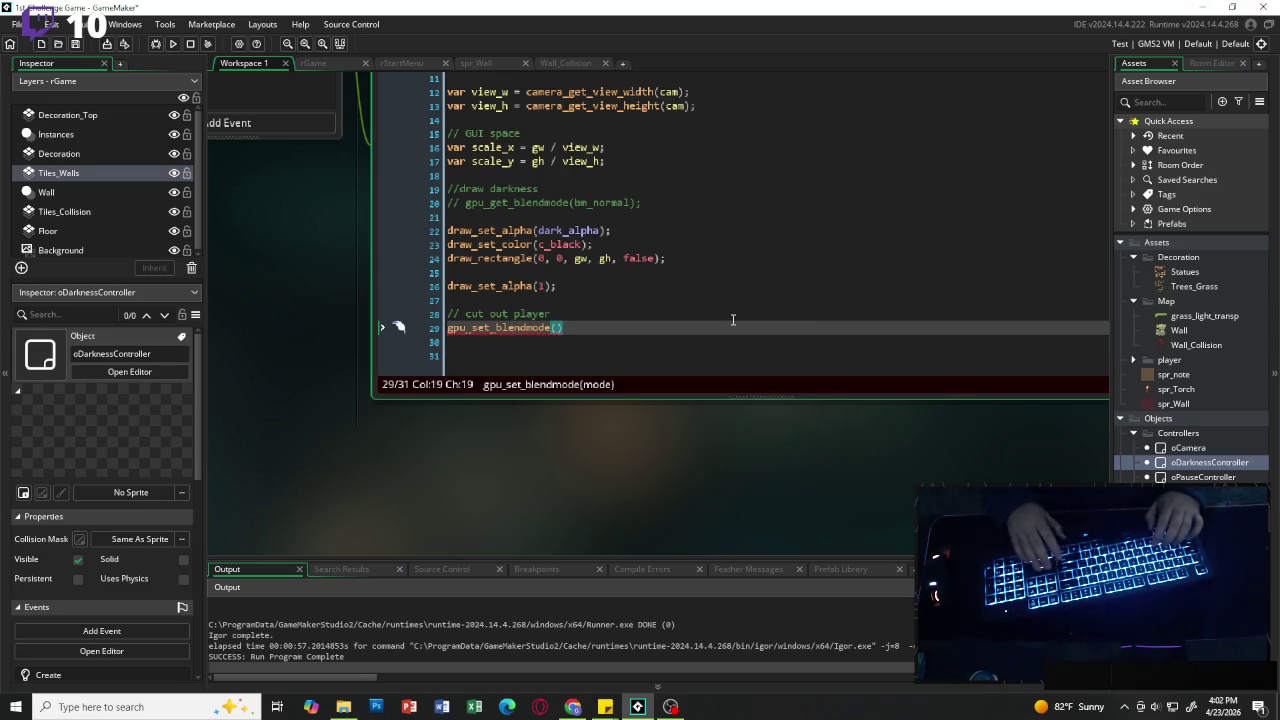
pyautogui.write('bm_subt')
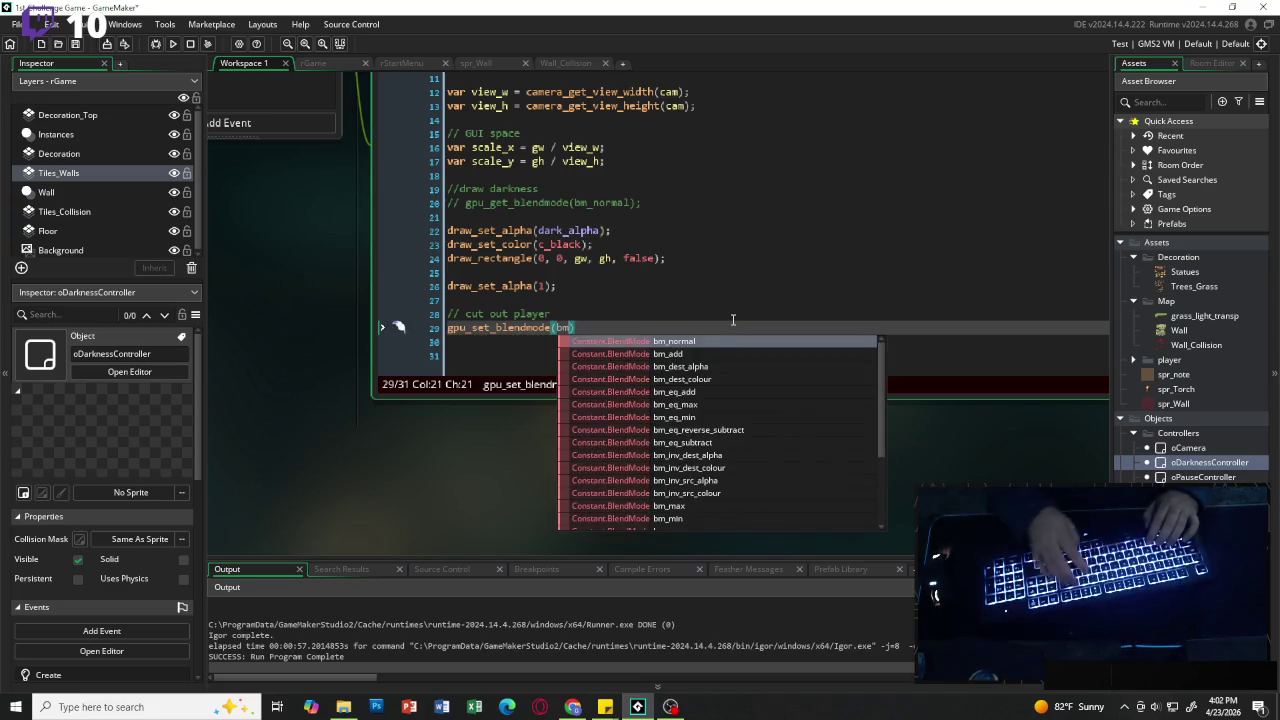
pyautogui.press('Return')
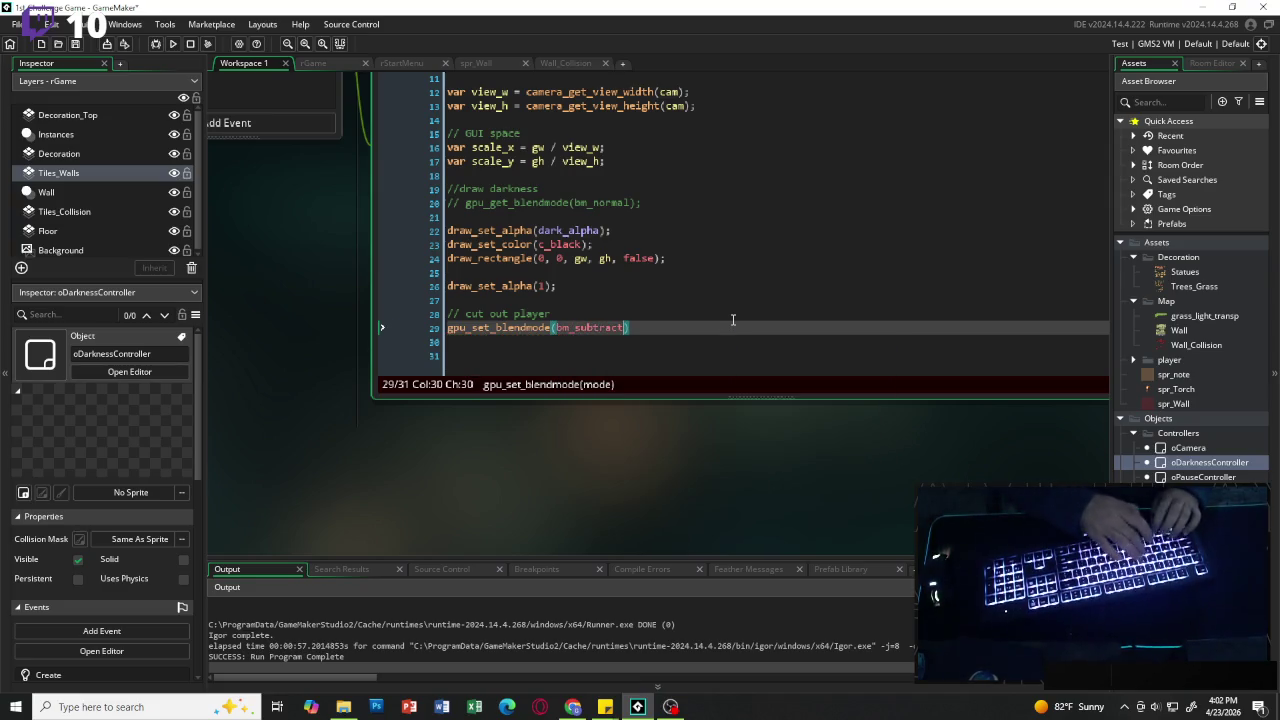
pyautogui.write(');')
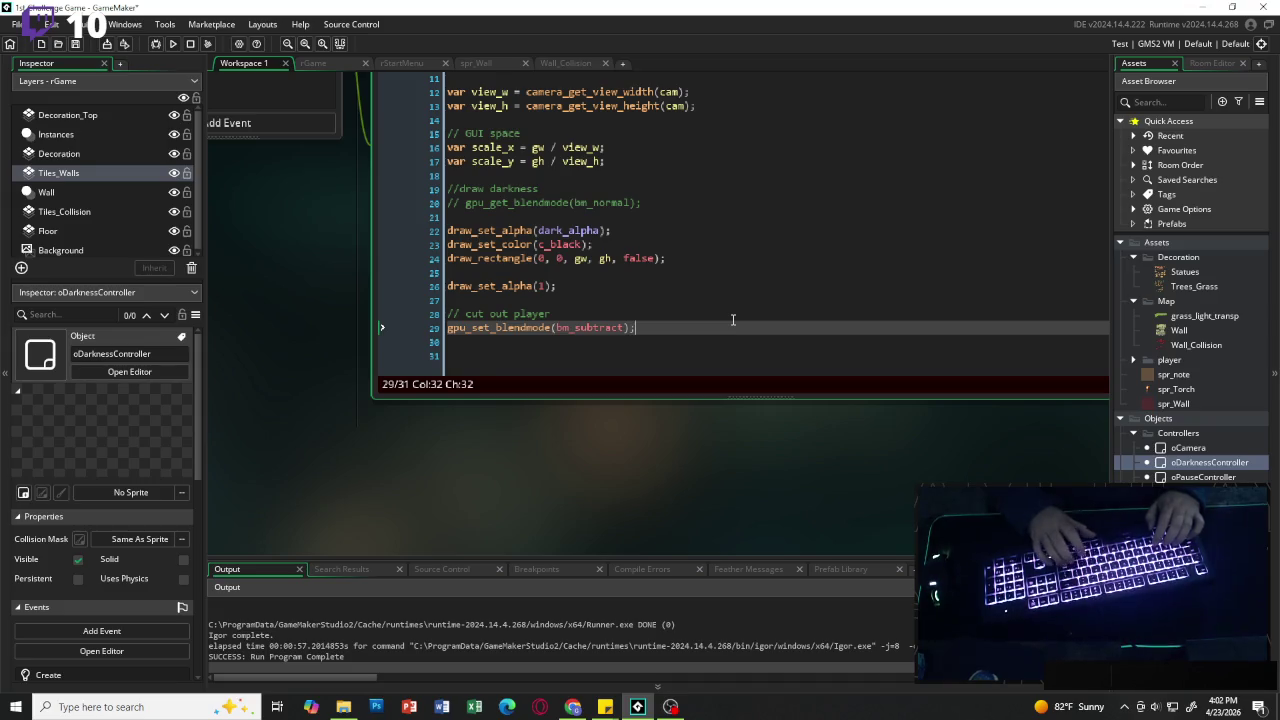
pyautogui.press('Return')
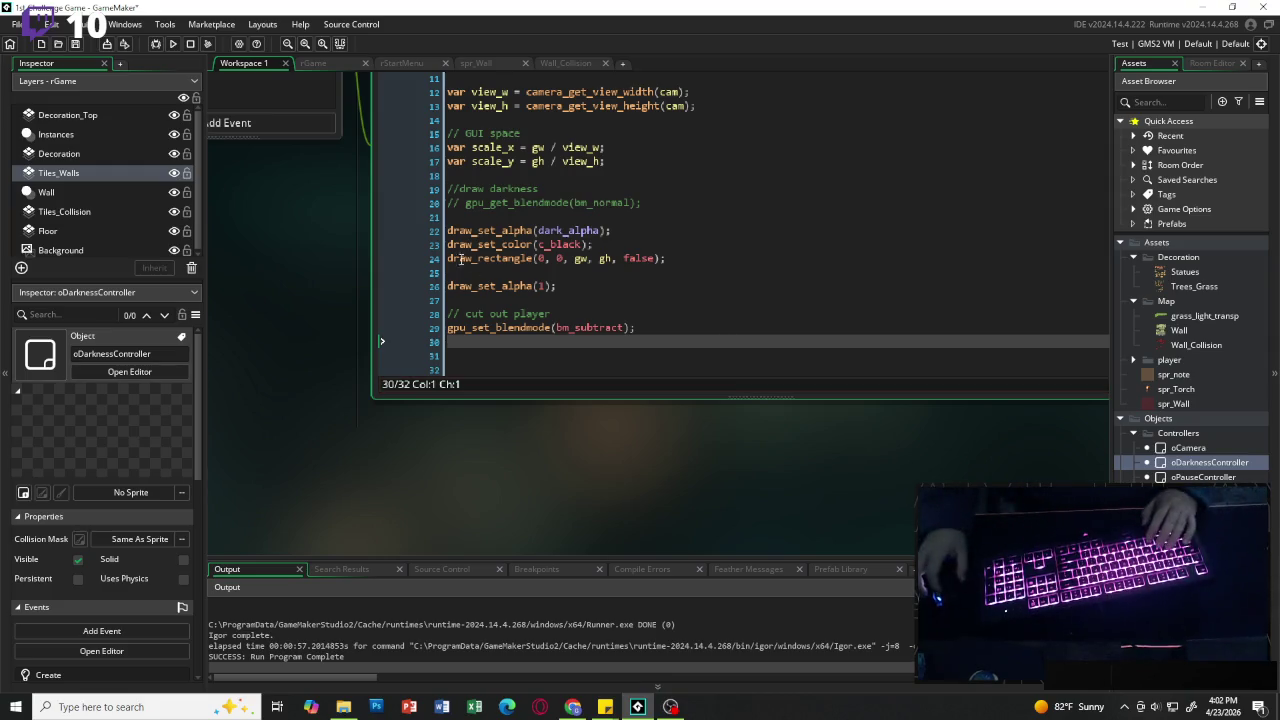
# Step: Remove the // from the gpu_get_blendmode(bm_normal); line on line 20, then add a new line at line 30
pyautogui.click(467, 205)
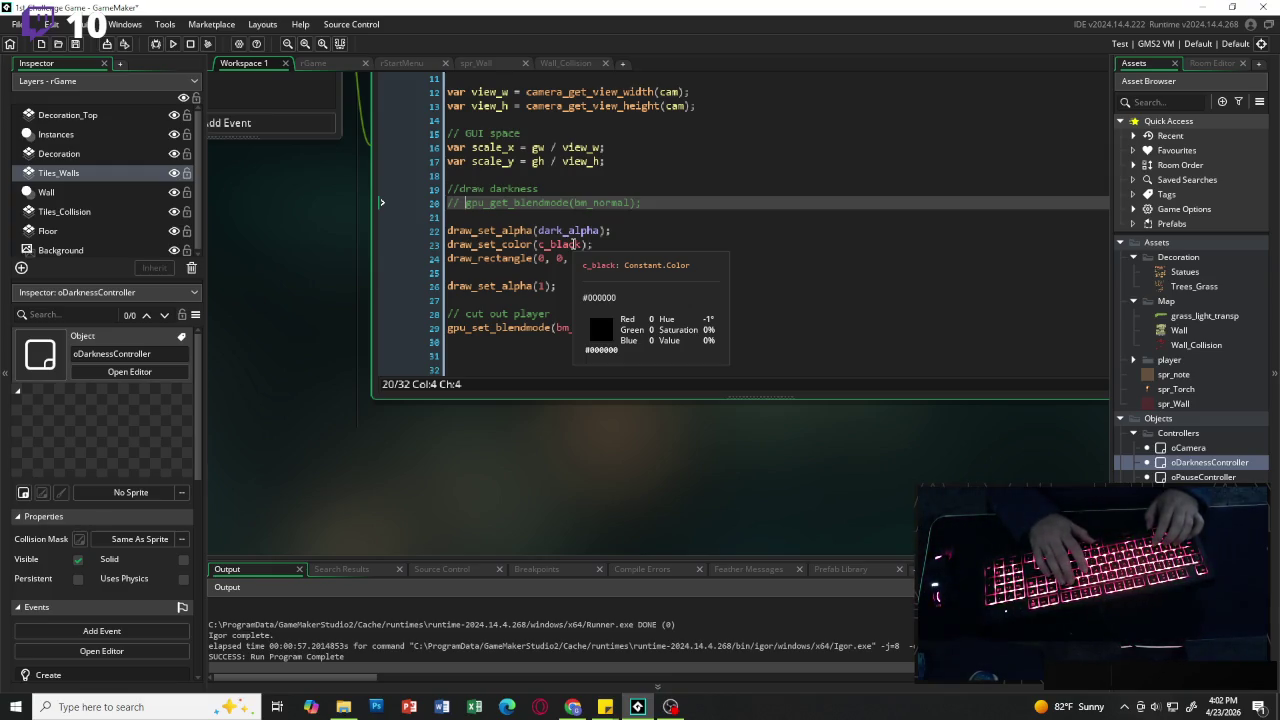
pyautogui.press('BackSpace')
pyautogui.press('BackSpace')
pyautogui.press('BackSpace')
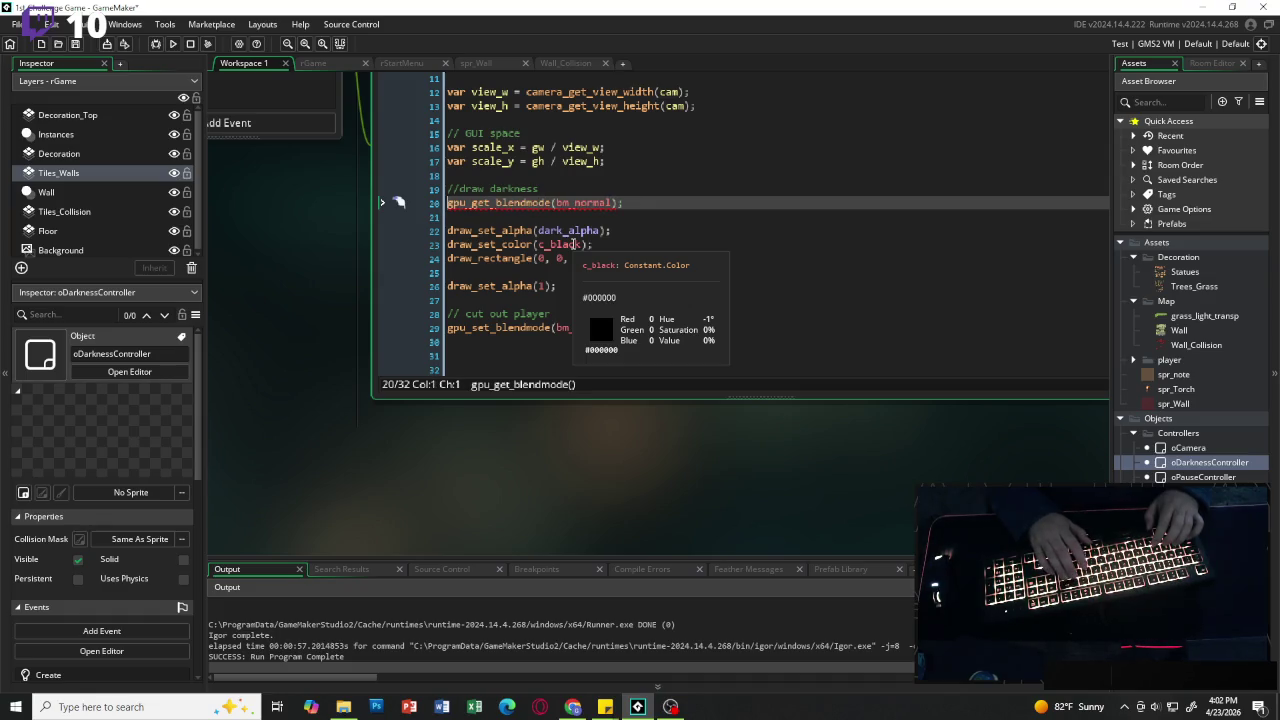
pyautogui.click(648, 341)
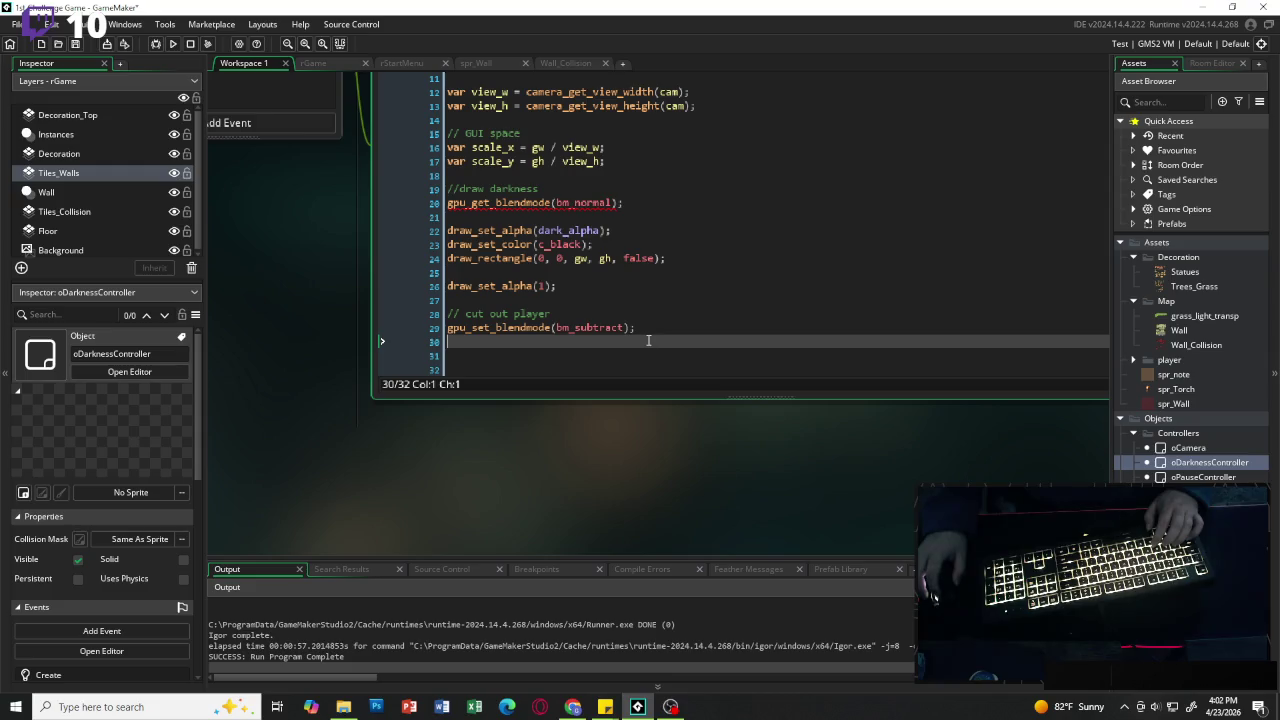
pyautogui.press('Return')
# Step: Add var light_percent = p.light_current / p.light_max; and begin player_radius = lerp(player_light_min, player_light_base
pyautogui.write('var ')
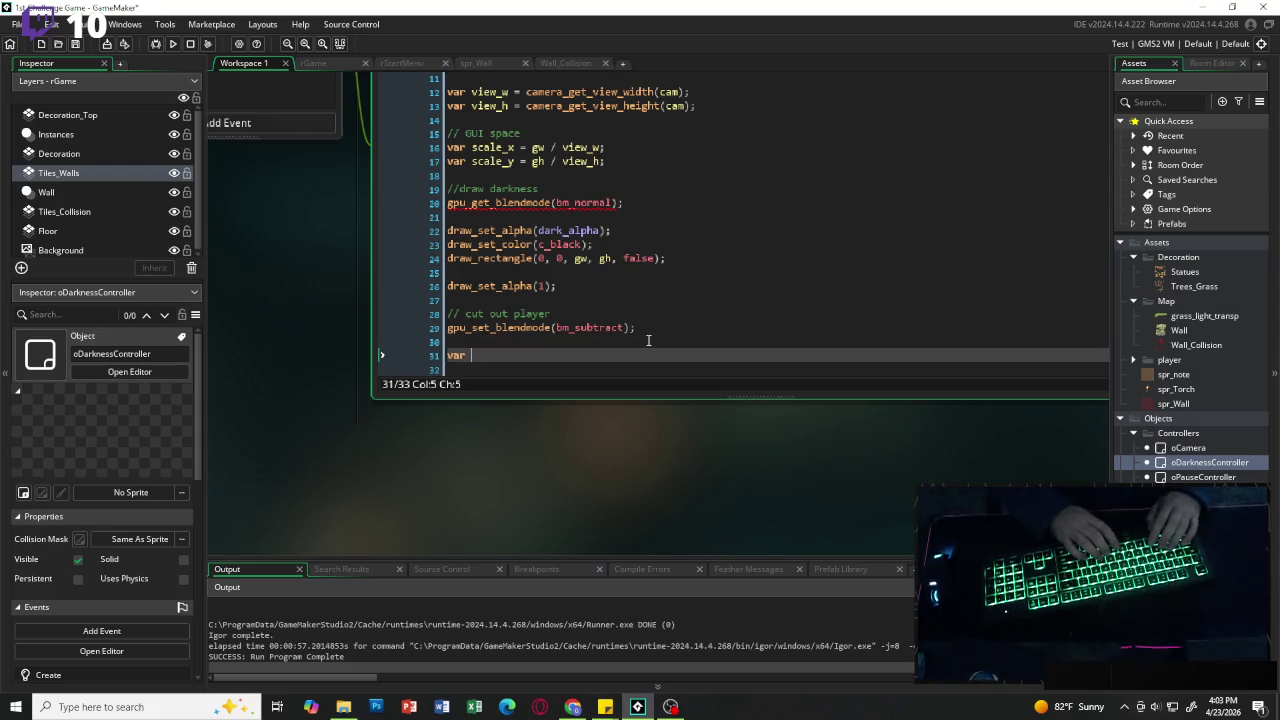
pyautogui.write('l')
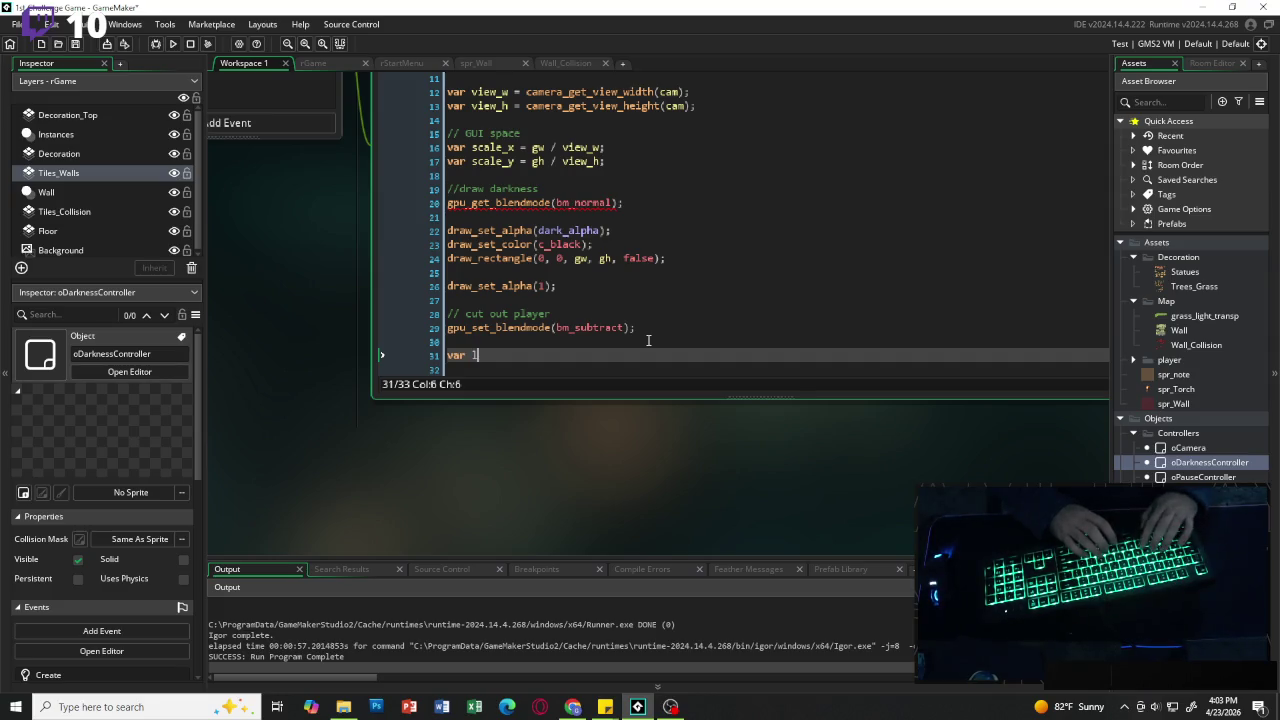
pyautogui.write('ight_percent ')
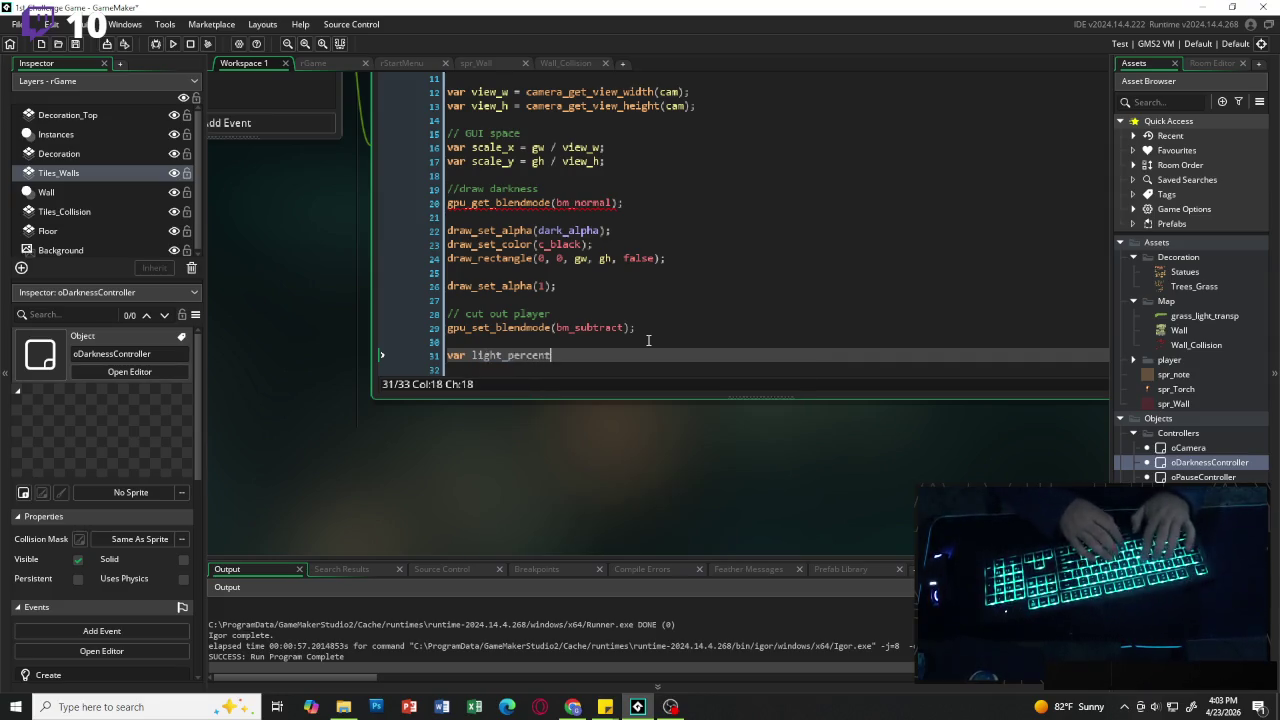
pyautogui.write('= ')
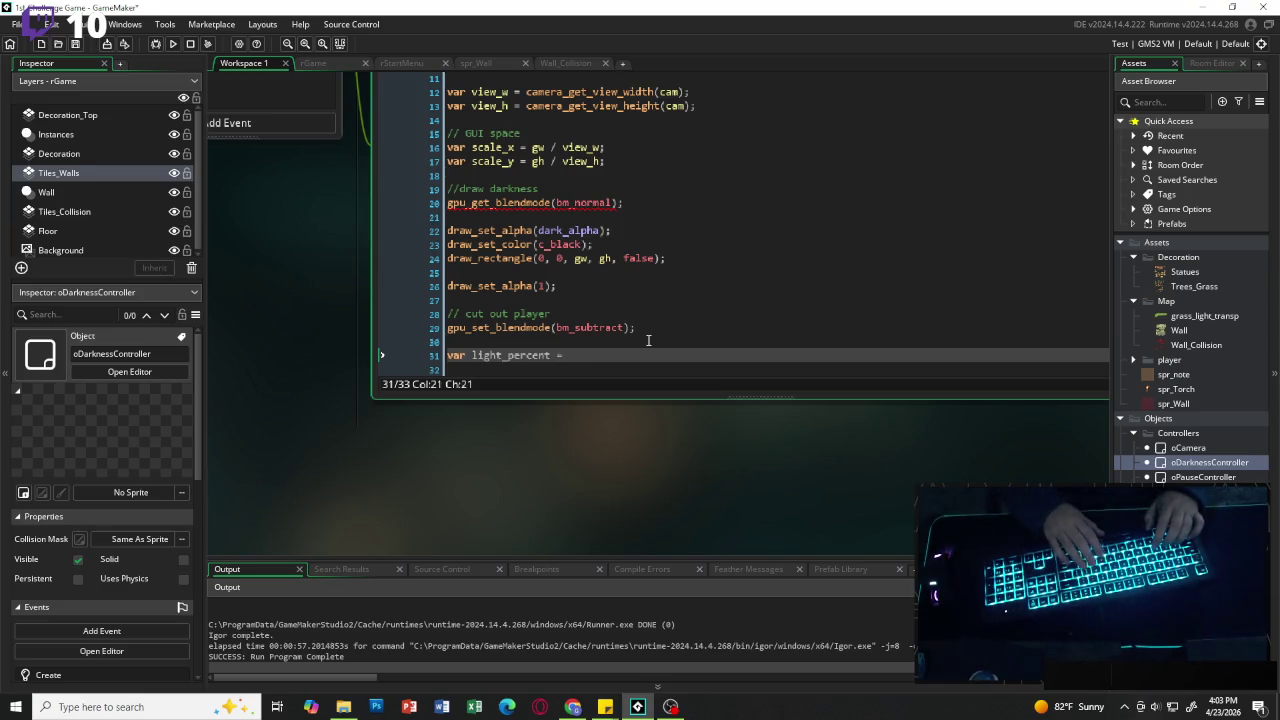
pyautogui.write('p.')
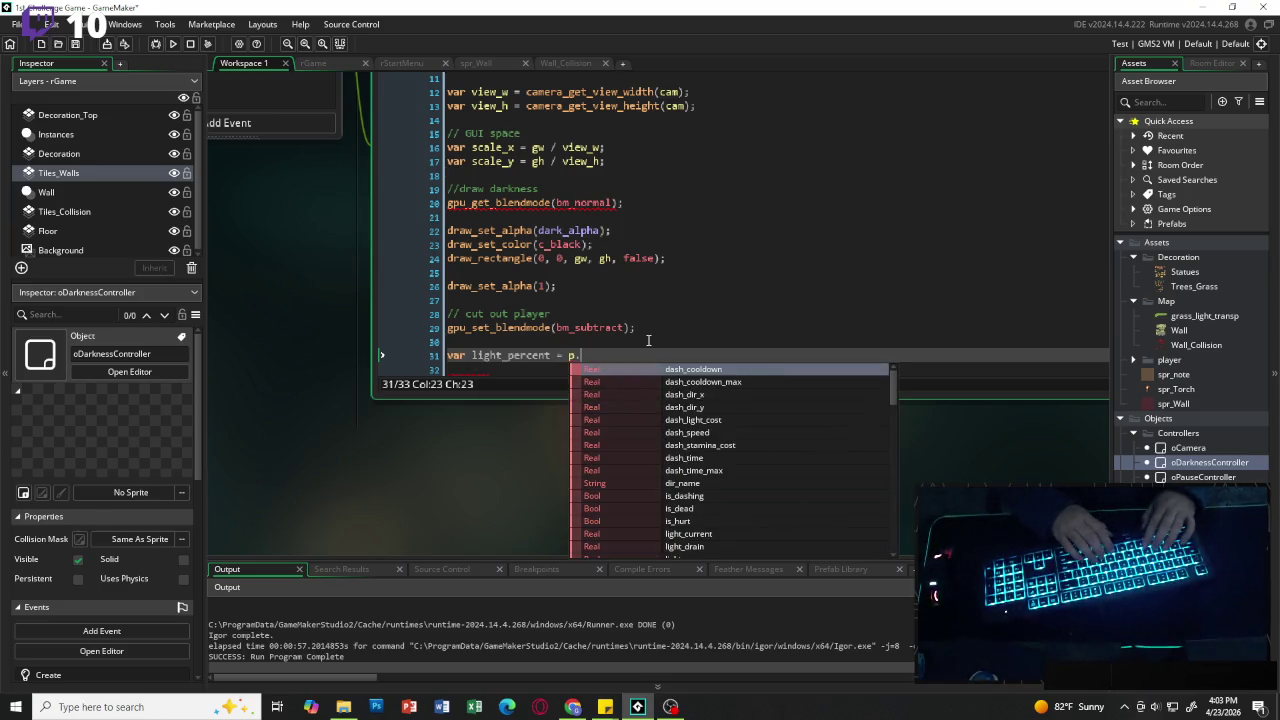
pyautogui.write('light_')
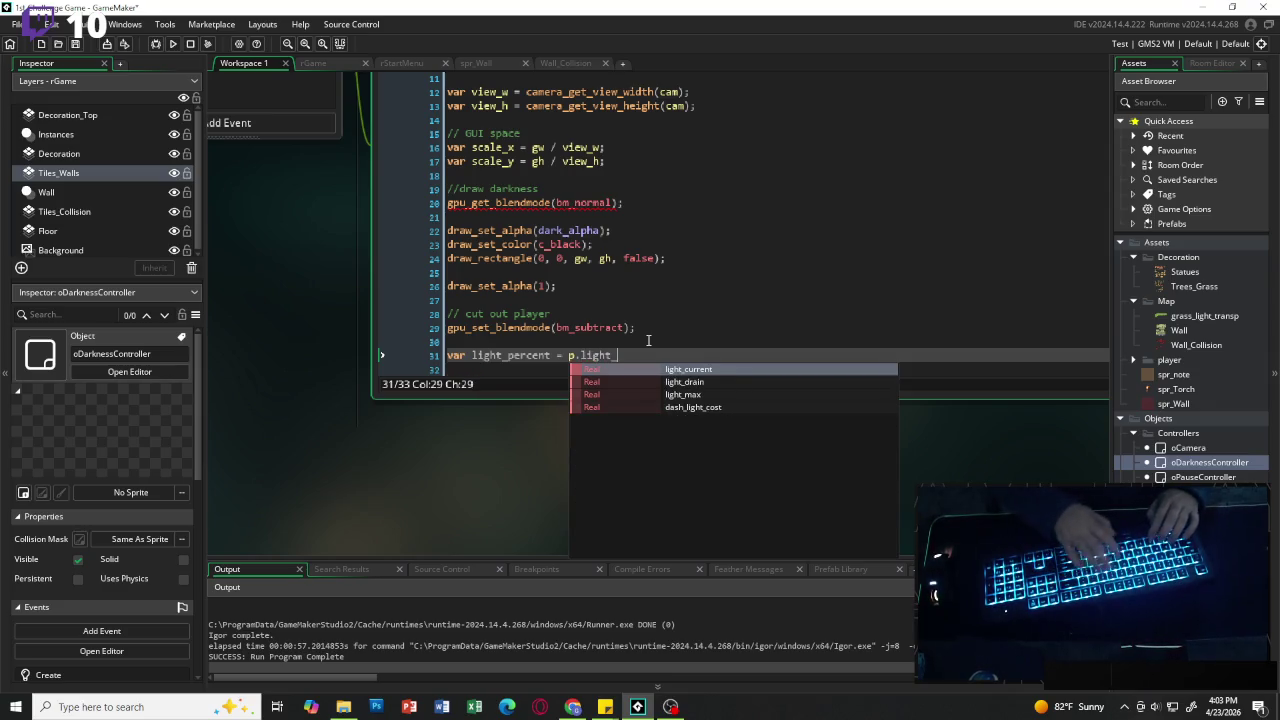
pyautogui.write('current')
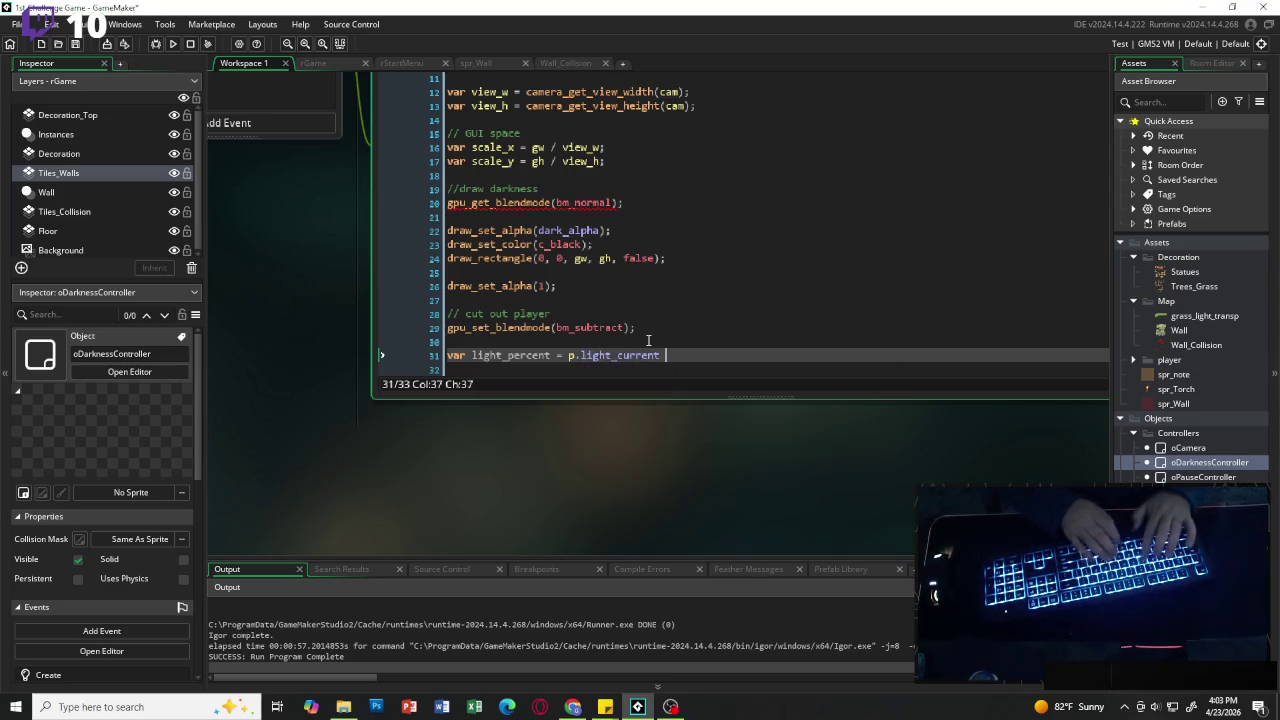
pyautogui.write(' / ')
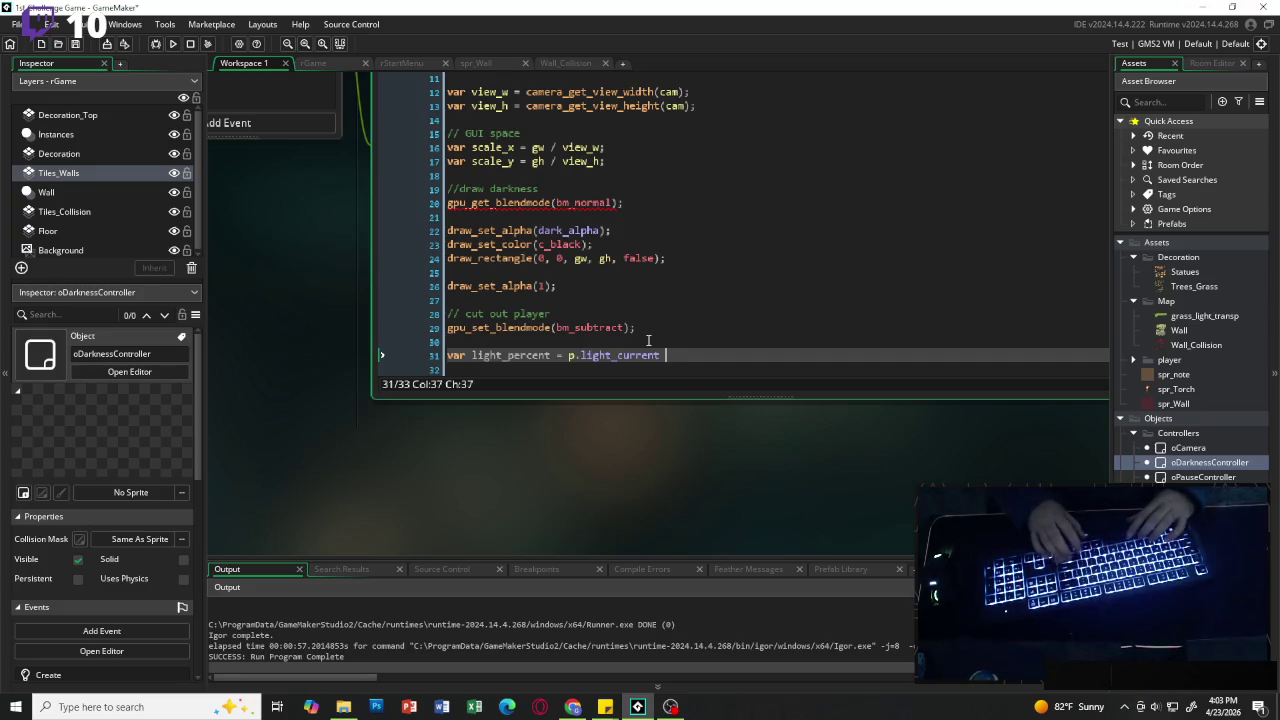
pyautogui.write('p.')
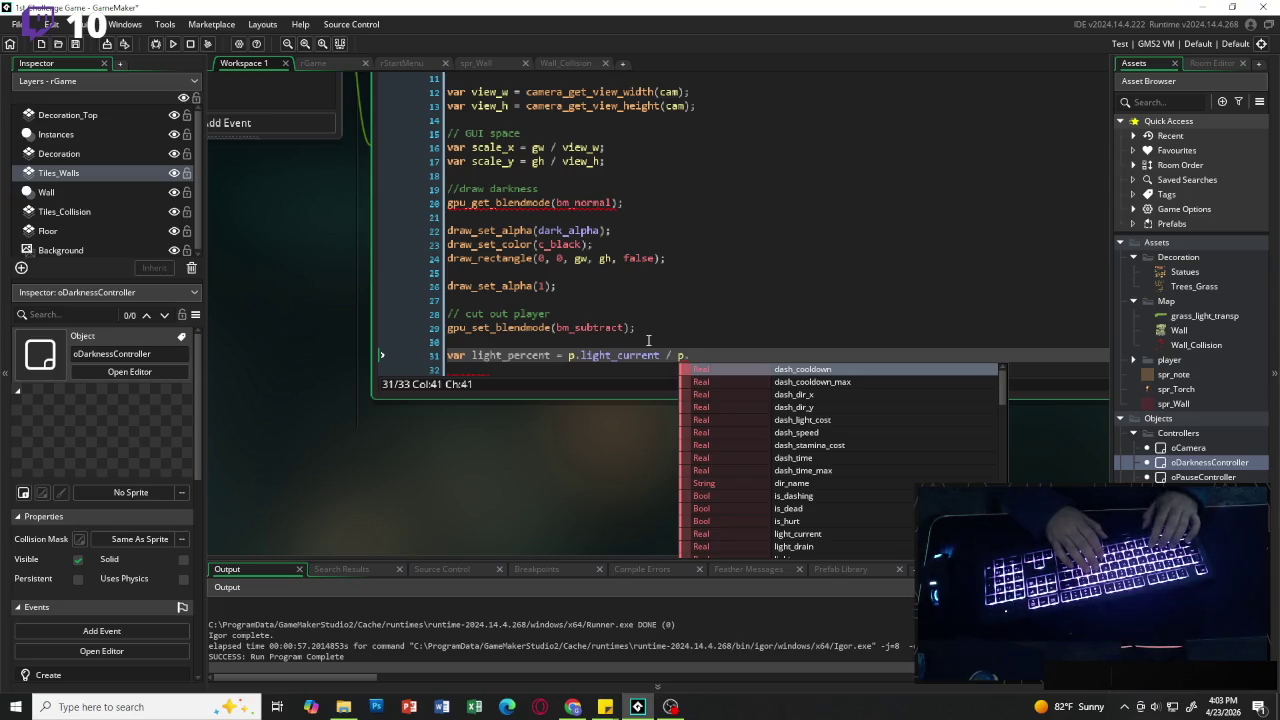
pyautogui.write('ligh')
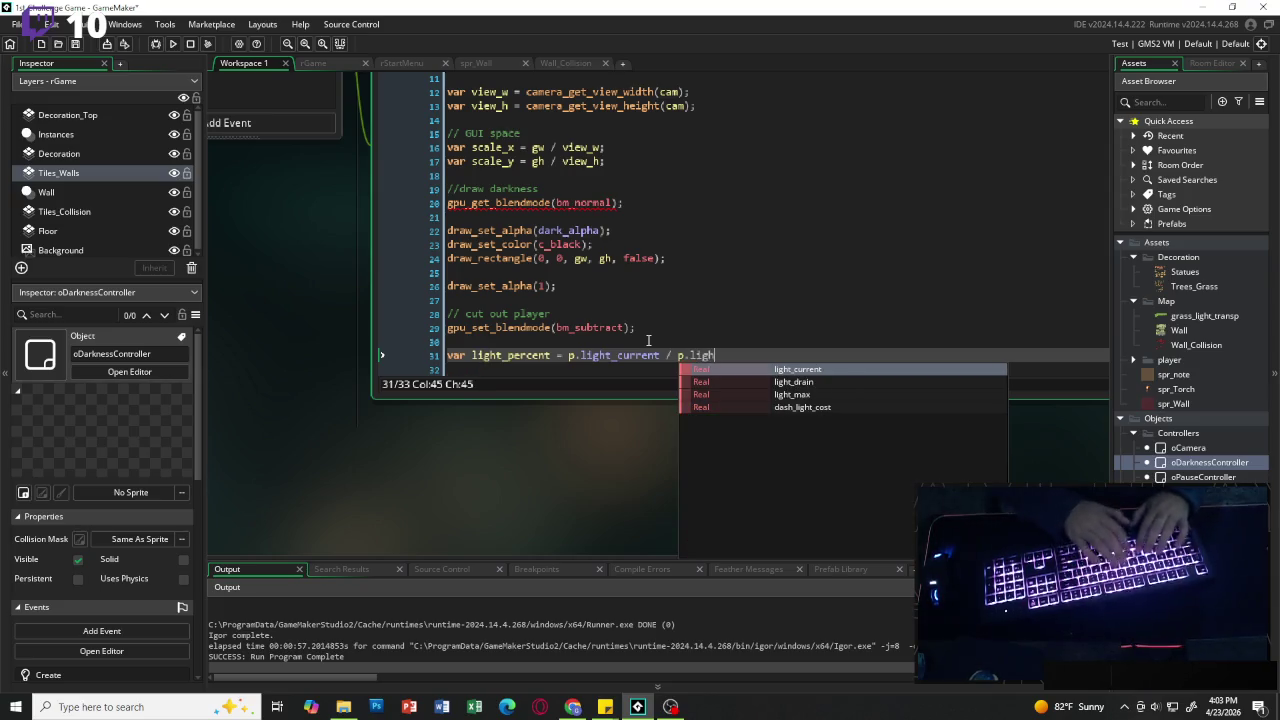
pyautogui.write('t_max')
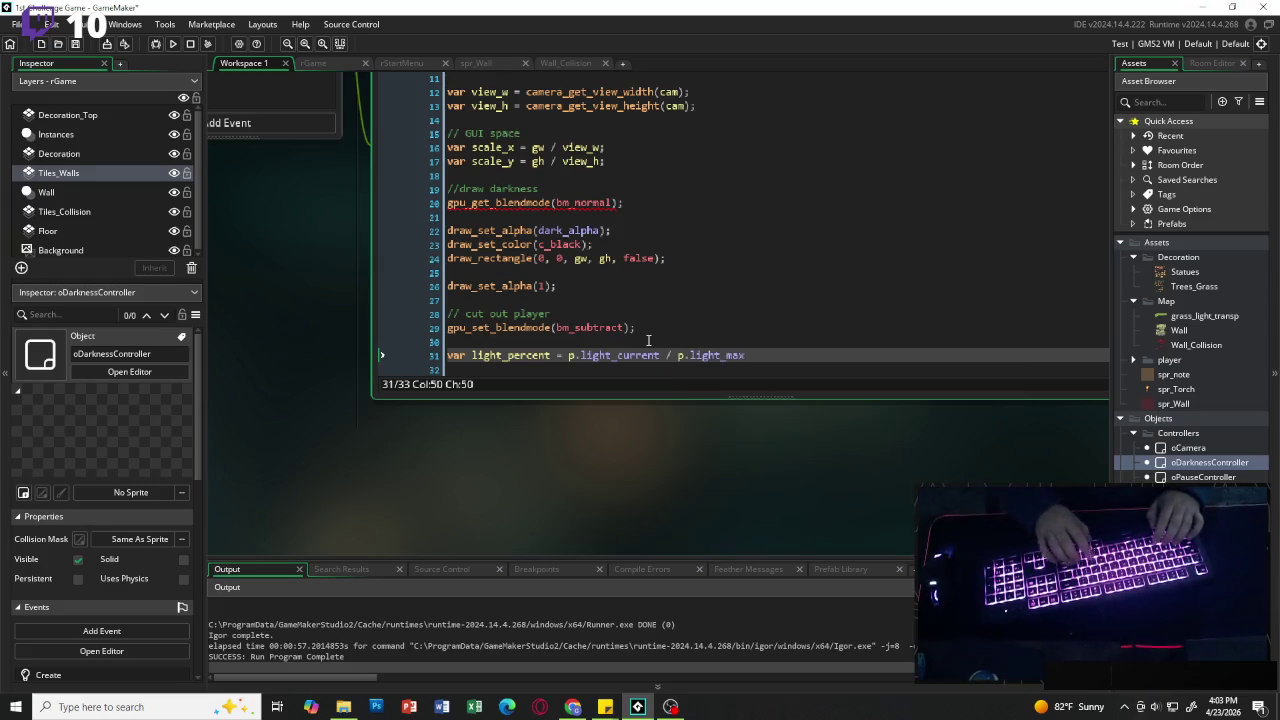
pyautogui.write(';')
pyautogui.press('Return')
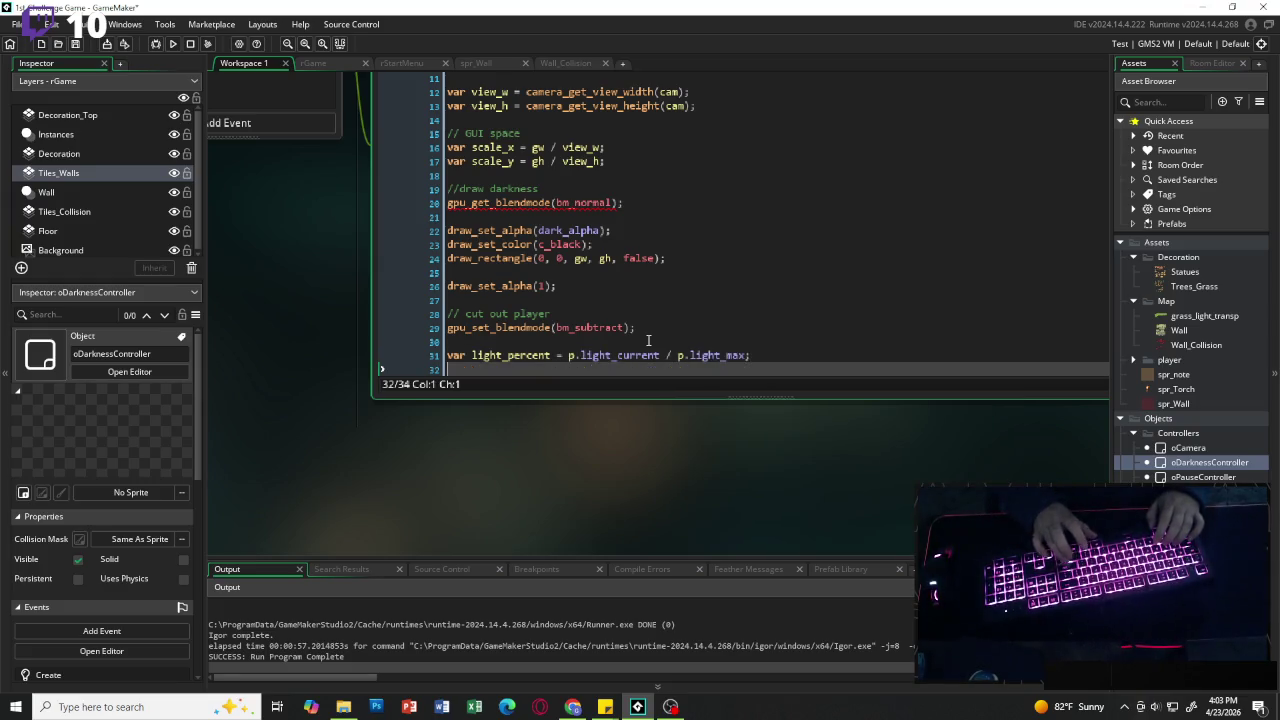
pyautogui.write('var player_radius = lerp ')
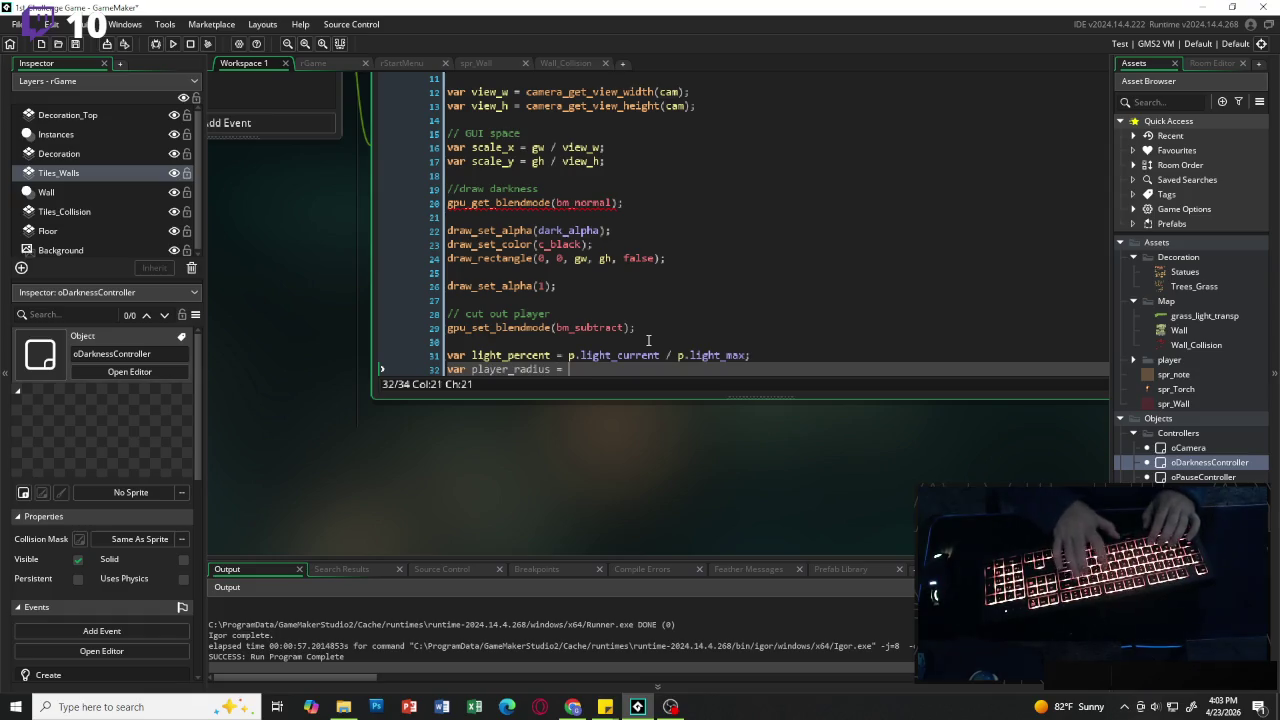
pyautogui.write('(')
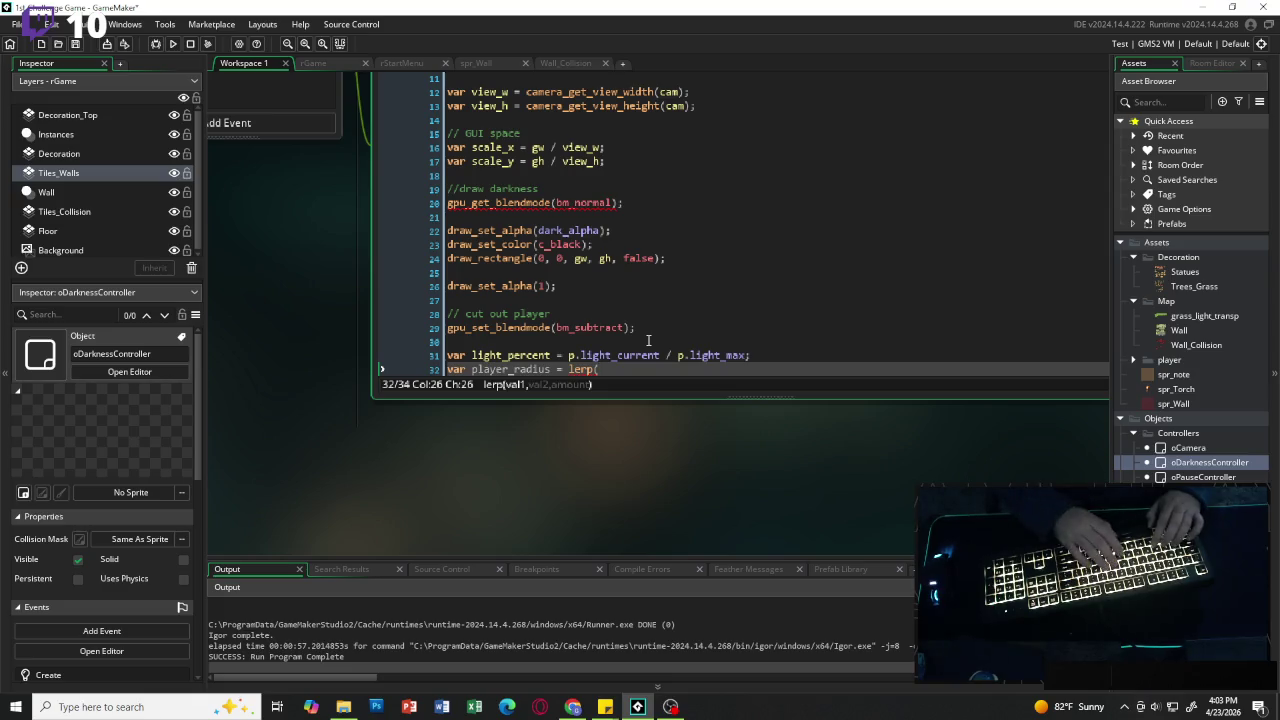
pyautogui.press('BackSpace')
pyautogui.press('BackSpace')
pyautogui.press('Return')
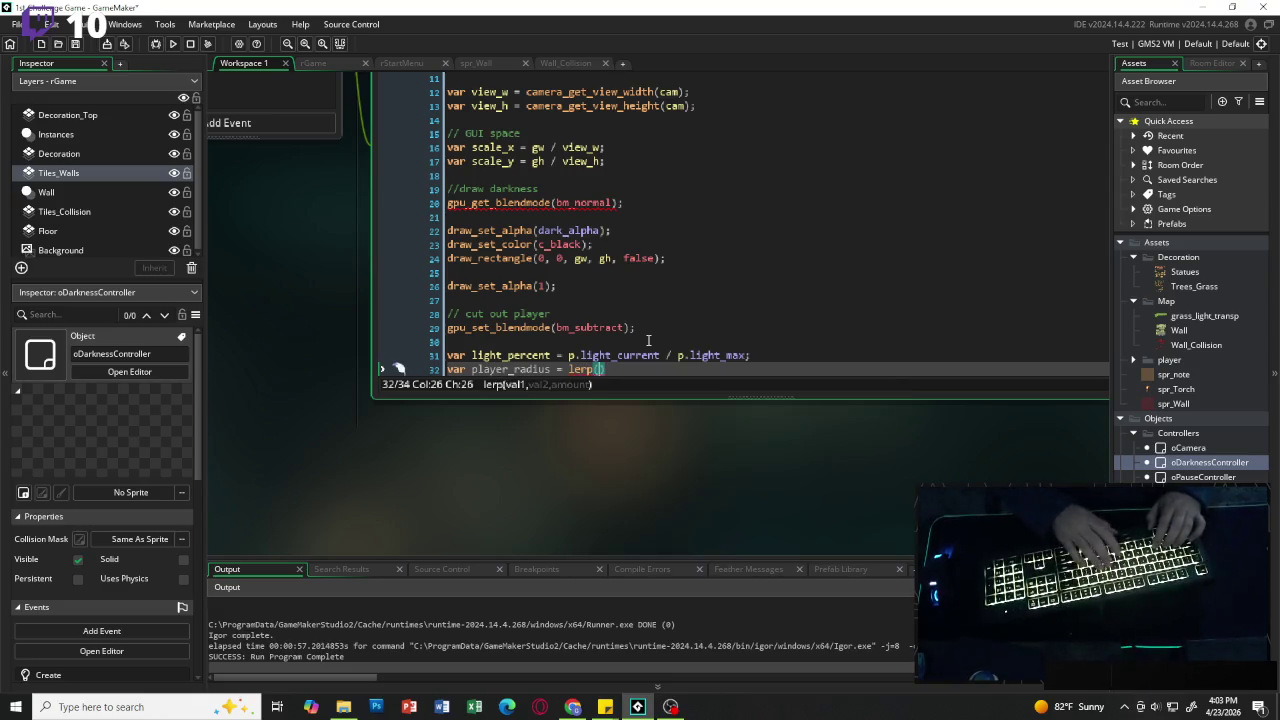
pyautogui.write('player_')
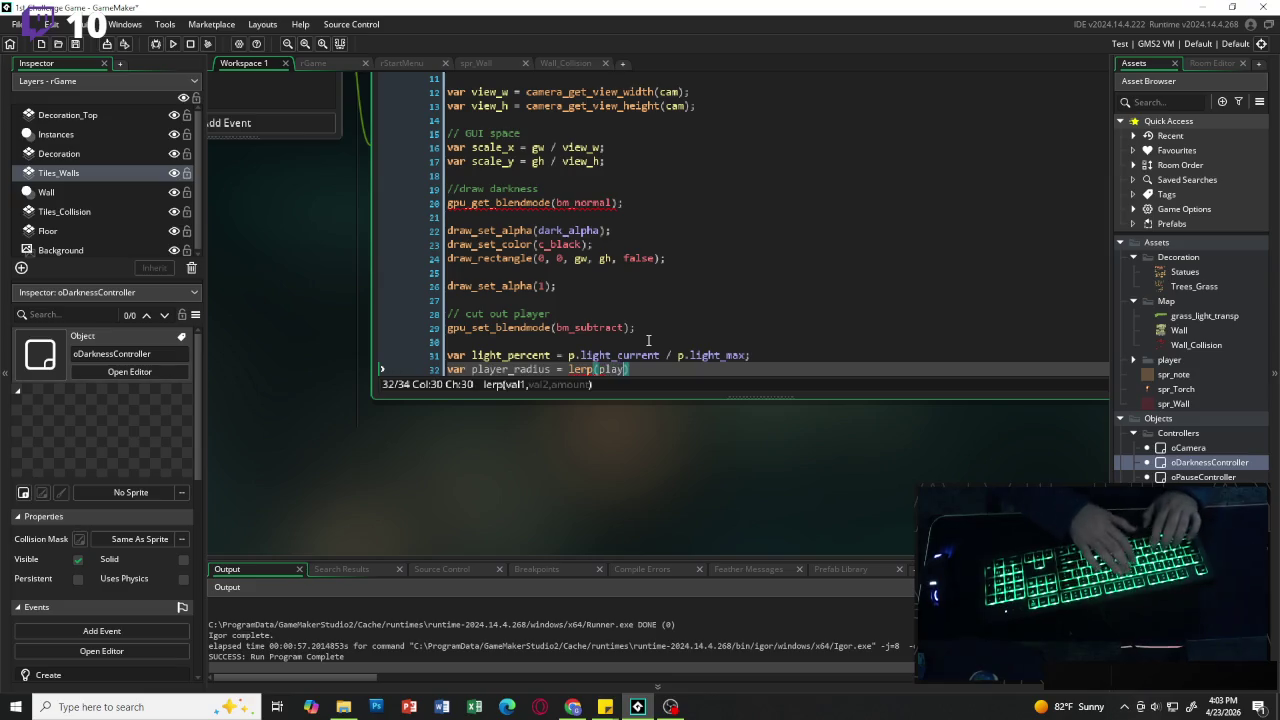
pyautogui.write('light_mi')
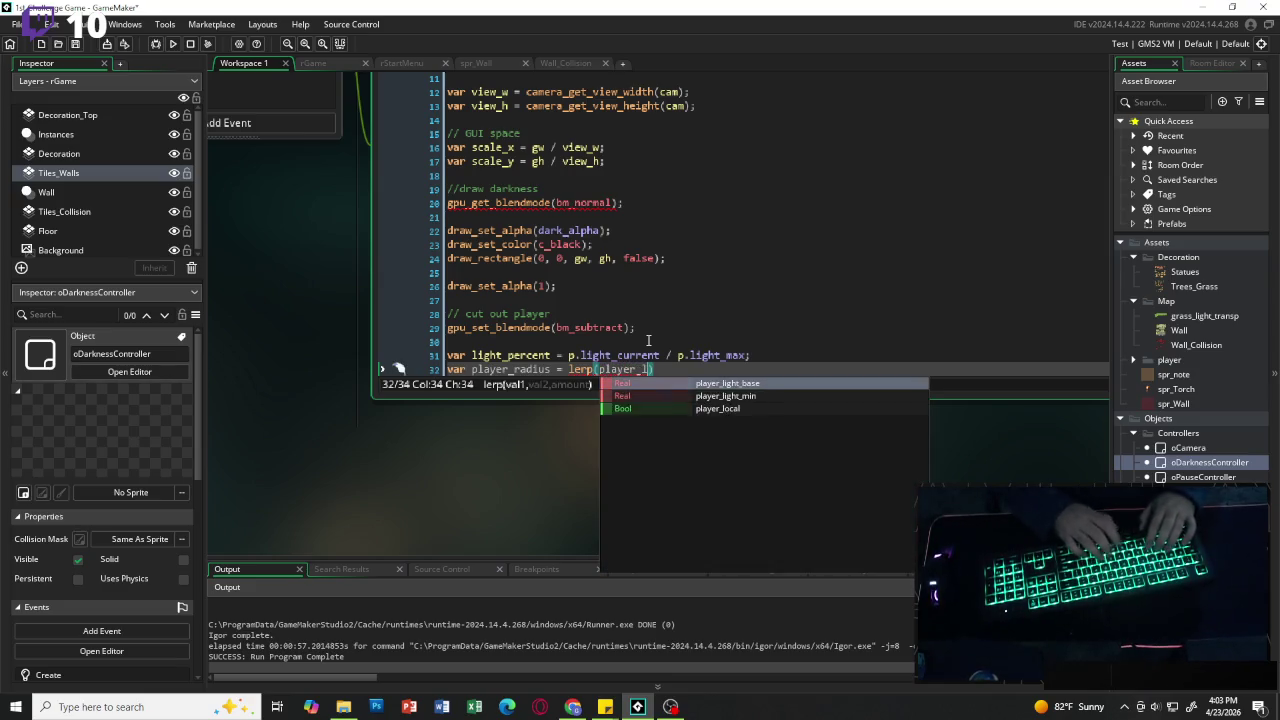
pyautogui.press('Return')
pyautogui.write(', ')
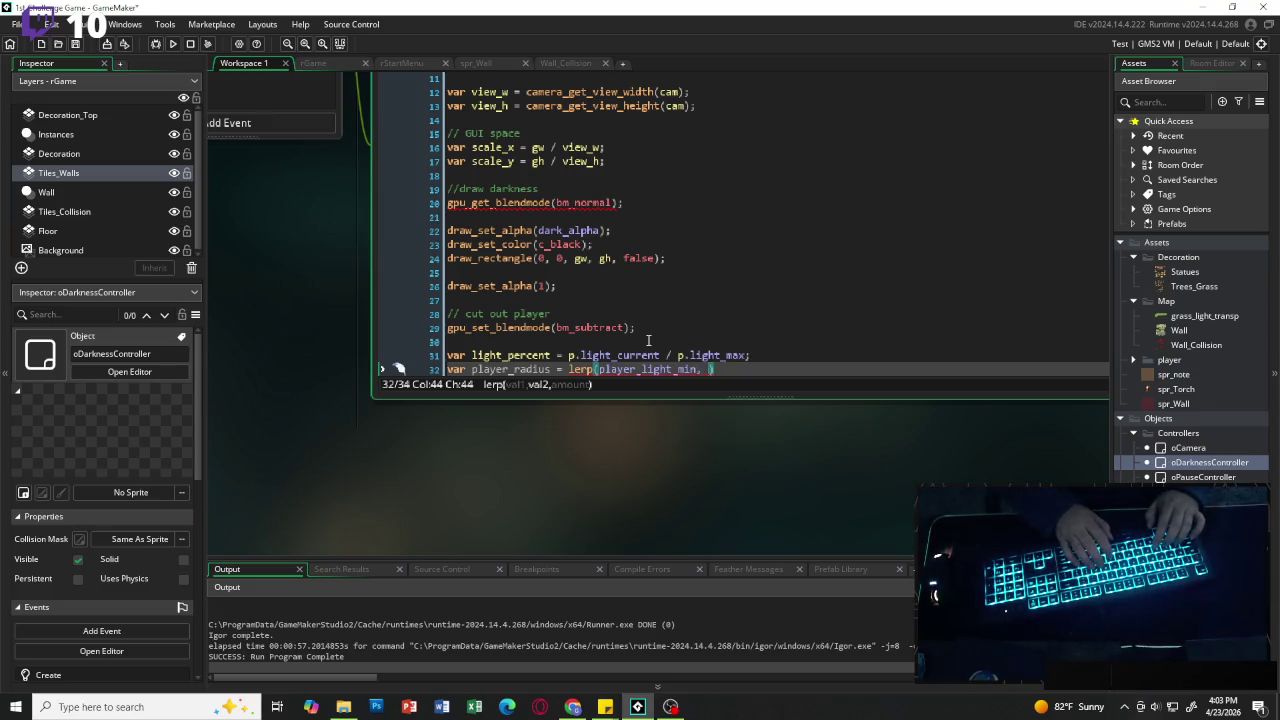
pyautogui.write('player')
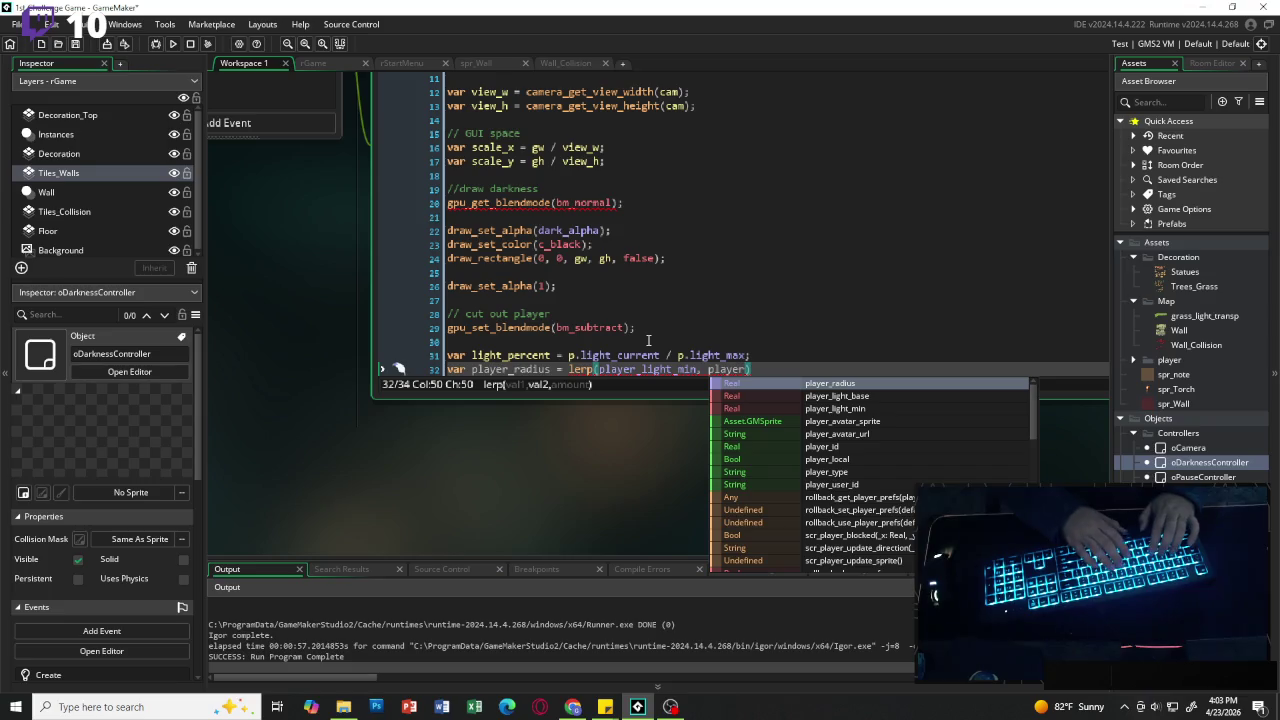
pyautogui.write('_light_bas')
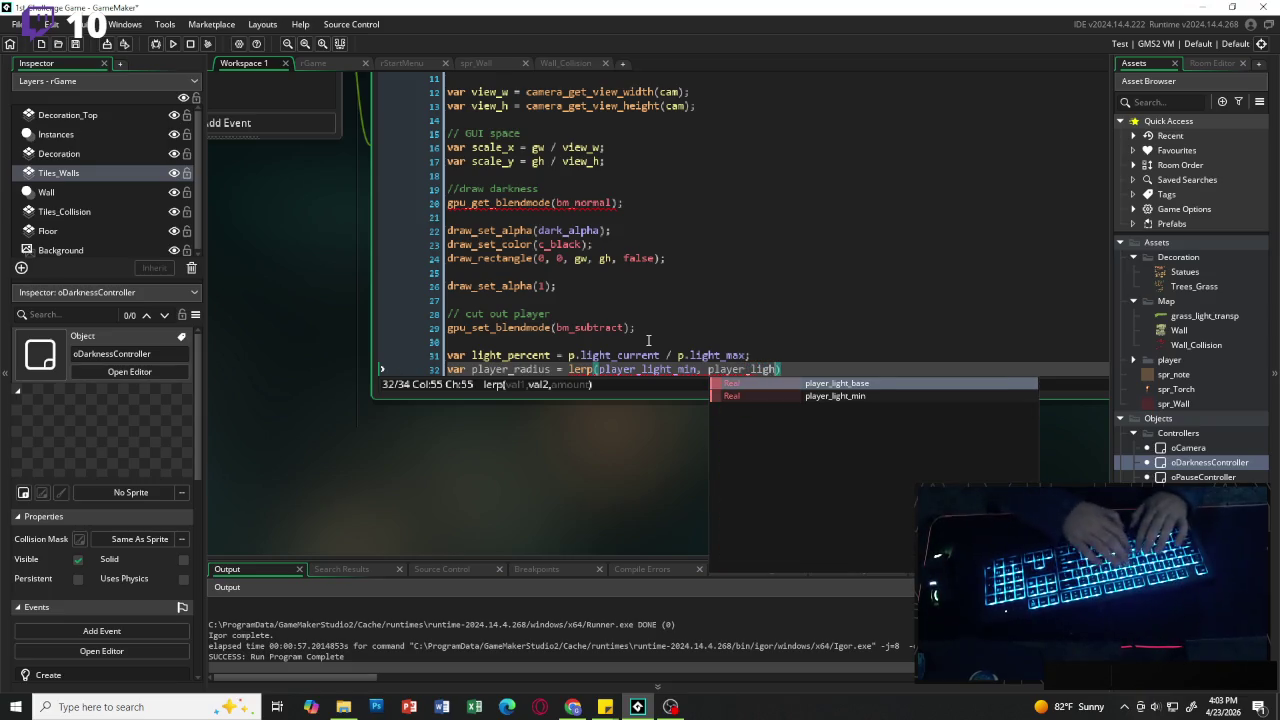
pyautogui.press('Return')
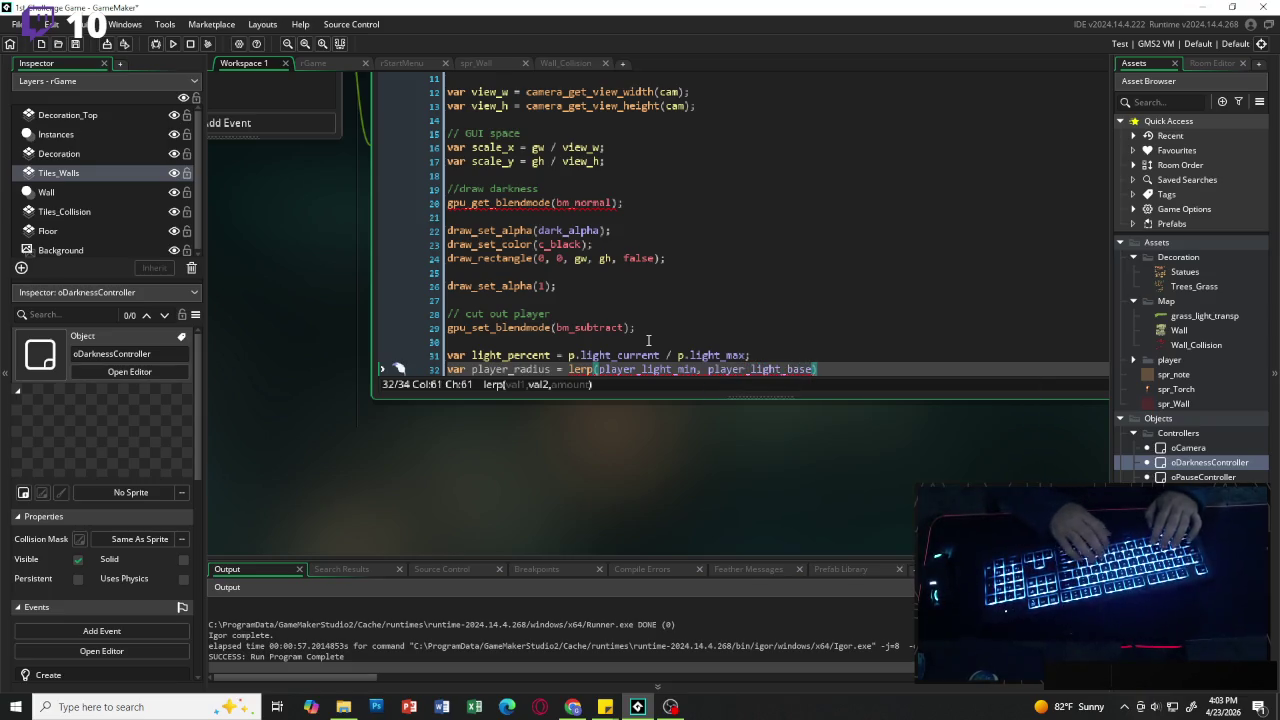
# Step: Finish the lerp with light_percent, then write var px = (p.x - cam_x) * scale_x;
pyautogui.write(', light_p')
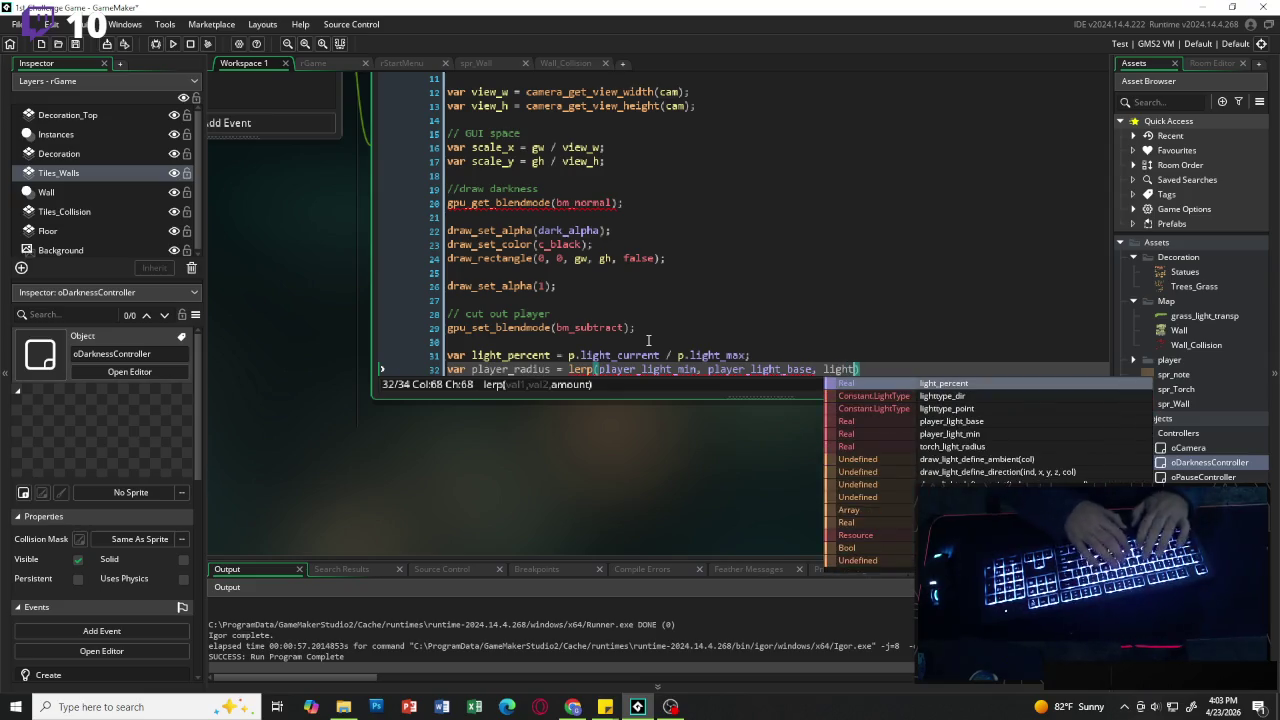
pyautogui.write('recent')
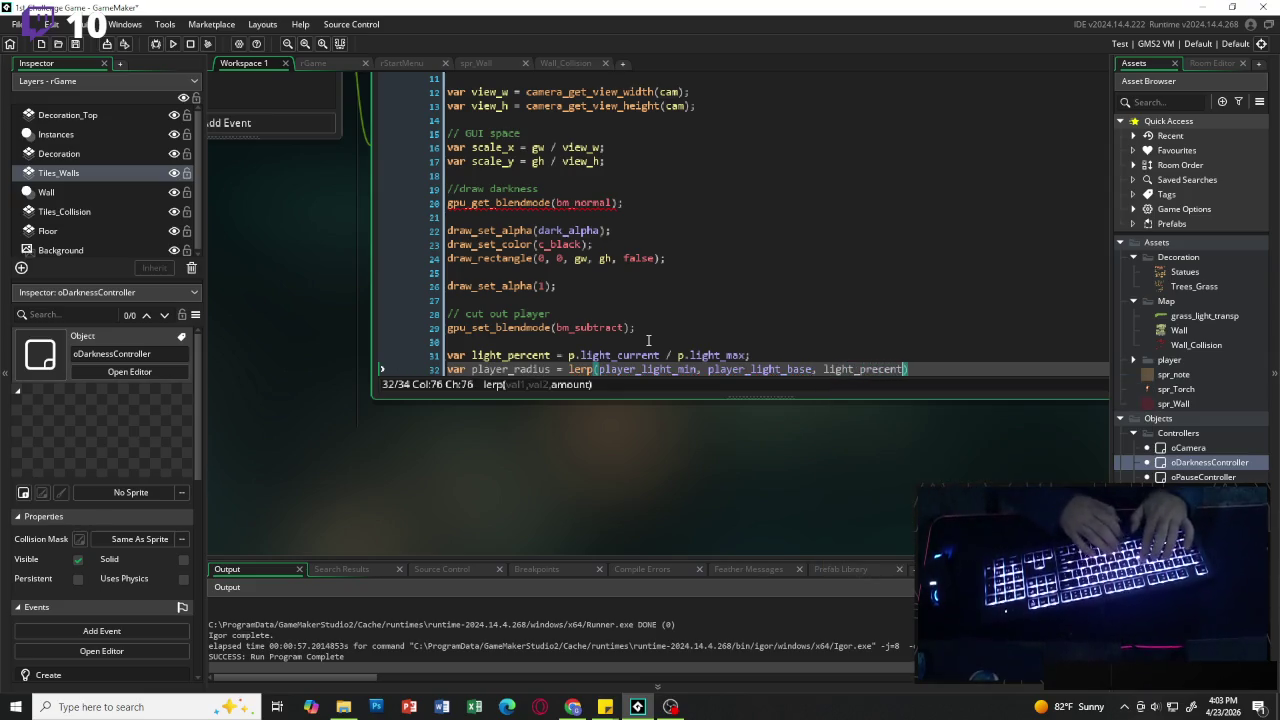
pyautogui.press('BackSpace')
pyautogui.press('BackSpace')
pyautogui.press('BackSpace')
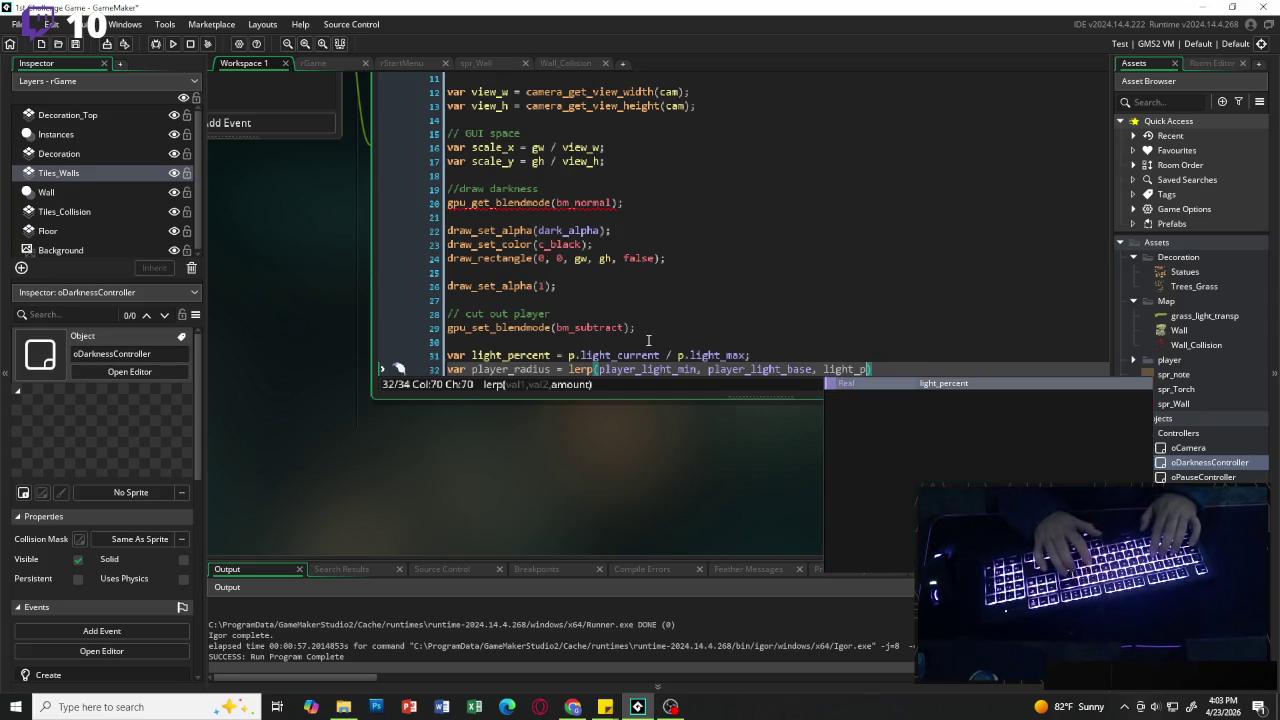
pyautogui.press('Return')
pyautogui.press('End')
pyautogui.write(';')
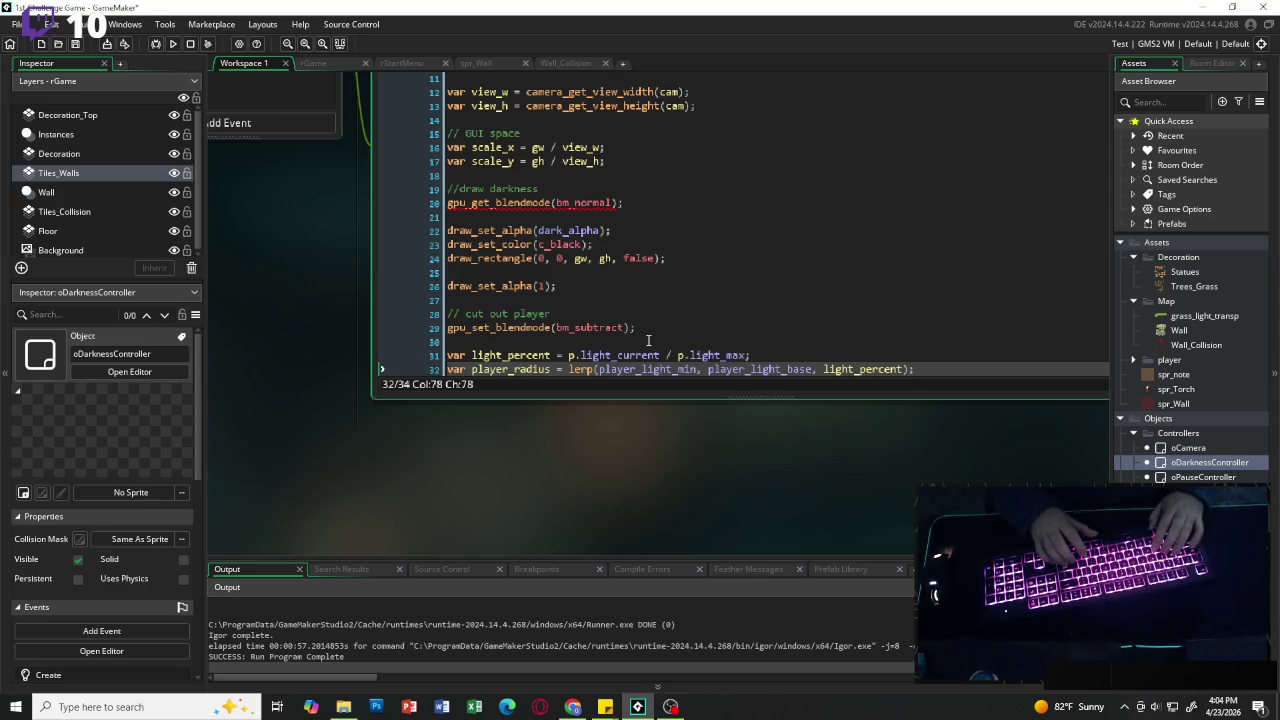
pyautogui.press('Return')
pyautogui.press('Return')
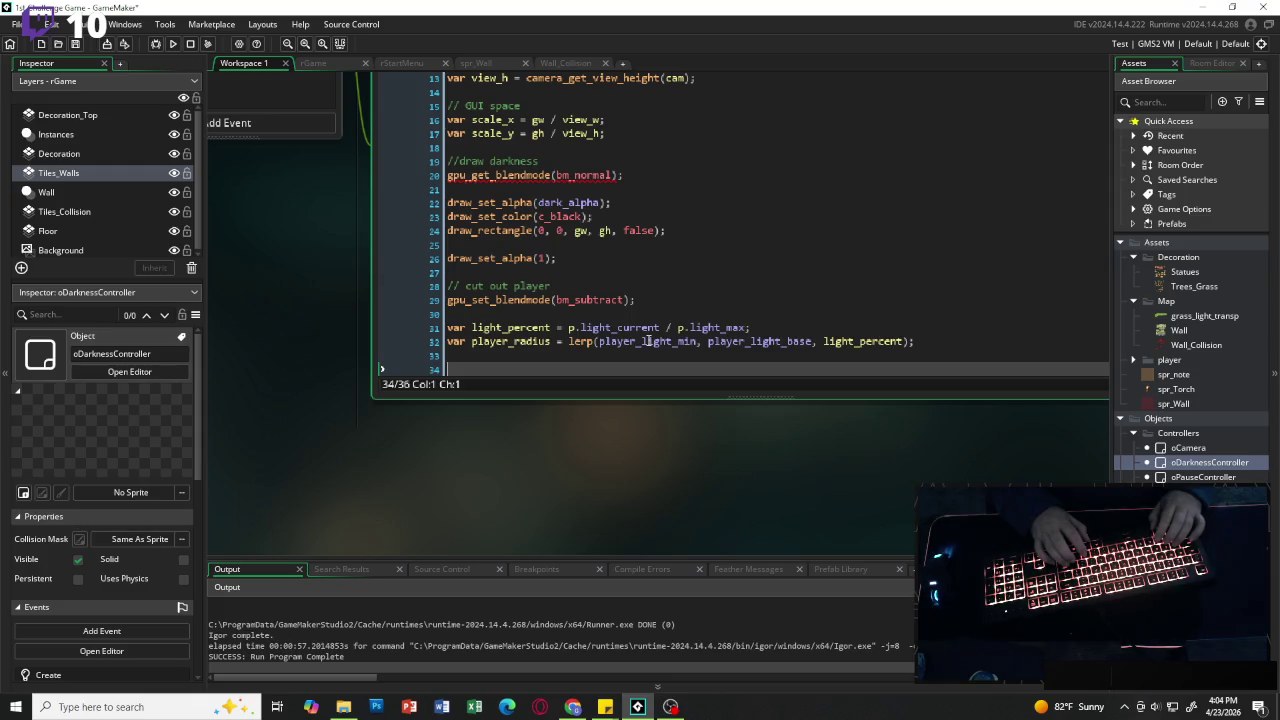
pyautogui.write('var px ')
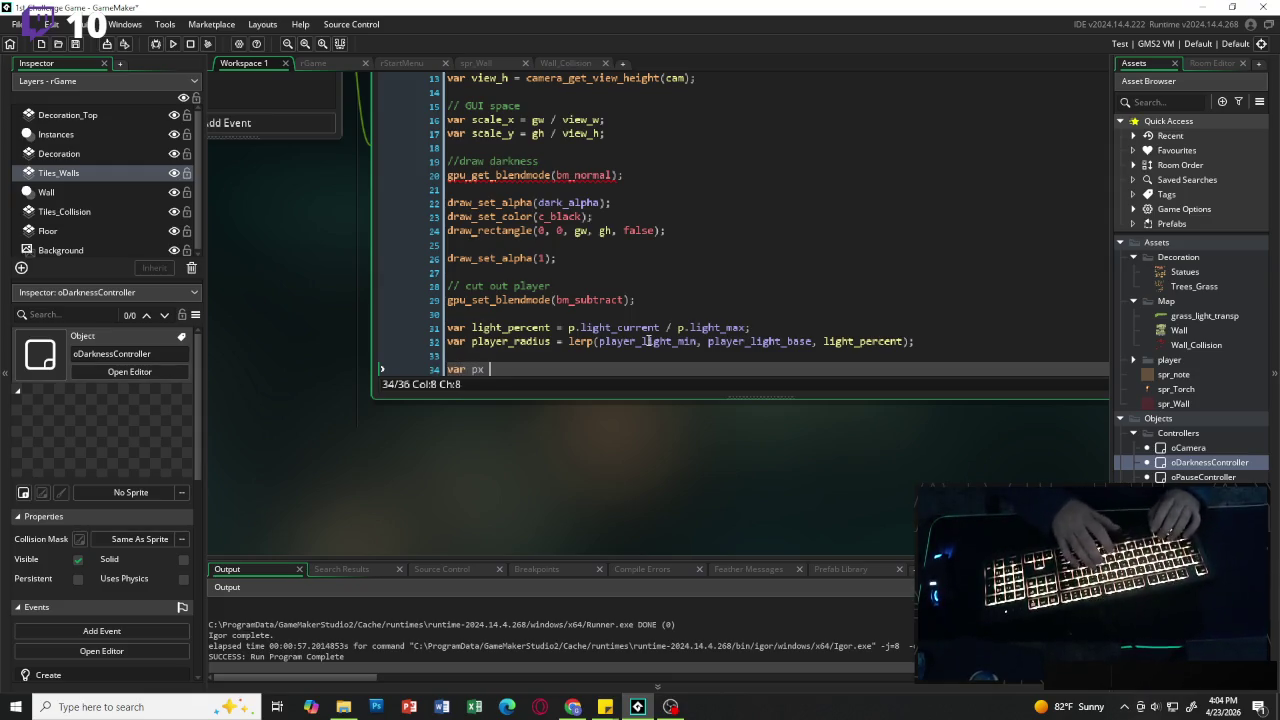
pyautogui.write('= ')
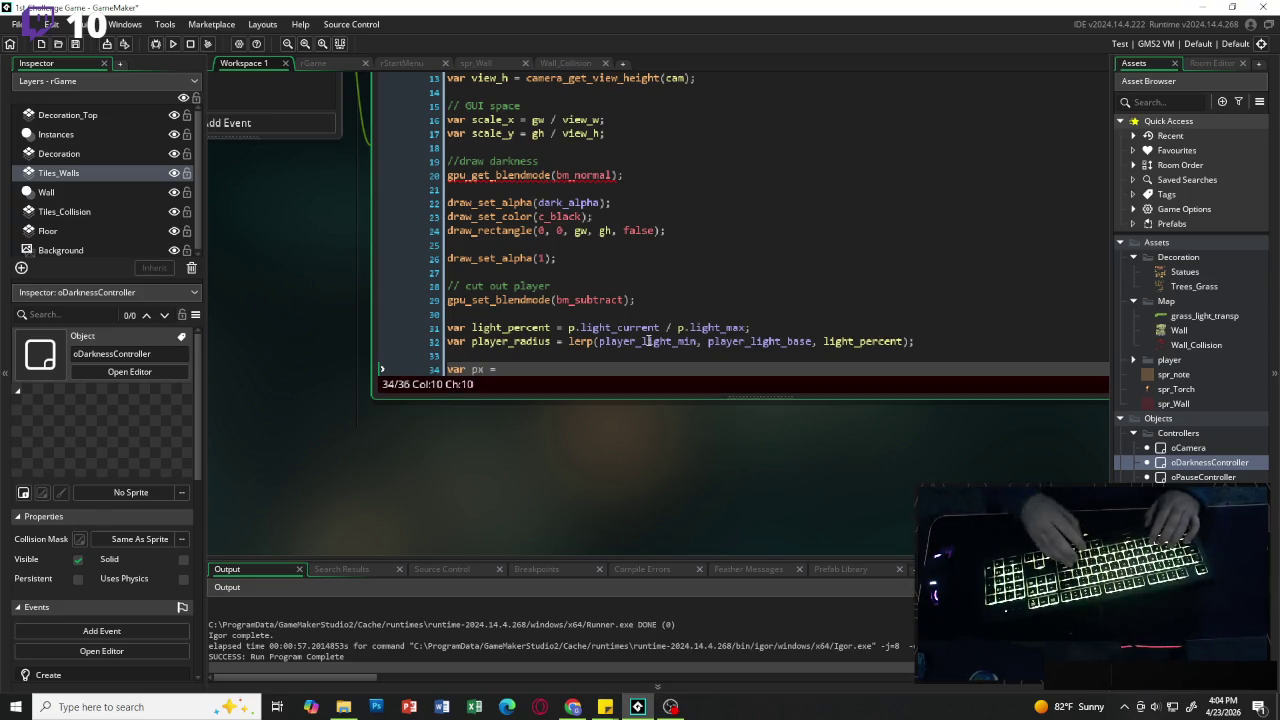
pyautogui.write('(')
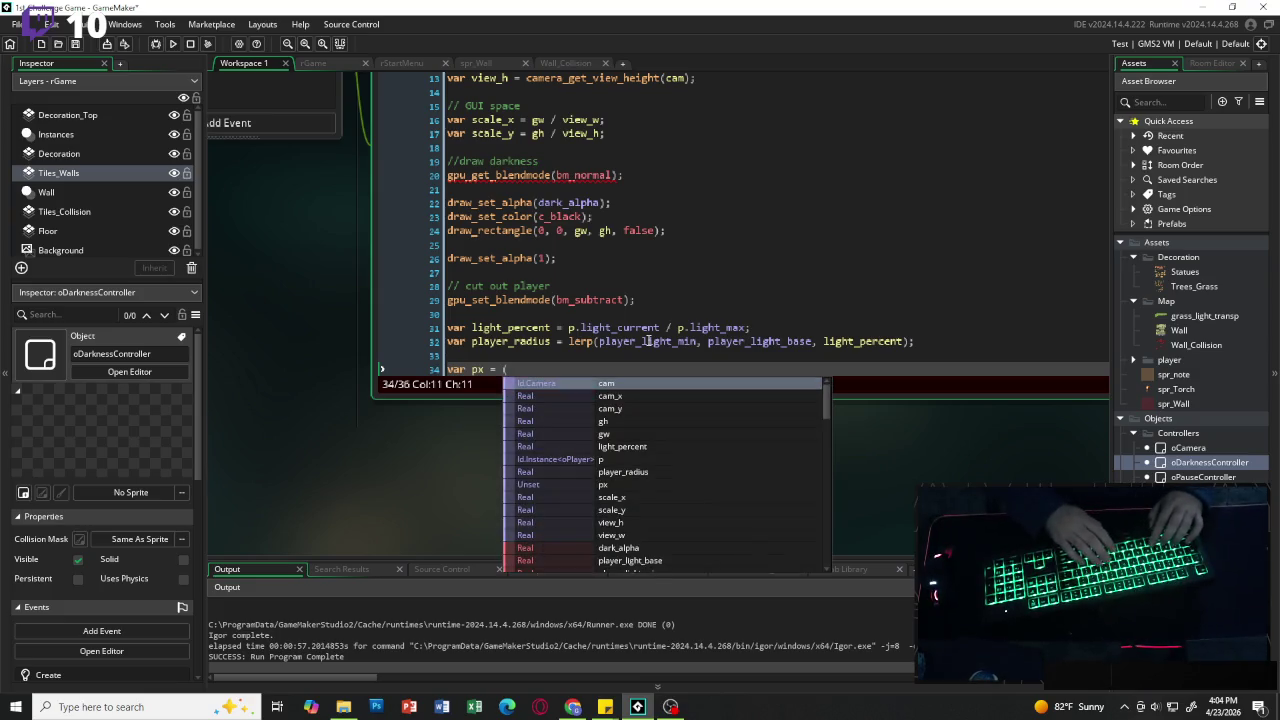
pyautogui.write('p')
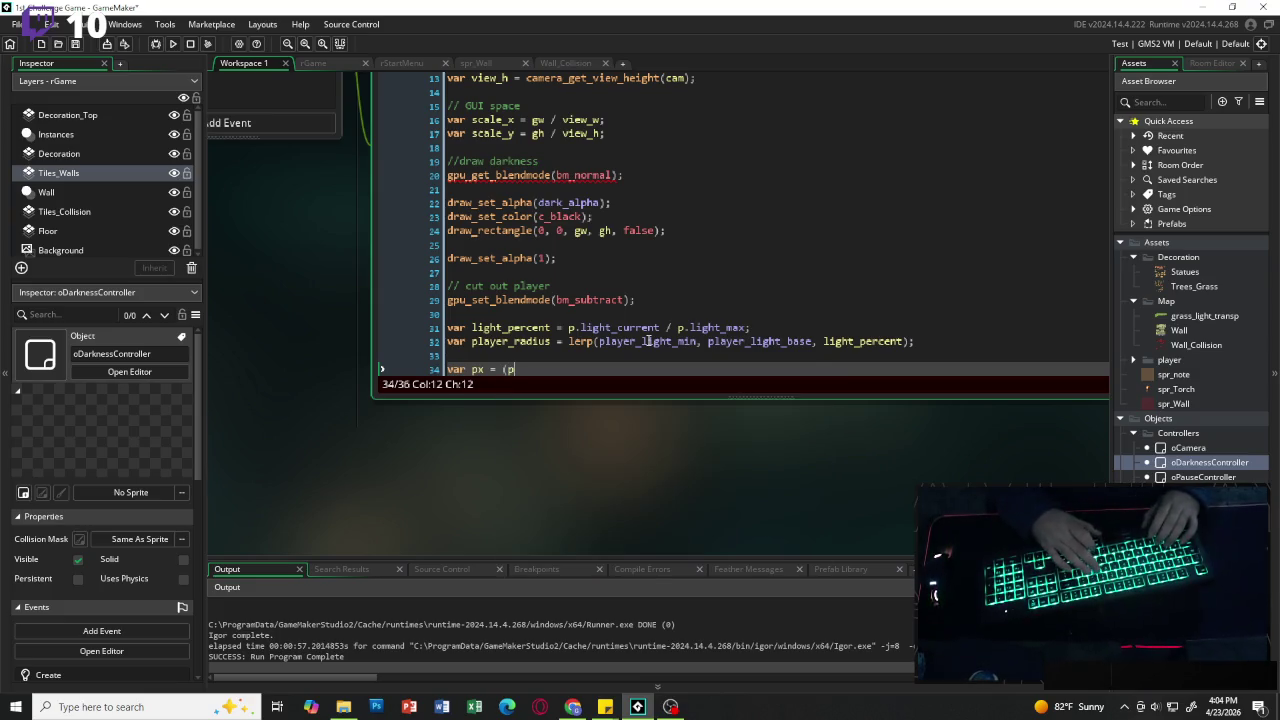
pyautogui.write('.x')
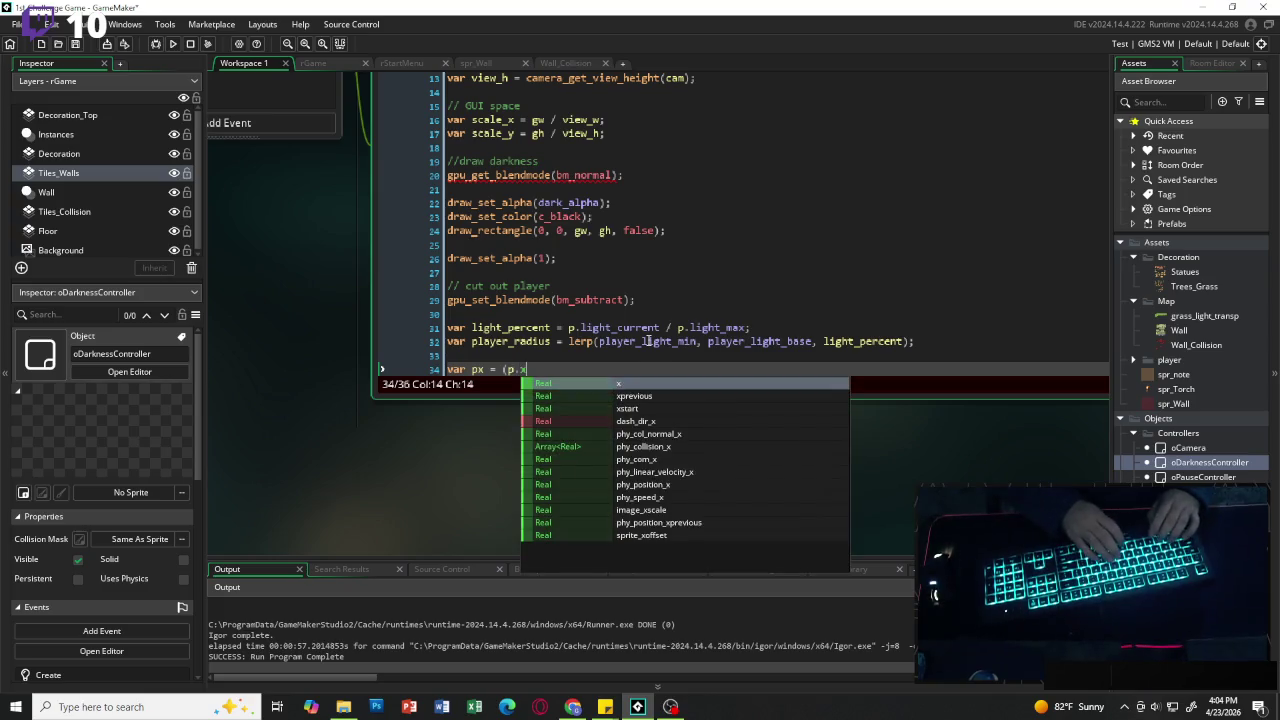
pyautogui.write(' - ')
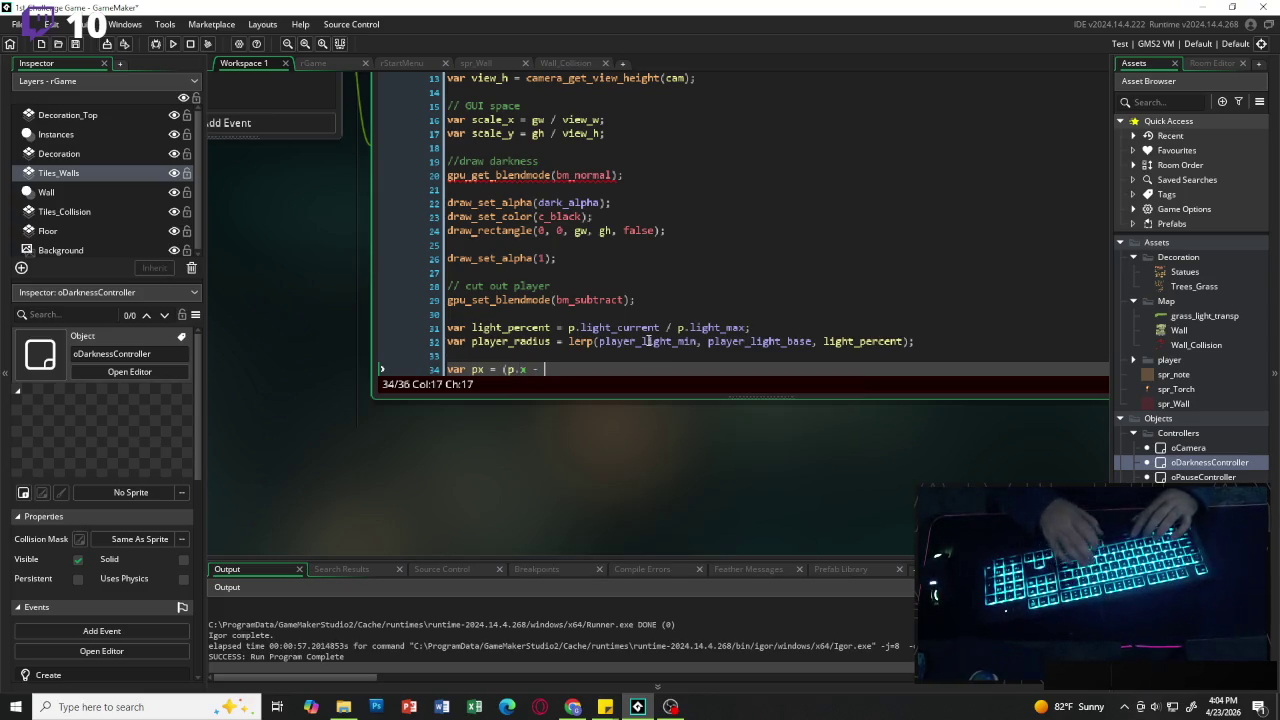
pyautogui.write('cam_x')
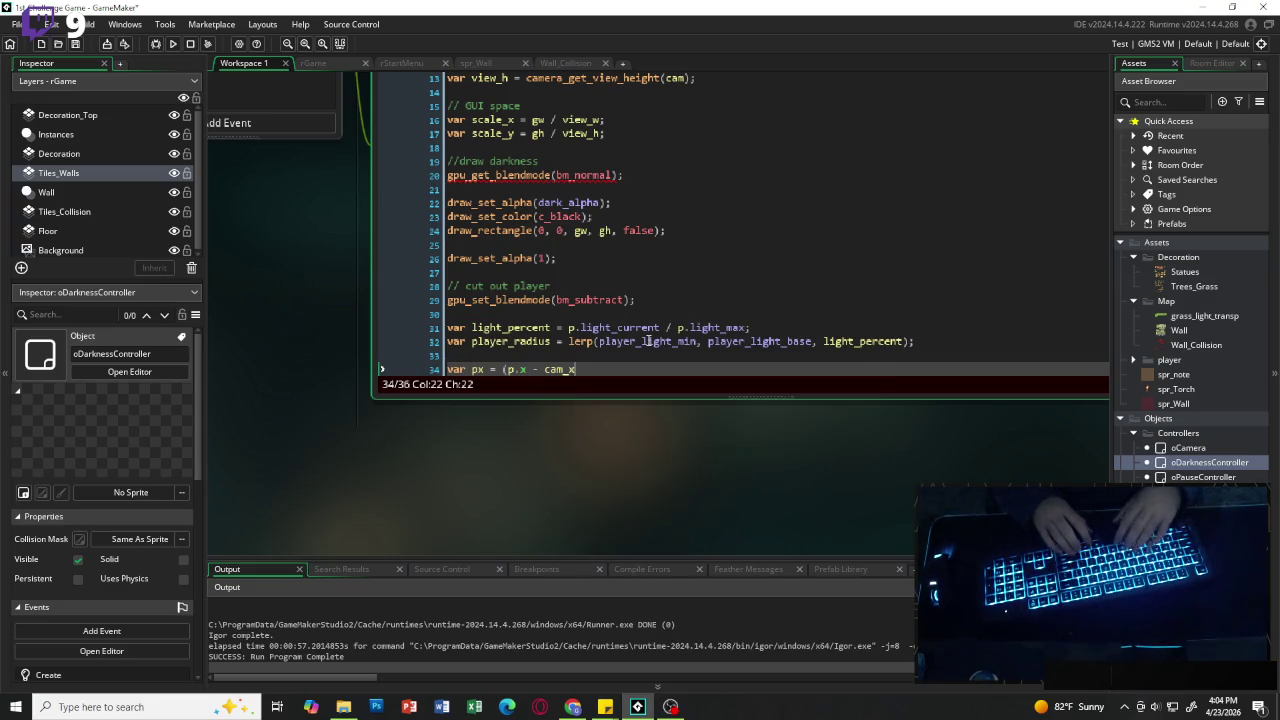
pyautogui.write(') * ')
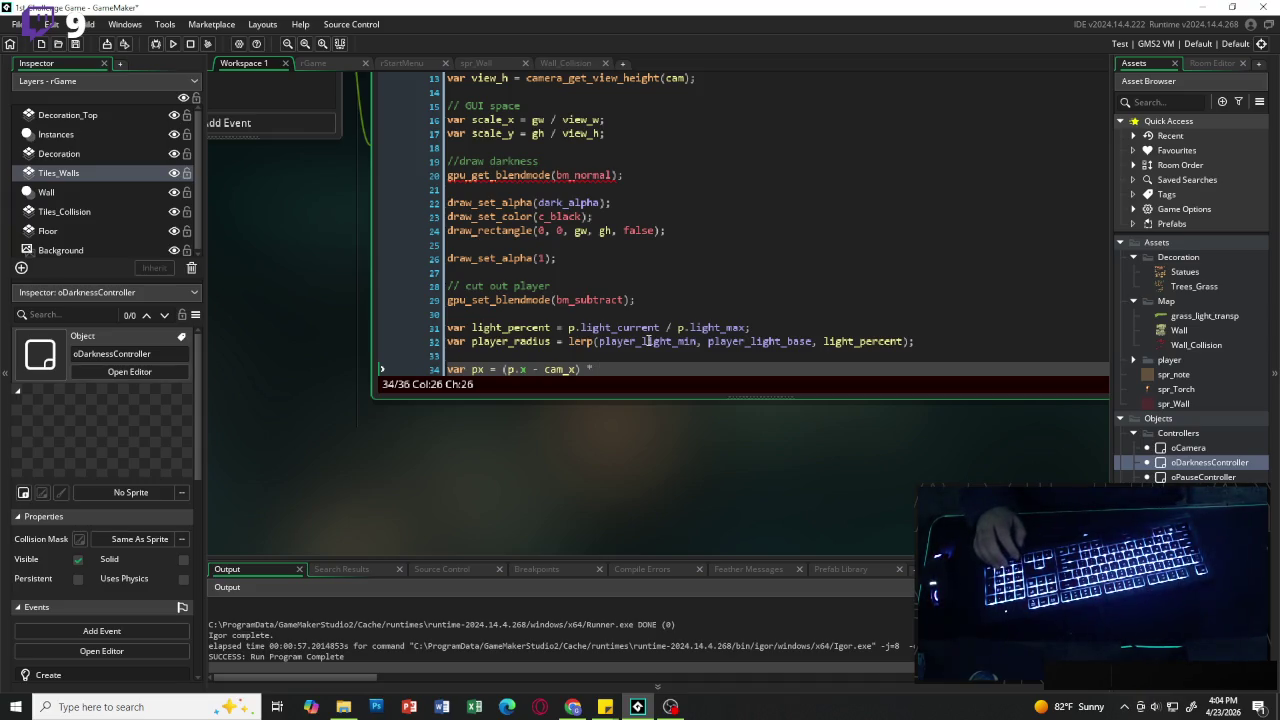
pyautogui.write('scale_')
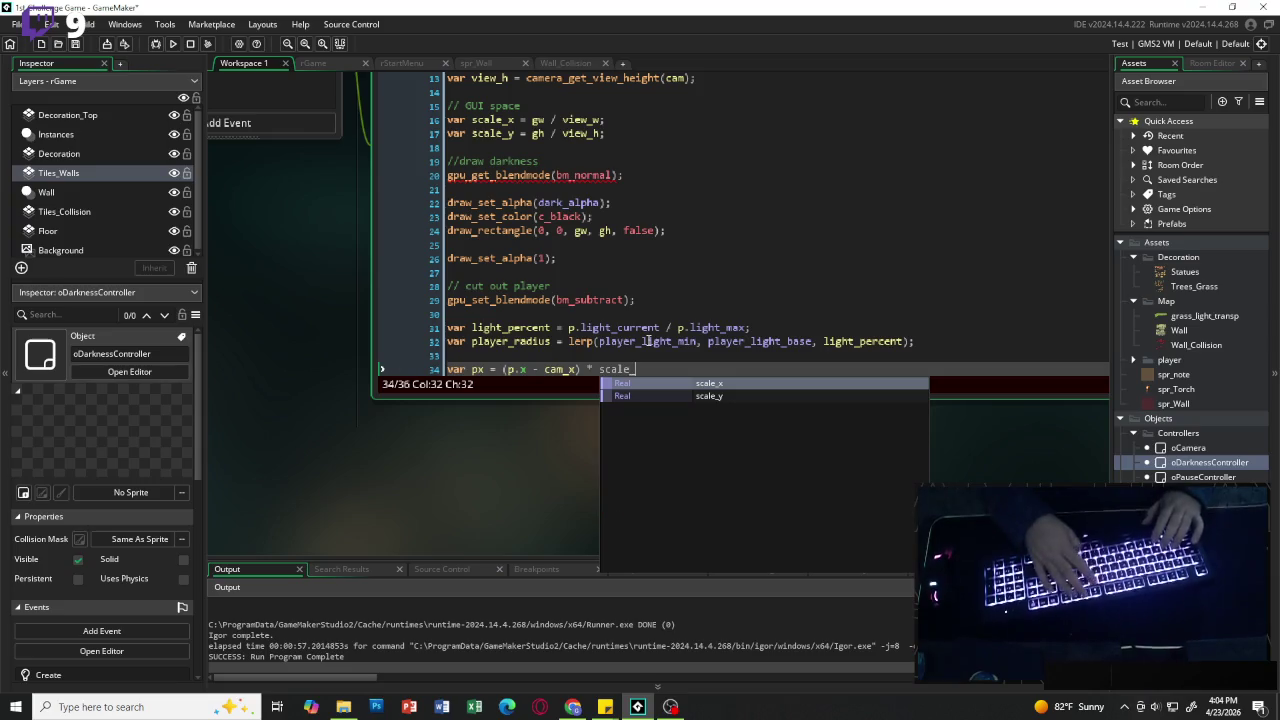
pyautogui.write('x;')
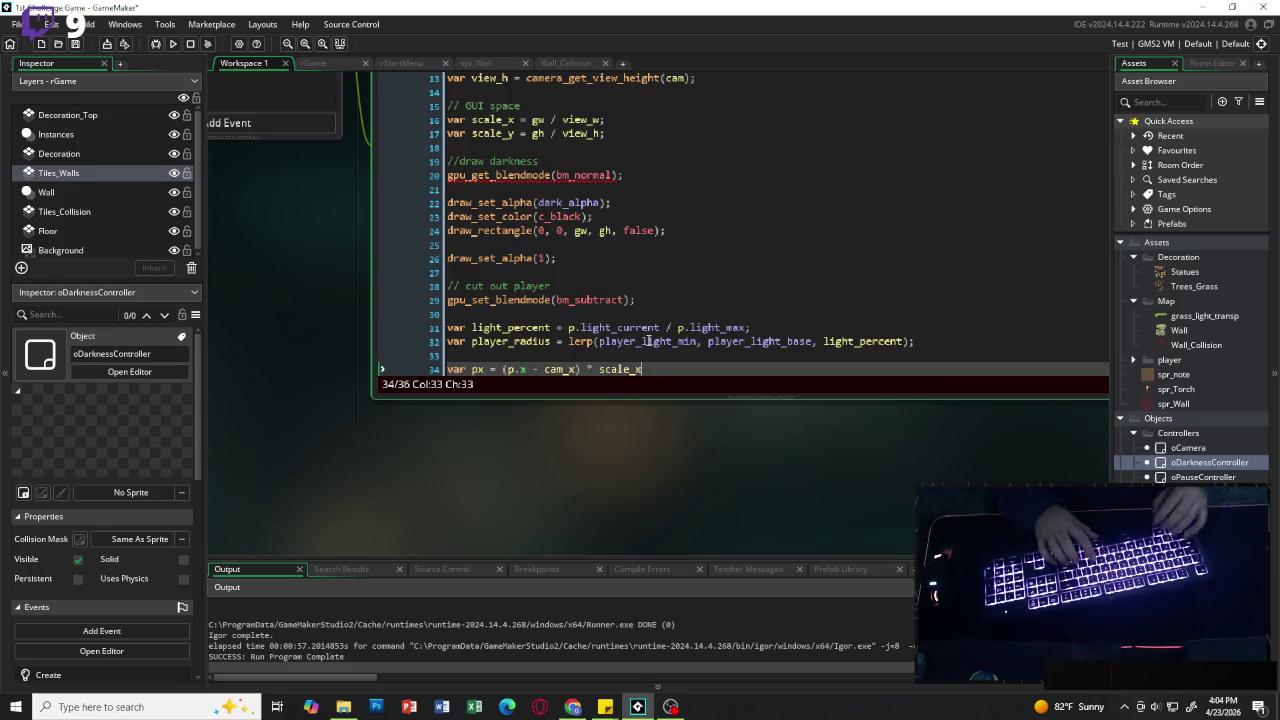
# Step: Add var py = (p.y - cam_y) * scale_y; below the px line
pyautogui.press('Return')
pyautogui.write('var py = ')
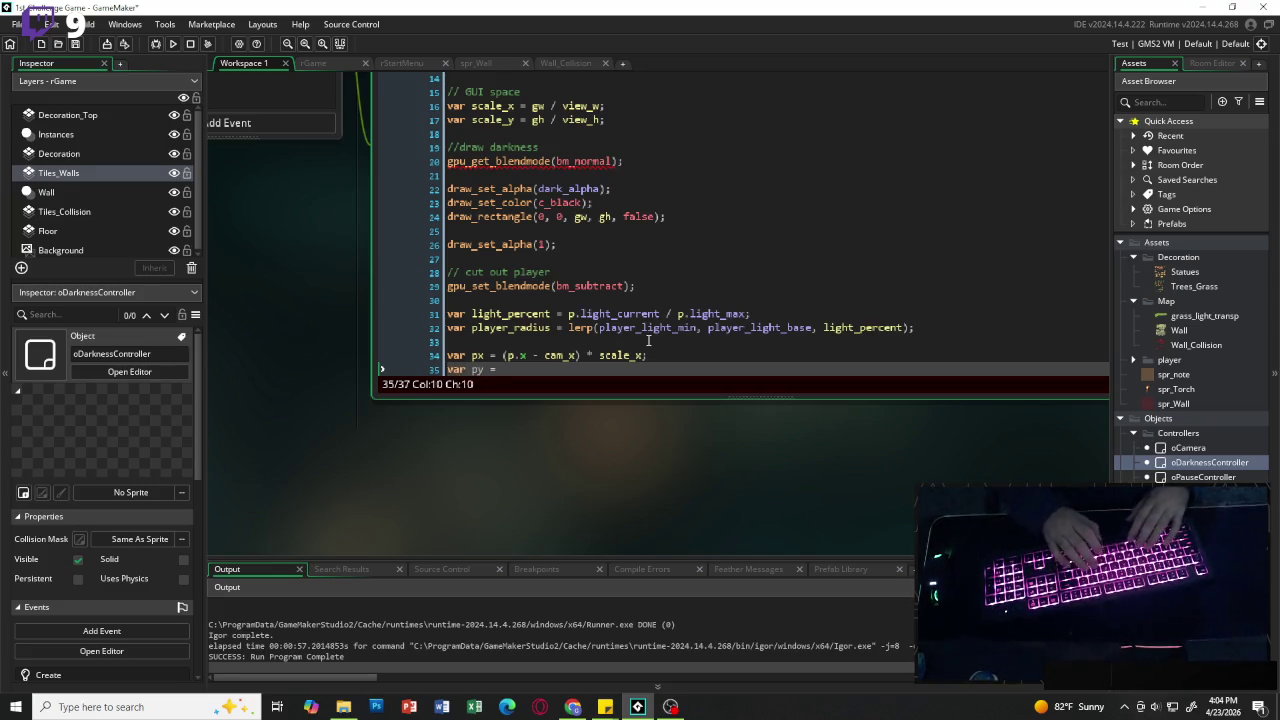
pyautogui.write('(p.y')
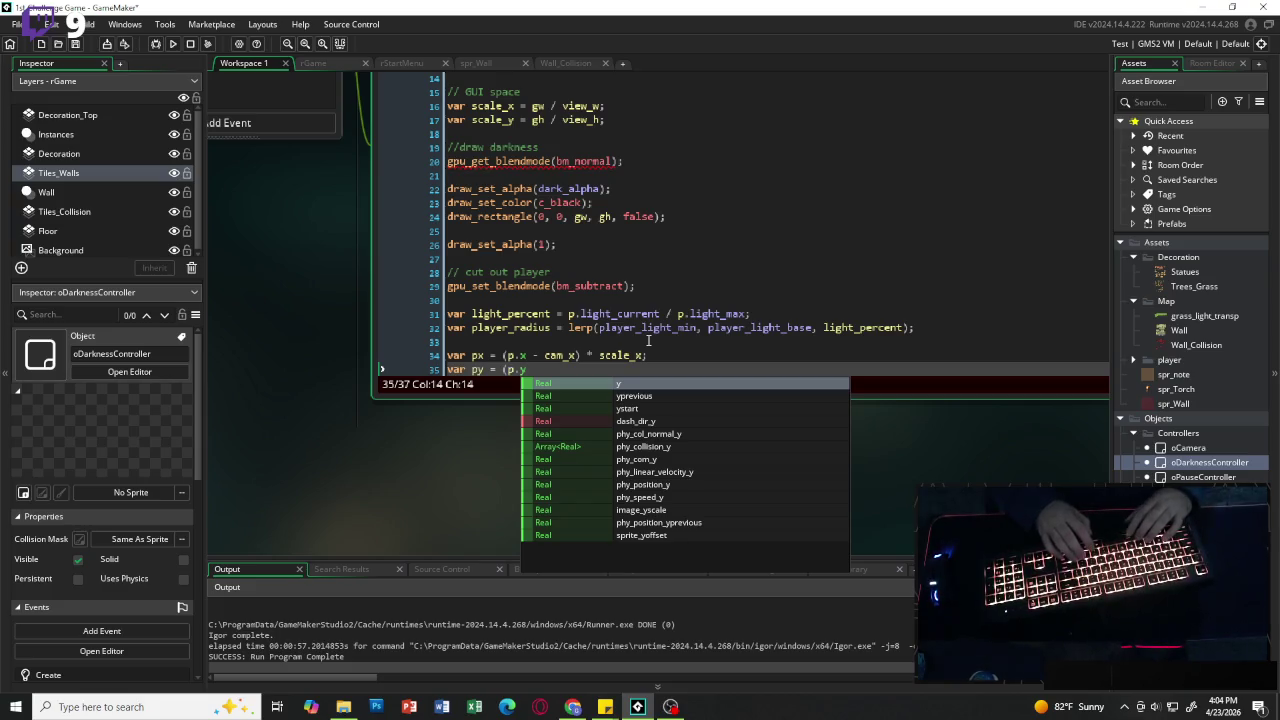
pyautogui.write(' - cam_y')
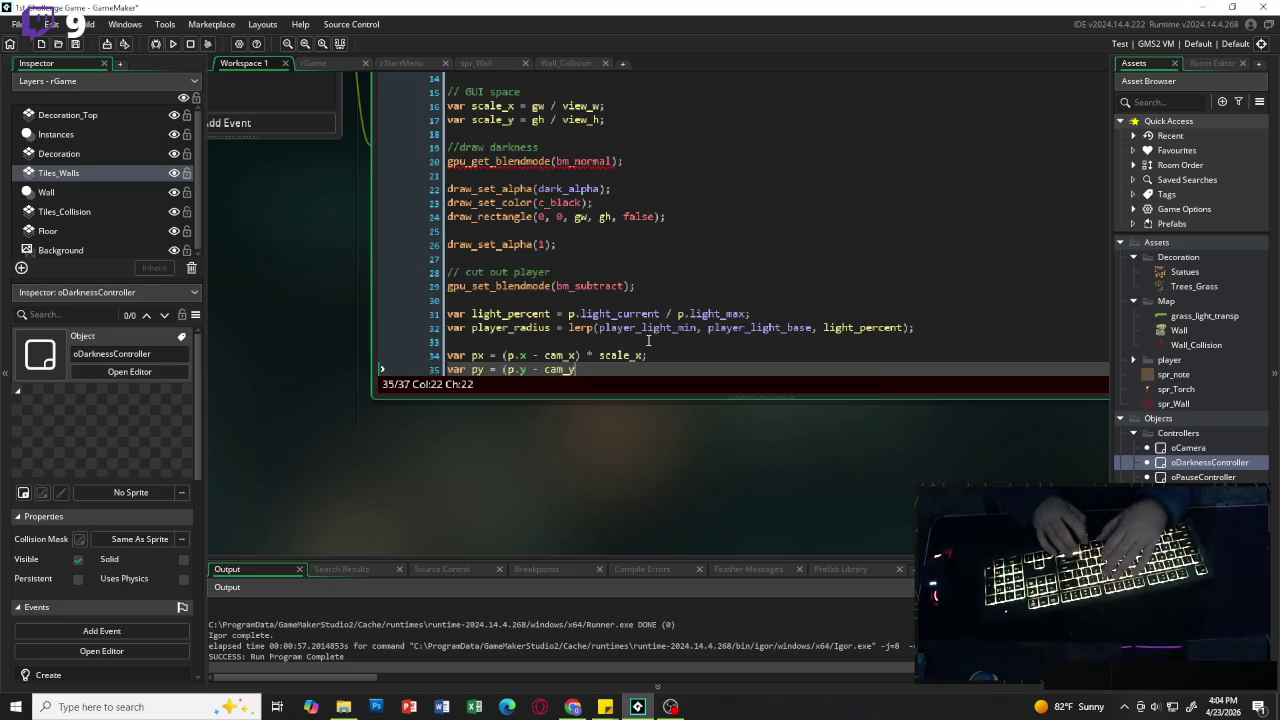
pyautogui.write(') * ')
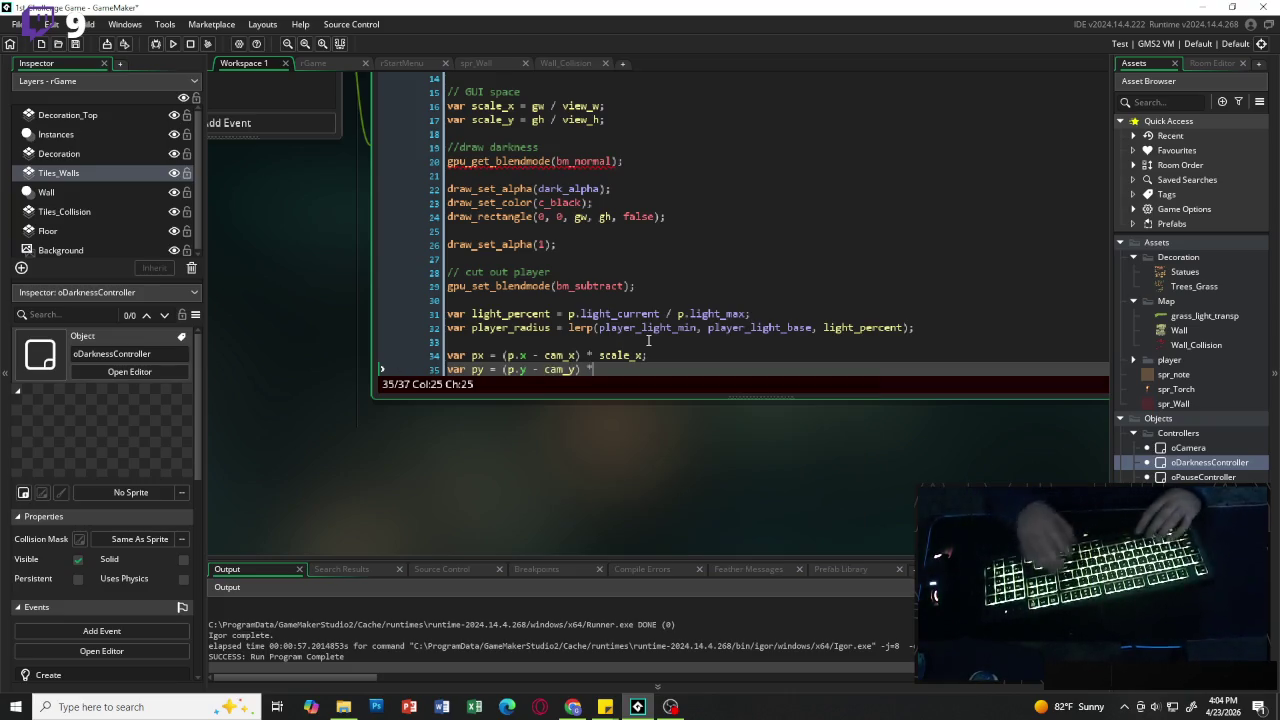
pyautogui.write('scale')
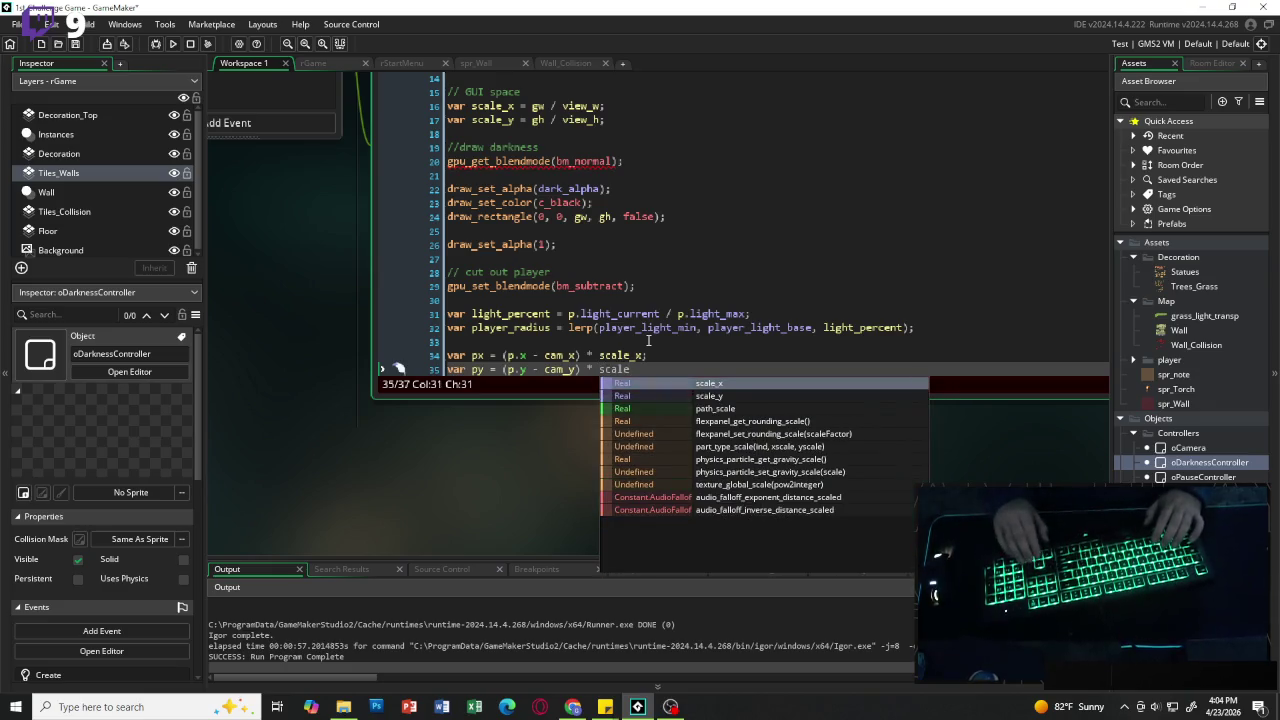
pyautogui.write('_y;')
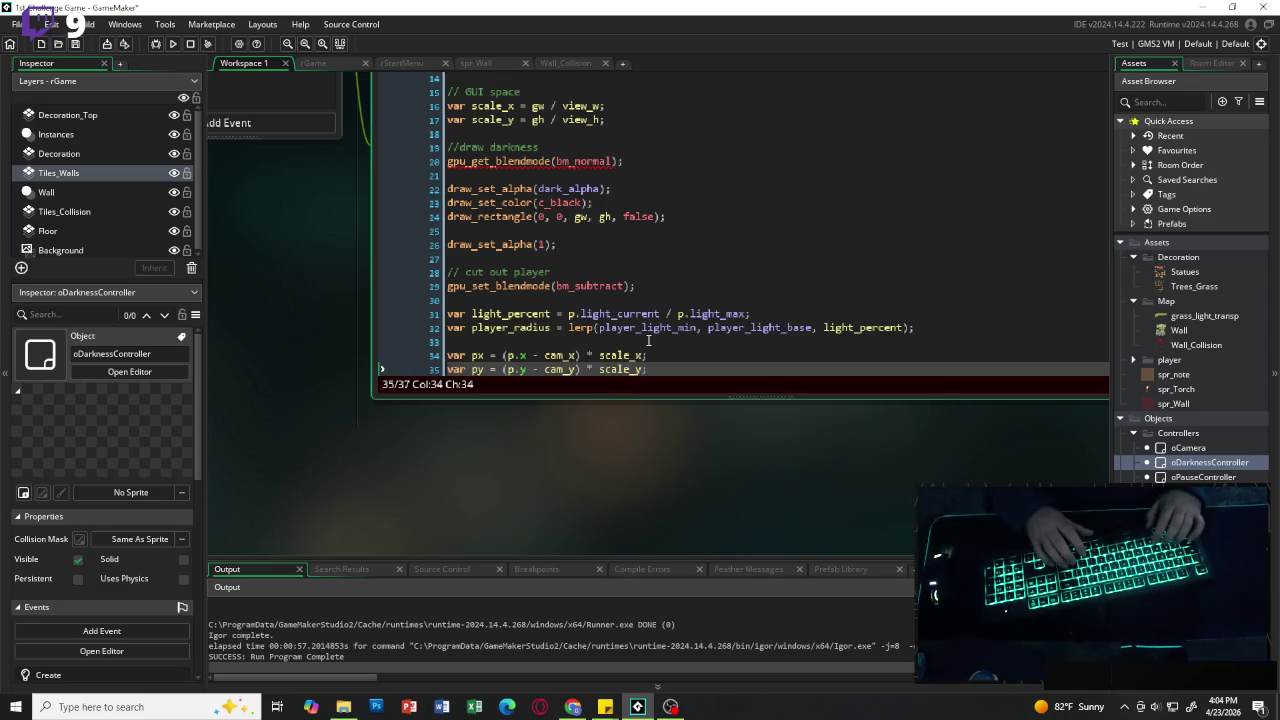
pyautogui.press('Return')
pyautogui.press('Return')
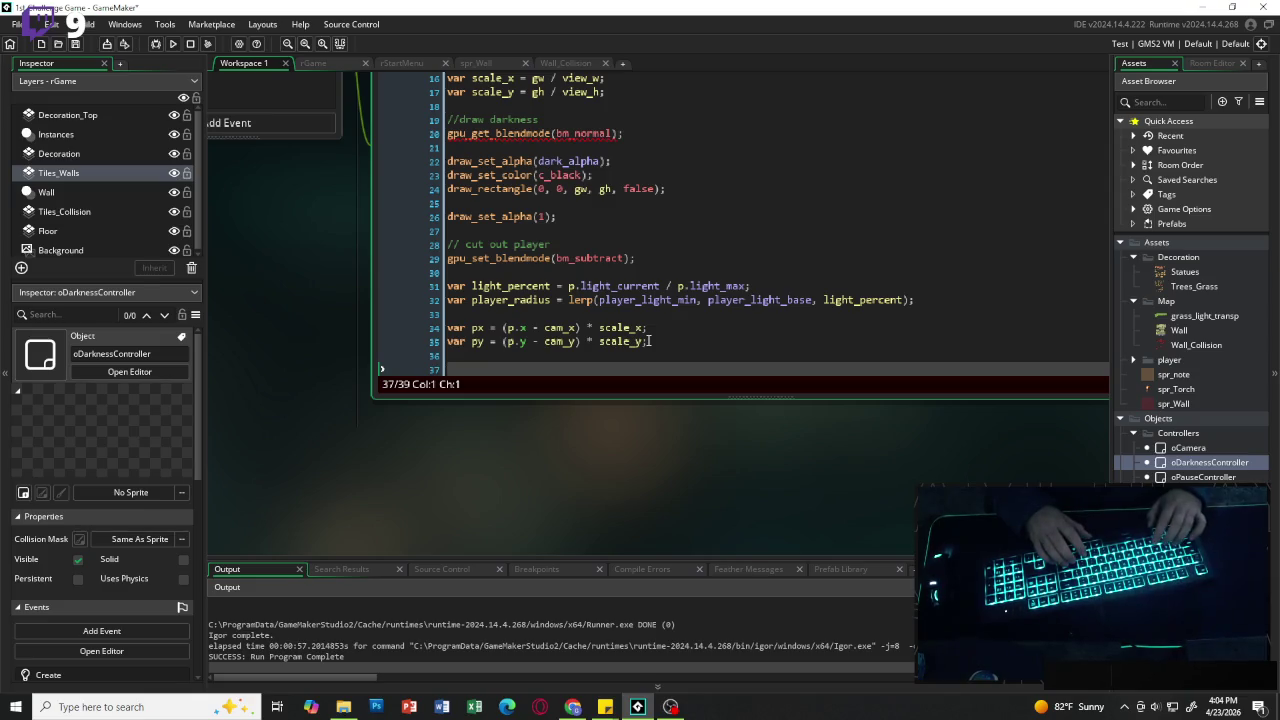
pyautogui.write('draw_set')
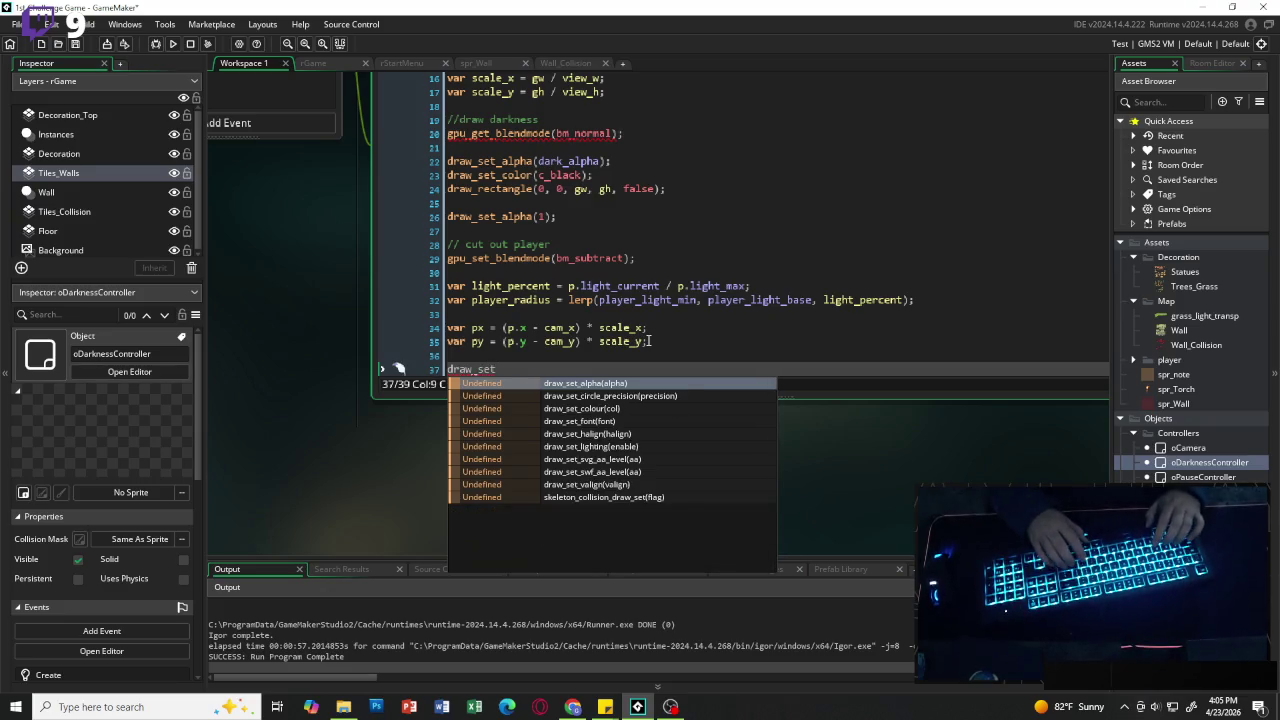
pyautogui.write('_s')
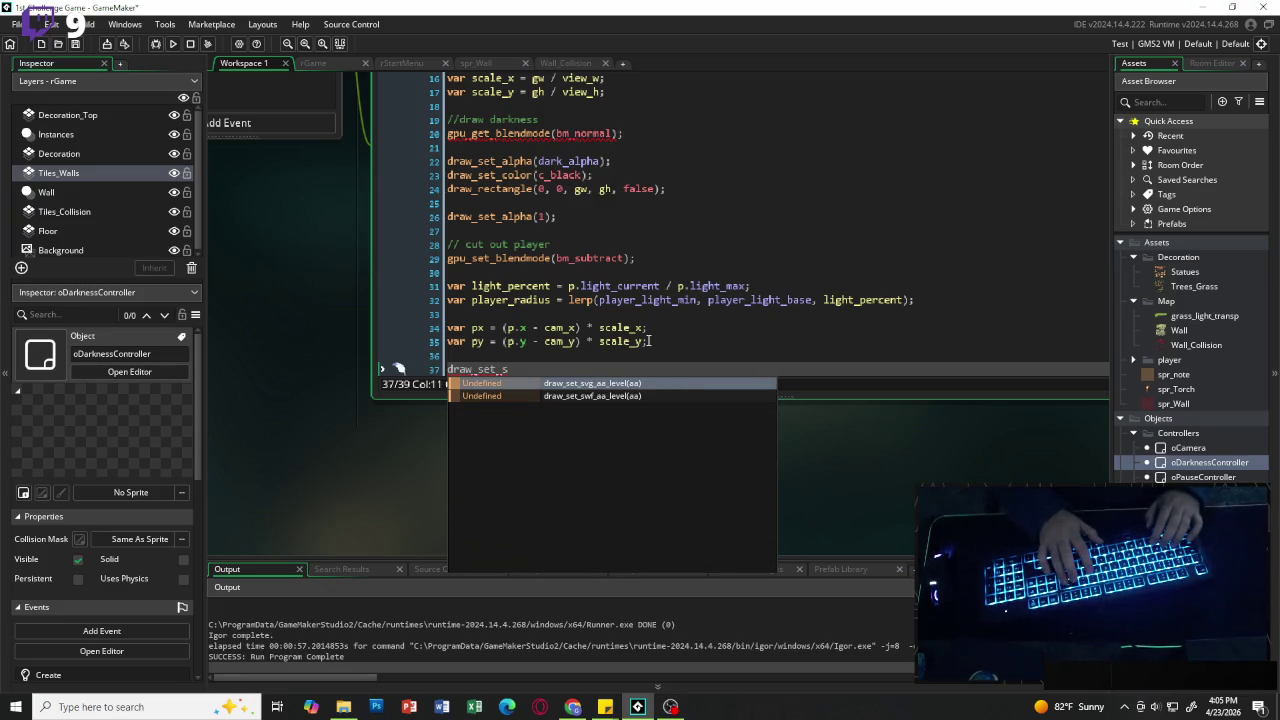
# Step: Set the draw colour with draw_set_color(c_white);
pyautogui.press('BackSpace')
pyautogui.write('color')
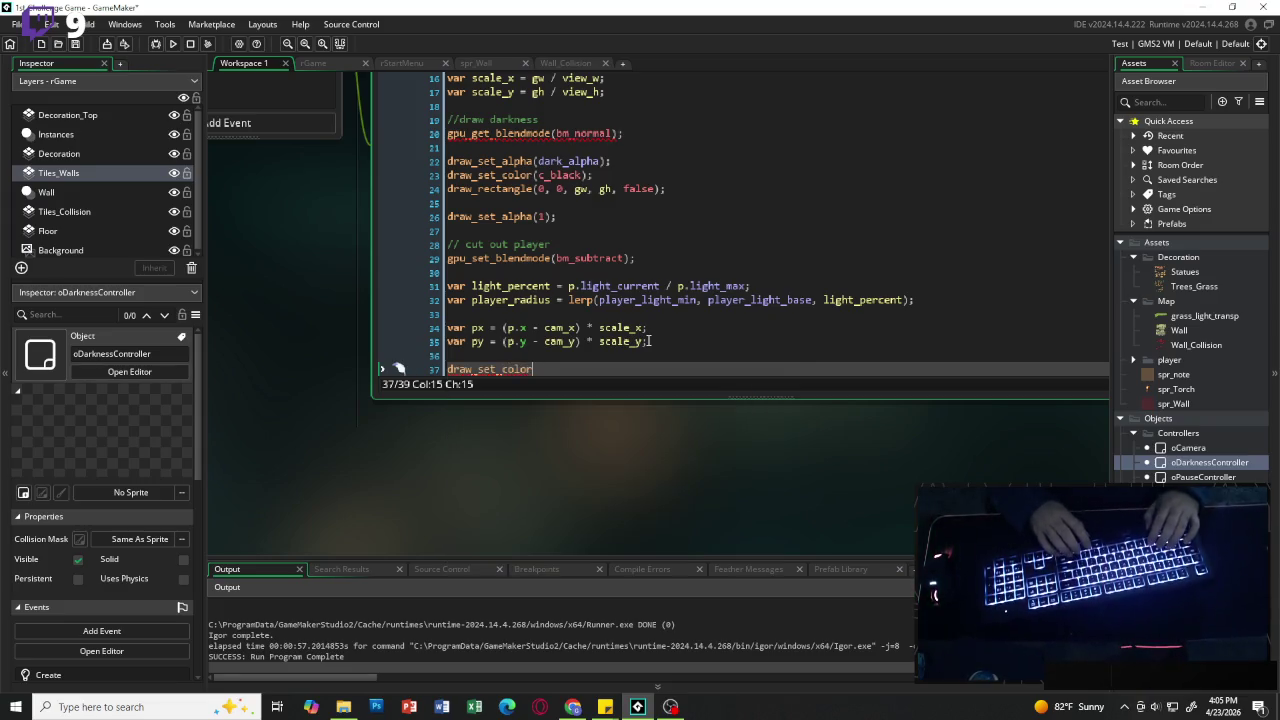
pyautogui.write('(c_white);')
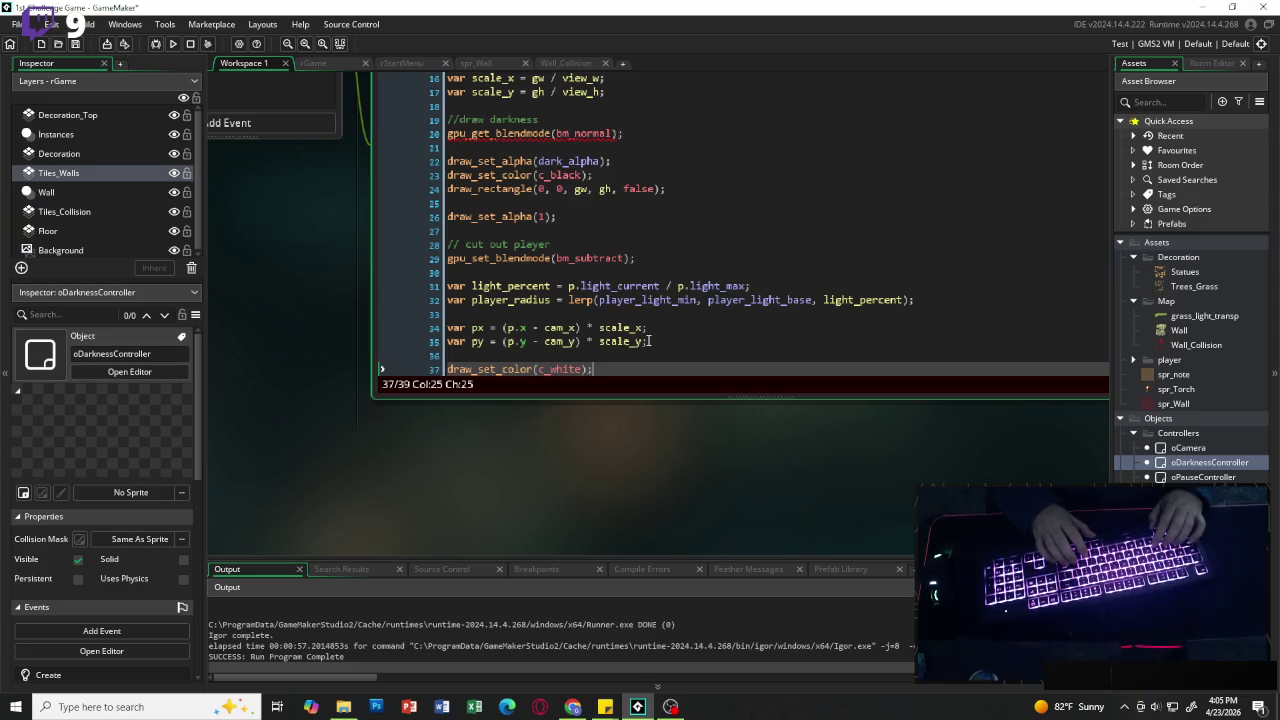
pyautogui.press('Return')
# Step: Add draw_circle(px, py, player_radius * scale_x, false); to draw the player's light circle
pyautogui.write('draw_')
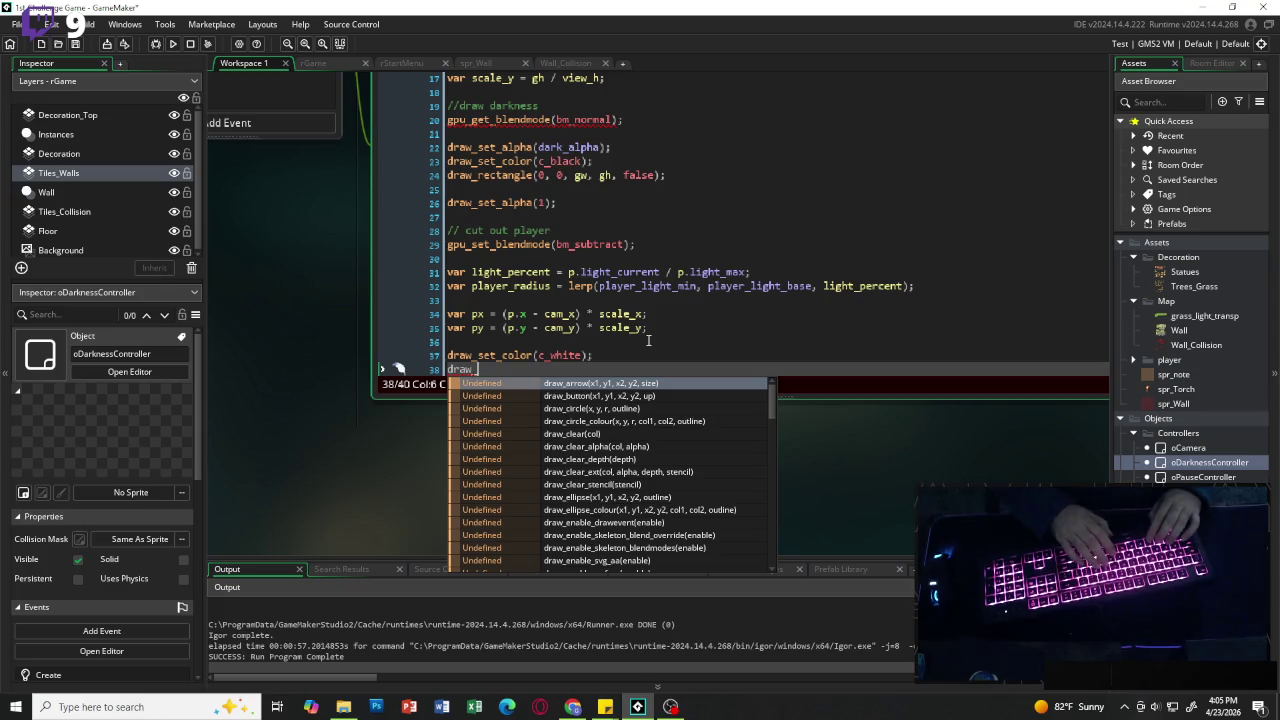
pyautogui.write('circle')
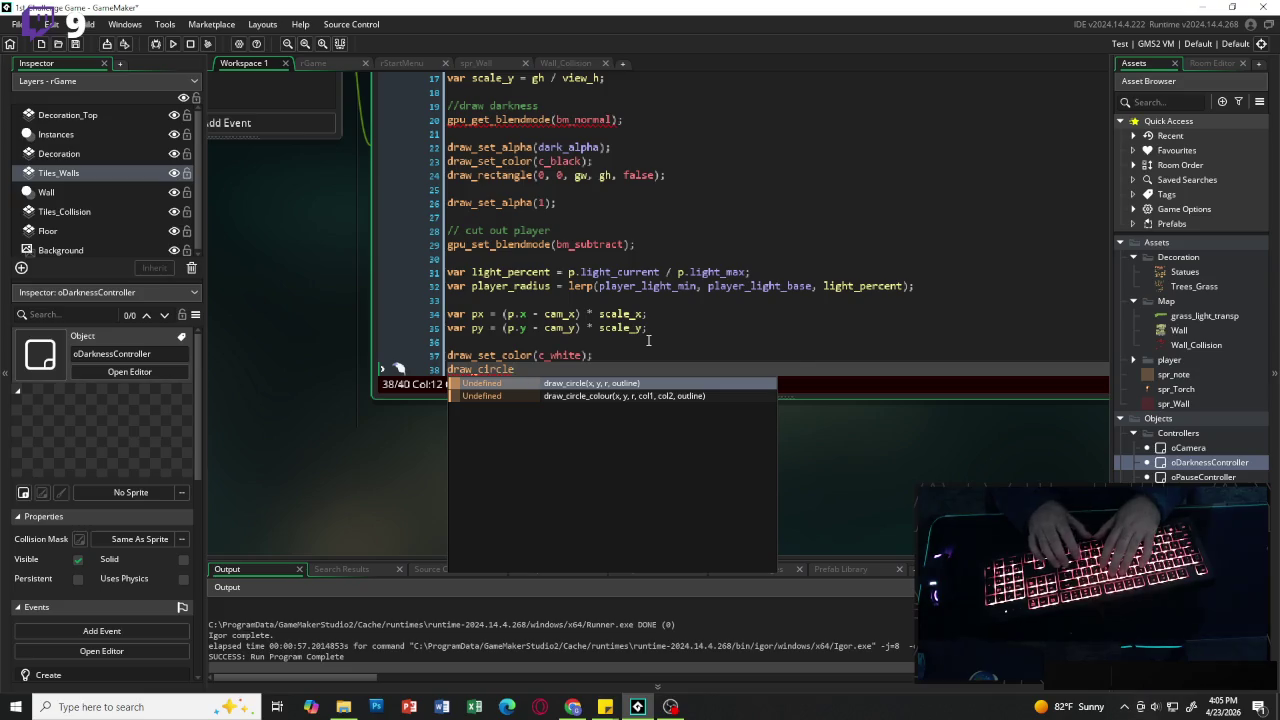
pyautogui.write('(')
pyautogui.write('px, py')
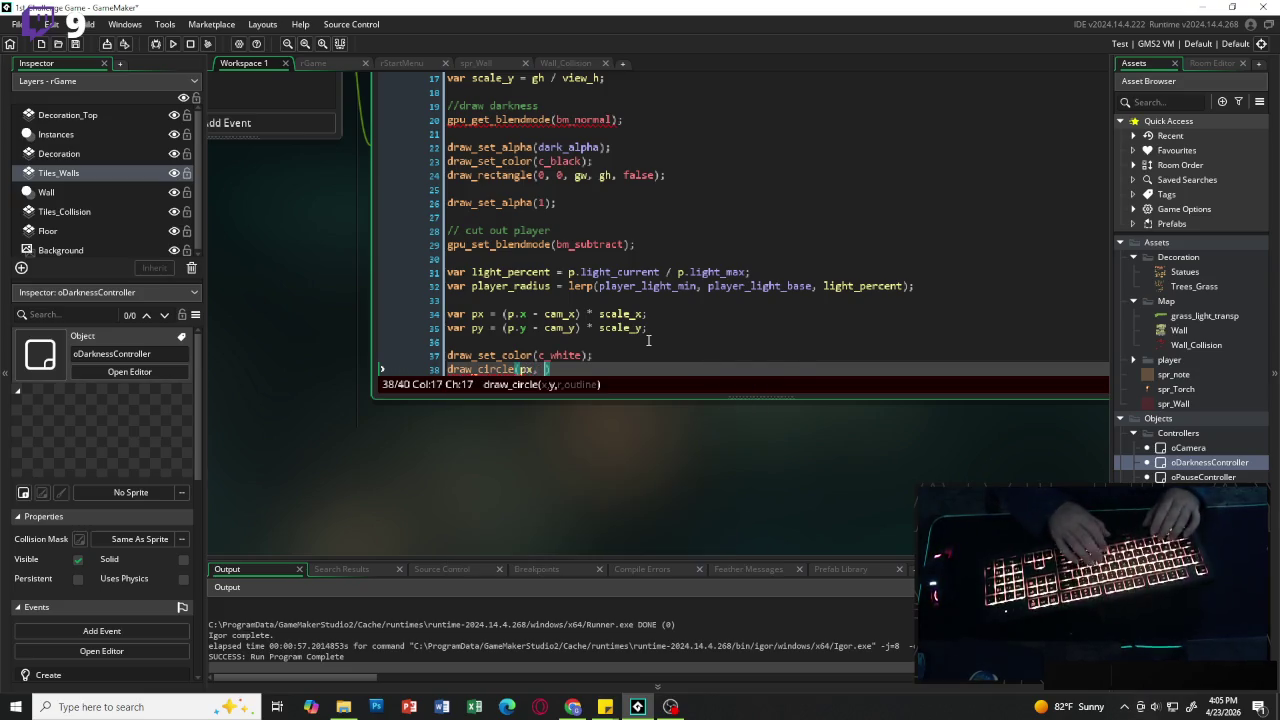
pyautogui.write(', player')
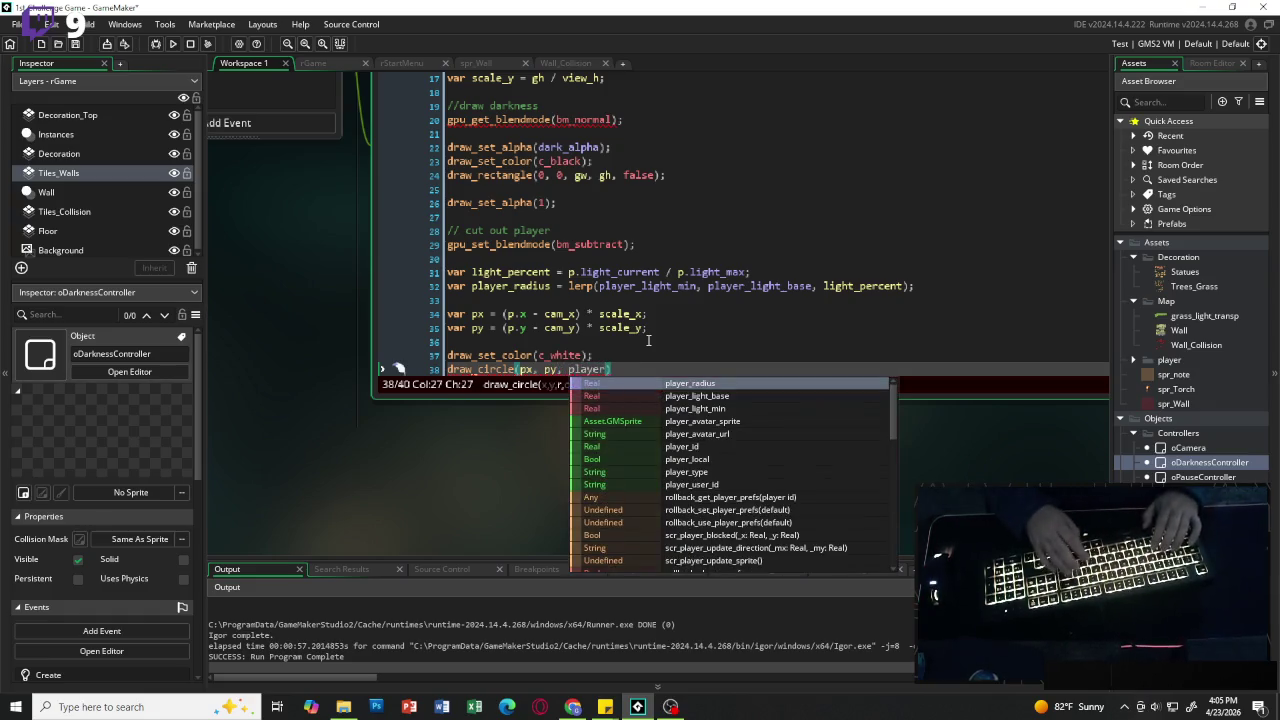
pyautogui.write('_radius')
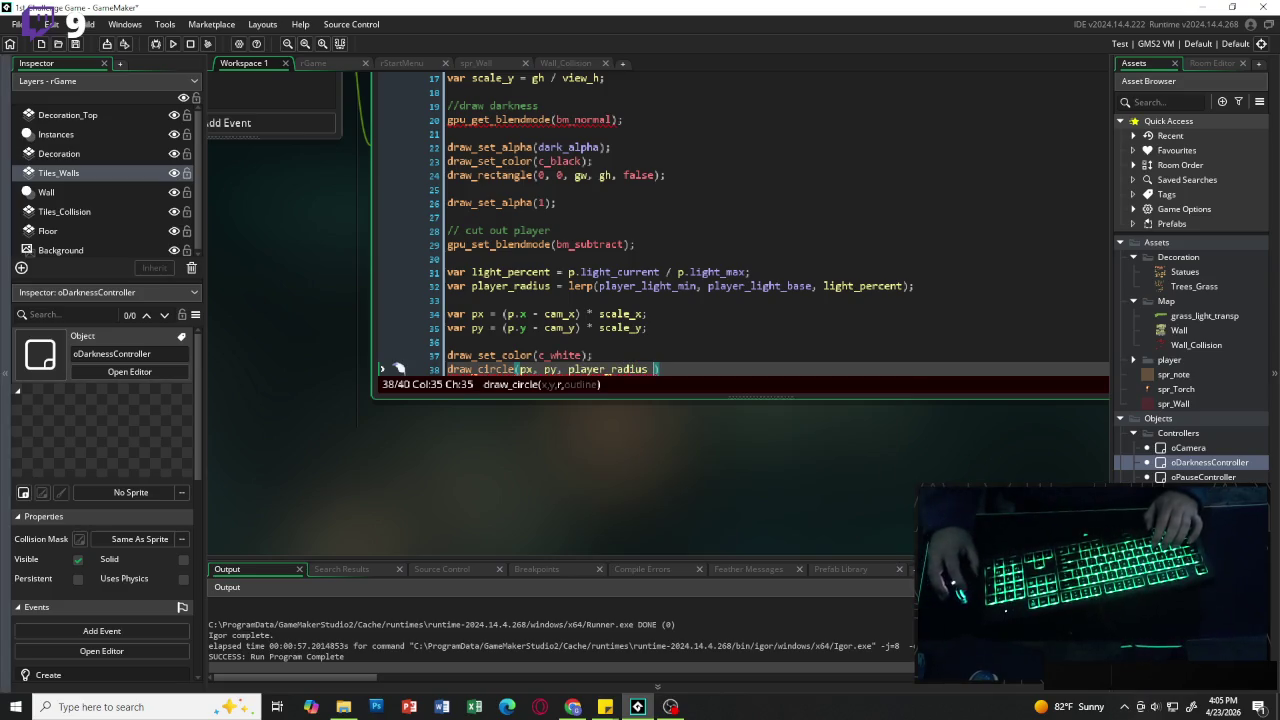
pyautogui.hotkey('alt', 'Tab')
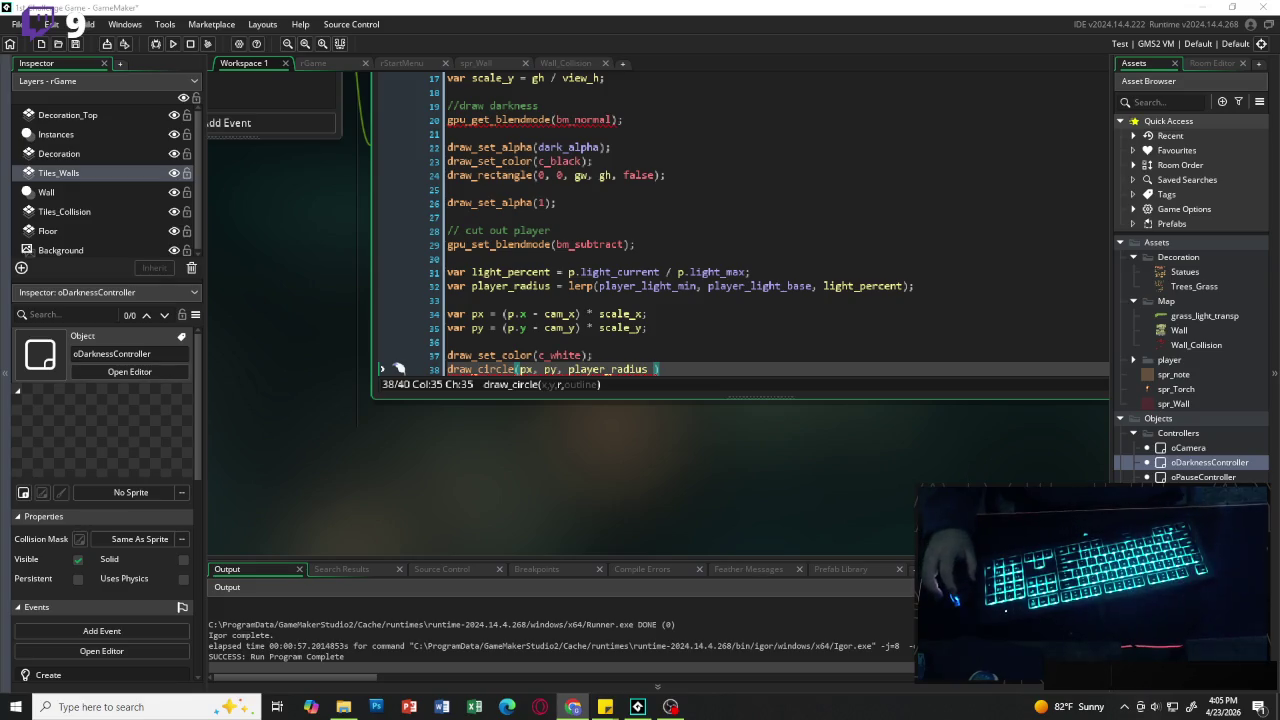
pyautogui.hotkey('alt', 'Tab')
pyautogui.press('Left')
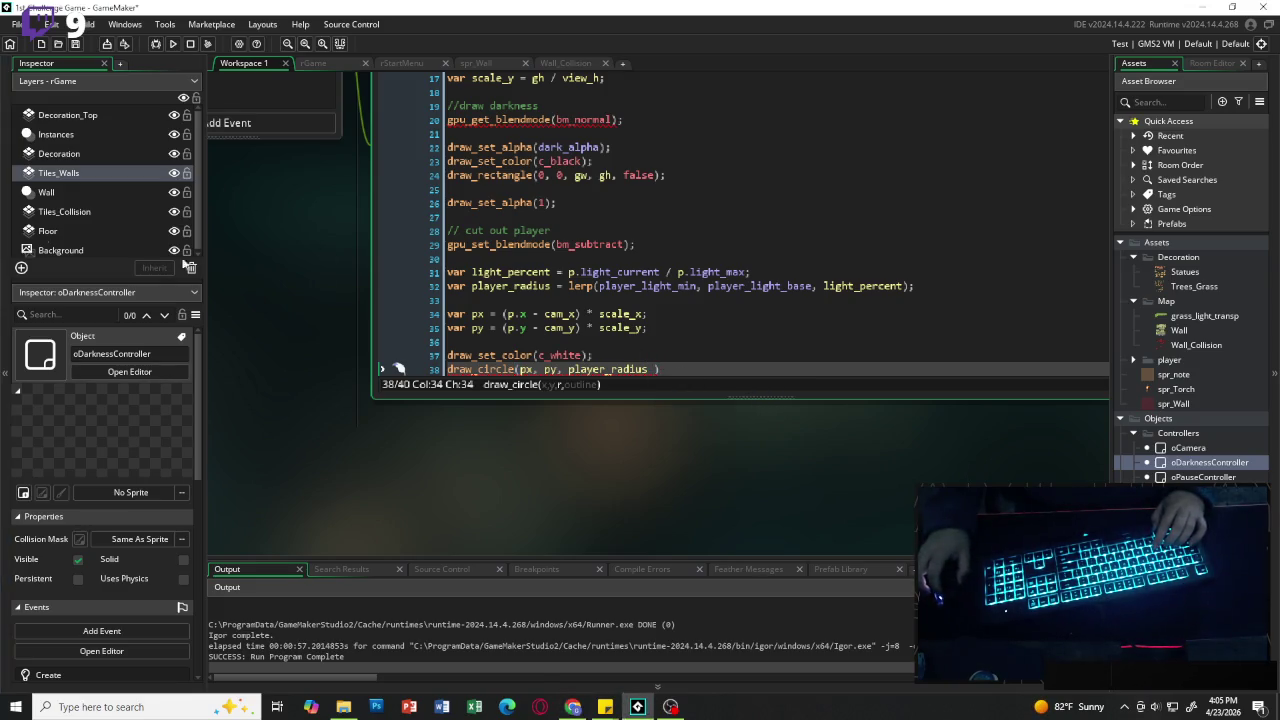
pyautogui.hotkey('alt', 'Tab')
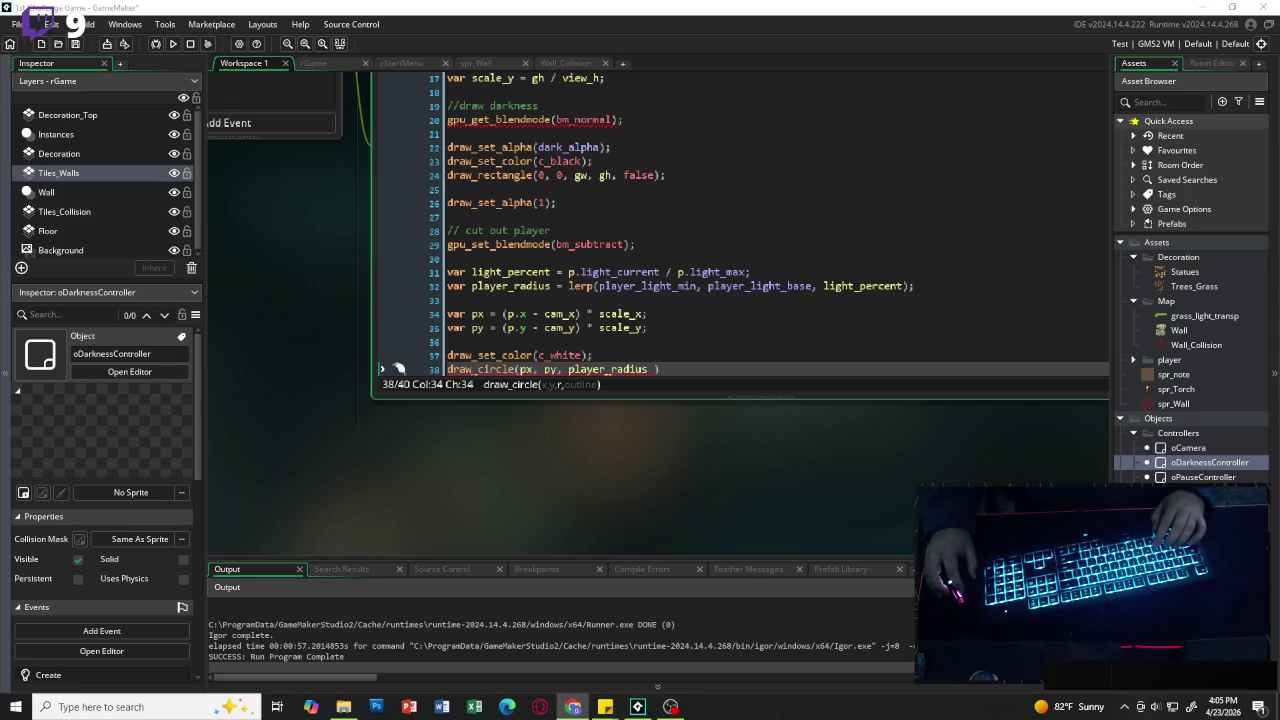
pyautogui.hotkey('alt', 'Tab')
pyautogui.press('Delete')
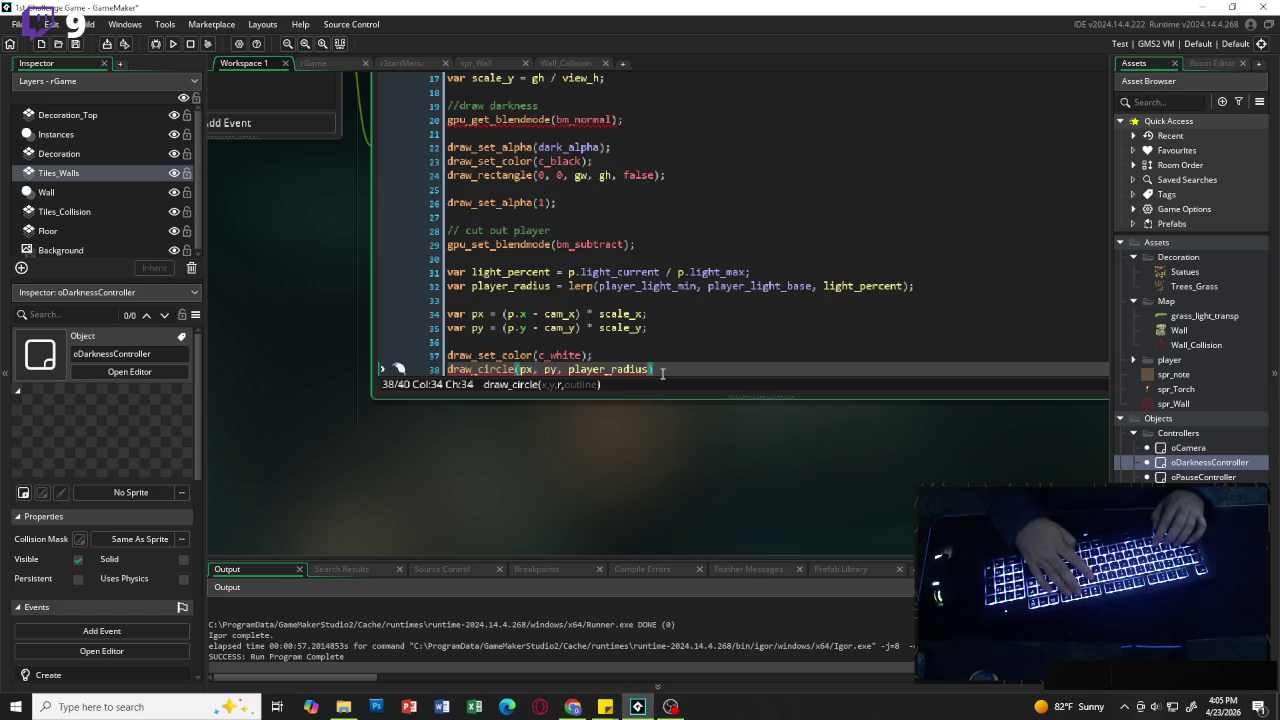
pyautogui.write('* ')
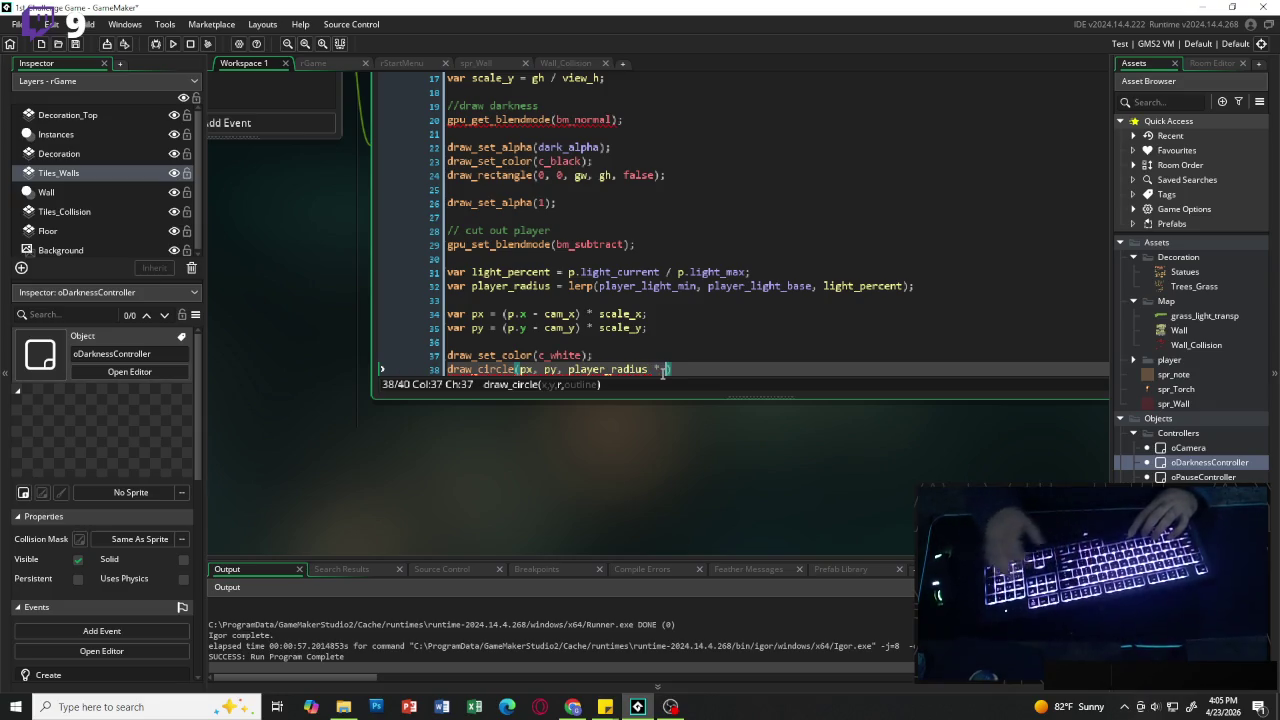
pyautogui.write('scale_')
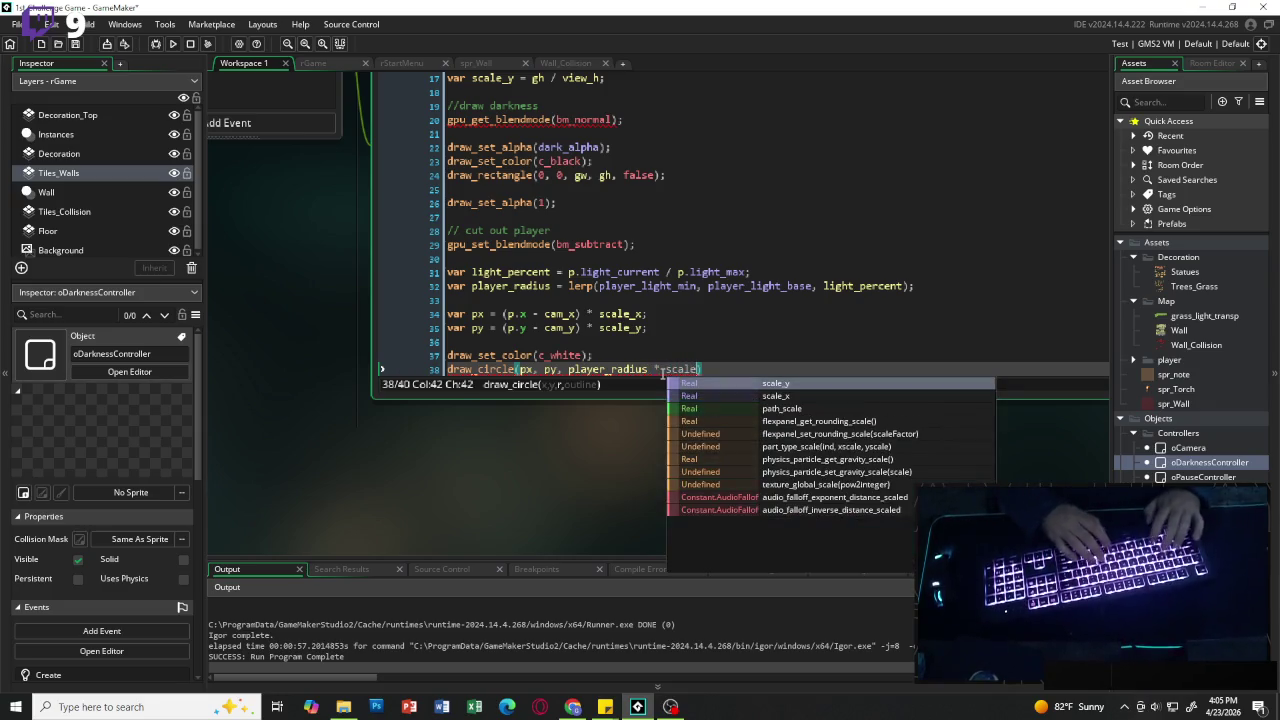
pyautogui.write('x')
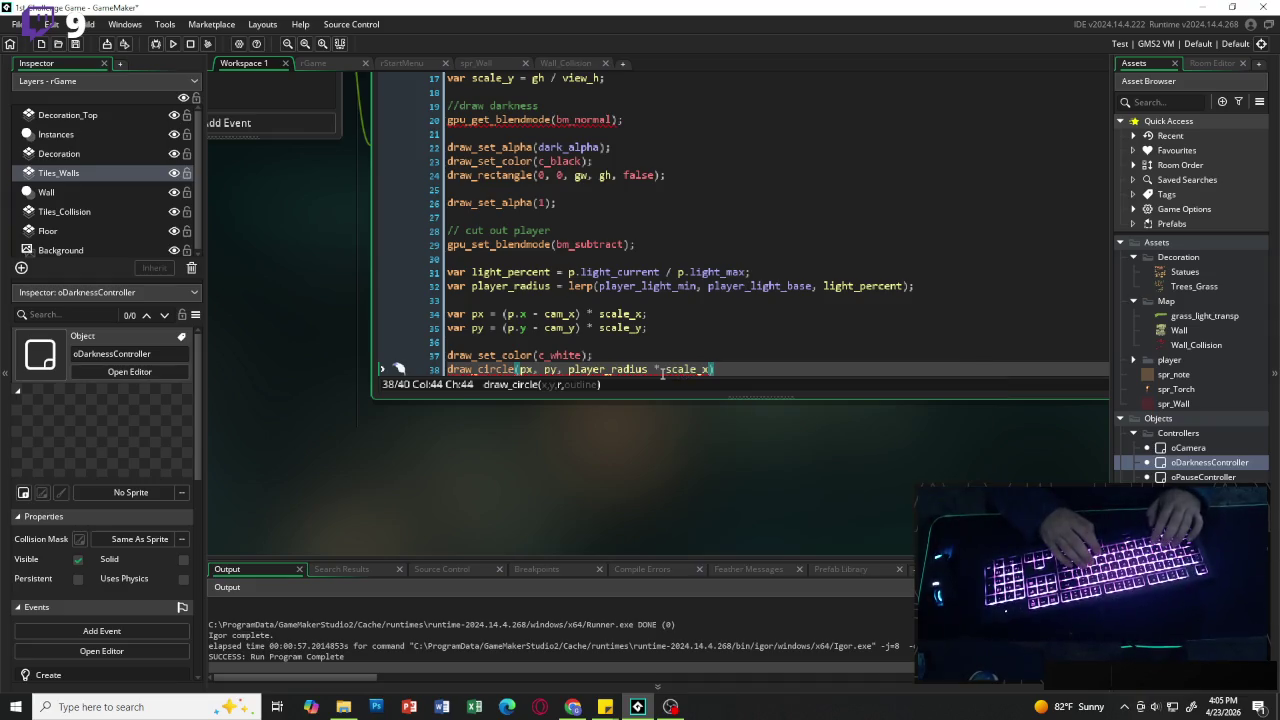
pyautogui.write(', flase')
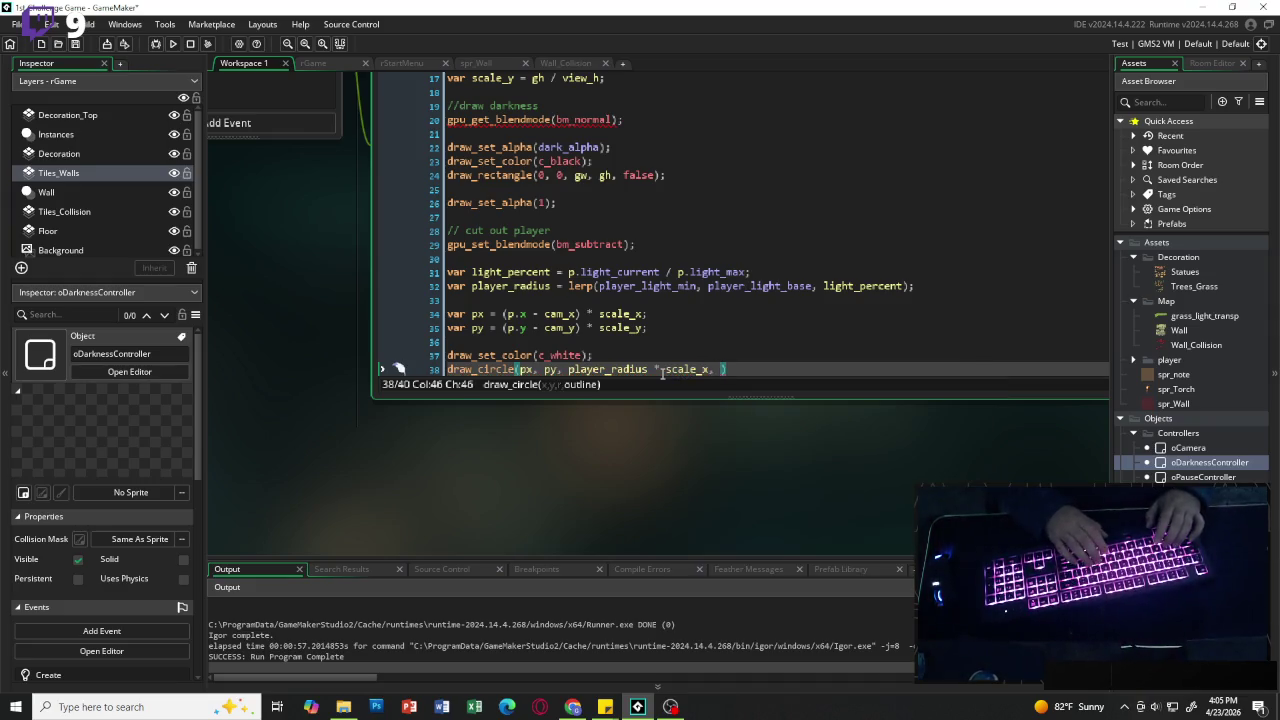
pyautogui.press('BackSpace')
pyautogui.press('BackSpace')
pyautogui.press('BackSpace')
pyautogui.write('alse)')
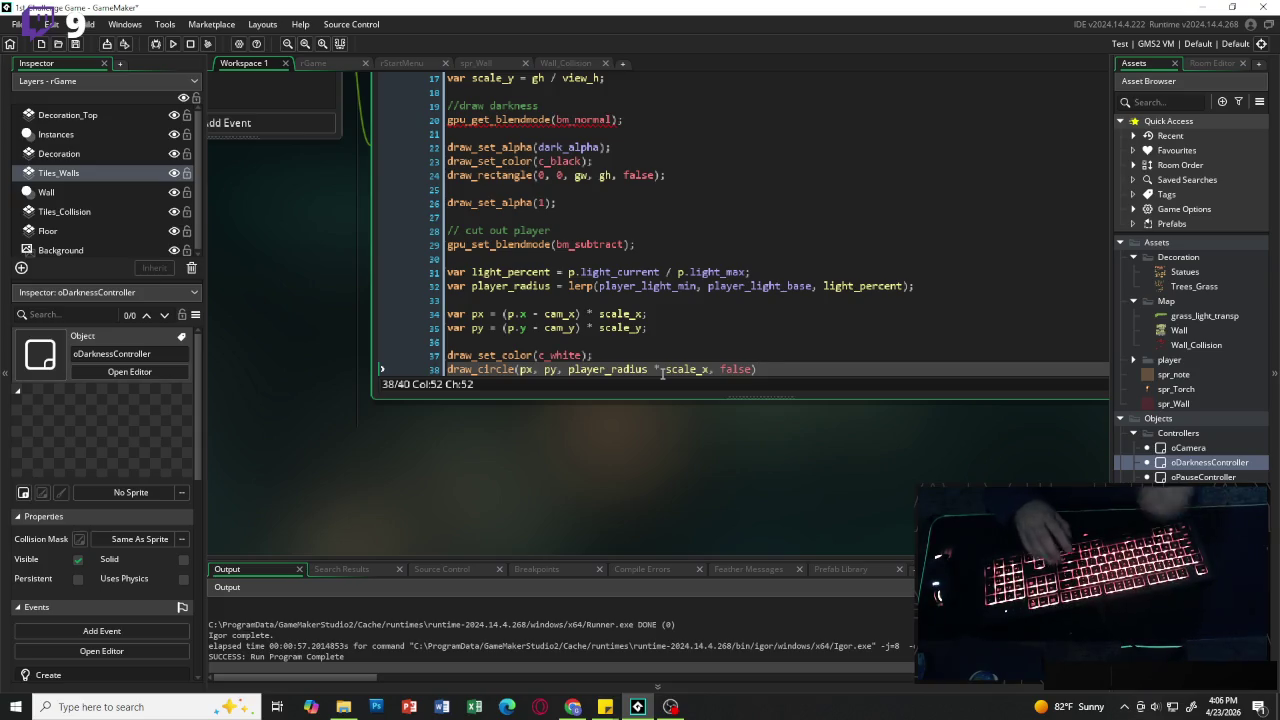
pyautogui.write(';')
pyautogui.press('Return')
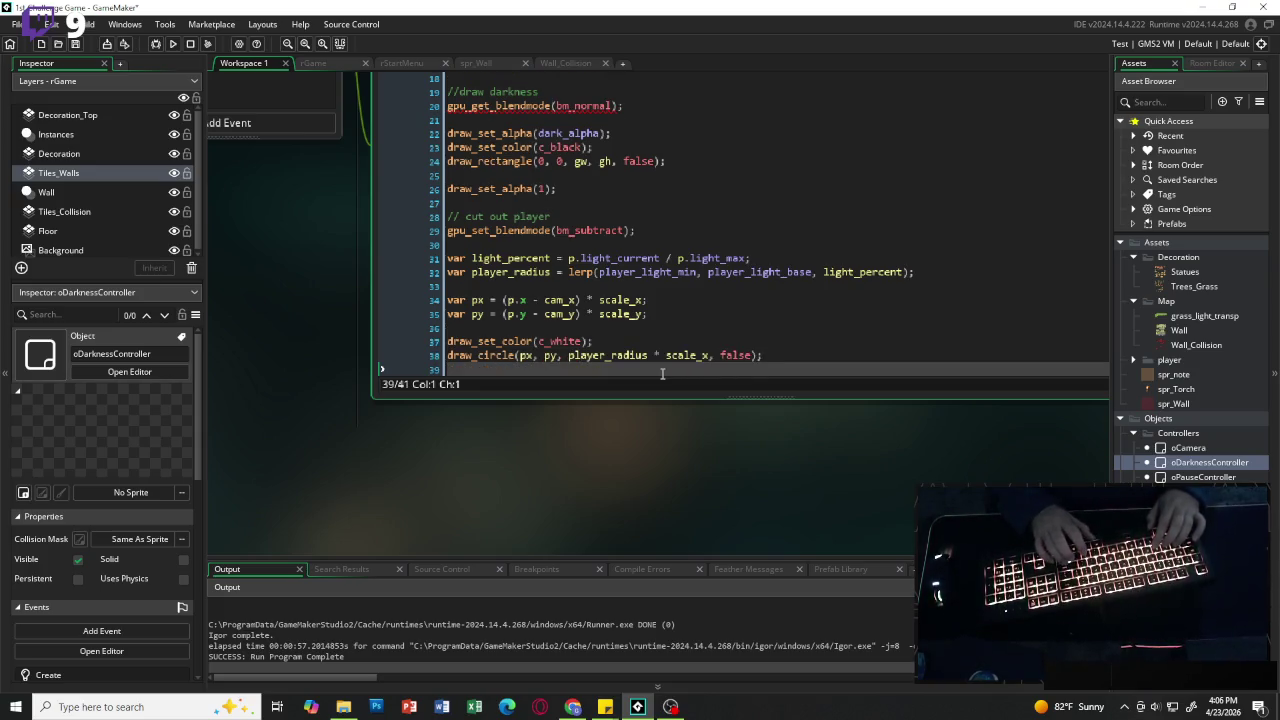
# Step: Add an empty line and begin a '// cut' comment below the draw_circle call
pyautogui.press('Return')
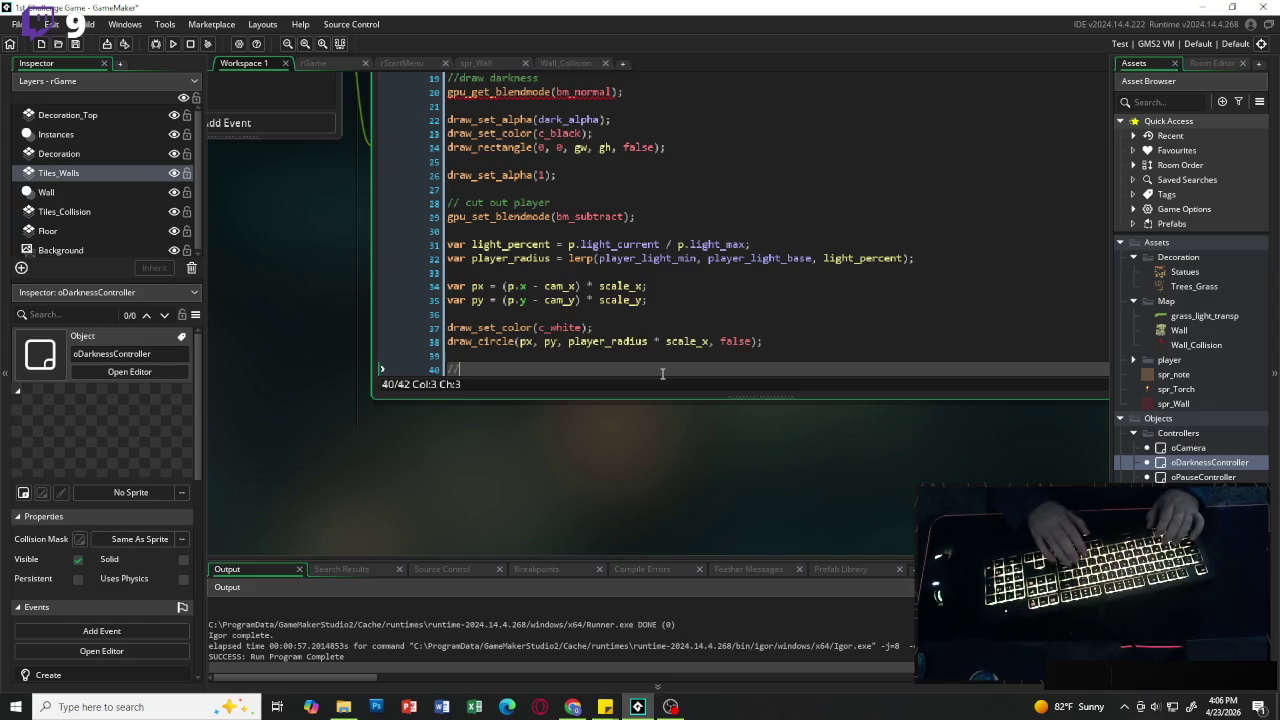
pyautogui.write('/ cut')
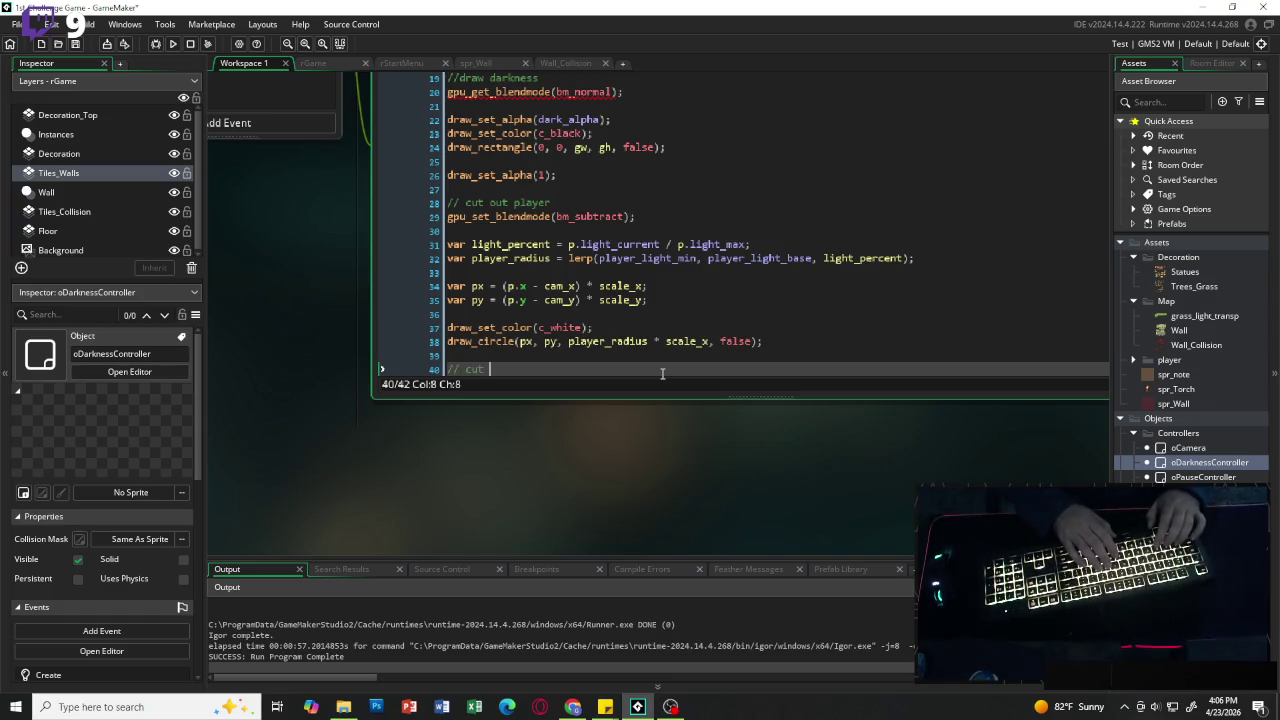
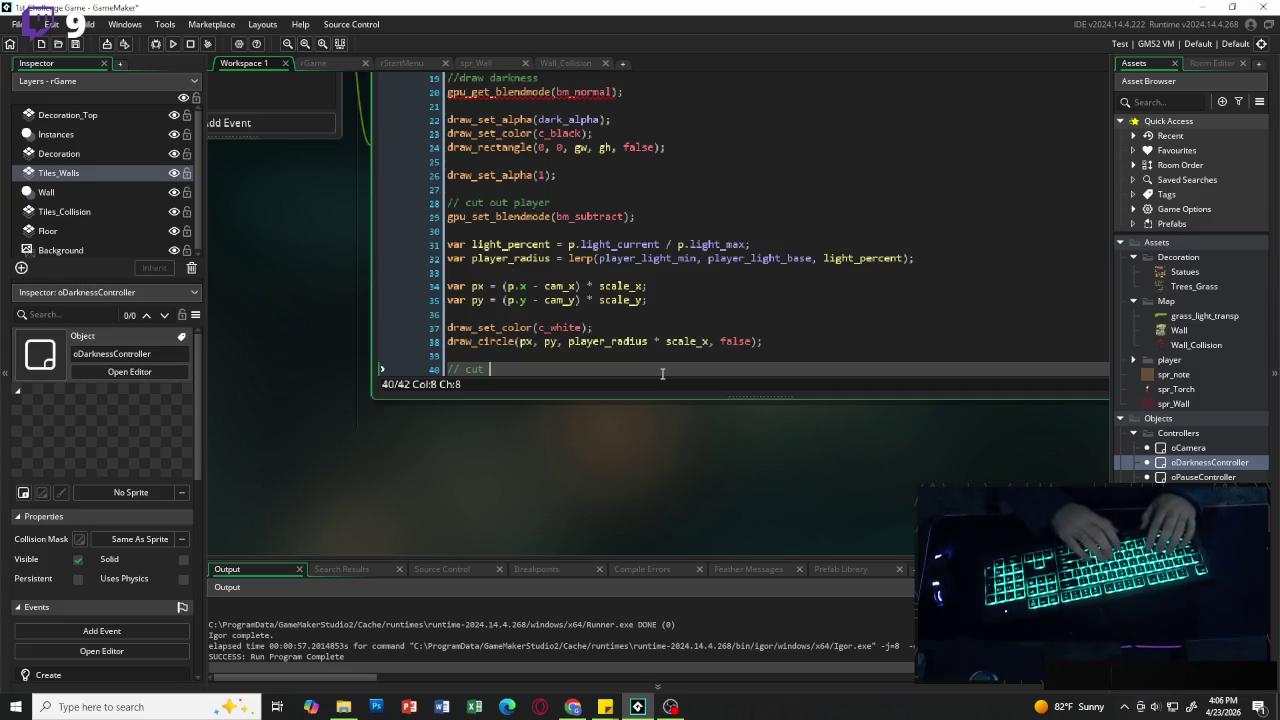
# Step: Write the '// cut out torch' comment and open a with (oTorchPickup) { } block below it
pyautogui.write('out torch')
pyautogui.press('BackSpace')
pyautogui.press('Return')
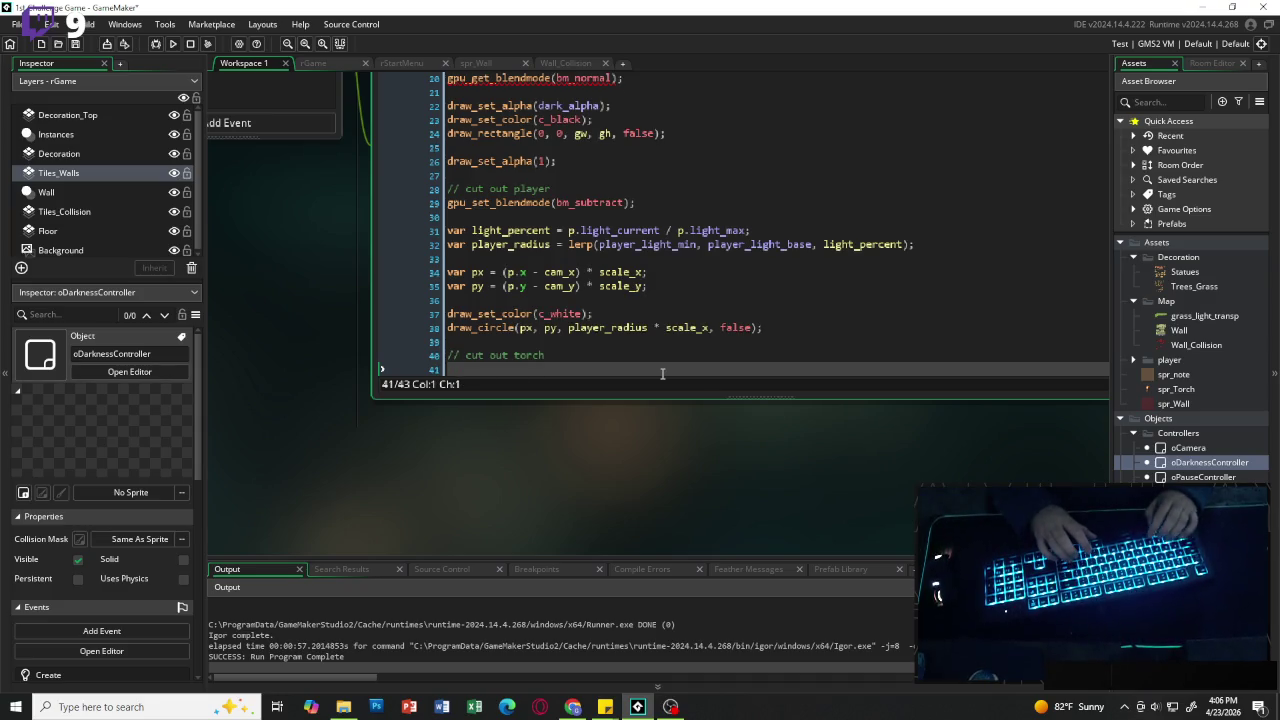
pyautogui.write('with (')
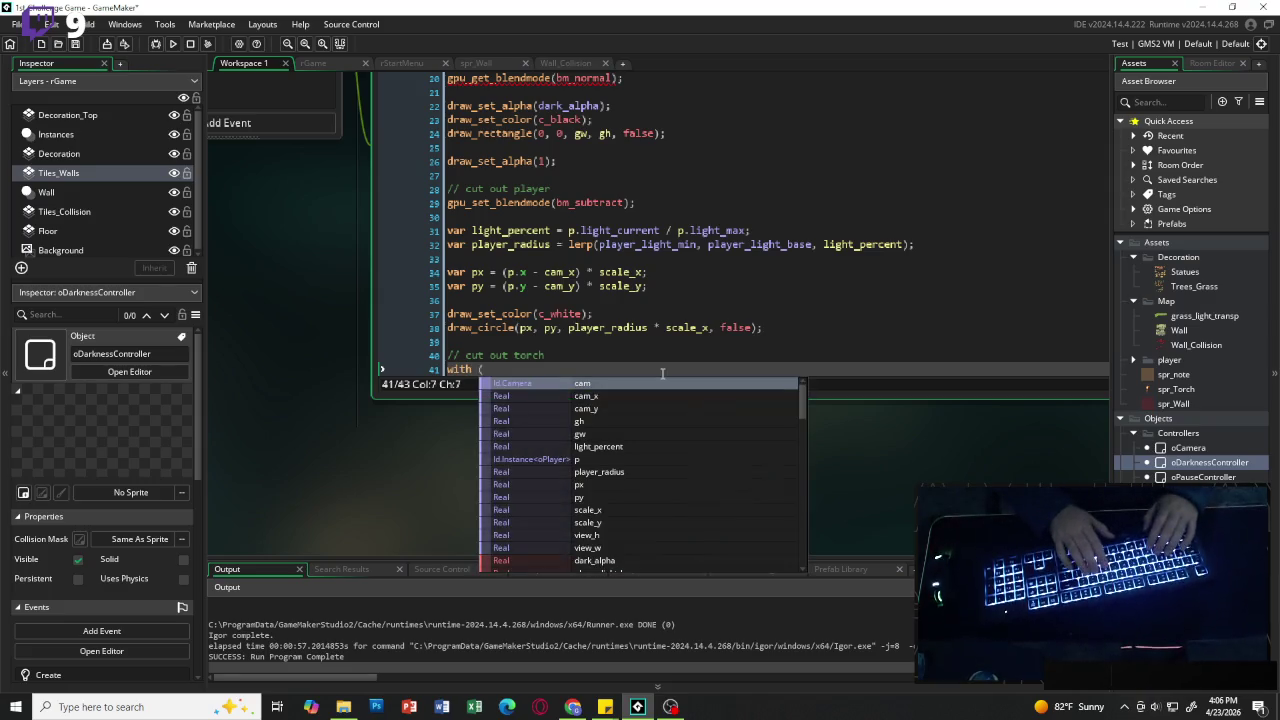
pyautogui.write('oTor')
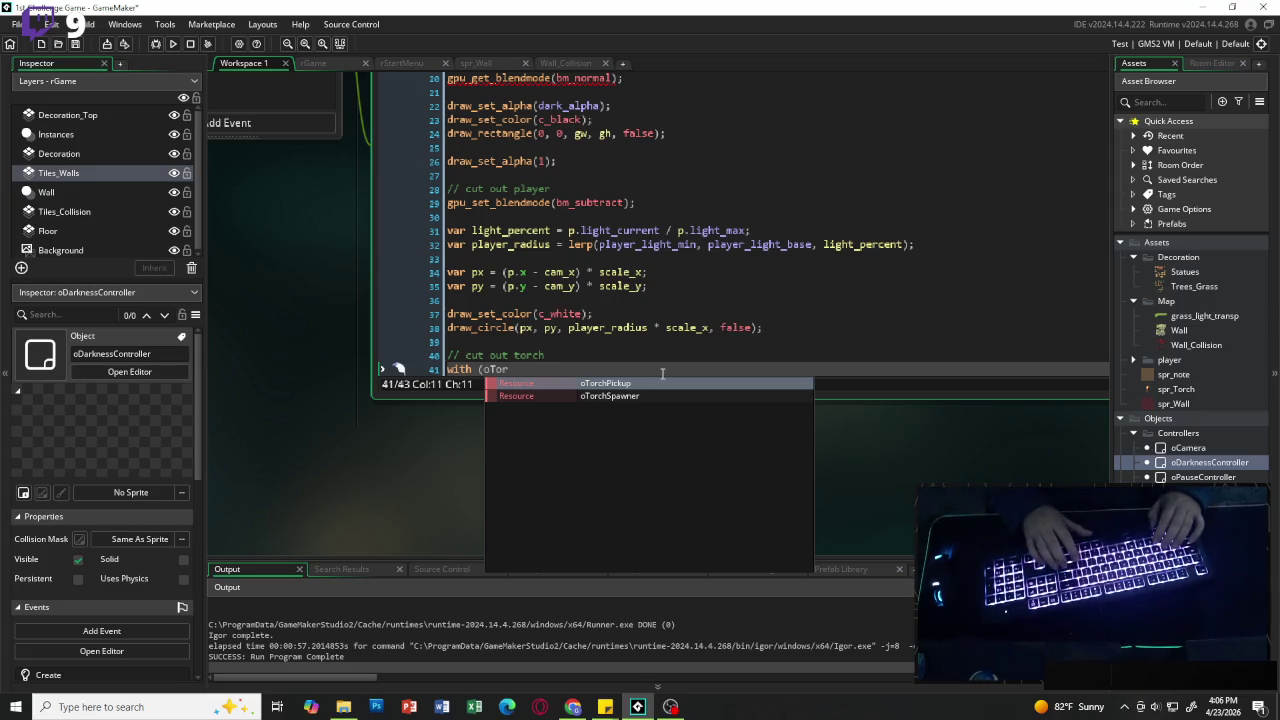
pyautogui.press('Return')
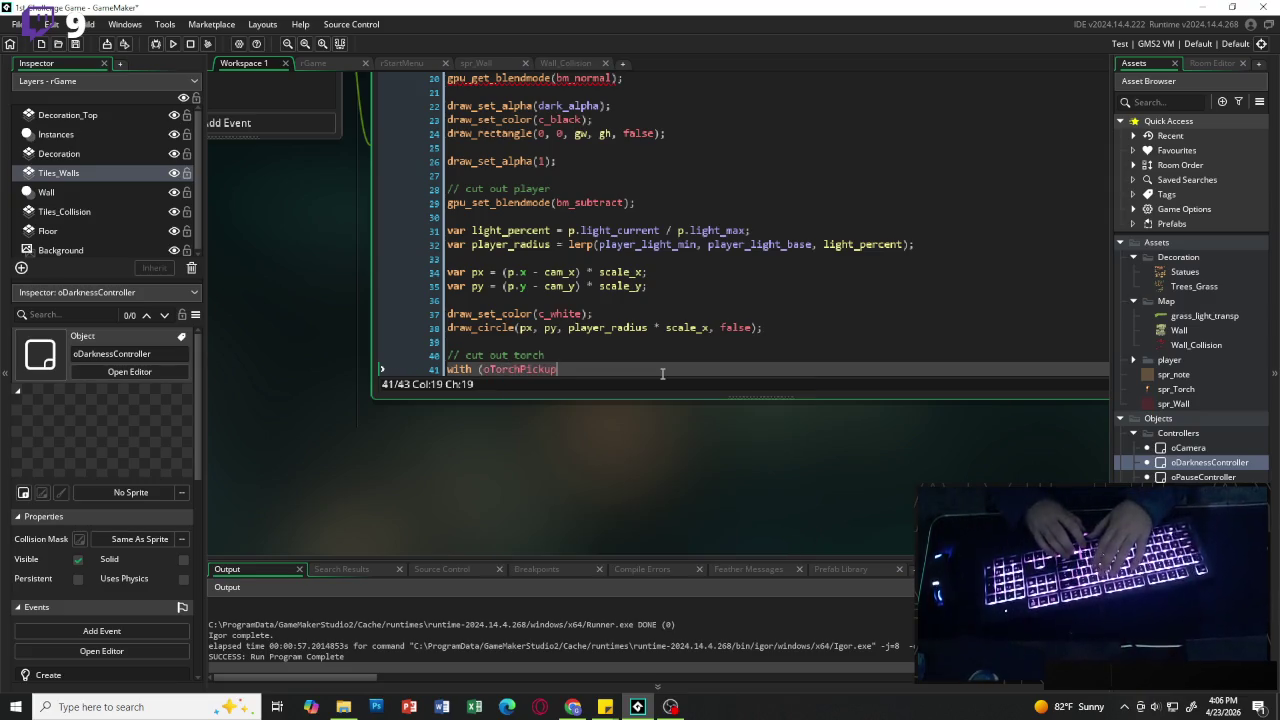
pyautogui.write(') {')
pyautogui.press('Return')
pyautogui.press('Return')
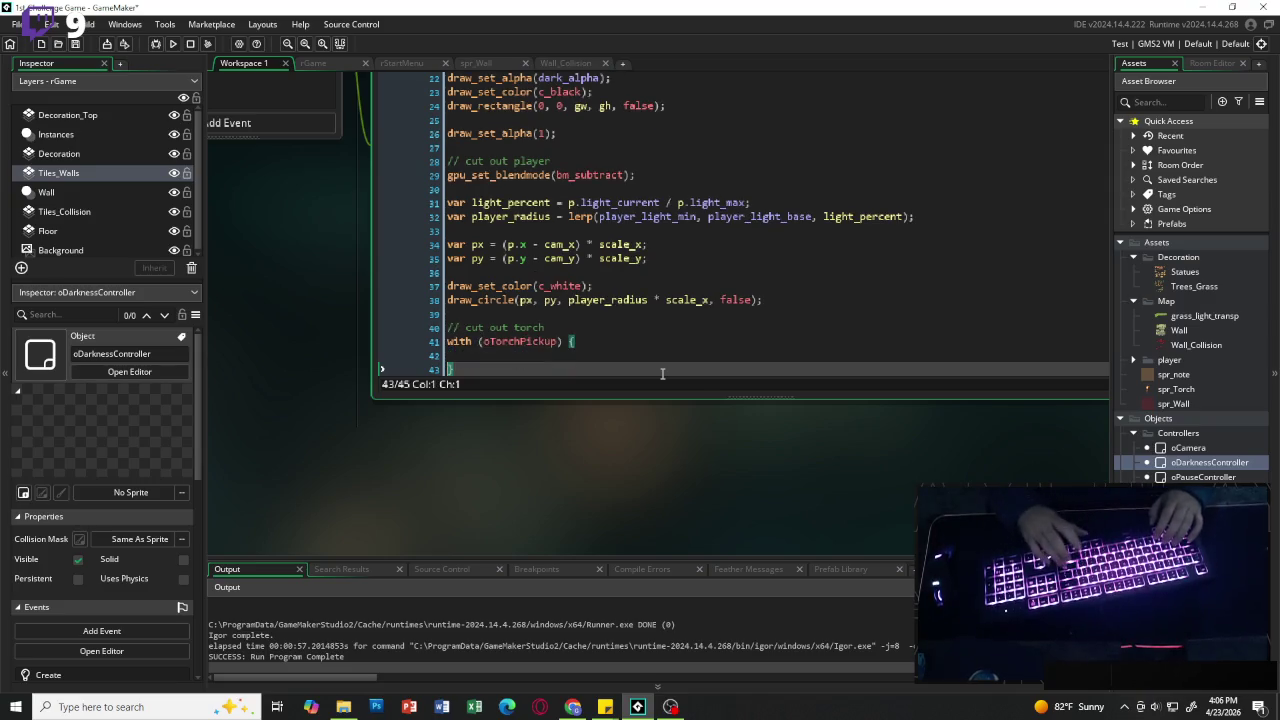
# Step: Inside the block, define var tx = (x - cam_x) * scale_x; and var ty = (y - cam_y) * scale_y;
pyautogui.press('Up')
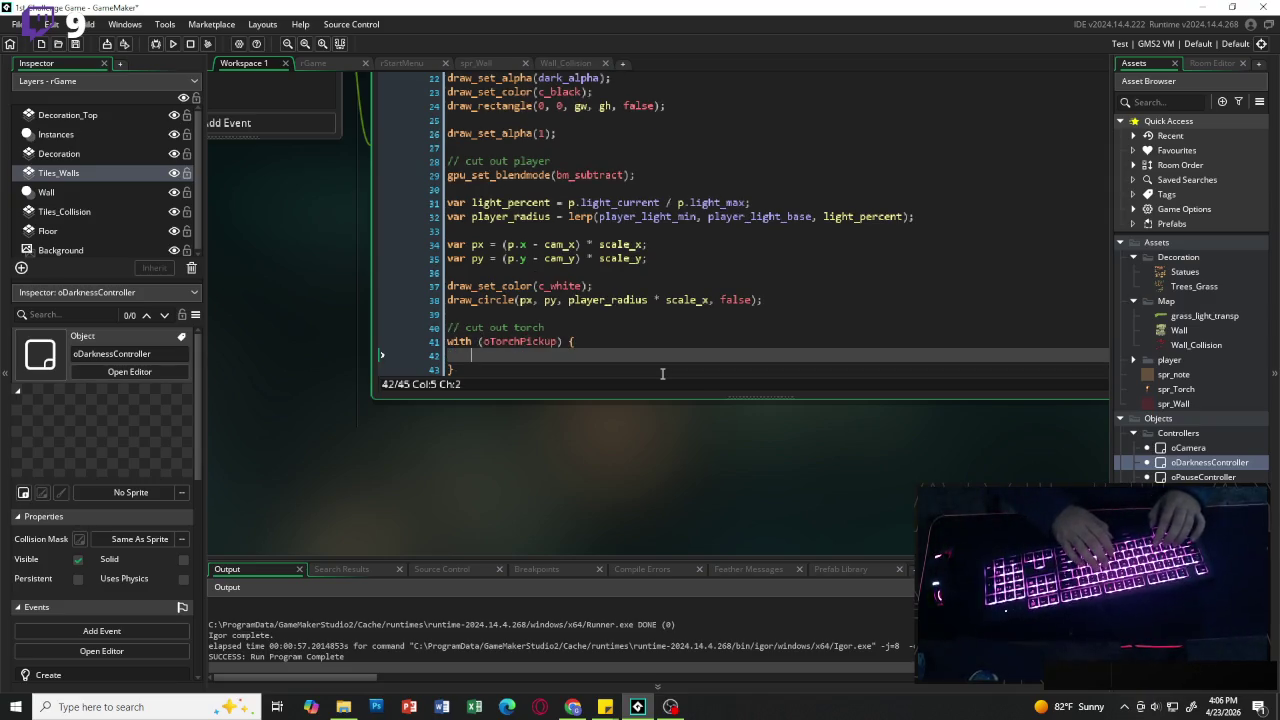
pyautogui.write('var ')
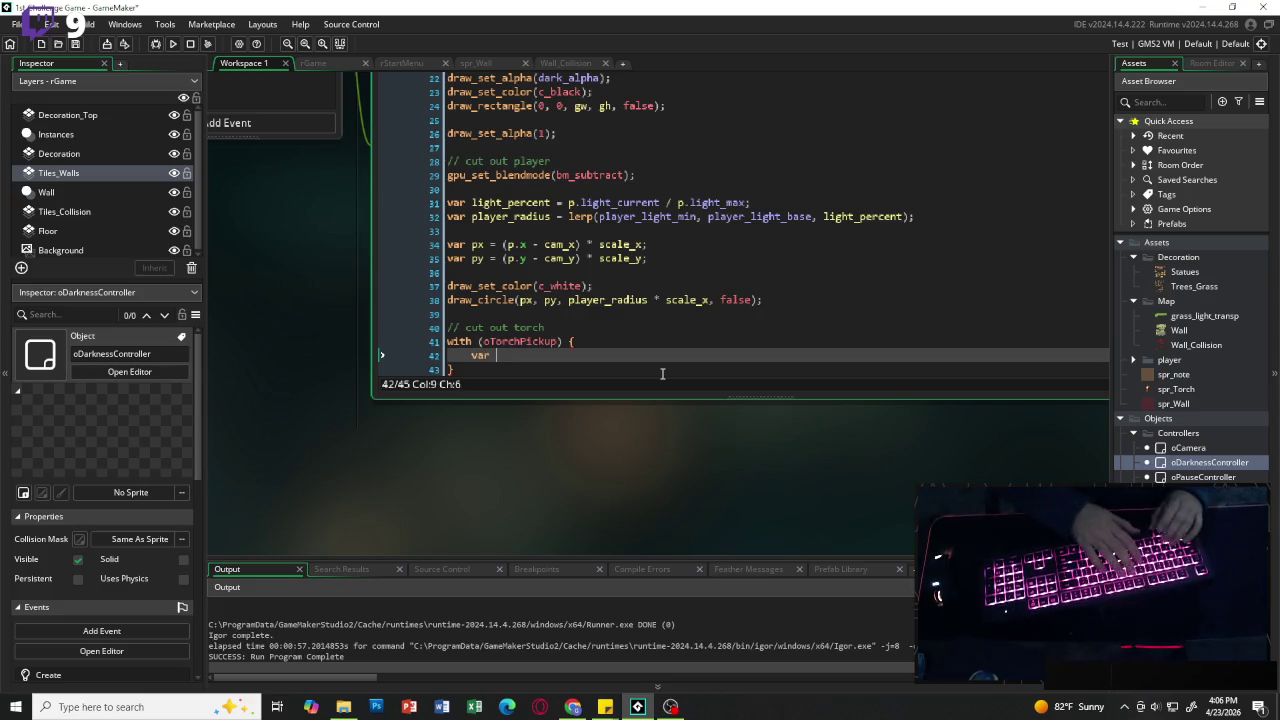
pyautogui.write('tx')
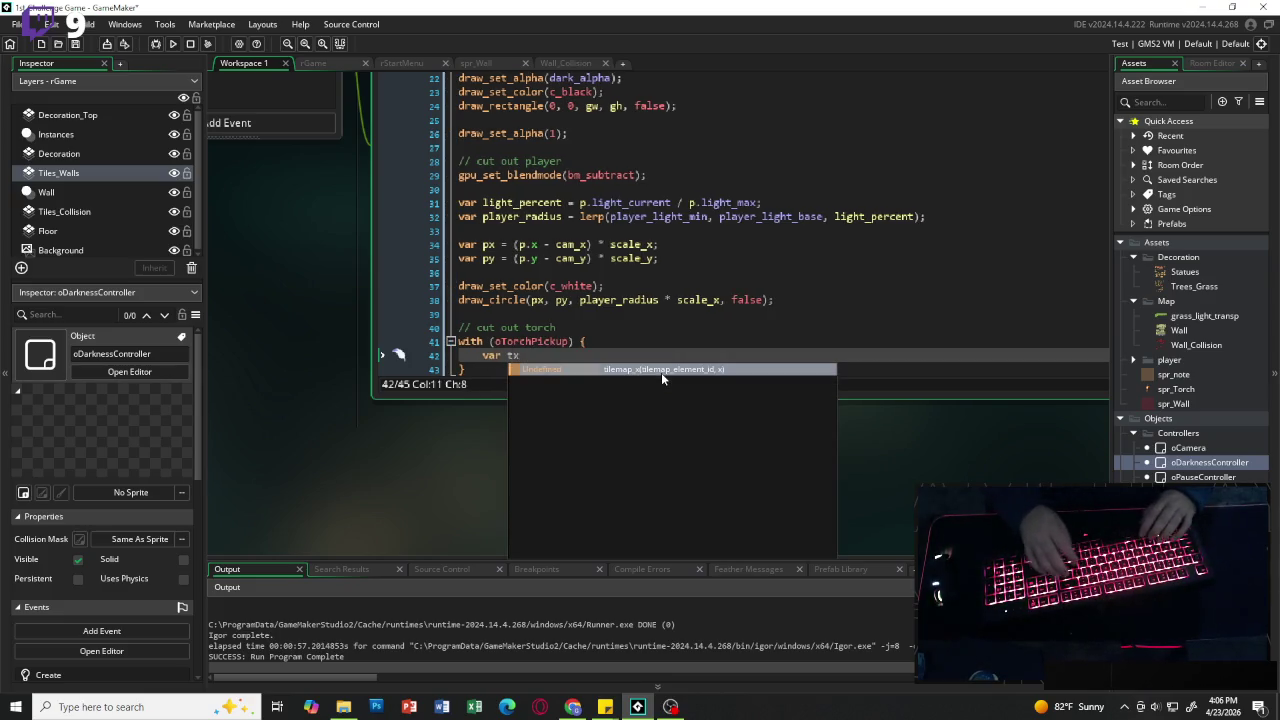
pyautogui.write(' = ')
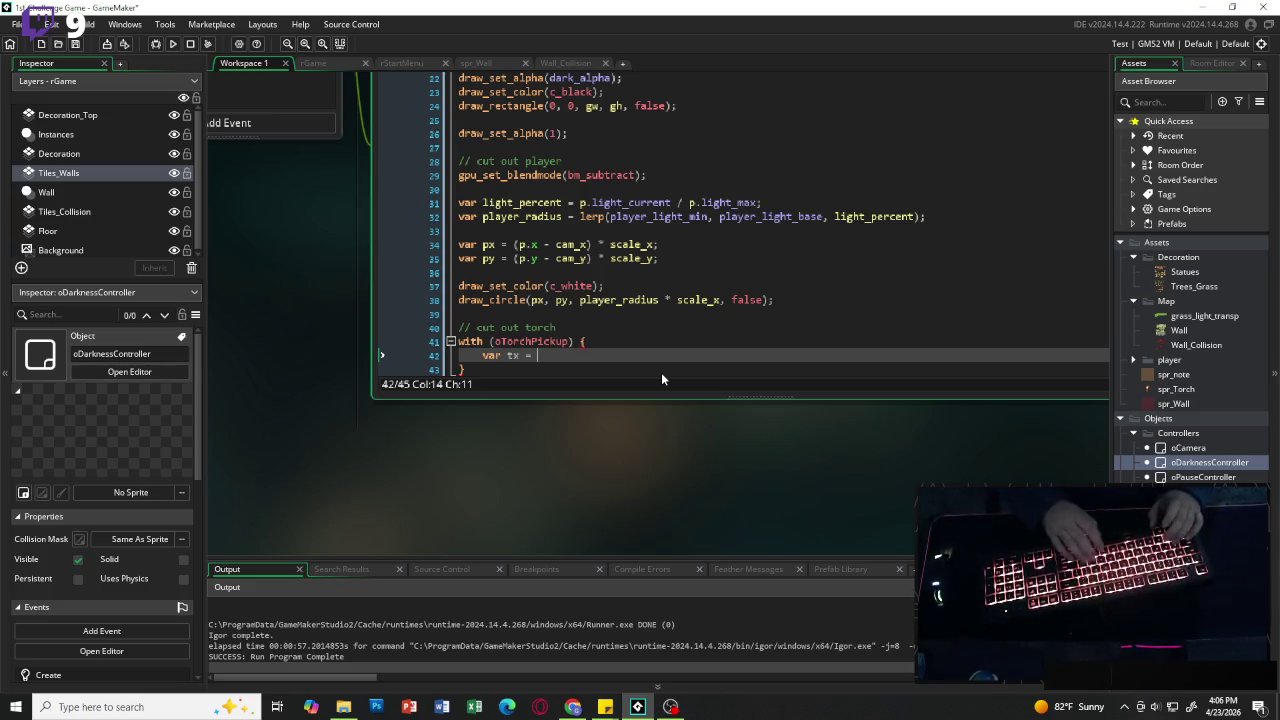
pyautogui.write('(x')
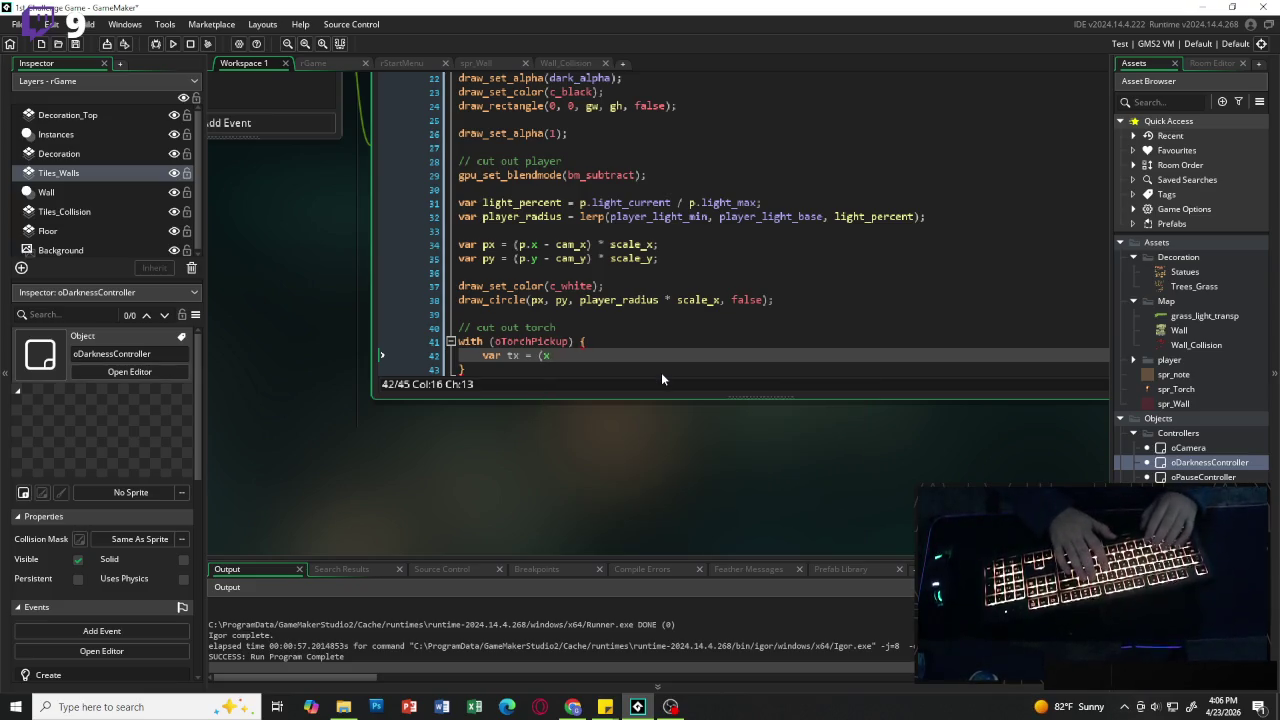
pyautogui.write(' - ')
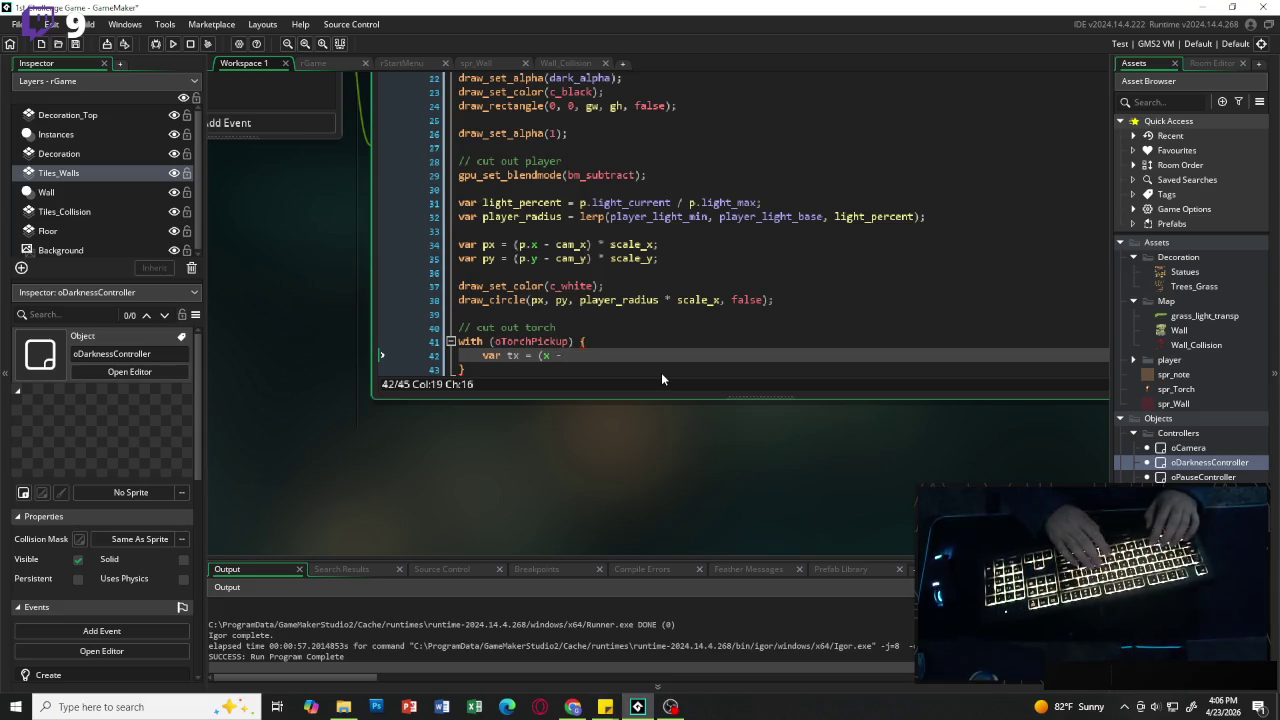
pyautogui.write('cam')
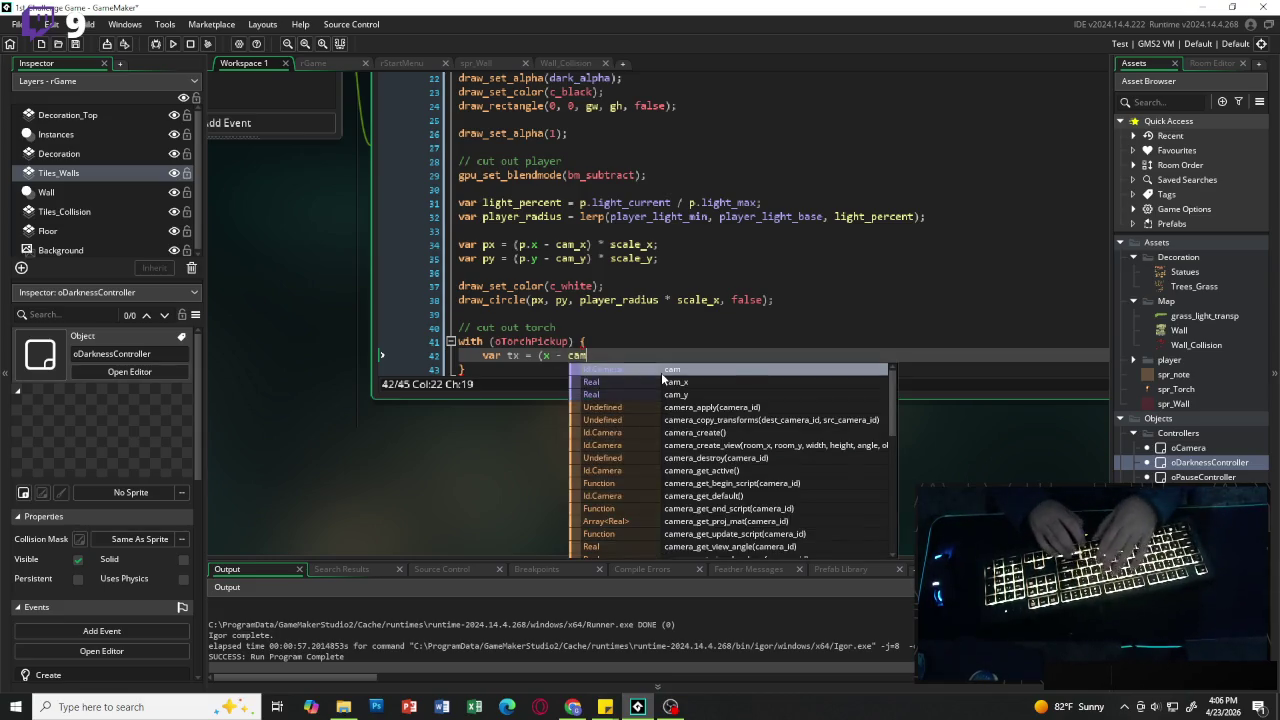
pyautogui.write('_x')
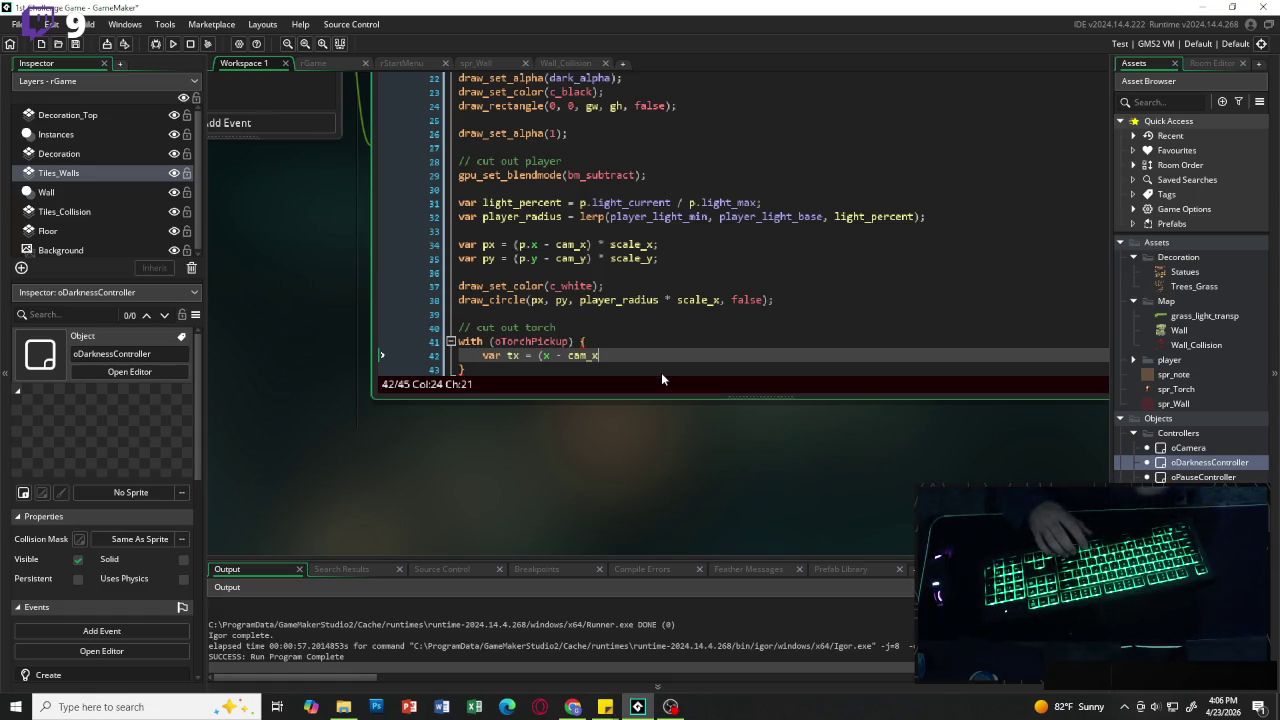
pyautogui.write(') ')
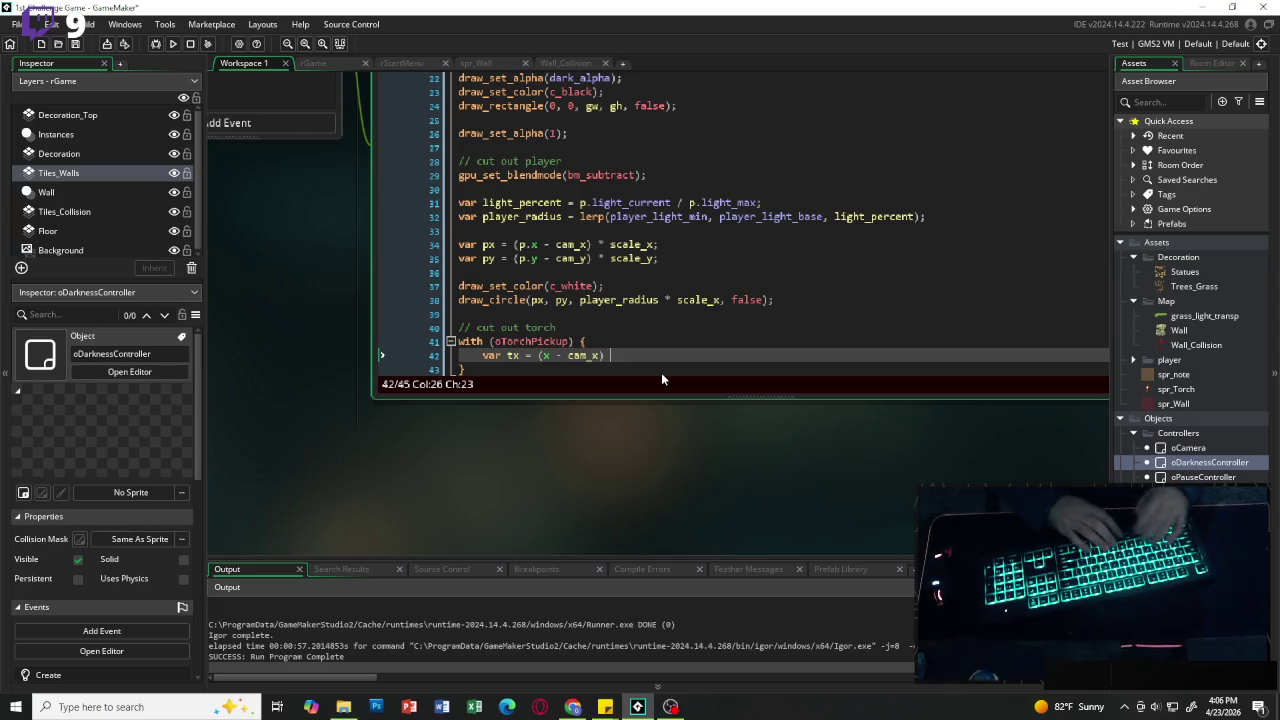
pyautogui.write('* sca')
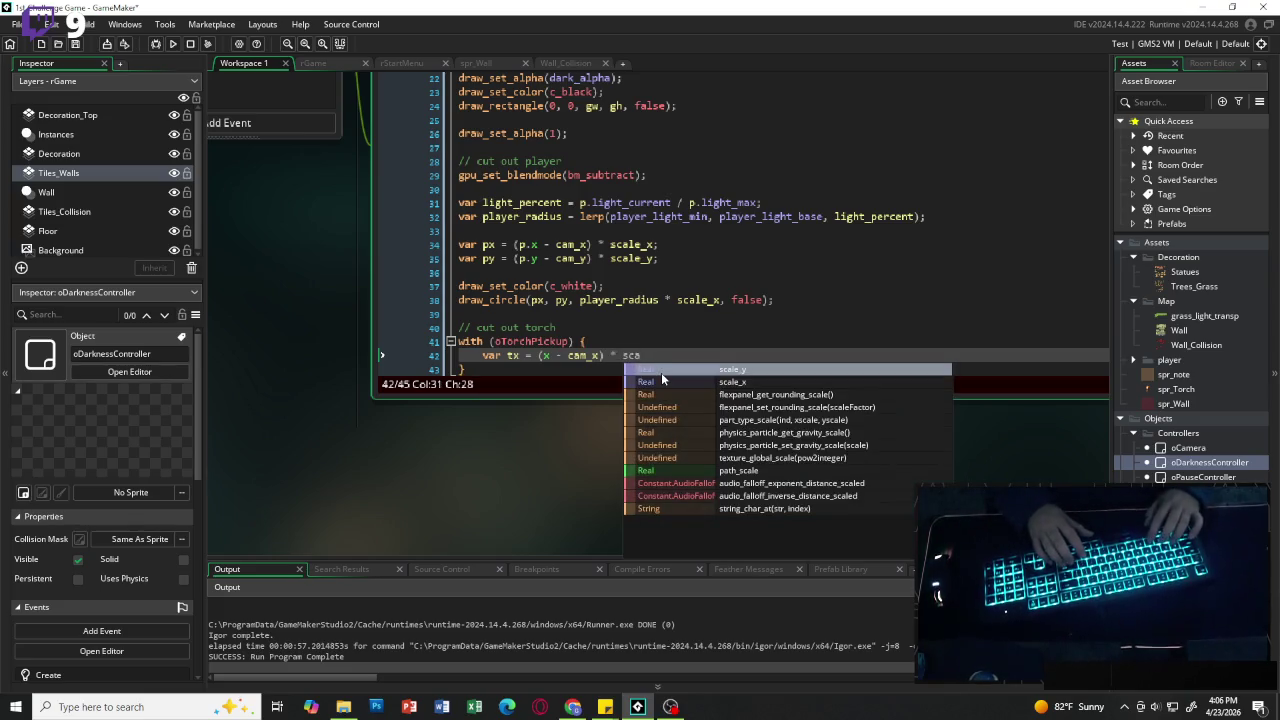
pyautogui.write('le_x')
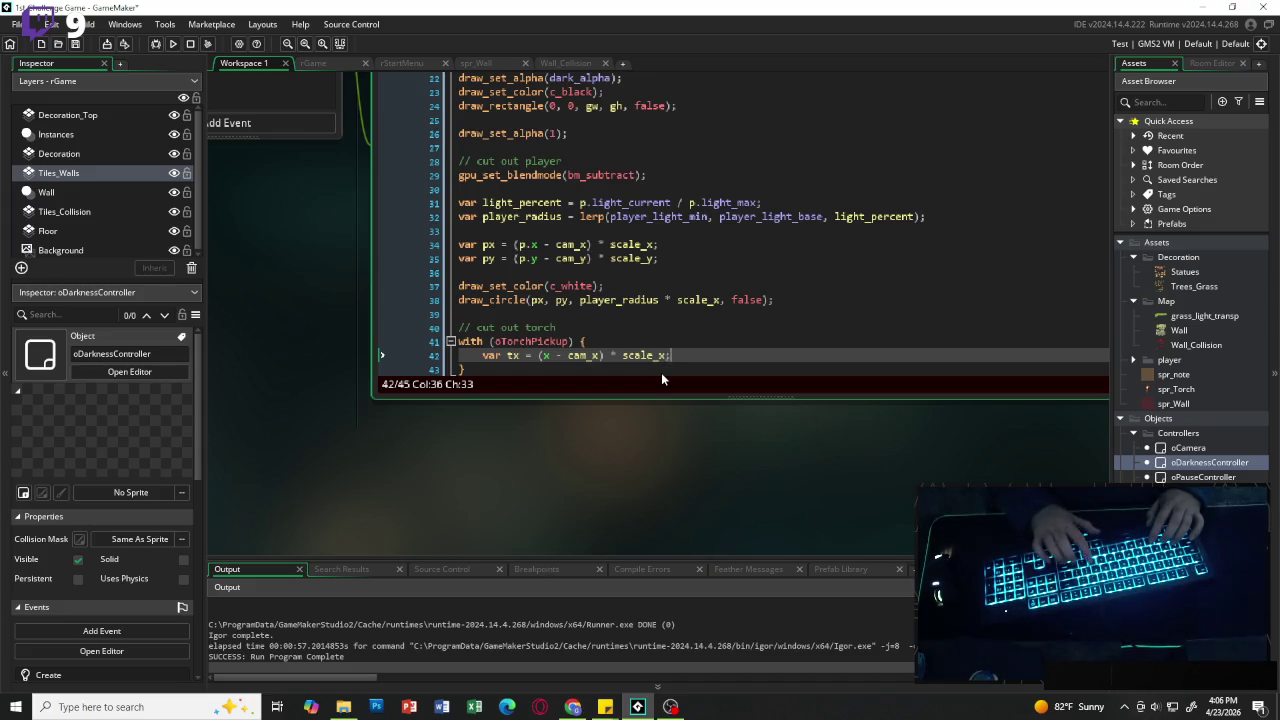
pyautogui.write(';')
pyautogui.press('Return')
pyautogui.write('var ')
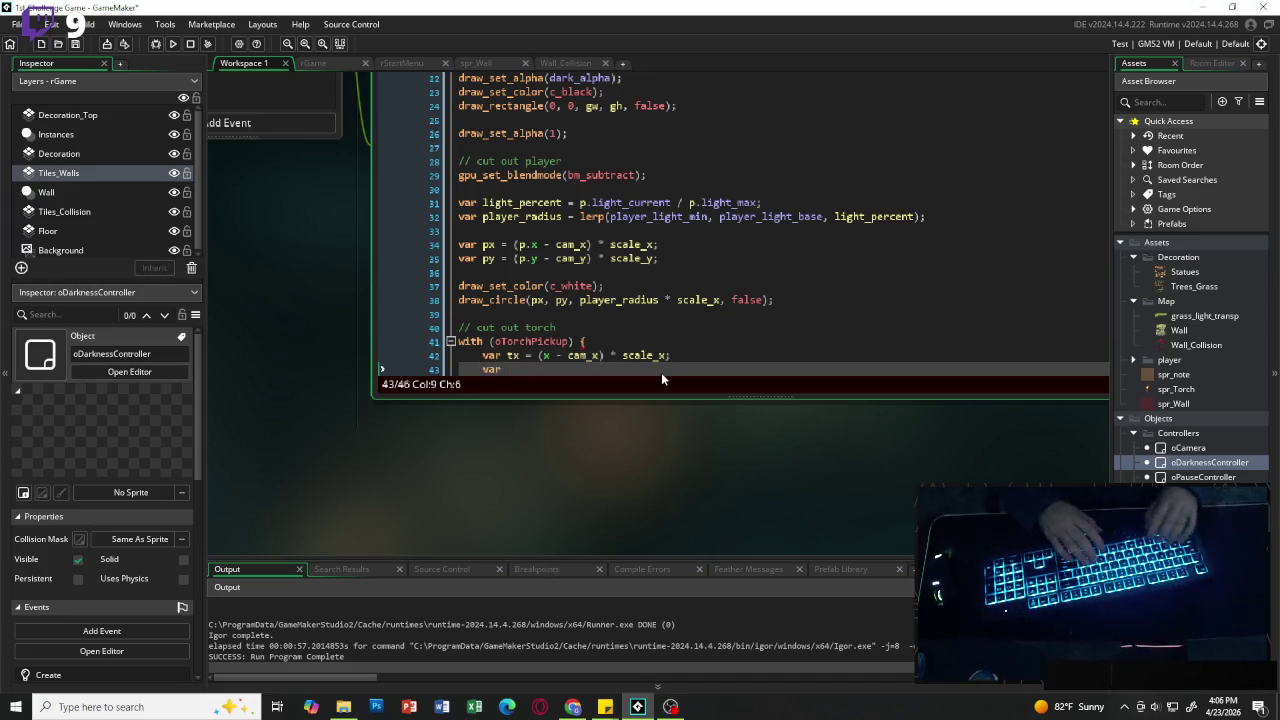
pyautogui.write('ty = ')
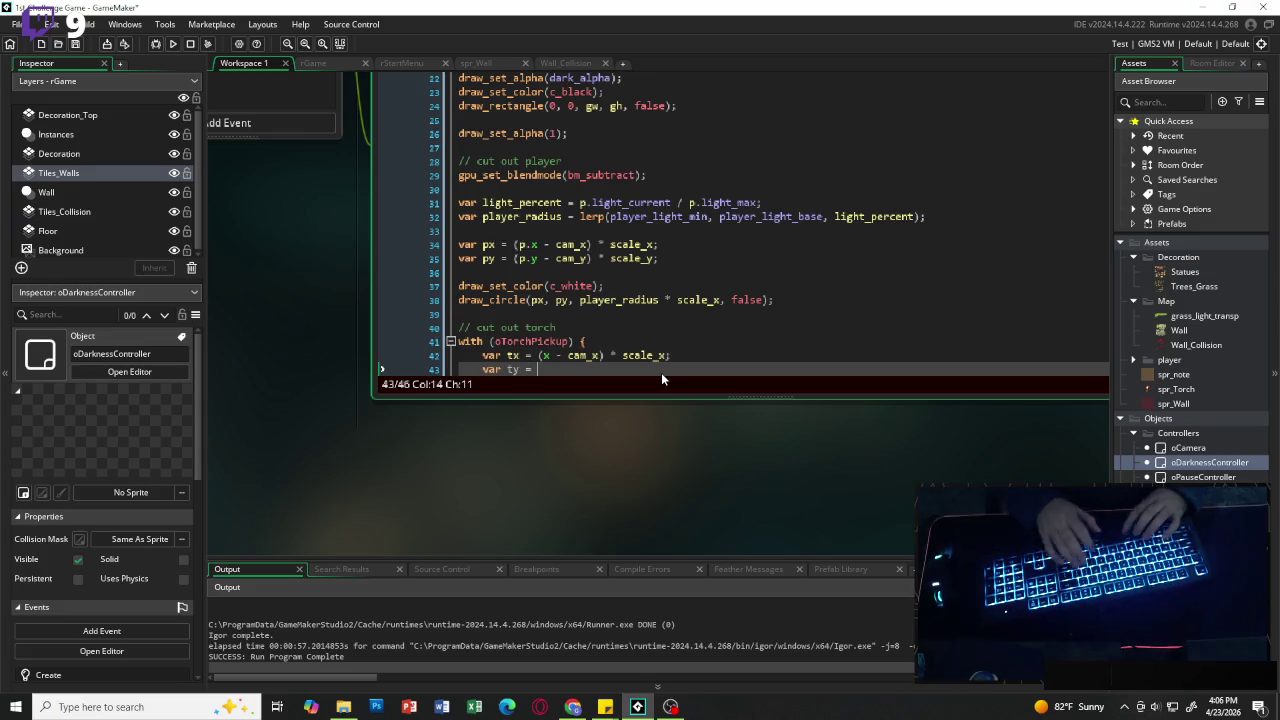
pyautogui.write('(')
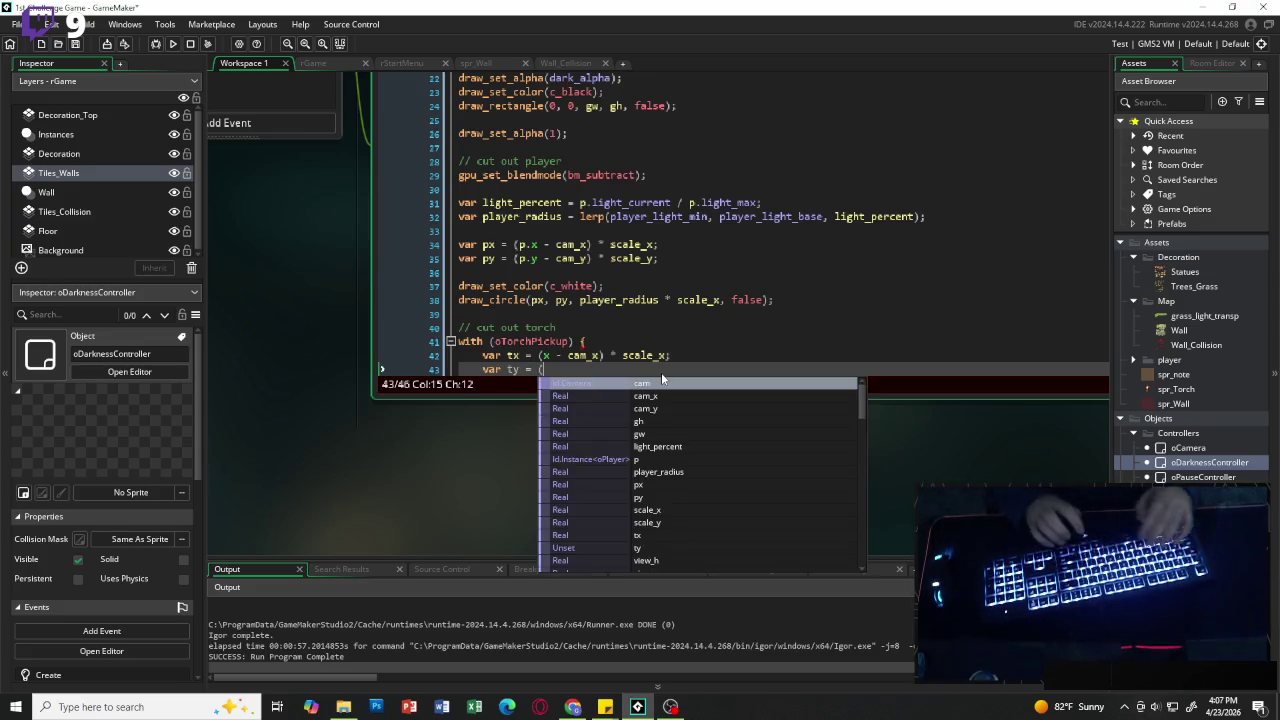
pyautogui.write('y - ')
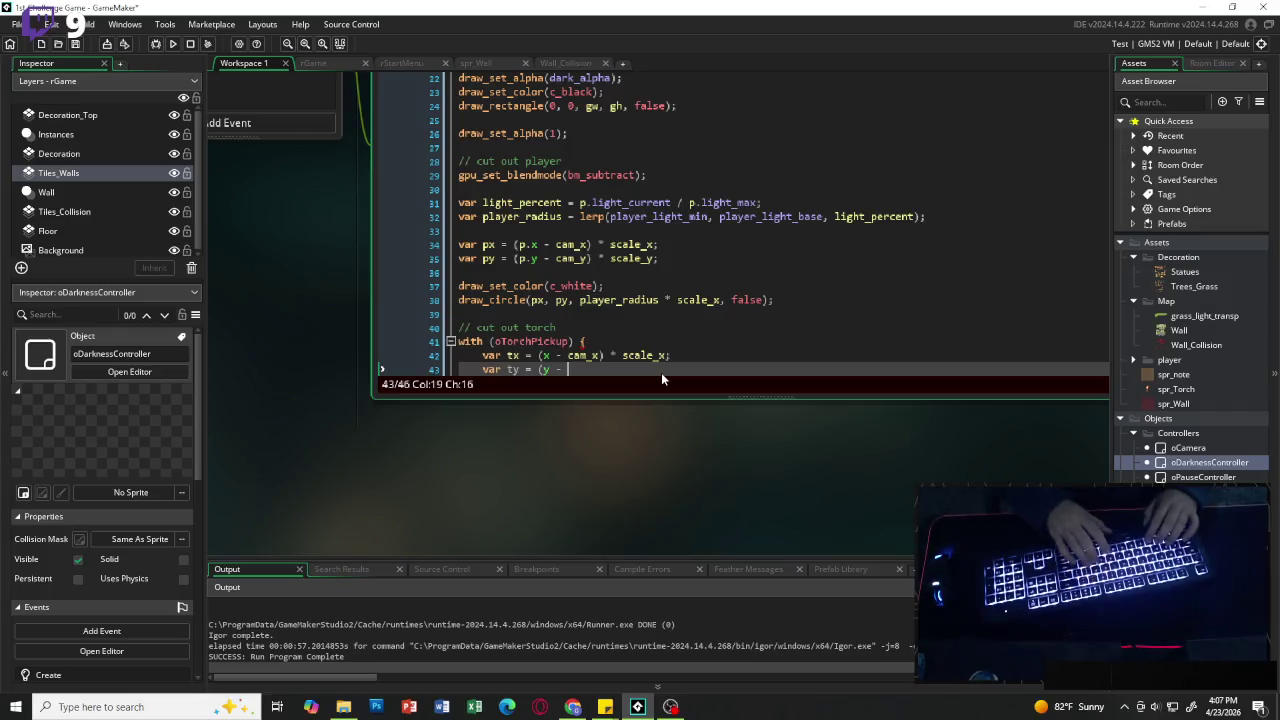
pyautogui.write('cam_y')
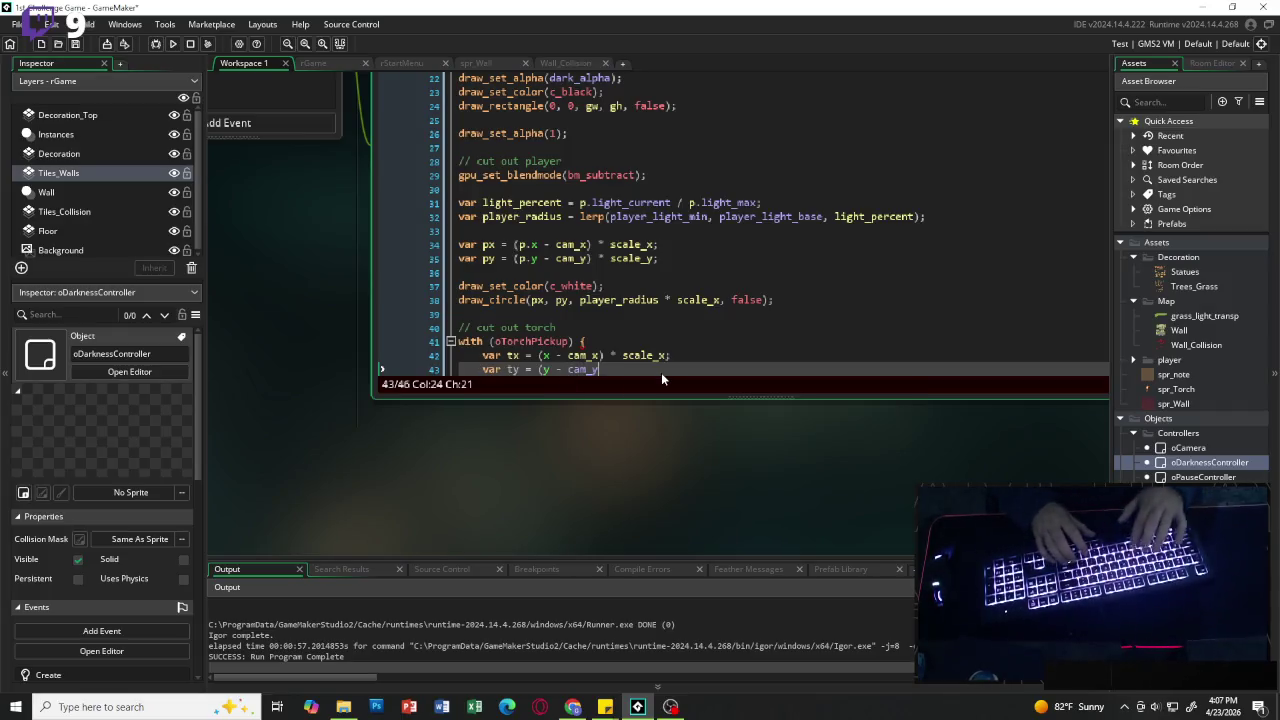
pyautogui.write(')')
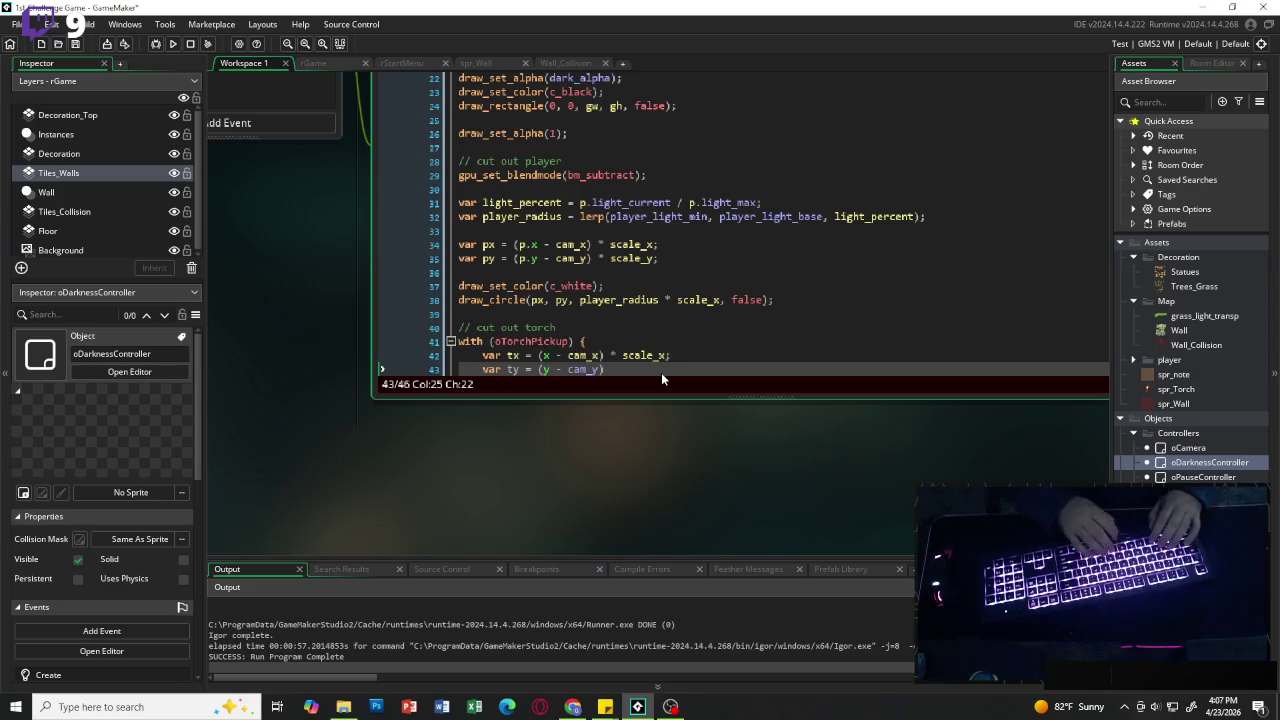
pyautogui.write(' * scale')
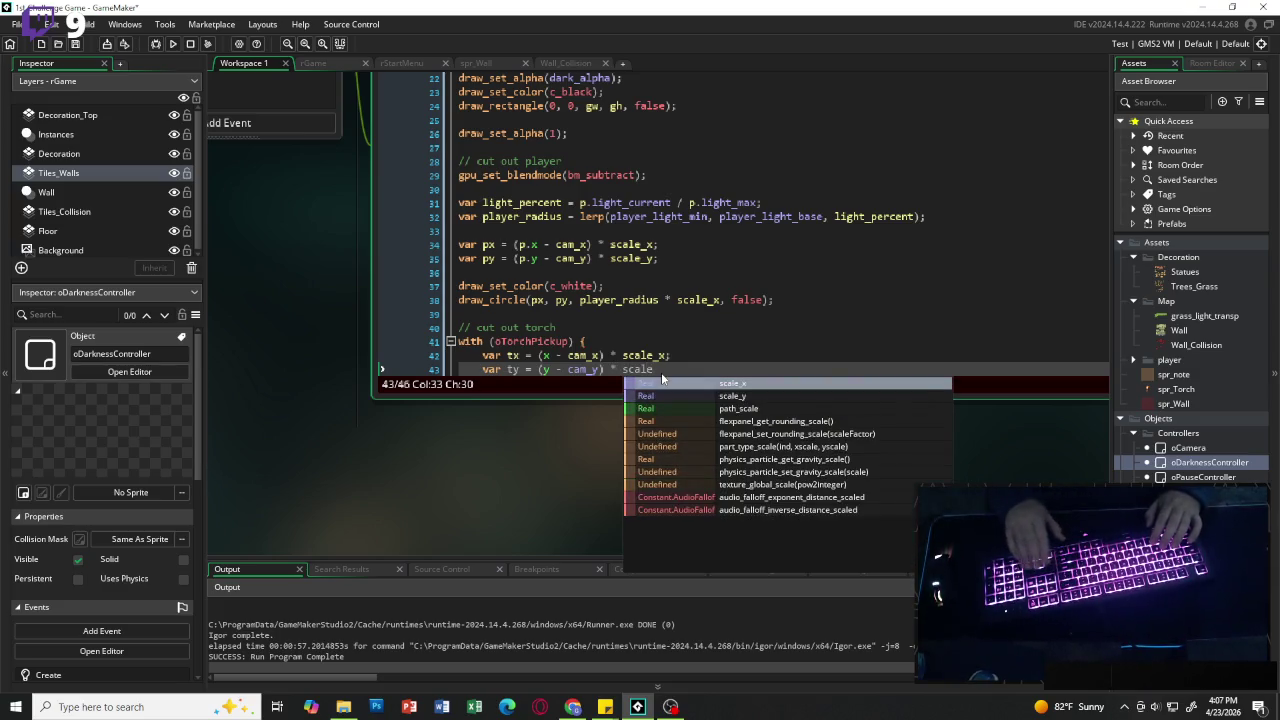
pyautogui.press('Down')
pyautogui.press('Return')
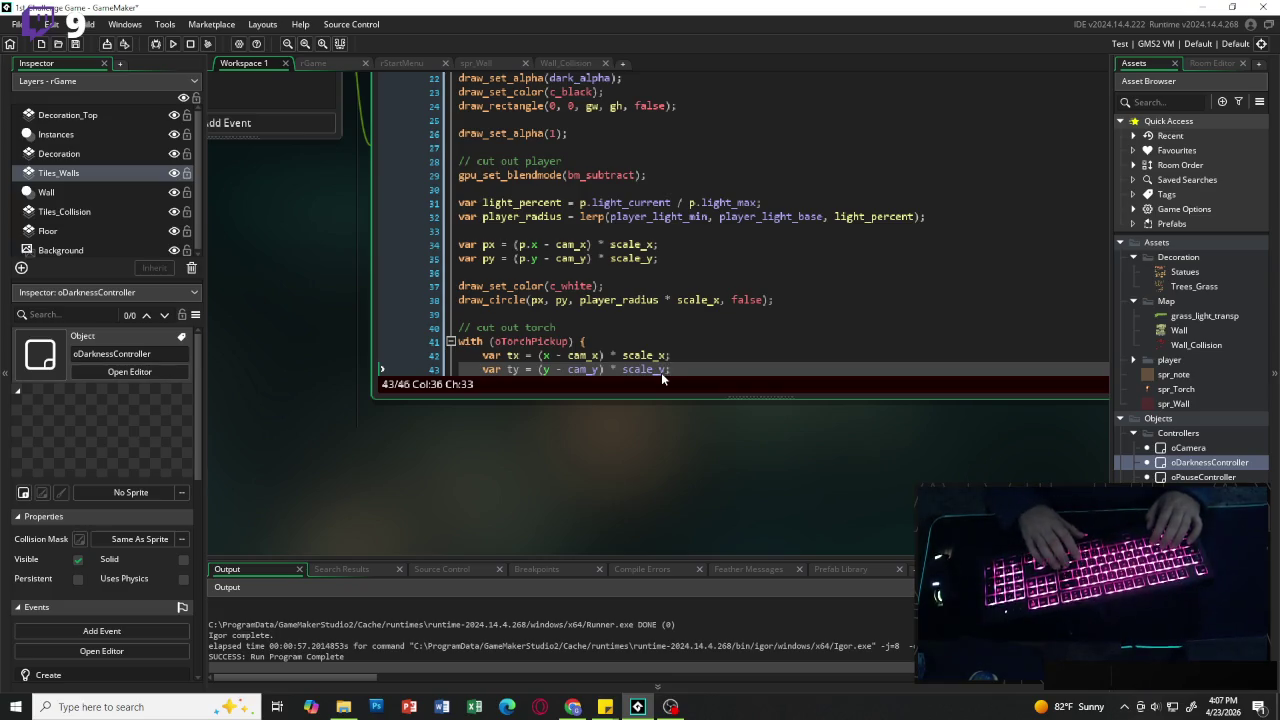
pyautogui.press('Return')
pyautogui.press('Return')
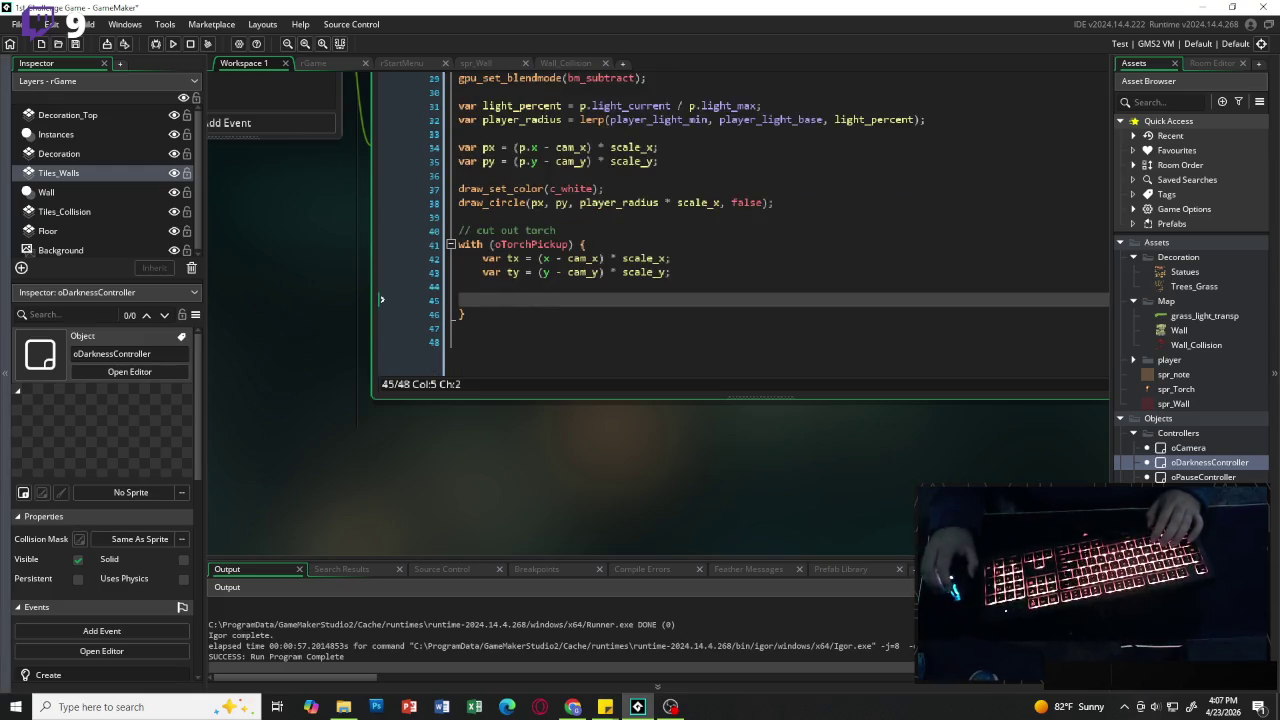
# Step: Insert draw_circle with arguments tx, ty and other.torch_light_radius * scale_x
pyautogui.write('draw')
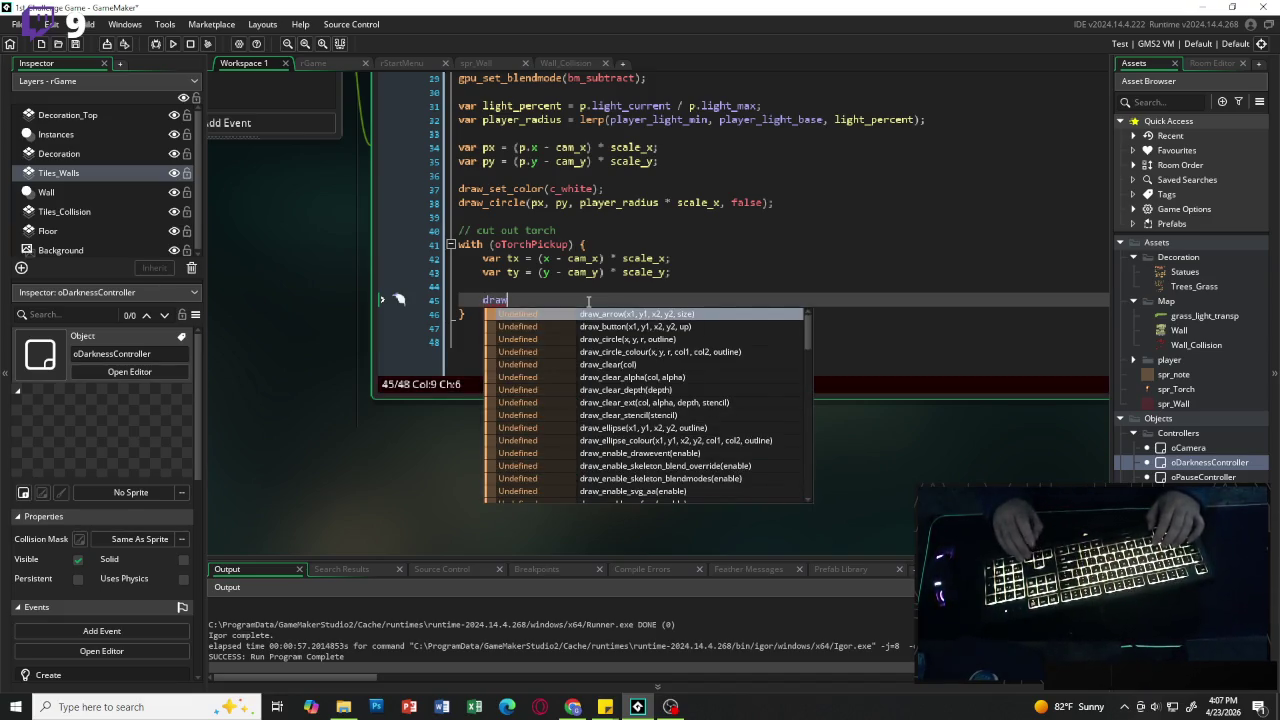
pyautogui.press('Down')
pyautogui.press('Down')
pyautogui.press('Return')
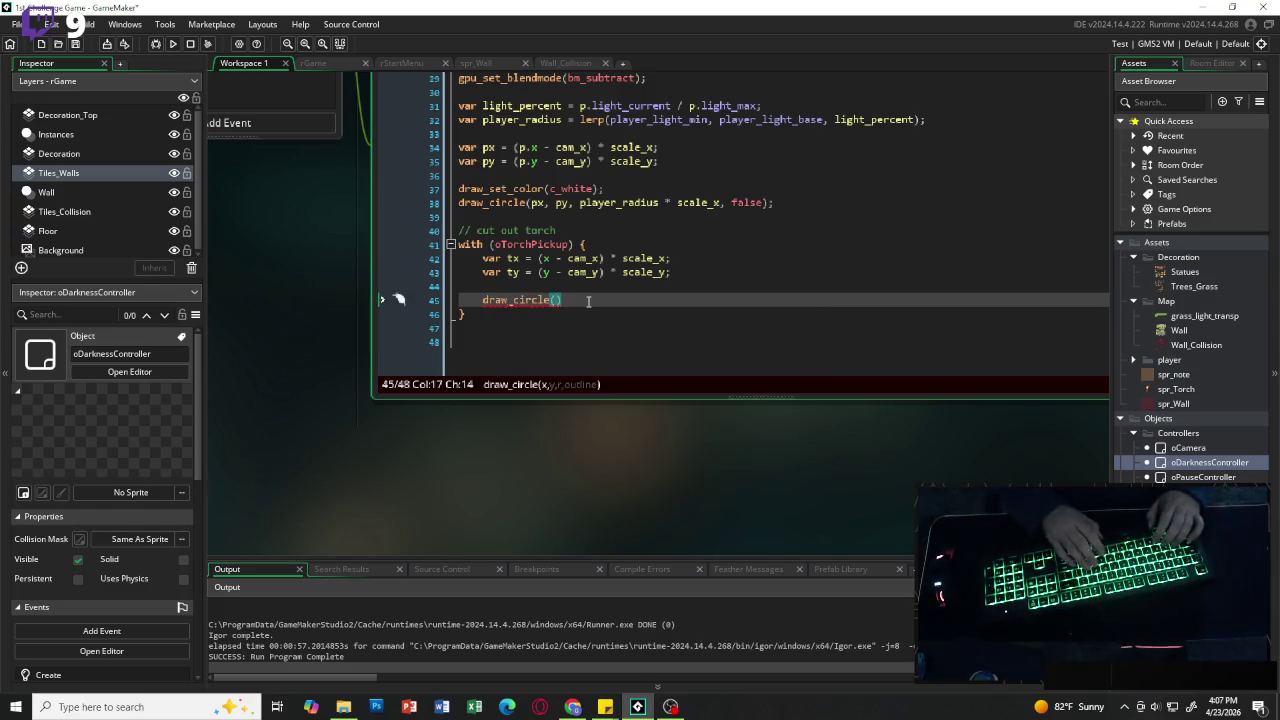
pyautogui.write('tx')
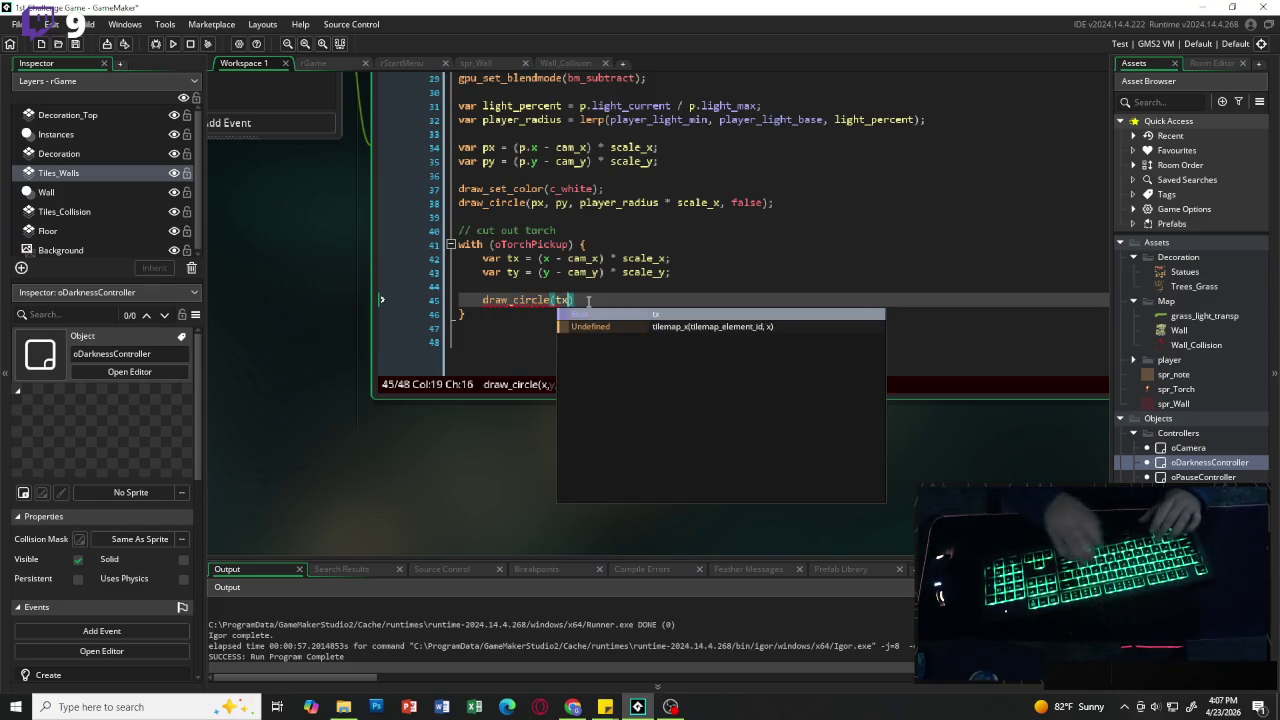
pyautogui.press('BackSpace')
pyautogui.write(', ')
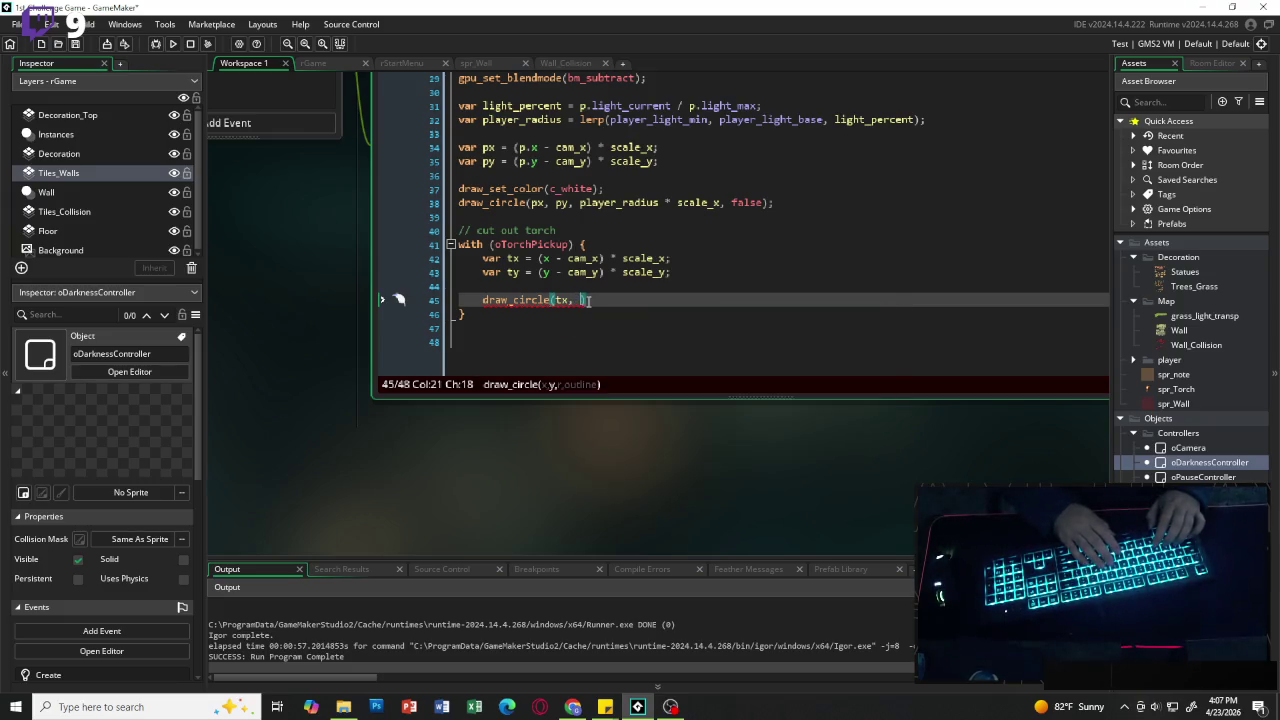
pyautogui.write('ty, ')
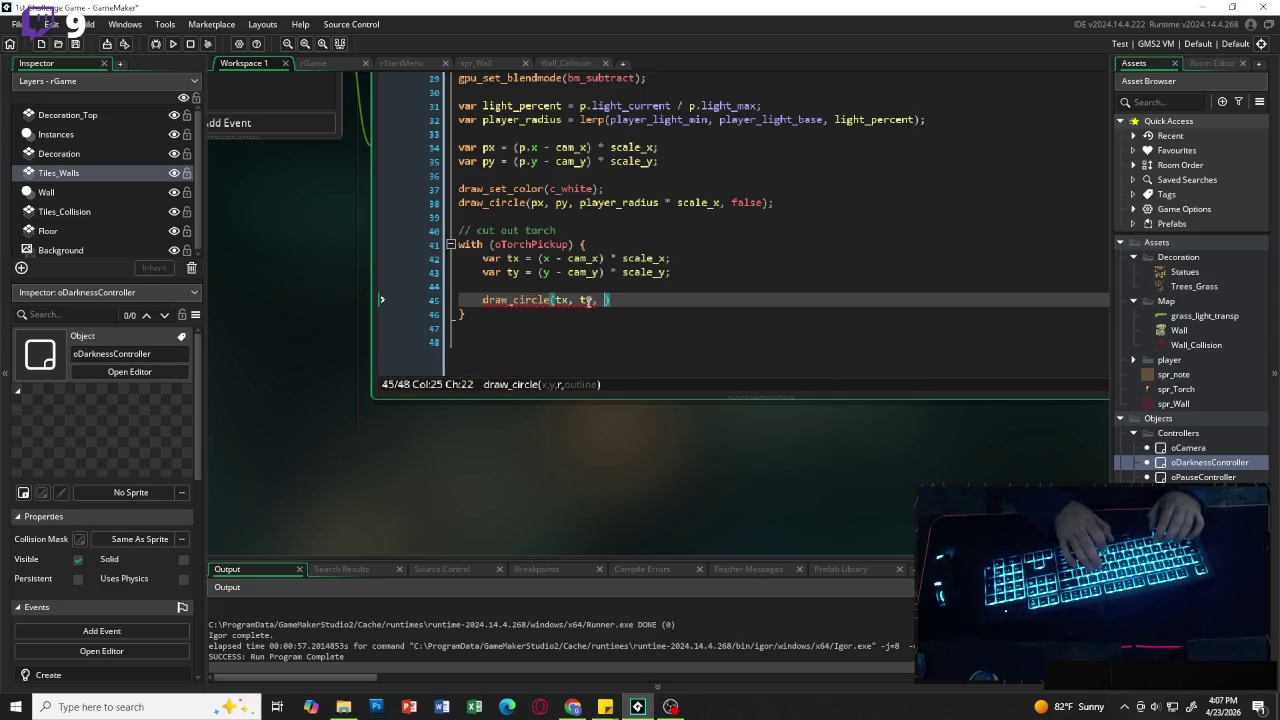
pyautogui.write('other')
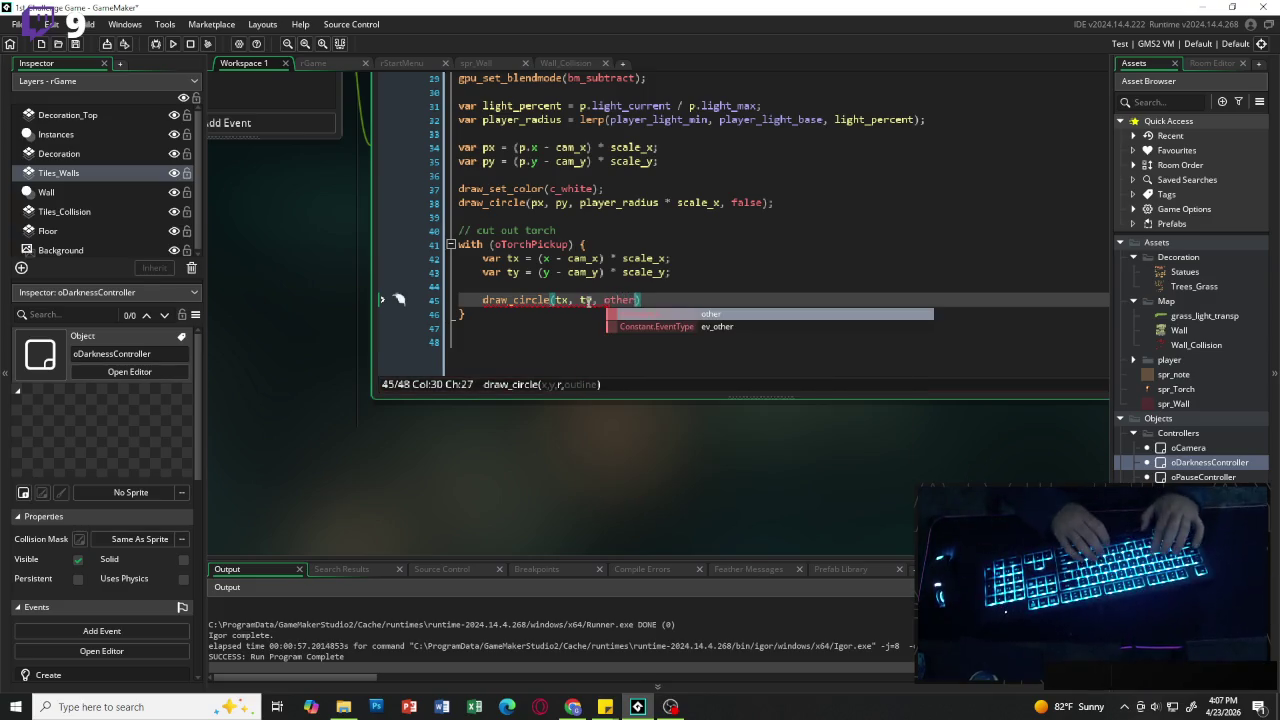
pyautogui.write('.torch')
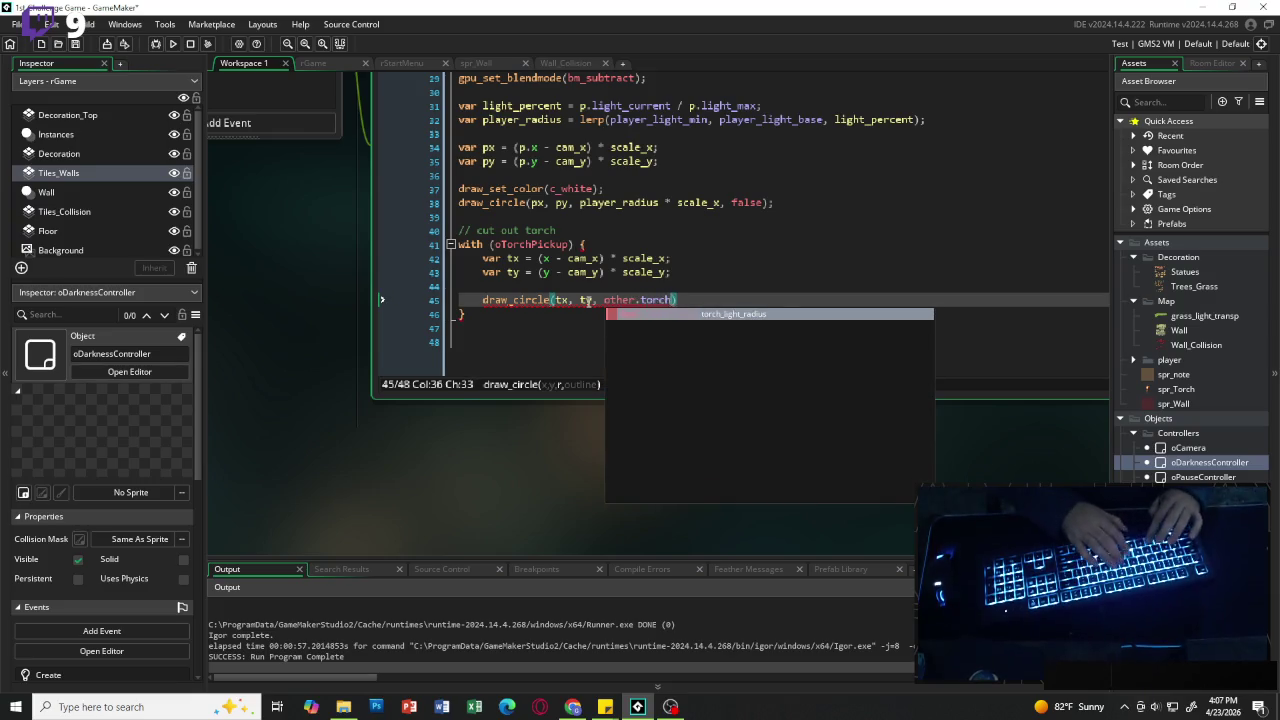
pyautogui.press('BackSpace')
pyautogui.write('_light')
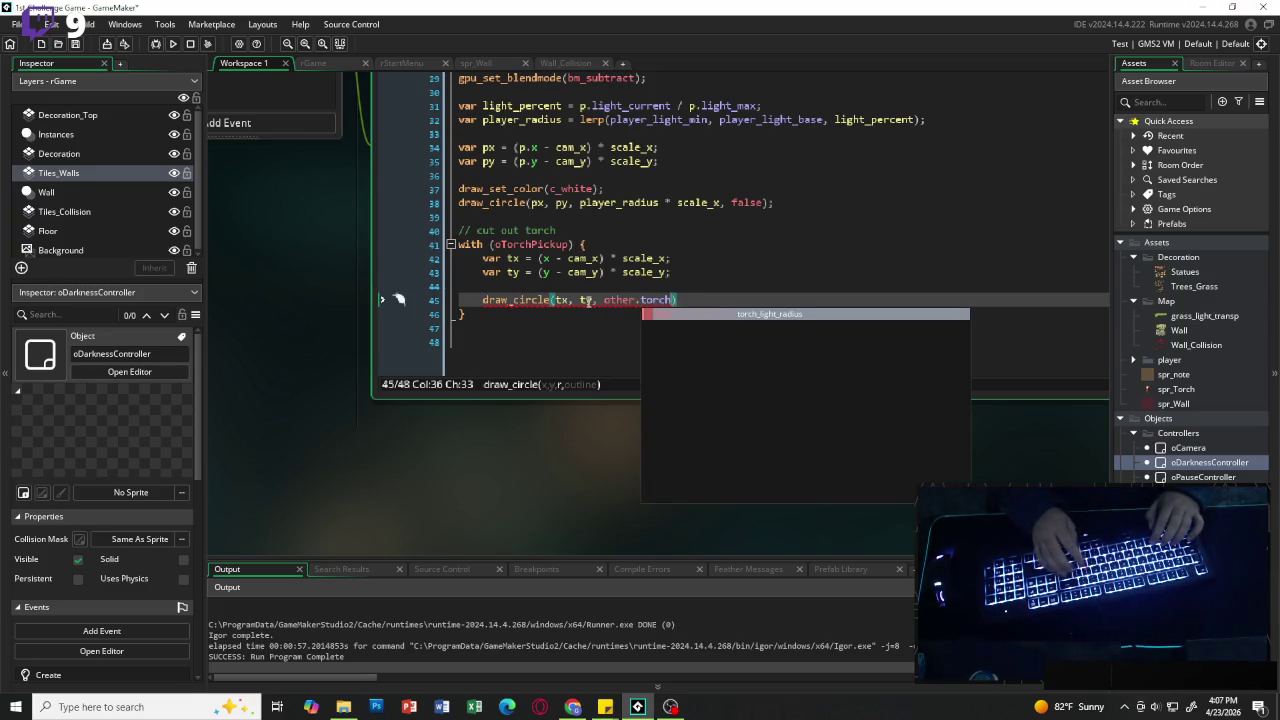
pyautogui.write('_radius ')
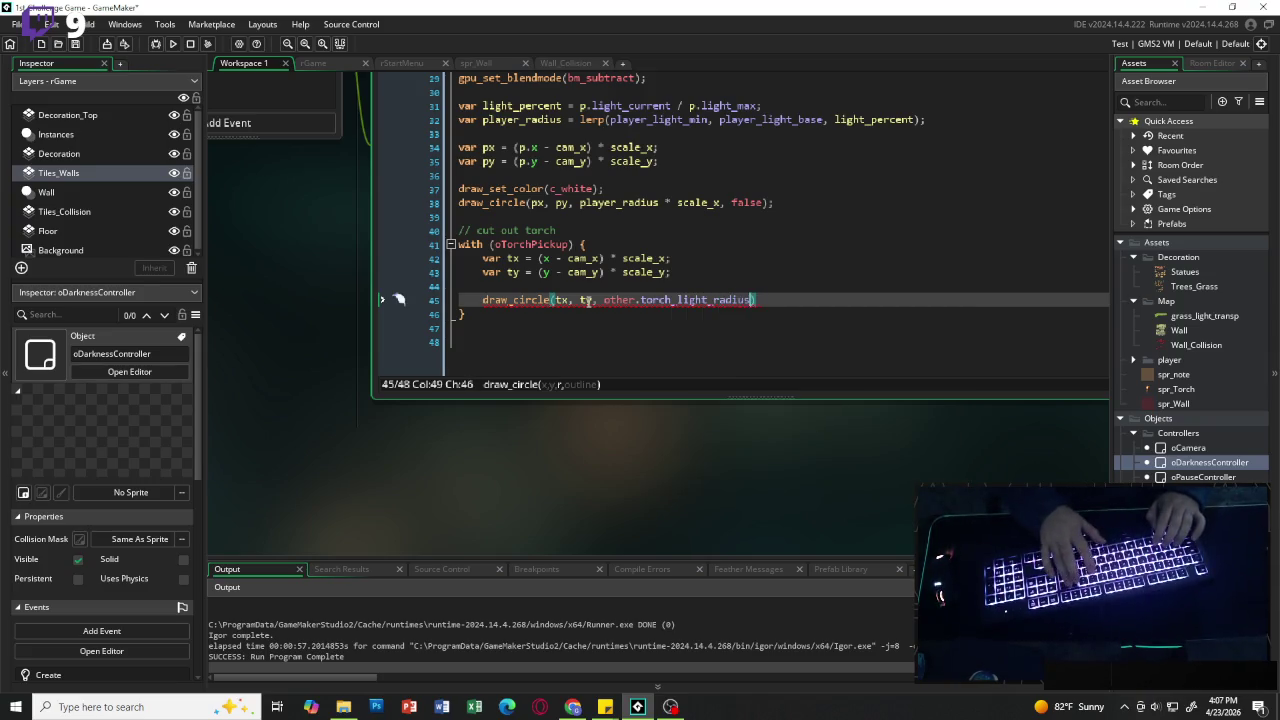
pyautogui.write(' * ')
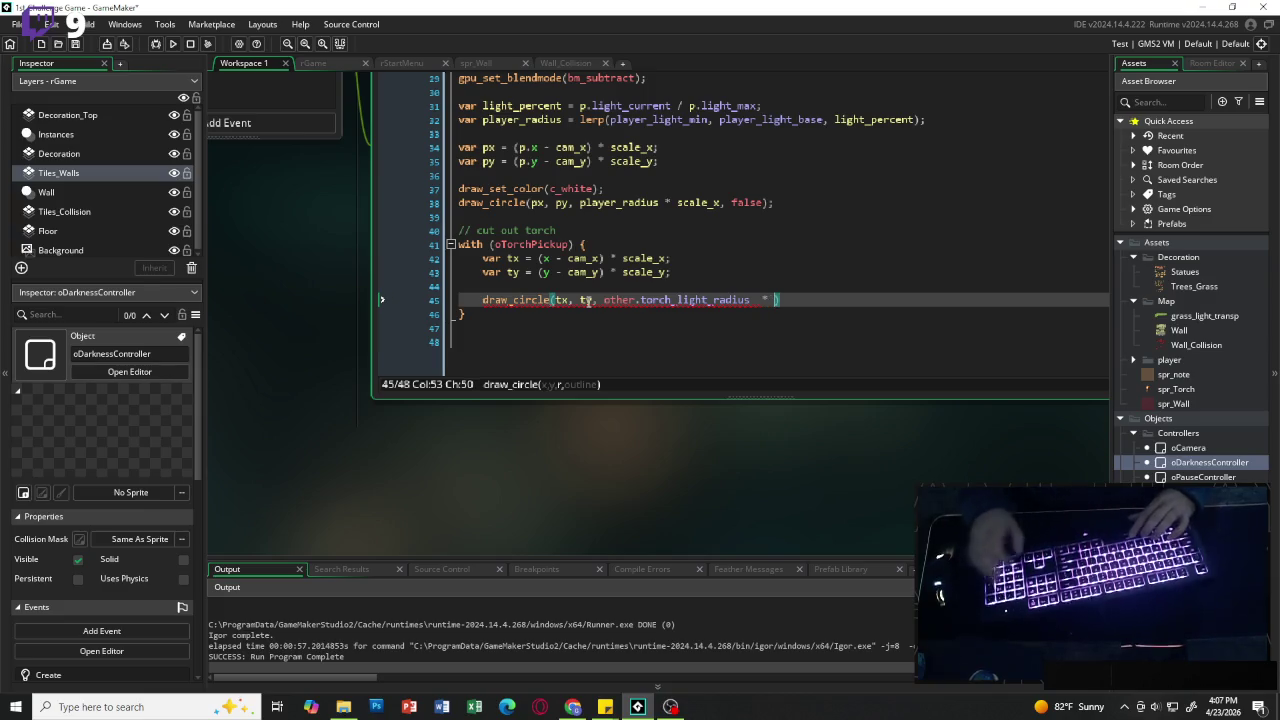
pyautogui.write('scale_x')
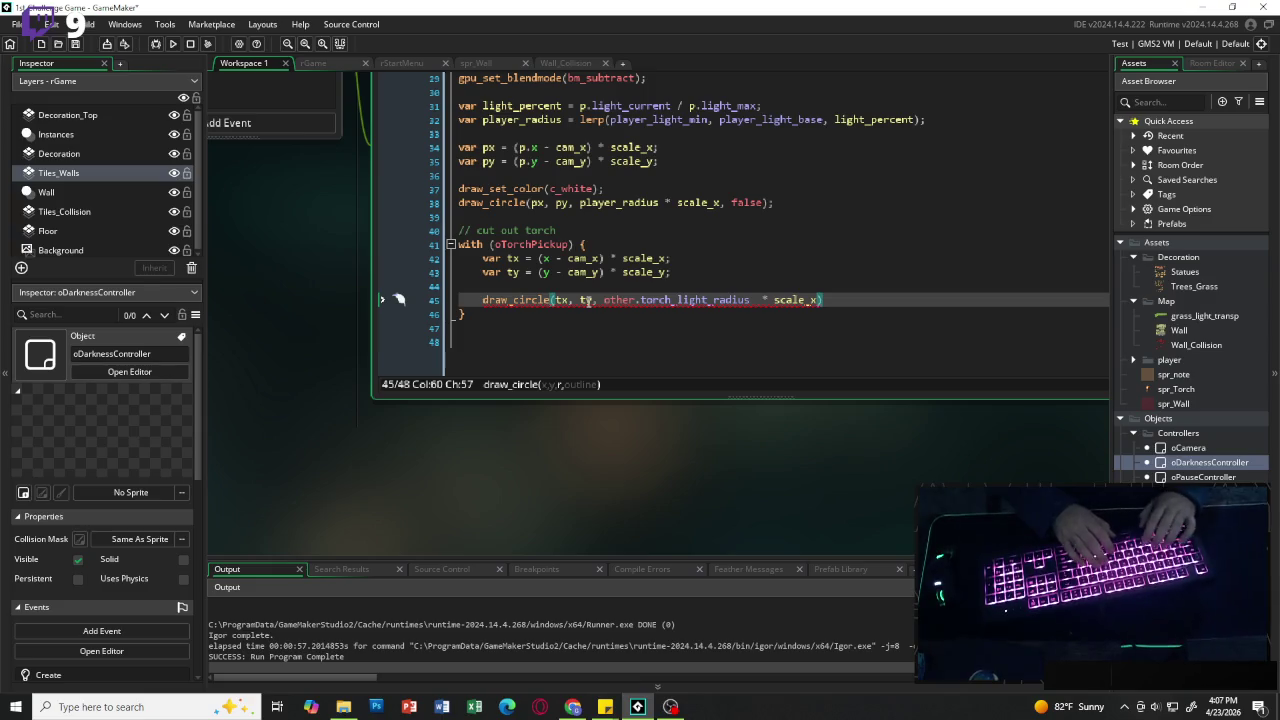
pyautogui.write(', ')
pyautogui.write('flase')
# Step: Correct 'flase' to false, end the draw_circle line with a semicolon, and start a line after the block
pyautogui.press('BackSpace')
pyautogui.press('BackSpace')
pyautogui.press('BackSpace')
pyautogui.write('alse')
pyautogui.press('End')
pyautogui.write(';')
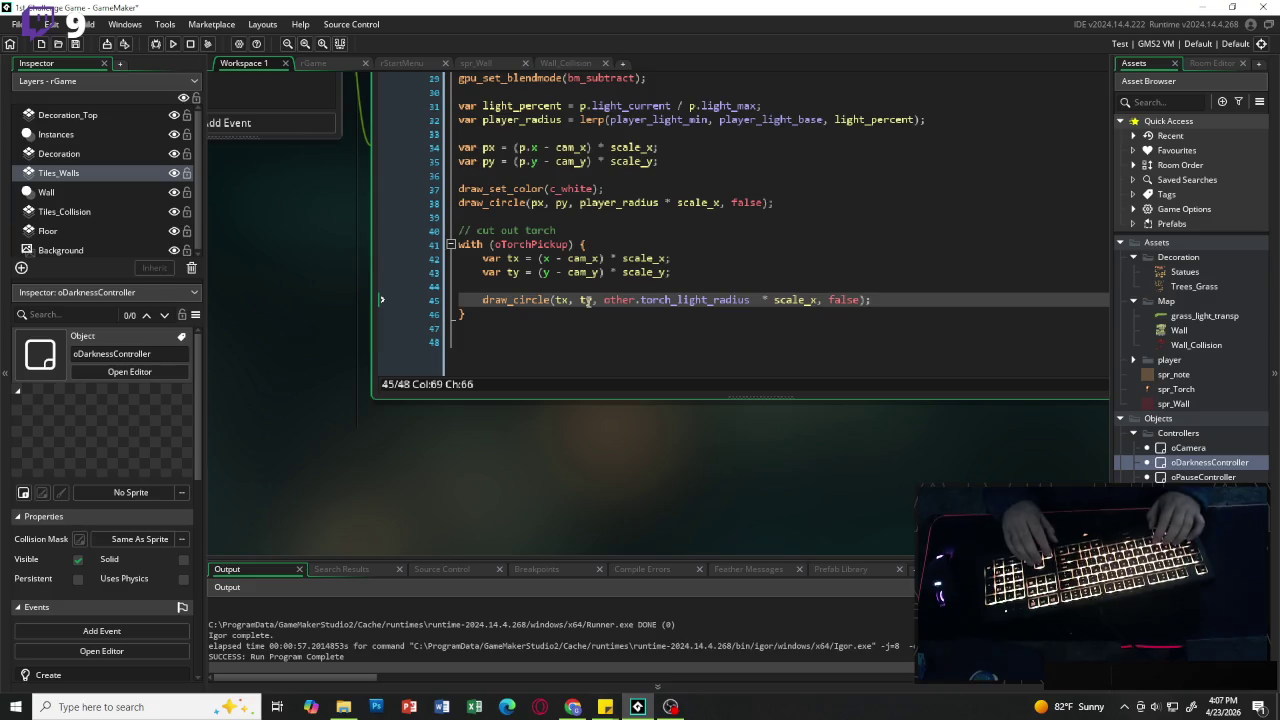
pyautogui.press('Down')
pyautogui.press('Down')
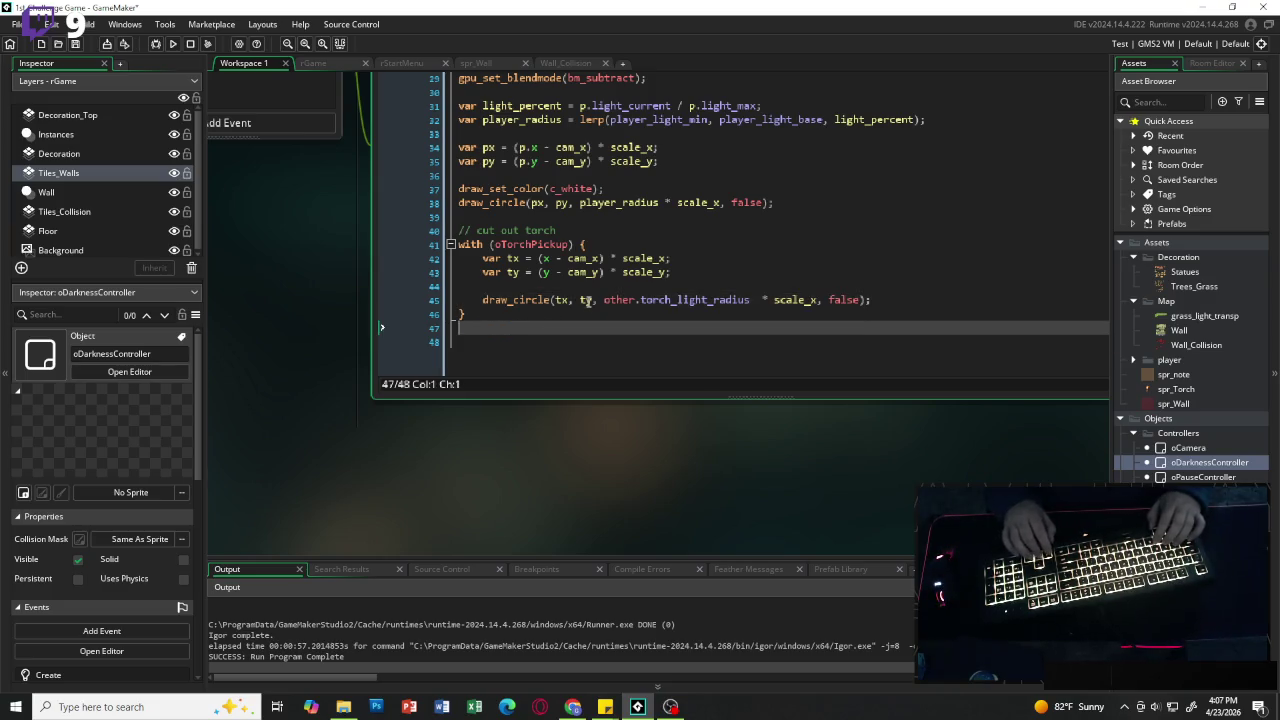
pyautogui.press('Return')
# Step: Add a //reset comment followed by gpu_set_blendmode(bm_normal);
pyautogui.write('//reset')
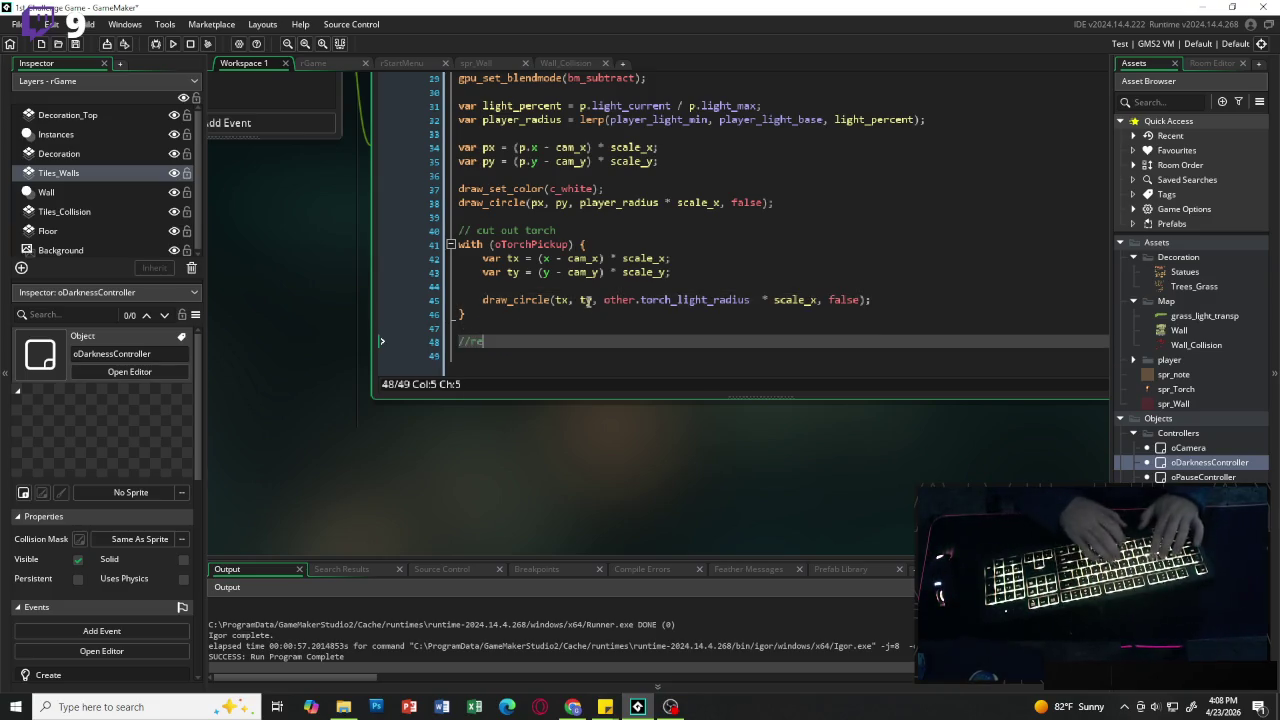
pyautogui.press('Return')
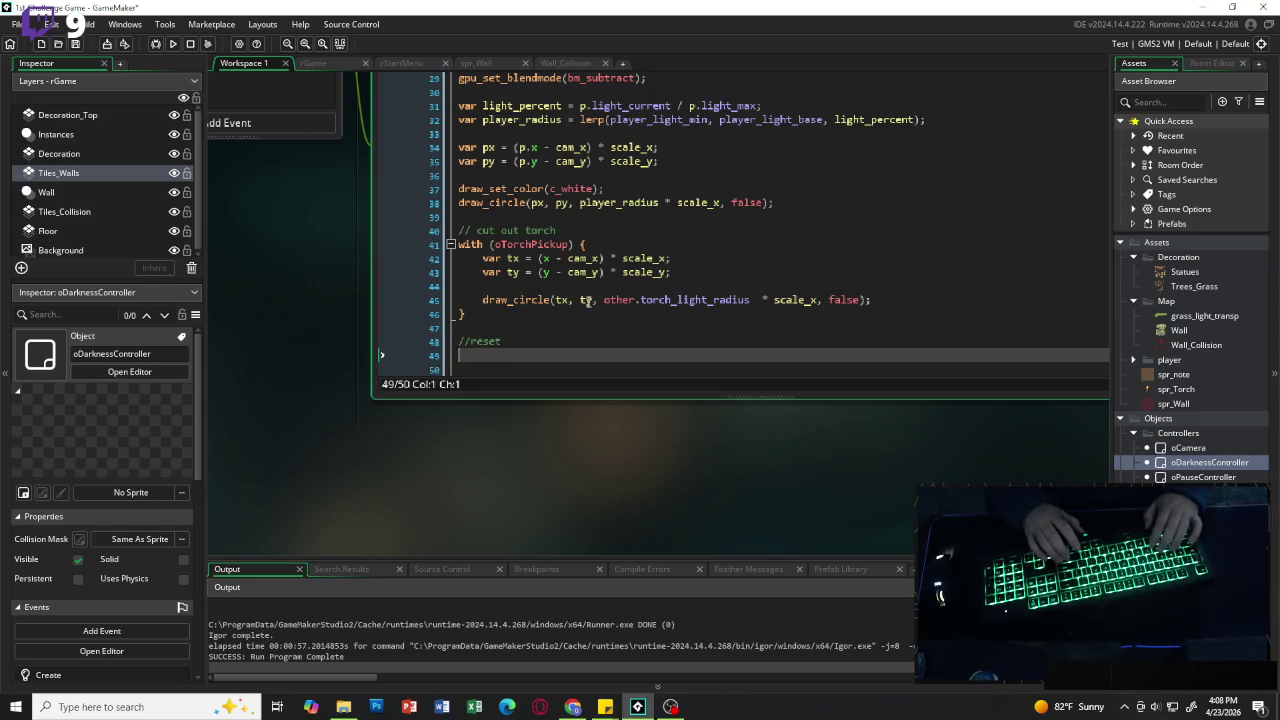
pyautogui.write('gpu')
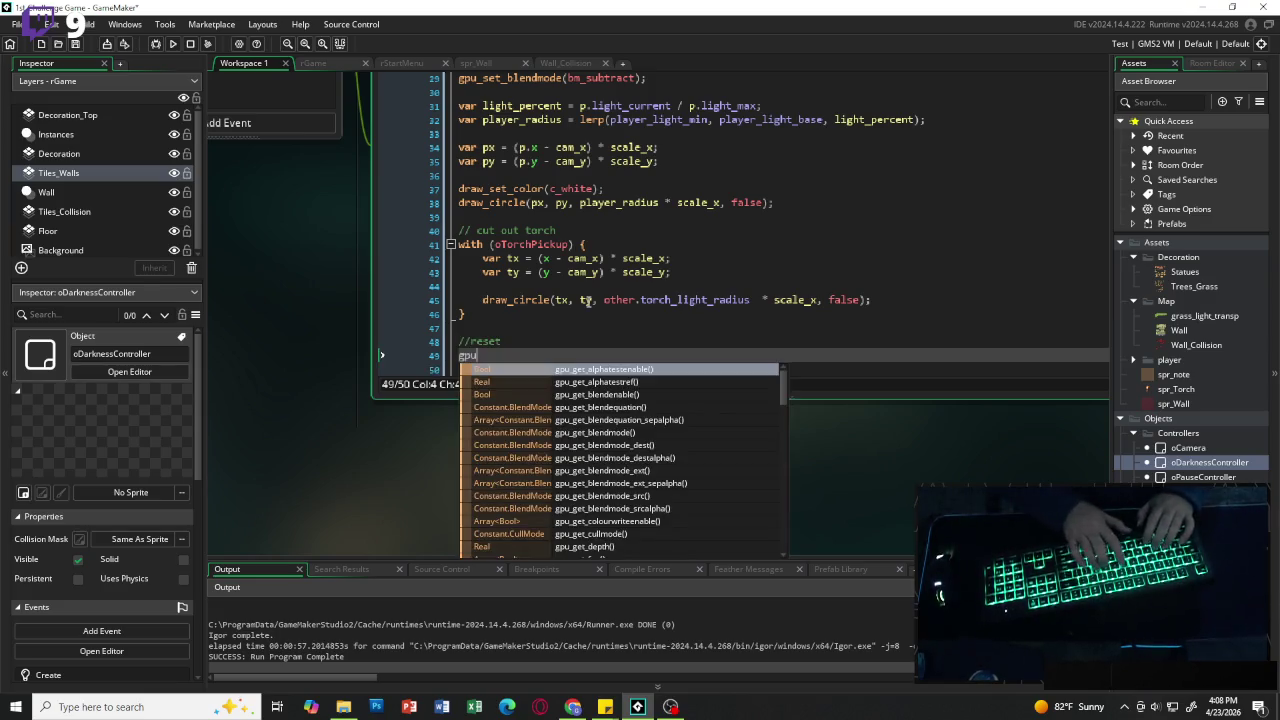
pyautogui.write('_')
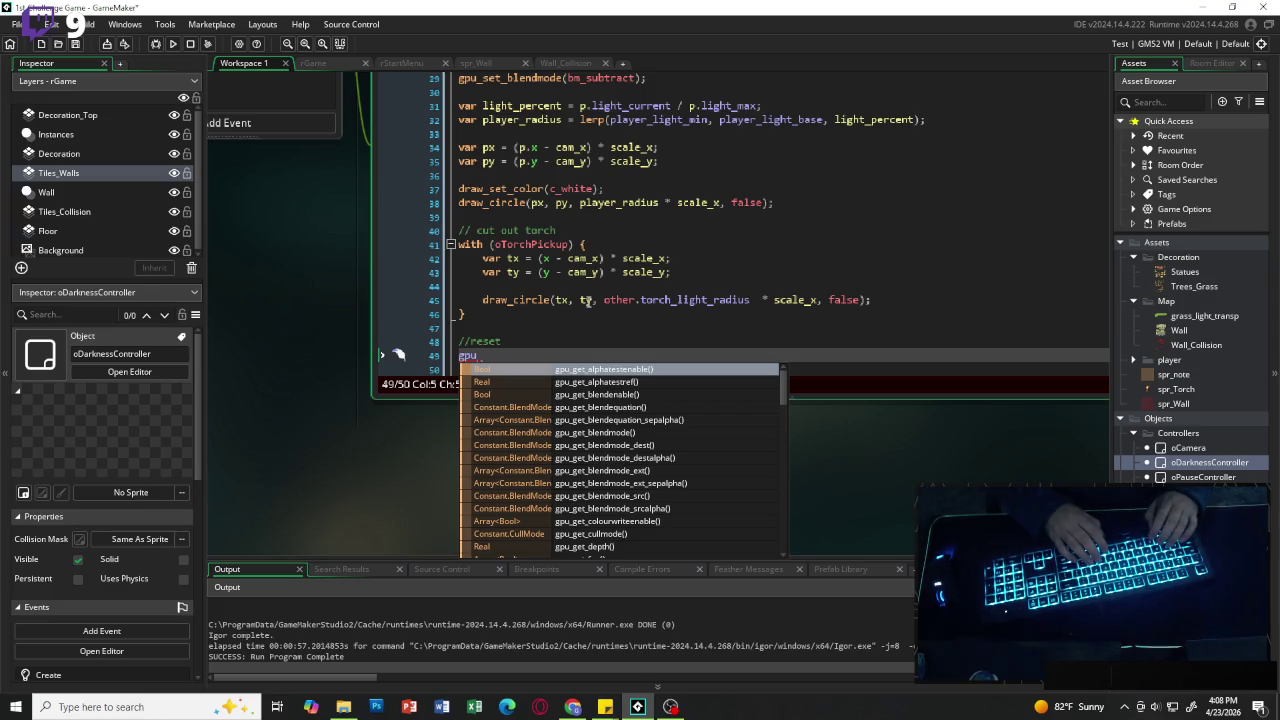
pyautogui.write('blen')
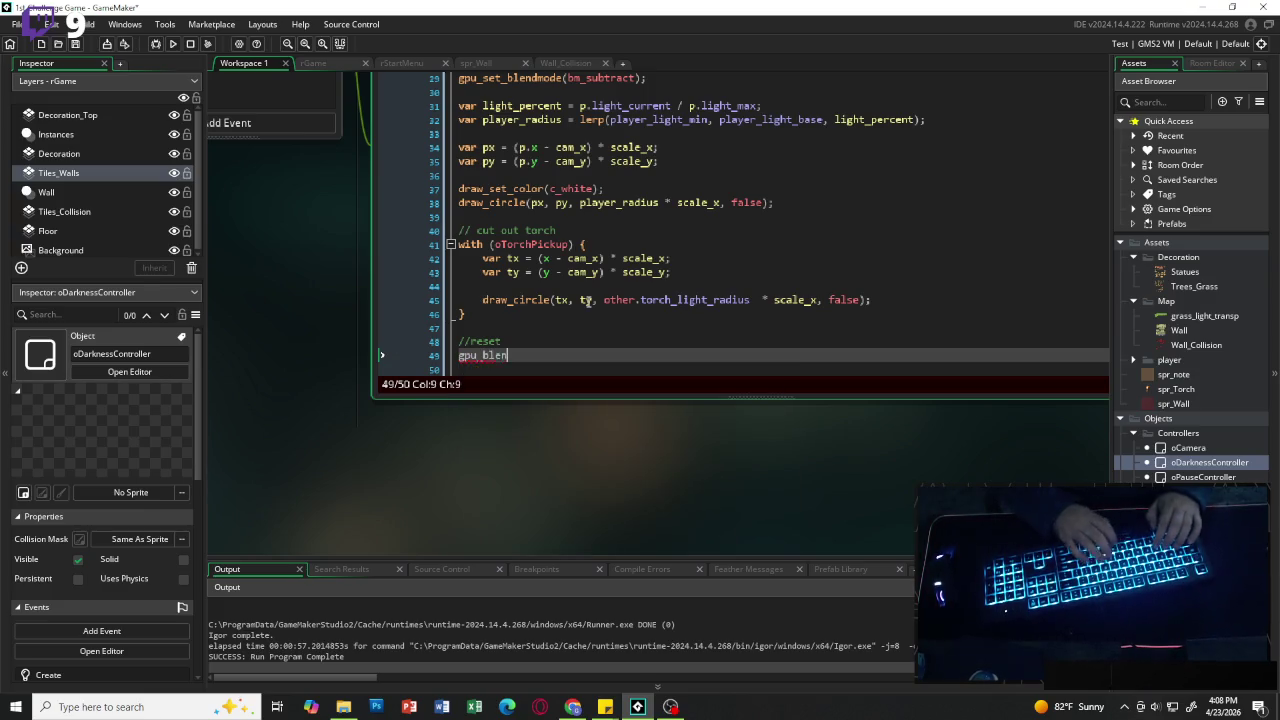
pyautogui.write('dmode')
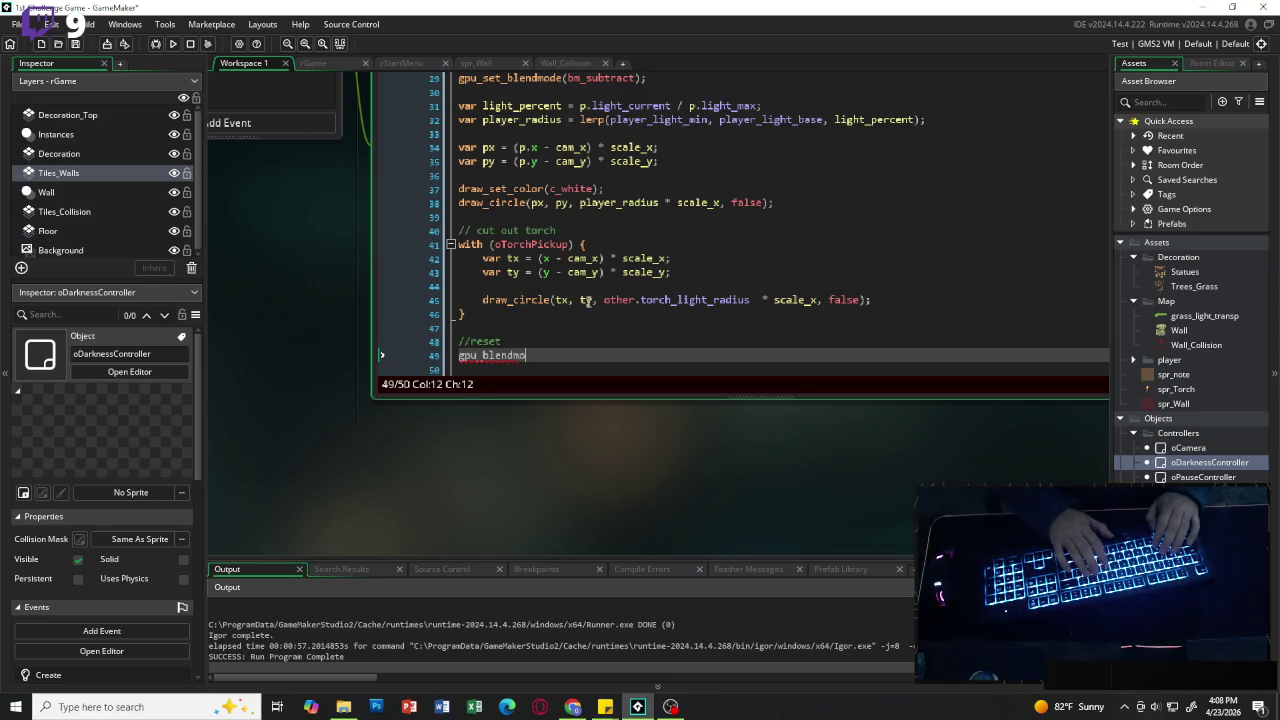
pyautogui.press('BackSpace')
pyautogui.press('BackSpace')
pyautogui.press('BackSpace')
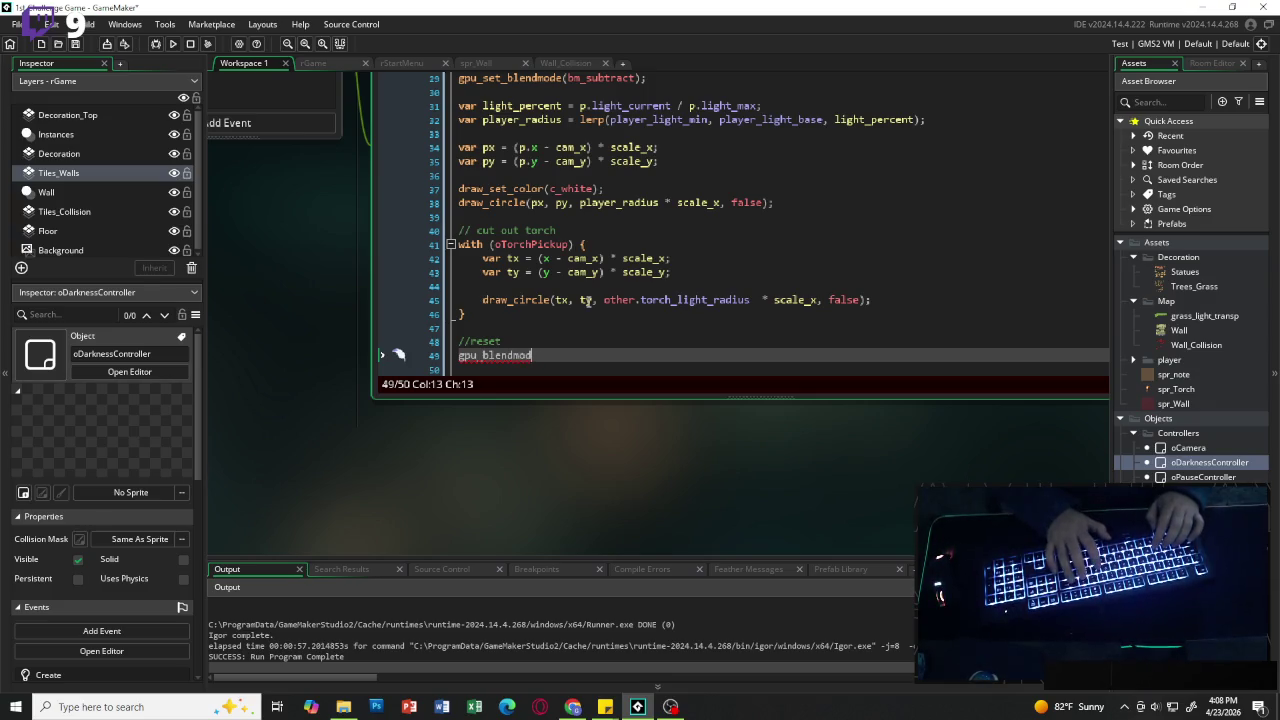
pyautogui.write('set_')
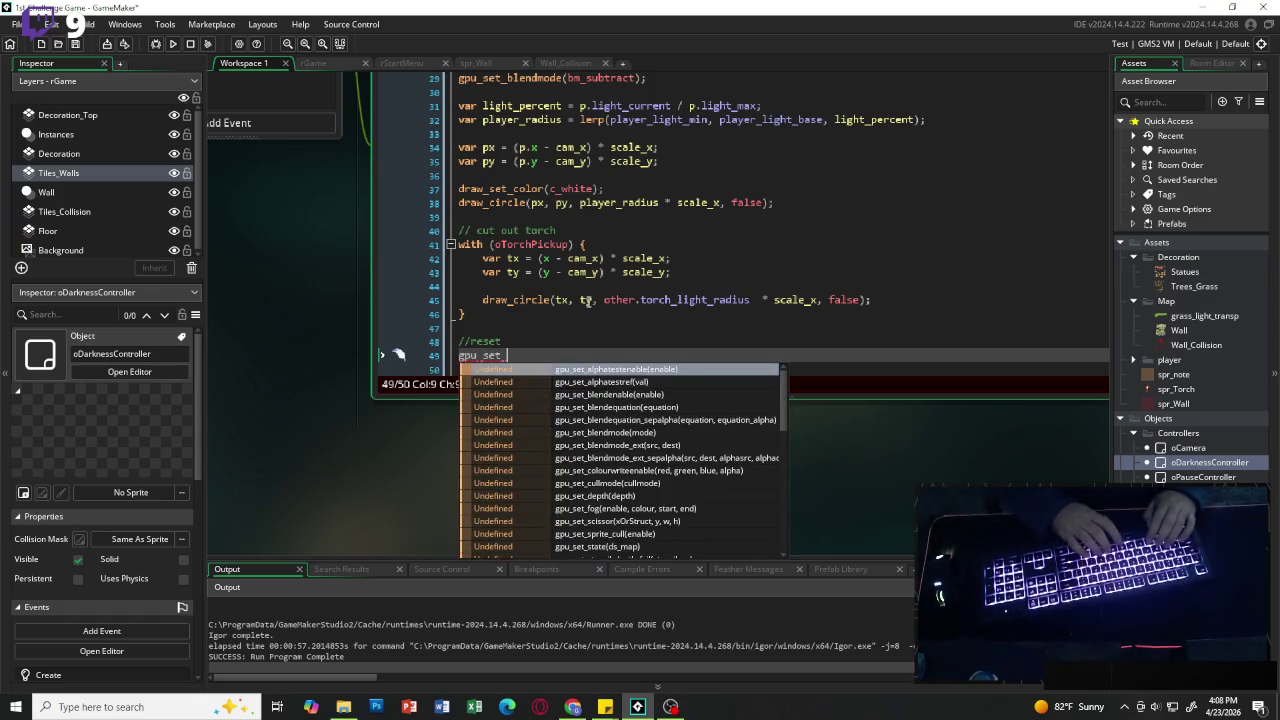
pyautogui.write('blendmode')
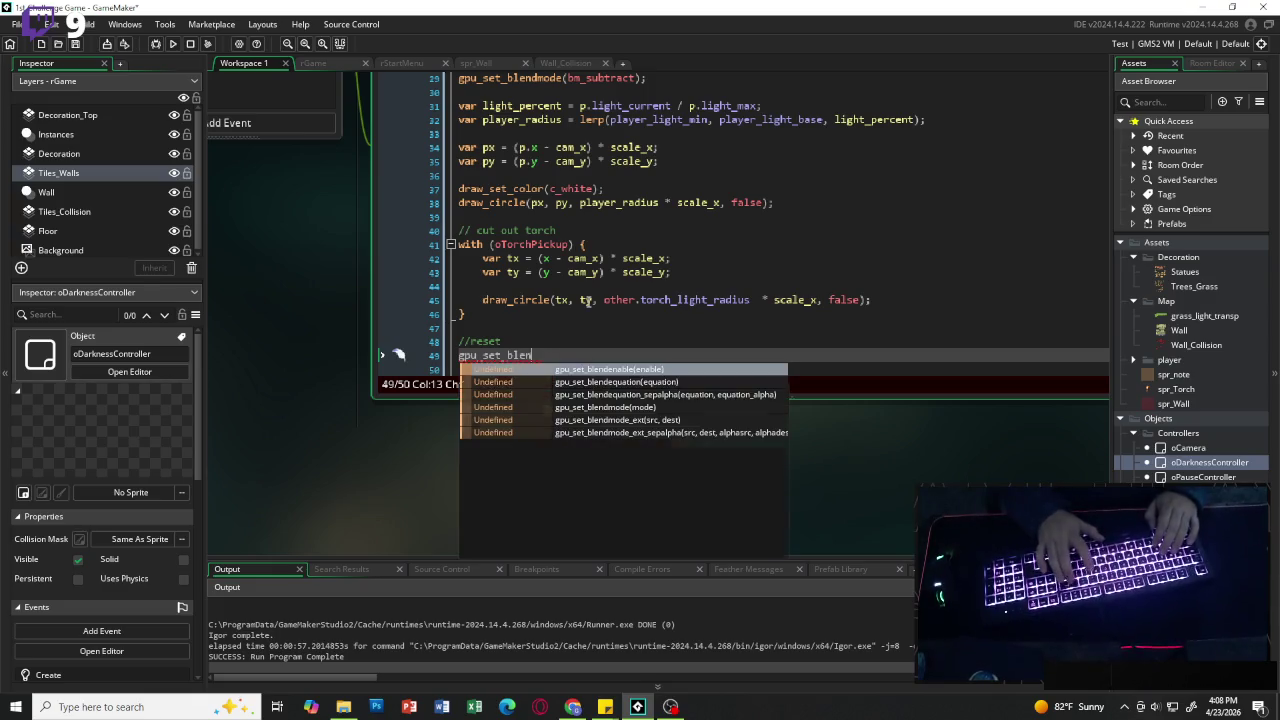
pyautogui.press('BackSpace')
pyautogui.write('(')
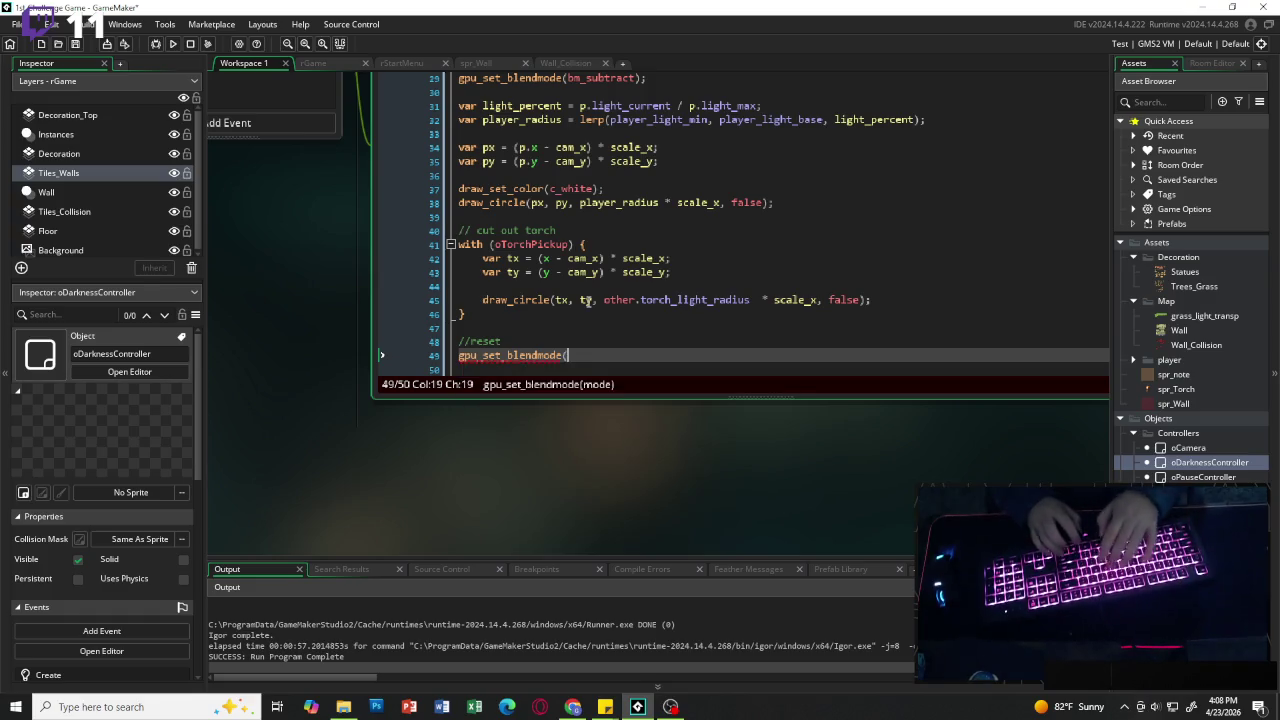
pyautogui.write('bm')
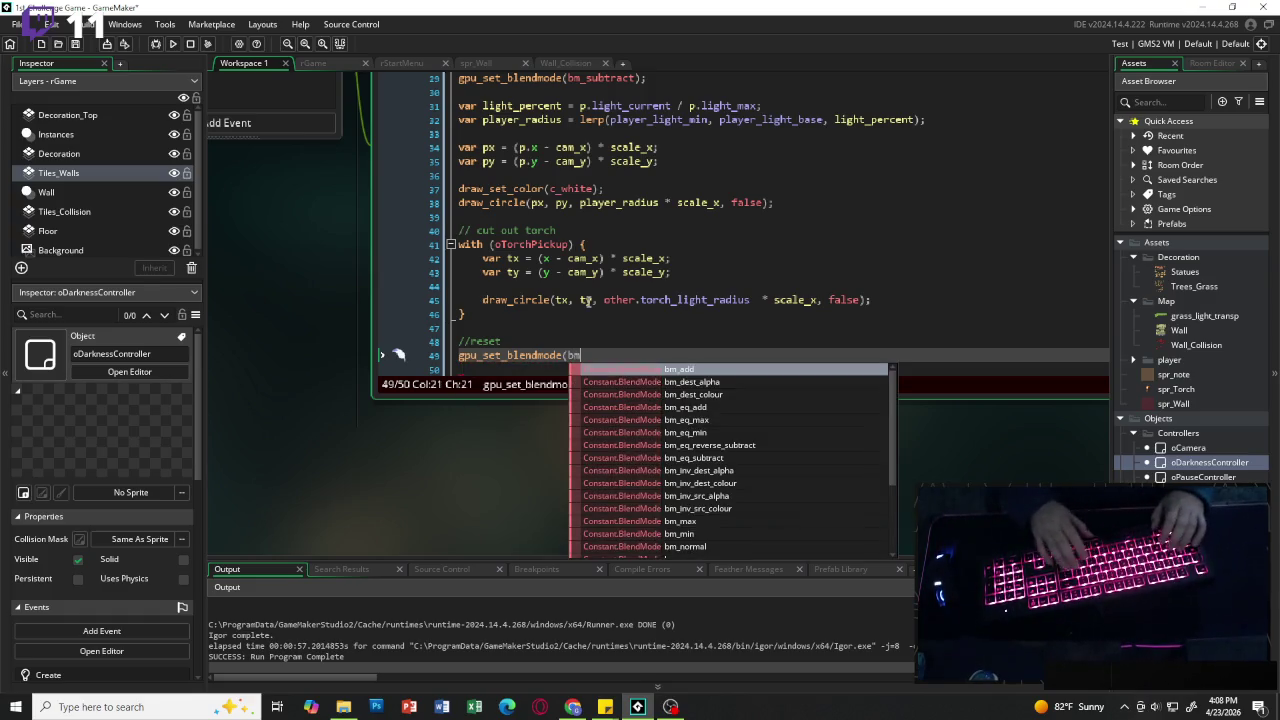
pyautogui.write('_no')
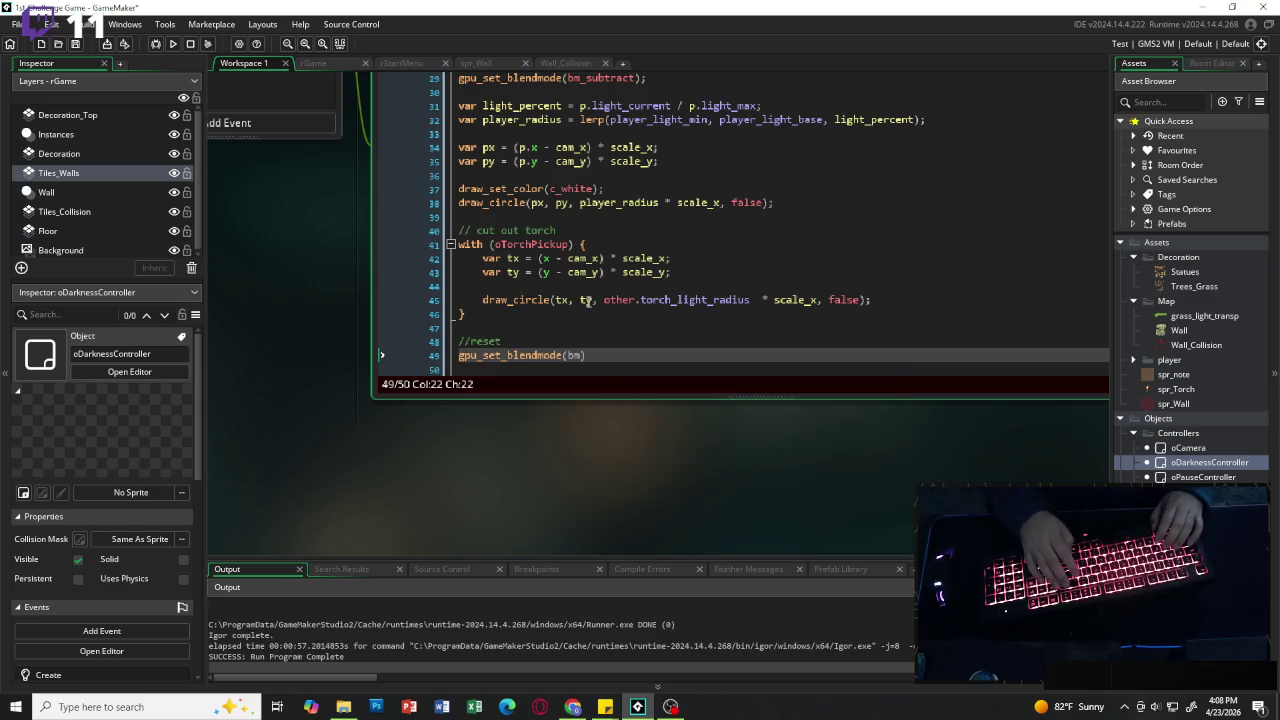
pyautogui.press('Return')
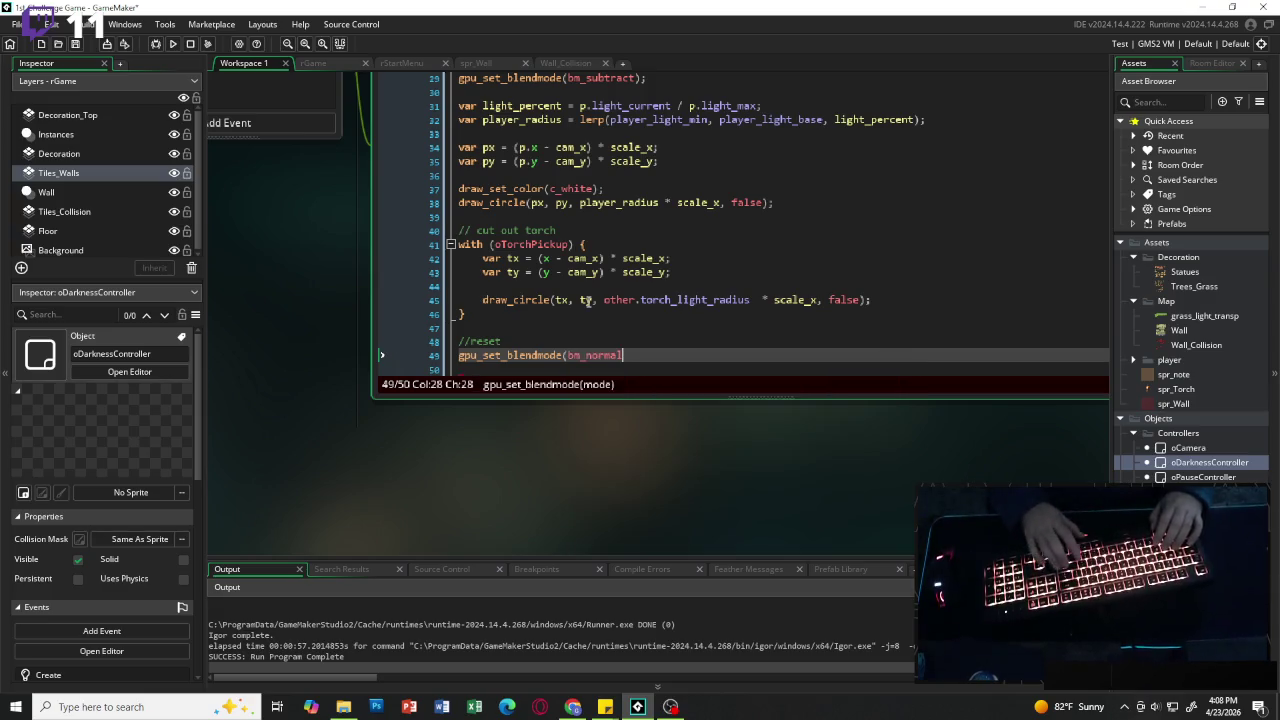
pyautogui.write(')')
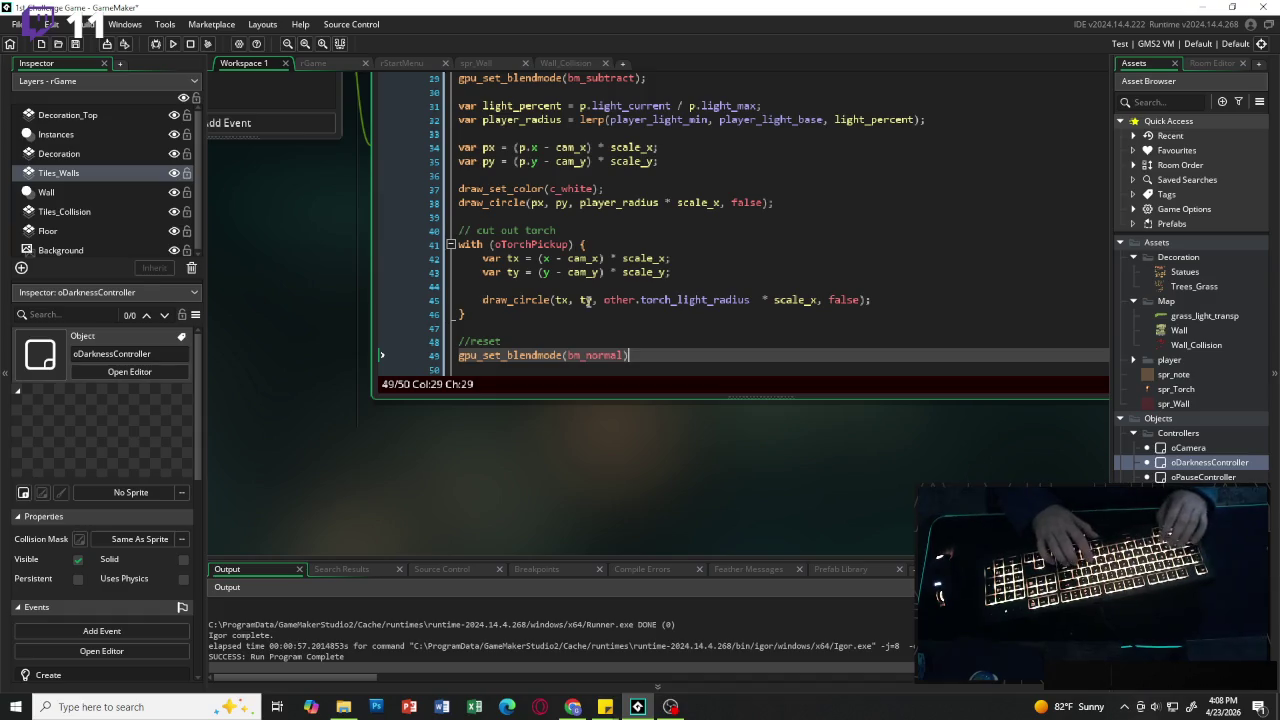
pyautogui.write(';')
pyautogui.press('Return')
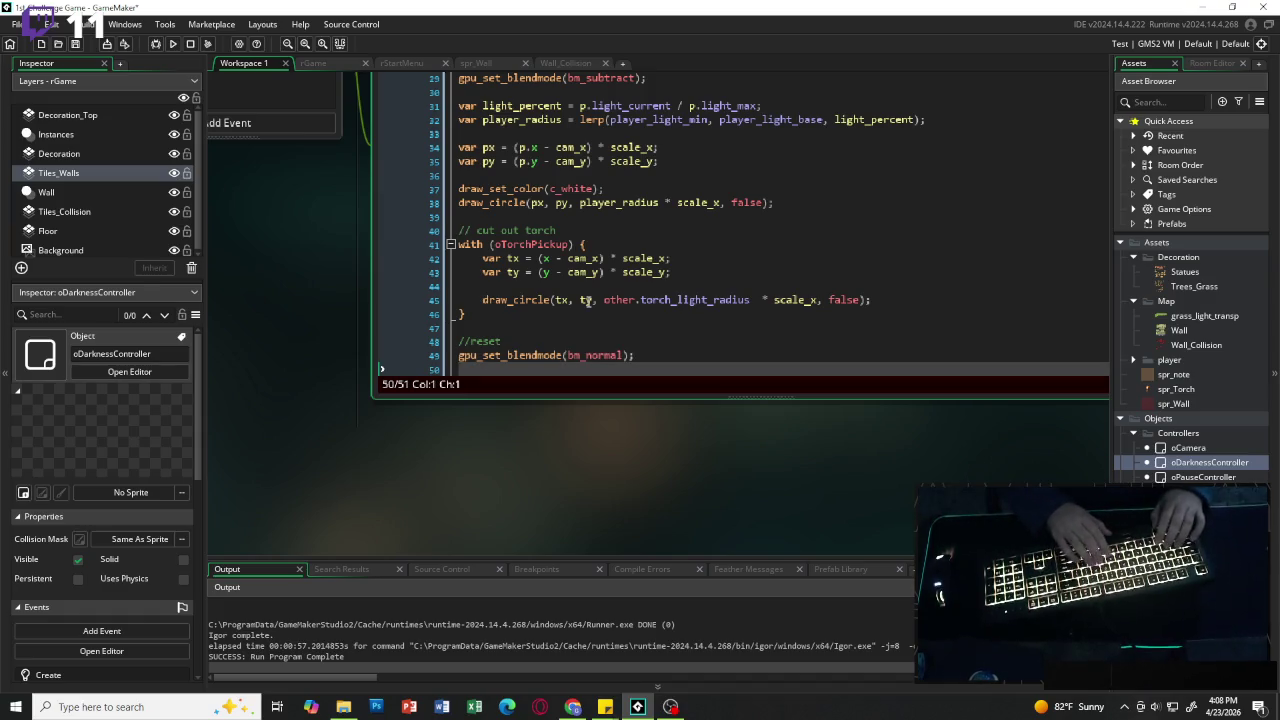
# Step: Add draw_set_alpha(1); and draw_set_color(c_white) to the reset section
pyautogui.write('draw_s')
pyautogui.write('et')
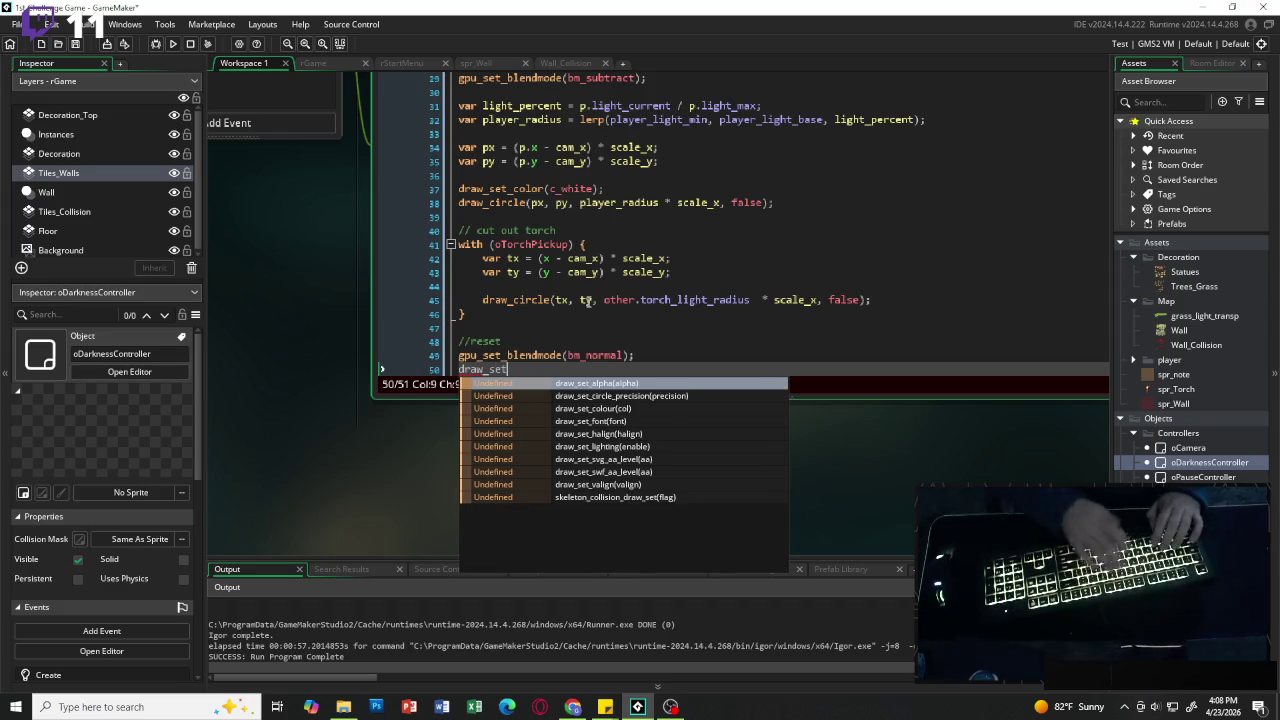
pyautogui.press('Return')
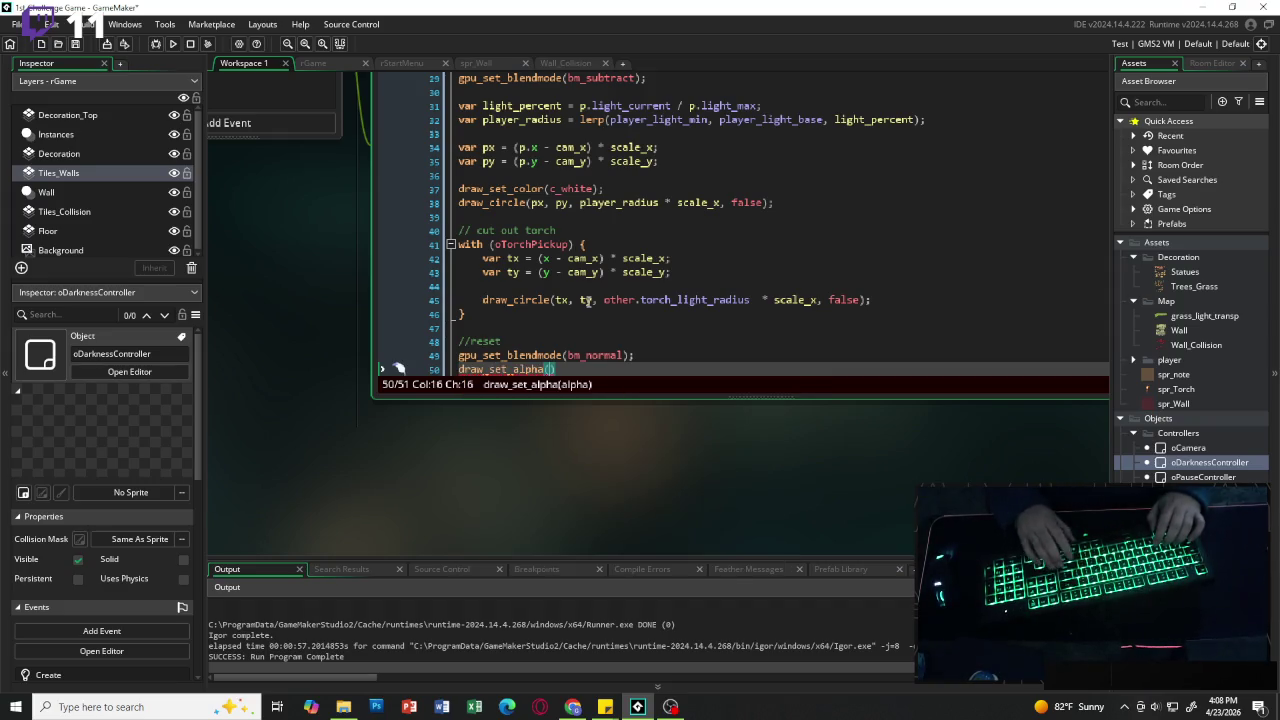
pyautogui.write('1)')
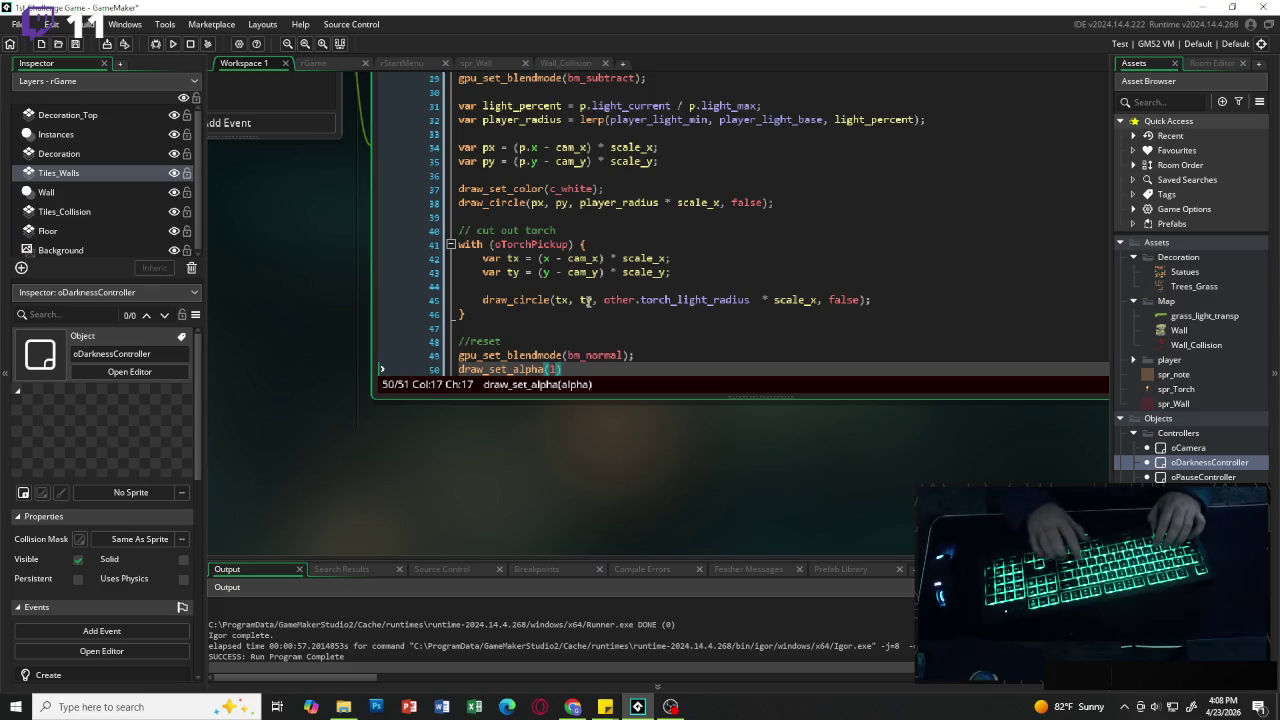
pyautogui.write(';')
pyautogui.press('Return')
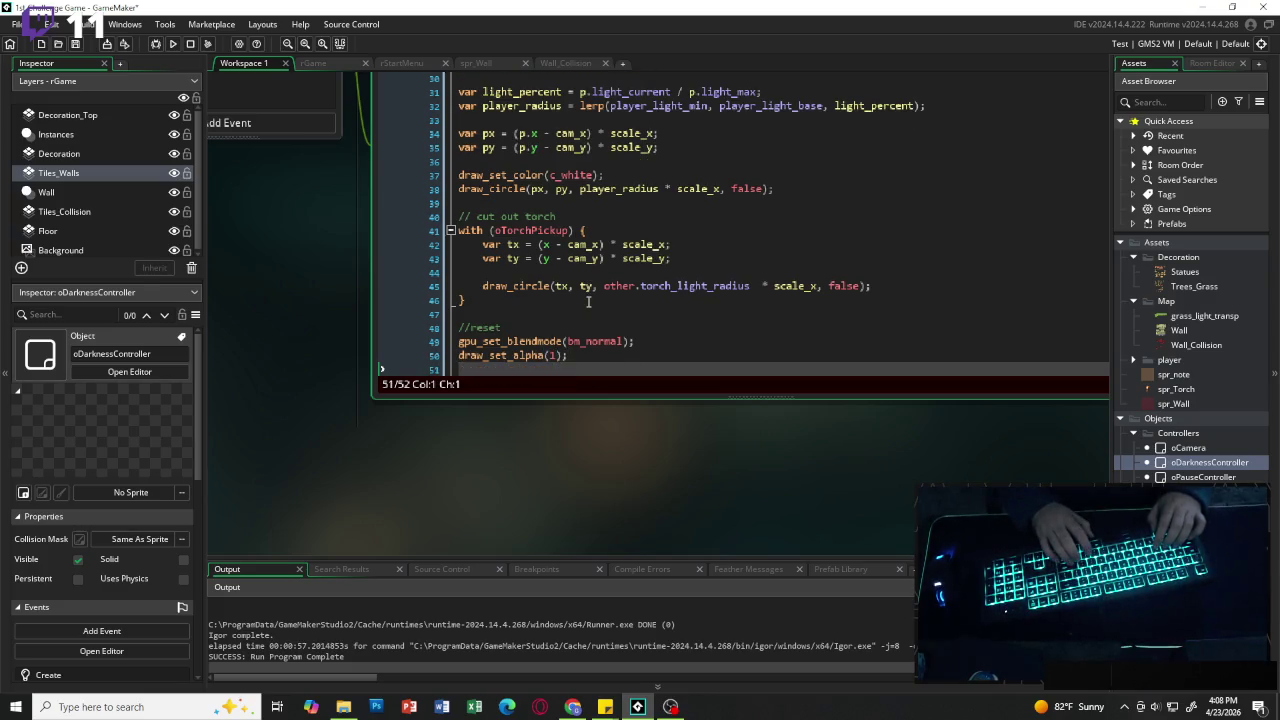
pyautogui.write('draw_')
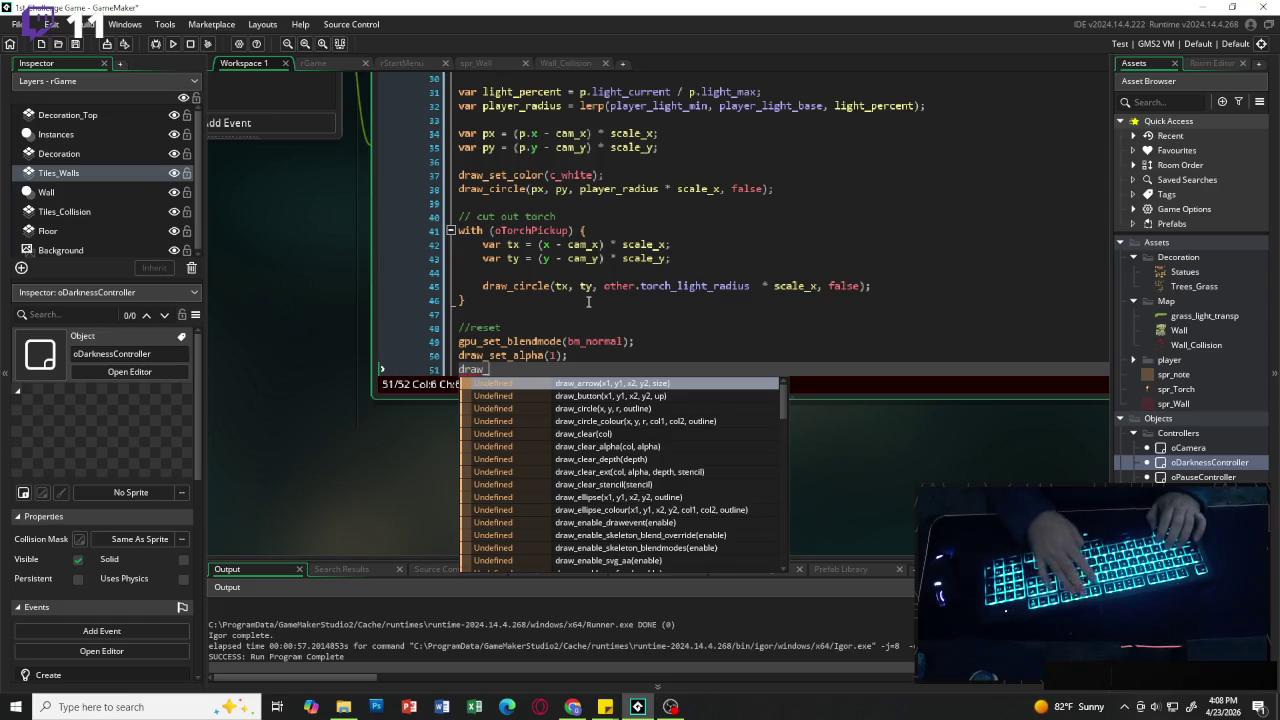
pyautogui.write('set_color')
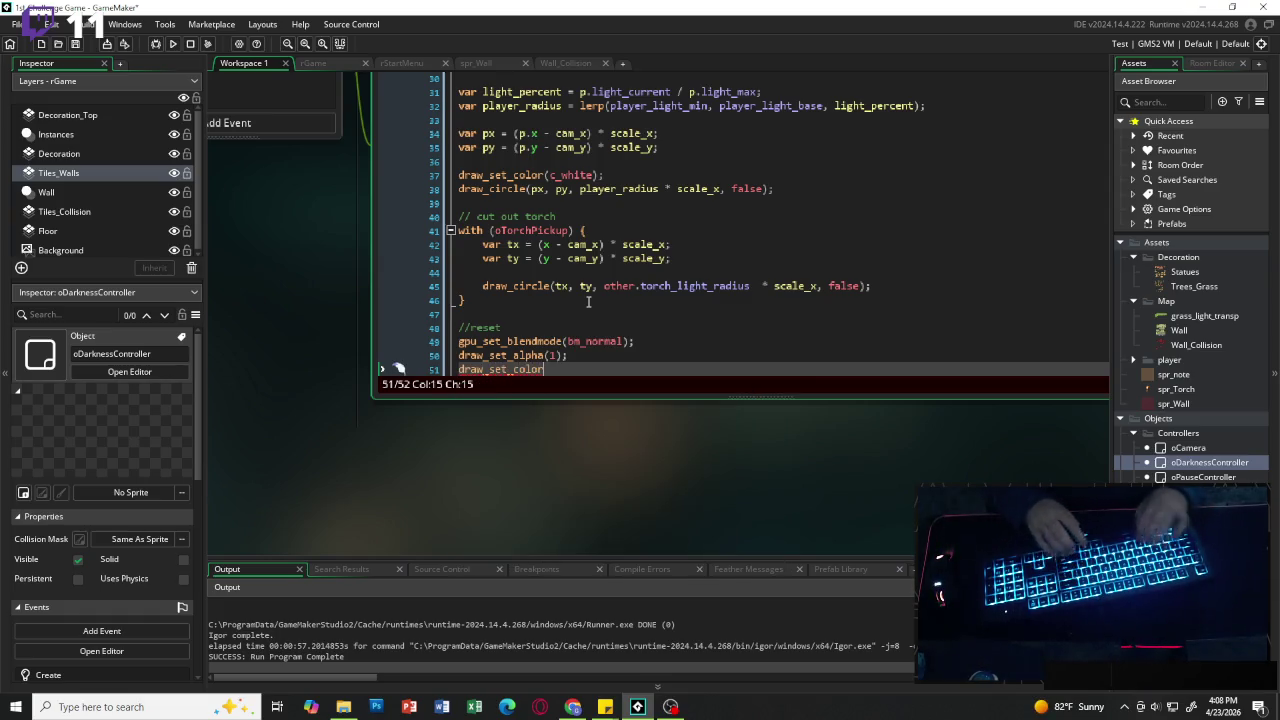
pyautogui.write('(c_white);')
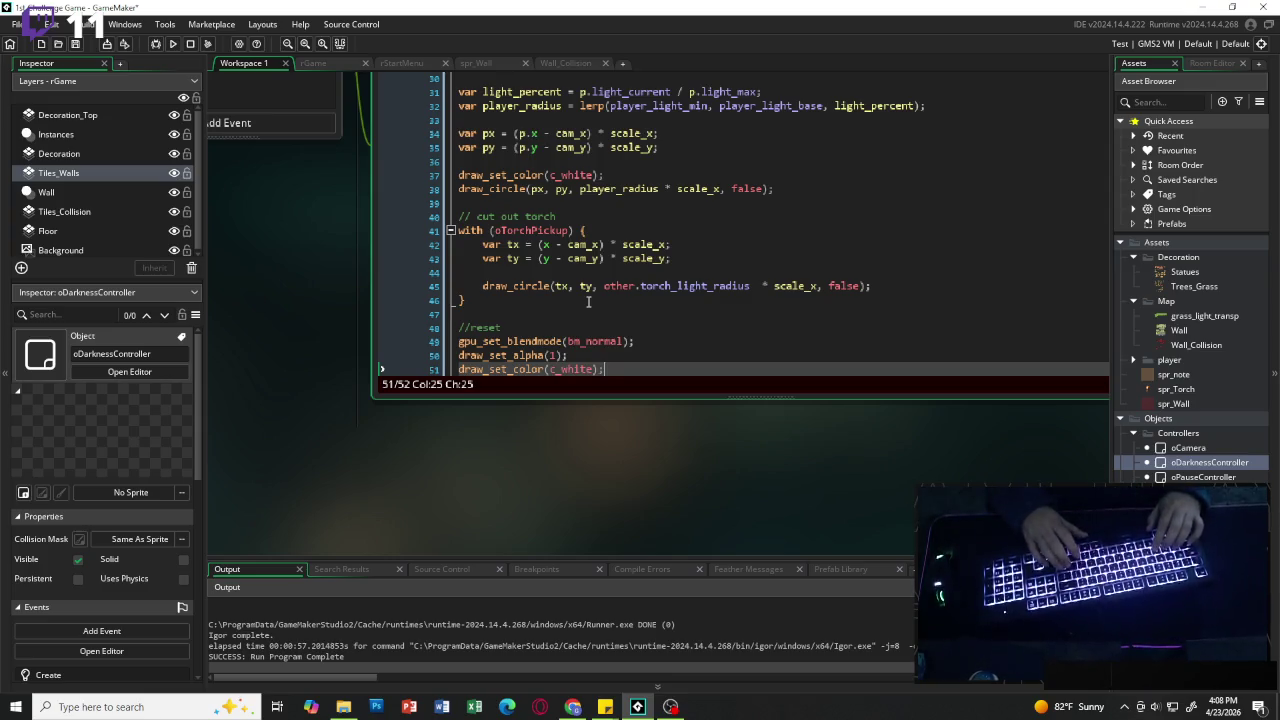
pyautogui.scroll(-1, 648, 298)
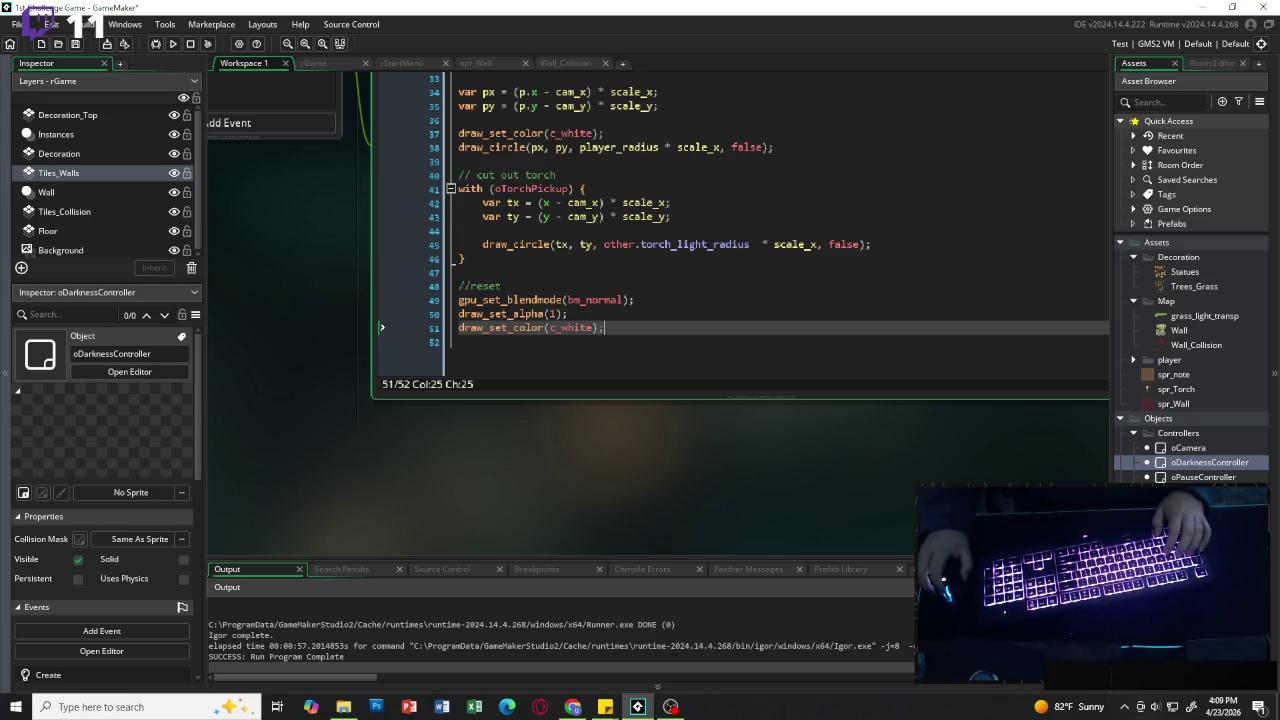
pyautogui.click(505, 286)
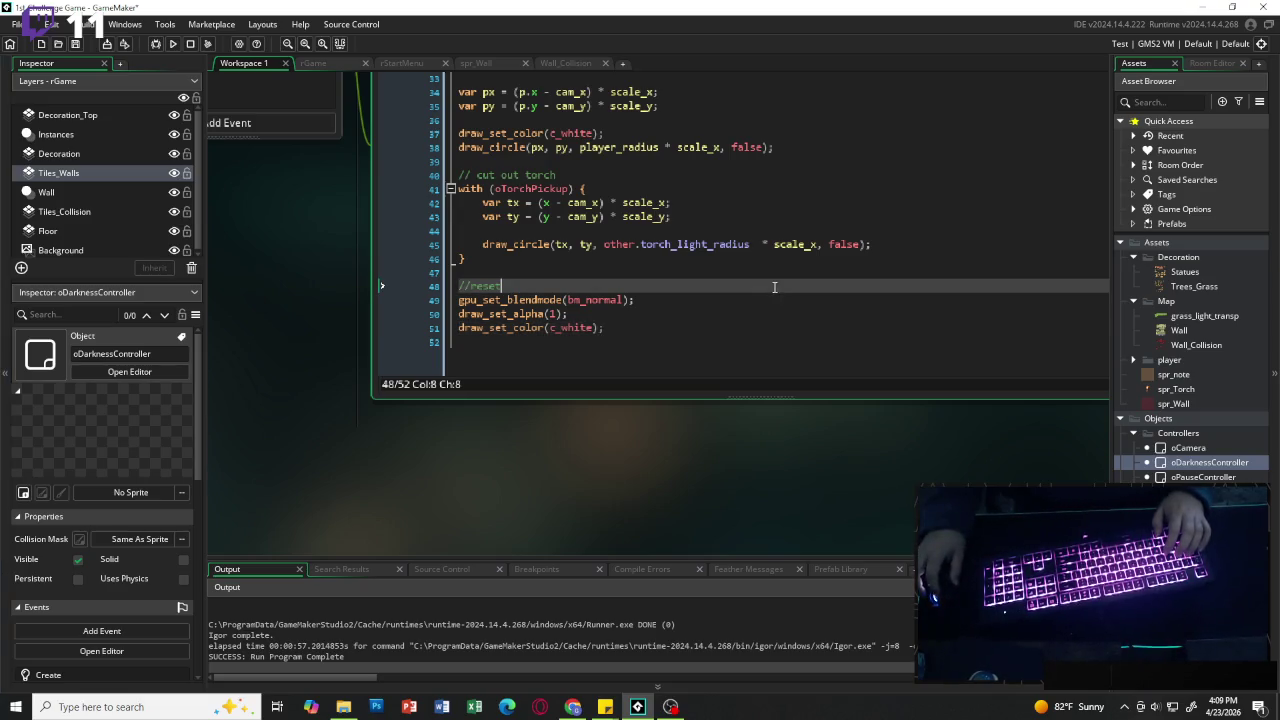
pyautogui.scroll(2, 512, 331)
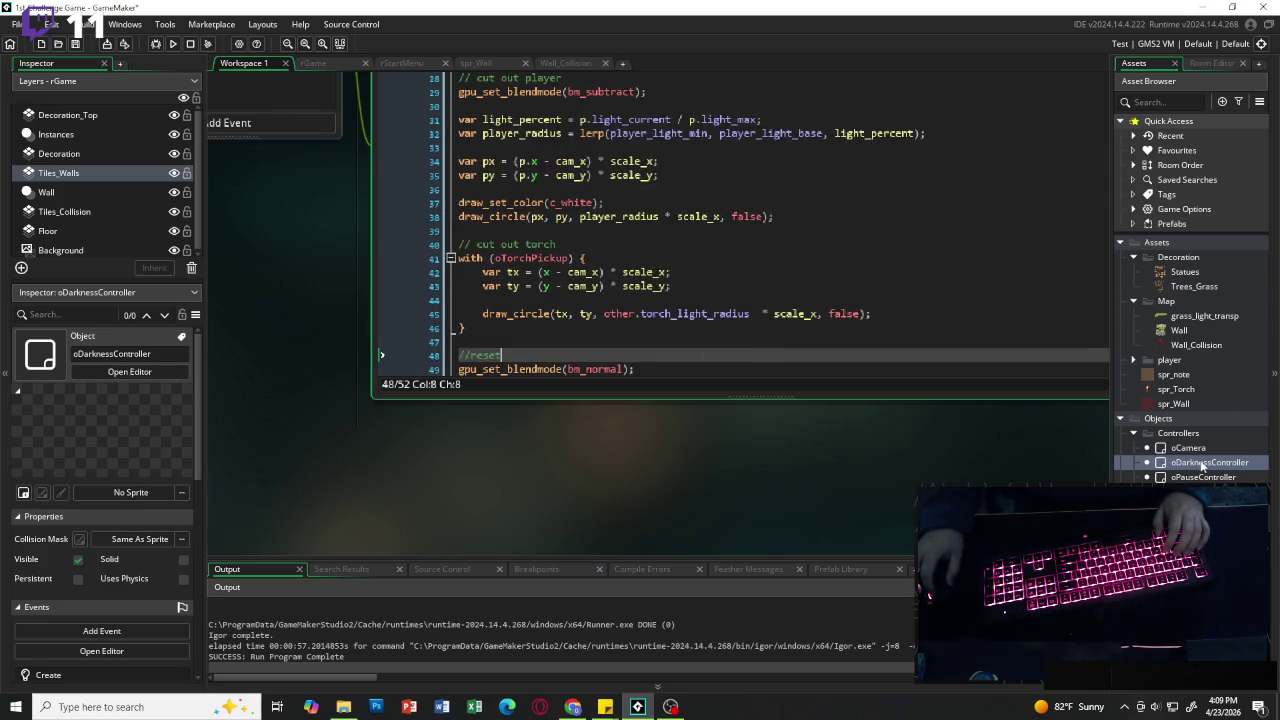
# Step: In oDarknessController's Draw GUI code, prefix line 20's gpu_get_blendmode(bm_normal) with //
pyautogui.doubleClick(1203, 463)
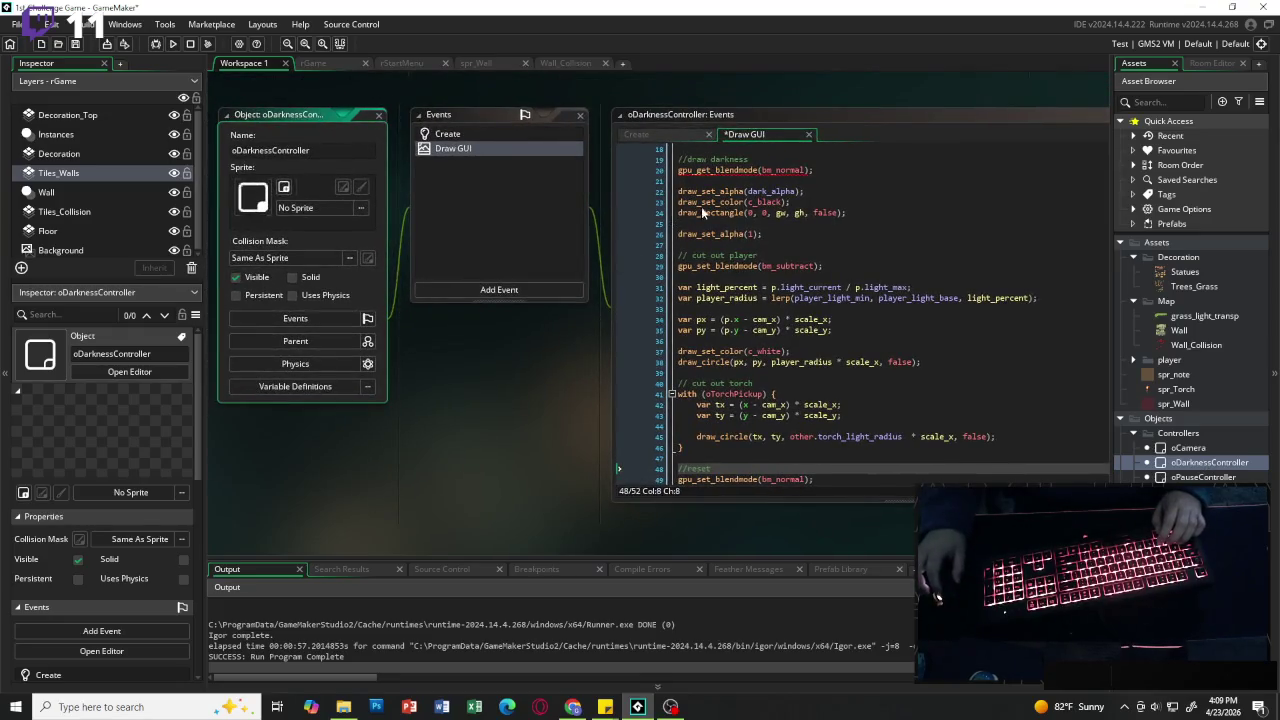
pyautogui.click(679, 170)
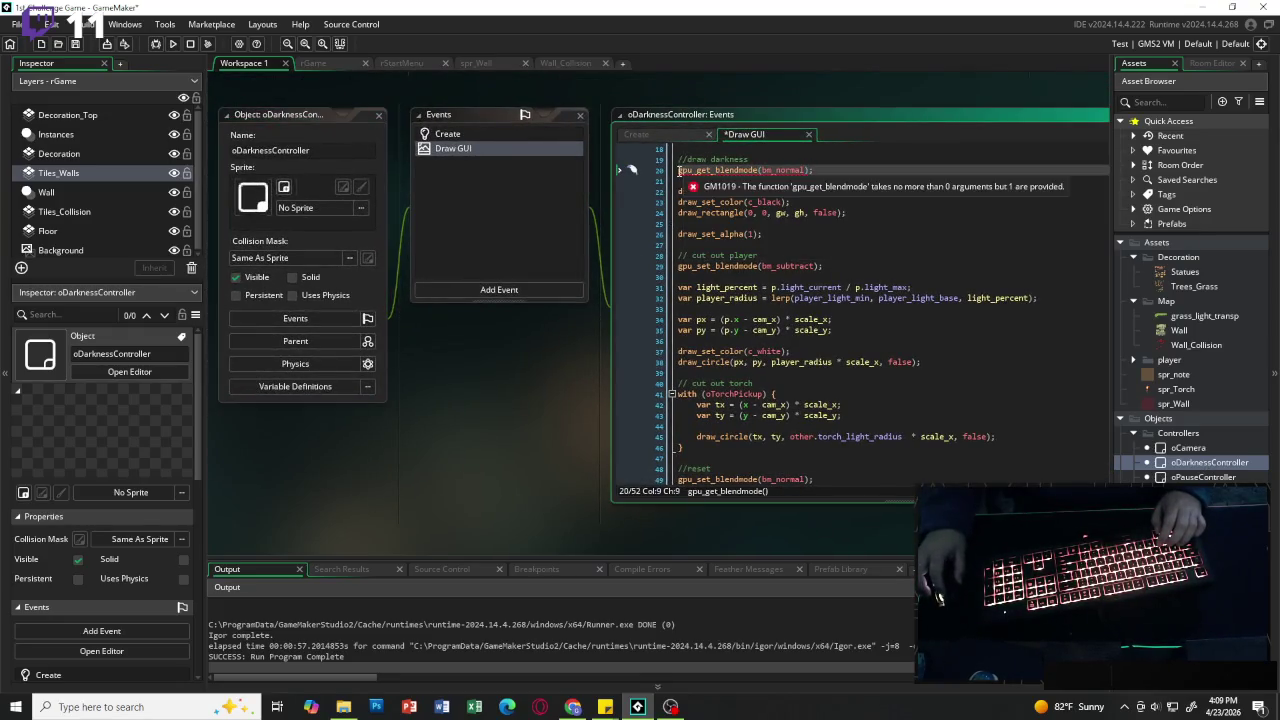
pyautogui.click(746, 170)
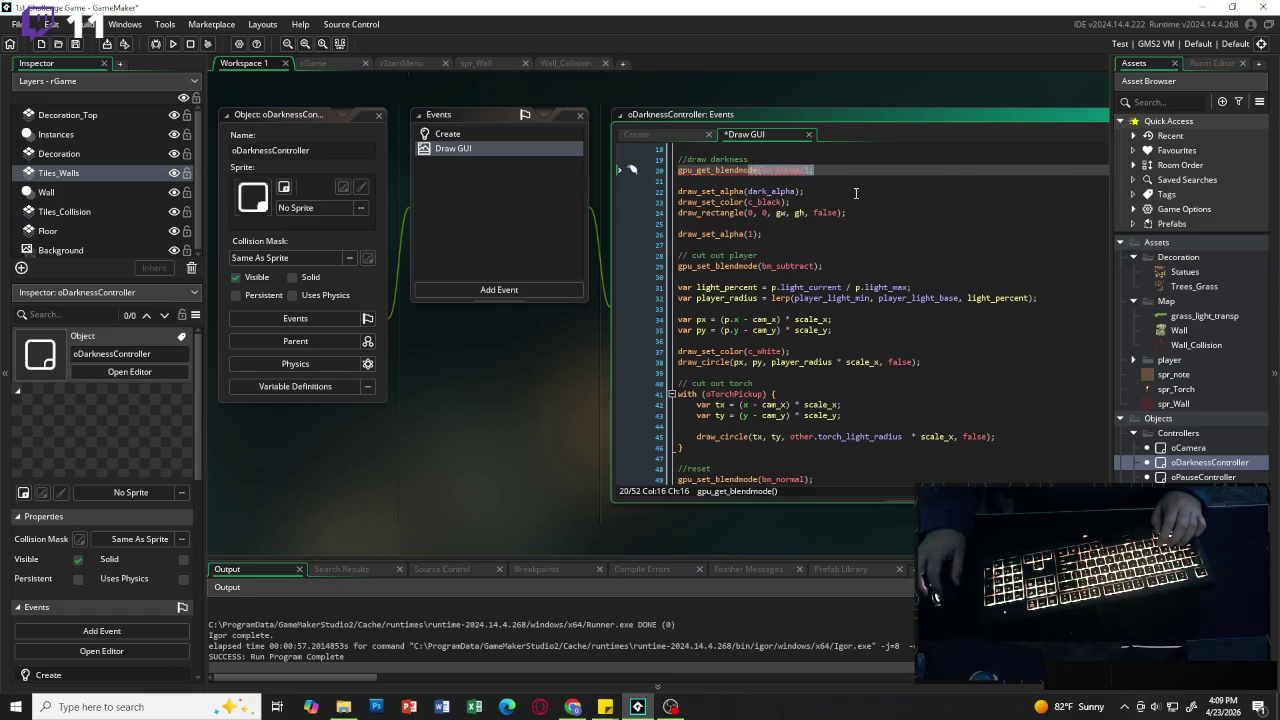
pyautogui.click(805, 191)
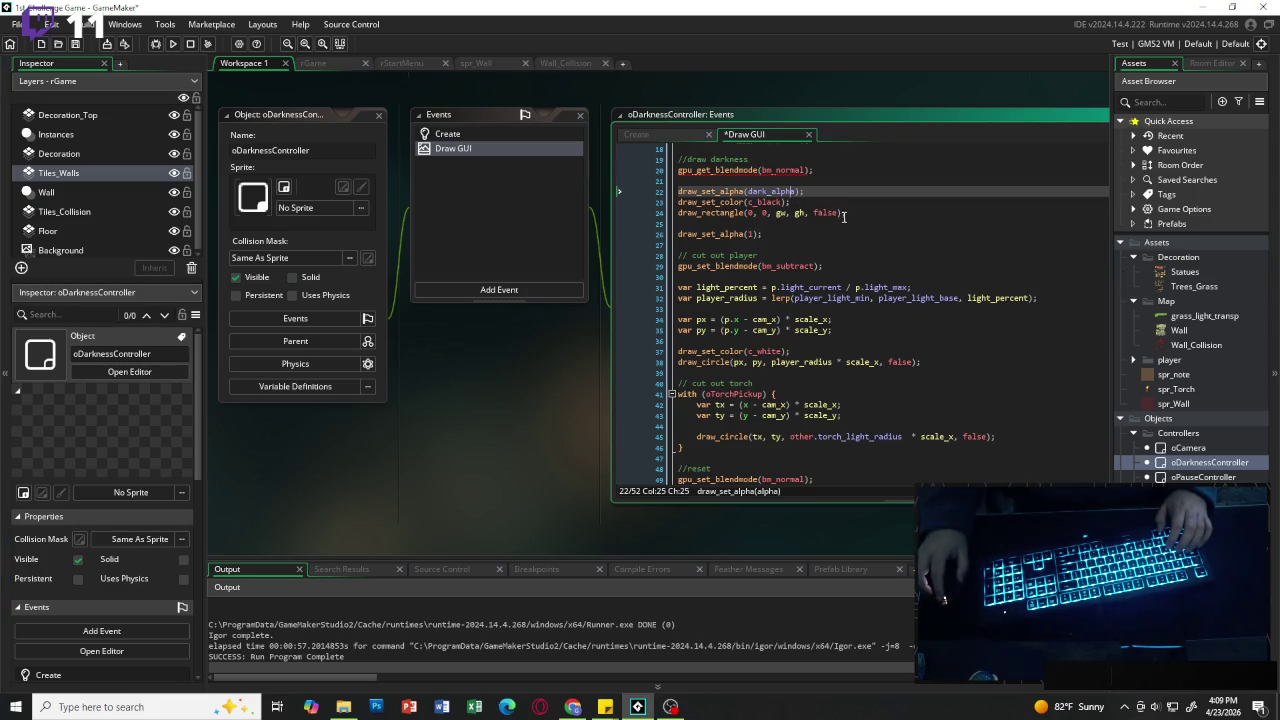
pyautogui.scroll(-2, 844, 216)
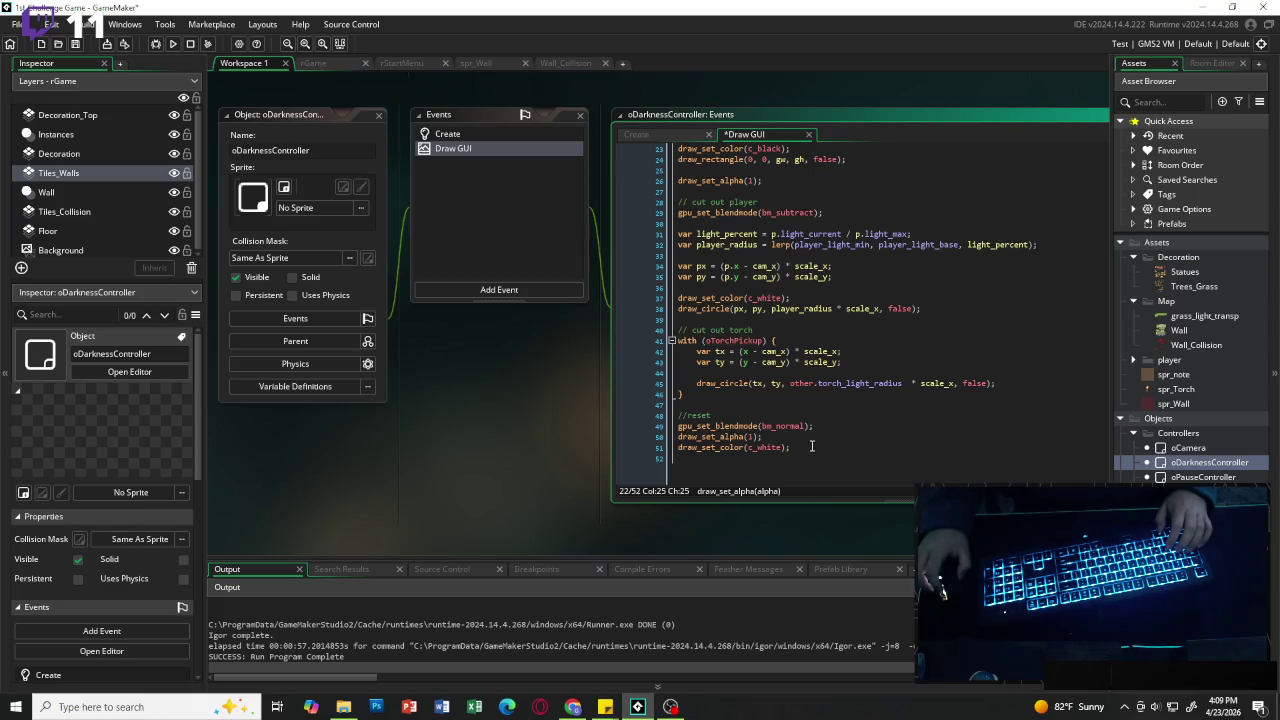
pyautogui.scroll(5, 811, 447)
pyautogui.click(680, 277)
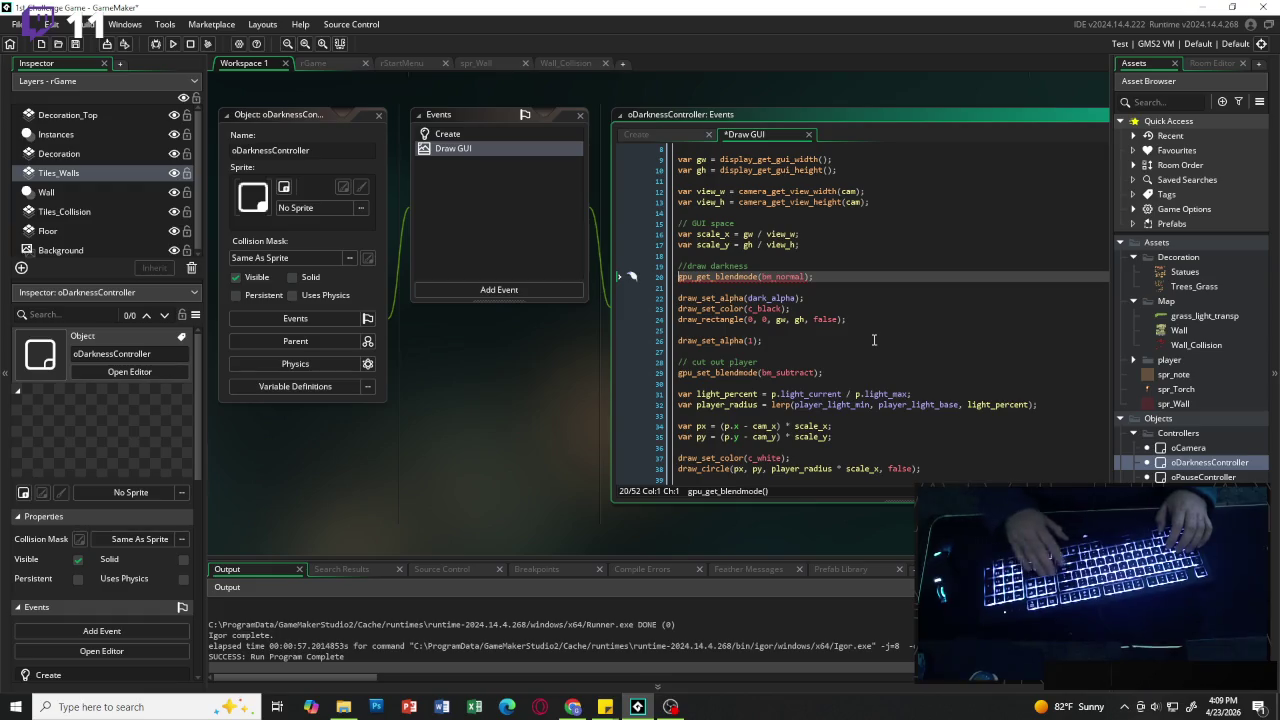
pyautogui.write('//')
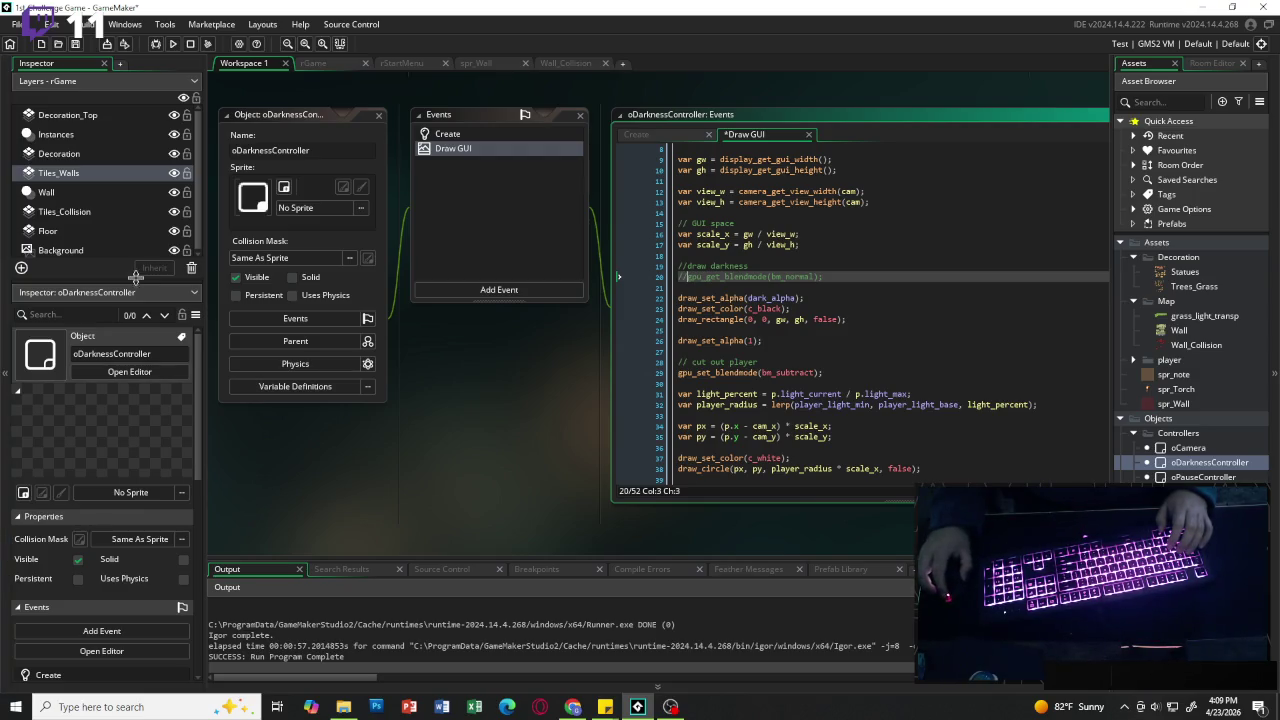
# Step: Add a depth = -50 line to the darkness controller's Create event
pyautogui.click(483, 134)
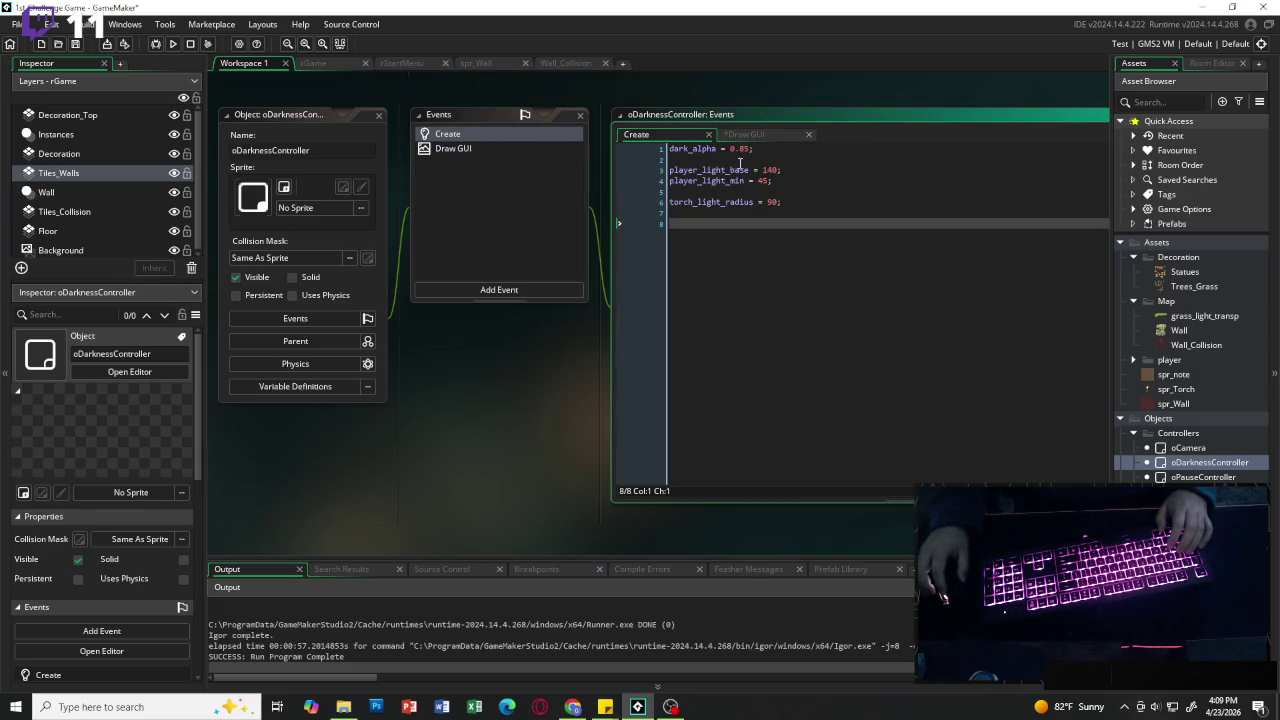
pyautogui.scroll(-1, 802, 169)
pyautogui.scroll(1, 794, 173)
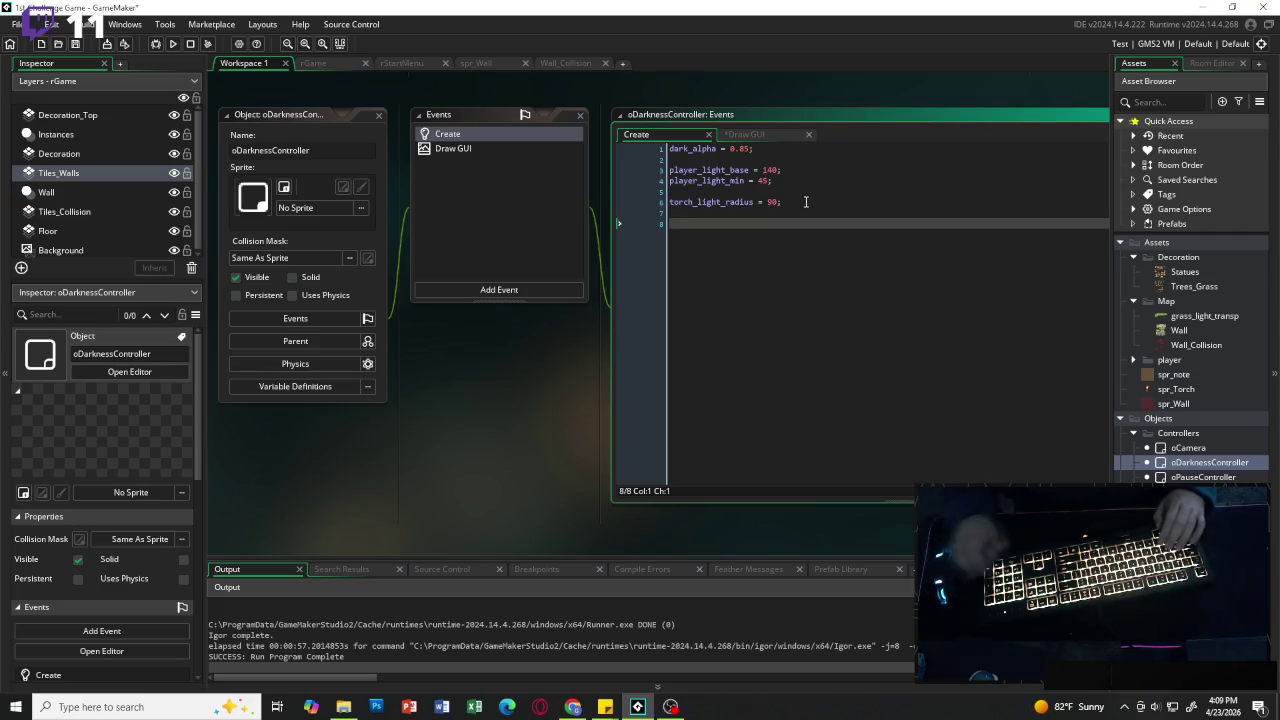
pyautogui.write('depth')
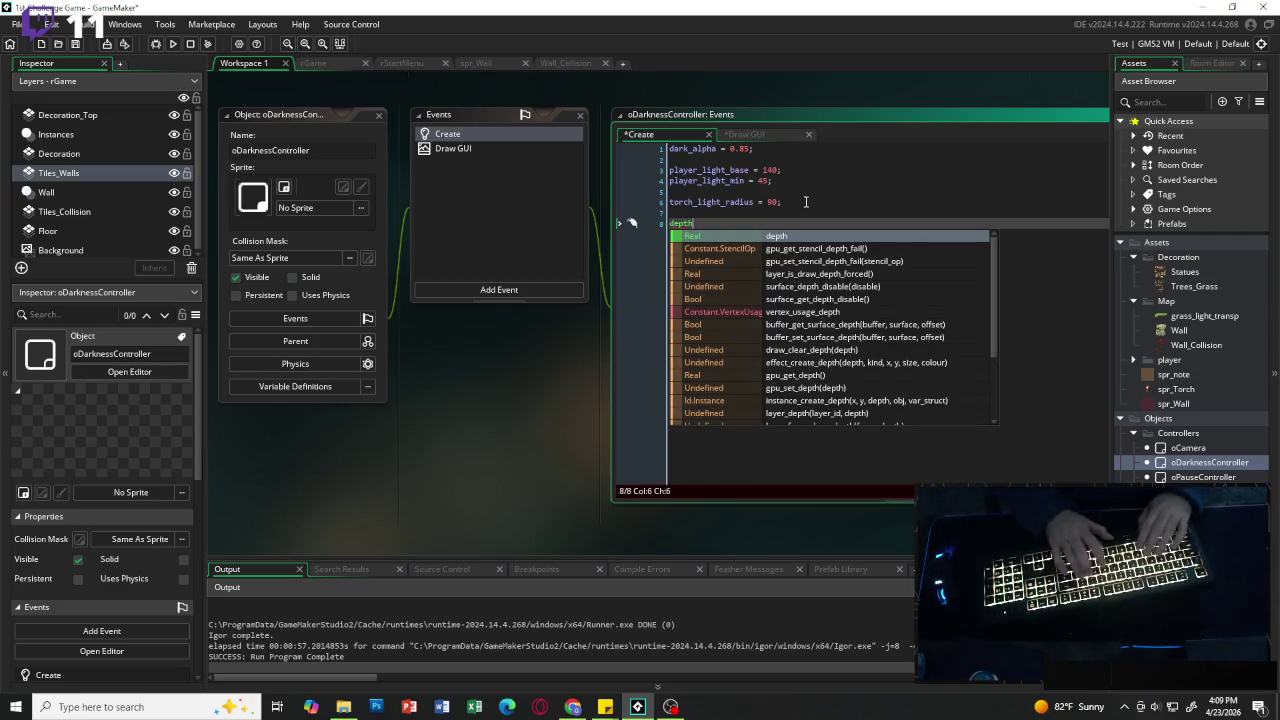
pyautogui.write(' -10;')
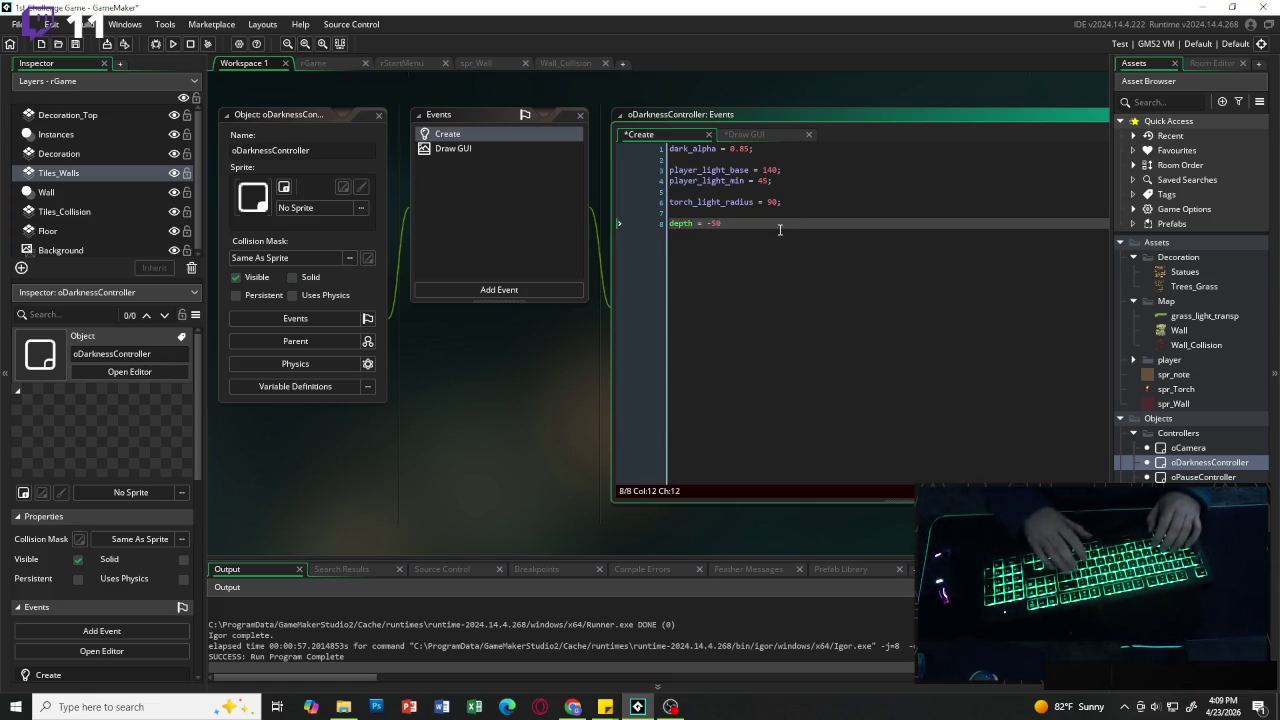
pyautogui.scroll(-10, 640, 255)
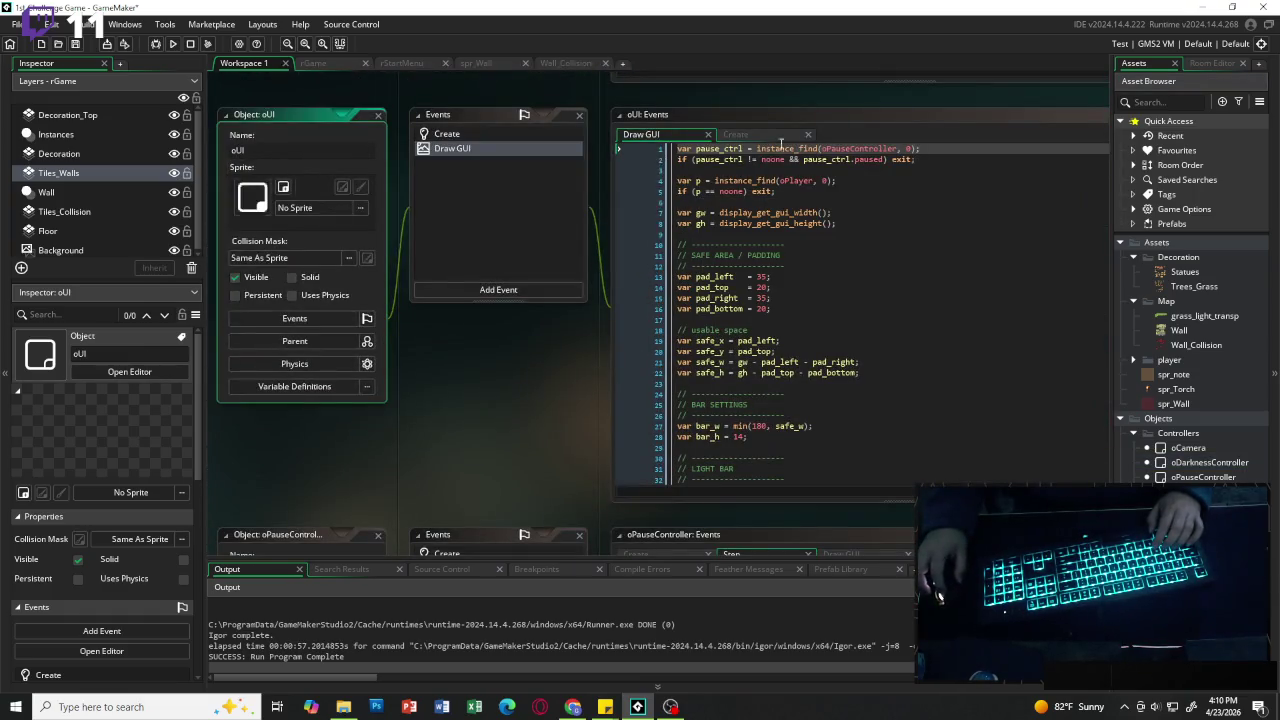
# Step: Add depth = -100; below oUI's gui size call, then run the game and close it
pyautogui.click(735, 134)
pyautogui.click(824, 157)
pyautogui.press('Return')
pyautogui.press('Return')
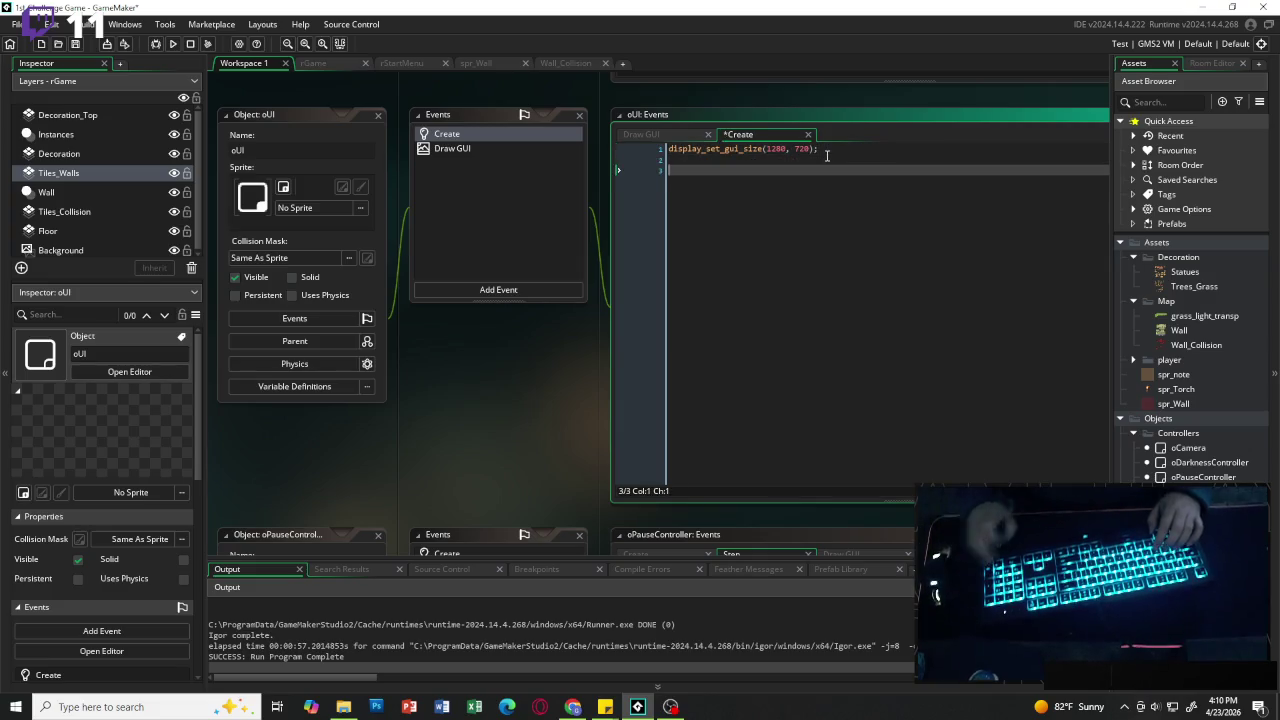
pyautogui.write('depth = -100')
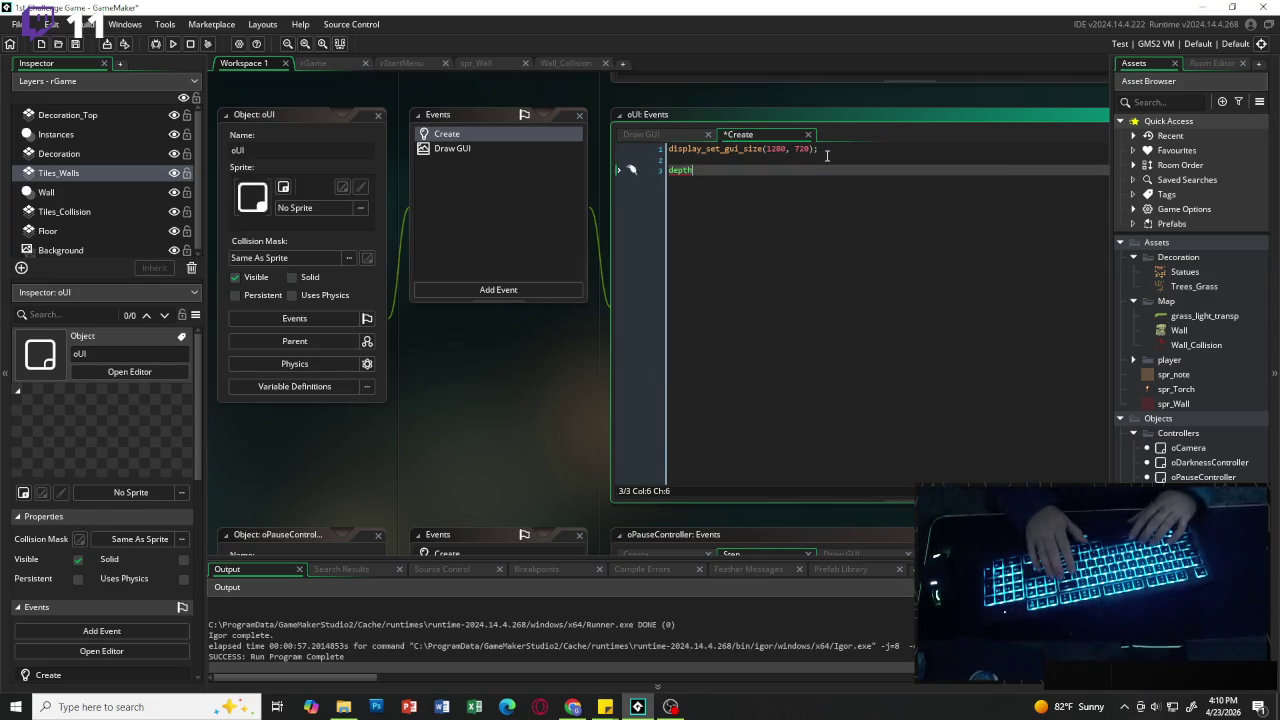
pyautogui.write(';')
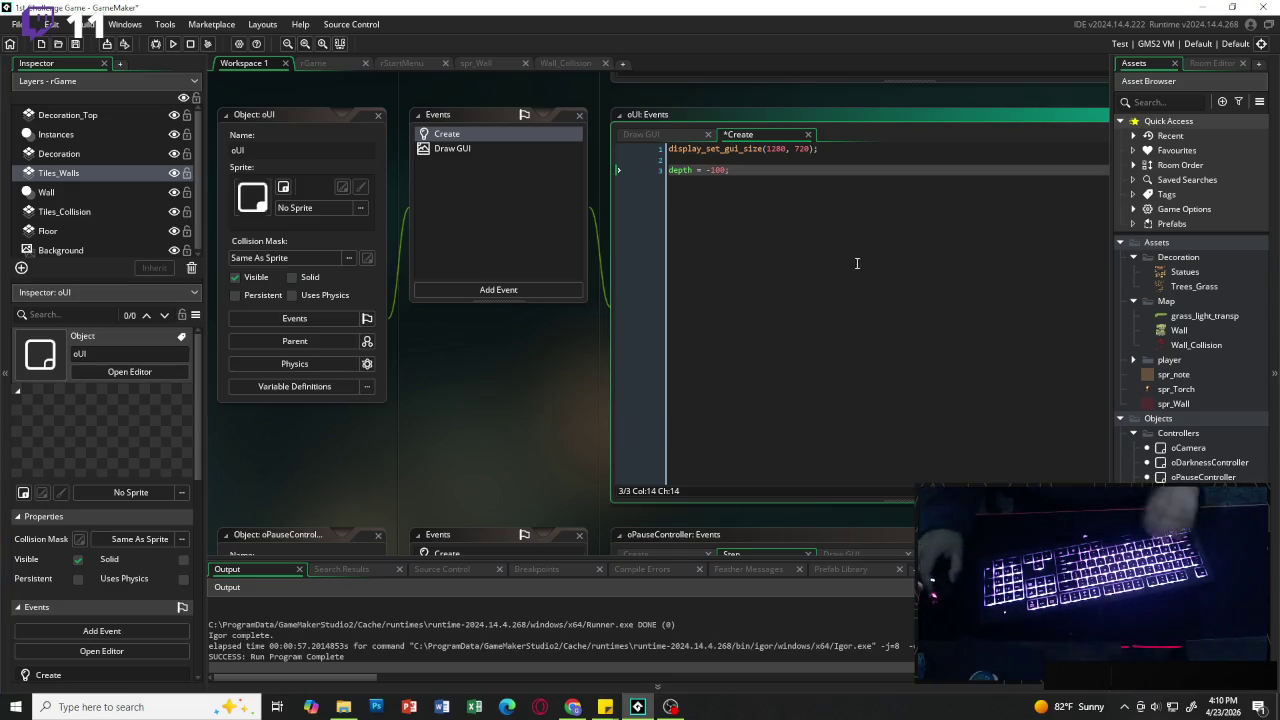
pyautogui.click(172, 44)
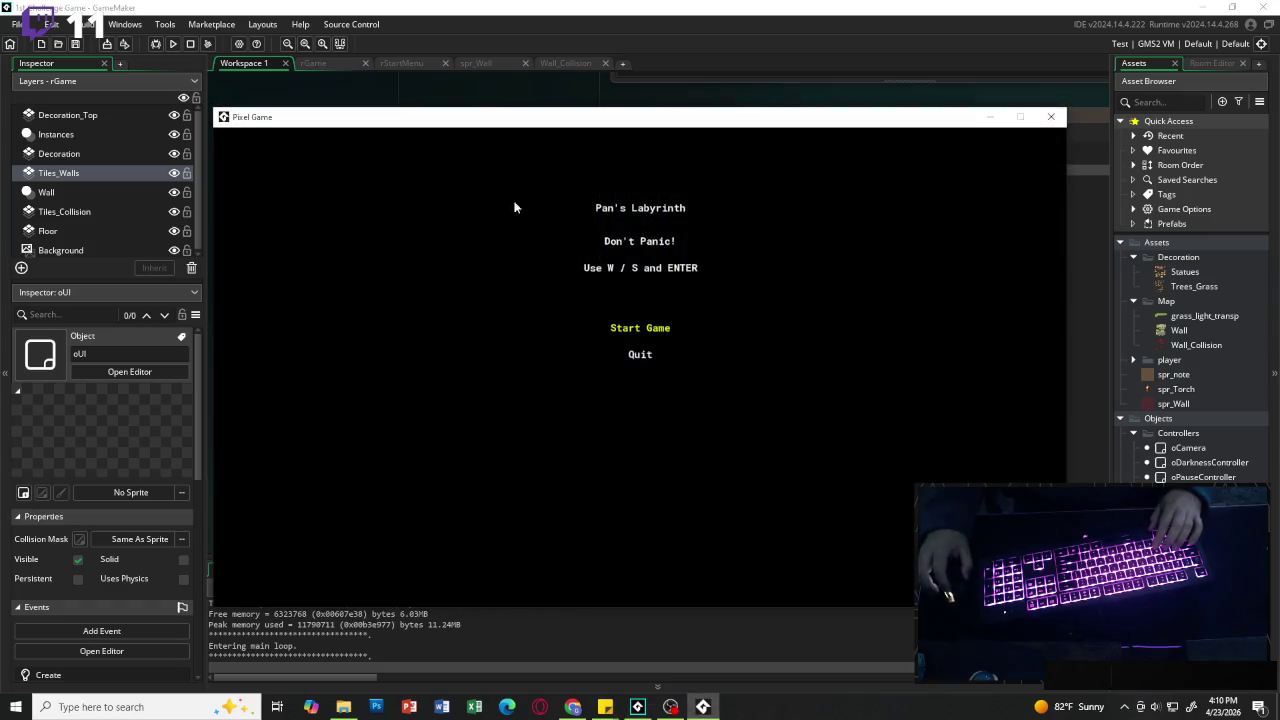
pyautogui.click(1054, 117)
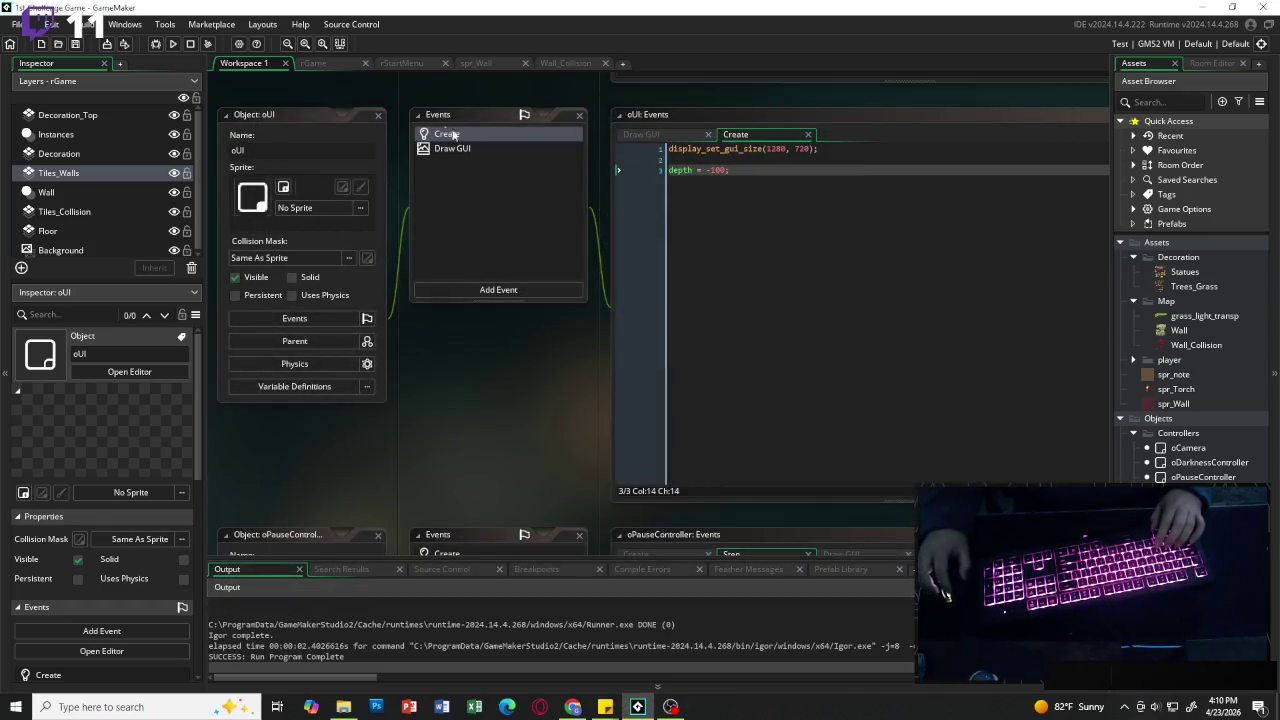
# Step: Place an oDarknessController instance on rGame's Instances layer
pyautogui.click(313, 63)
pyautogui.scroll(-3, 497, 186)
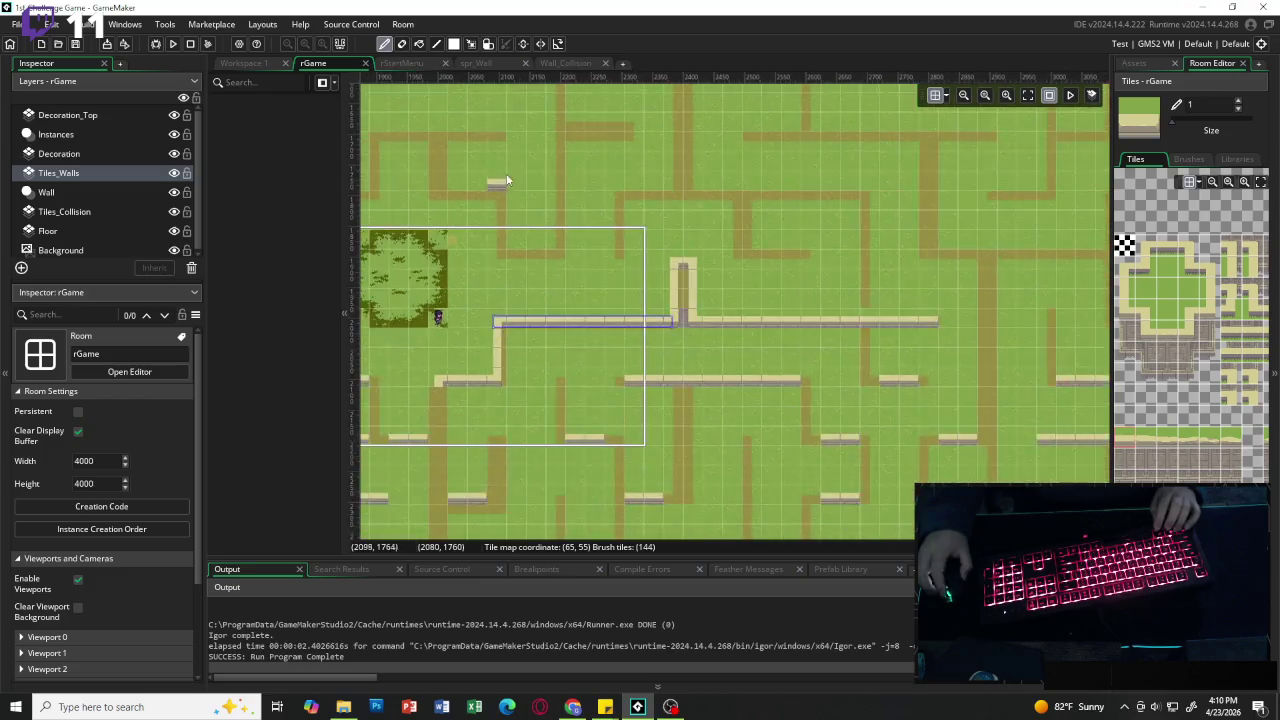
pyautogui.click(1028, 95)
pyautogui.scroll(3, 560, 150)
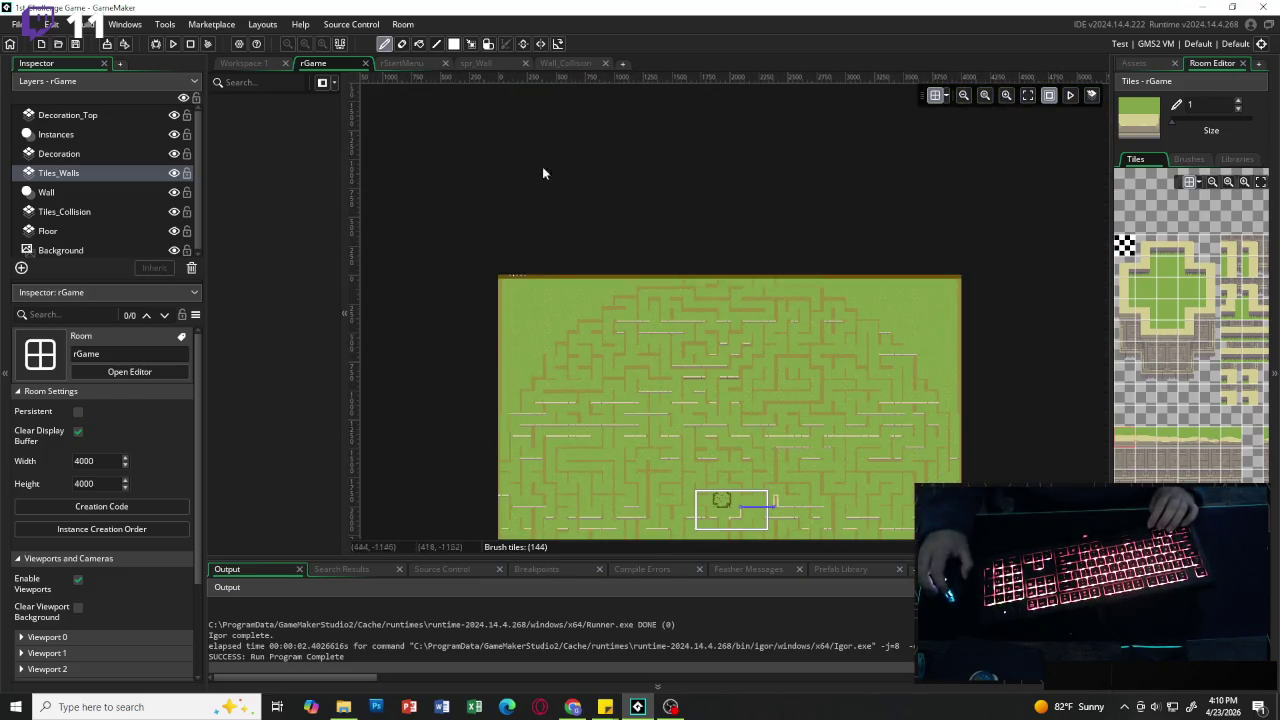
pyautogui.scroll(5, 510, 279)
pyautogui.scroll(1, 537, 282)
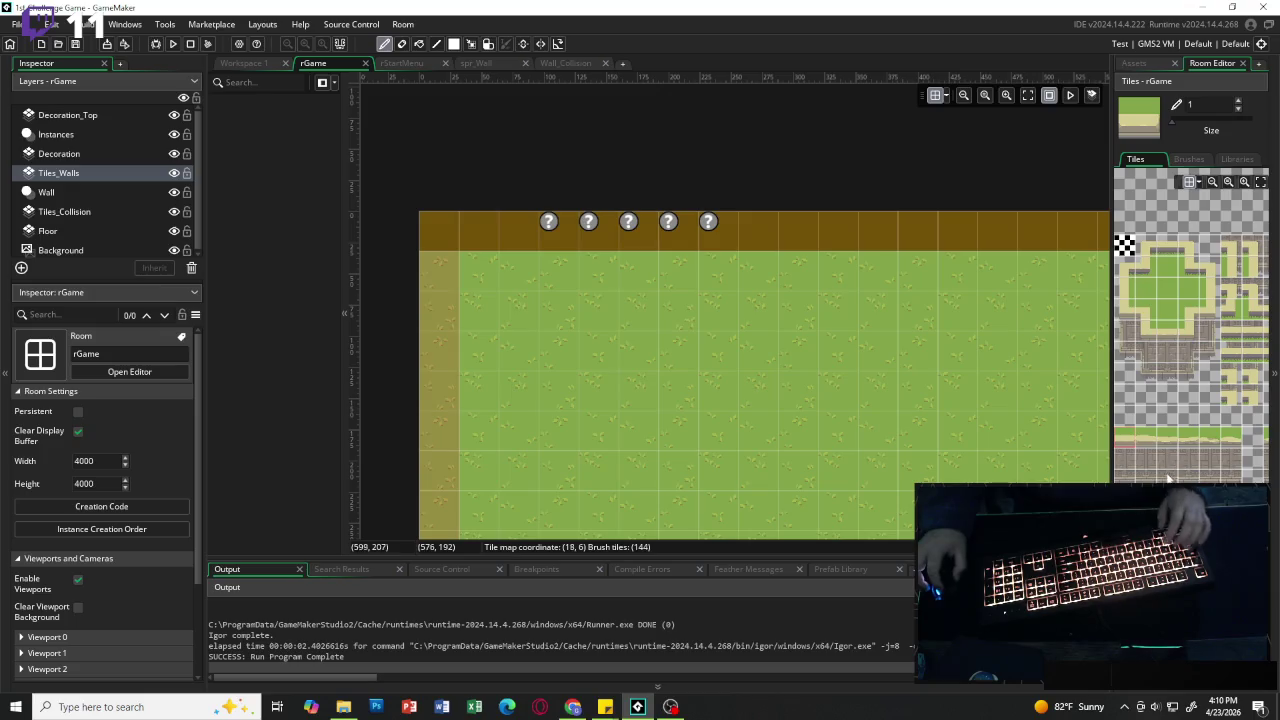
pyautogui.click(1136, 63)
pyautogui.moveTo(1195, 470)
pyautogui.mouseDown()
pyautogui.moveTo(662, 356)
pyautogui.moveTo(517, 231)
pyautogui.moveTo(1240, 464)
pyautogui.mouseUp()
pyautogui.click(1207, 470)
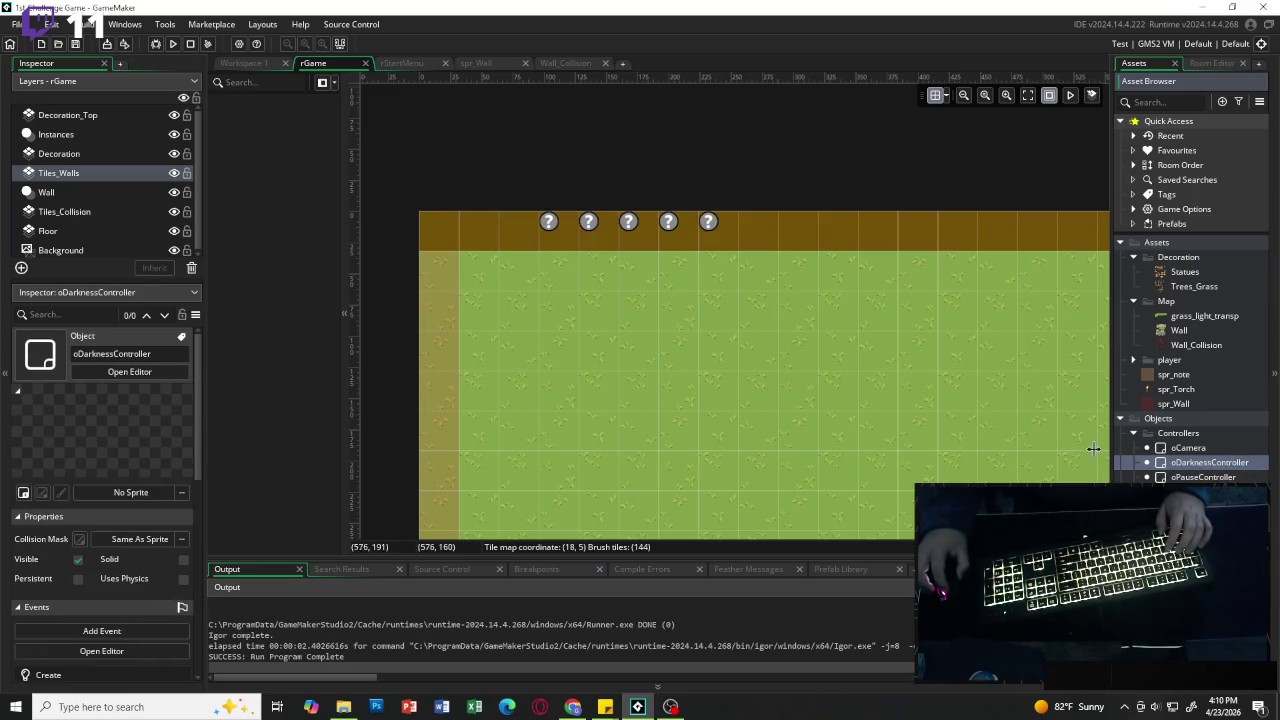
pyautogui.click(56, 134)
pyautogui.moveTo(1196, 464)
pyautogui.mouseDown()
pyautogui.moveTo(545, 267)
pyautogui.moveTo(509, 226)
pyautogui.mouseUp()
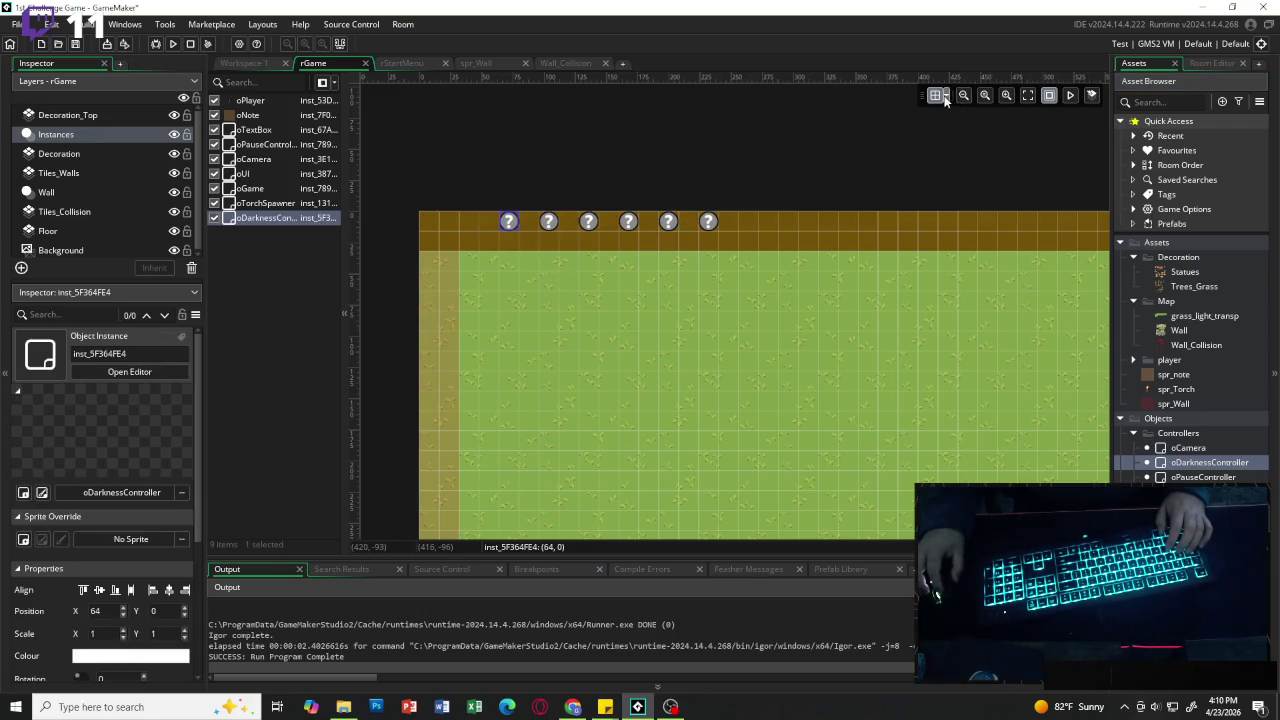
# Step: Enable grid snapping in the room grid settings, close them, and launch a test run
pyautogui.click(945, 100)
pyautogui.click(1095, 159)
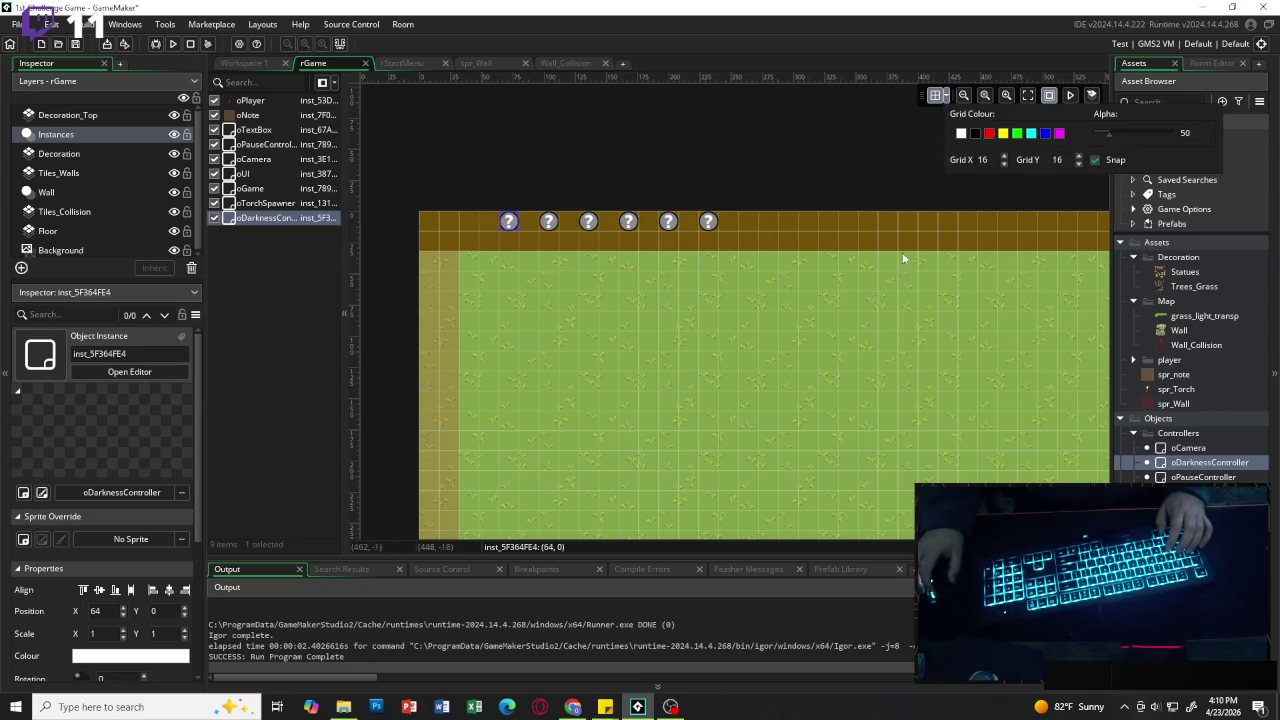
pyautogui.click(510, 226)
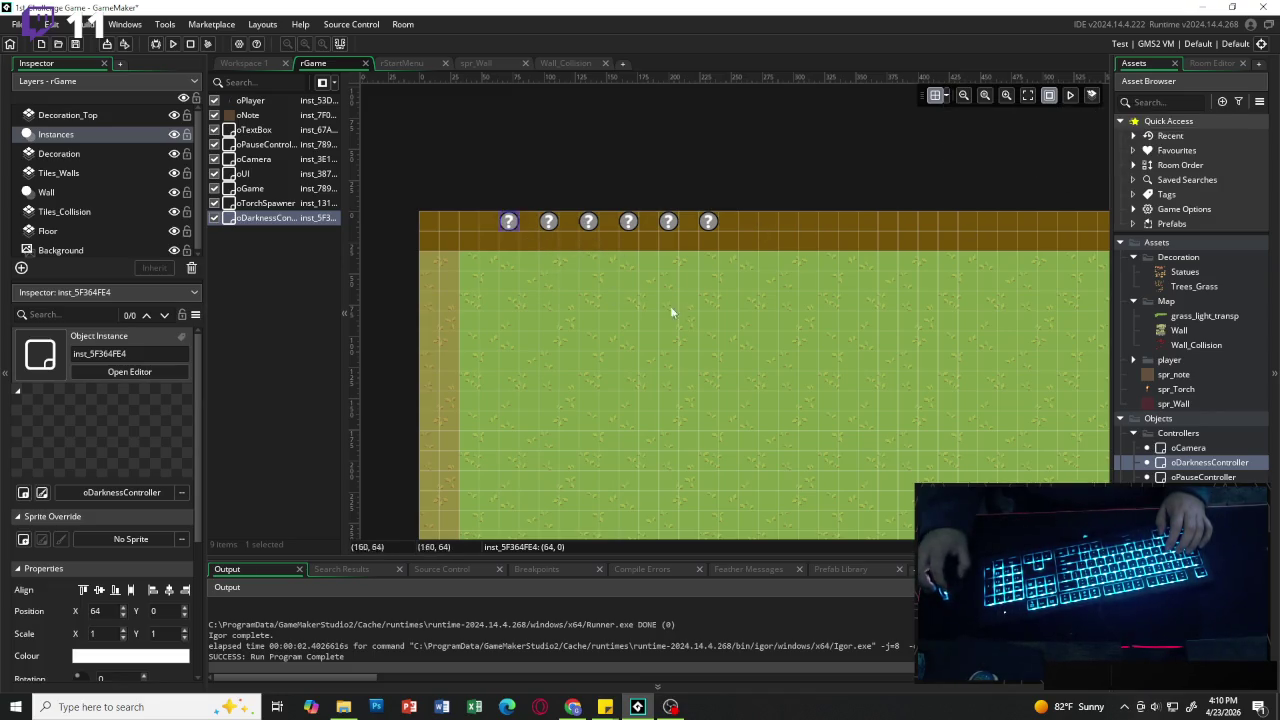
pyautogui.press('F5')
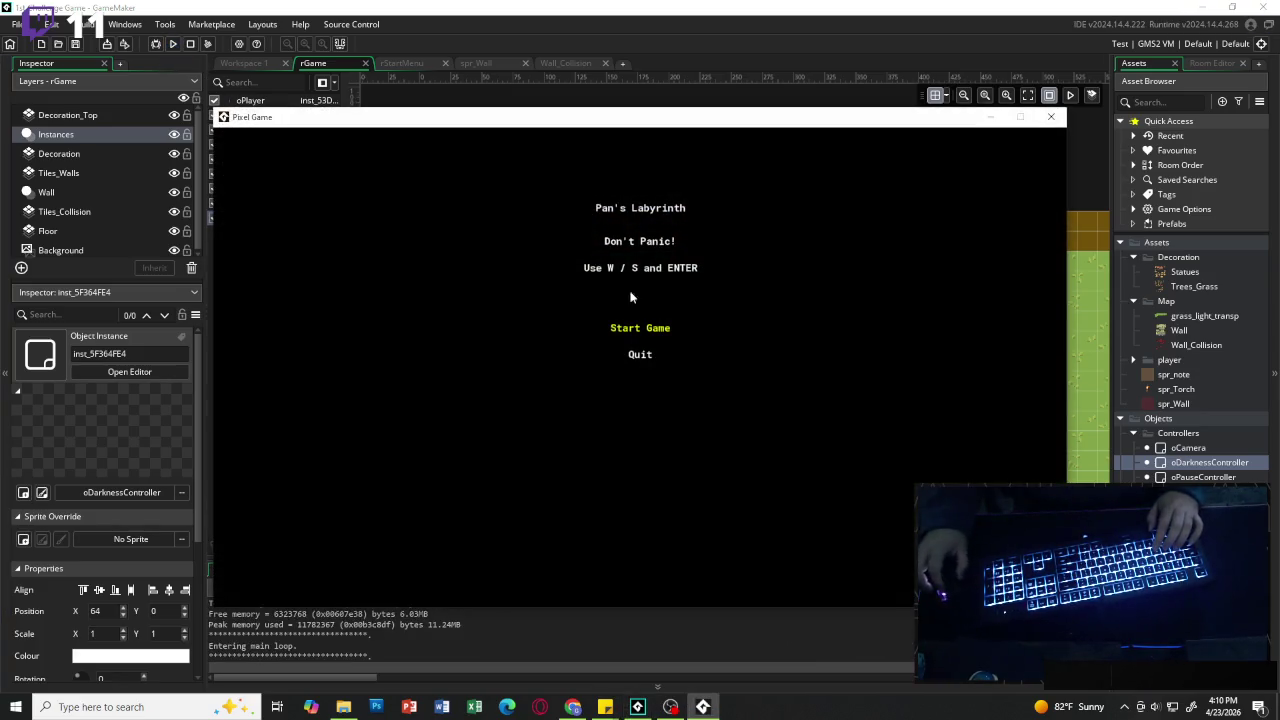
# Step: Start the game from the title menu and walk the player around the maze with W, A, S, D
pyautogui.press('Return')
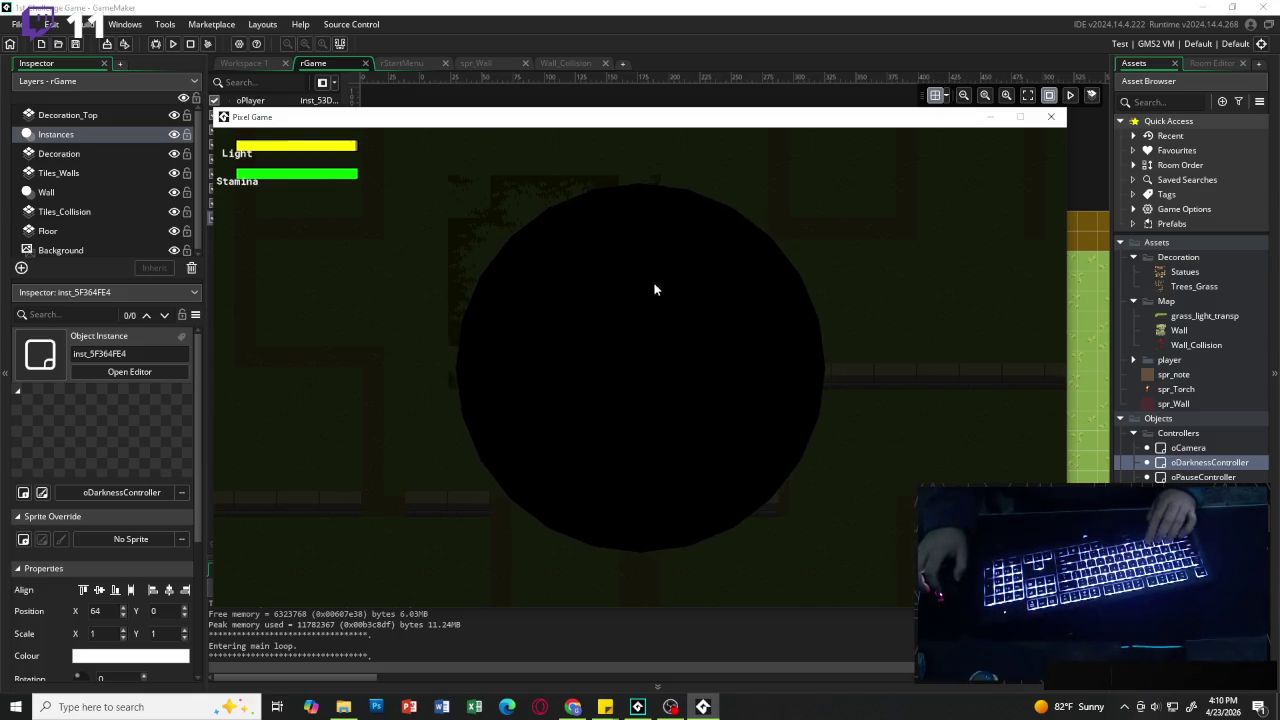
pyautogui.press('w')
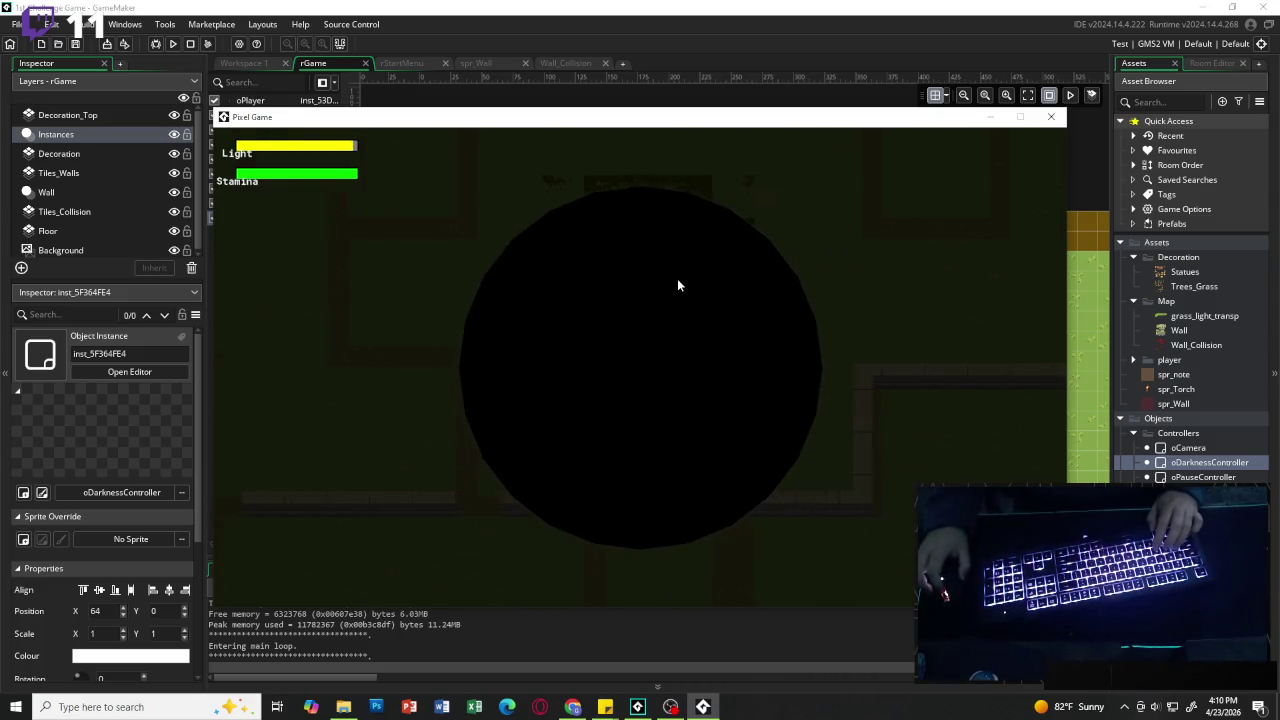
pyautogui.press('w')
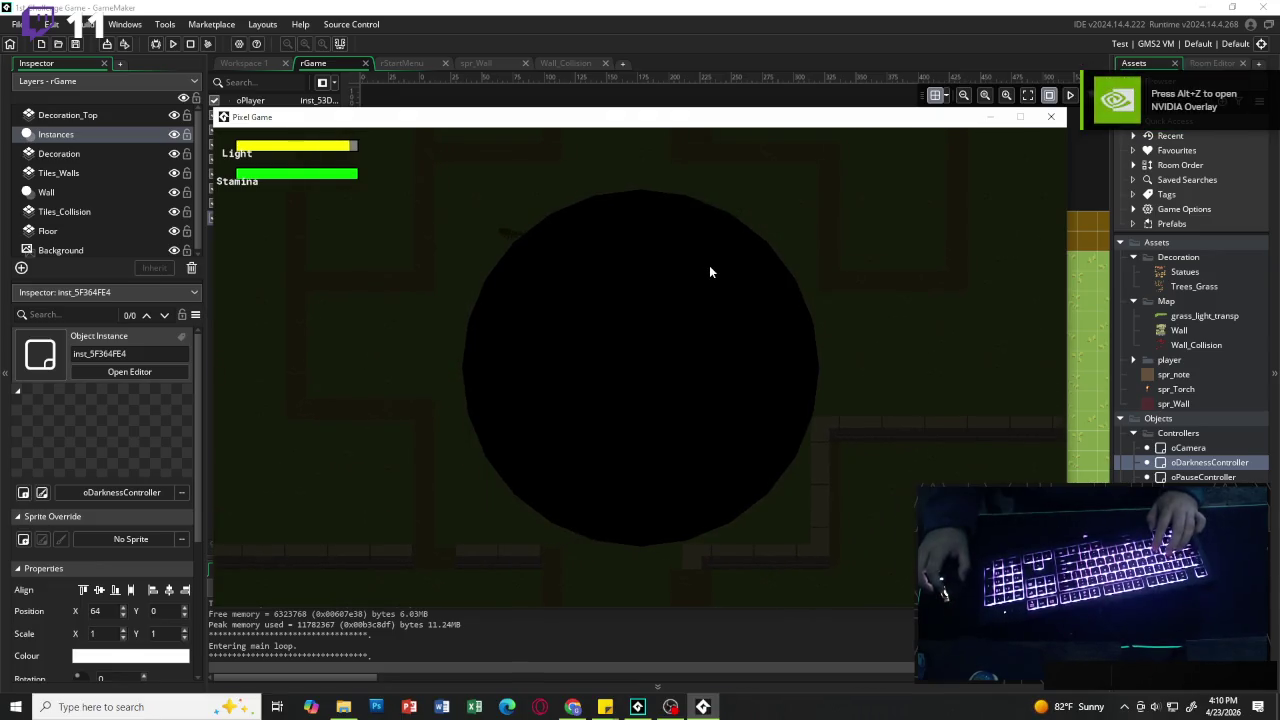
pyautogui.press('w')
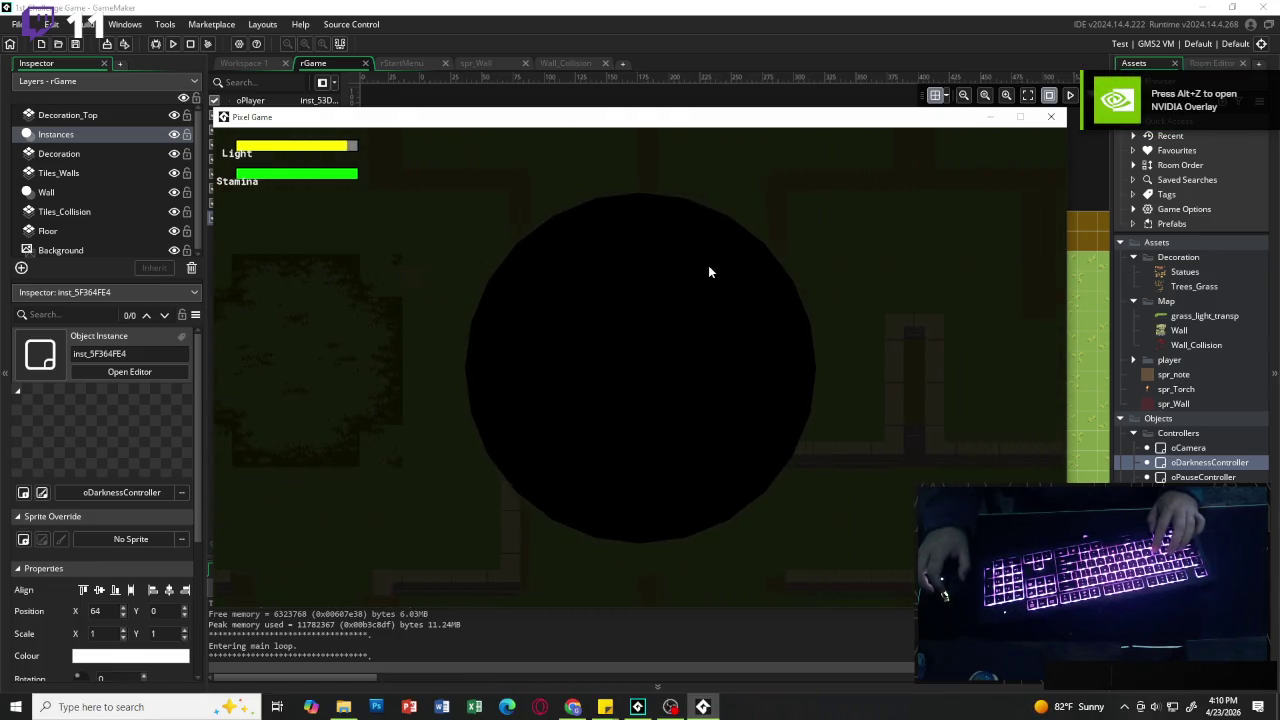
pyautogui.press('w')
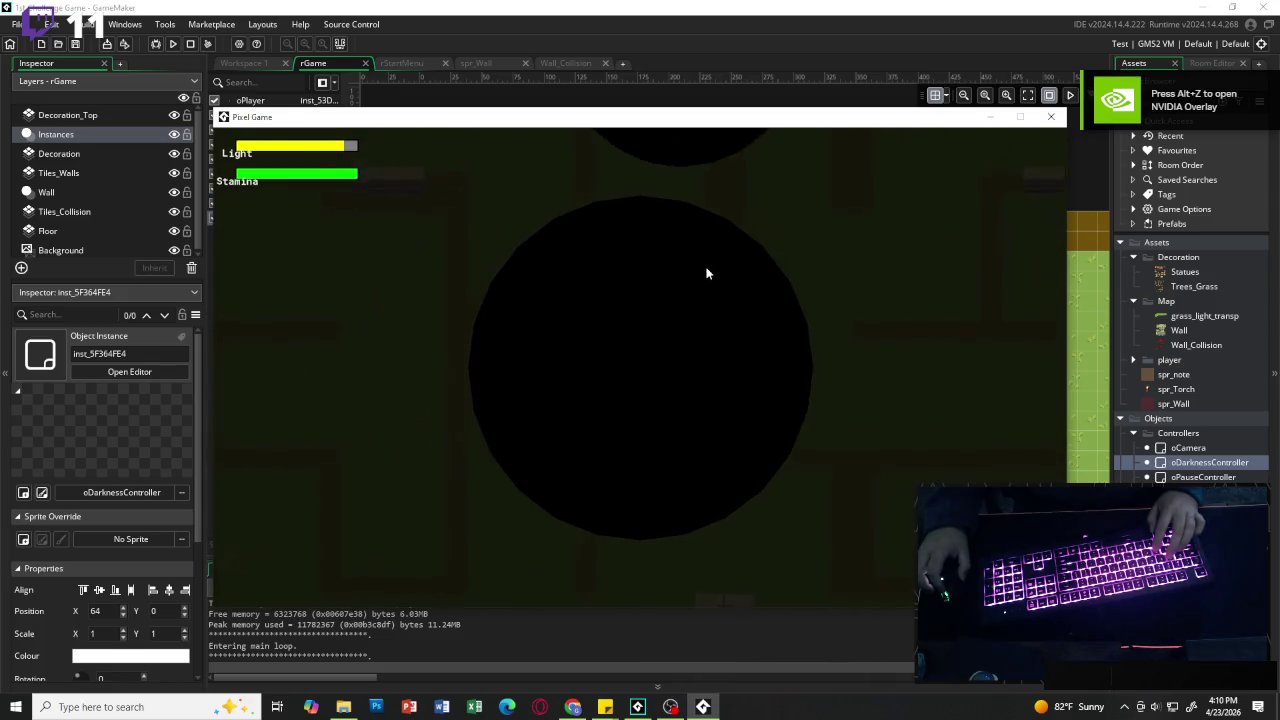
pyautogui.press('s')
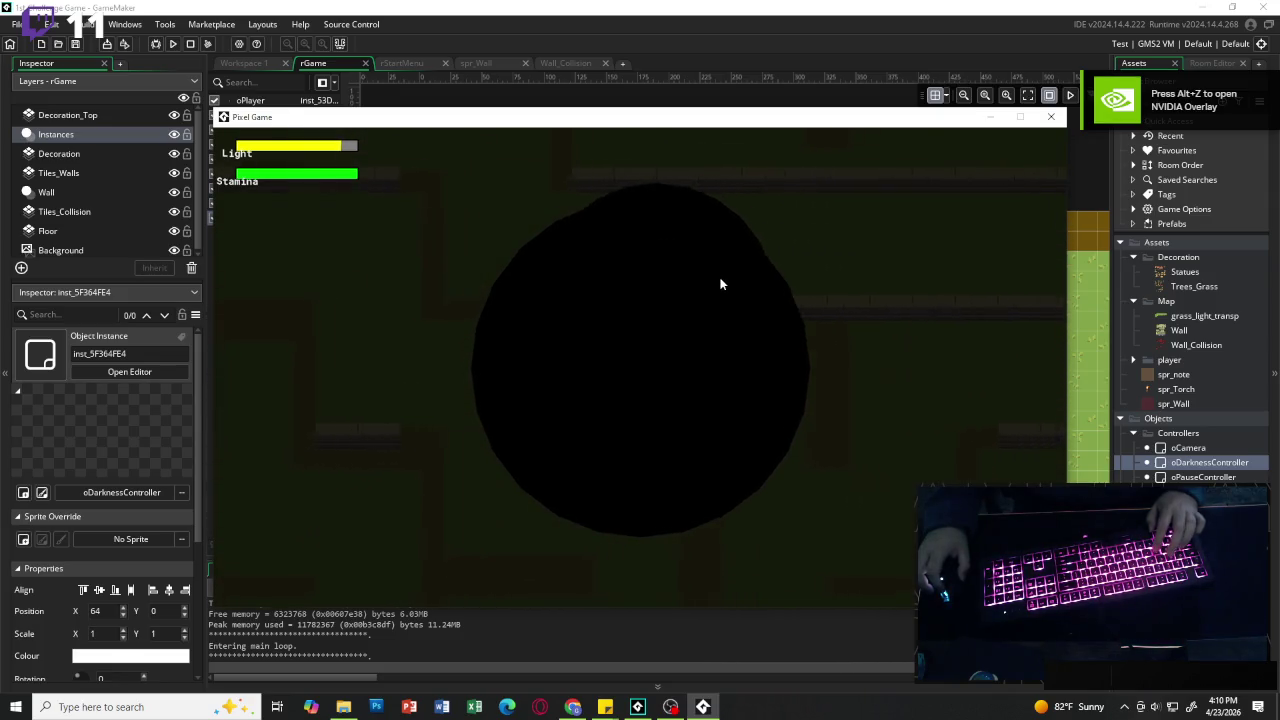
pyautogui.press('d')
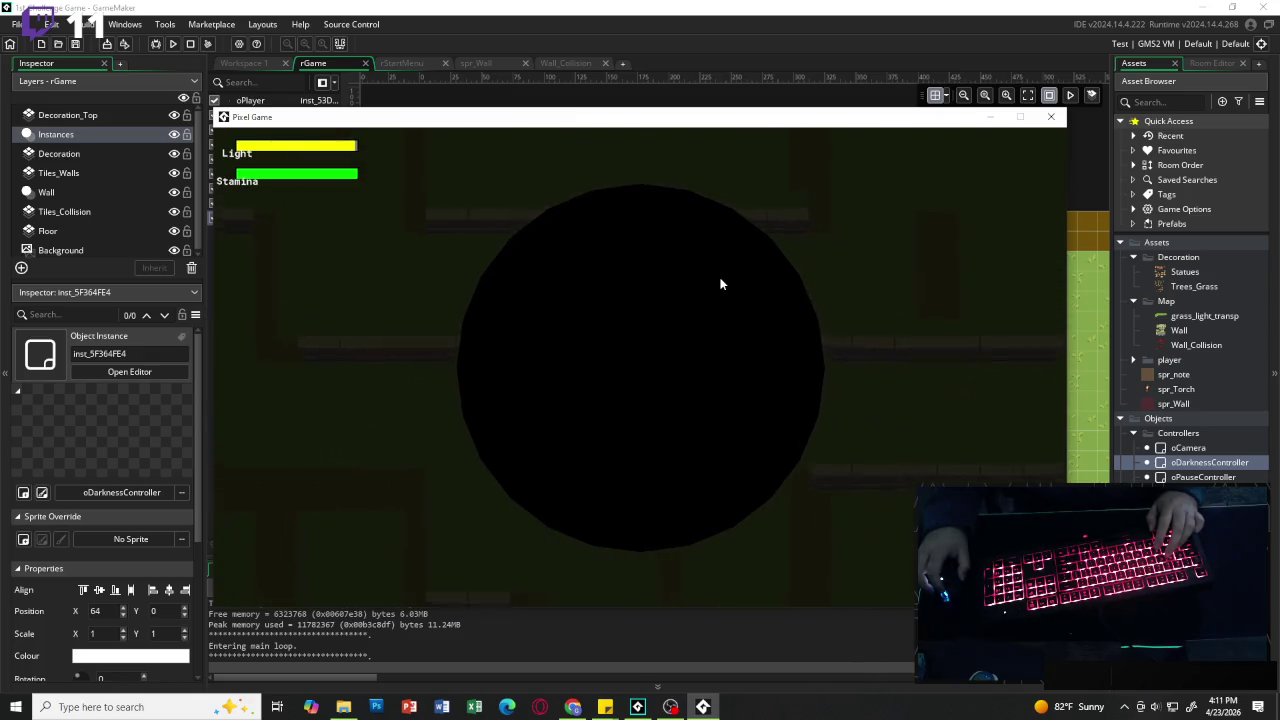
pyautogui.press('w')
pyautogui.press('a')
pyautogui.press('s')
pyautogui.press('s')
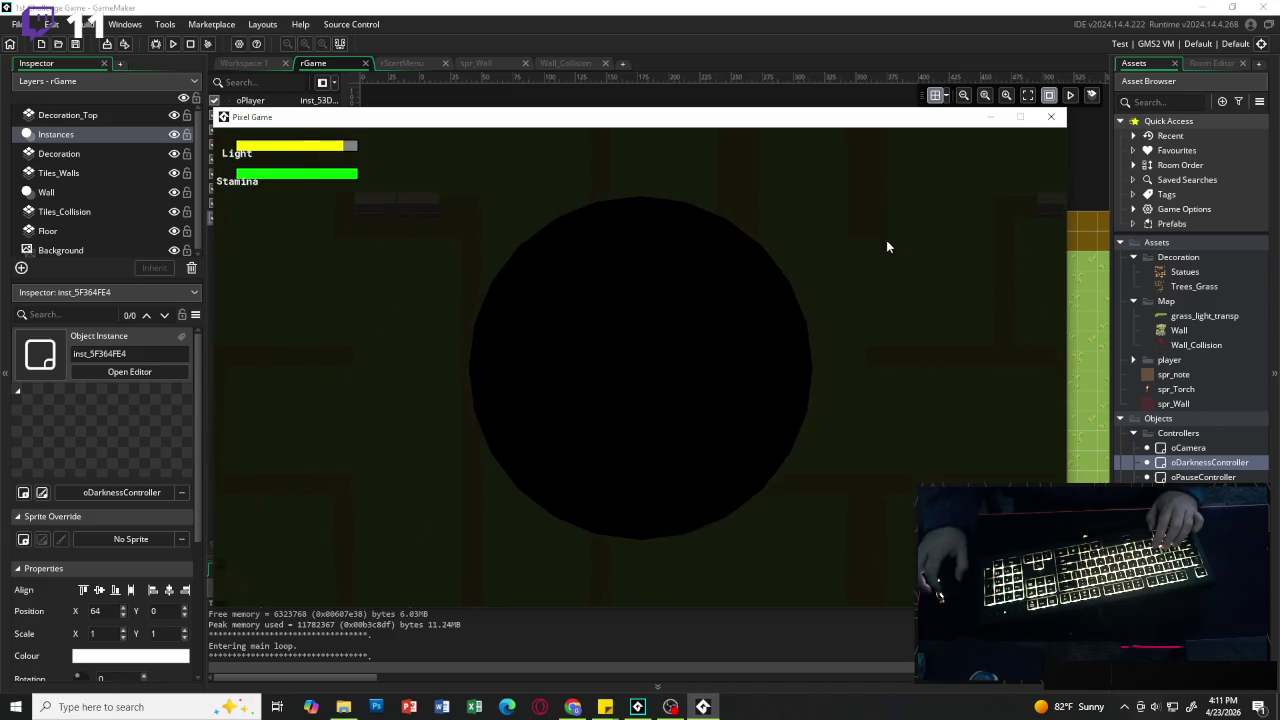
pyautogui.hotkey('alt', 'Tab')
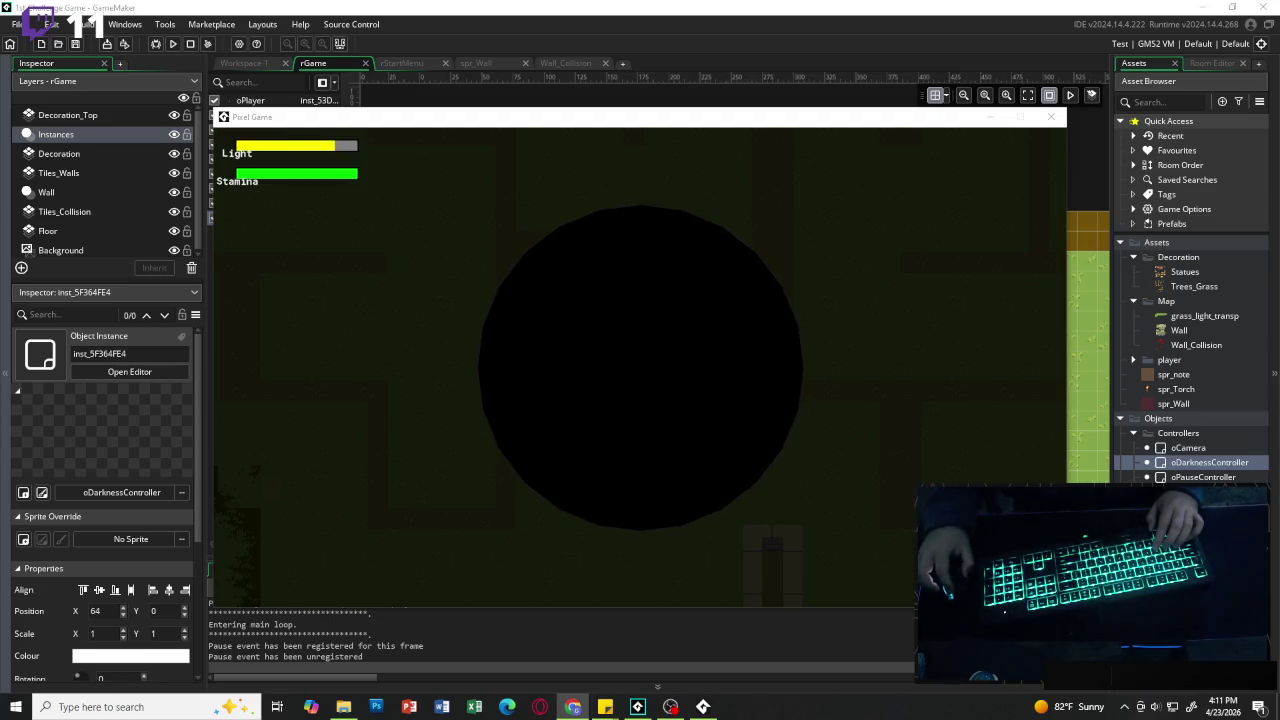
pyautogui.hotkey('alt', 'Tab')
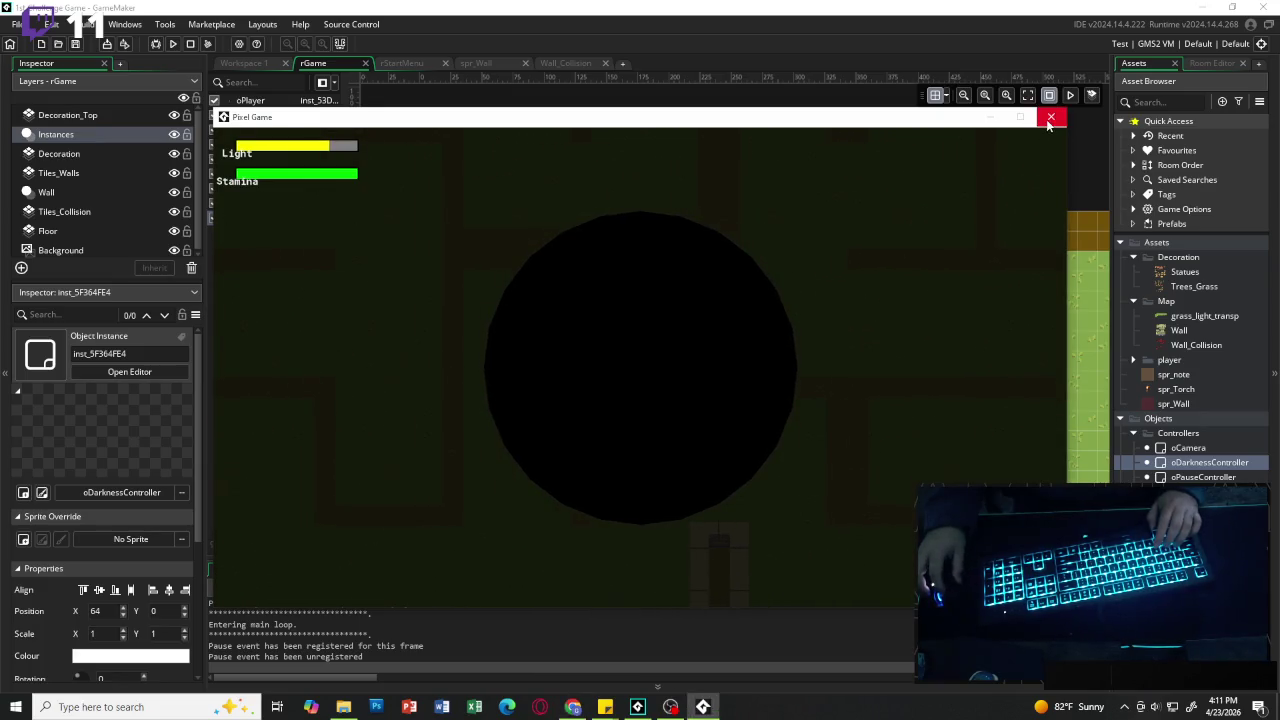
# Step: Close the game and bring up oDarknessController's Draw GUI code around line 20
pyautogui.click(1050, 117)
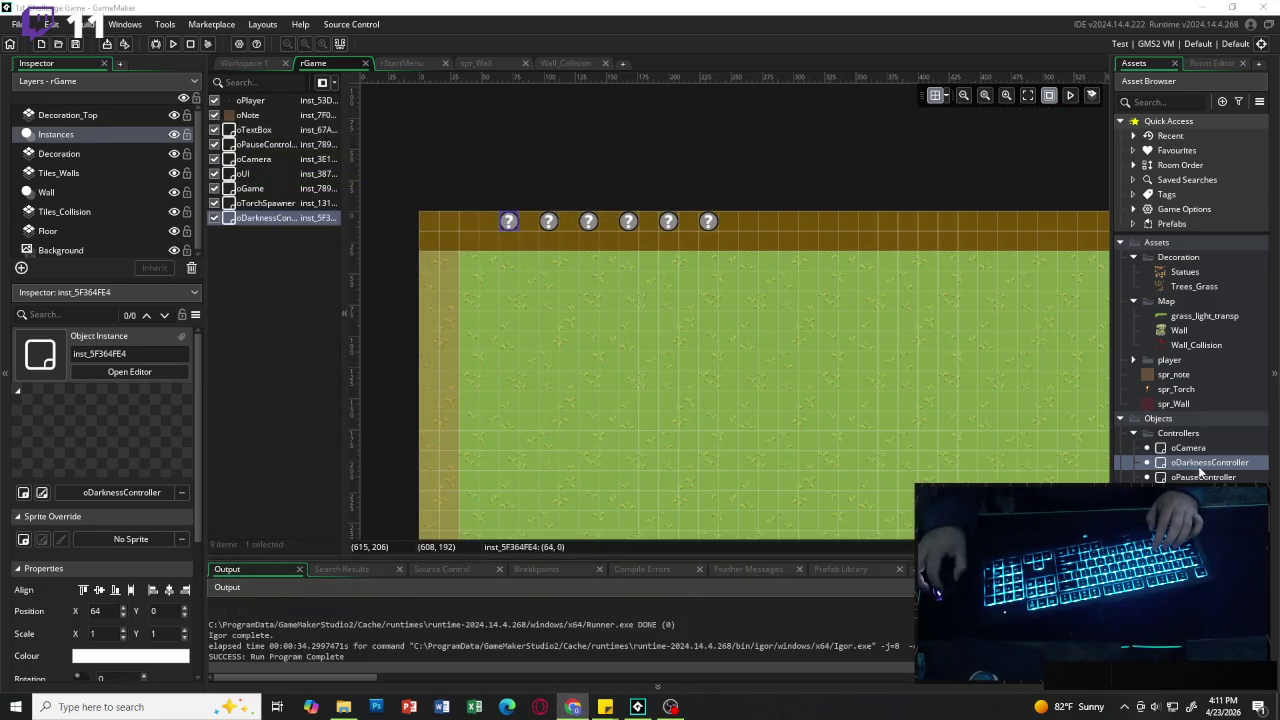
pyautogui.doubleClick(1180, 463)
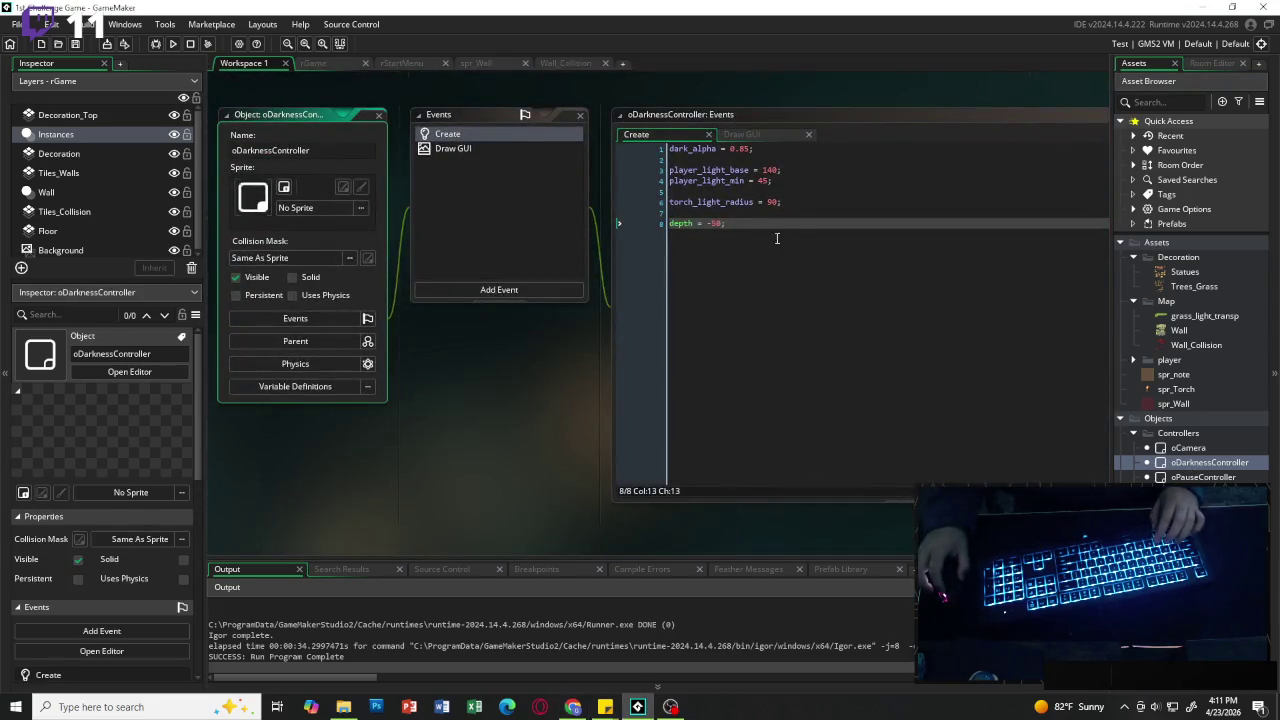
pyautogui.click(751, 134)
pyautogui.scroll(-6, 869, 299)
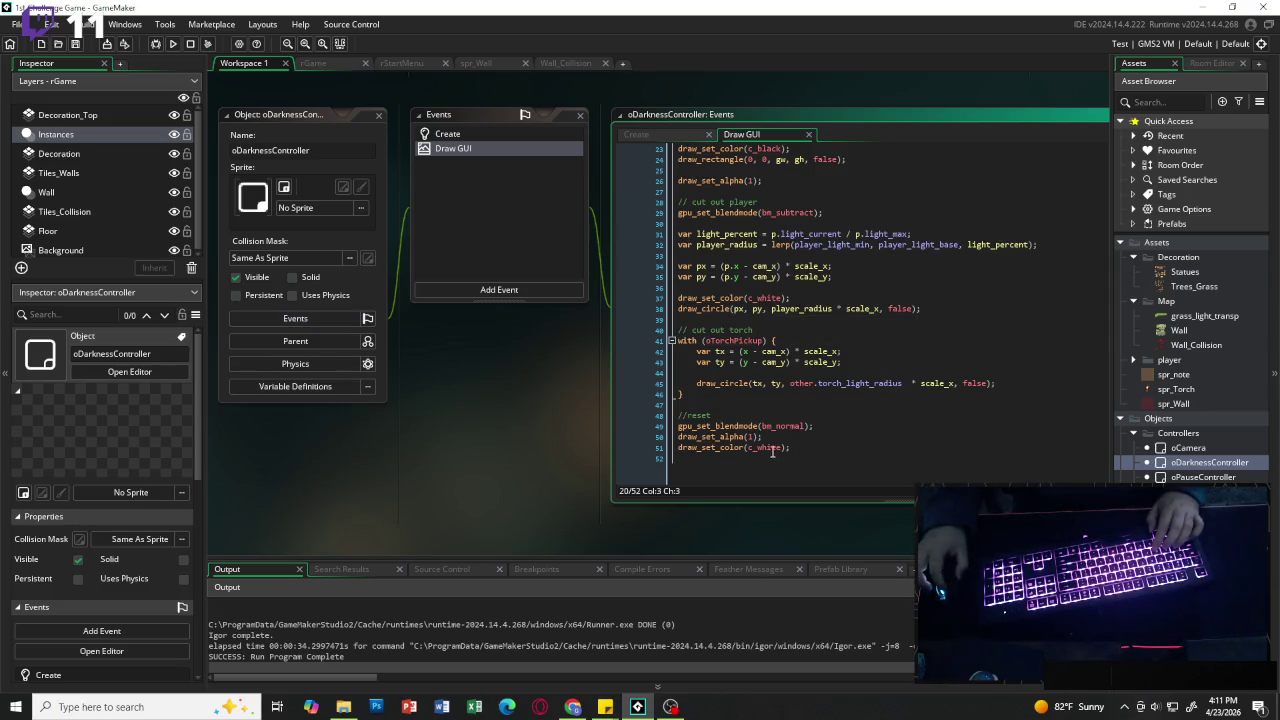
pyautogui.moveTo(762, 300)
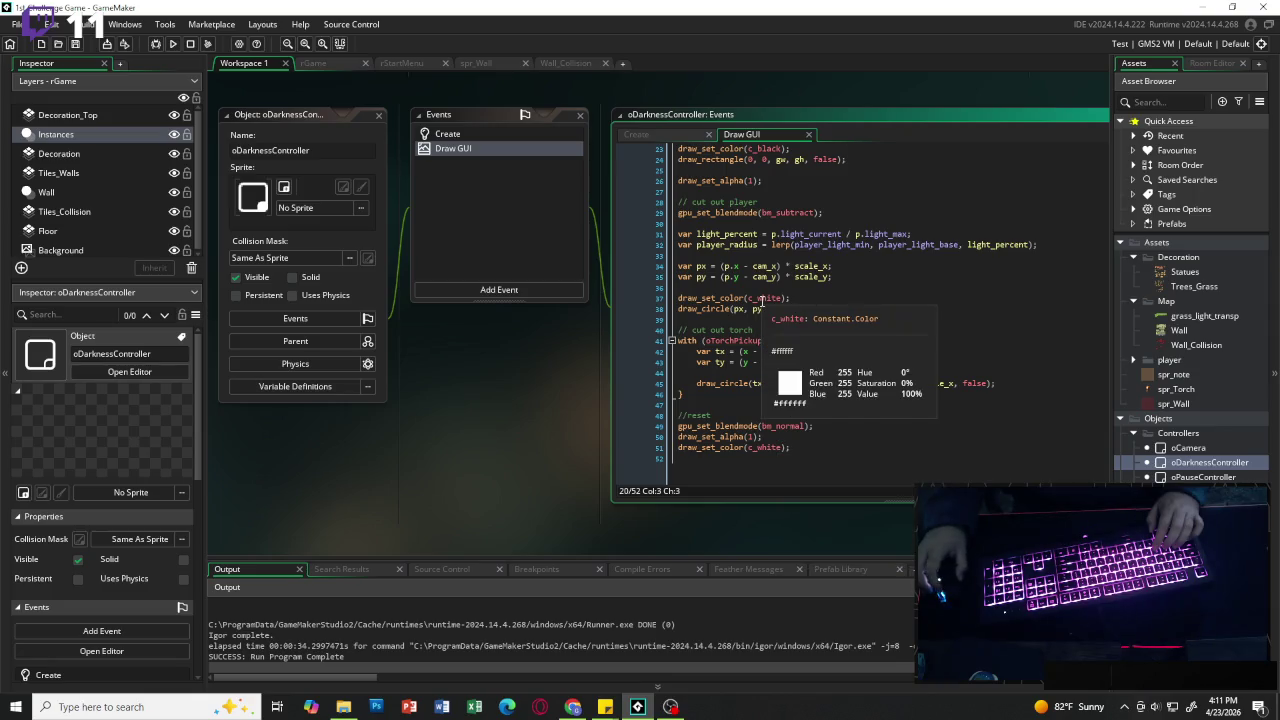
pyautogui.scroll(3, 768, 303)
pyautogui.moveTo(761, 229)
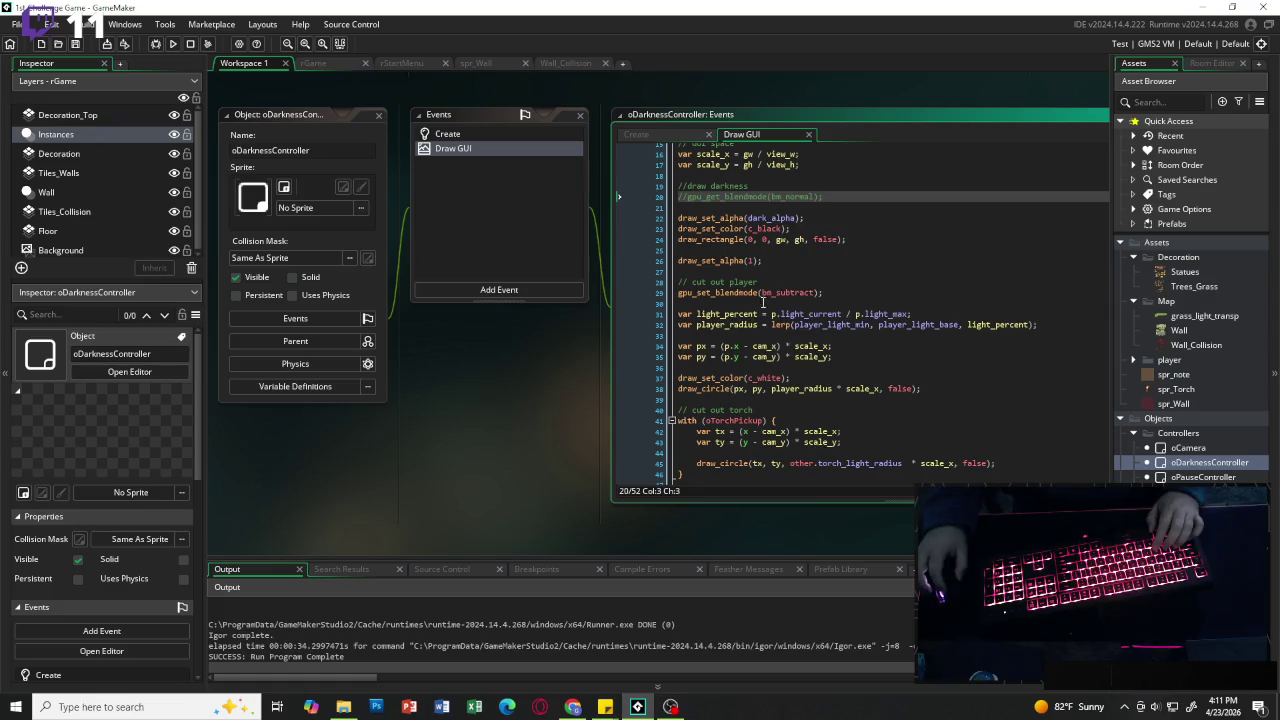
# Step: Uncomment gpu_get_blendmode(bm_normal) and rebuild, revealing a wrong-argument-count error
pyautogui.press('BackSpace')
pyautogui.press('BackSpace')
pyautogui.press('F5')
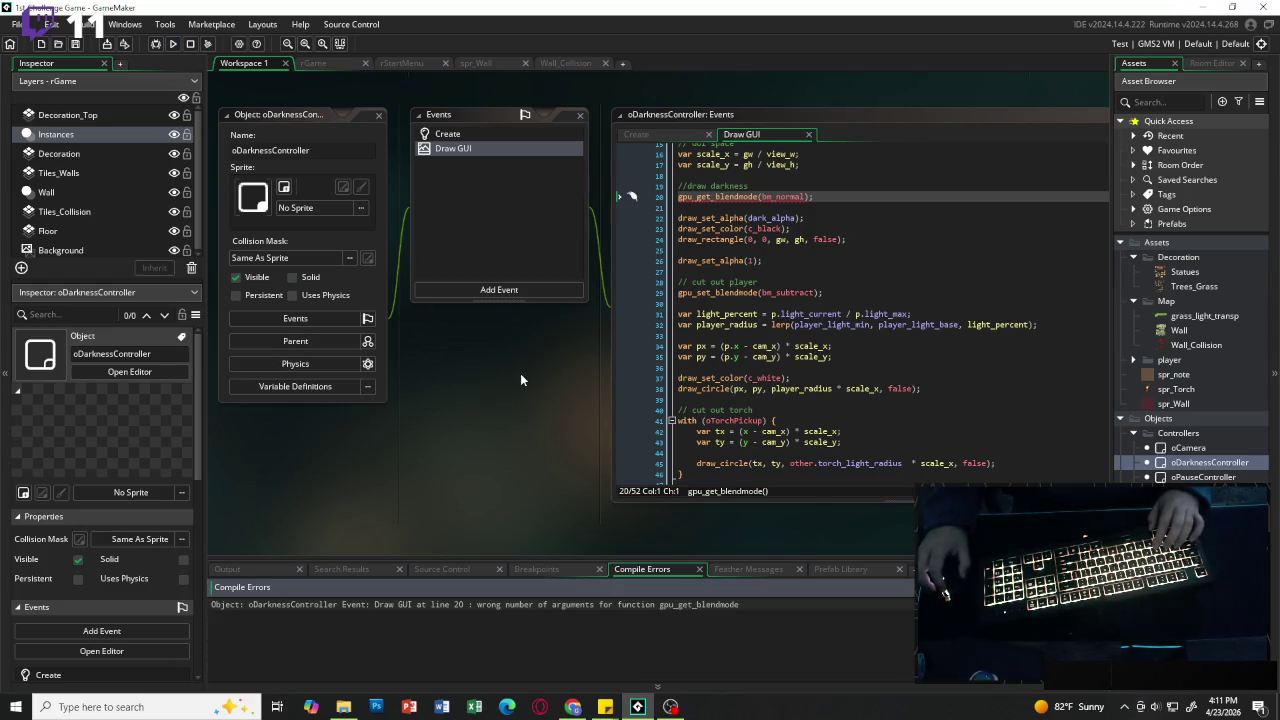
pyautogui.click(805, 197)
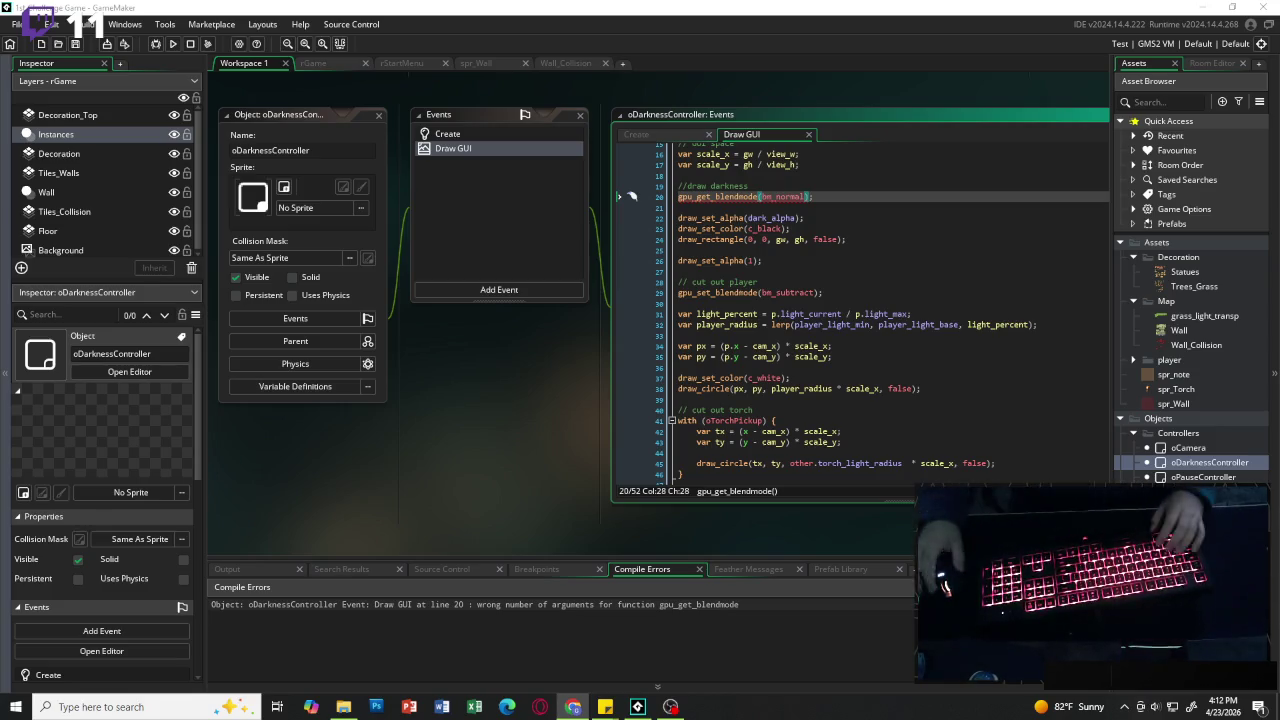
# Step: Request keyboard help for gpu_get_blendmode on line 20 and choose the online manual
pyautogui.rightClick(700, 197)
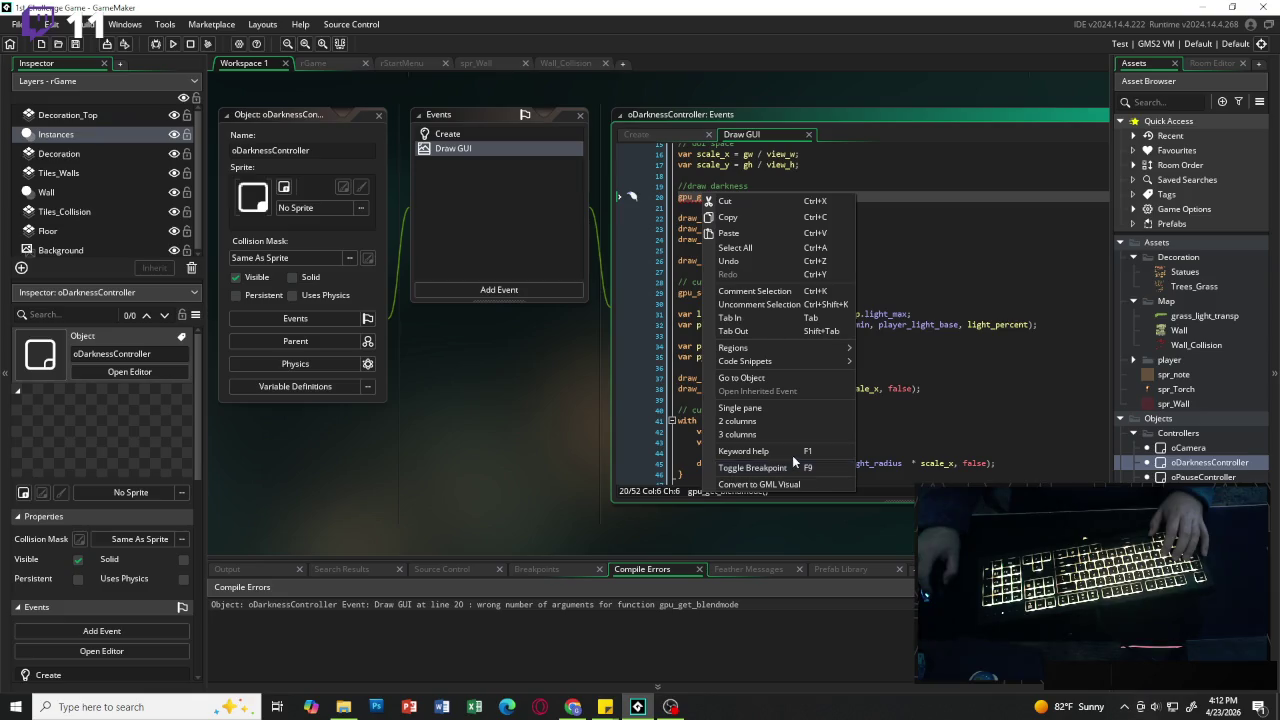
pyautogui.click(788, 451)
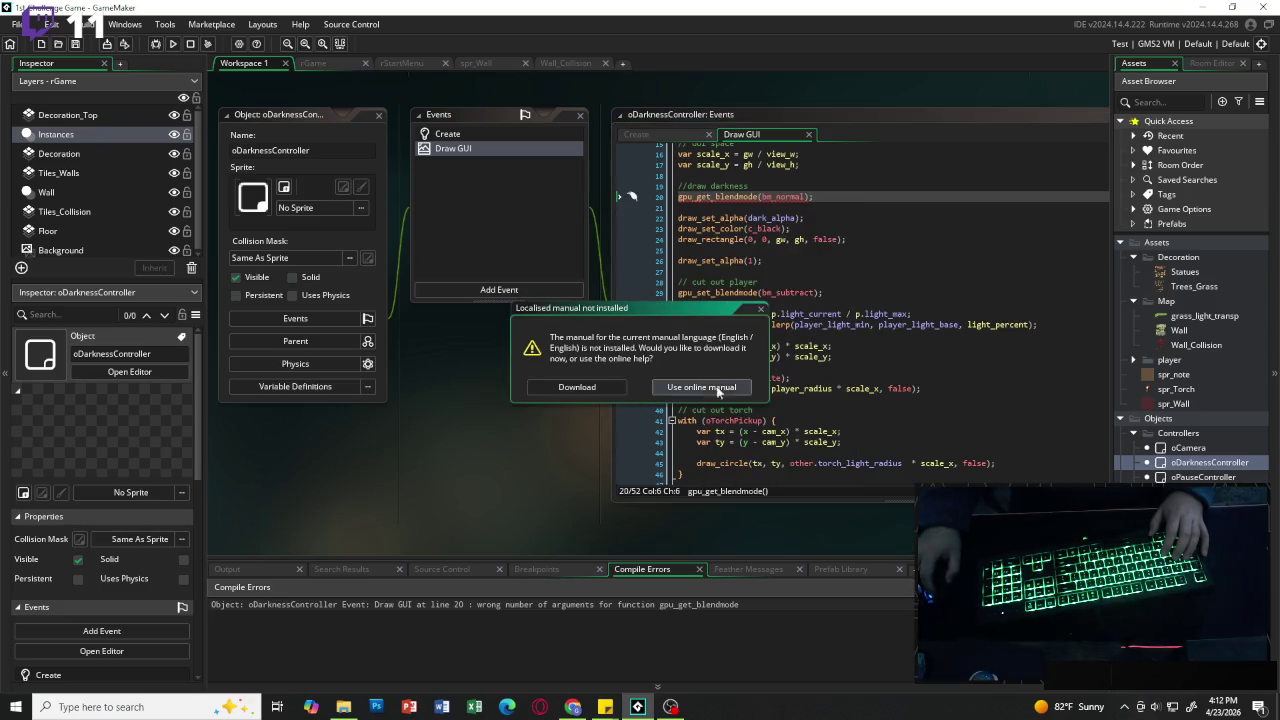
pyautogui.click(701, 387)
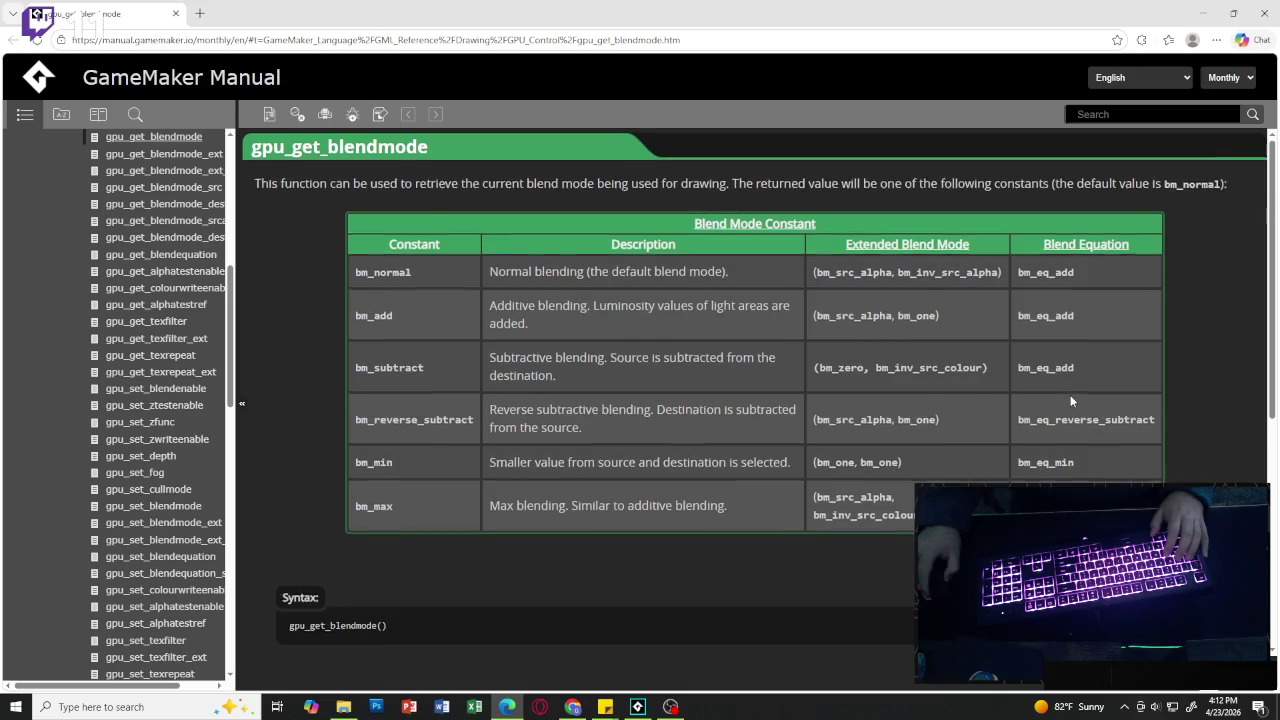
# Step: Read the gpu_get_blendmode page's syntax, return value and bm_ blend mode constants, then close it
pyautogui.scroll(-4, 1070, 401)
pyautogui.scroll(1, 443, 257)
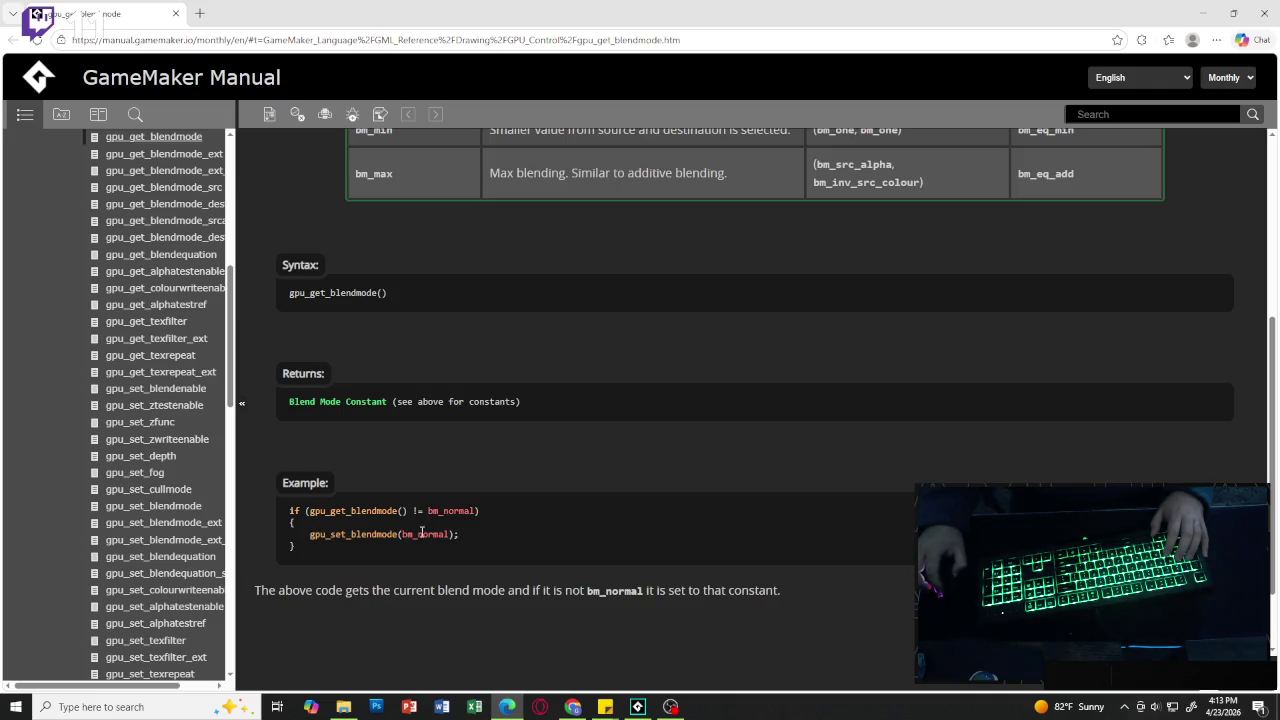
pyautogui.scroll(3, 458, 540)
pyautogui.scroll(2, 455, 537)
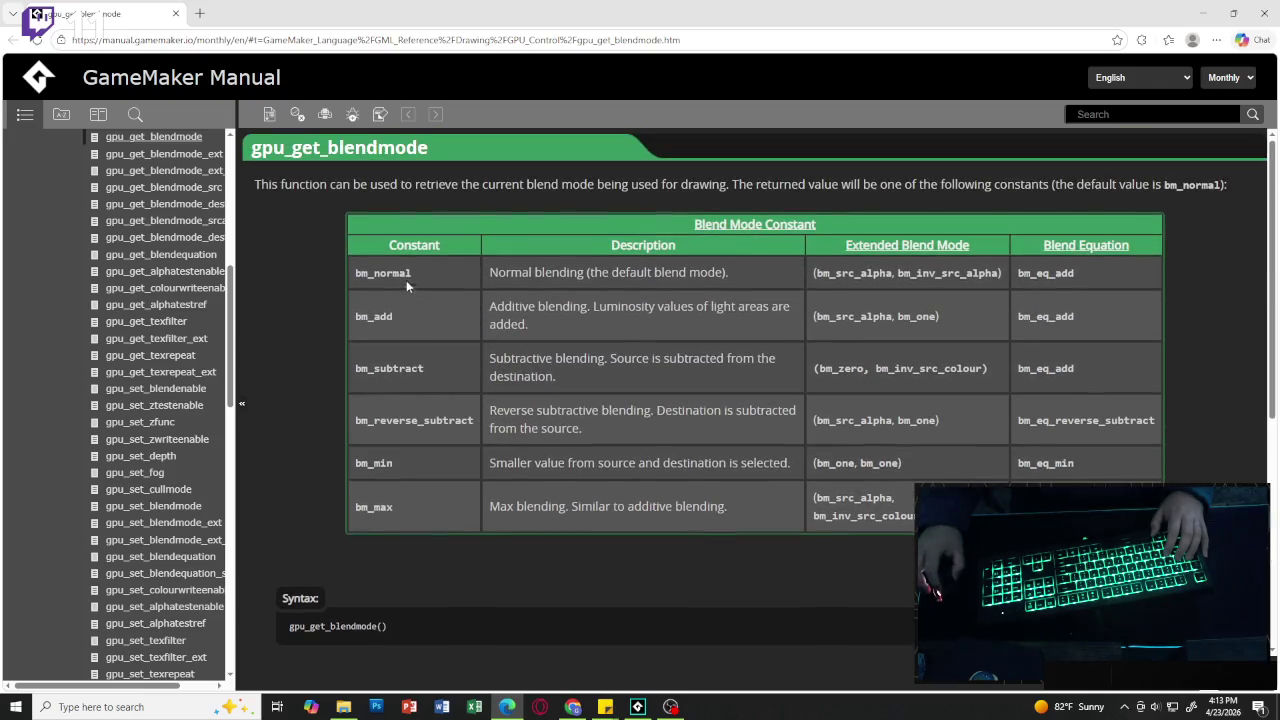
pyautogui.scroll(-3, 413, 304)
pyautogui.scroll(-1, 415, 325)
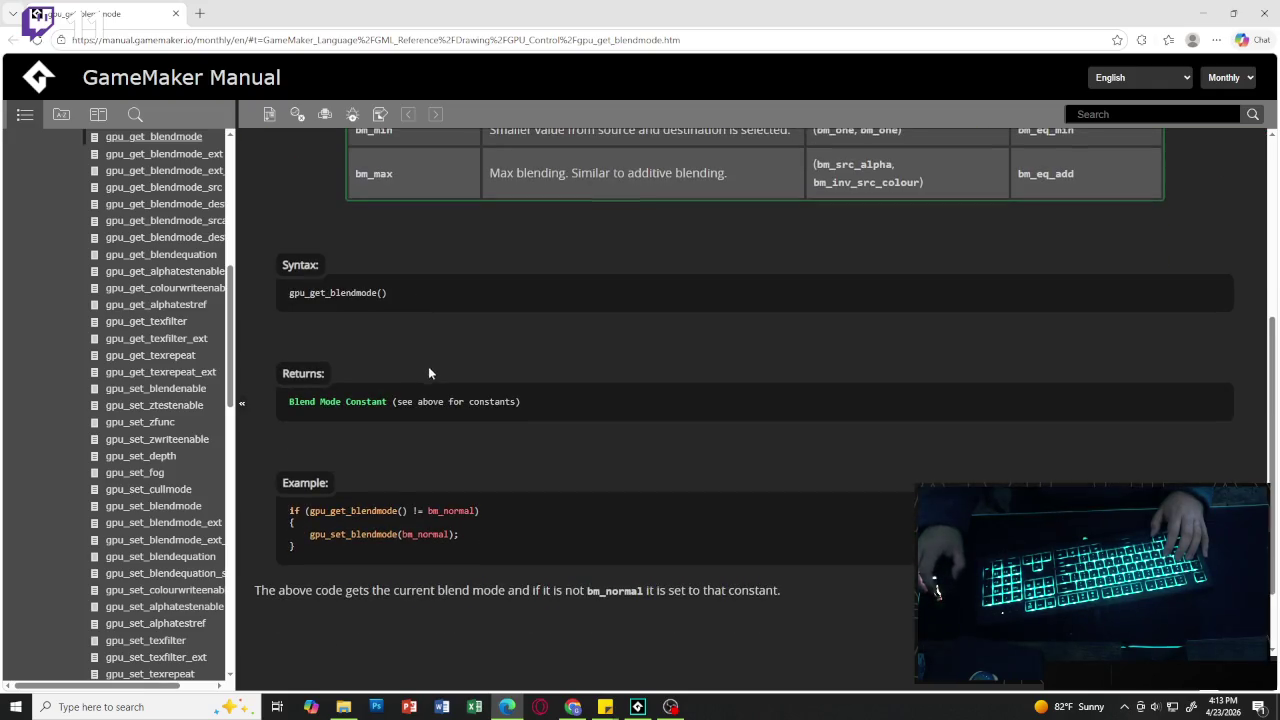
pyautogui.scroll(5, 437, 374)
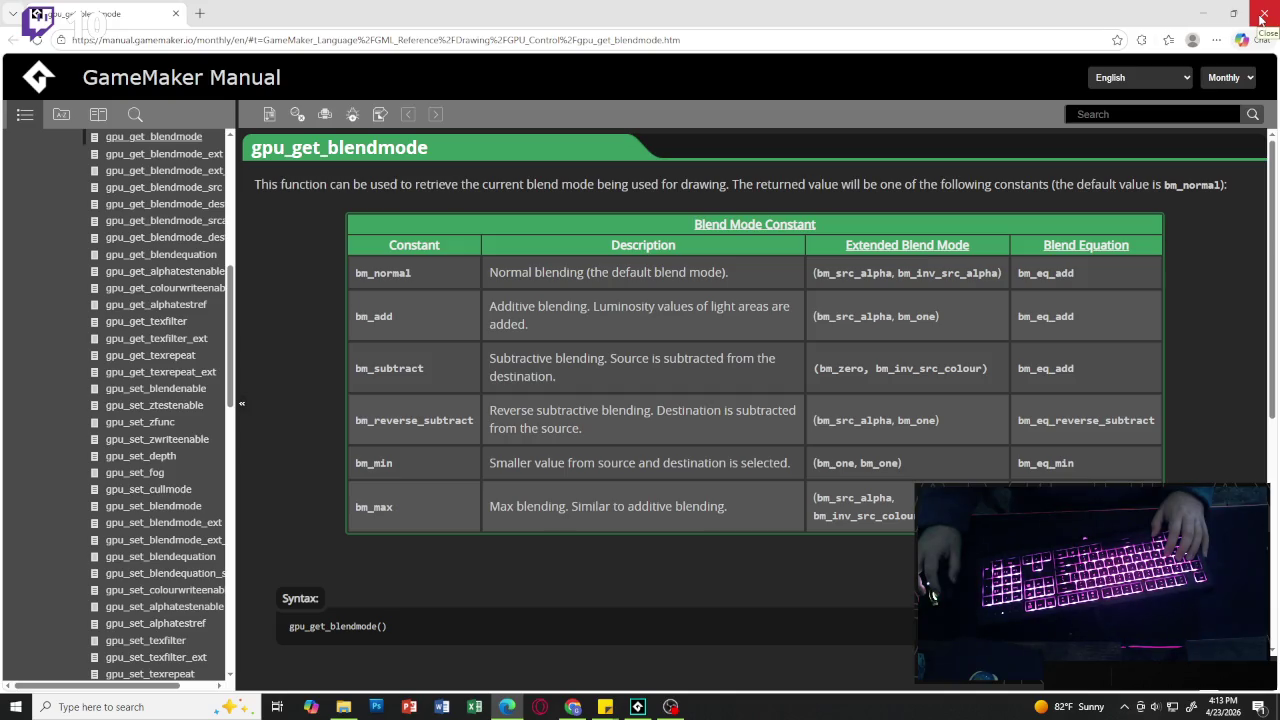
pyautogui.click(1262, 14)
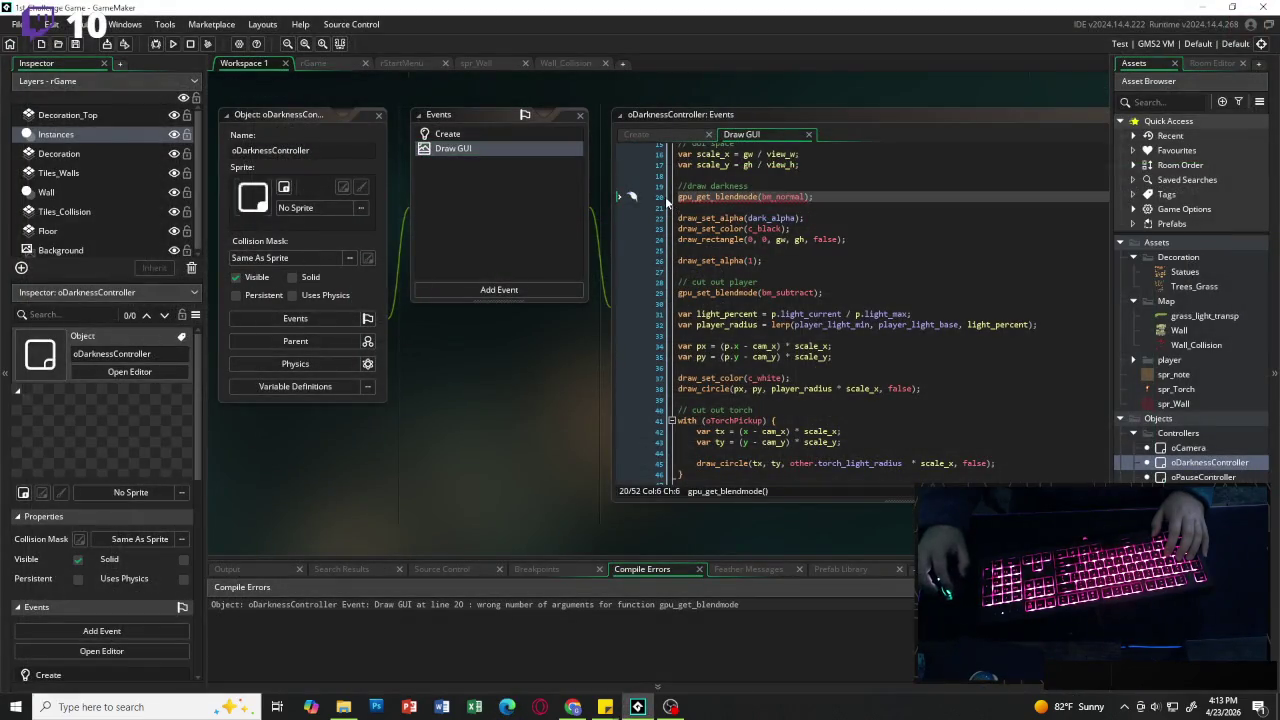
# Step: Comment out the gpu_get_blendmode call on line 20 with //
pyautogui.click(679, 198)
pyautogui.write('//')
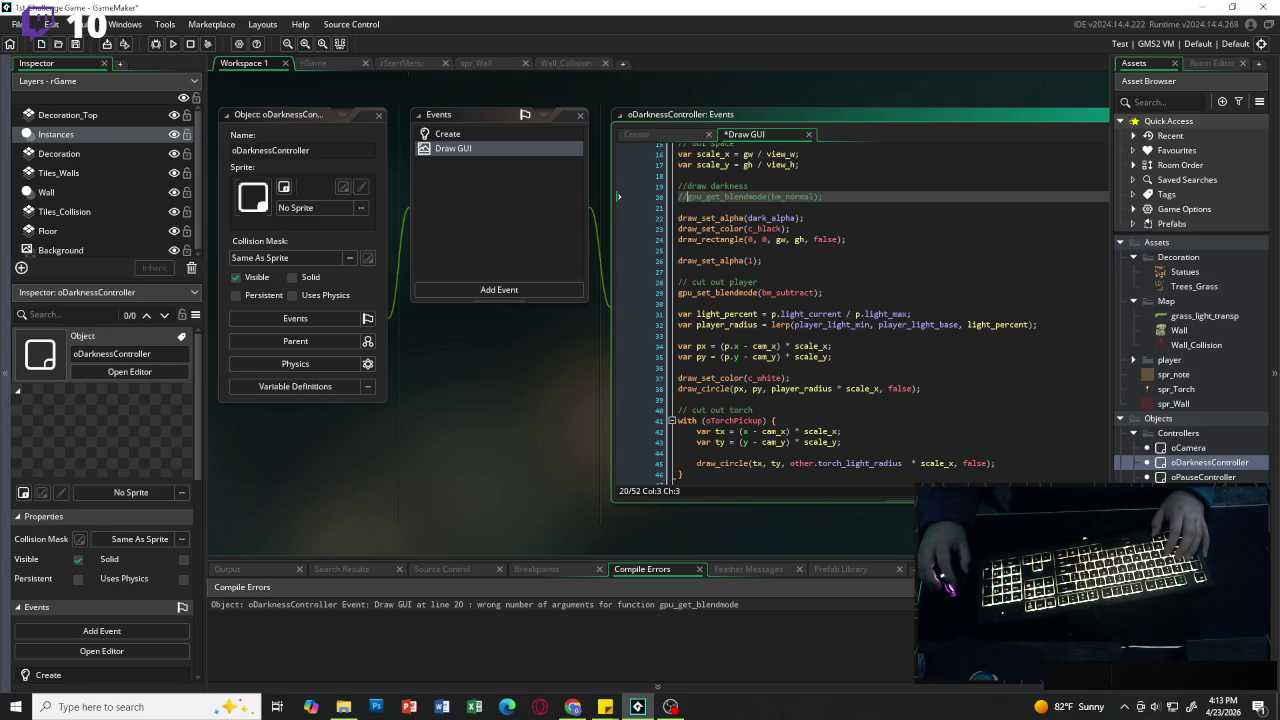
pyautogui.hotkey('alt', 'Tab')
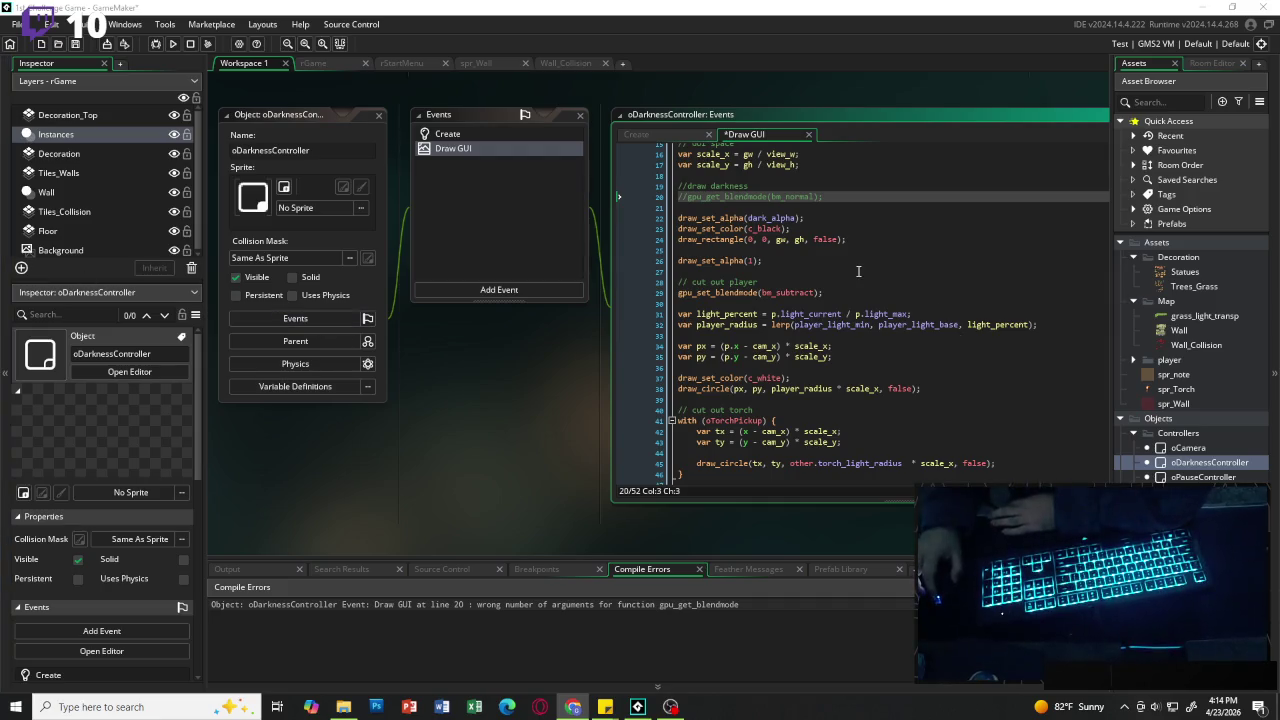
# Step: Scroll through the Draw GUI code to review it, then bring up the Create event code
pyautogui.scroll(-1, 875, 283)
pyautogui.scroll(3, 860, 284)
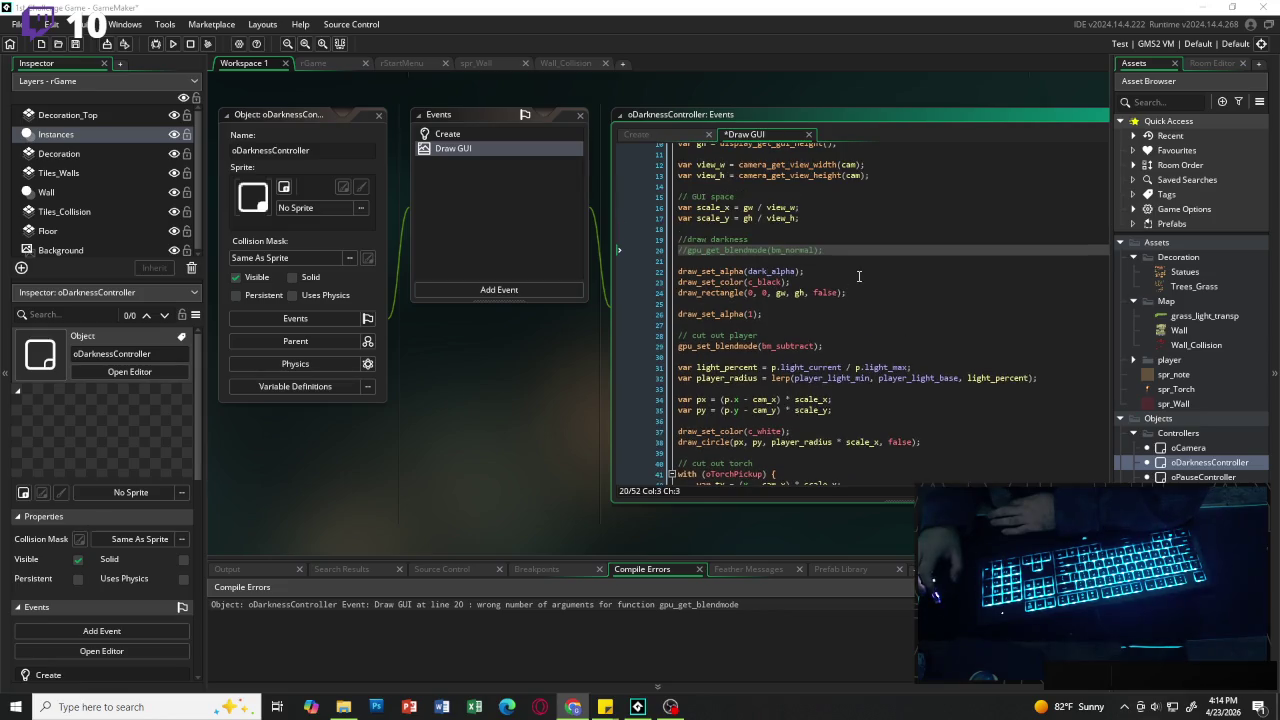
pyautogui.scroll(-2, 881, 302)
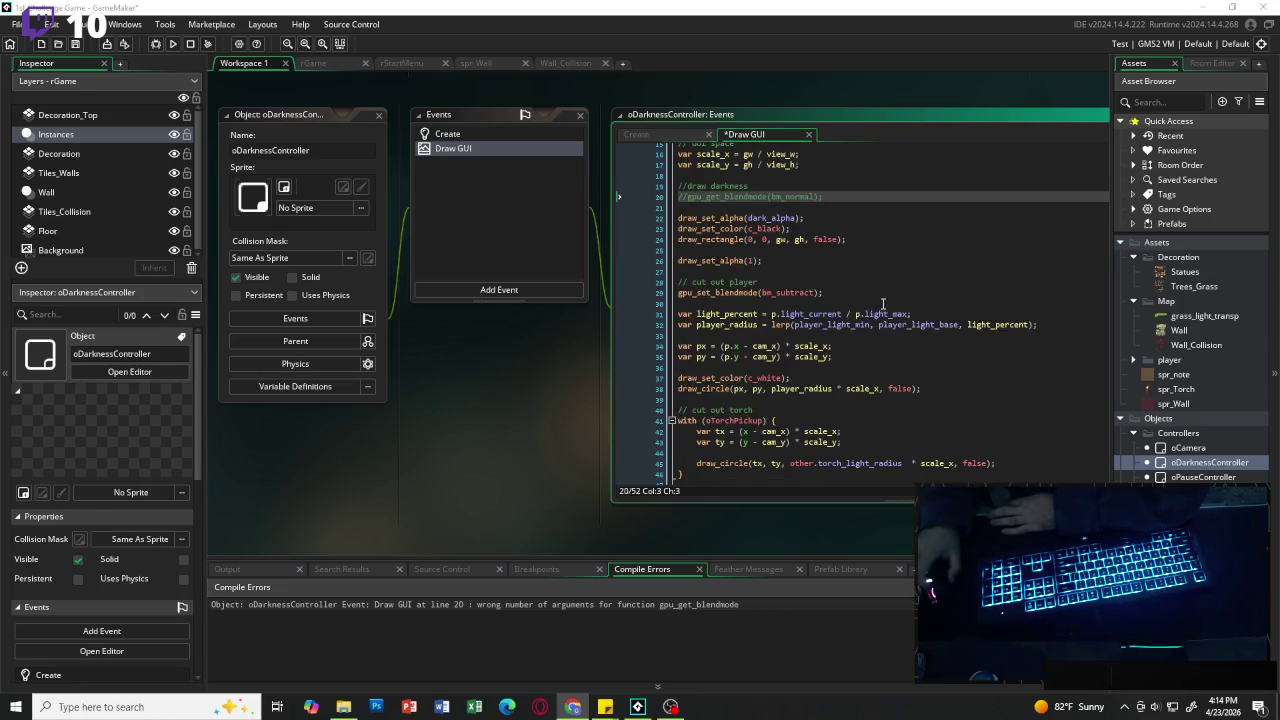
pyautogui.scroll(-1, 881, 305)
pyautogui.scroll(1, 880, 314)
pyautogui.scroll(2, 880, 314)
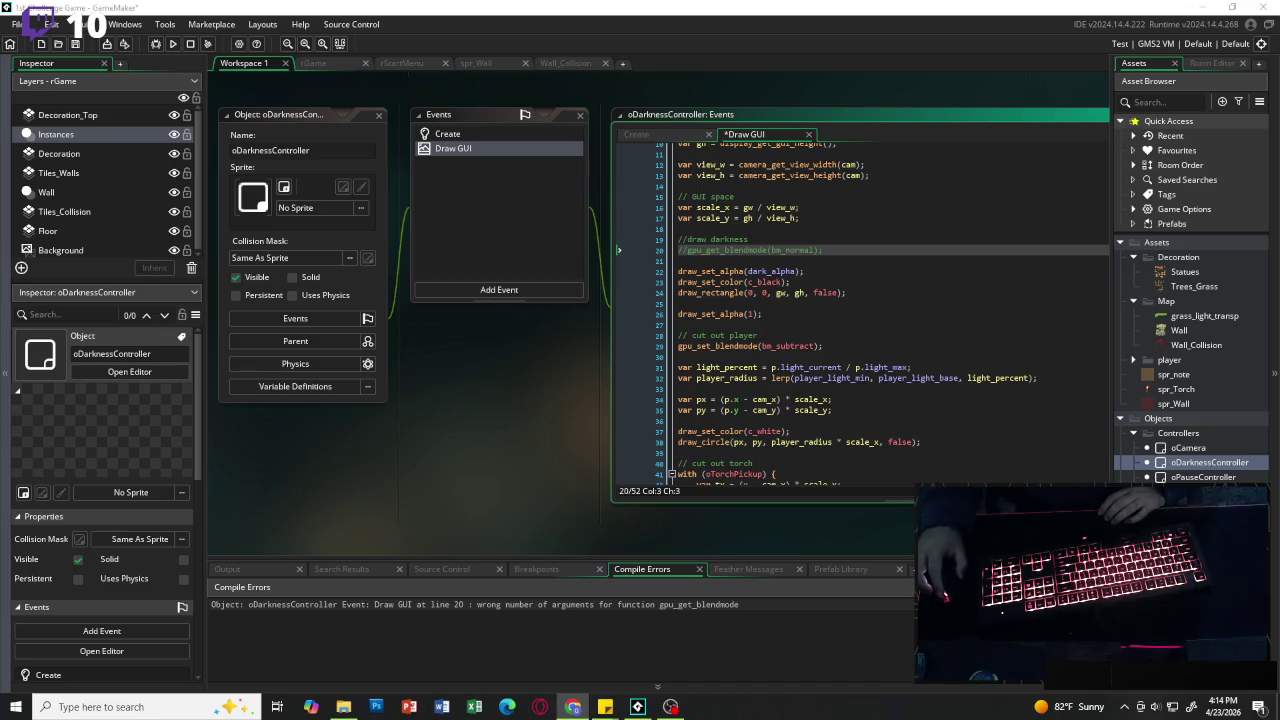
pyautogui.click(652, 138)
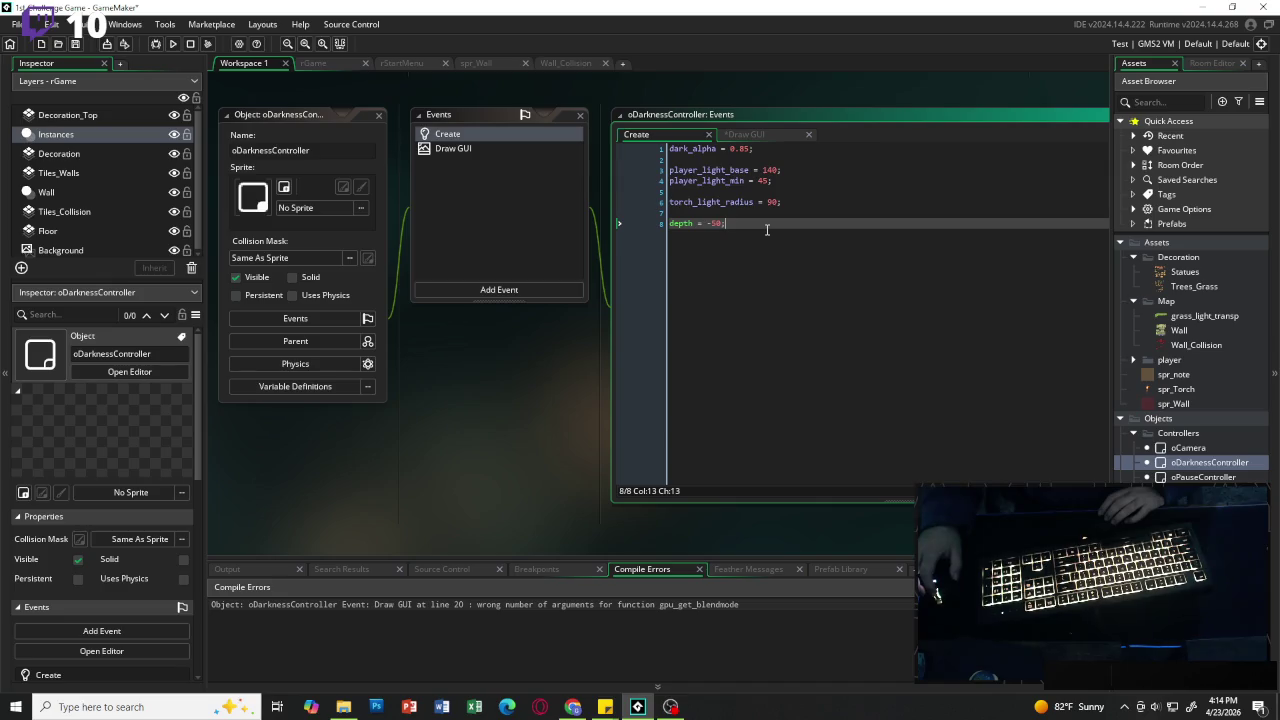
pyautogui.click(745, 134)
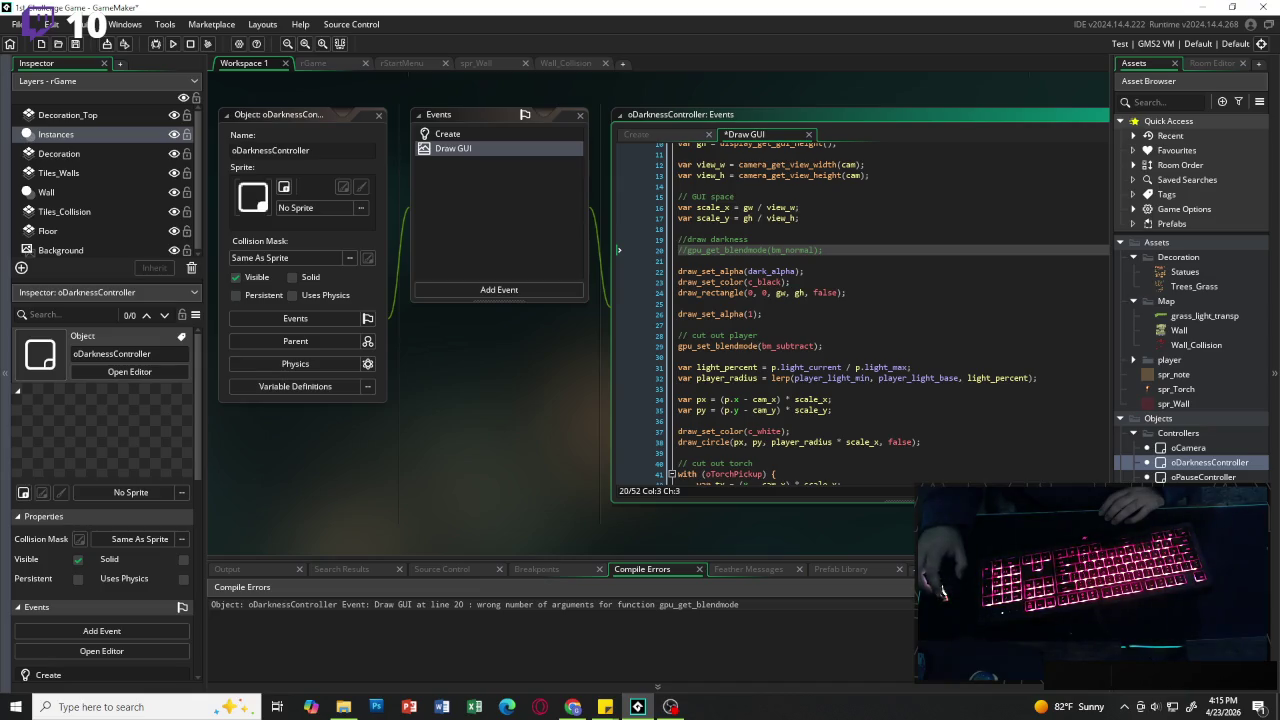
pyautogui.scroll(3, 818, 304)
pyautogui.scroll(-3, 818, 304)
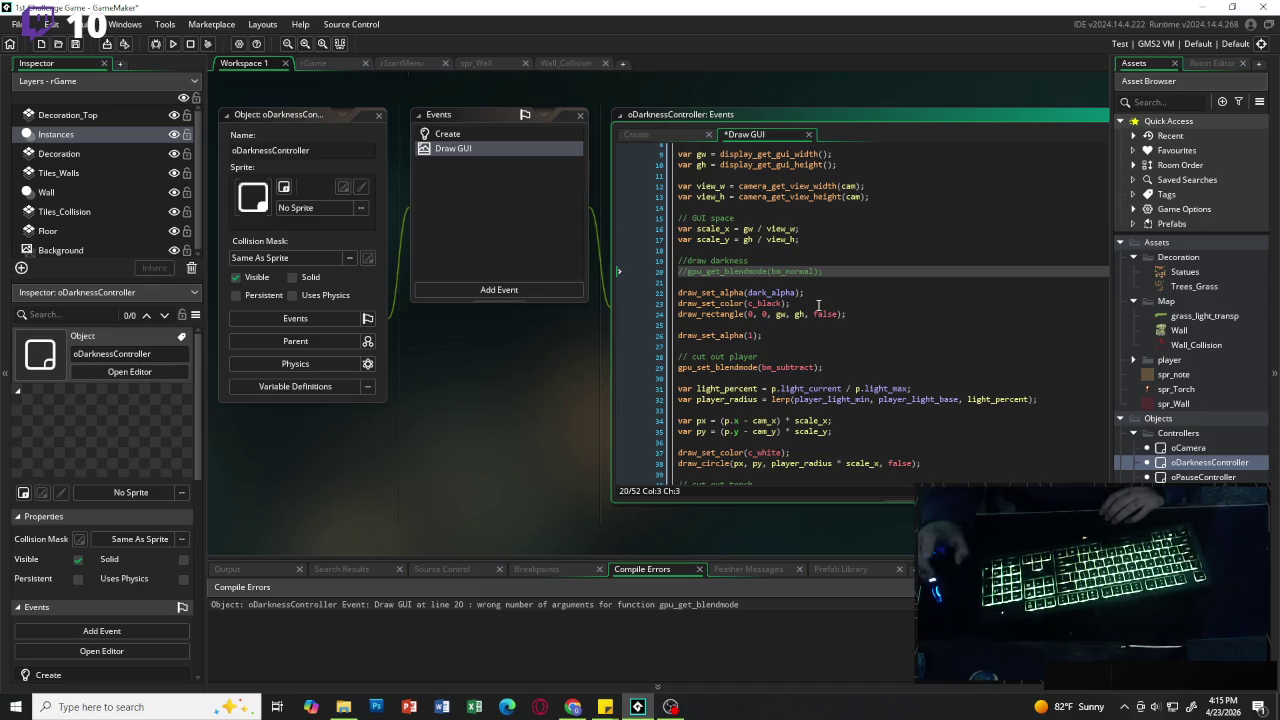
pyautogui.click(838, 368)
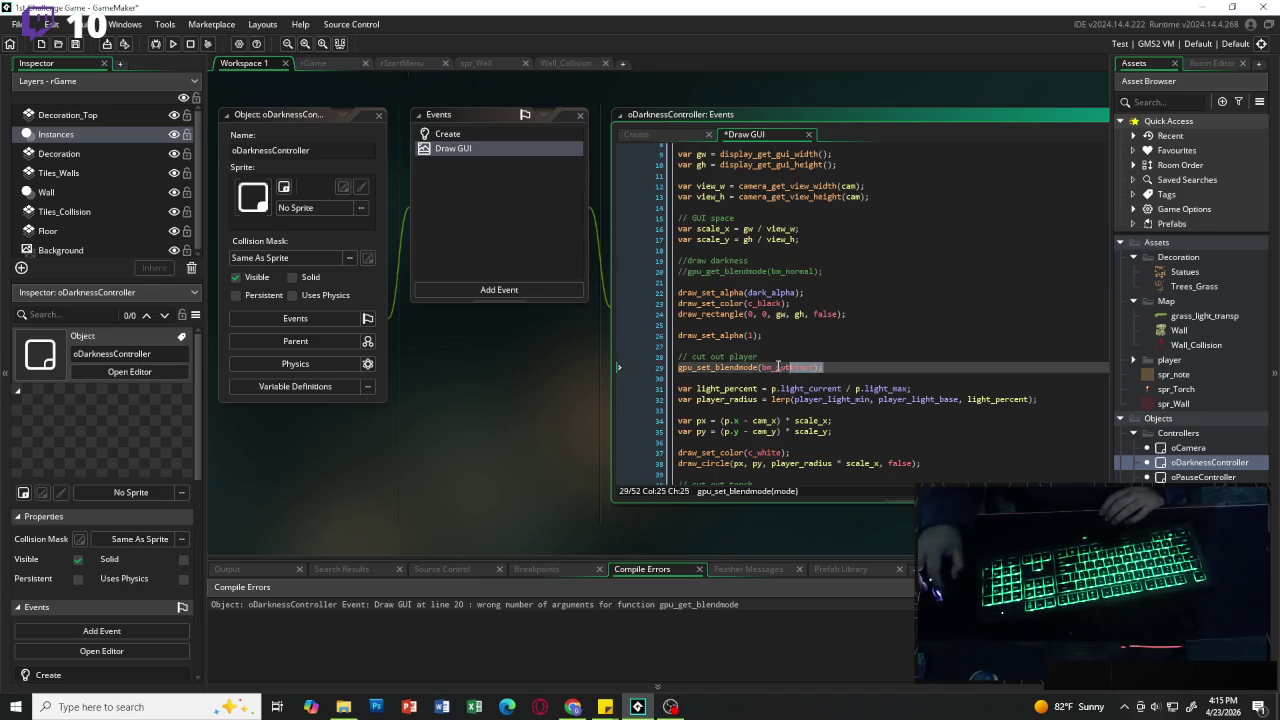
# Step: Run the game with F5, start play, move the player with W and D, then close it
pyautogui.click(860, 368)
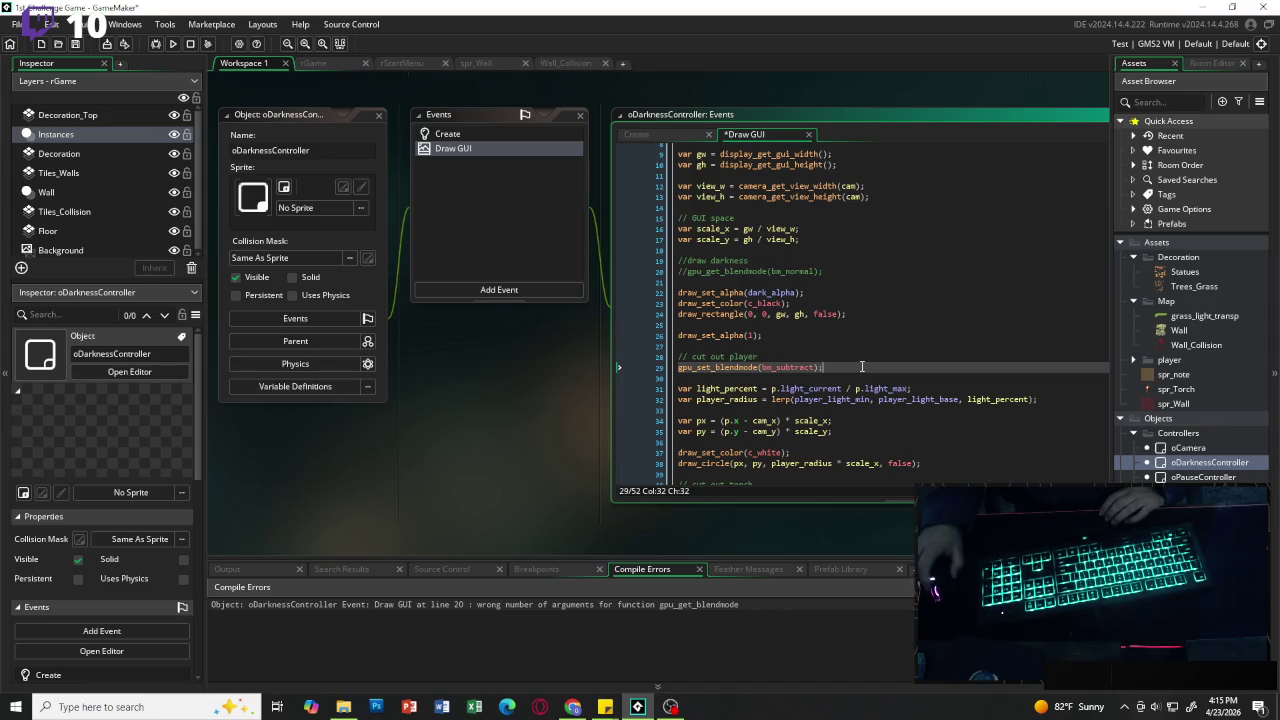
pyautogui.press('F5')
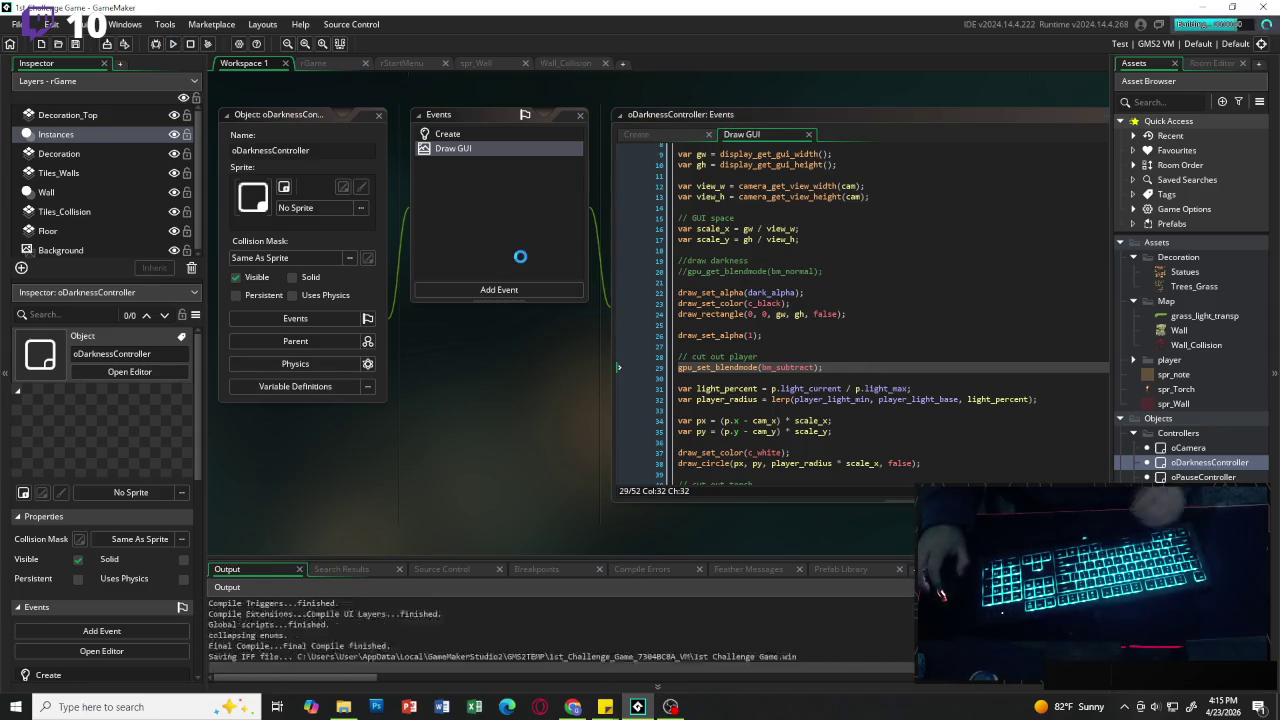
pyautogui.press('Return')
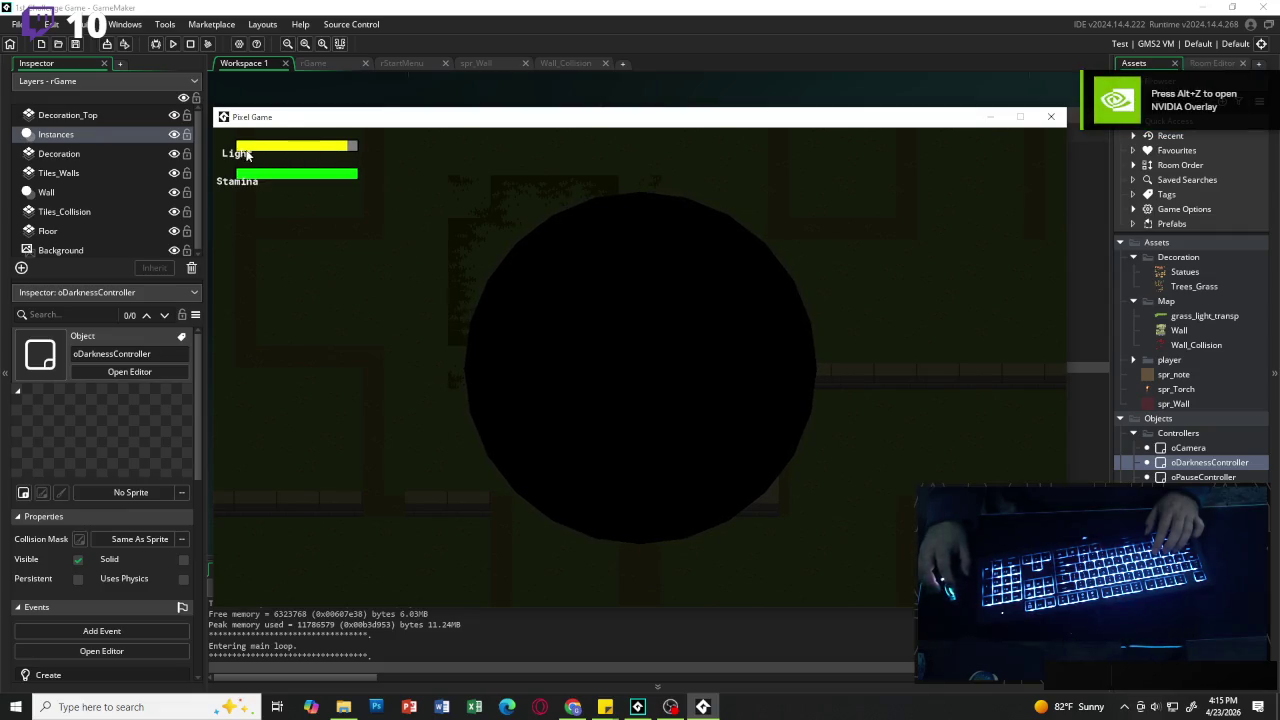
pyautogui.press('w')
pyautogui.press('d')
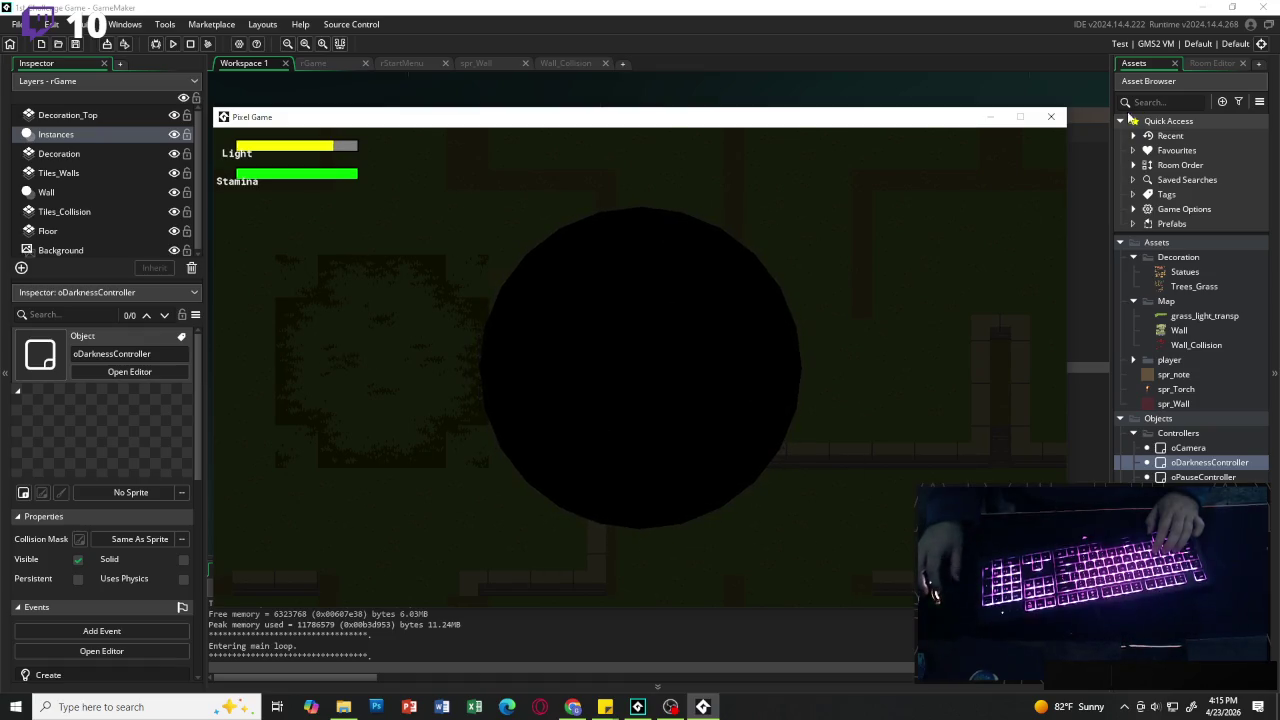
pyautogui.click(1051, 117)
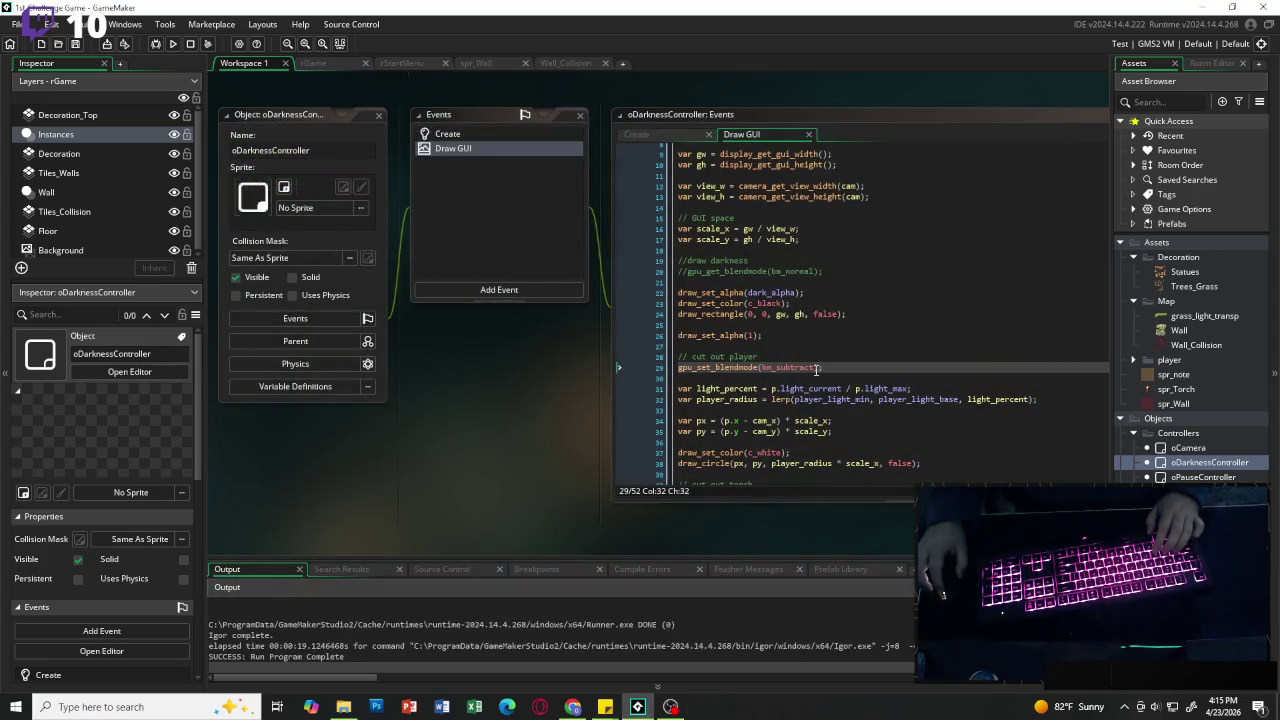
# Step: Change line 29's blend mode from bm_subtract to bm_add
pyautogui.click(811, 367)
pyautogui.press('BackSpace')
pyautogui.press('BackSpace')
pyautogui.press('BackSpace')
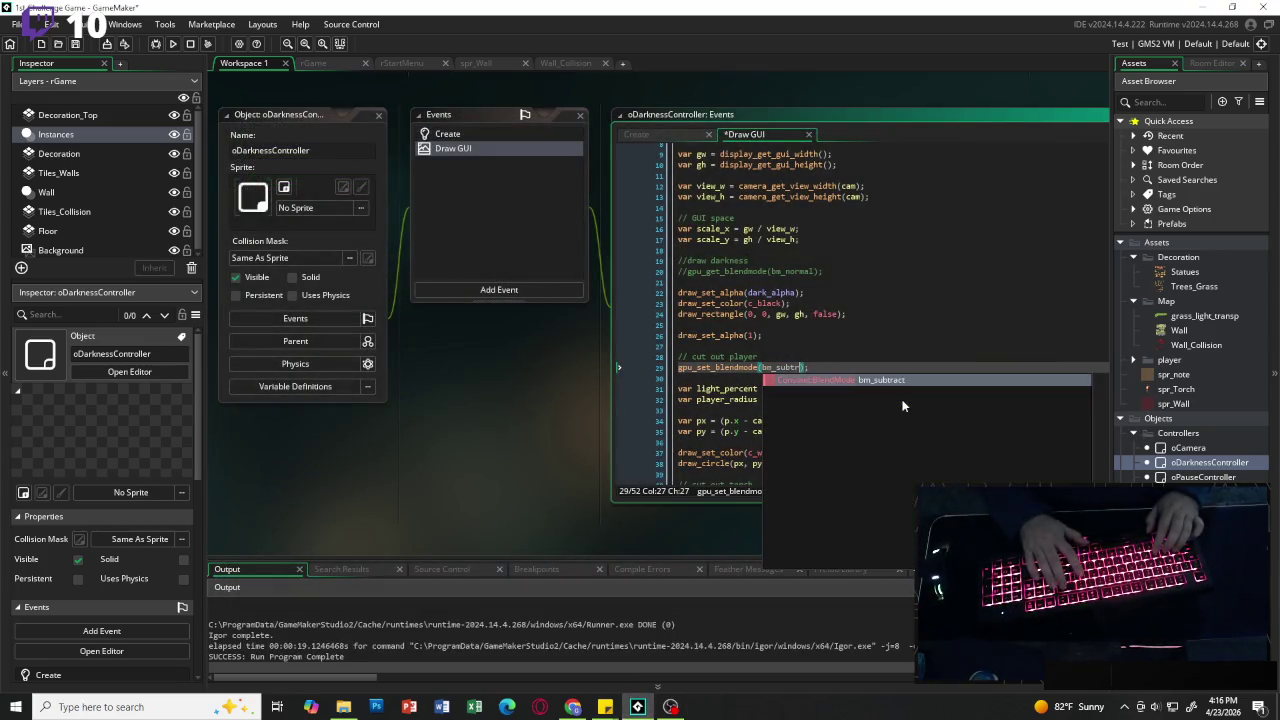
pyautogui.press('BackSpace')
pyautogui.press('BackSpace')
pyautogui.write('add')
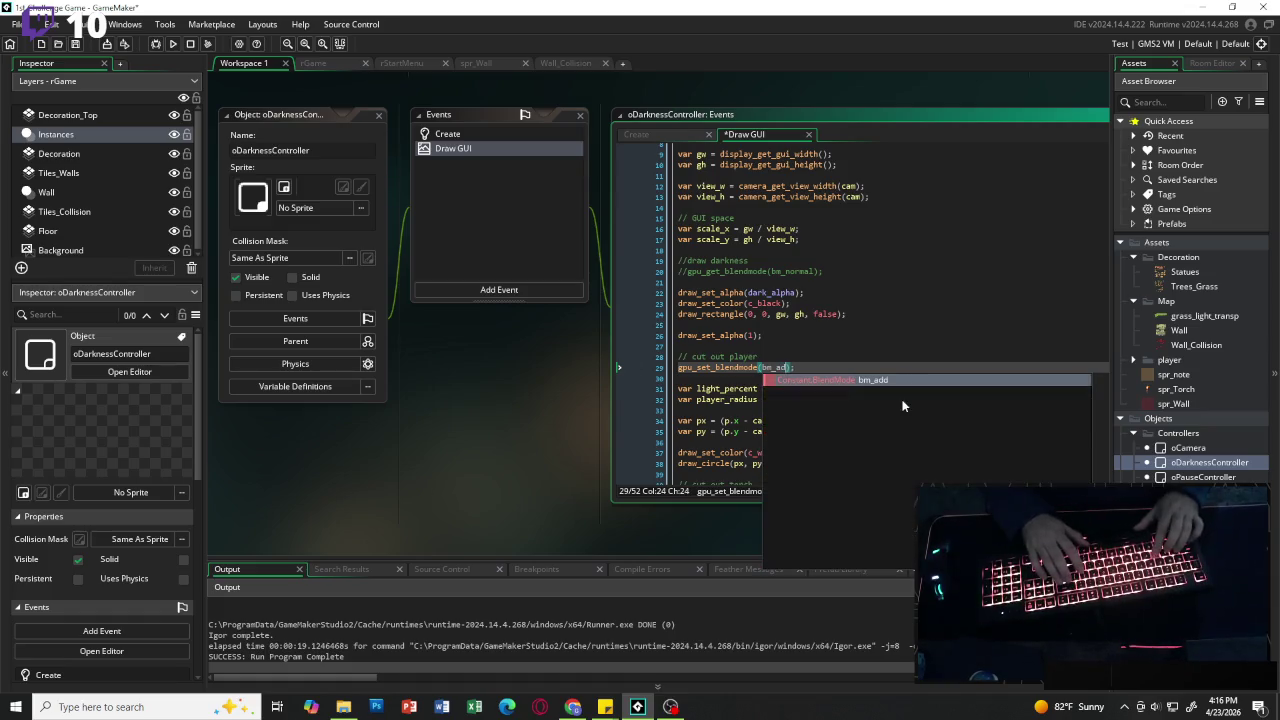
pyautogui.scroll(-4, 880, 410)
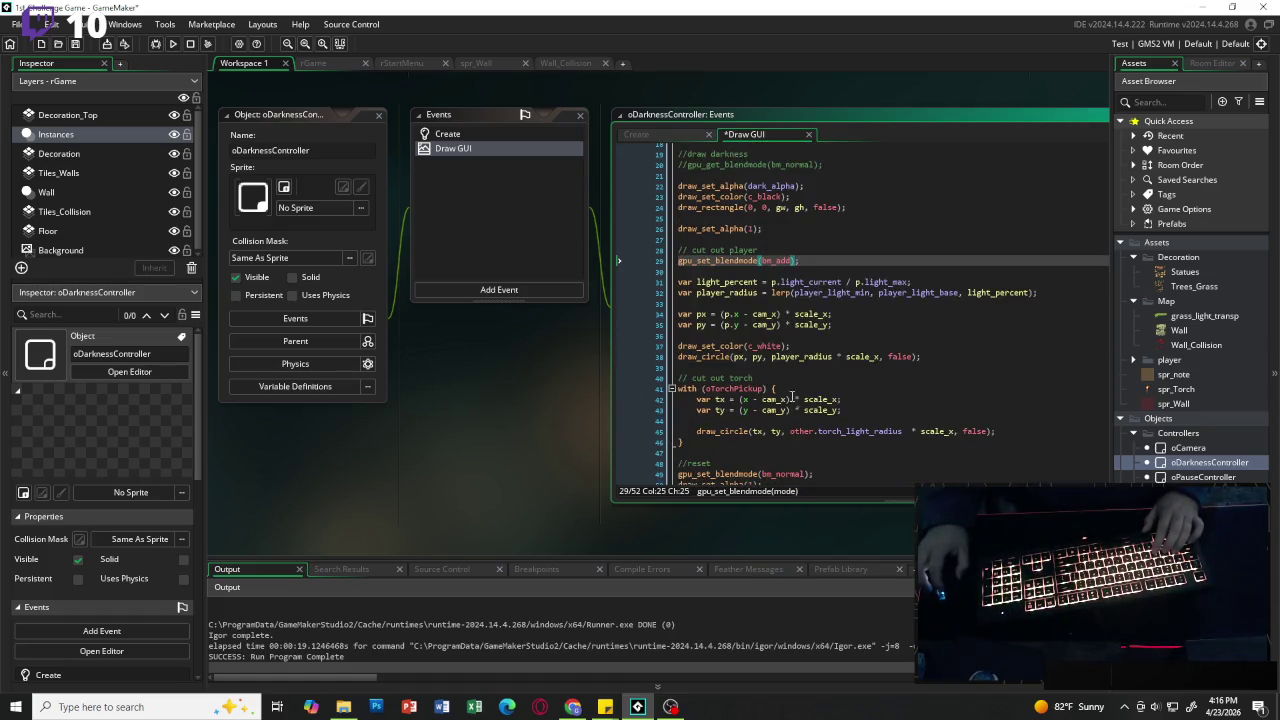
pyautogui.scroll(-1, 848, 419)
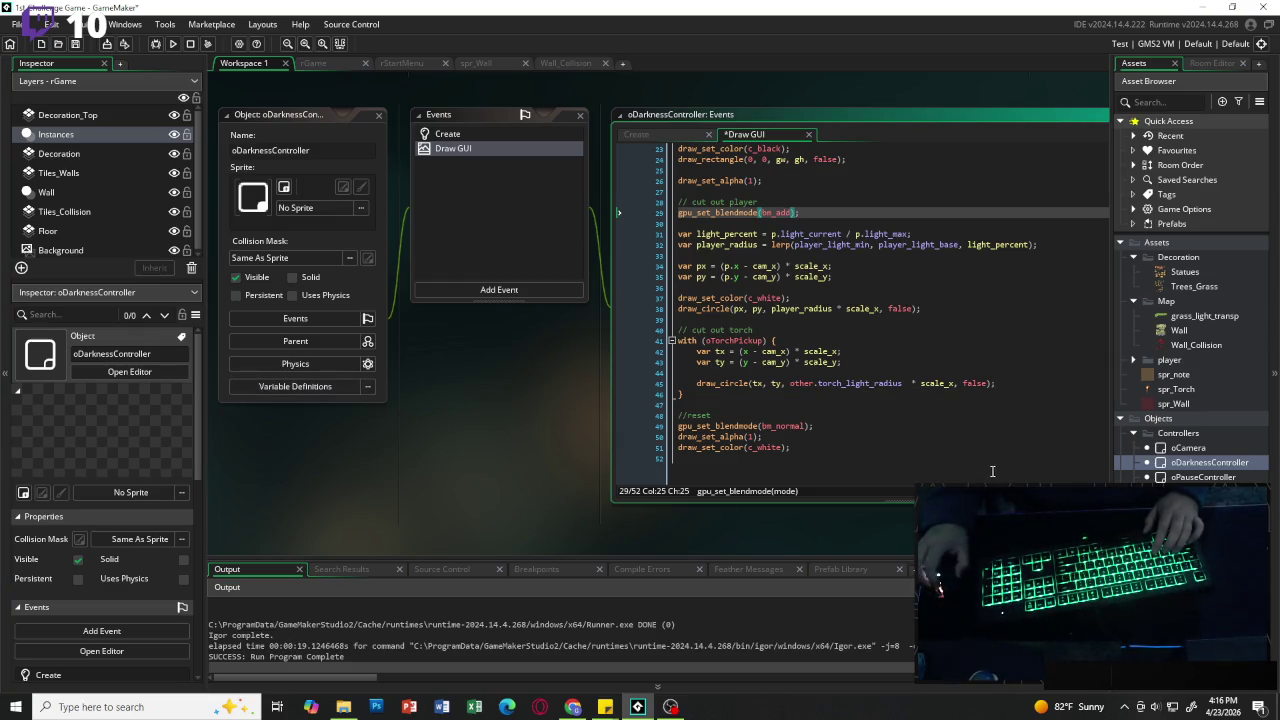
pyautogui.scroll(1, 968, 439)
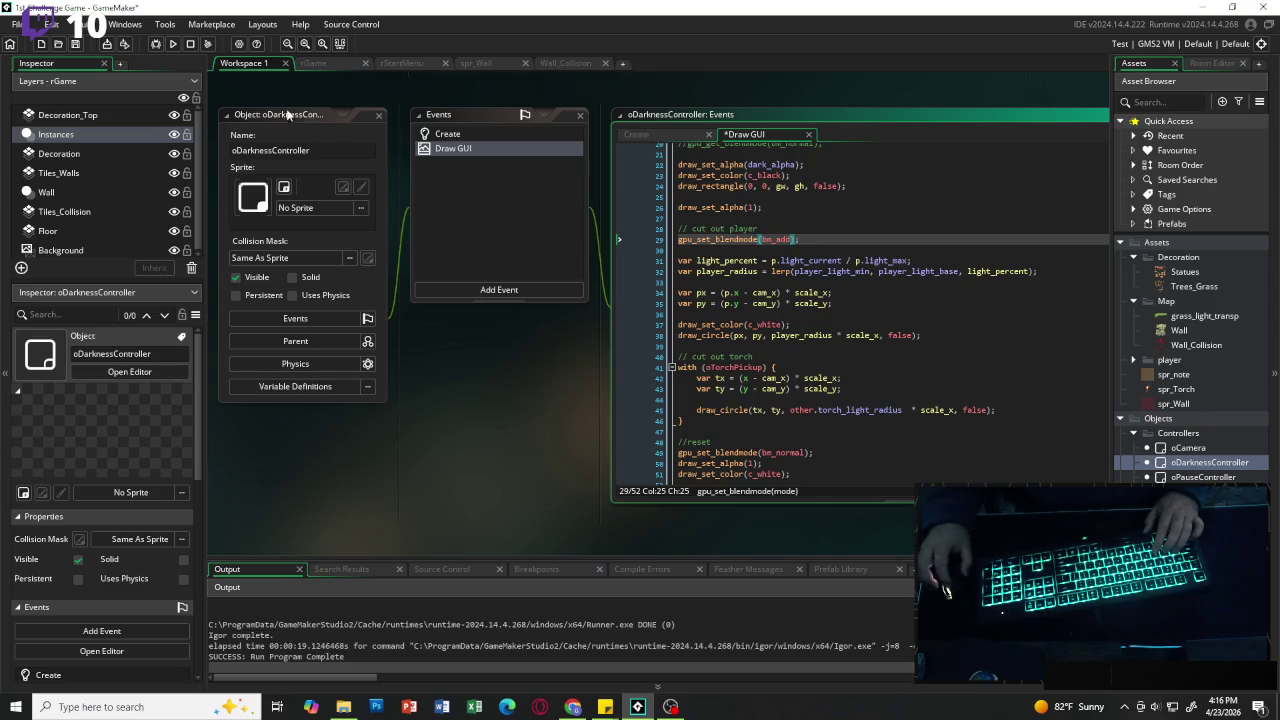
# Step: Run the game to check the player's light circle, then close the game window
pyautogui.click(173, 43)
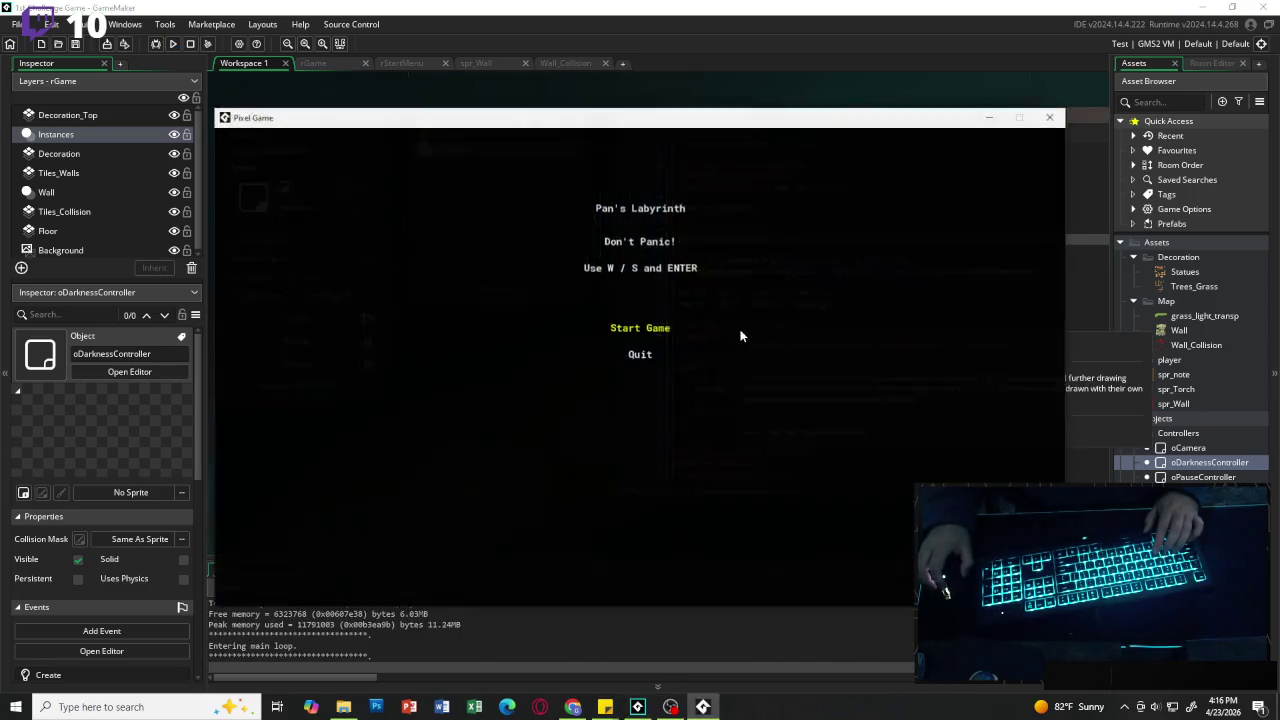
pyautogui.press('Return')
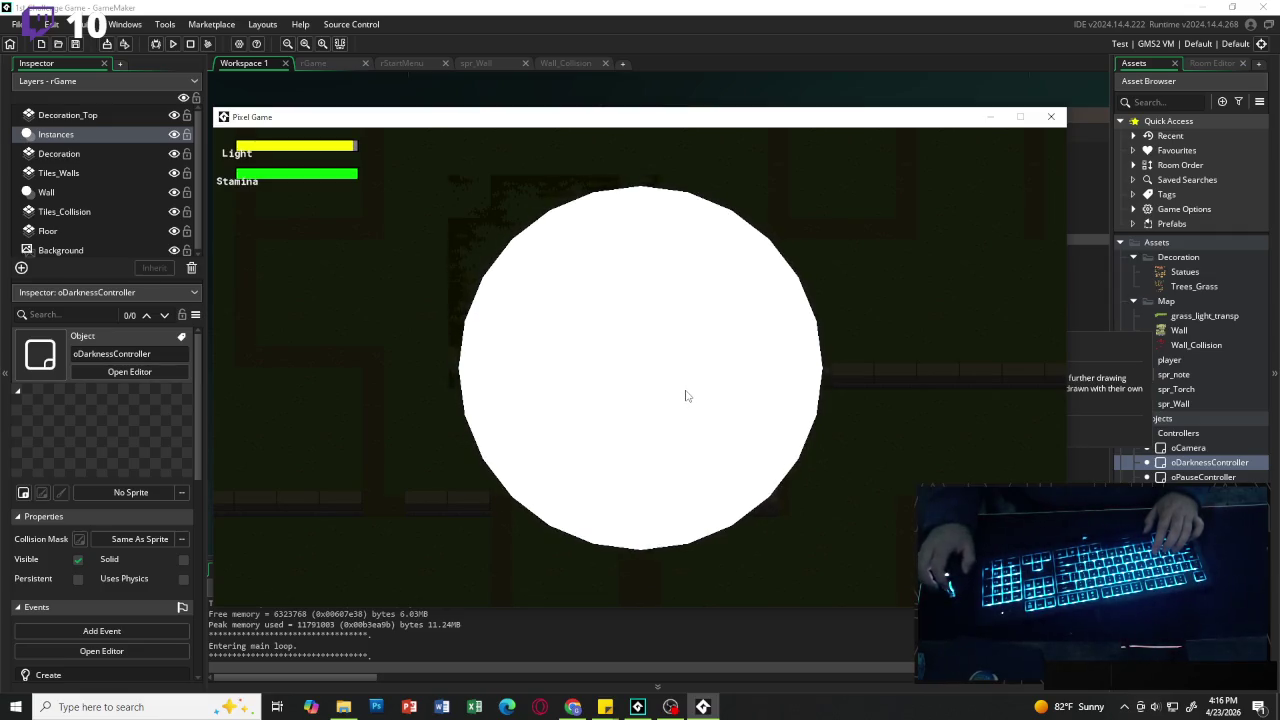
pyautogui.click(1050, 117)
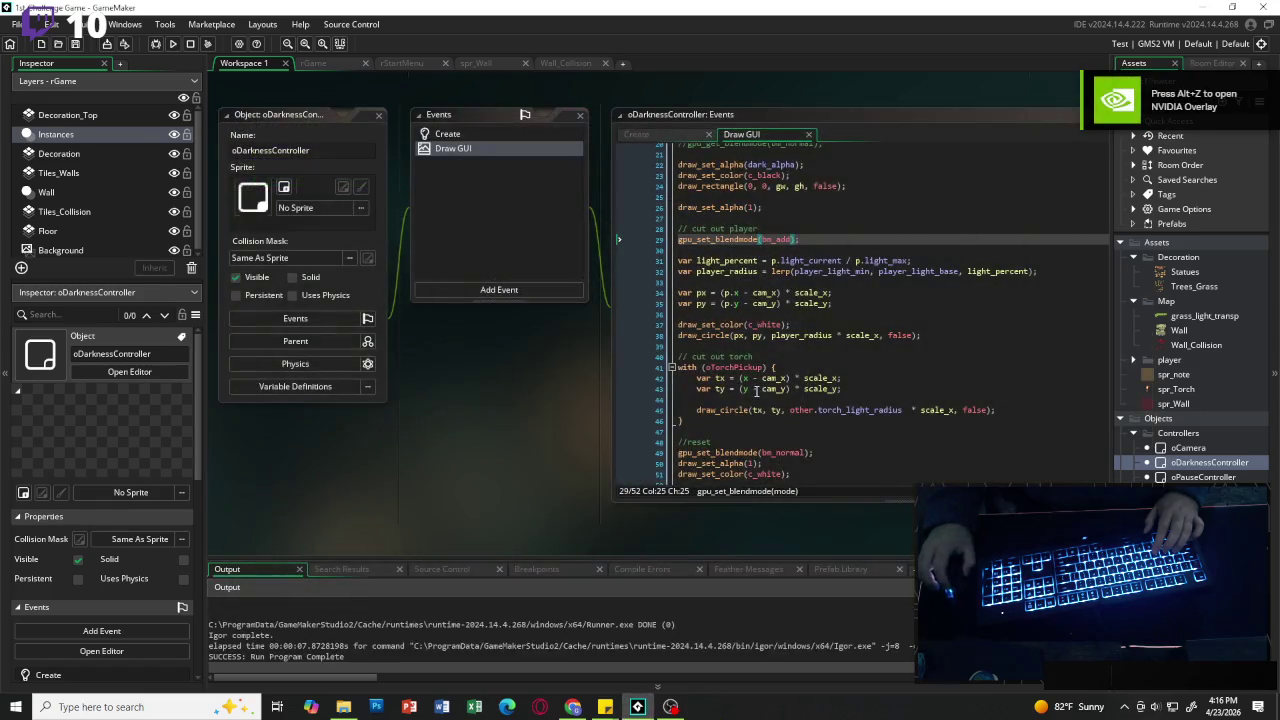
pyautogui.click(793, 239)
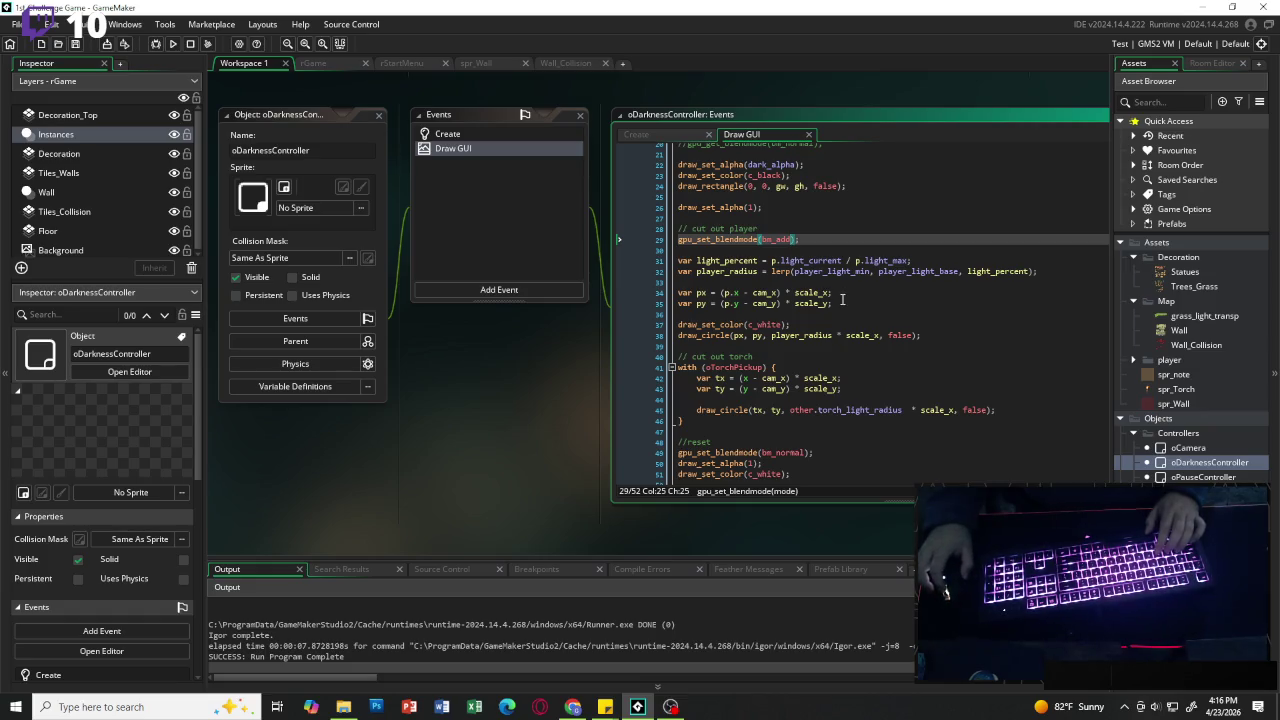
pyautogui.scroll(3, 855, 298)
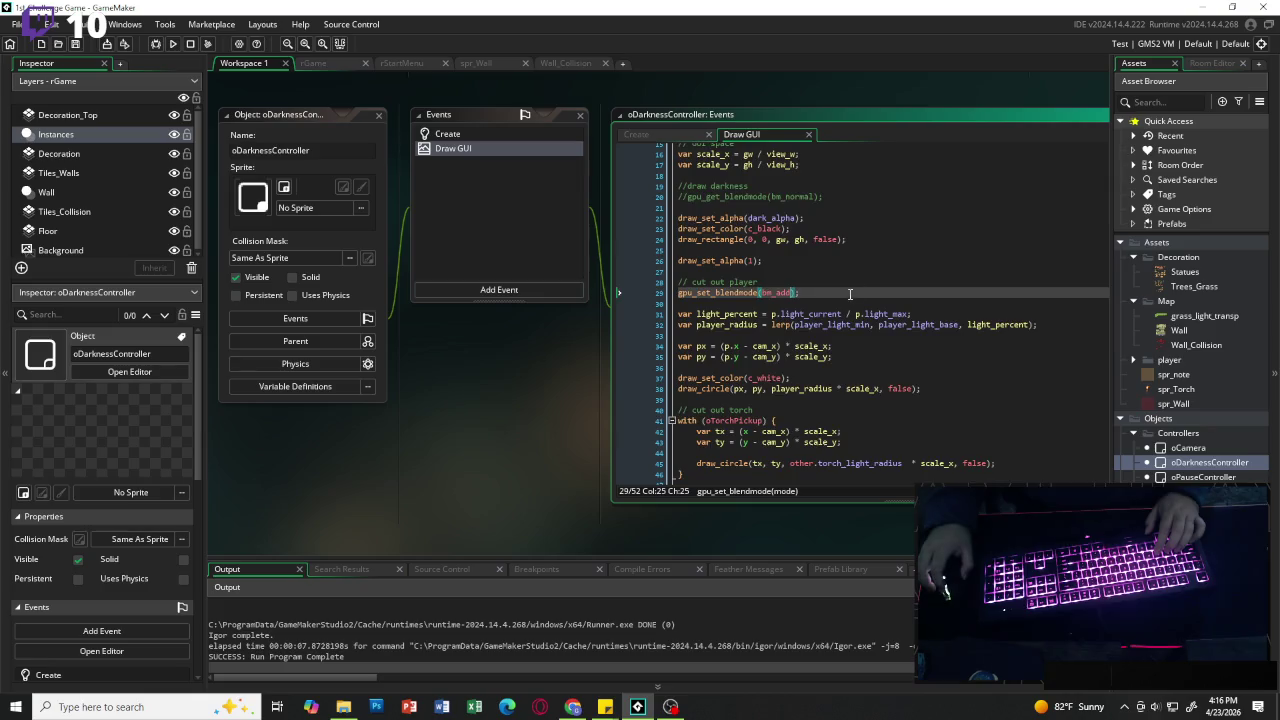
pyautogui.scroll(1, 855, 298)
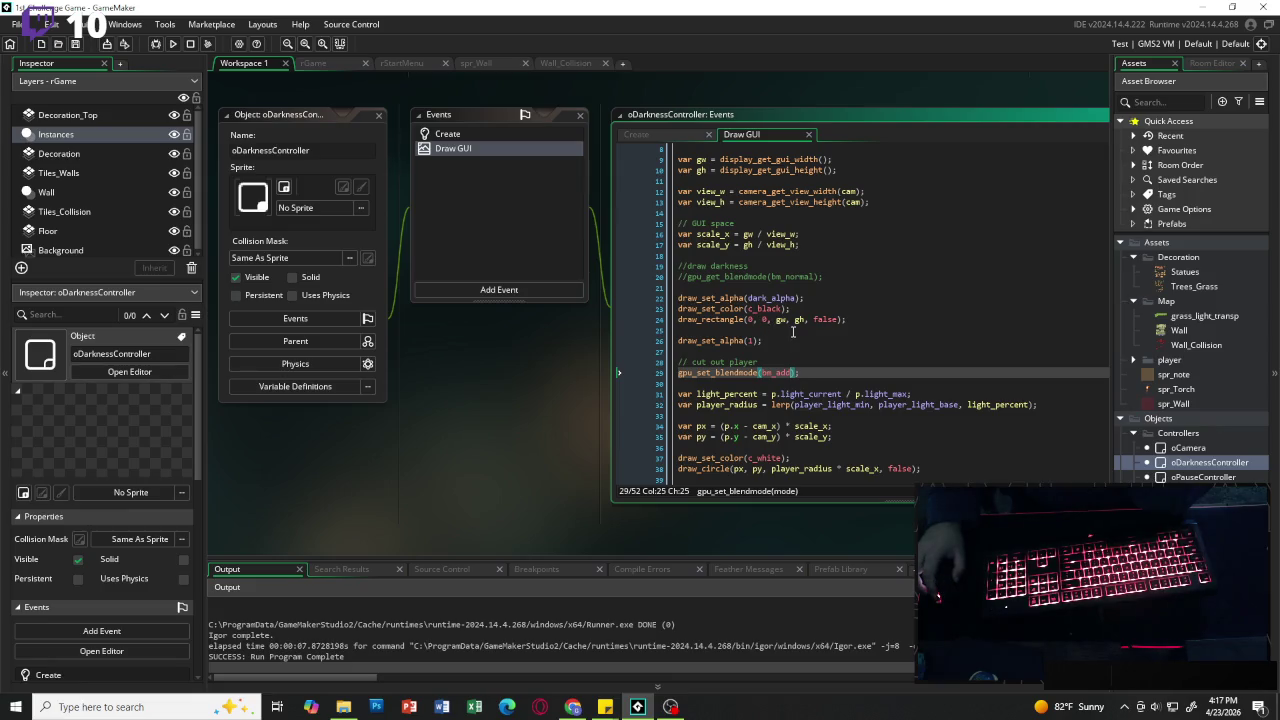
pyautogui.scroll(-2, 793, 330)
pyautogui.scroll(2, 760, 320)
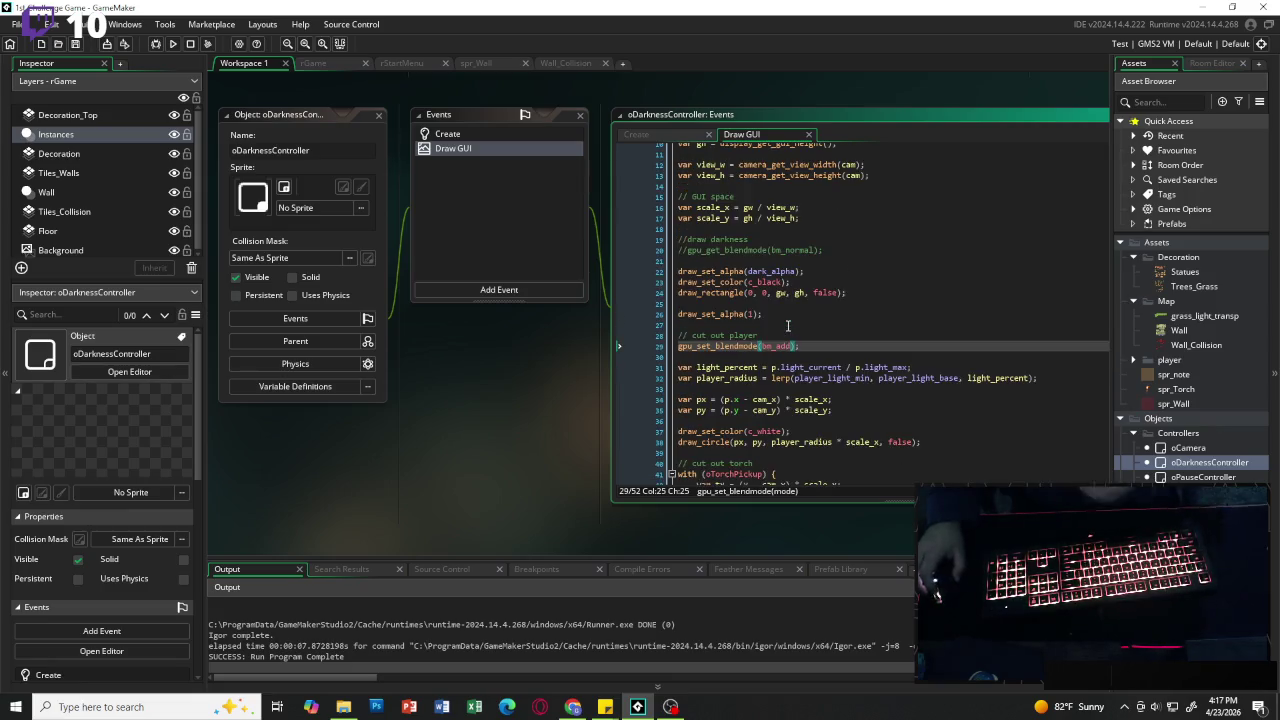
# Step: Add the line dark_surface = -1; to the Create event just above the depth setting
pyautogui.click(516, 132)
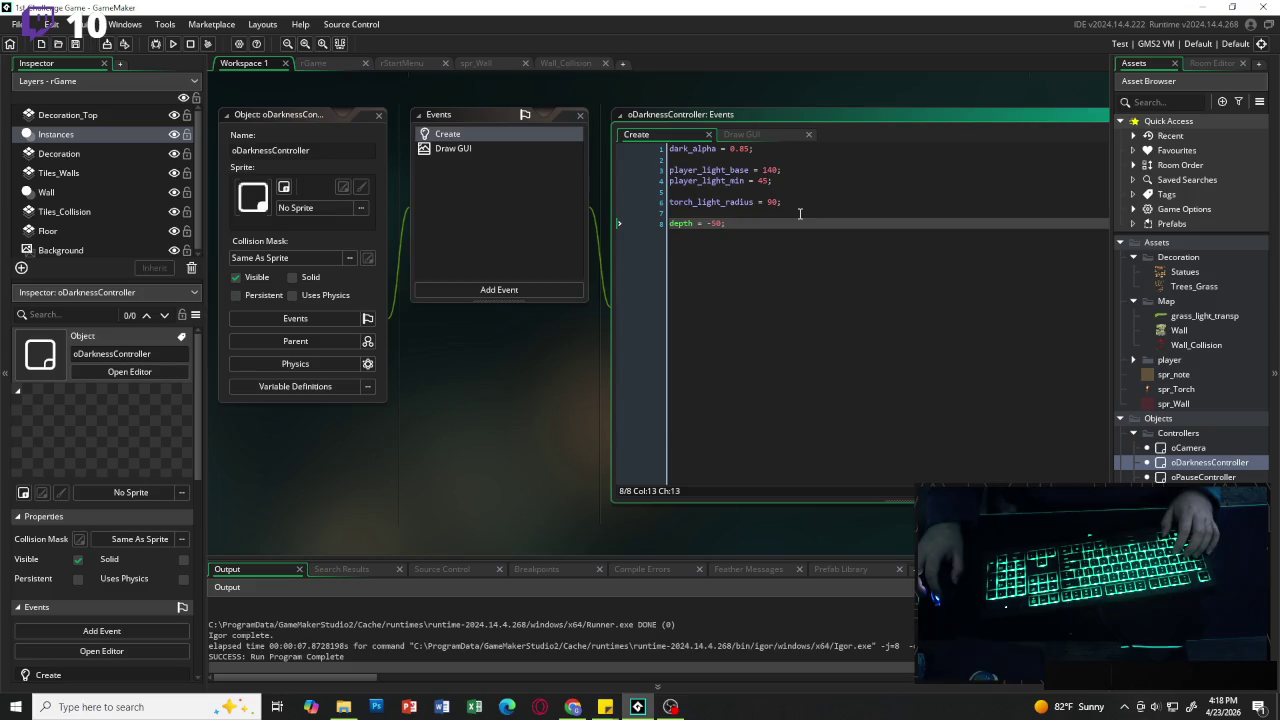
pyautogui.click(798, 213)
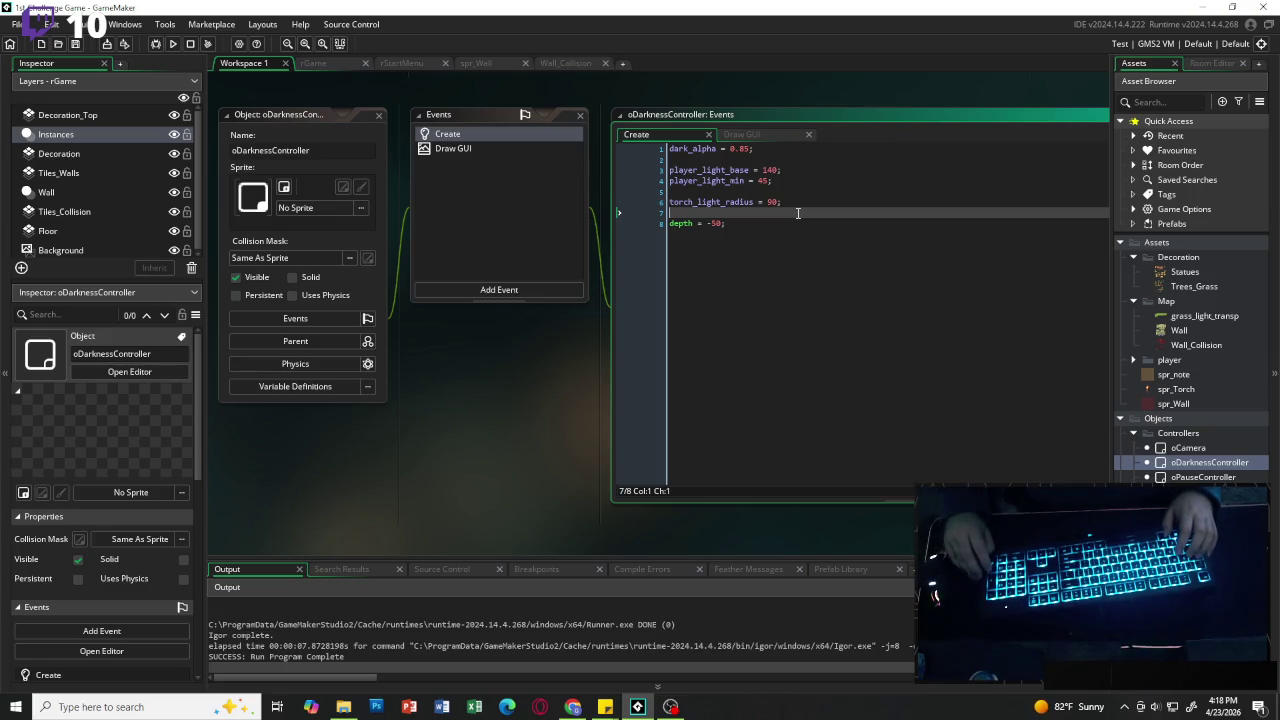
pyautogui.press('Return')
pyautogui.press('Return')
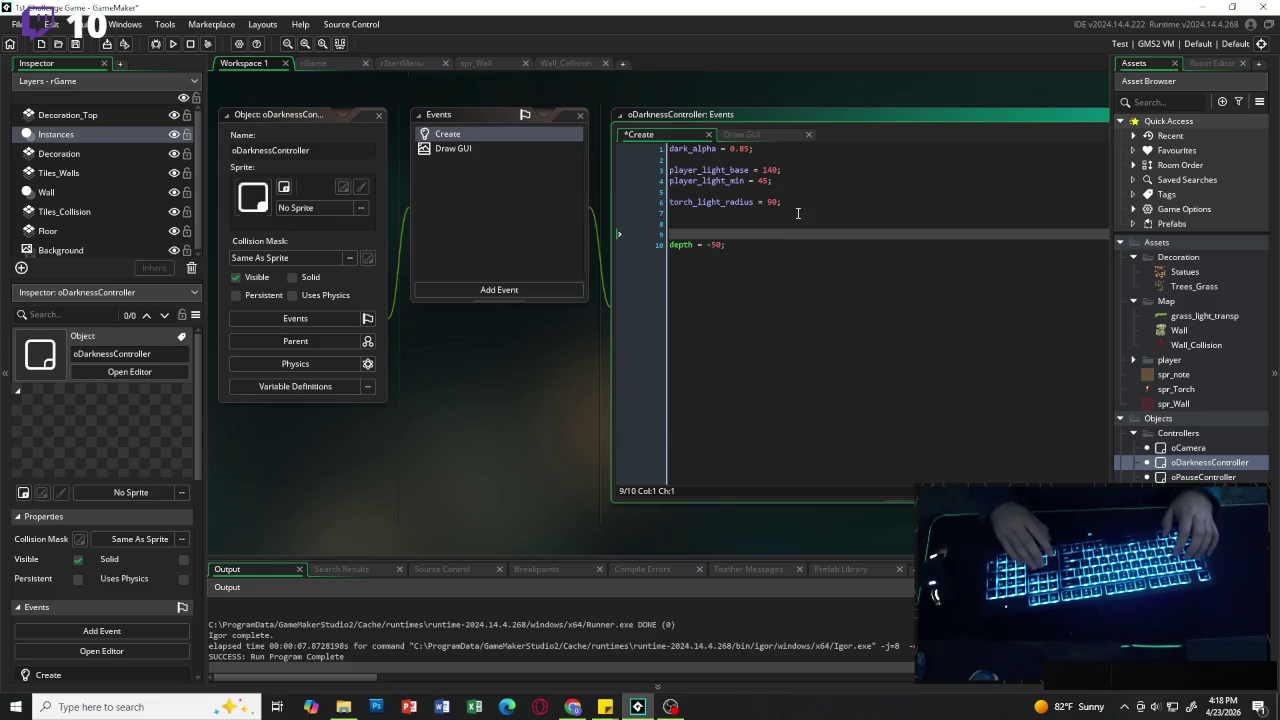
pyautogui.press('Up')
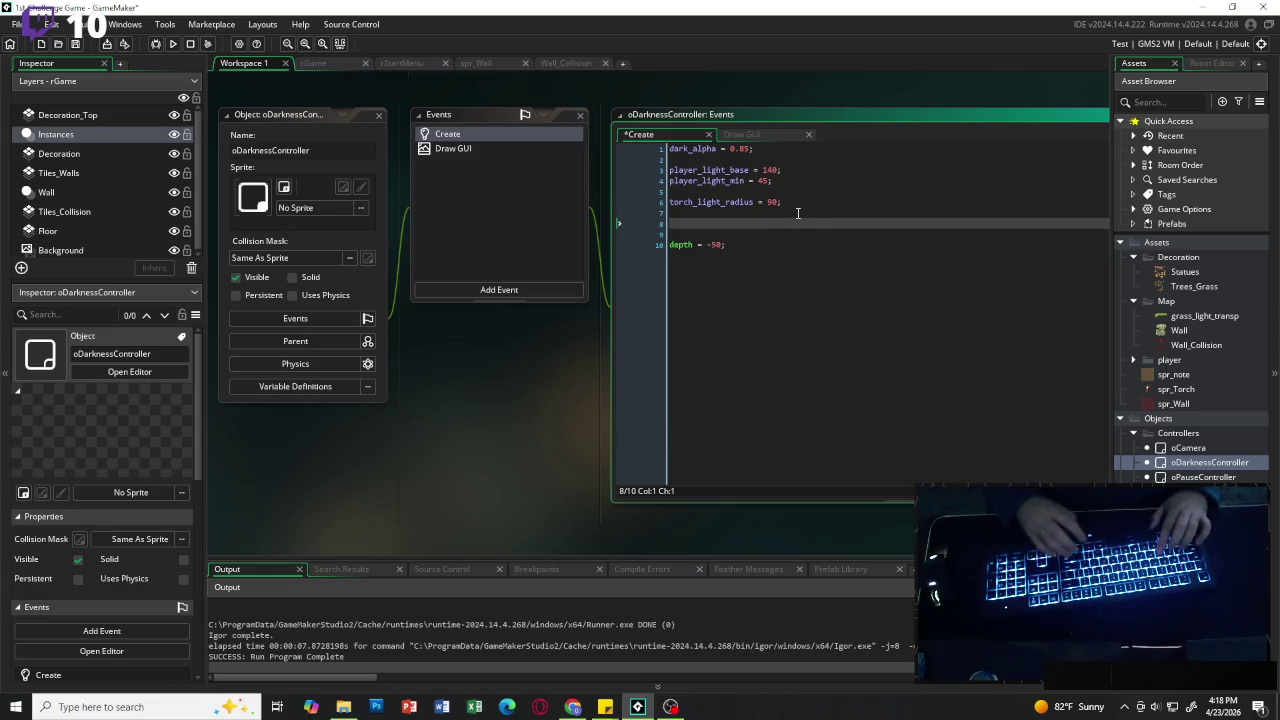
pyautogui.write('dark_surface')
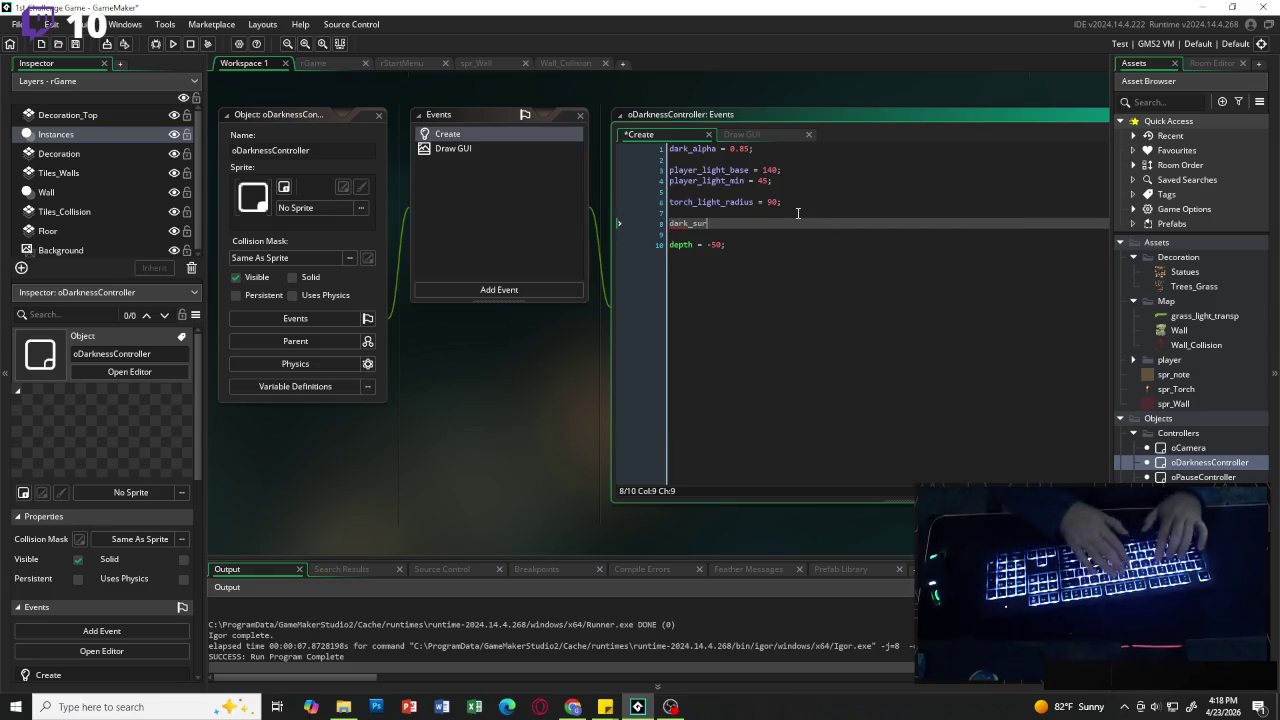
pyautogui.write(' = -1')
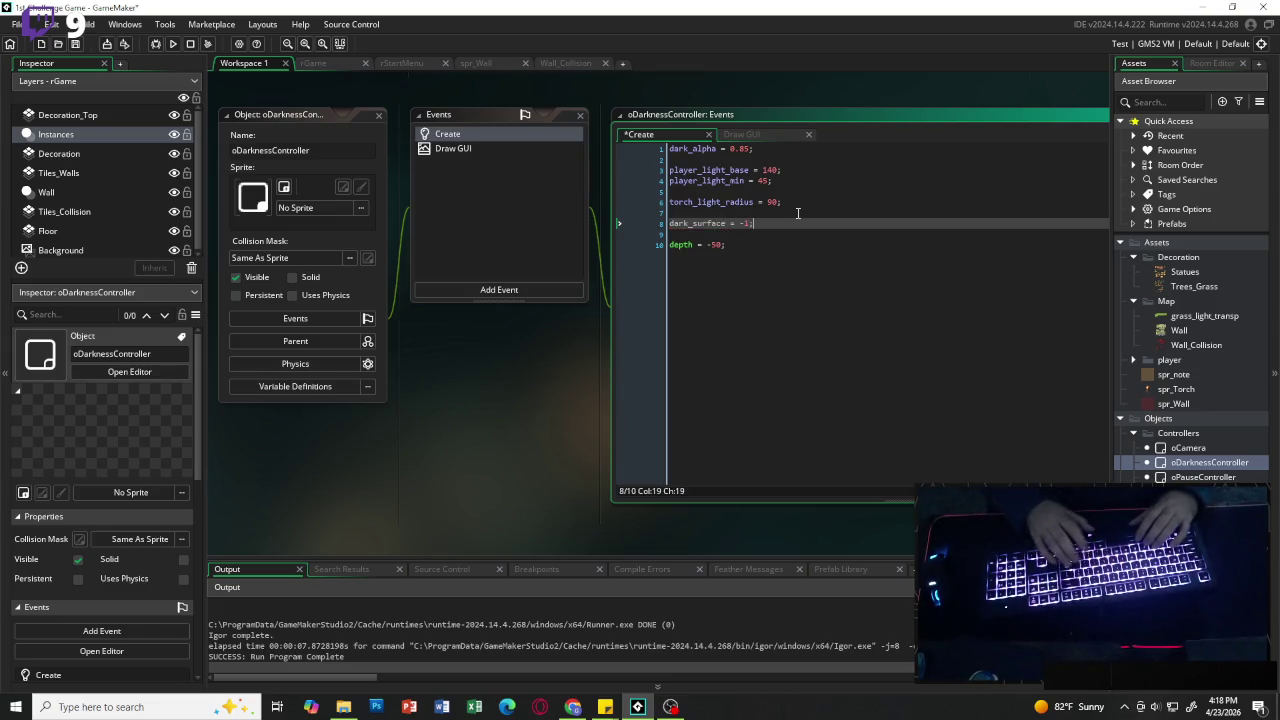
pyautogui.write(';')
pyautogui.press('Down')
pyautogui.press('Down')
pyautogui.click(815, 233)
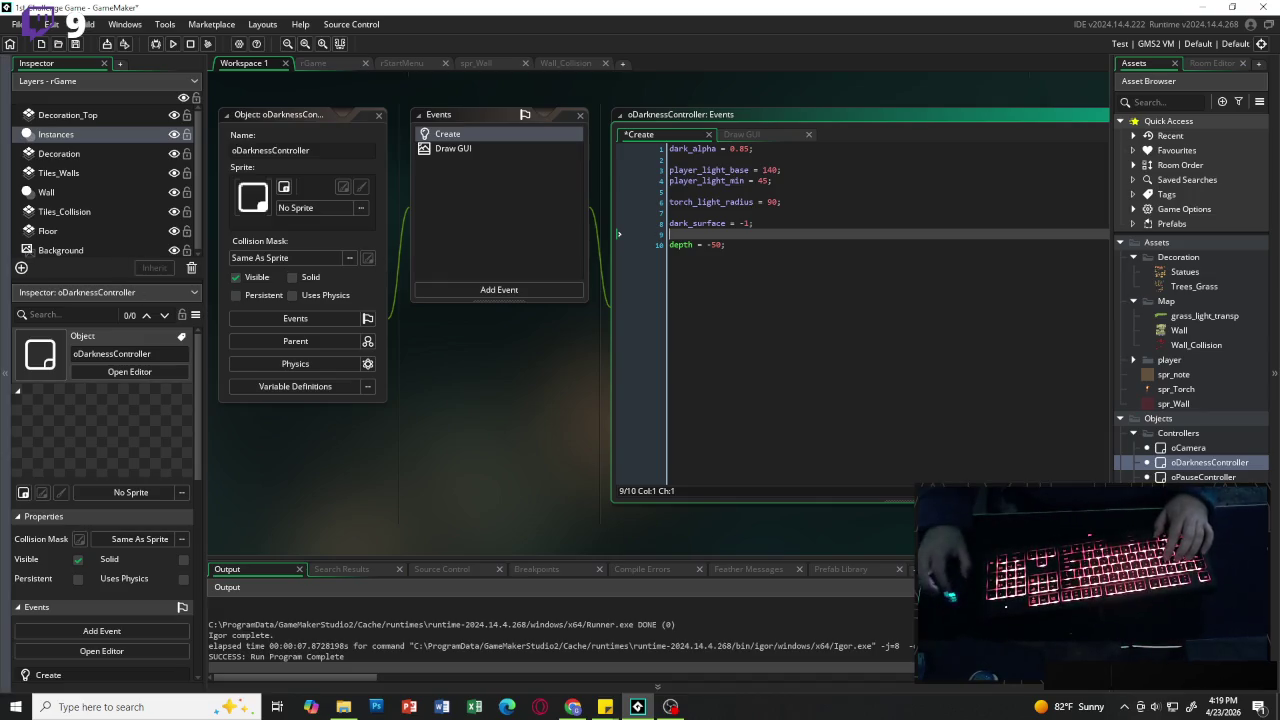
pyautogui.hotkey('alt', 'Tab')
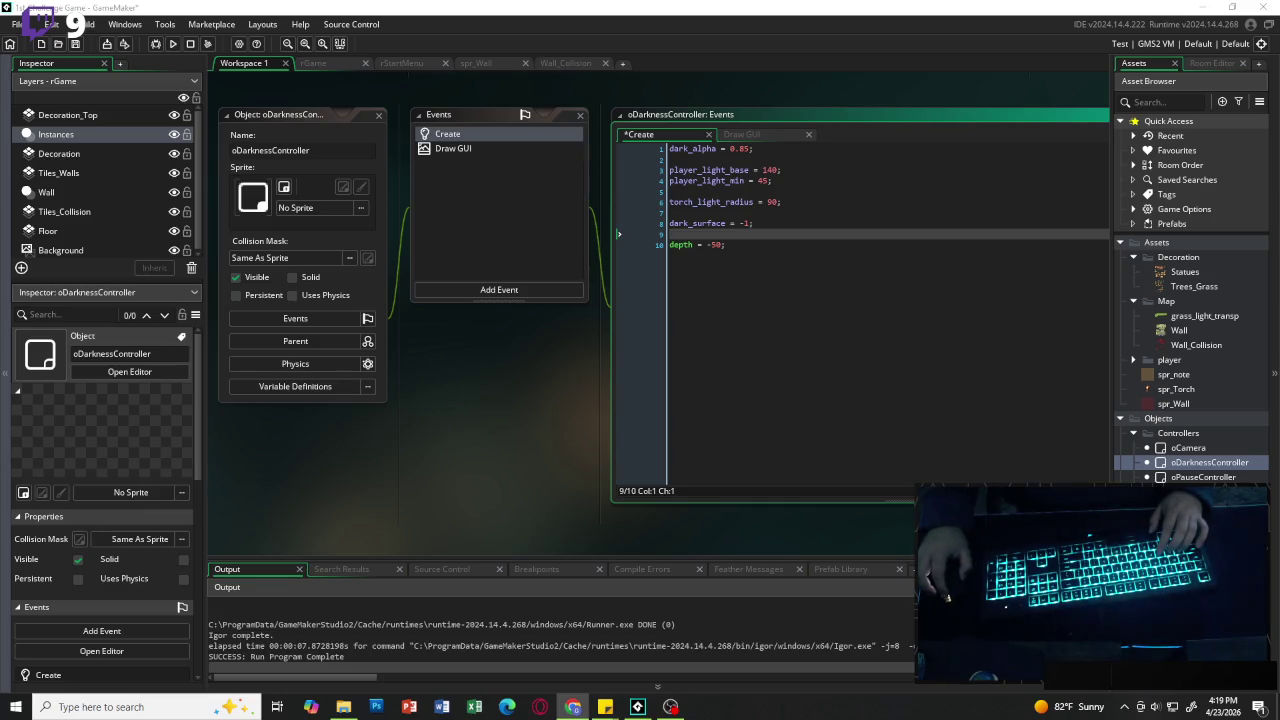
# Step: Add a Clean Up event to the controller and clear its template comments
pyautogui.click(505, 292)
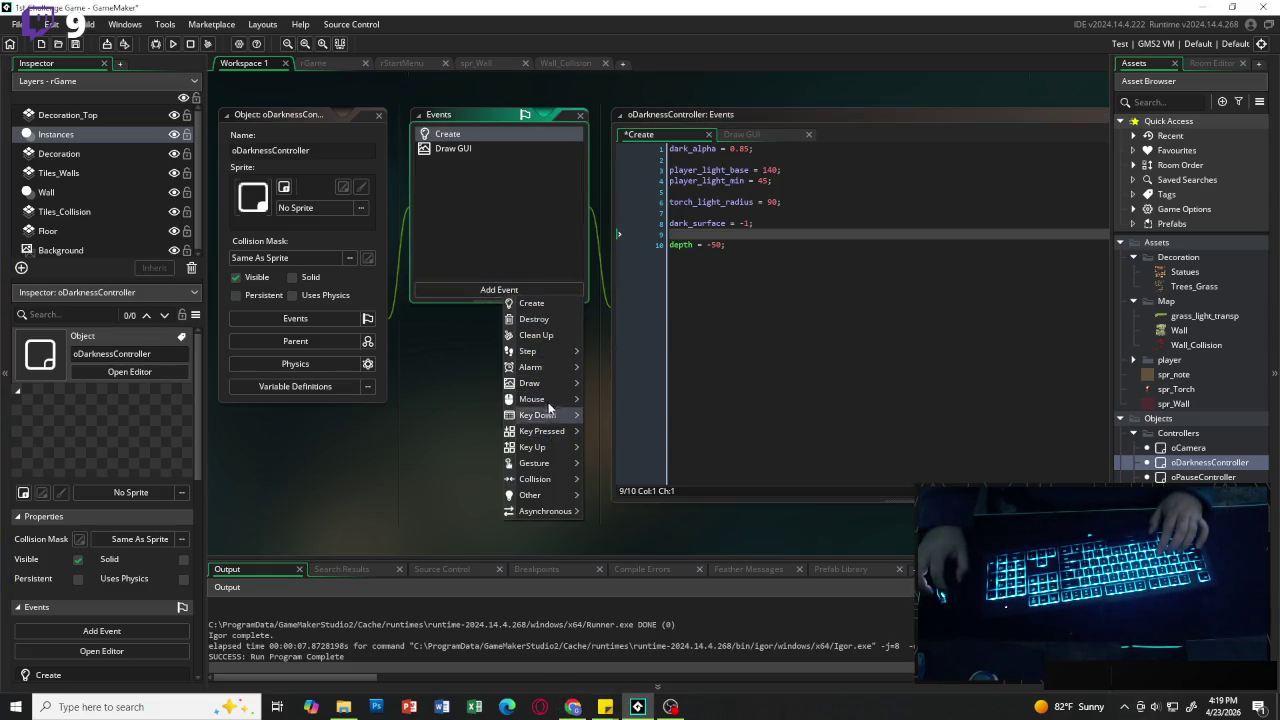
pyautogui.click(549, 334)
pyautogui.hotkey('ctrl', 'a')
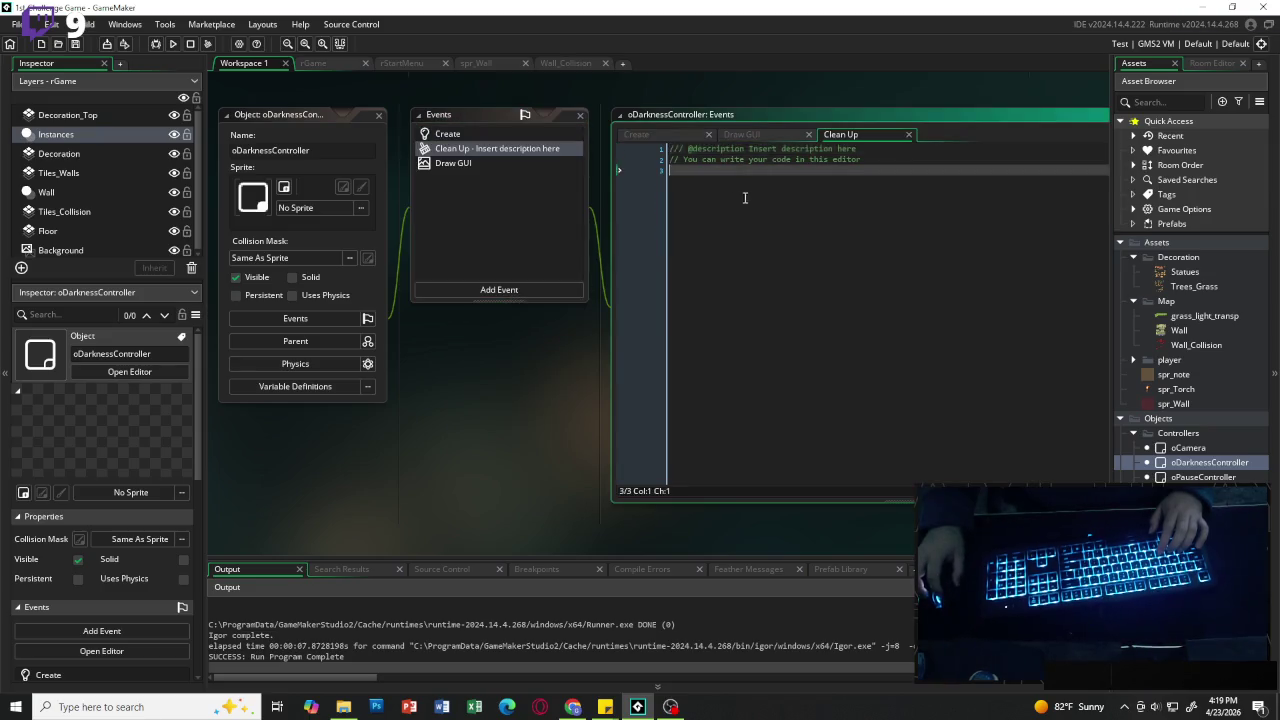
pyautogui.press('BackSpace')
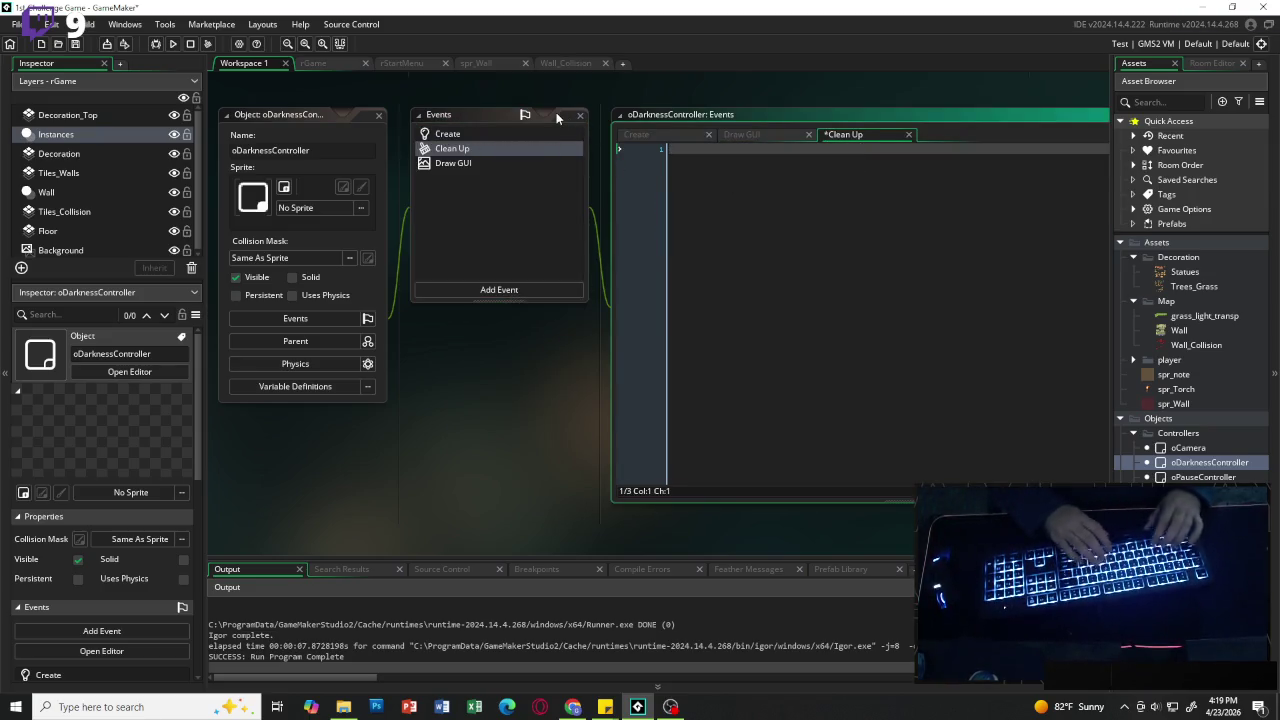
# Step: Write if (surface_exists(dark_surface)) { surface_free(dark_surface); } in the Clean Up event
pyautogui.write('if su')
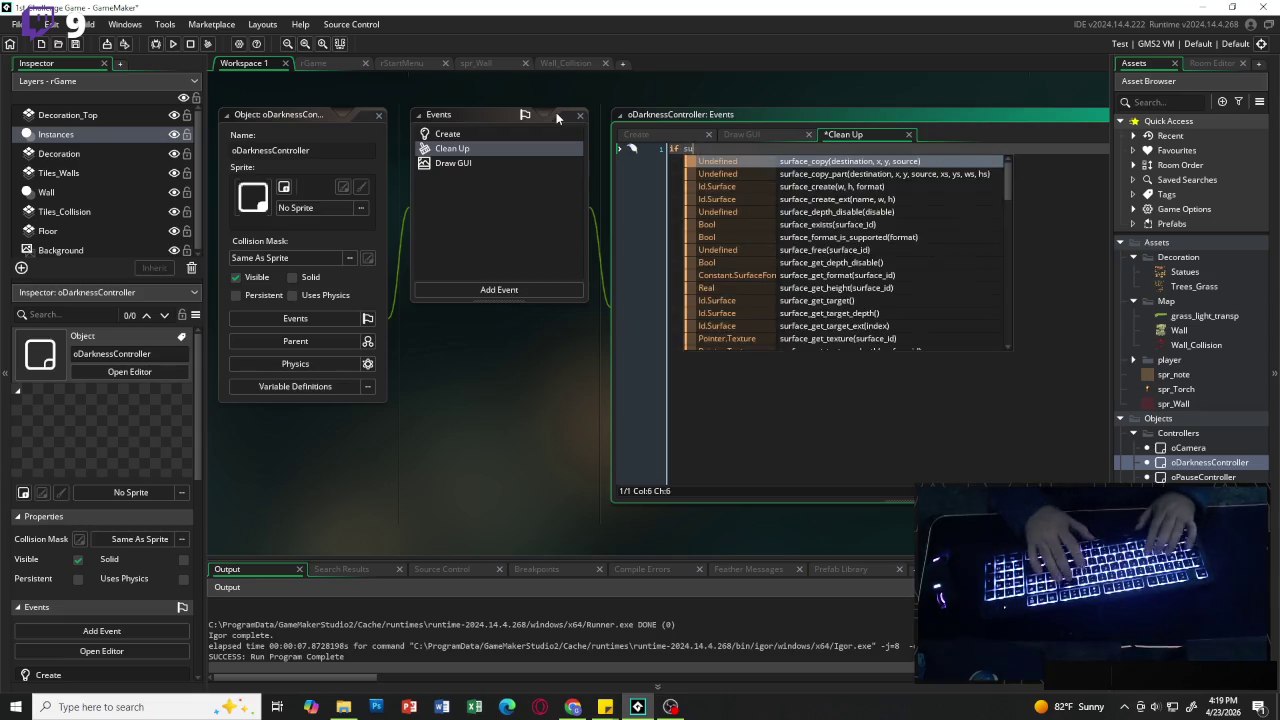
pyautogui.press('BackSpace')
pyautogui.press('BackSpace')
pyautogui.write('(sureface')
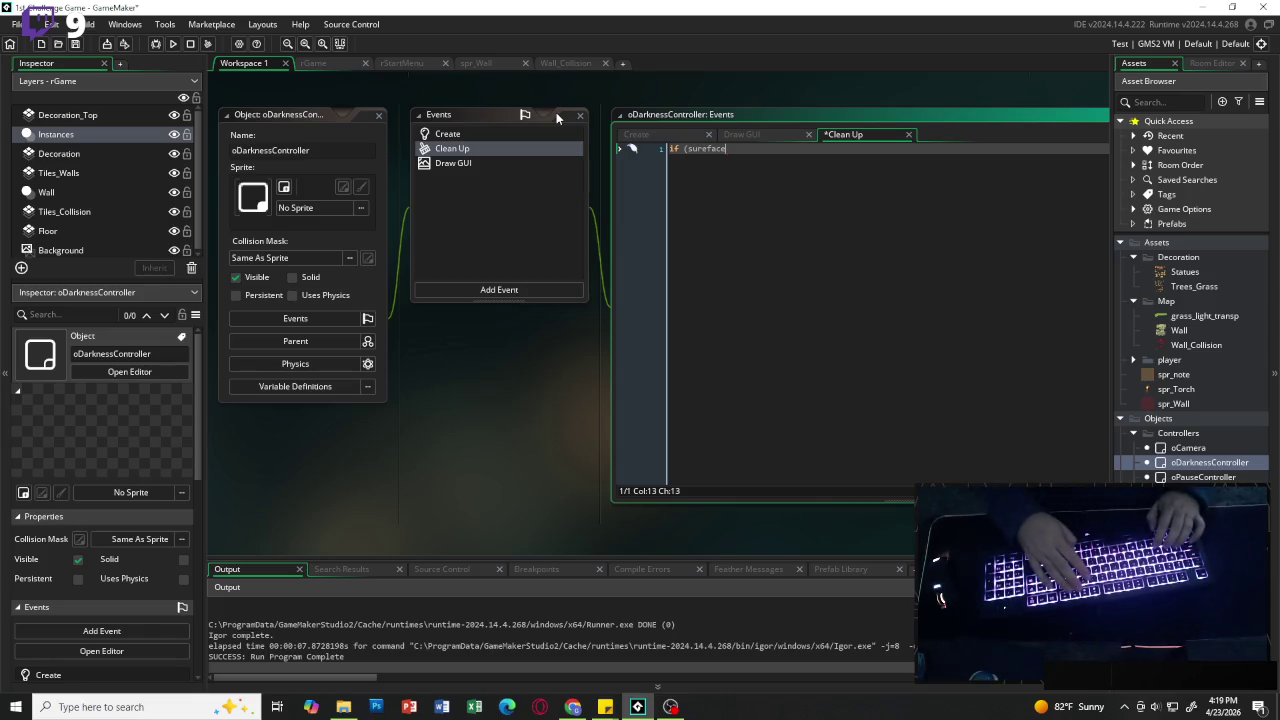
pyautogui.press('BackSpace')
pyautogui.press('BackSpace')
pyautogui.press('BackSpace')
pyautogui.press('BackSpace')
pyautogui.press('BackSpace')
pyautogui.write('face_exi')
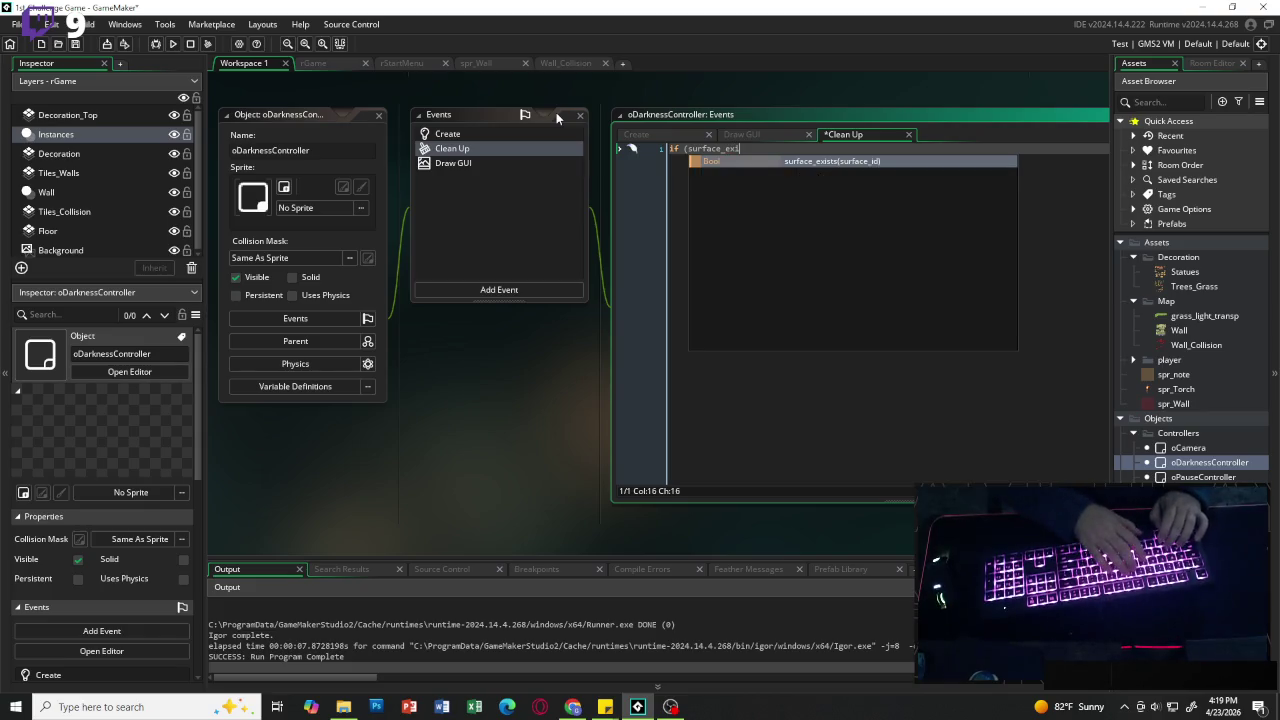
pyautogui.write('s')
pyautogui.press('Return')
pyautogui.write('dark_sruface)')
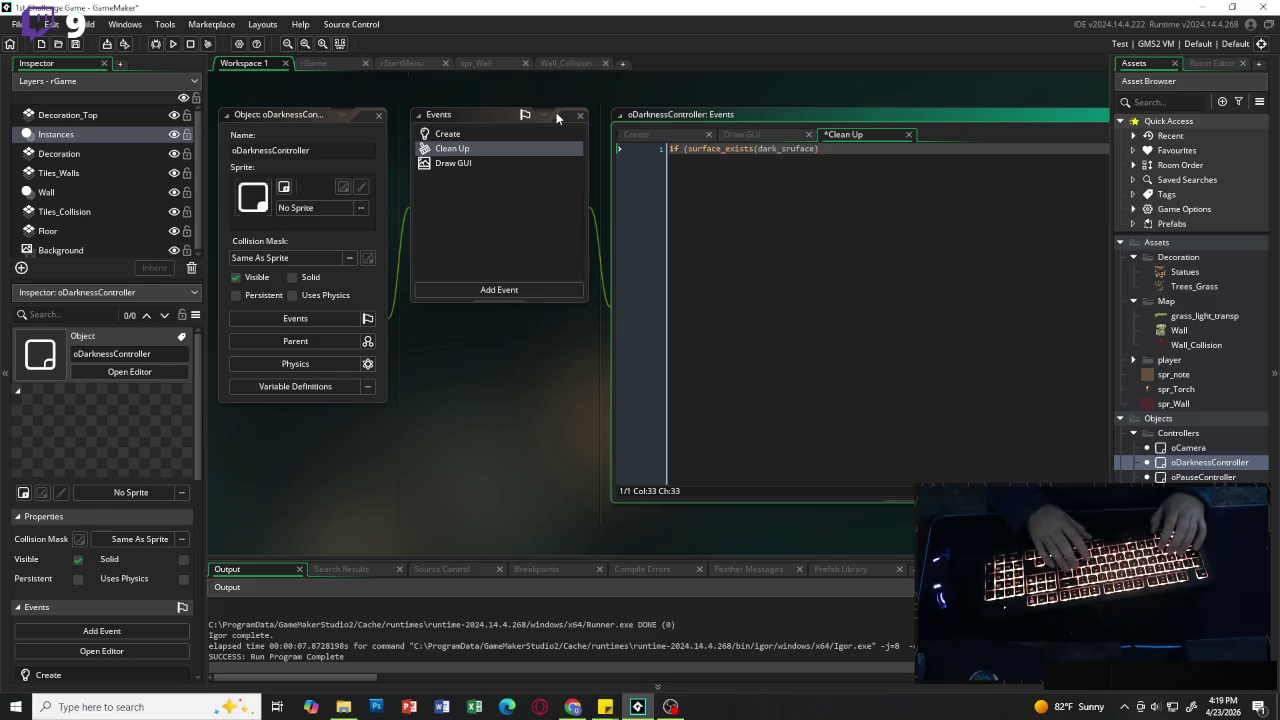
pyautogui.write(')')
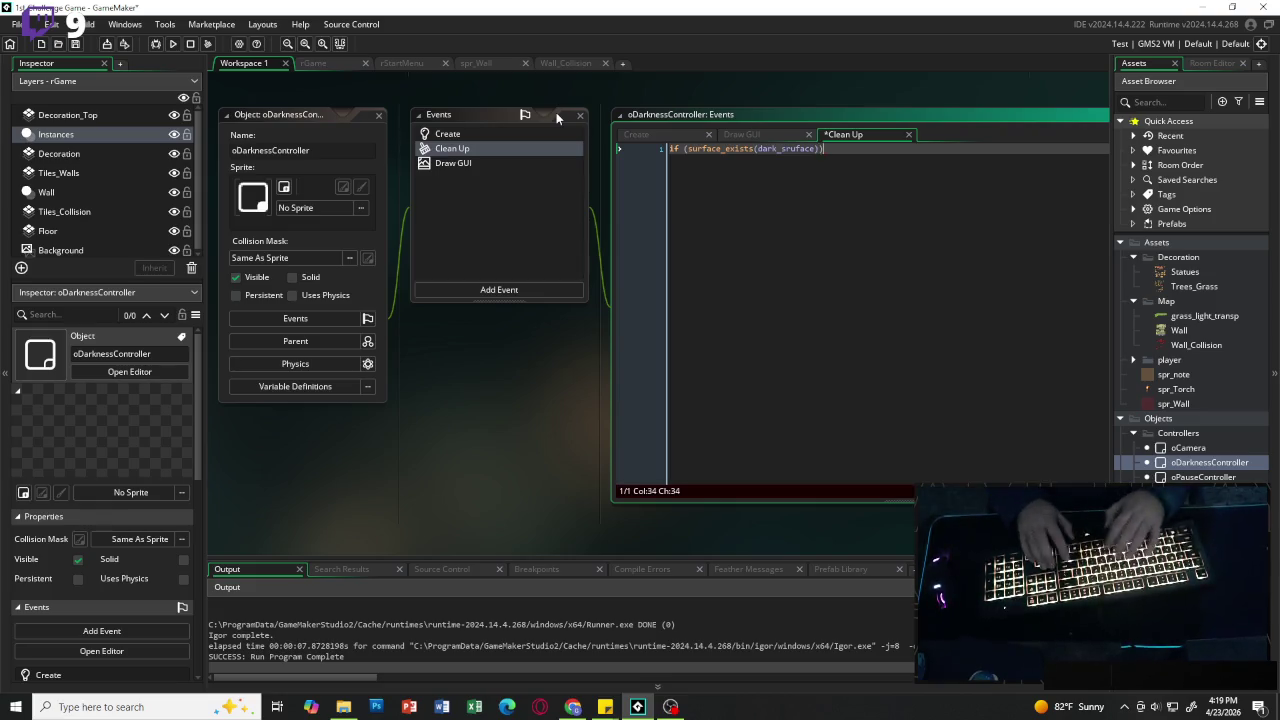
pyautogui.write('{')
pyautogui.press('Return')
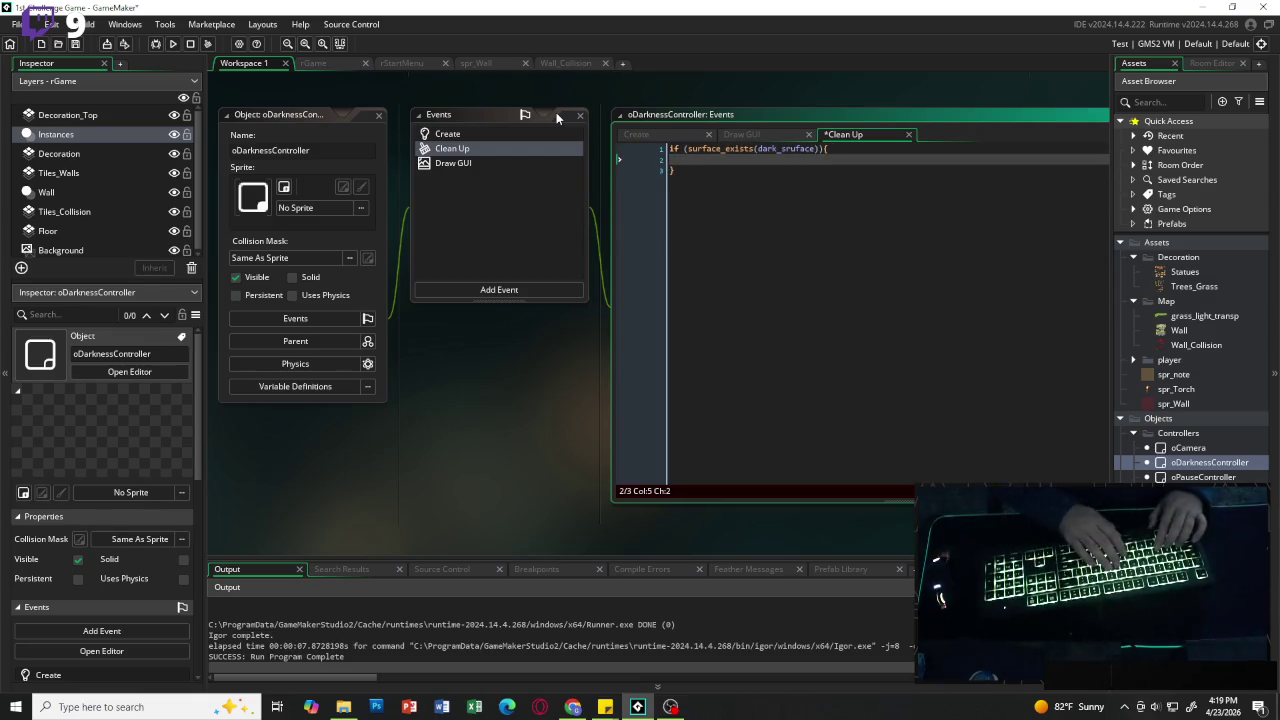
pyautogui.write('surface')
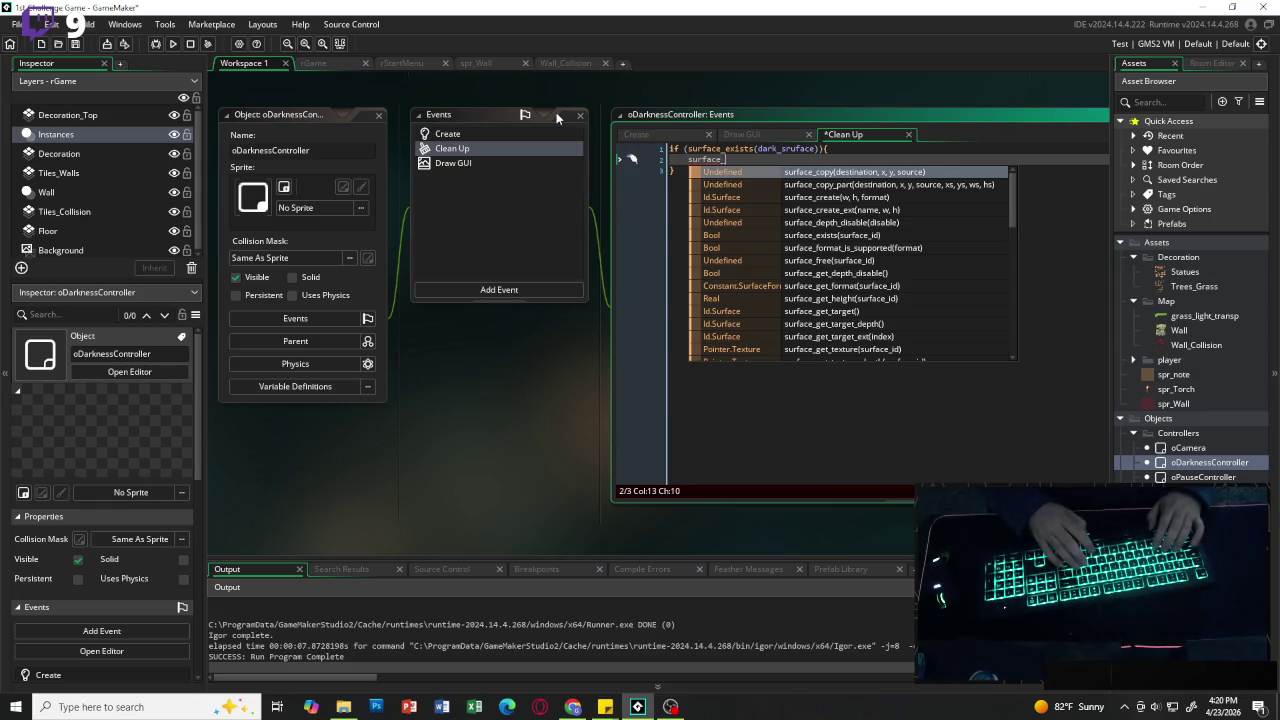
pyautogui.write('_free(')
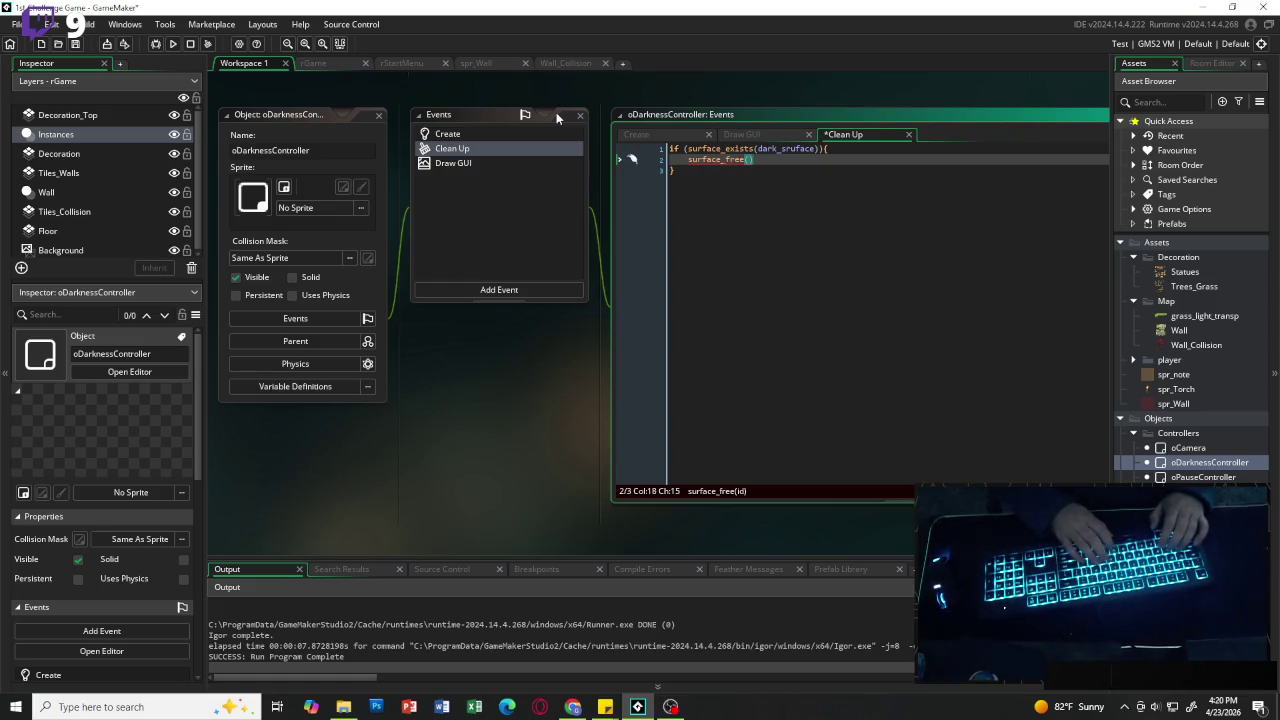
pyautogui.write('dark_s')
pyautogui.write('urface')
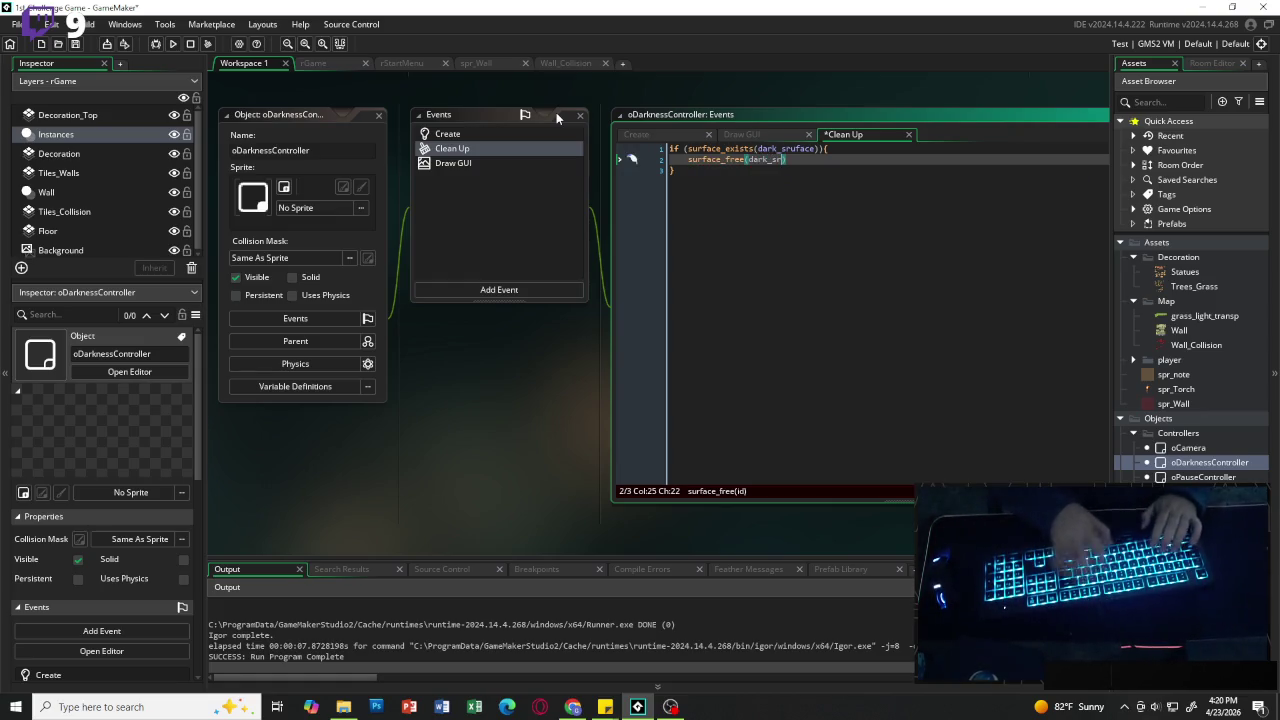
pyautogui.press('Right')
pyautogui.press('Left')
pyautogui.press('Right')
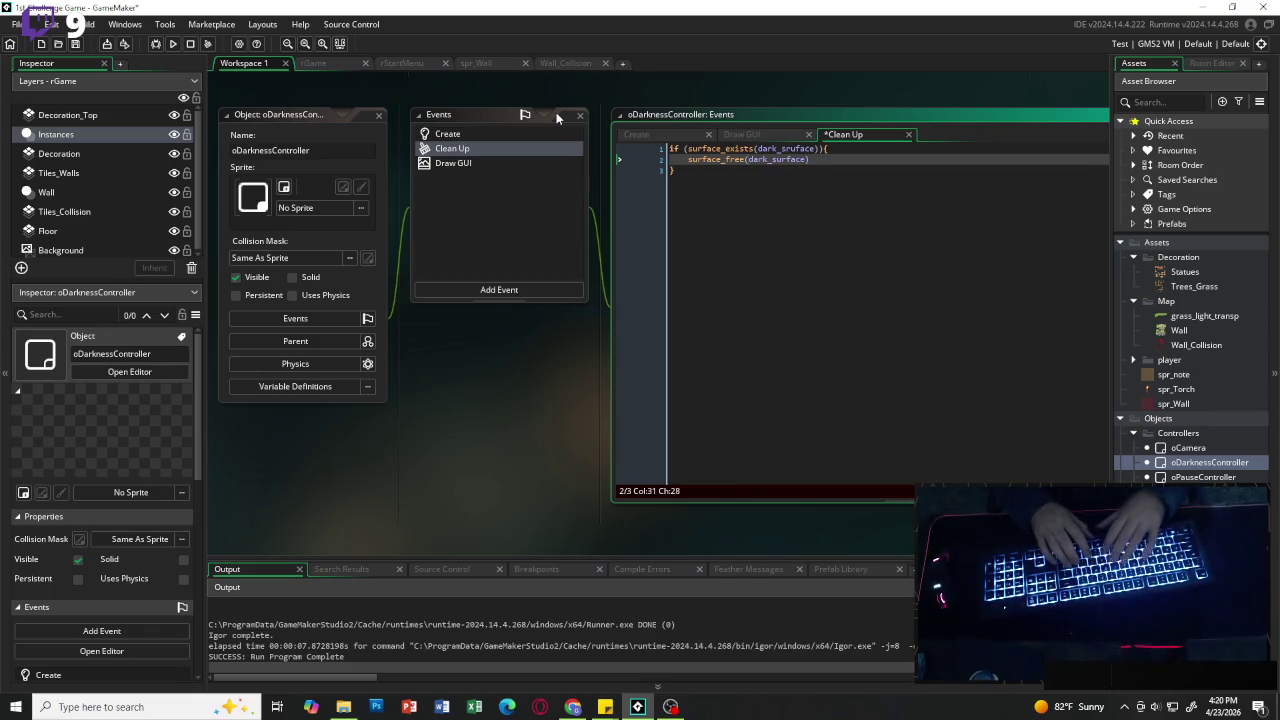
pyautogui.press('Down')
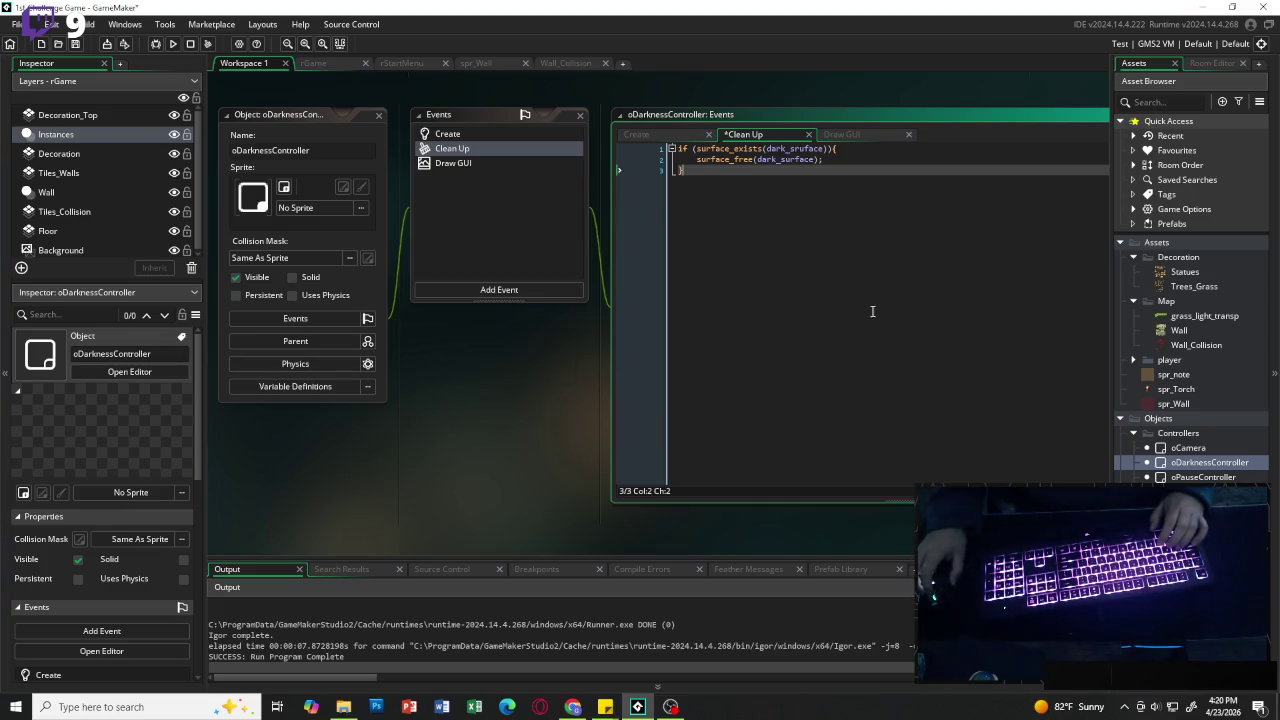
pyautogui.click(856, 136)
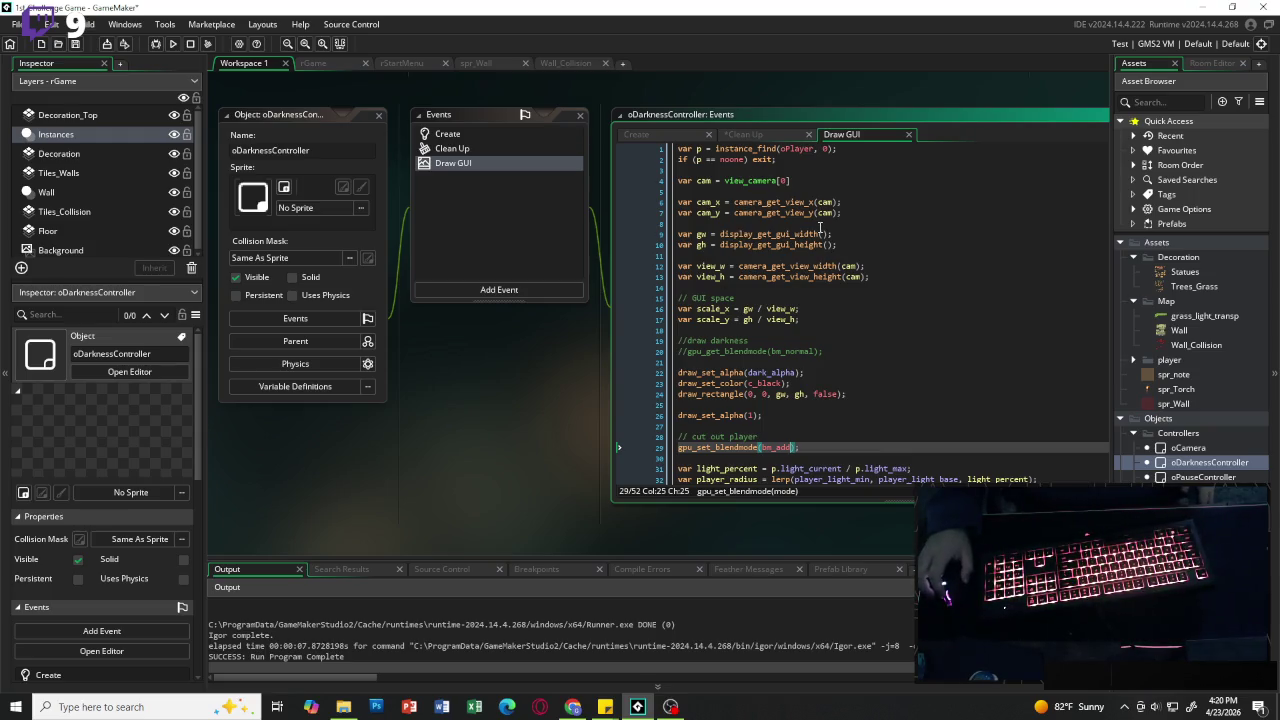
# Step: Insert blank lines after the scale_x/scale_y calculations in Draw GUI, then select all the Clean Up code
pyautogui.scroll(-1, 815, 240)
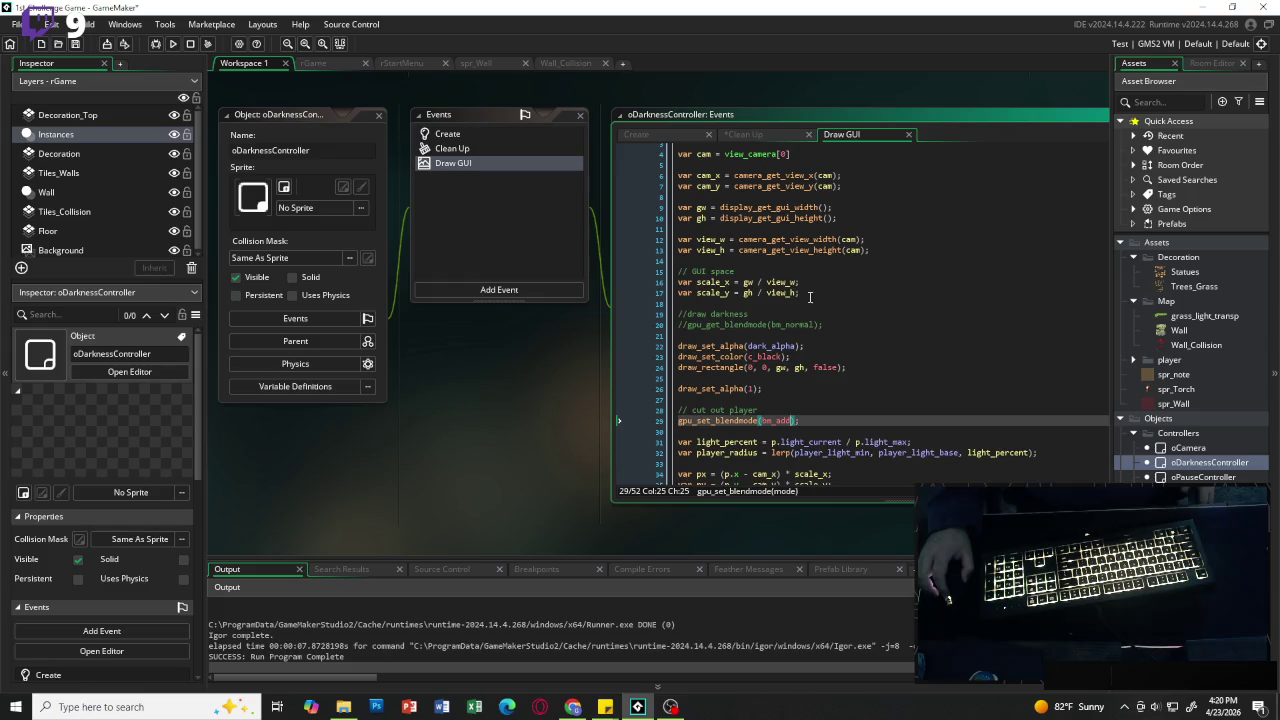
pyautogui.scroll(-2, 815, 292)
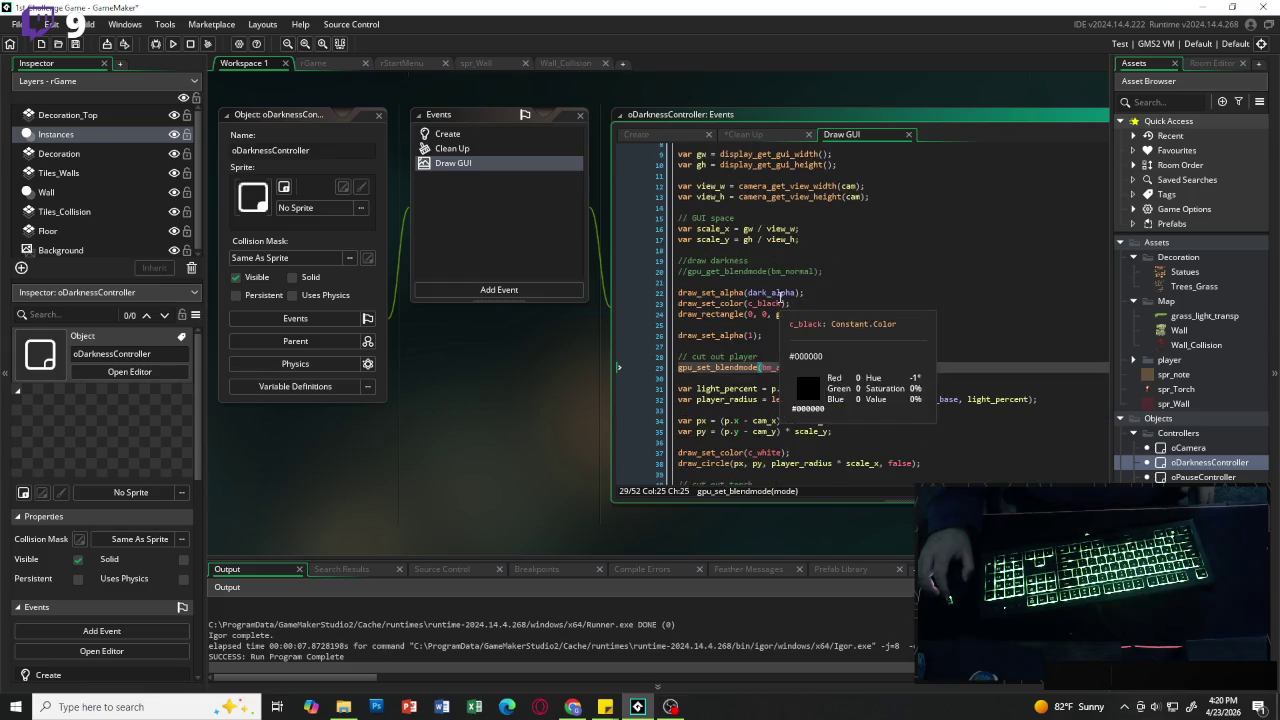
pyautogui.click(806, 259)
pyautogui.click(806, 252)
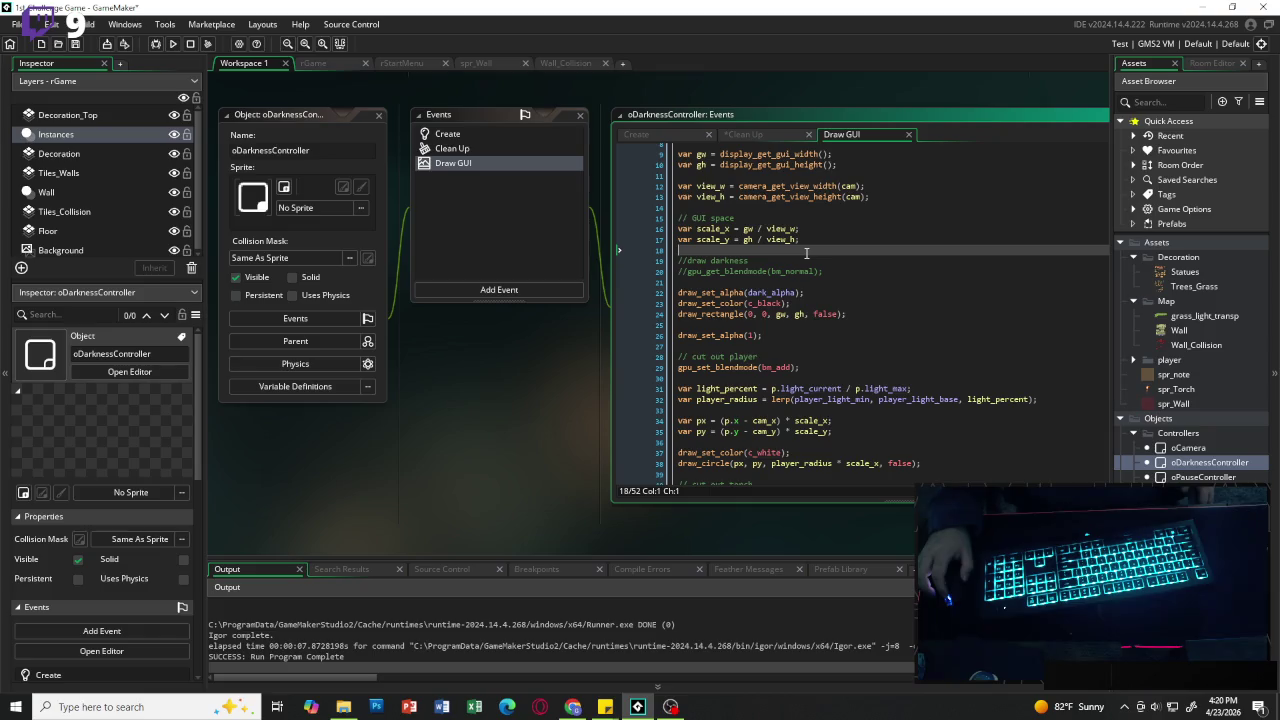
pyautogui.press('Return')
pyautogui.press('Return')
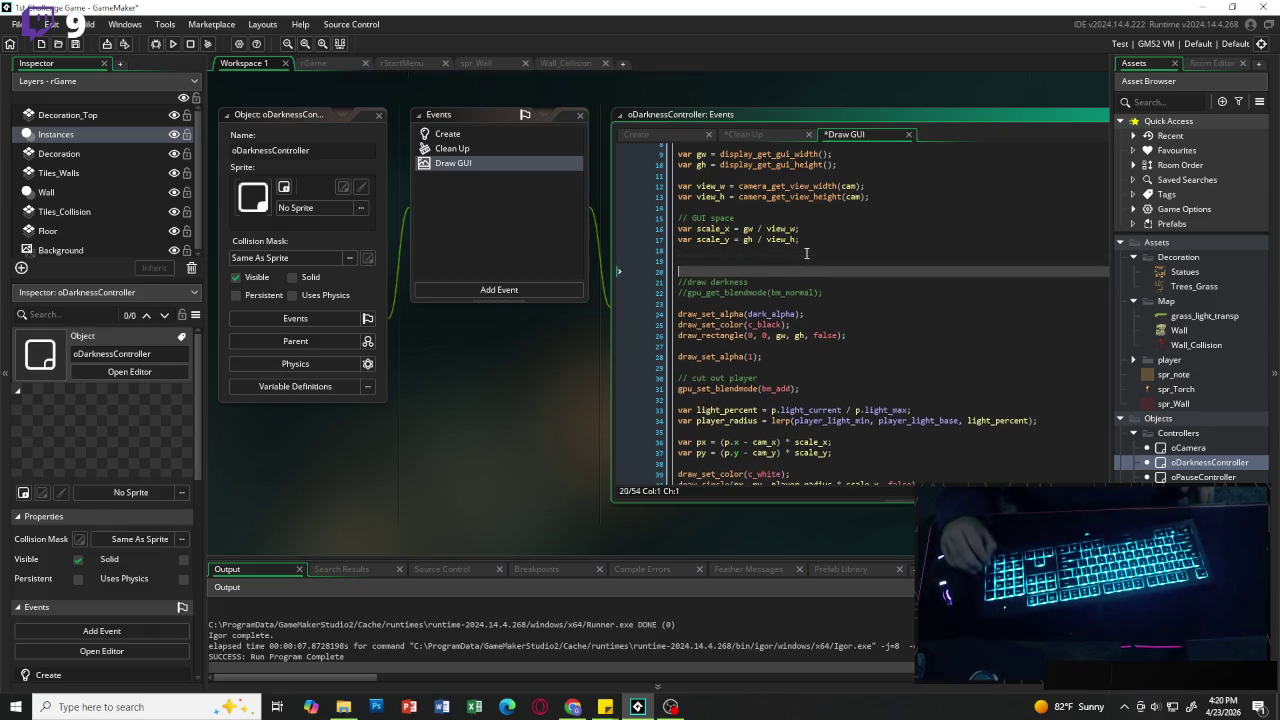
pyautogui.click(742, 135)
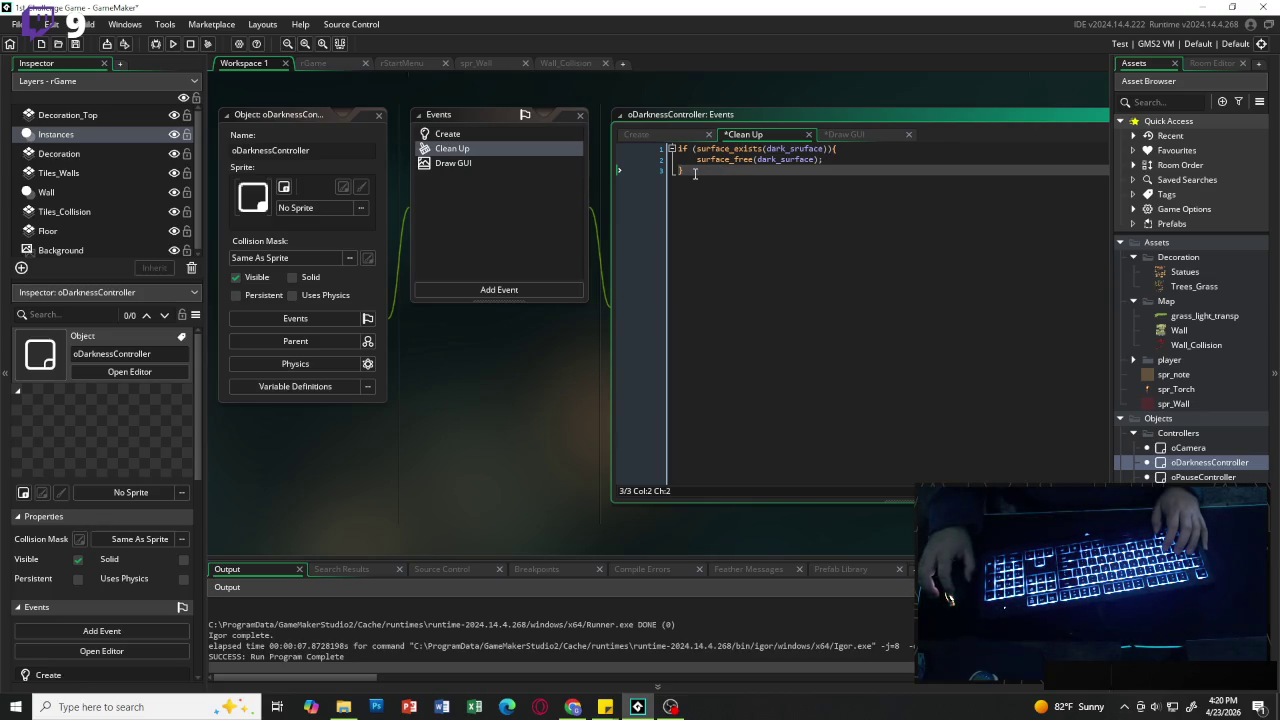
pyautogui.hotkey('ctrl', 'a')
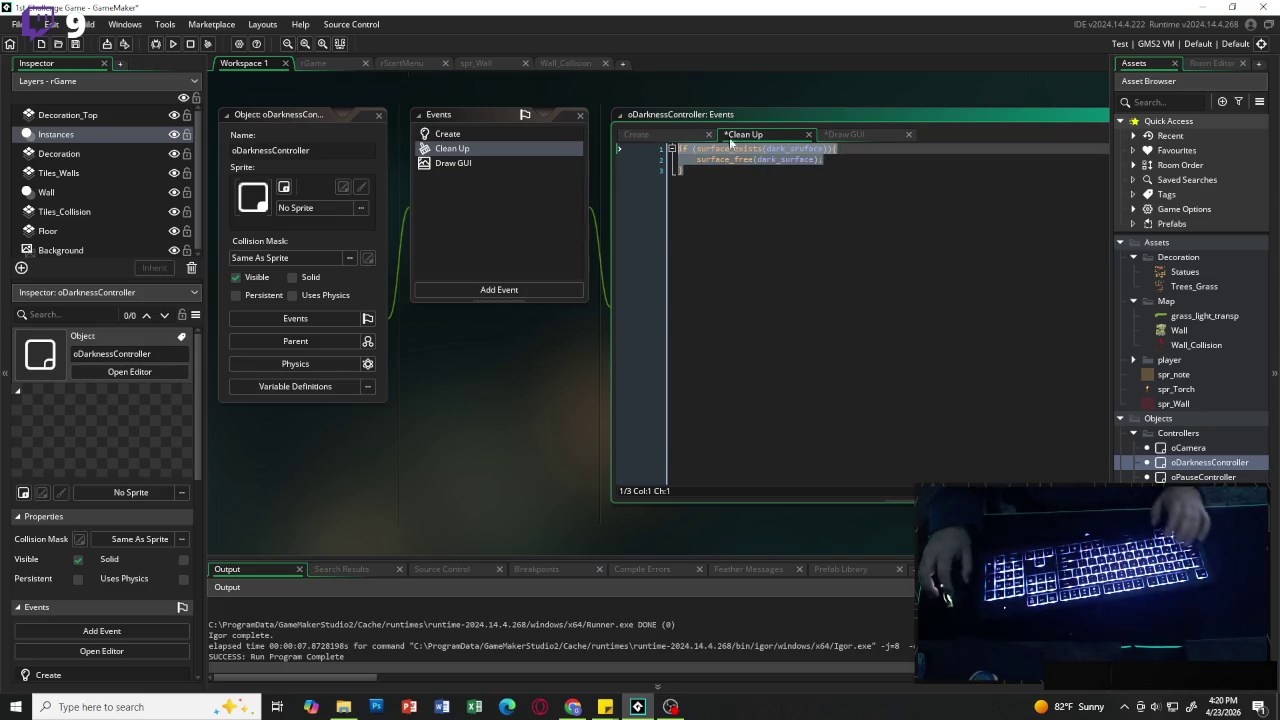
# Step: Paste the surface check, negate it with !, and make it run dark_surface = surface_create(gw, gh);
pyautogui.click(846, 134)
pyautogui.click(724, 265)
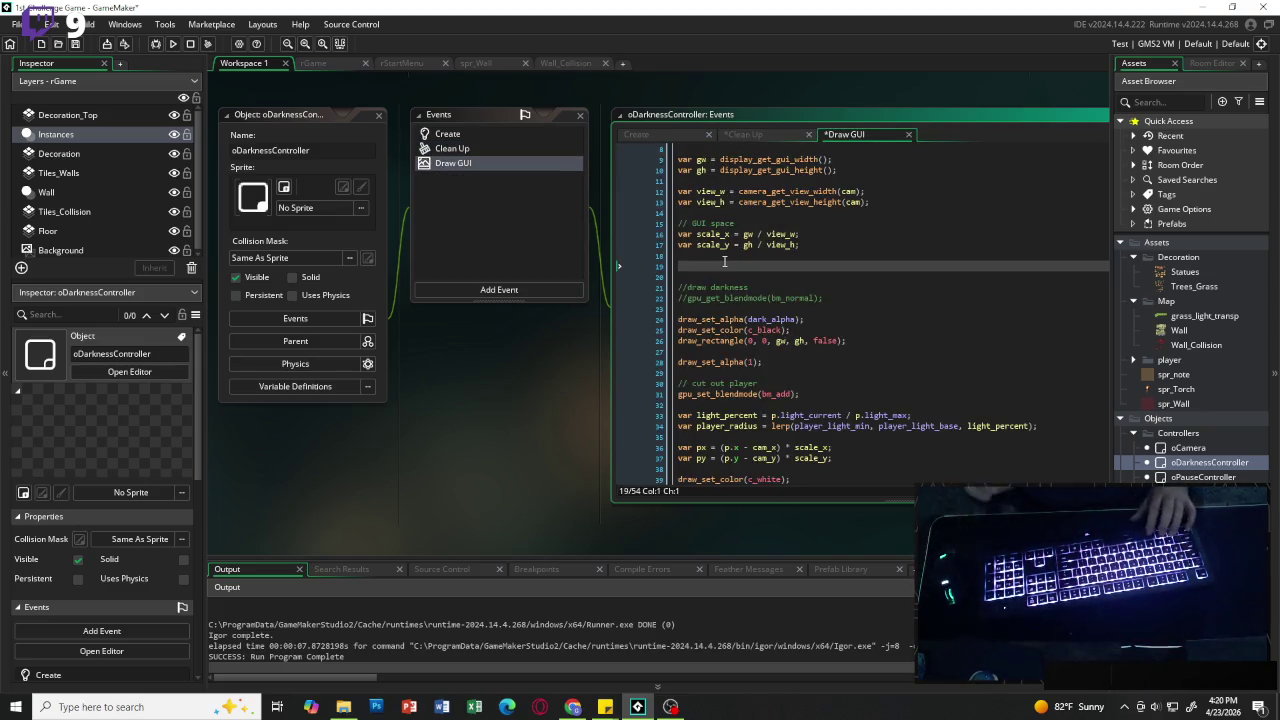
pyautogui.write('if (surface_exists(dark_sruface)){     surface_free(dark_surface); }')
pyautogui.press('Up')
pyautogui.press('Up')
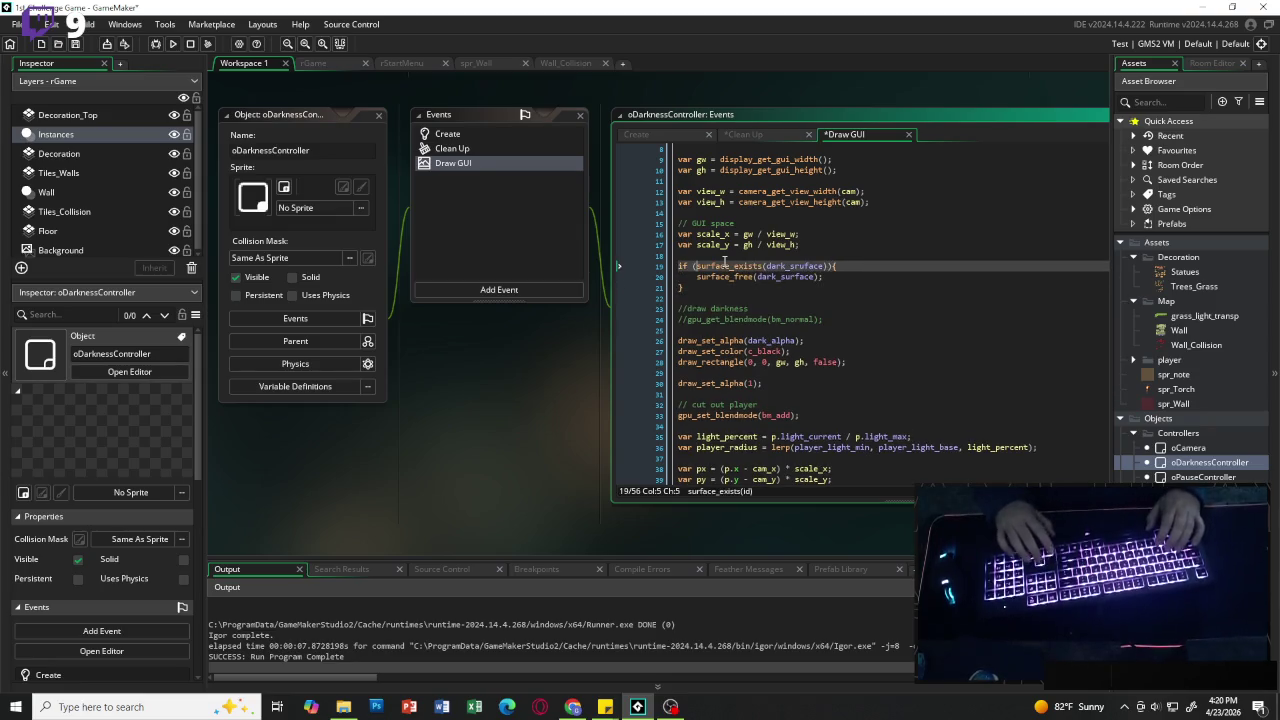
pyautogui.write('!')
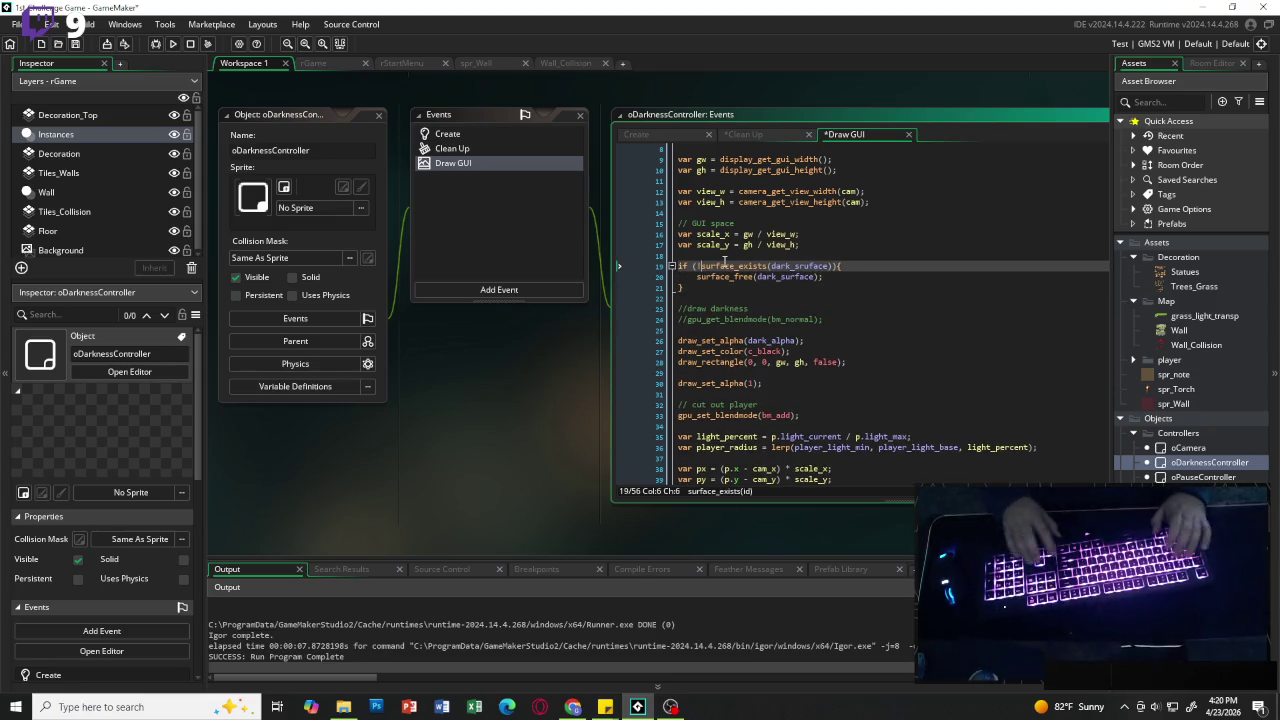
pyautogui.hotkey('ctrl', 'Right')
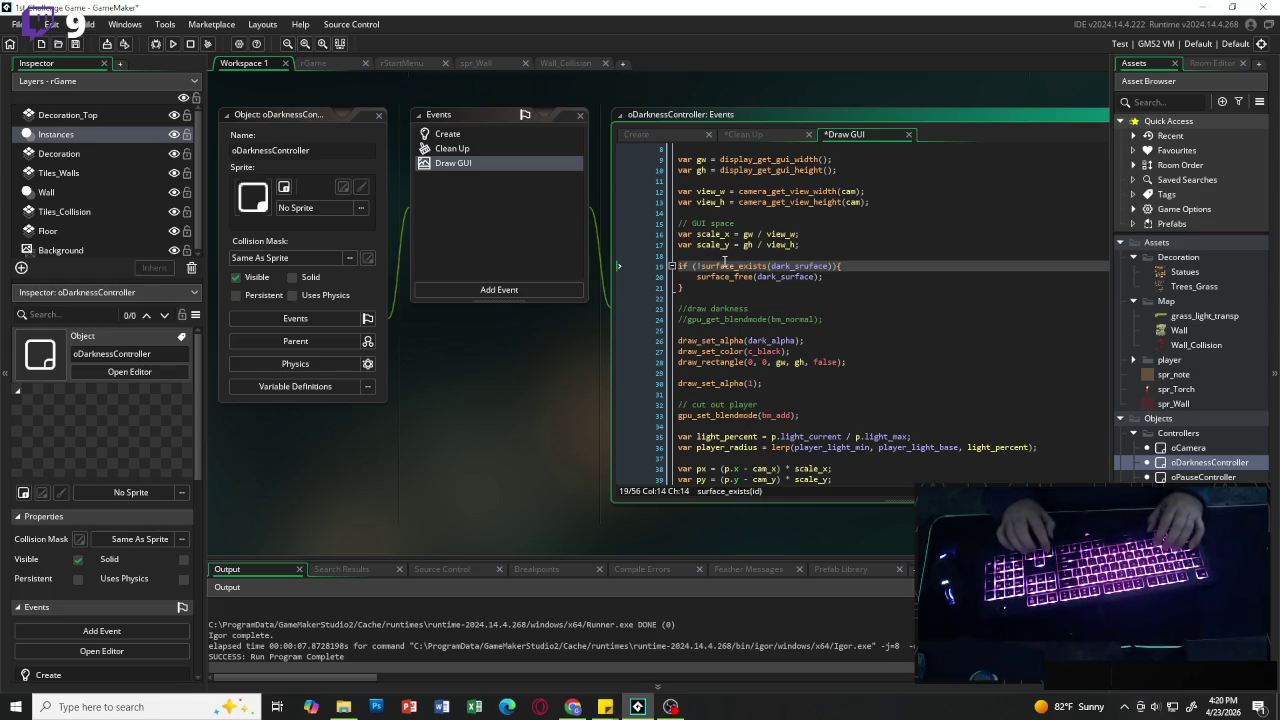
pyautogui.press('Down')
pyautogui.press('Left')
pyautogui.press('End')
pyautogui.press('BackSpace')
pyautogui.press('BackSpace')
pyautogui.press('BackSpace')
pyautogui.press('BackSpace')
pyautogui.press('BackSpace')
pyautogui.write('dark_sur')
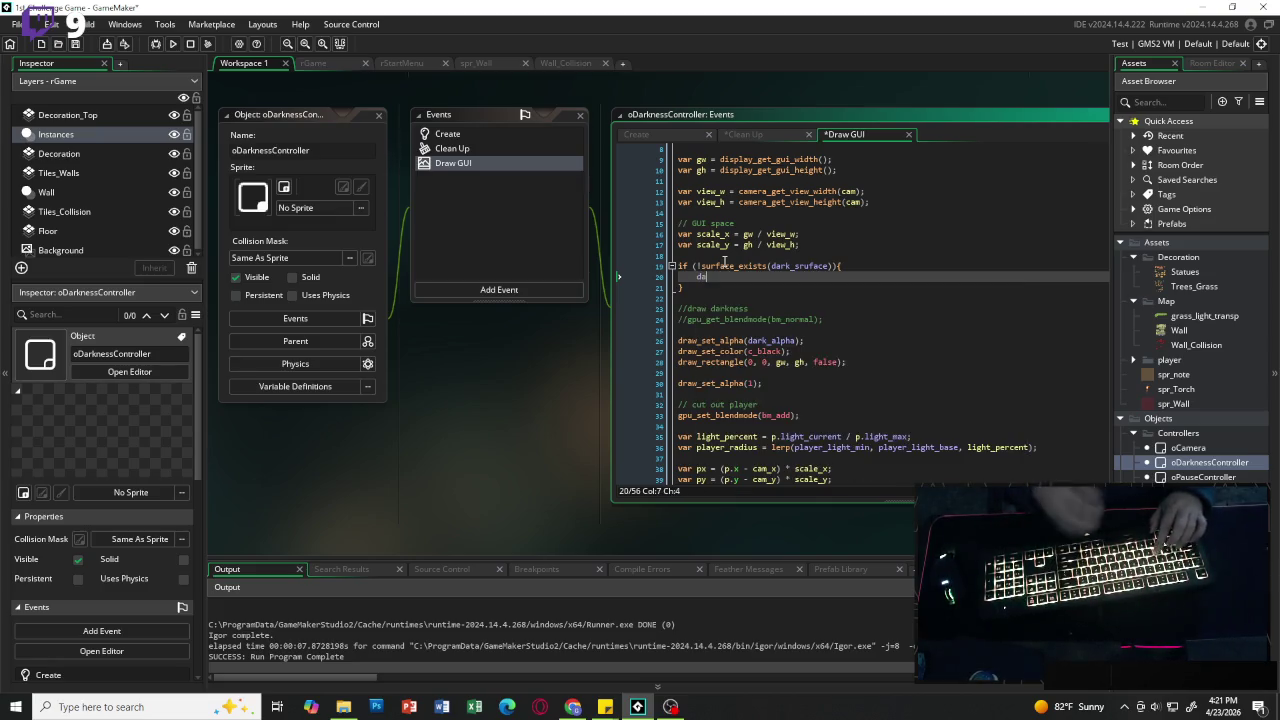
pyautogui.press('Return')
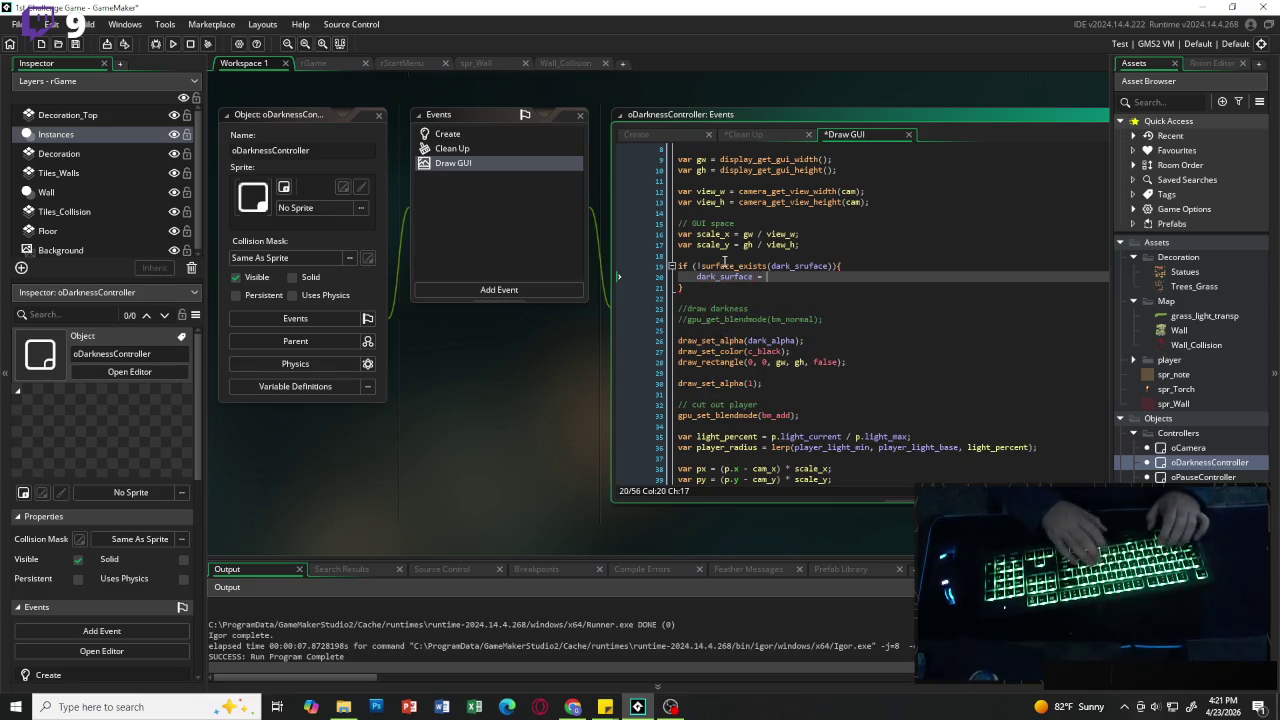
pyautogui.write('surface')
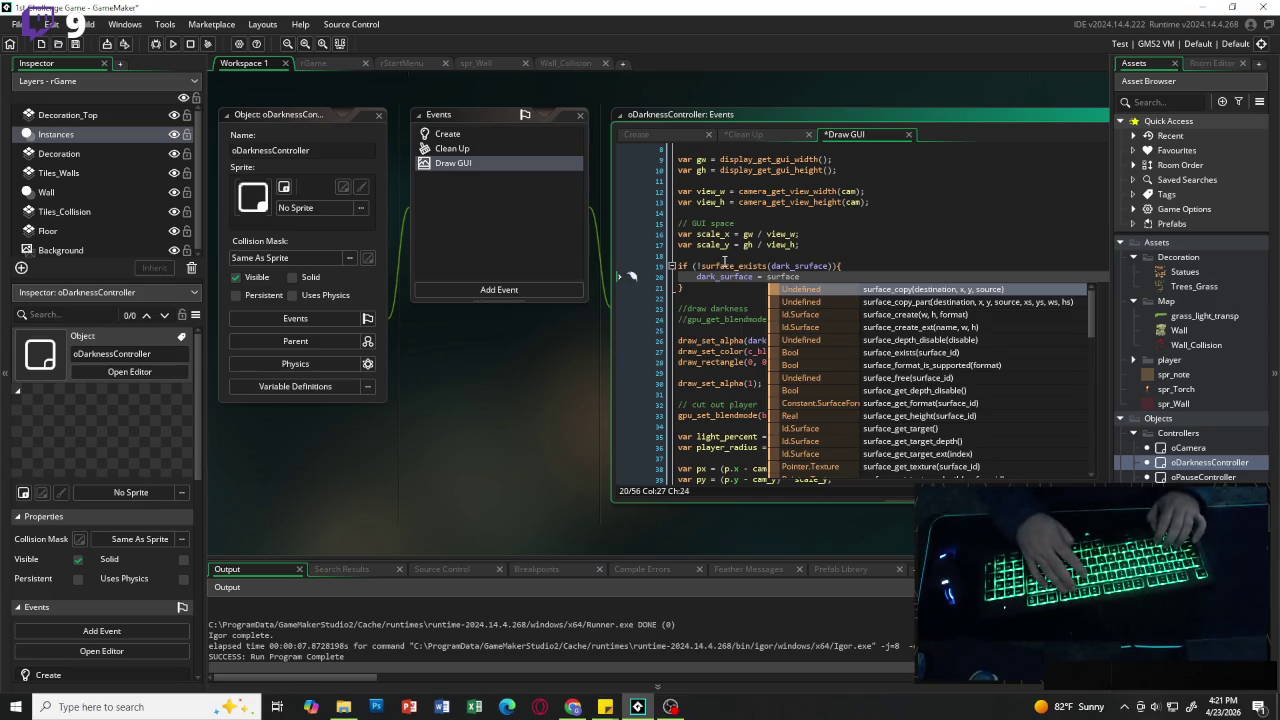
pyautogui.write('_create')
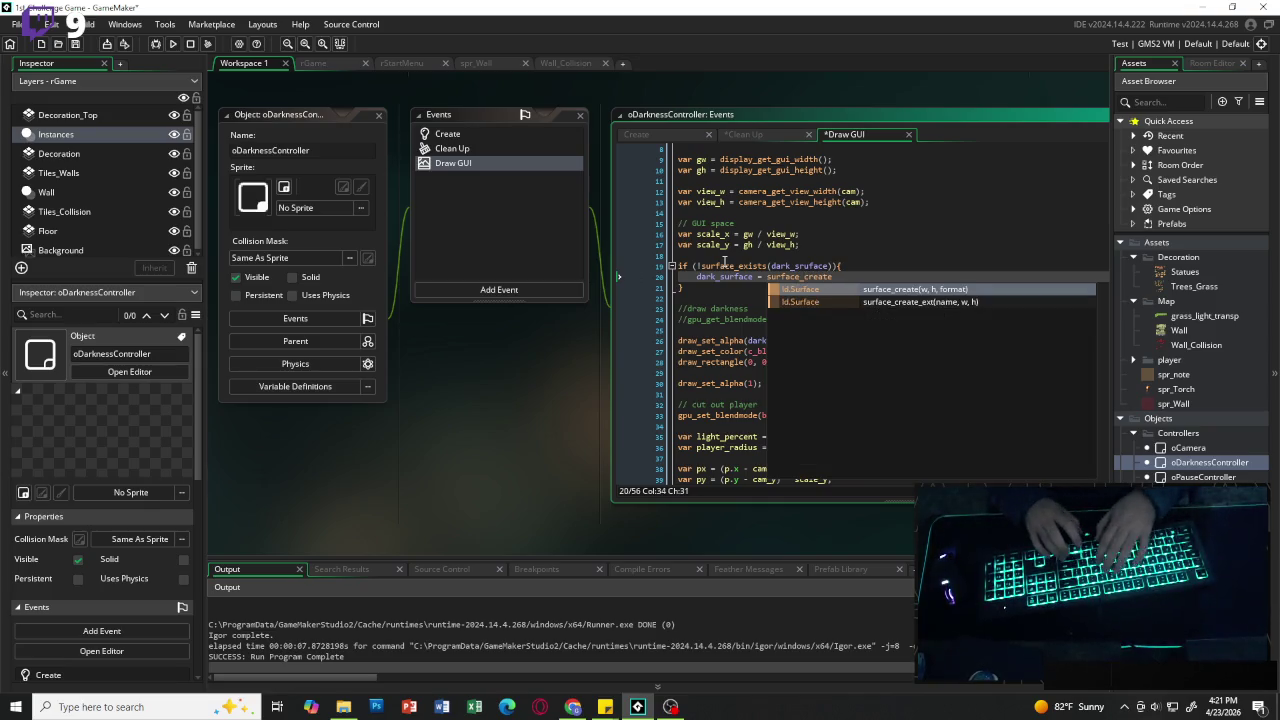
pyautogui.write('(gw, gh')
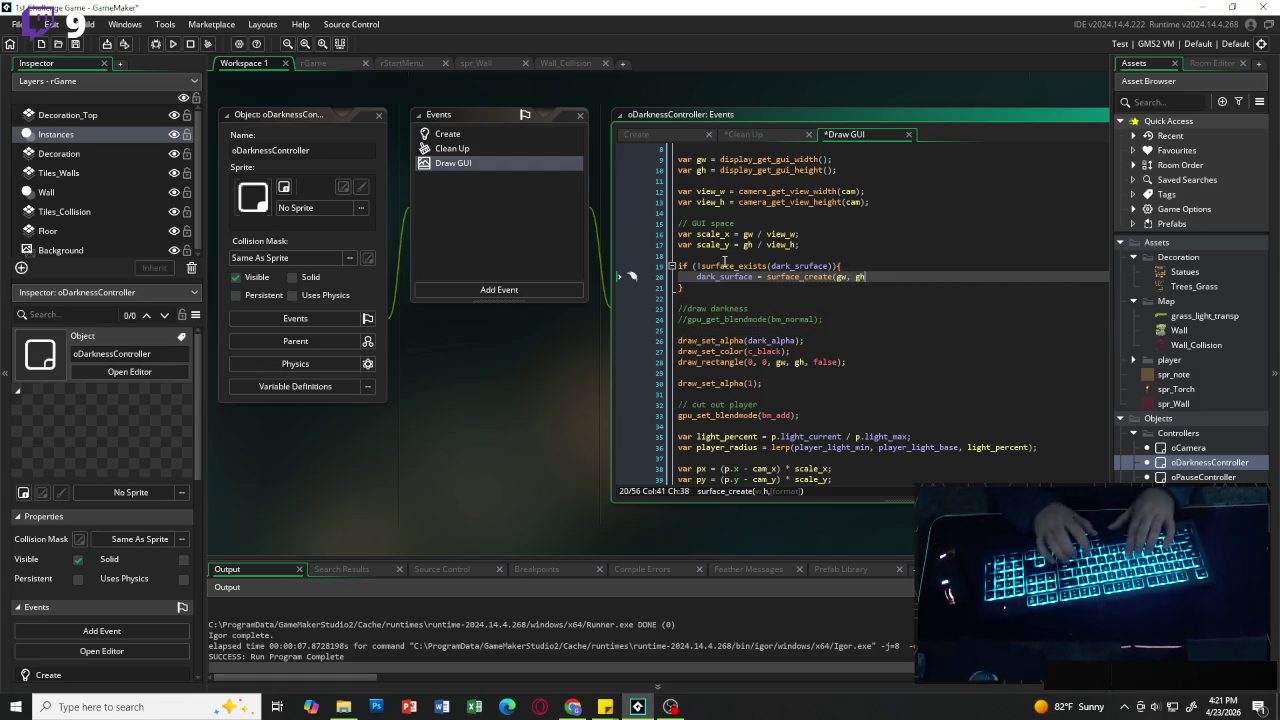
pyautogui.write(');')
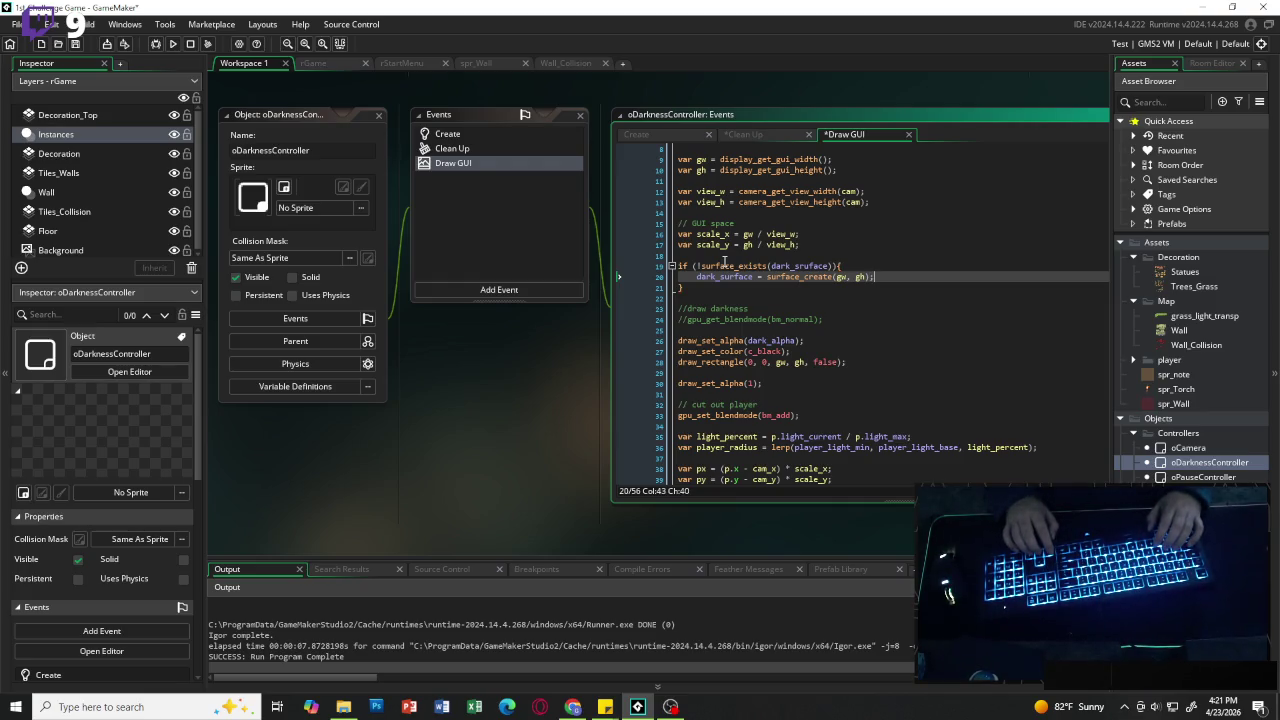
# Step: Paste a second surface_free block below and start its condition comparing the surface width against gw
pyautogui.press('Down')
pyautogui.press('Down')
pyautogui.press('Return')
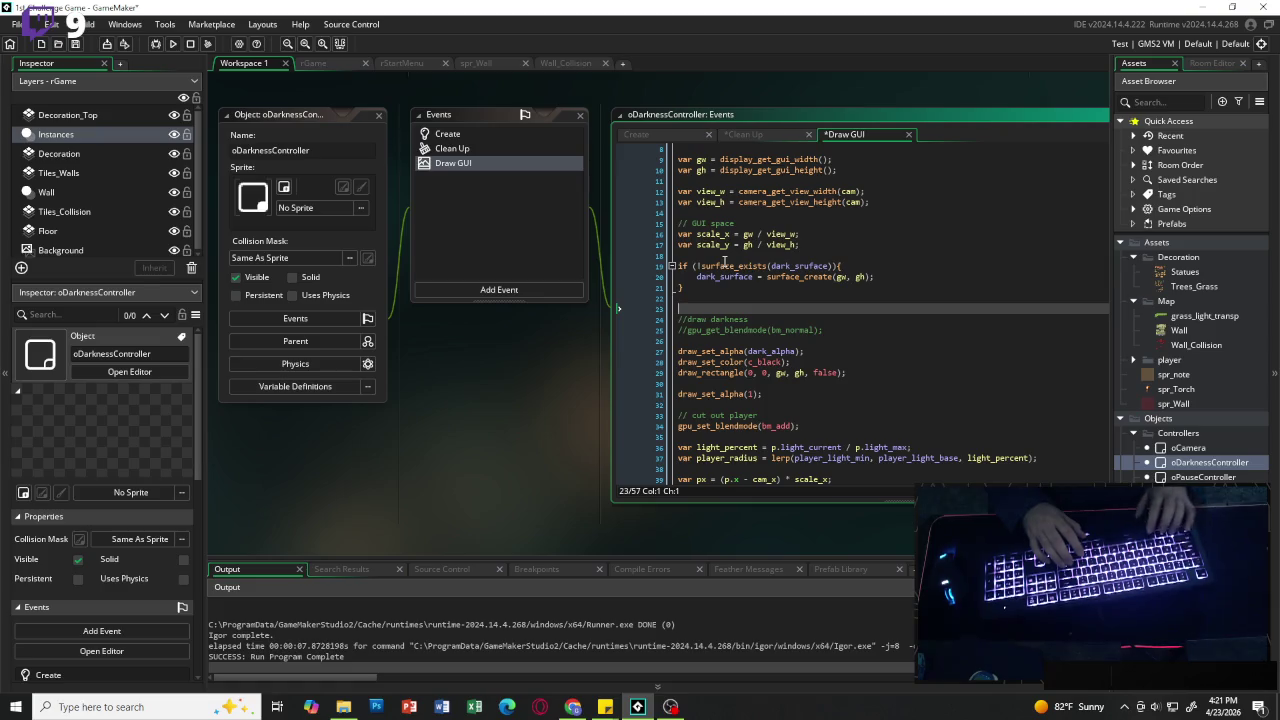
pyautogui.write('if (surface_exists(dark_srface)){     surface_free(dark_surface); }')
pyautogui.press('Up')
pyautogui.press('Up')
pyautogui.press('Right')
pyautogui.press('Right')
pyautogui.press('Right')
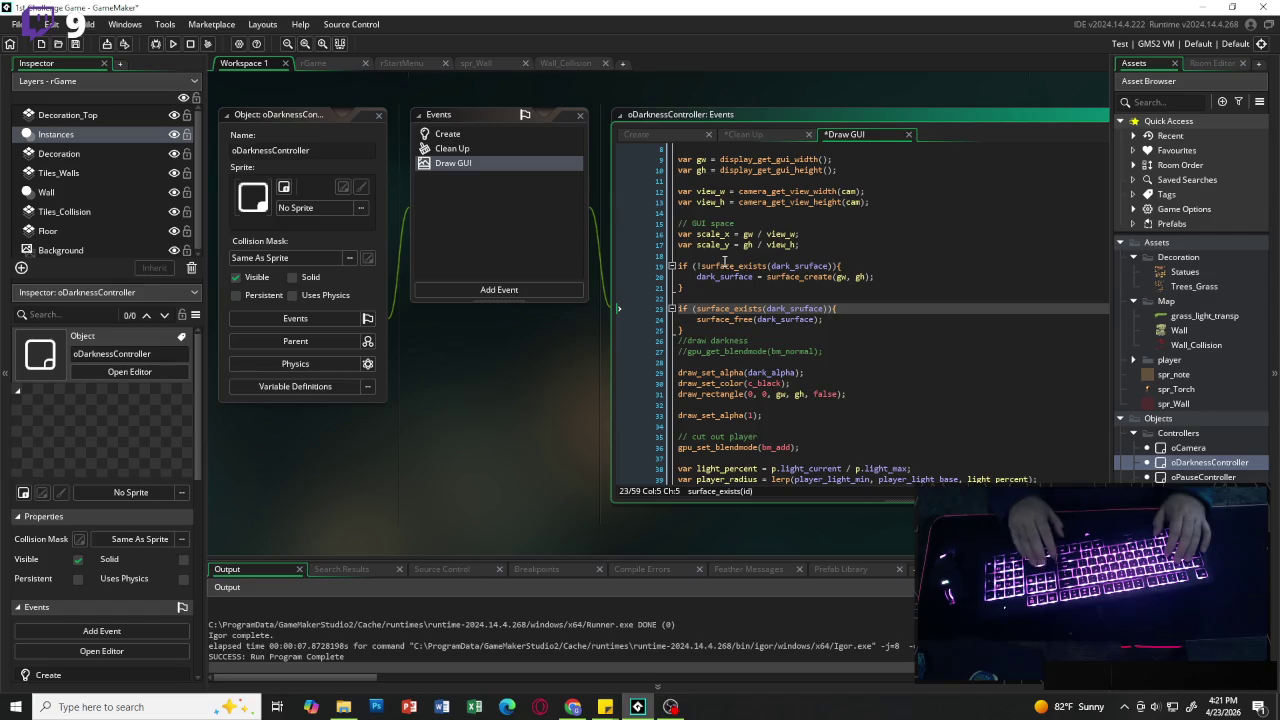
pyautogui.press('End')
pyautogui.press('Left')
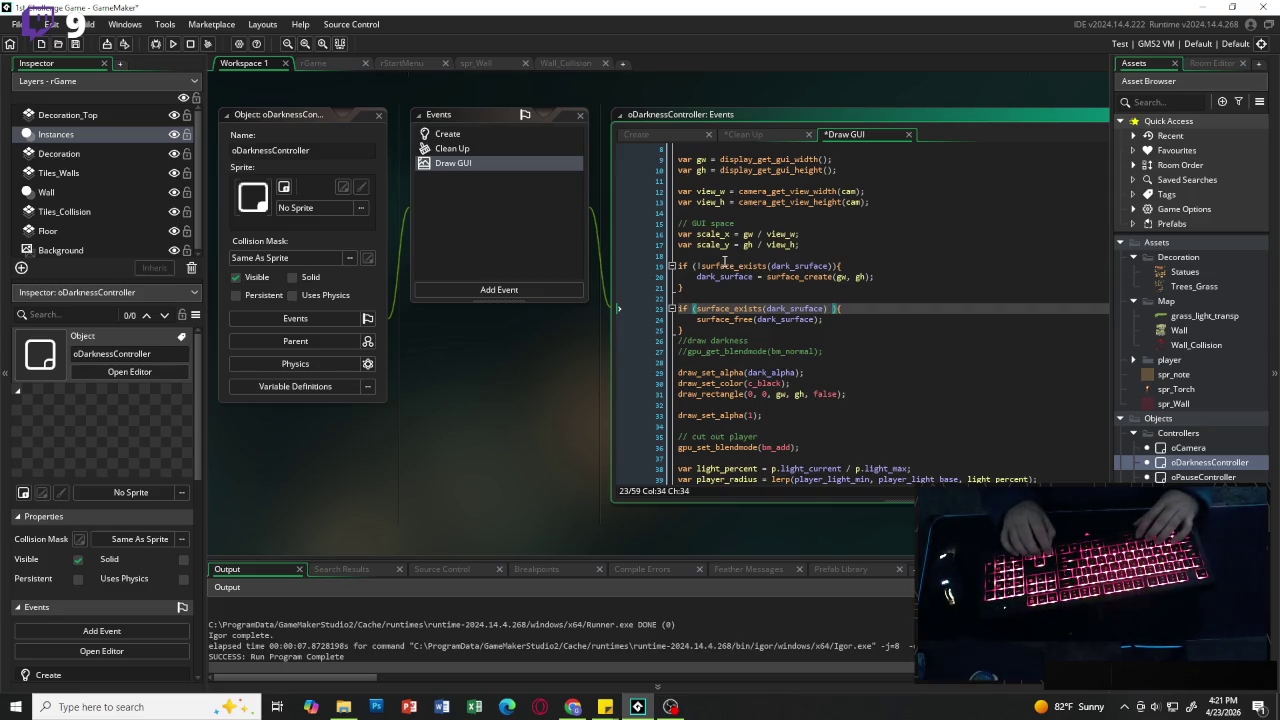
pyautogui.write(') !')
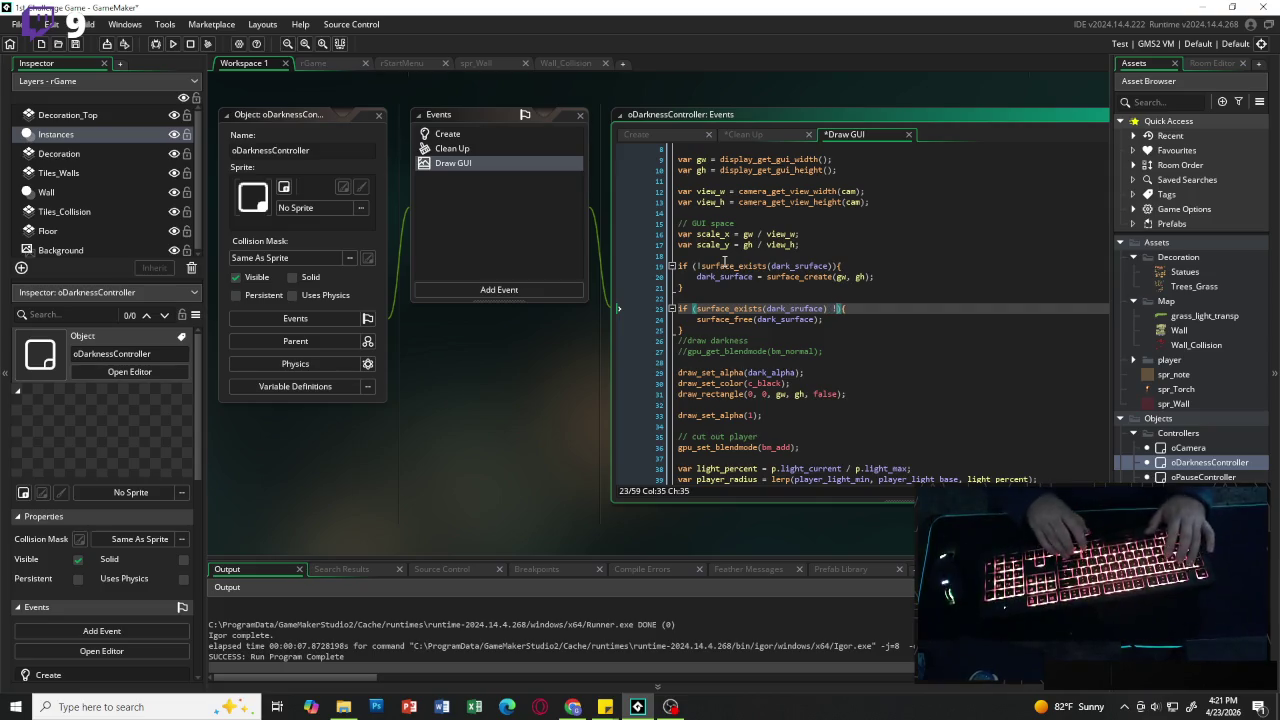
pyautogui.write('= ')
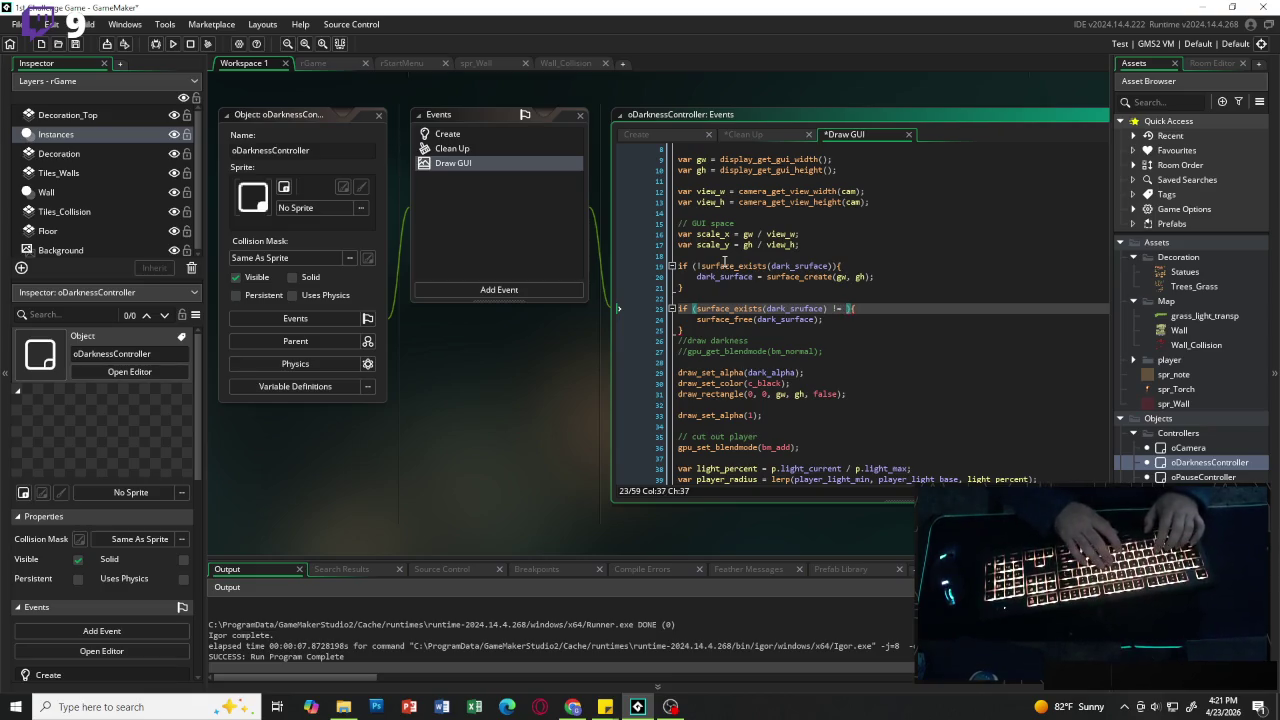
pyautogui.write('gw')
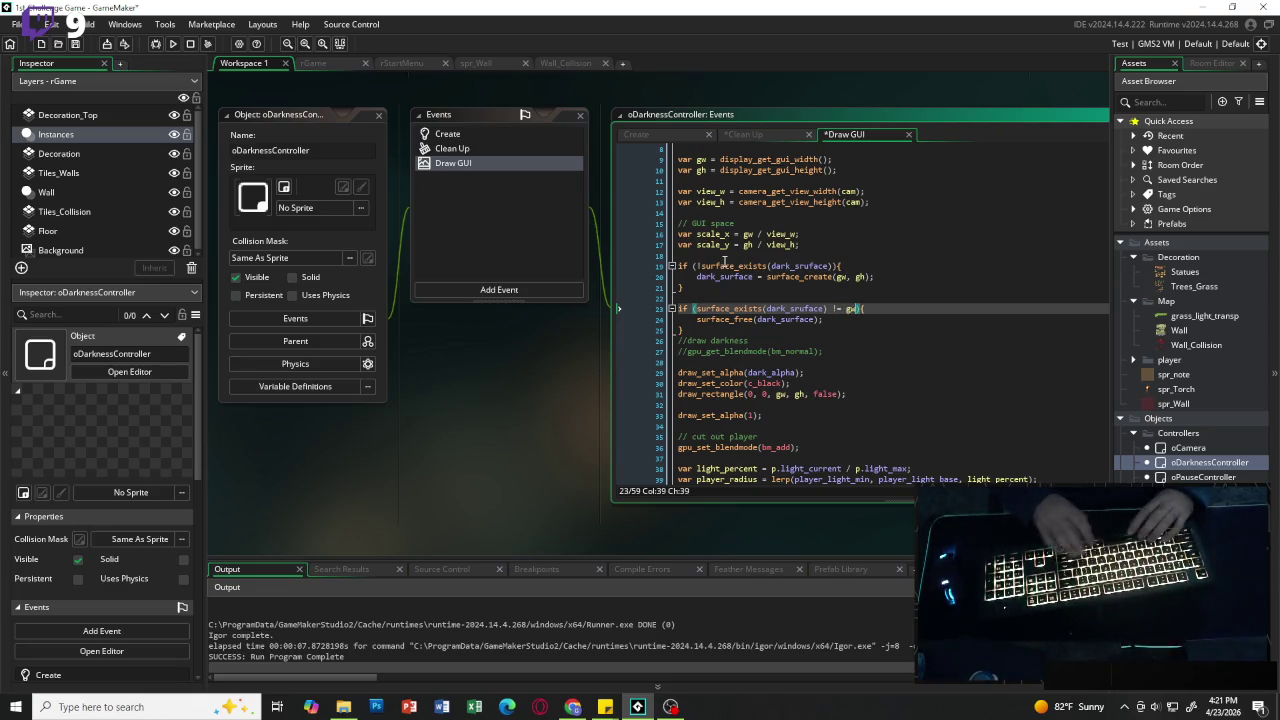
pyautogui.write(' || ')
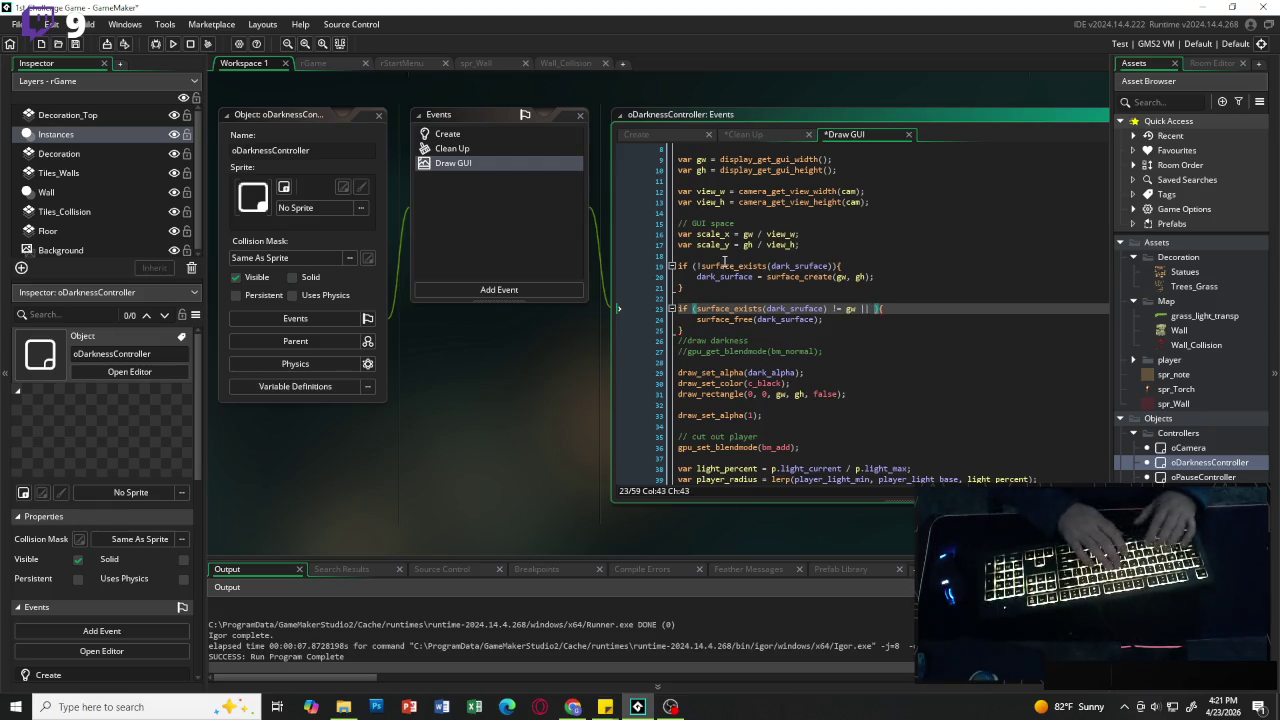
pyautogui.write('surface')
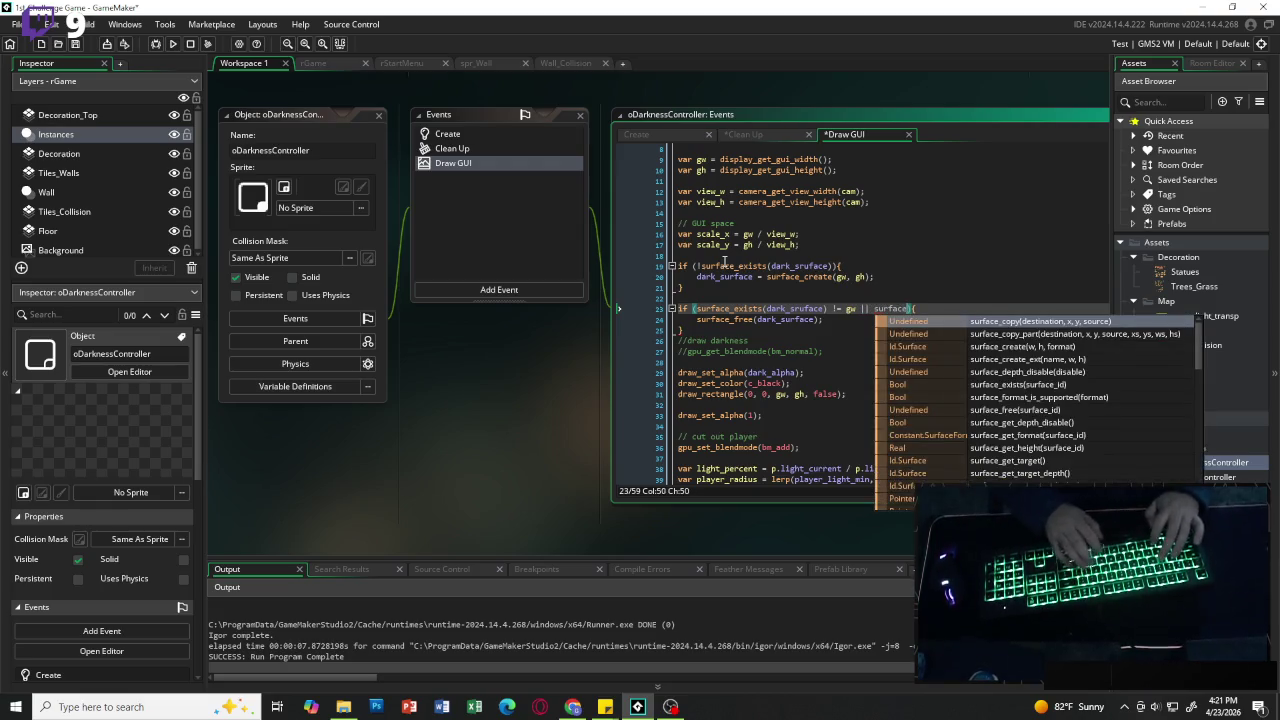
pyautogui.write('_get')
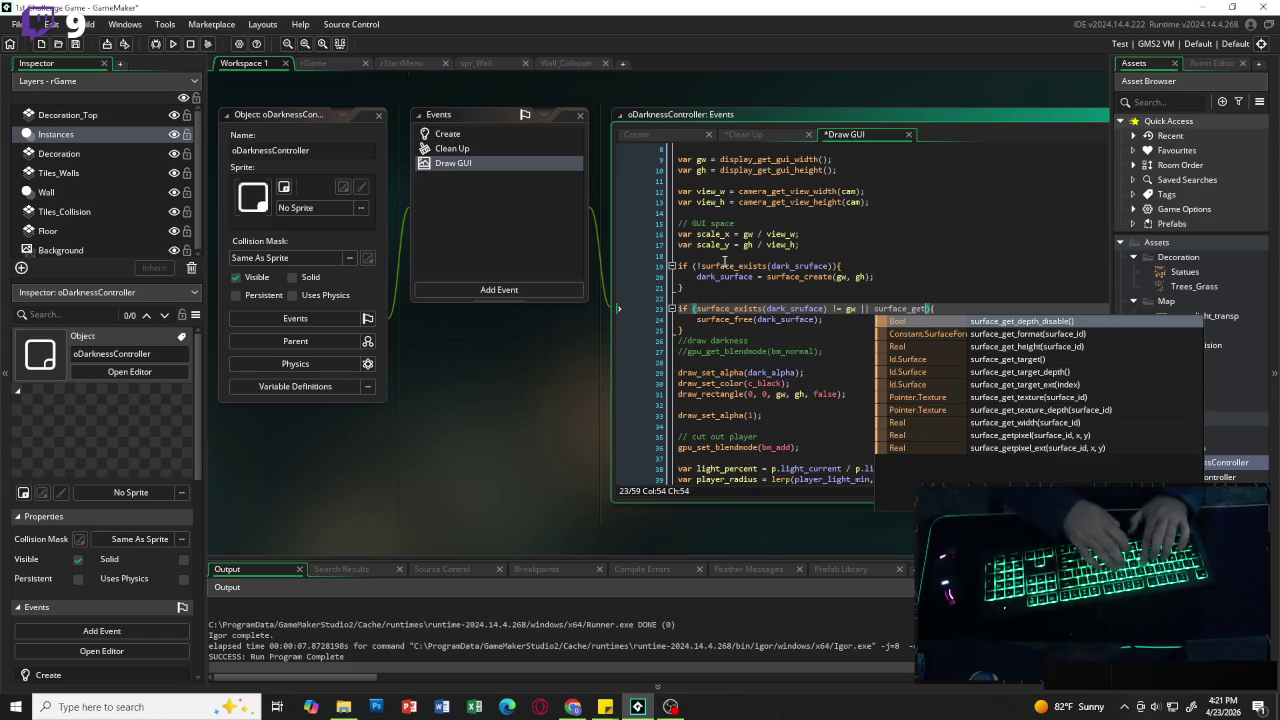
# Step: Extend the condition with || surface_get_height(dark_surface) != gh and add a line after surface_free
pyautogui.press('Down')
pyautogui.press('Down')
pyautogui.press('Return')
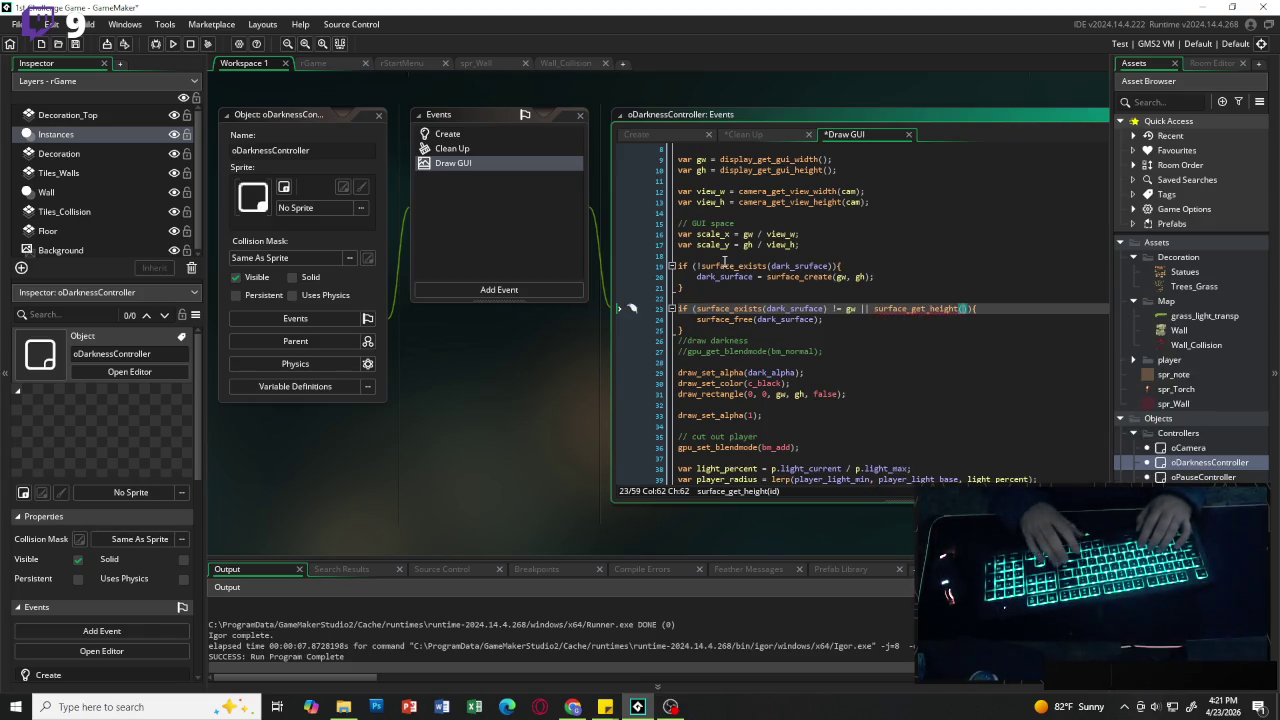
pyautogui.write('dark_surfac')
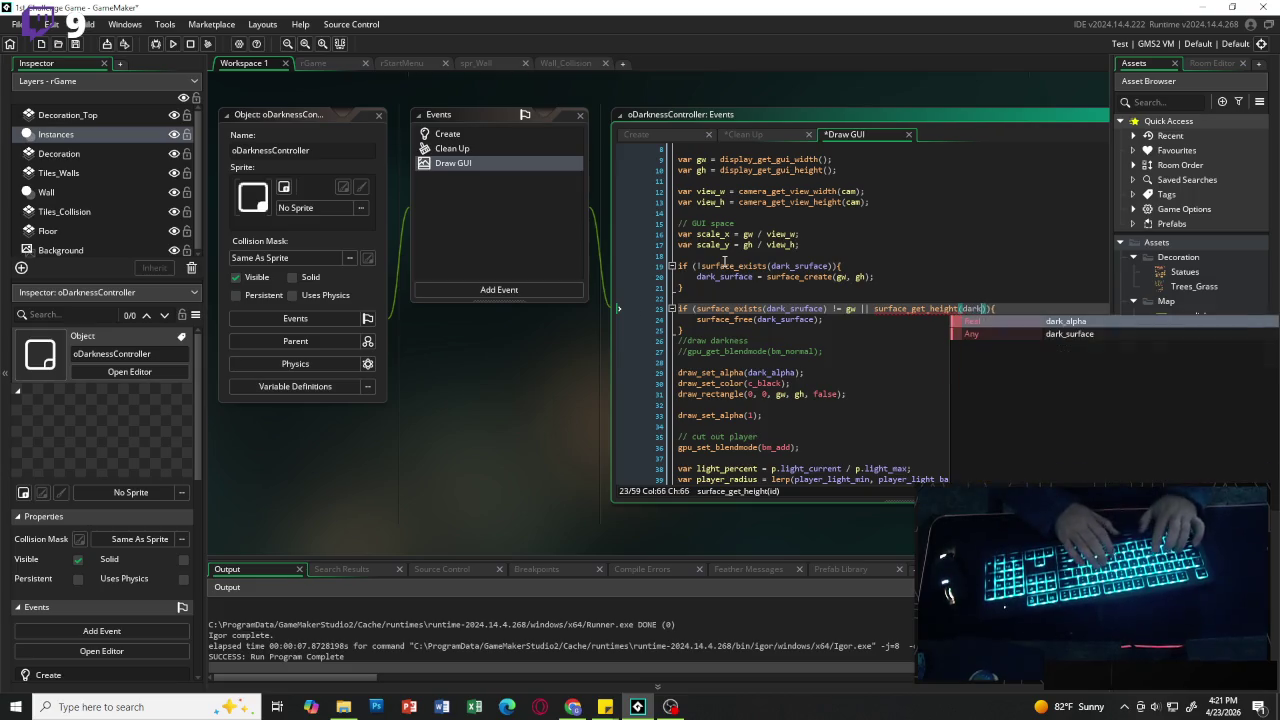
pyautogui.write('e')
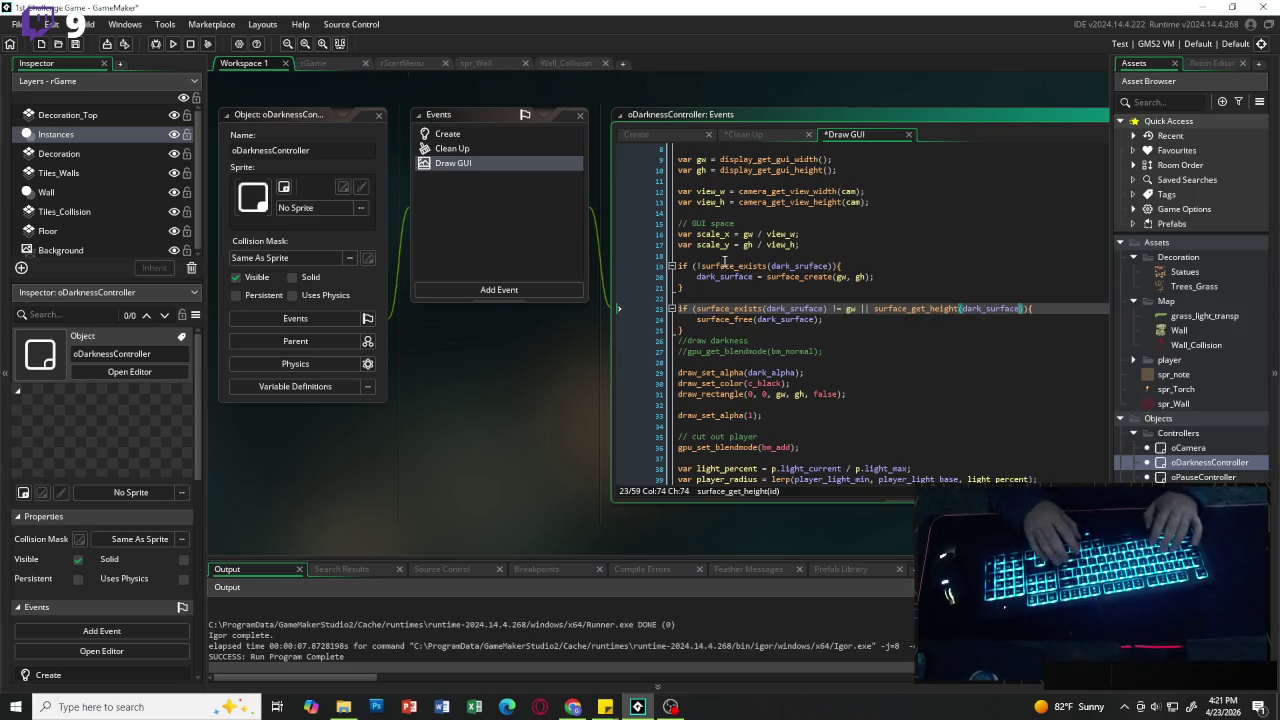
pyautogui.write(')')
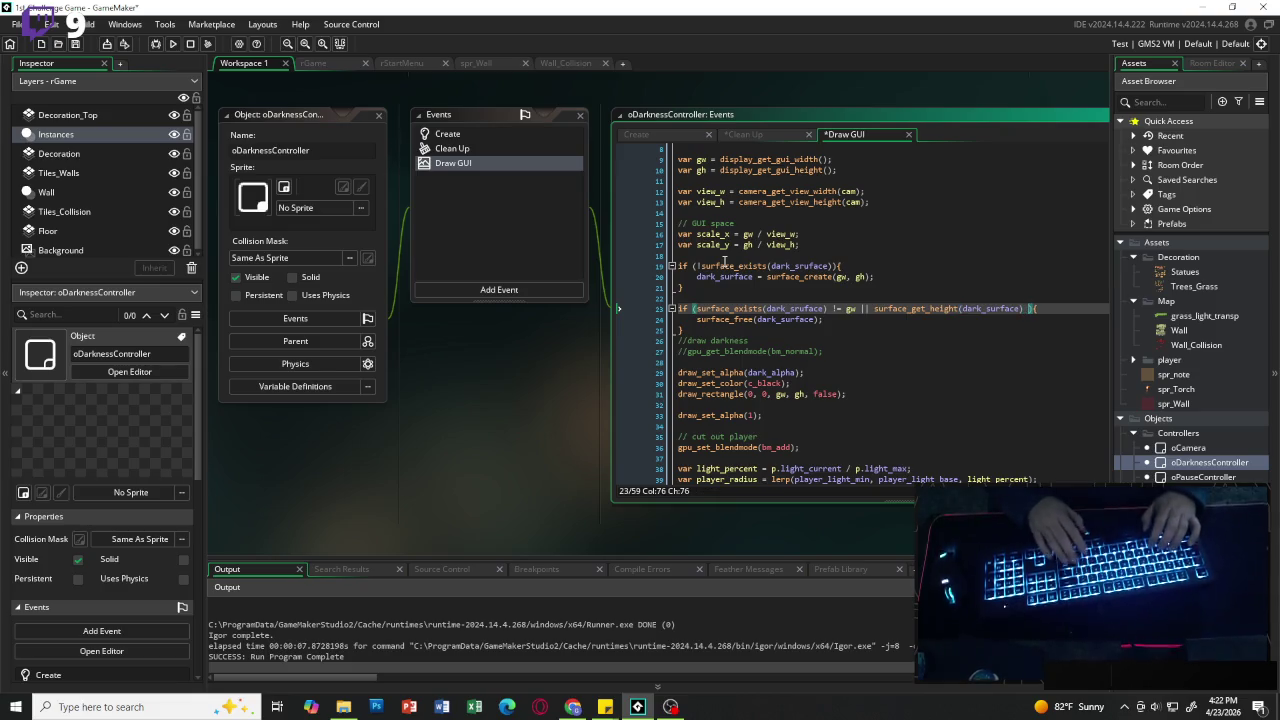
pyautogui.write(' !')
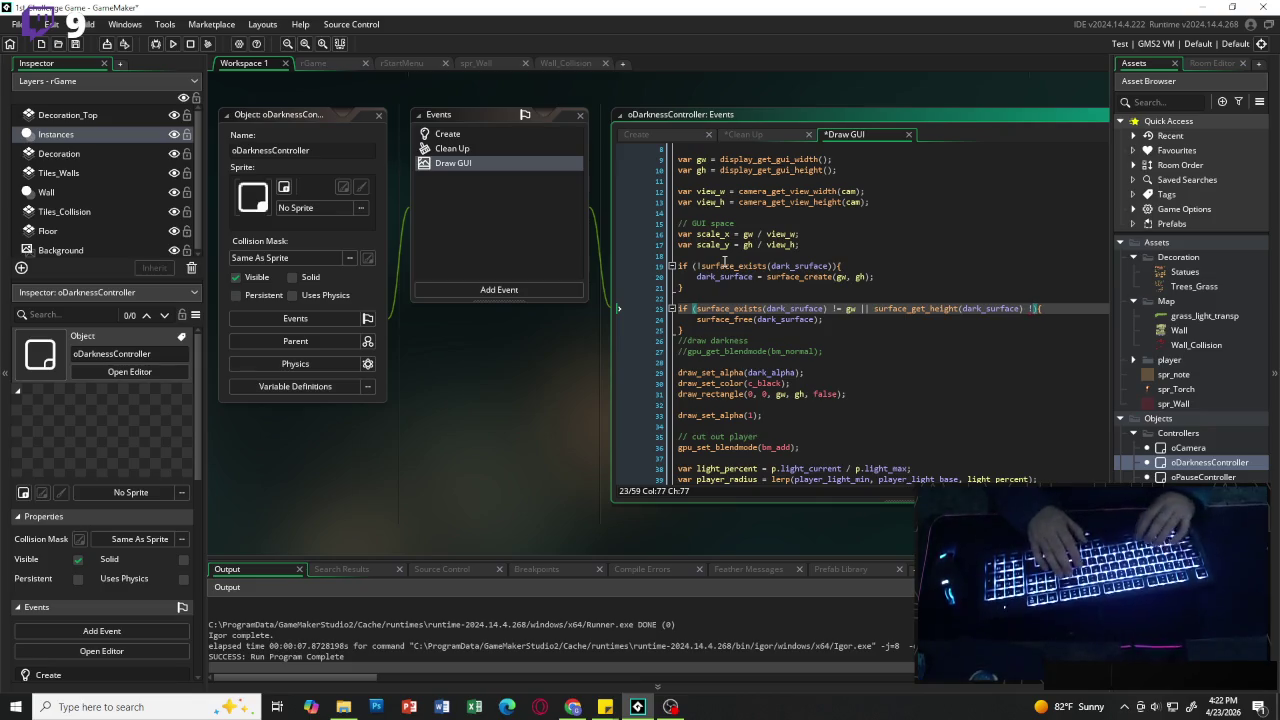
pyautogui.write('= ')
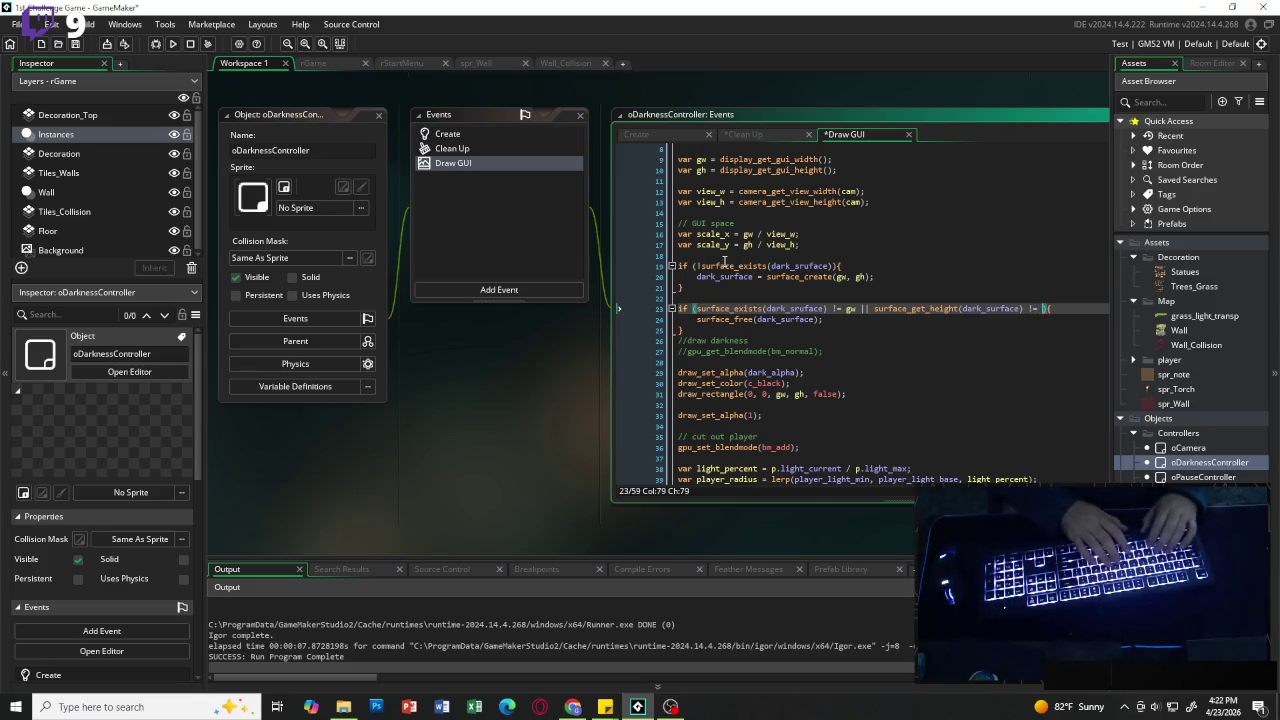
pyautogui.write('gh')
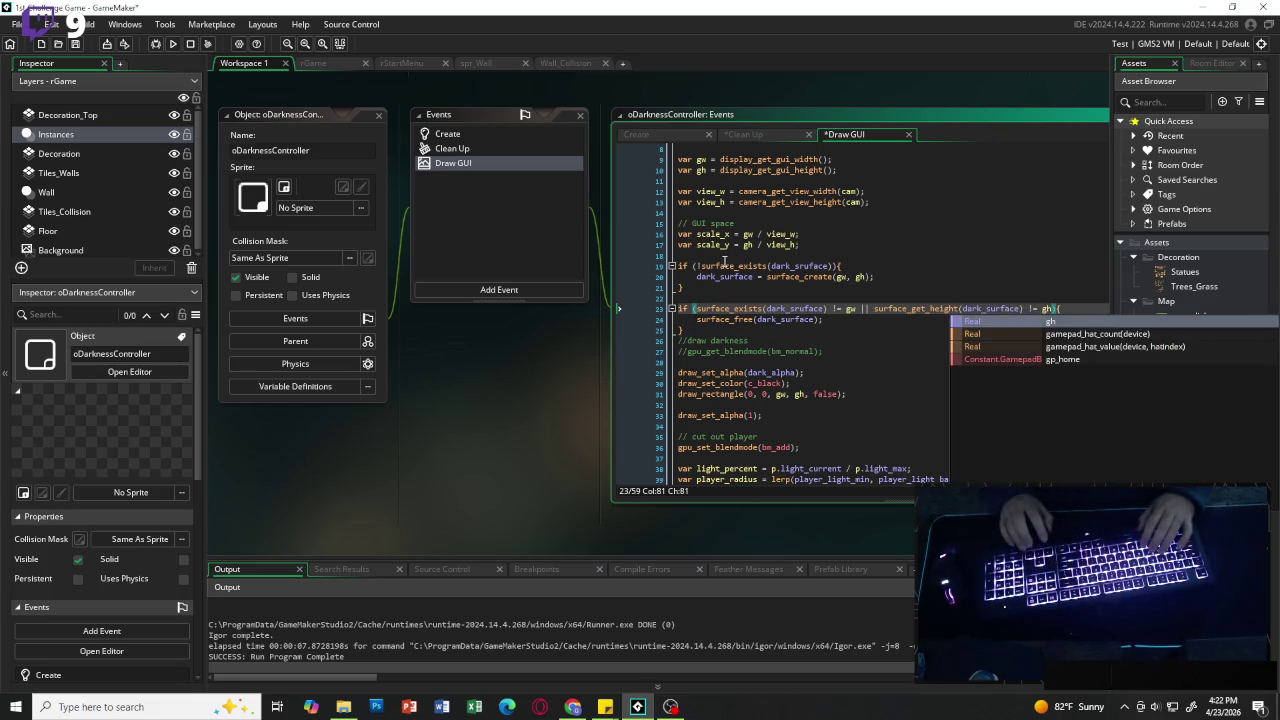
pyautogui.press('Escape')
pyautogui.press('Down')
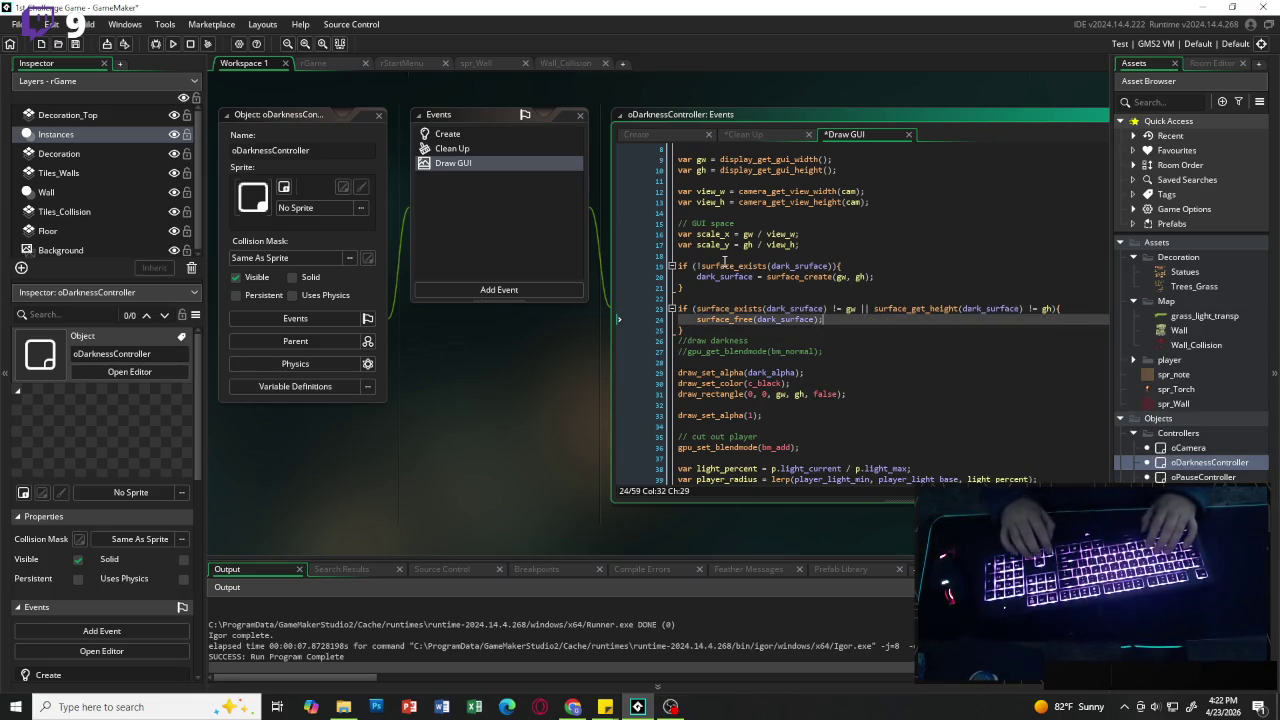
pyautogui.press('Return')
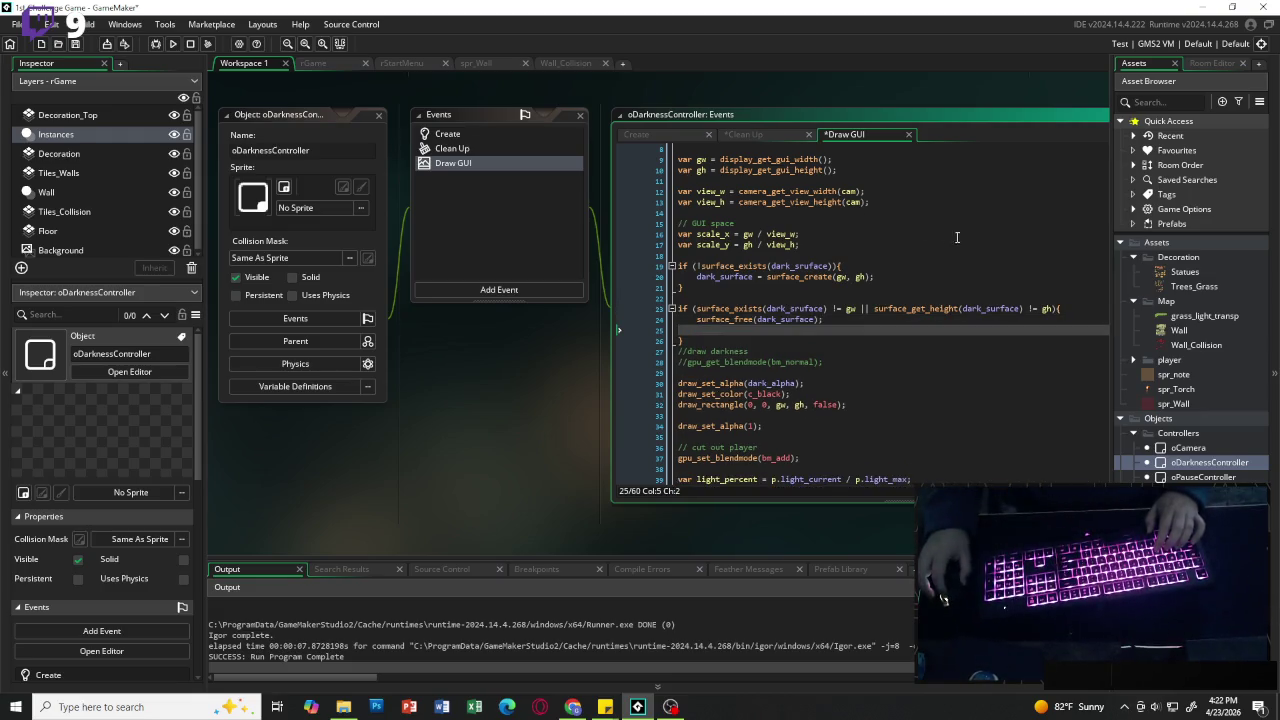
pyautogui.moveTo(880, 277); pyautogui.dragTo(697, 277)
# Step: Copy the dark_surface surface_create(gw, gh) assignment and paste it right after surface_free
pyautogui.hotkey('ctrl', 'c')
pyautogui.click(706, 331)
pyautogui.hotkey('ctrl', 'v')
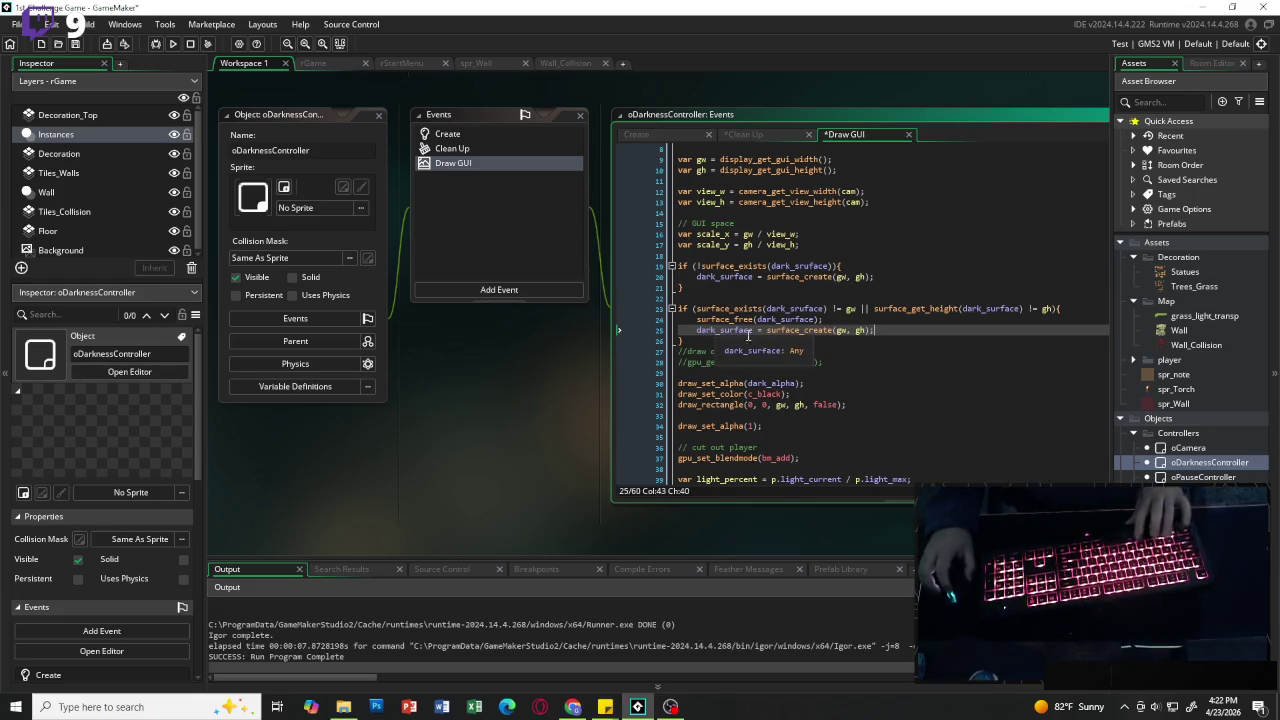
# Step: Add blank lines after the size-check block to separate it from the following code
pyautogui.click(908, 337)
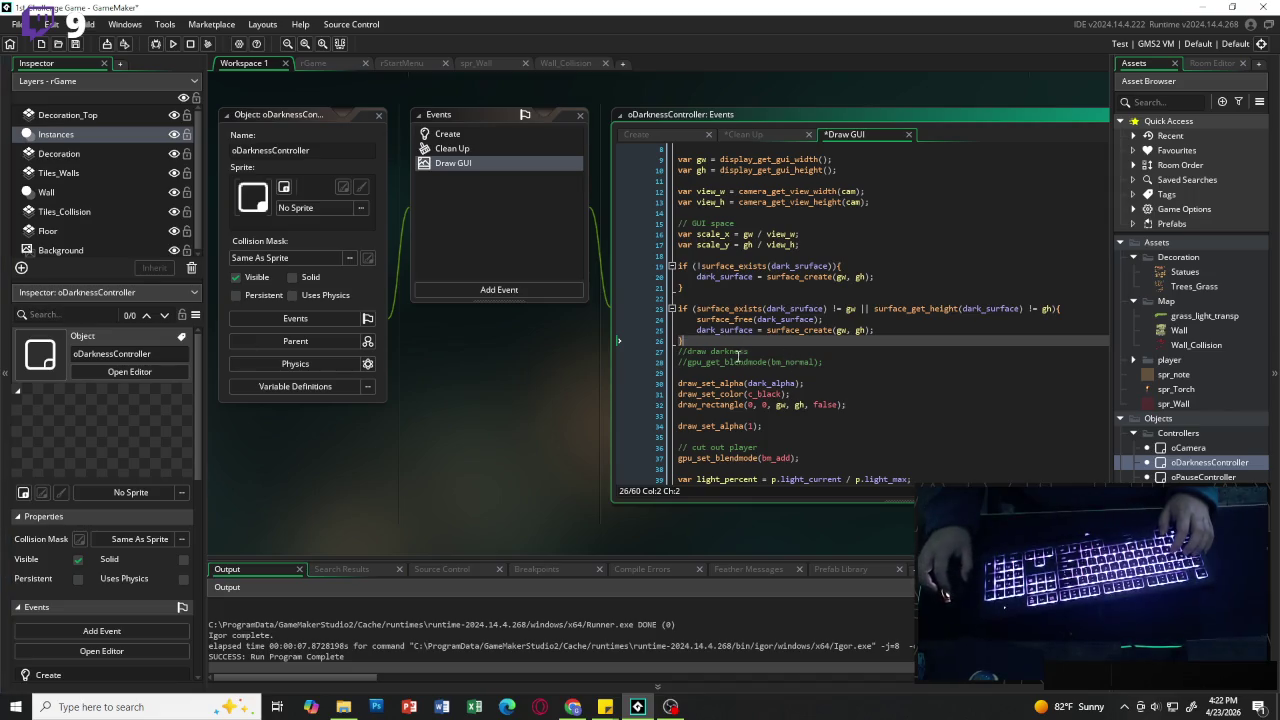
pyautogui.press('Return')
pyautogui.press('Return')
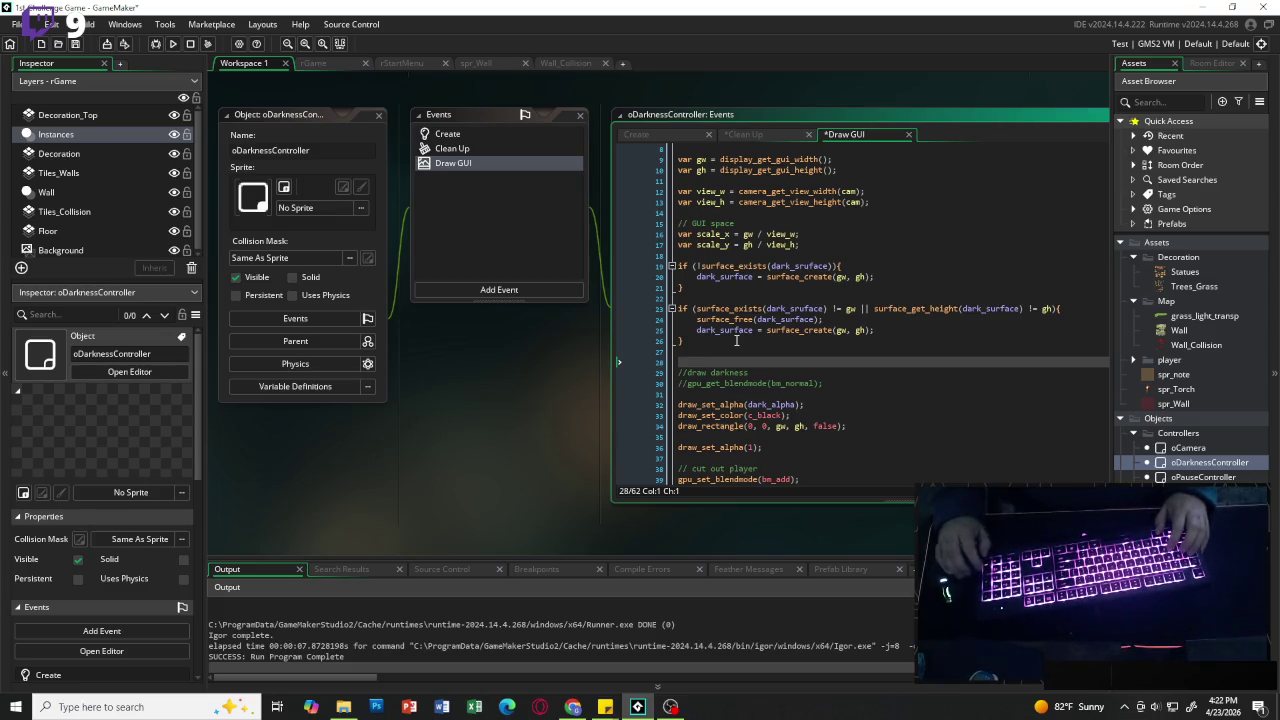
pyautogui.click(742, 256)
# Step: Add '//recreates surface' and '//draw darkness mask' comments, beginning a surface_target call beneath the latter
pyautogui.press('Return')
pyautogui.write('/')
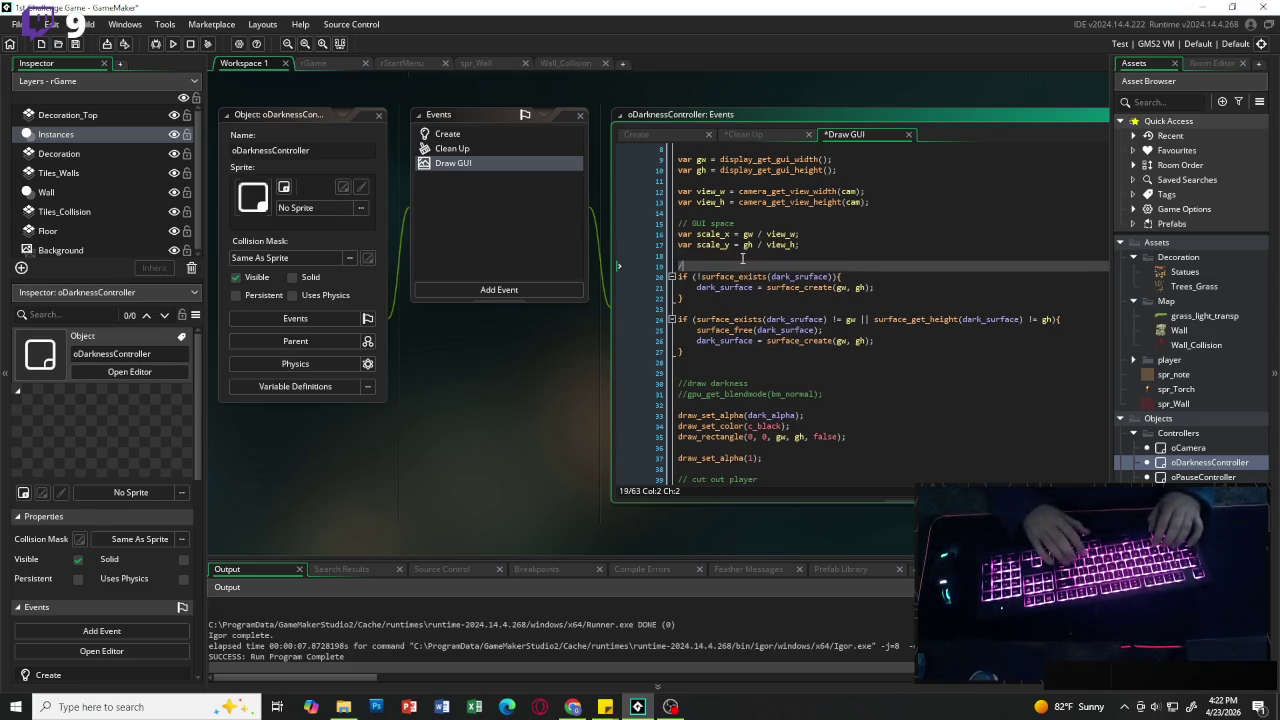
pyautogui.write('/recre')
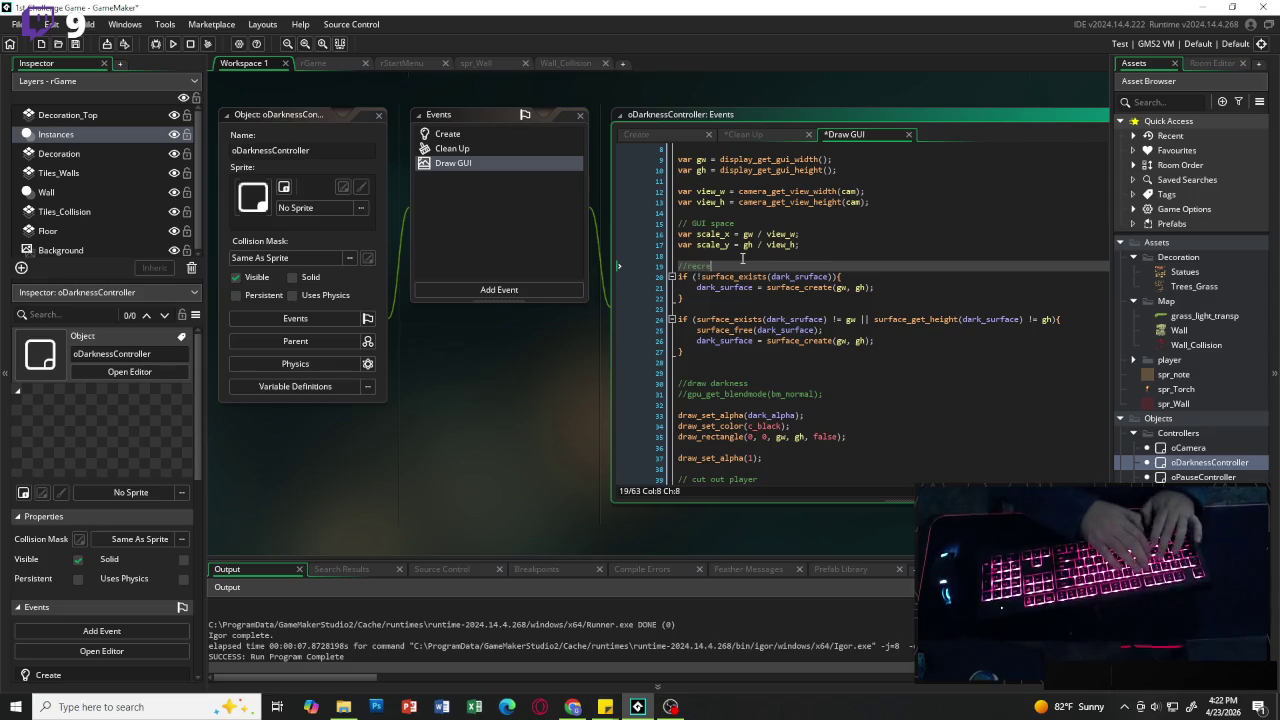
pyautogui.write('ates surface')
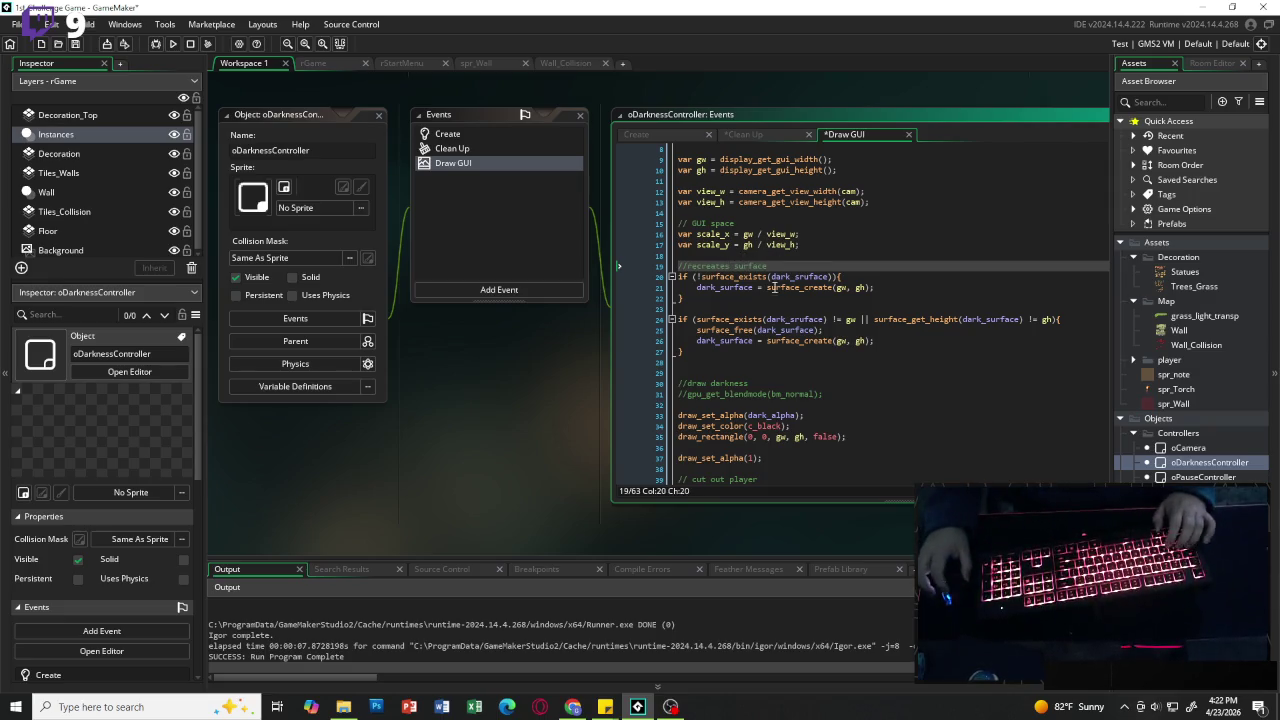
pyautogui.click(728, 362)
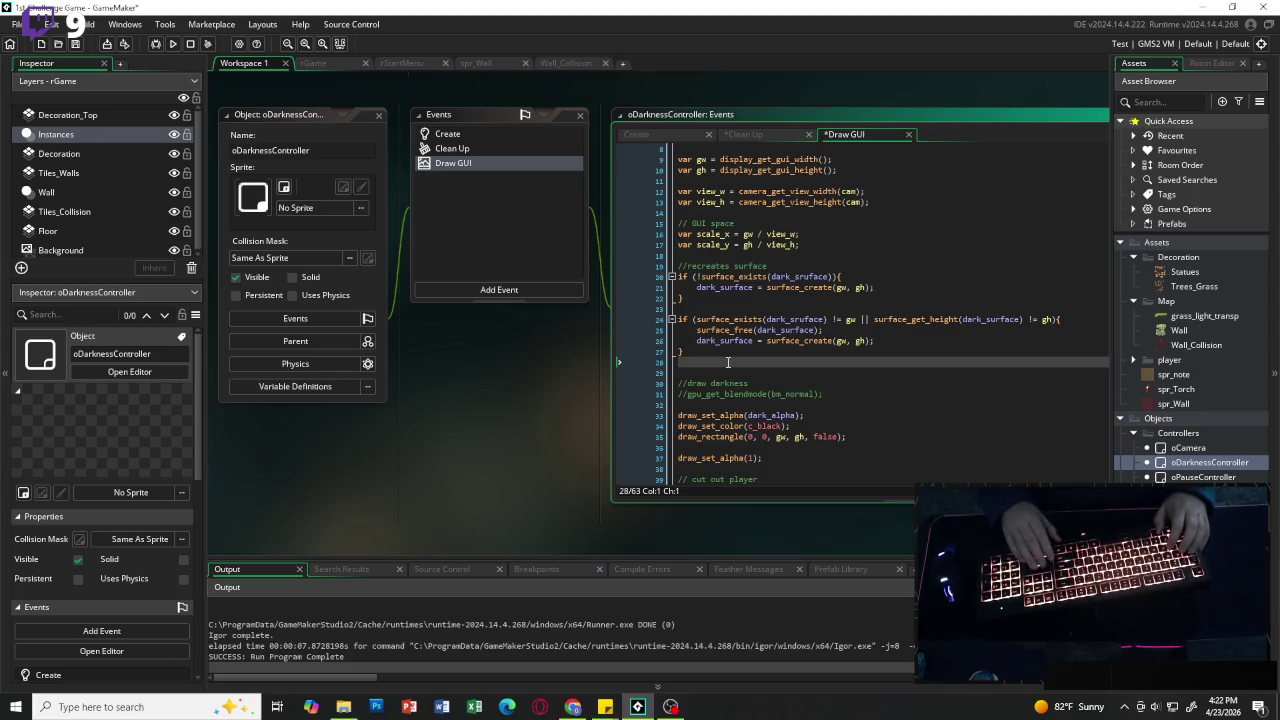
pyautogui.press('Down')
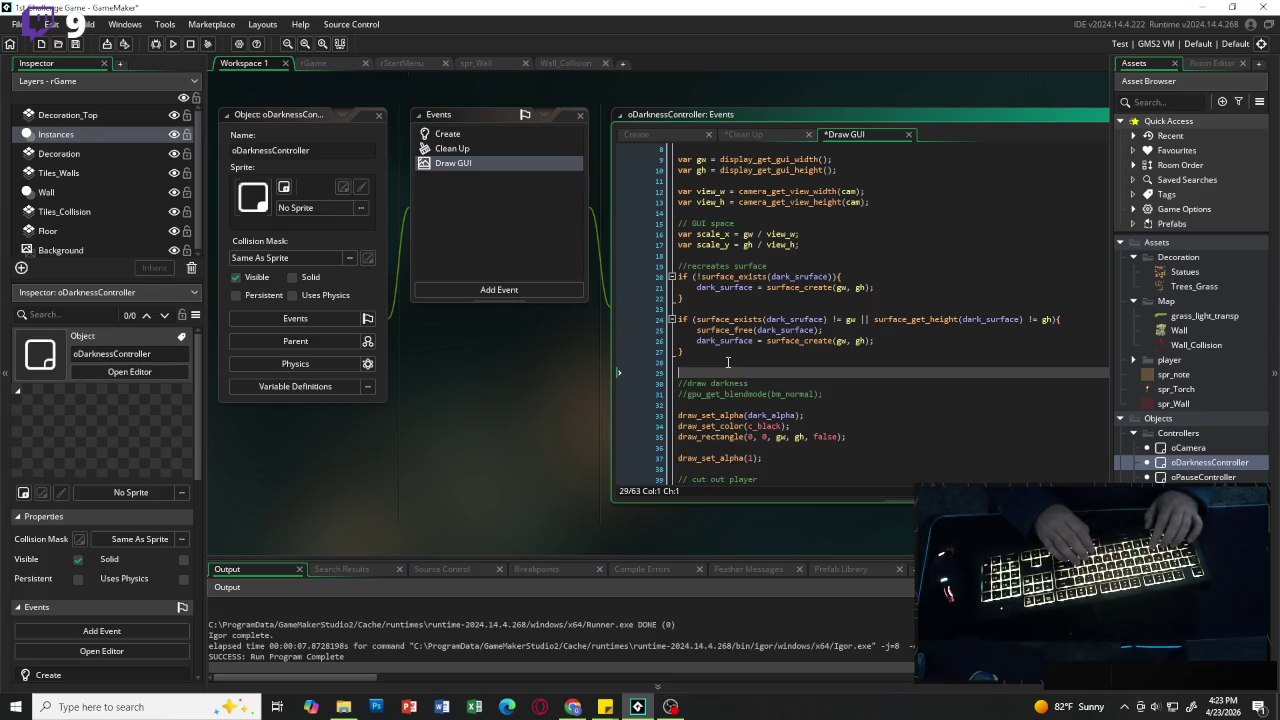
pyautogui.write('//')
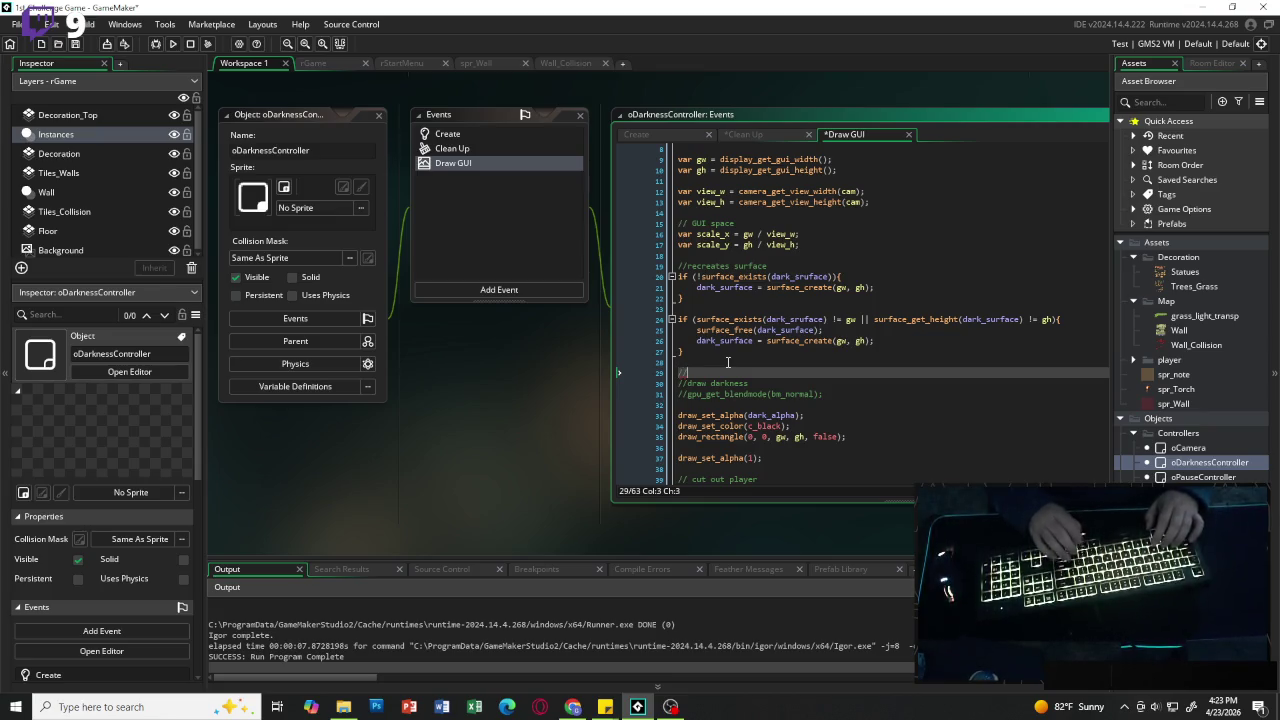
pyautogui.write('draw ')
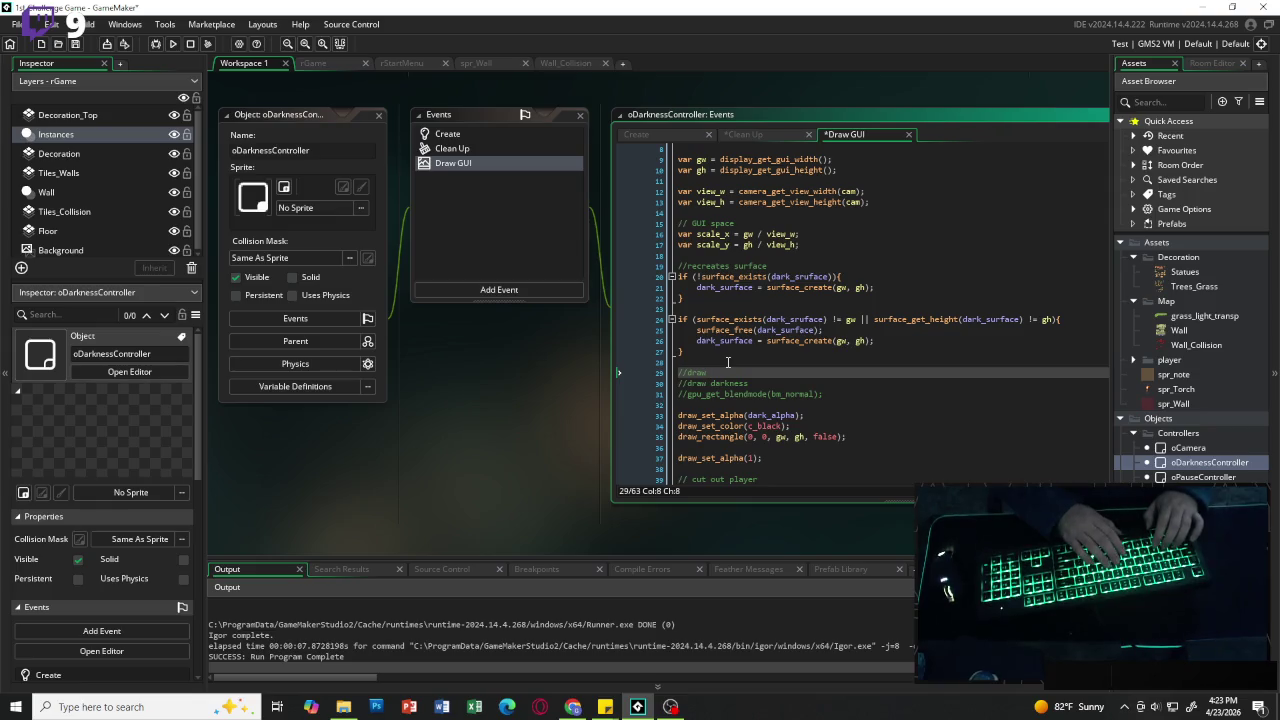
pyautogui.write('darkness')
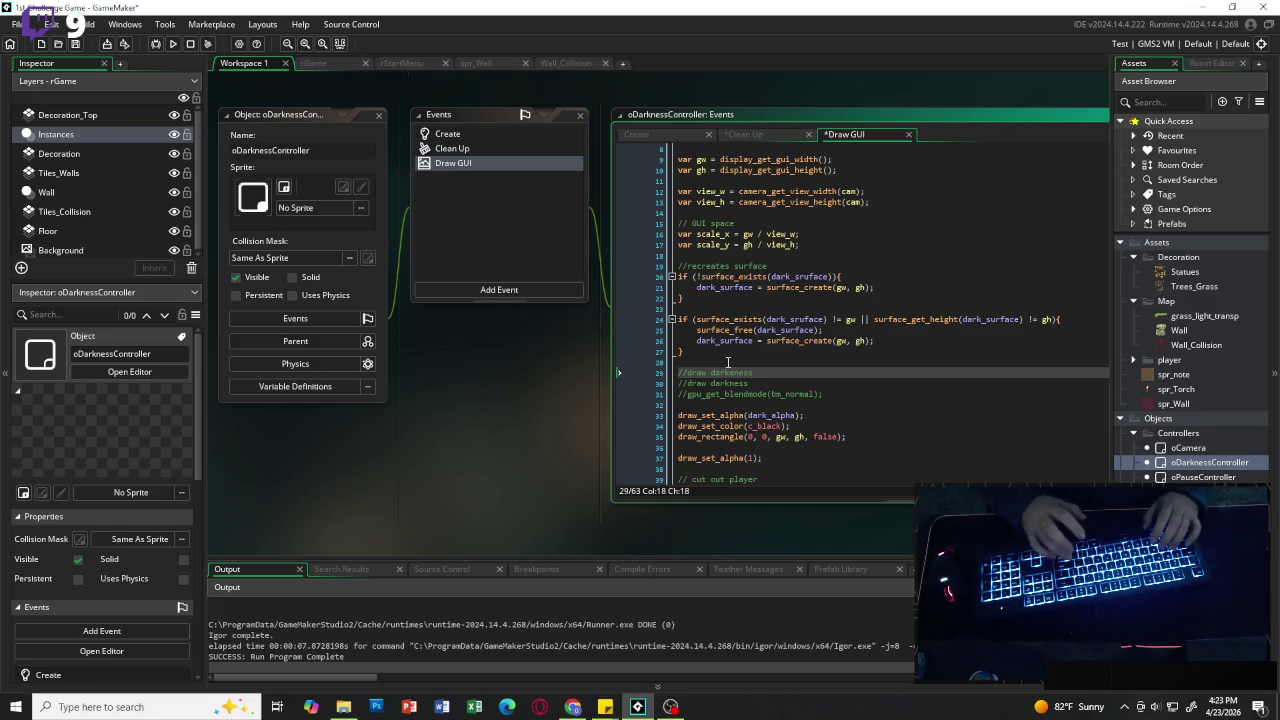
pyautogui.write('mask')
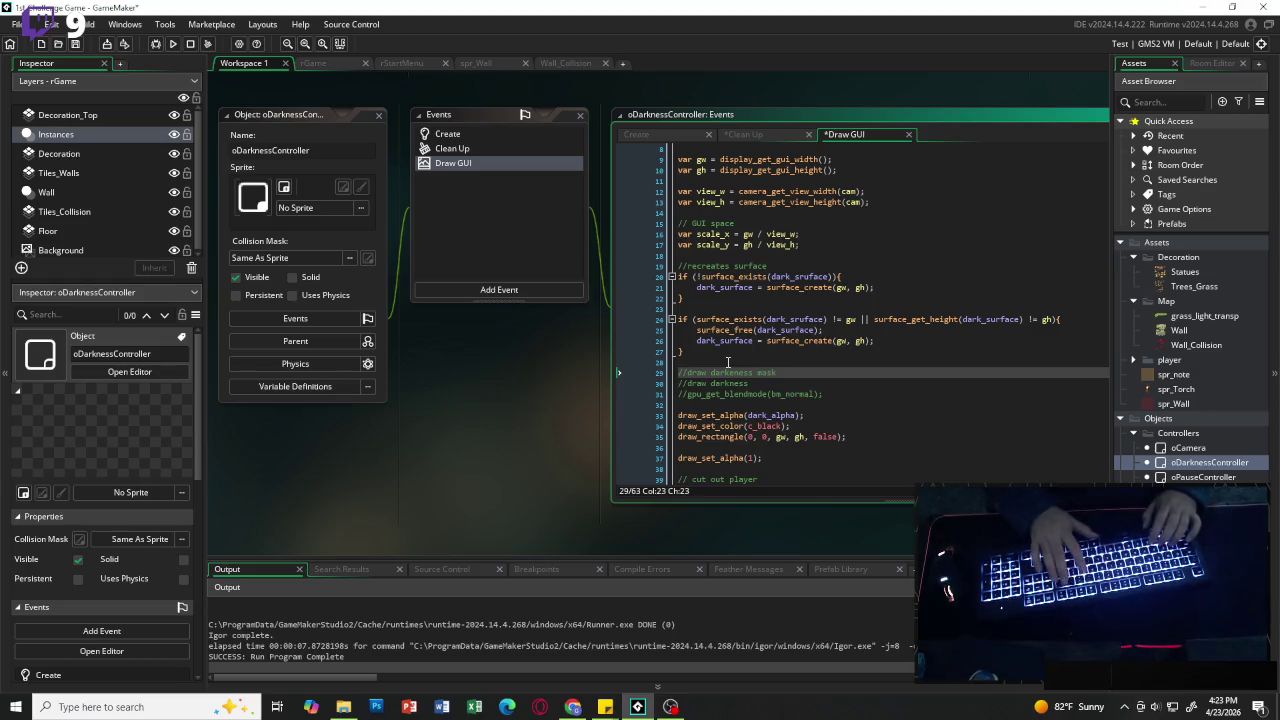
pyautogui.press('Return')
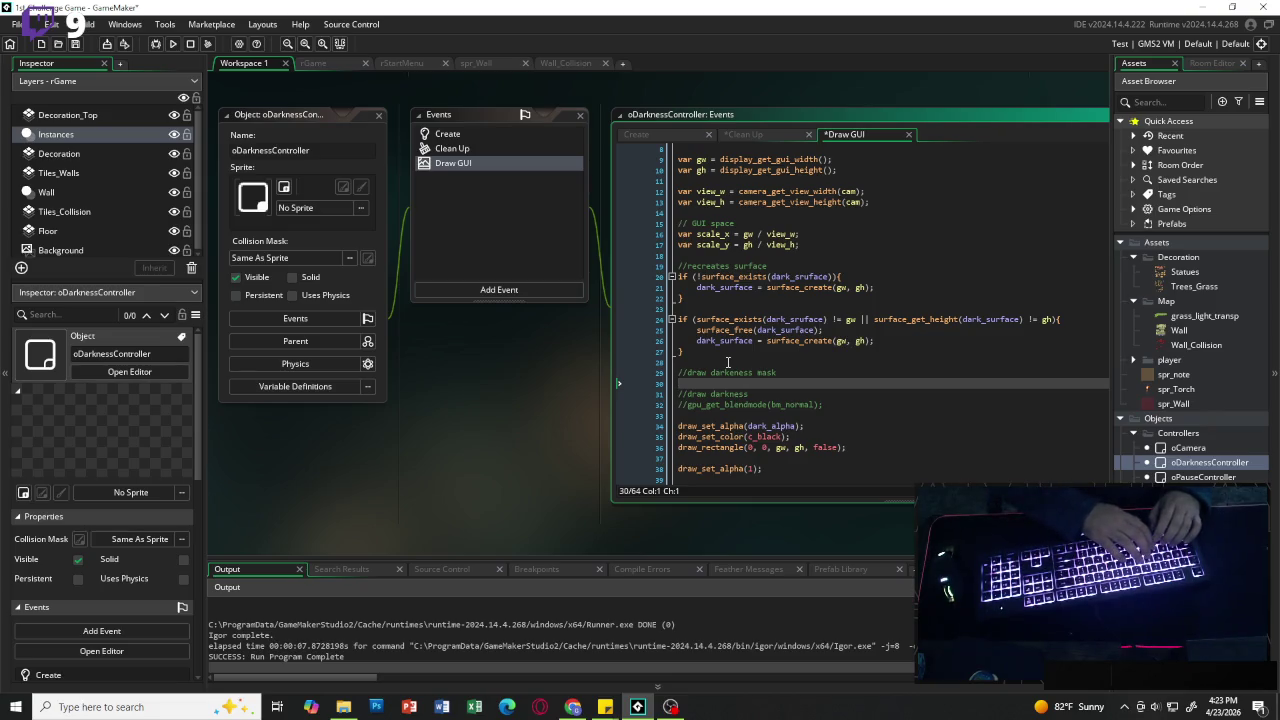
pyautogui.write('surface_')
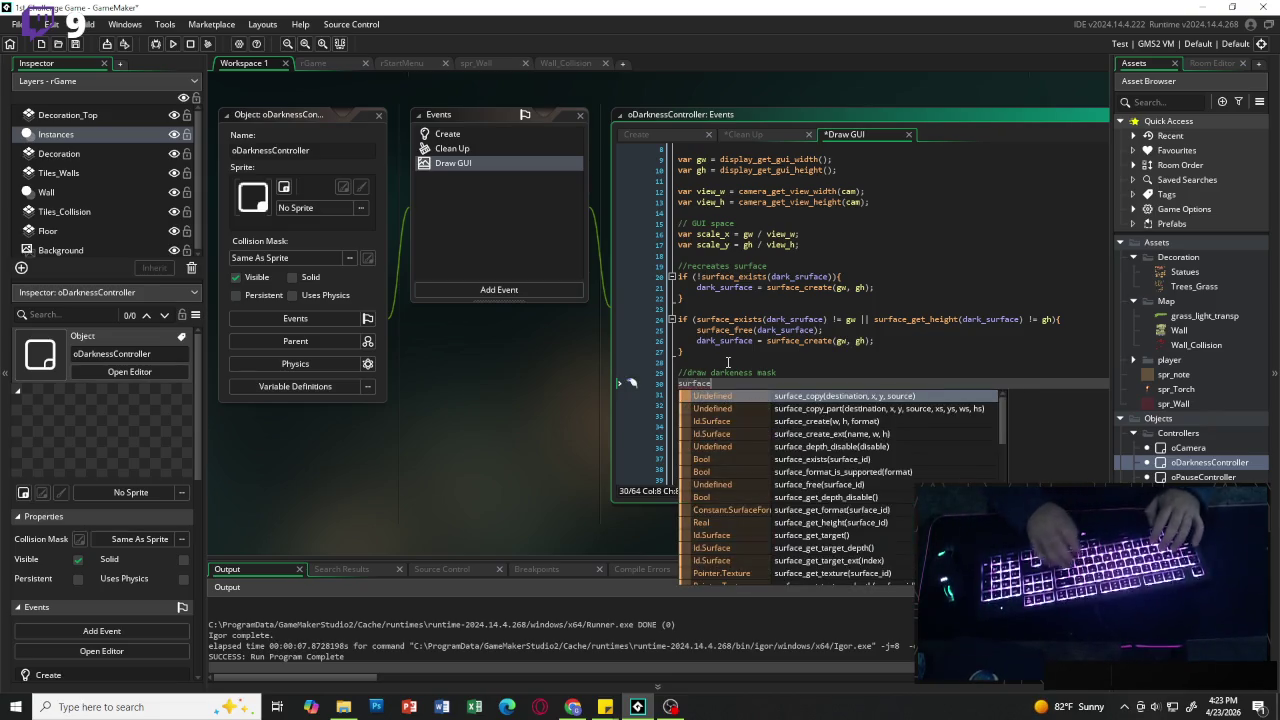
pyautogui.write('target')
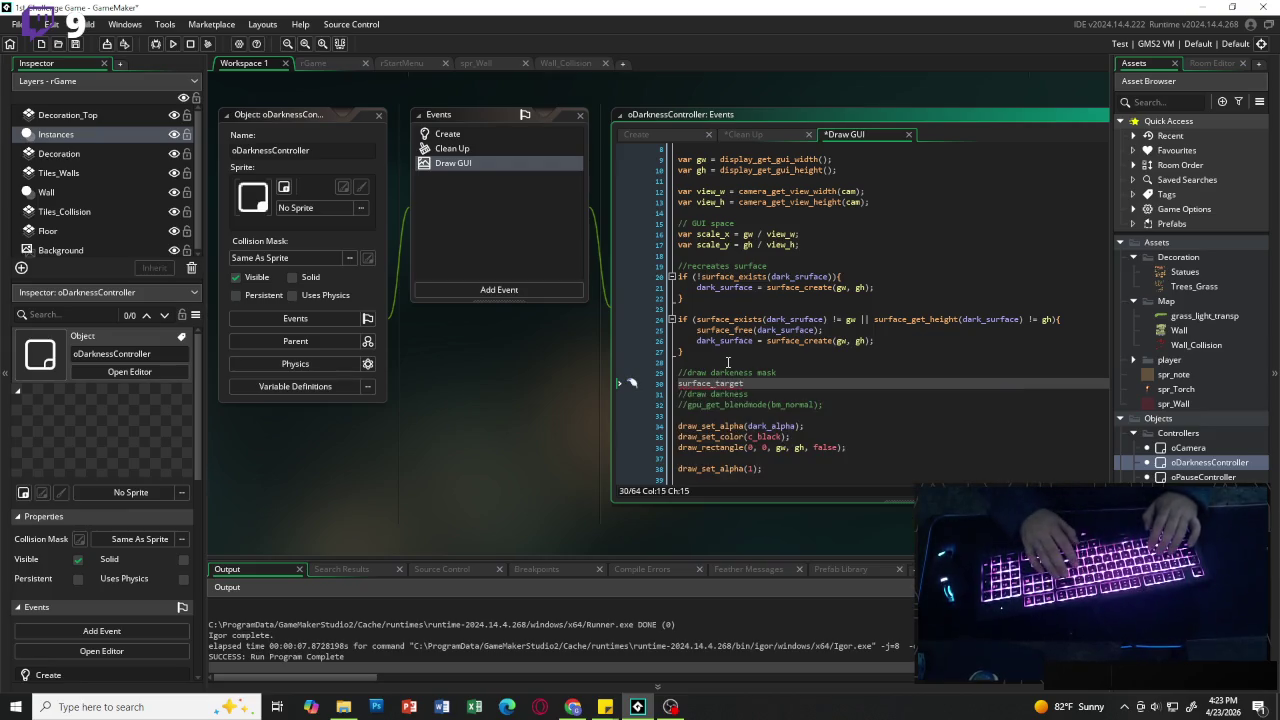
# Step: Complete the line as surface_set_target(dark_surface); and open a new line below it
pyautogui.press('BackSpace')
pyautogui.press('BackSpace')
pyautogui.press('BackSpace')
pyautogui.press('BackSpace')
pyautogui.press('BackSpace')
pyautogui.press('BackSpace')
pyautogui.write('set')
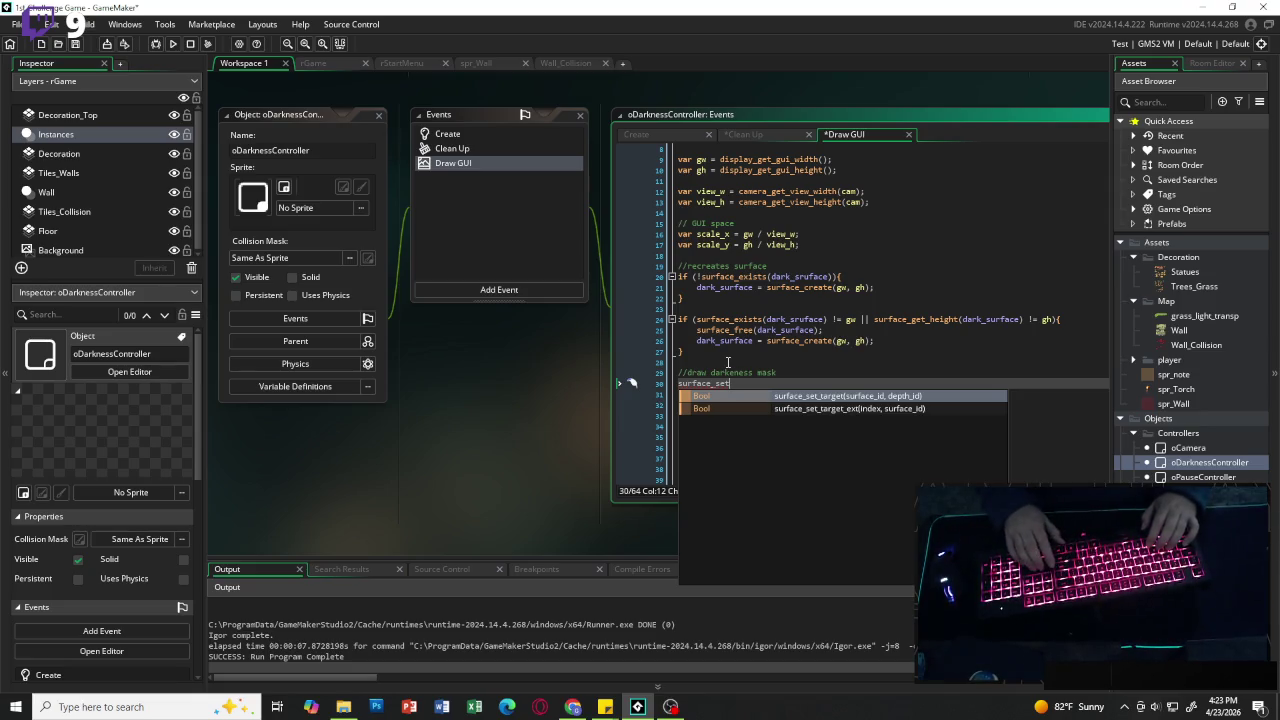
pyautogui.press('Return')
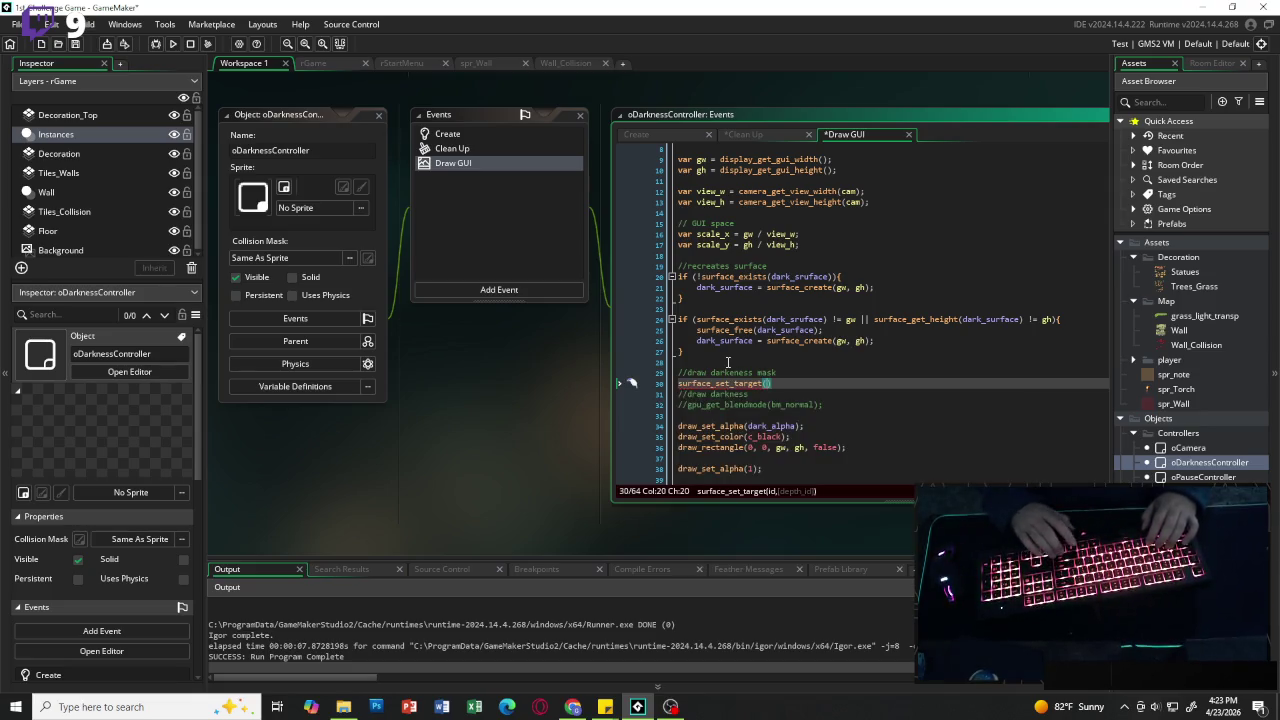
pyautogui.write('dark')
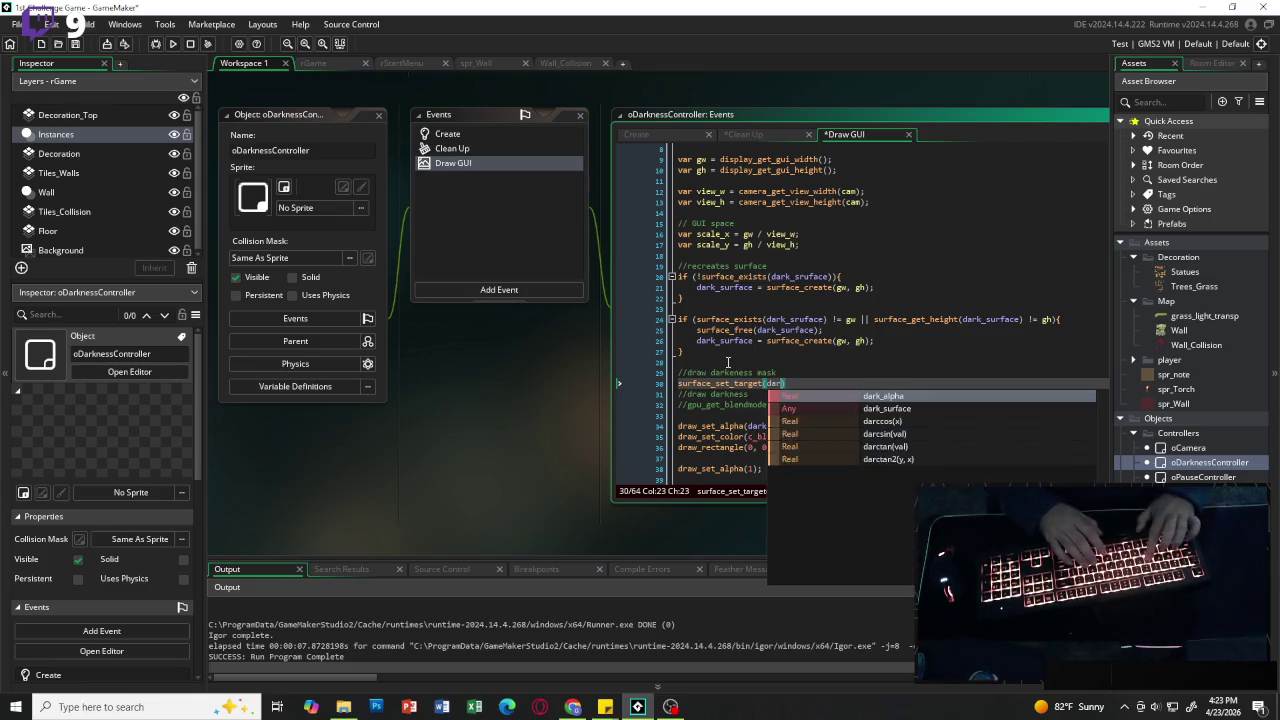
pyautogui.press('Down')
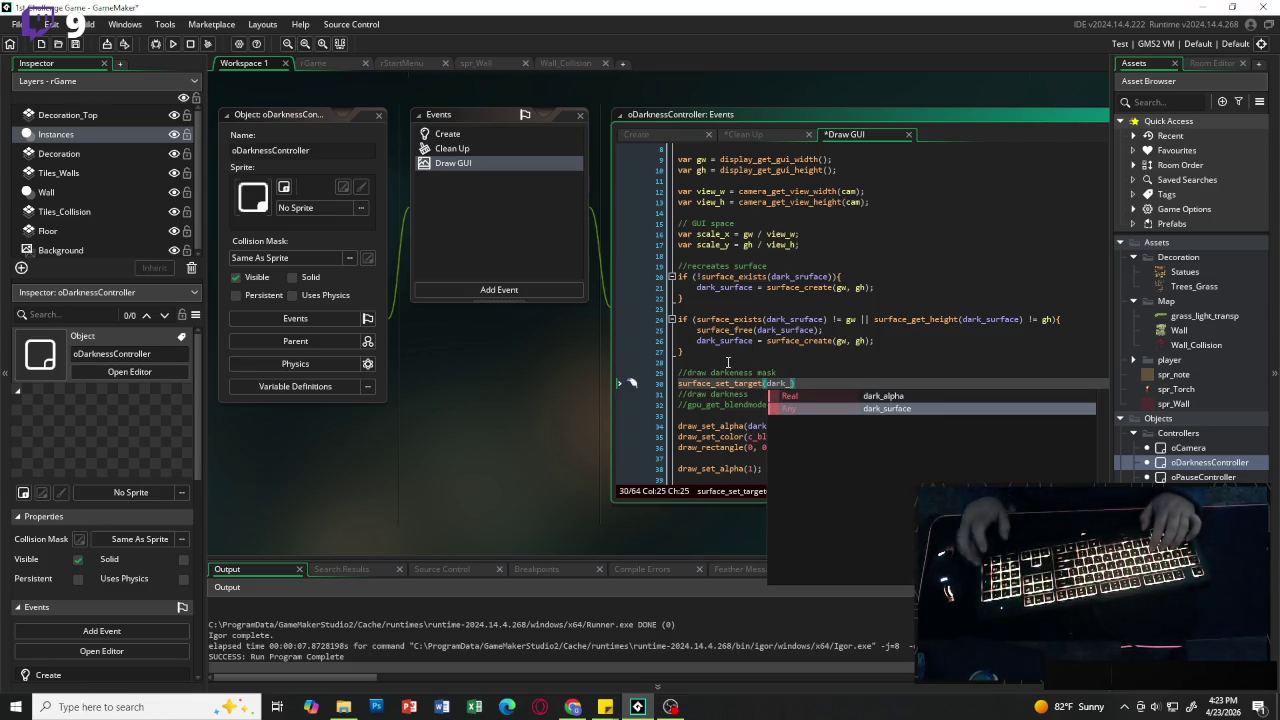
pyautogui.press('Return')
pyautogui.press('Right')
pyautogui.write(';')
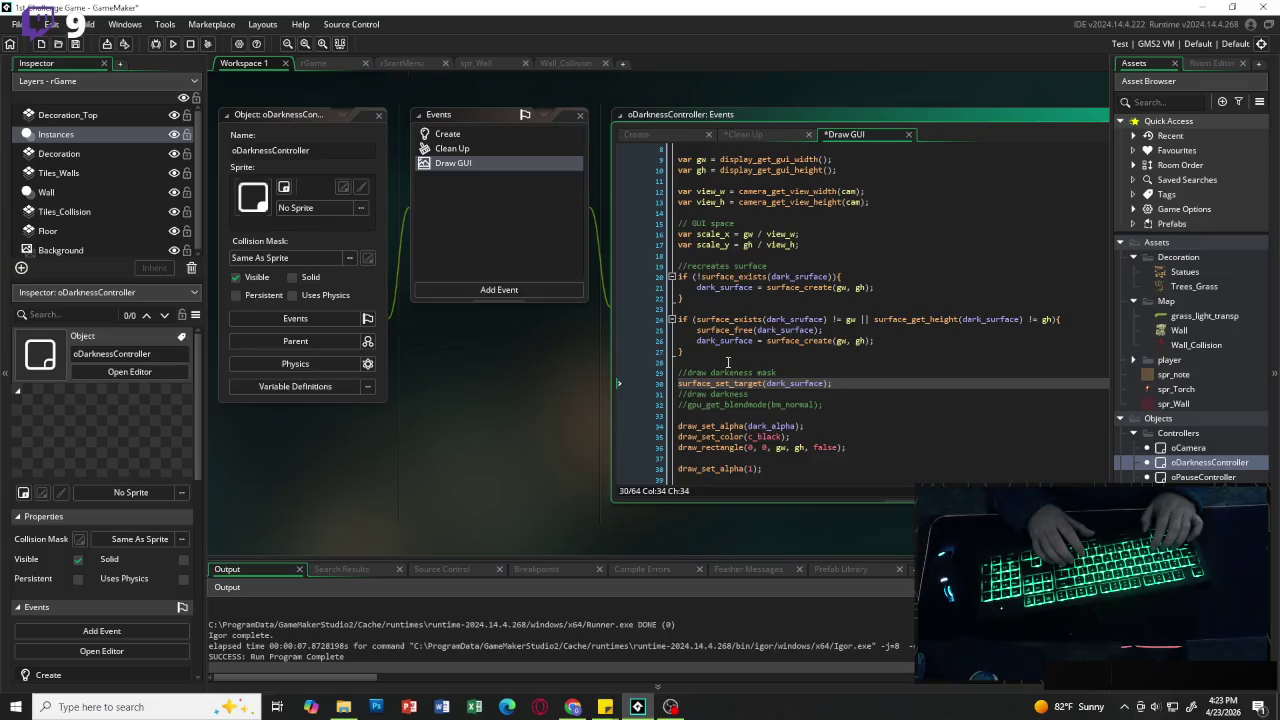
pyautogui.press('Return')
pyautogui.press('Return')
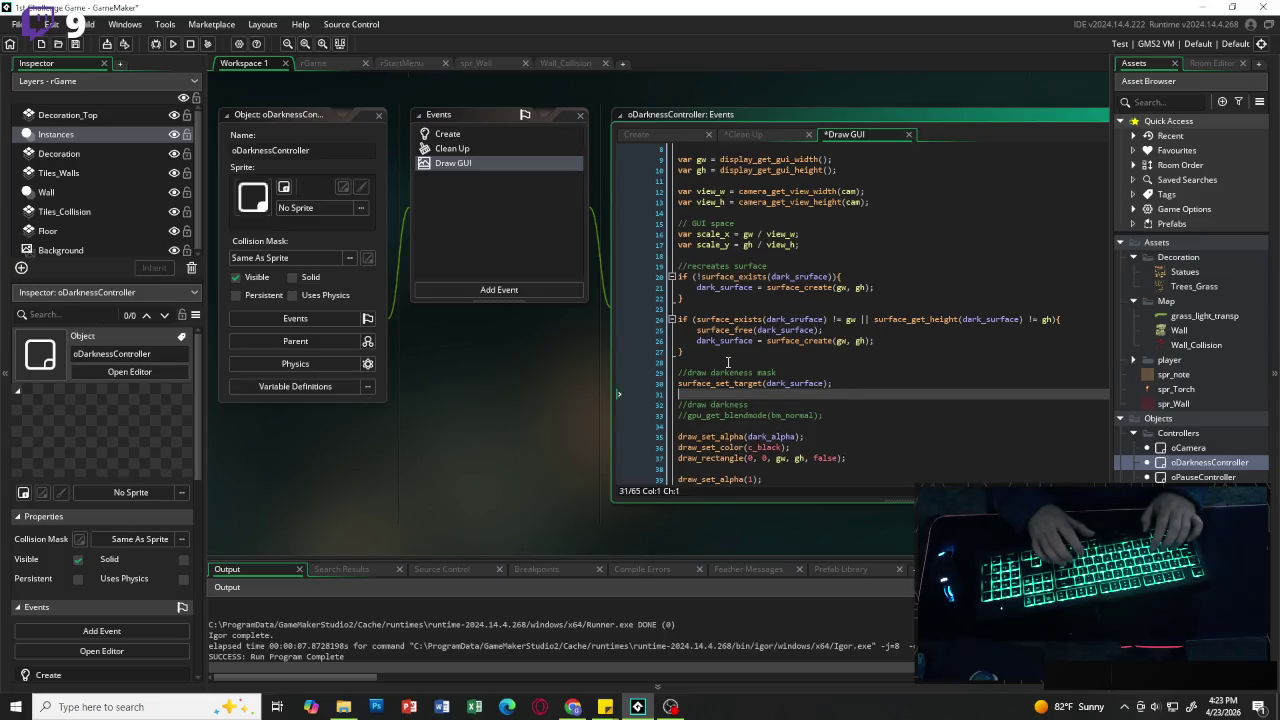
# Step: Add a '//clear transparent' comment followed by draw_clear_alpha(c_black, 0);
pyautogui.write('/clear')
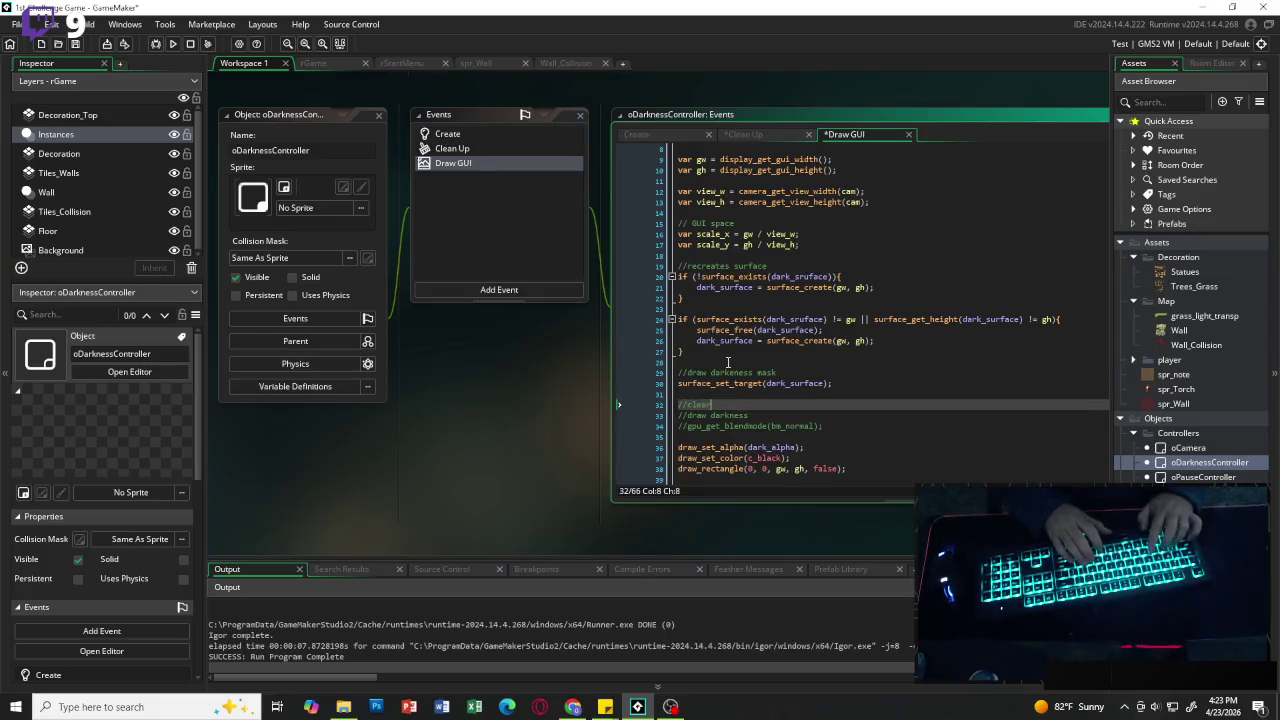
pyautogui.write(' transparent')
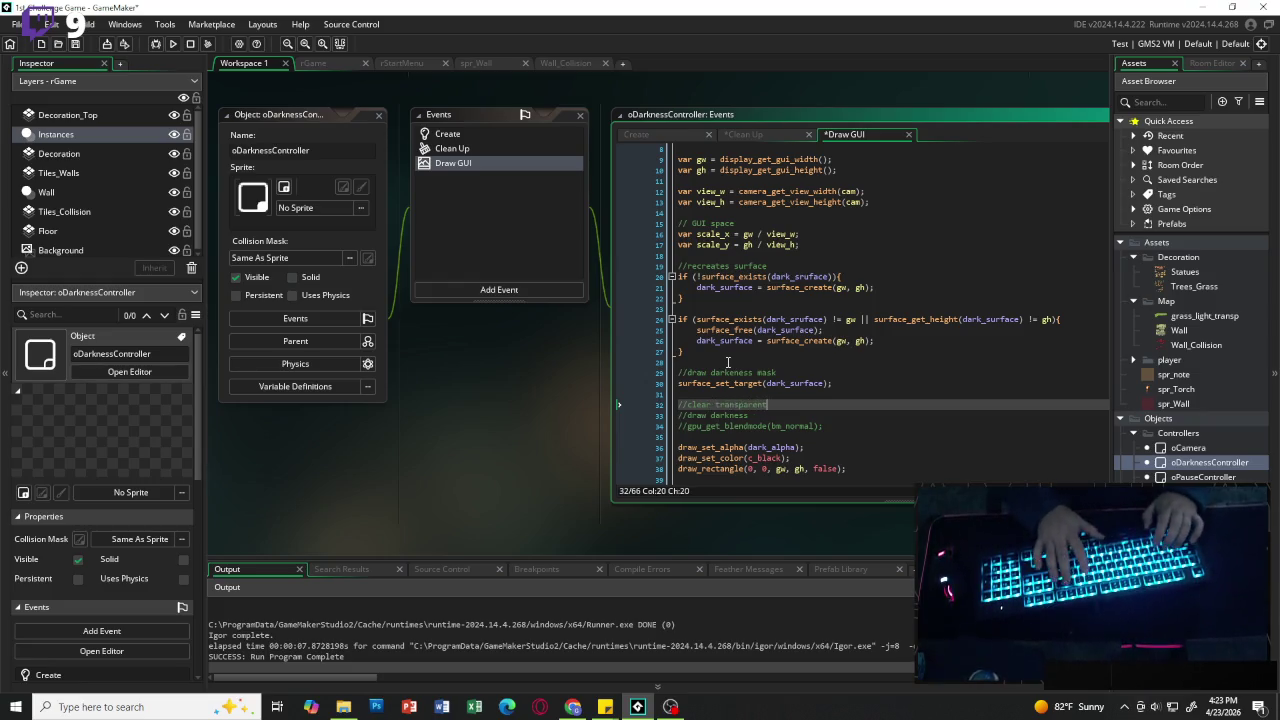
pyautogui.press('Return')
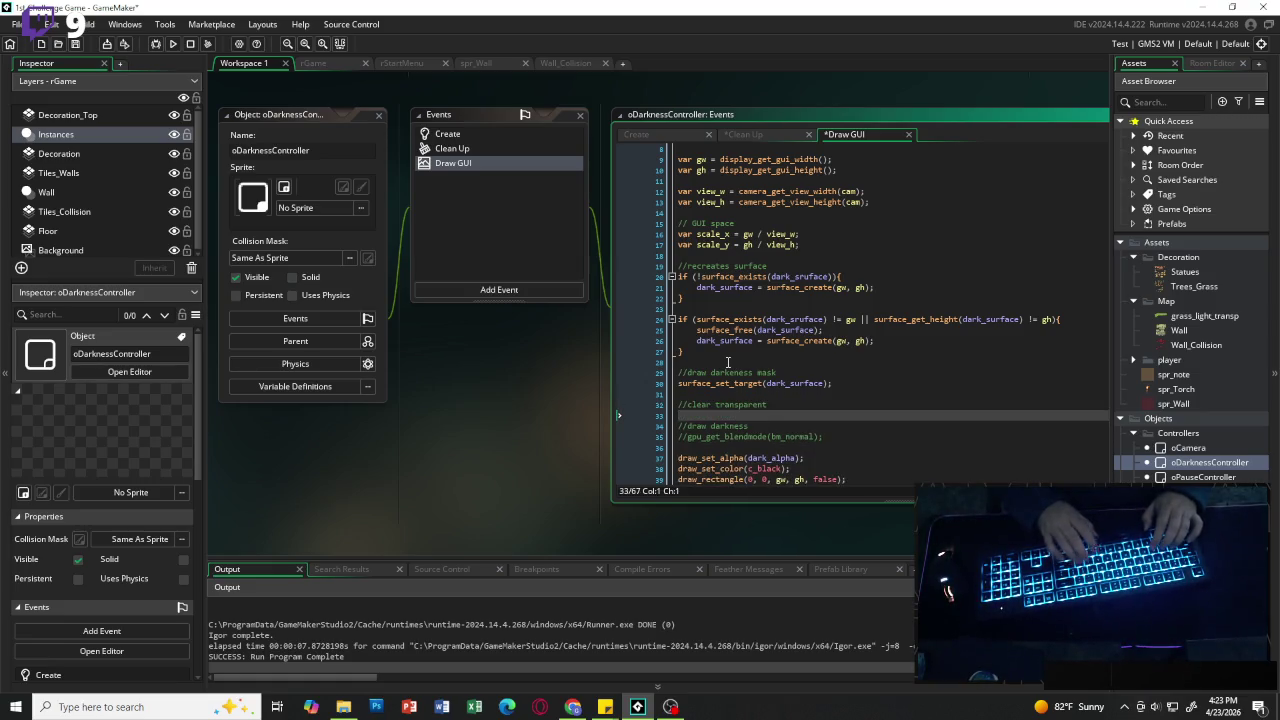
pyautogui.write('draw_clear_')
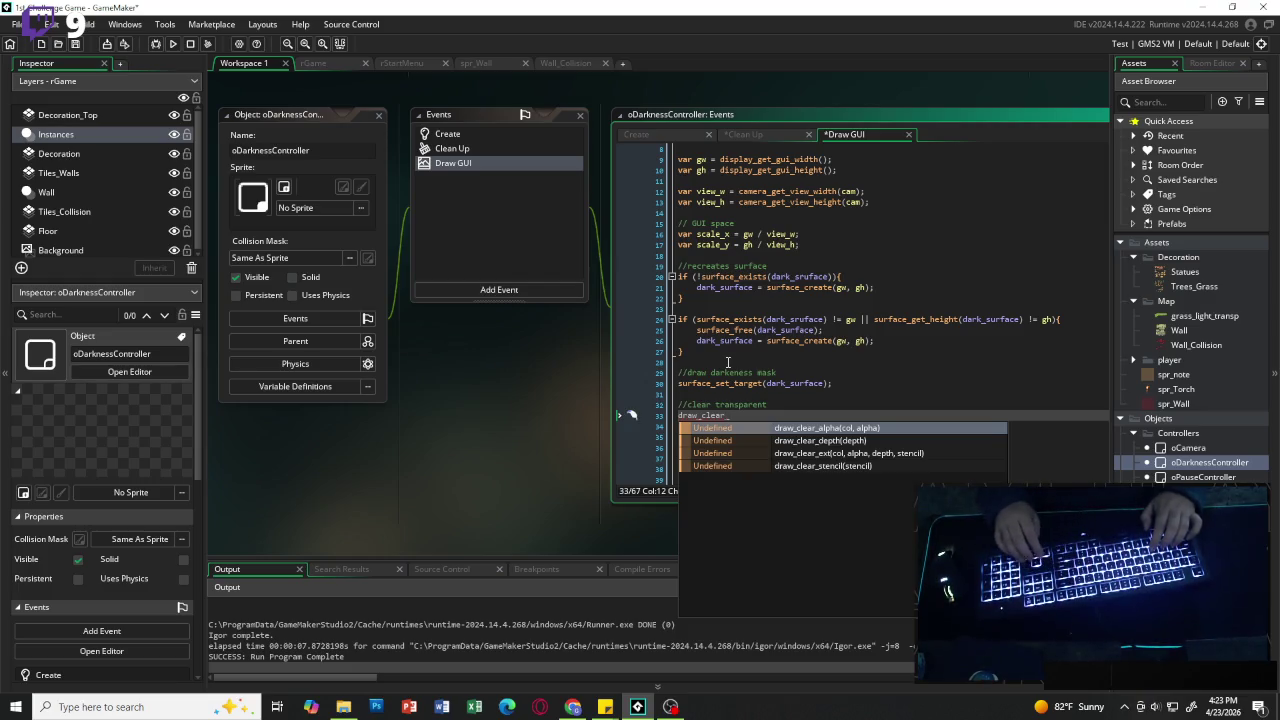
pyautogui.press('Return')
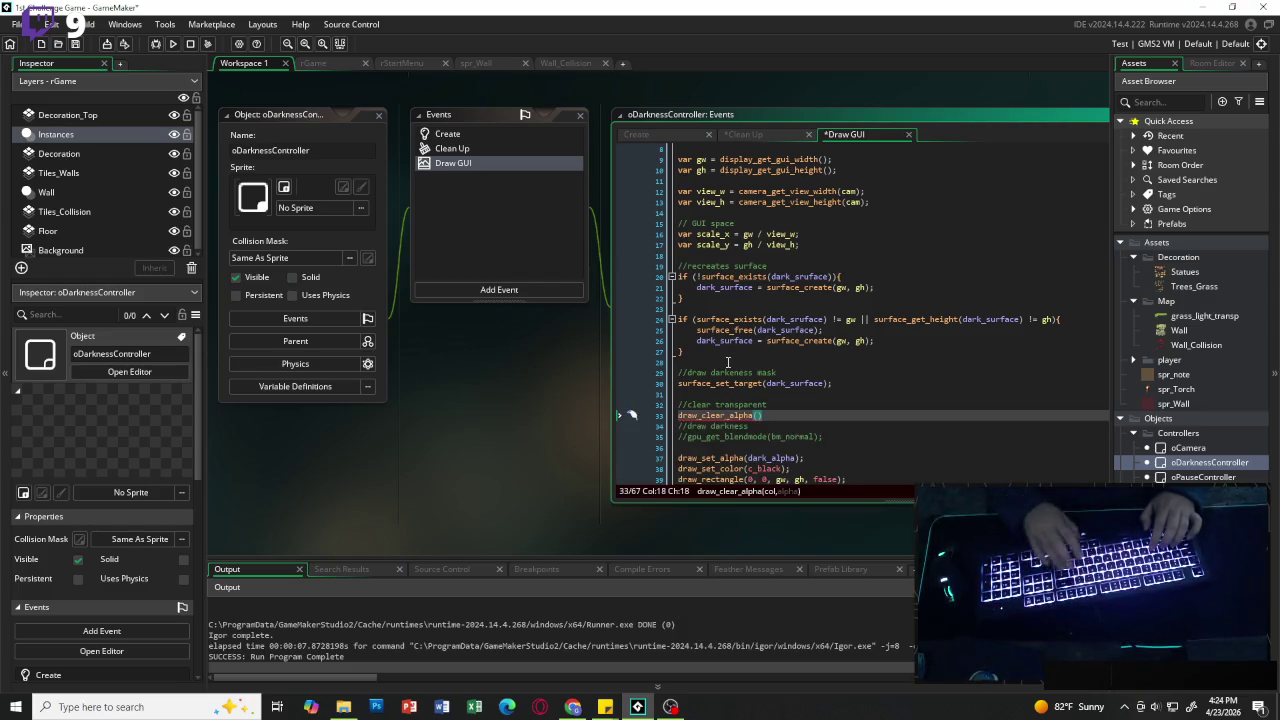
pyautogui.write('c_')
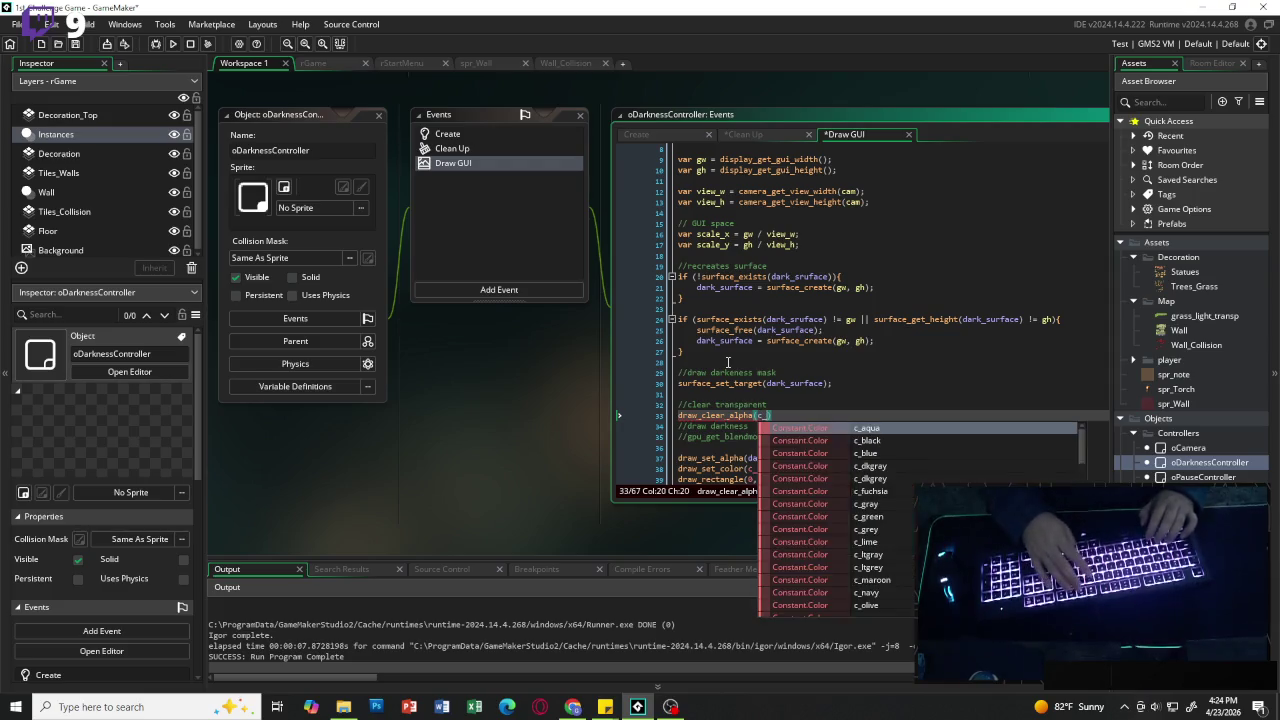
pyautogui.write('black, 0')
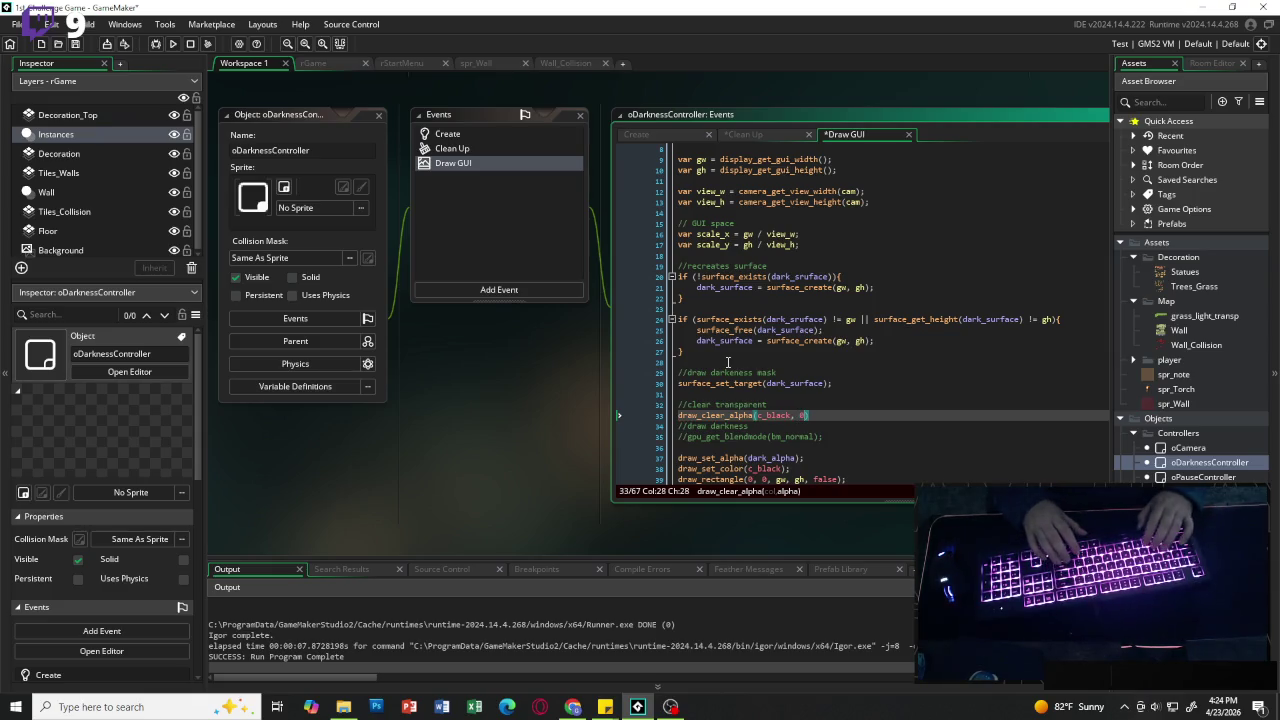
pyautogui.write(');')
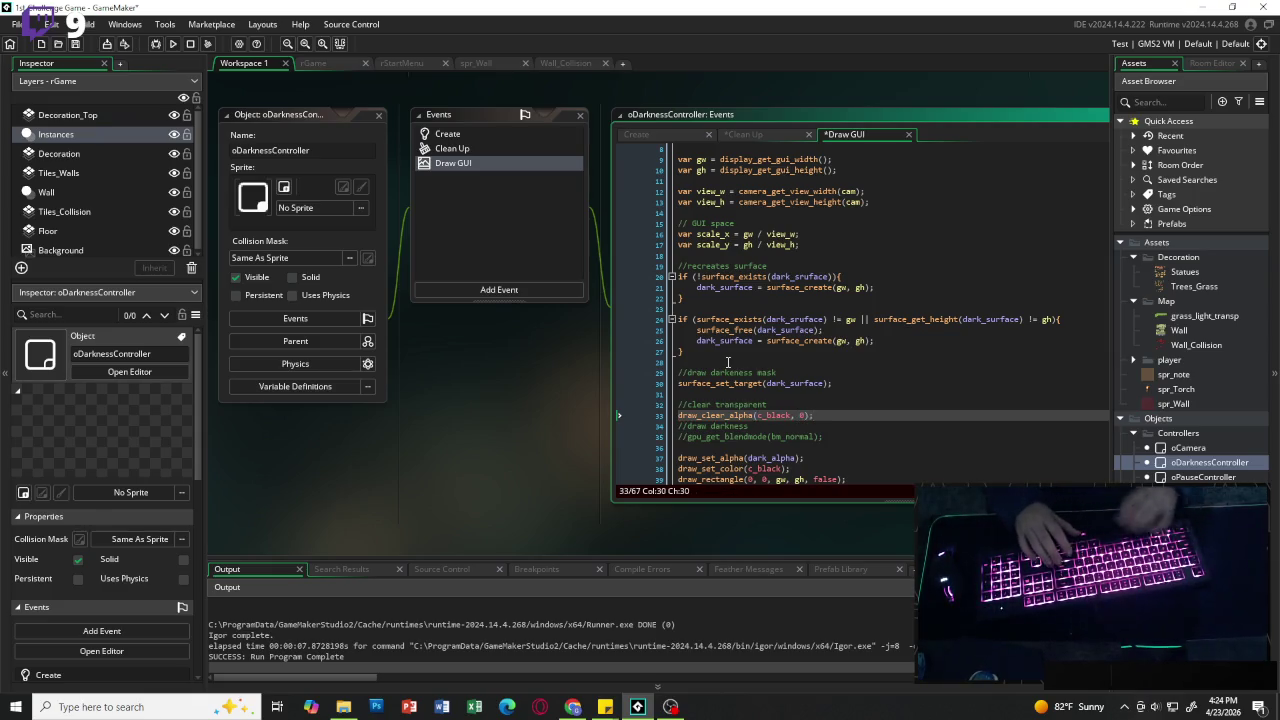
pyautogui.press('Return')
pyautogui.scroll(-6, 824, 342)
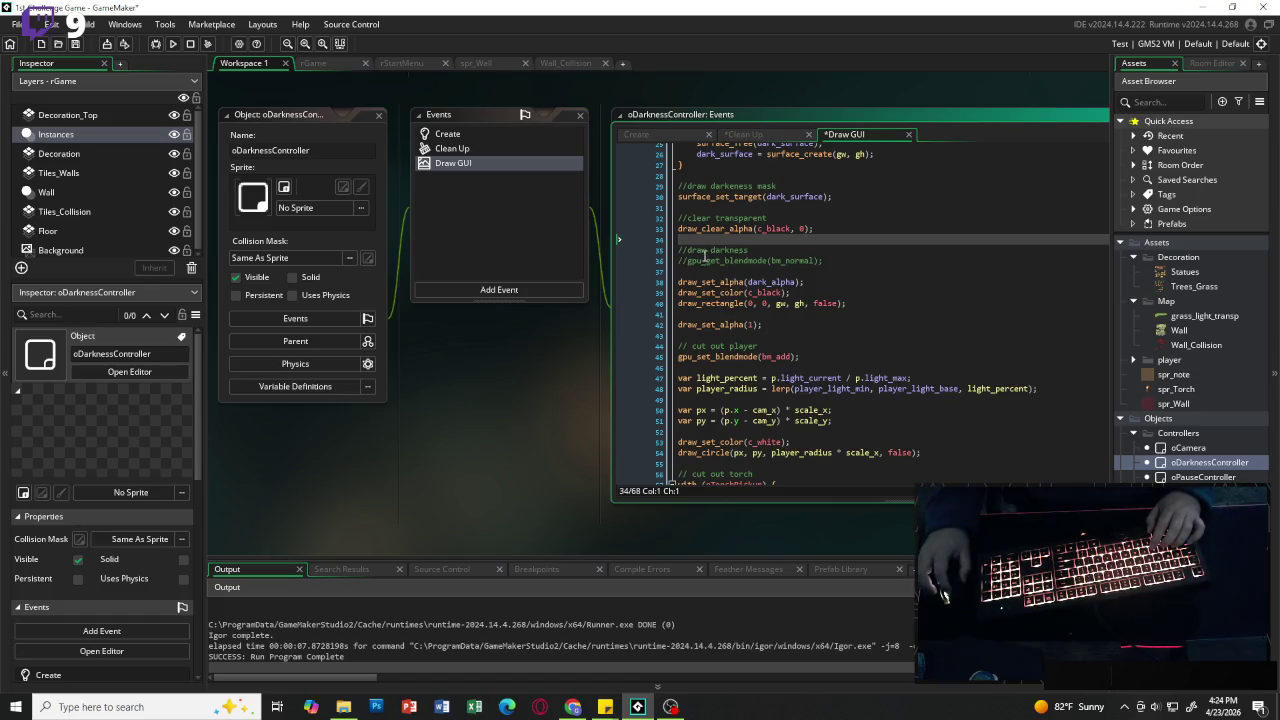
# Step: Uncomment gpu_get_blendmode(bm_normal); and delete the empty line beneath it
pyautogui.click(697, 261)
pyautogui.press('BackSpace')
pyautogui.press('BackSpace')
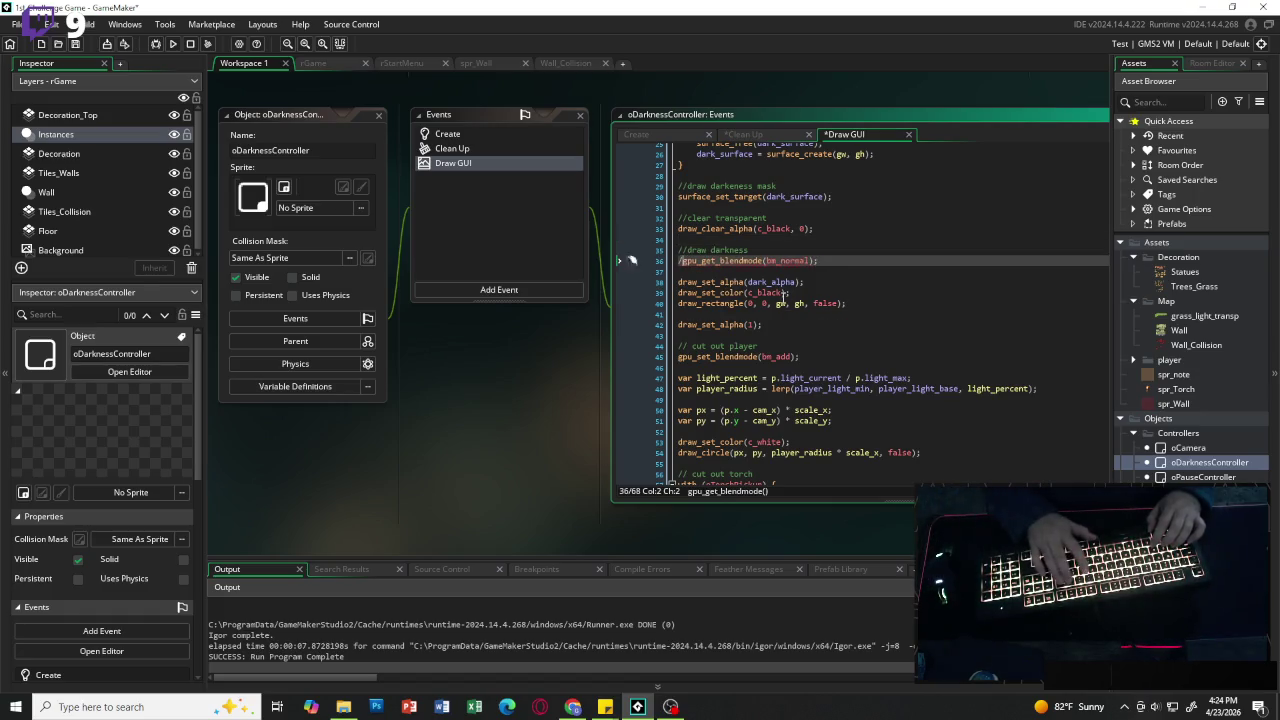
pyautogui.press('Down')
pyautogui.press('BackSpace')
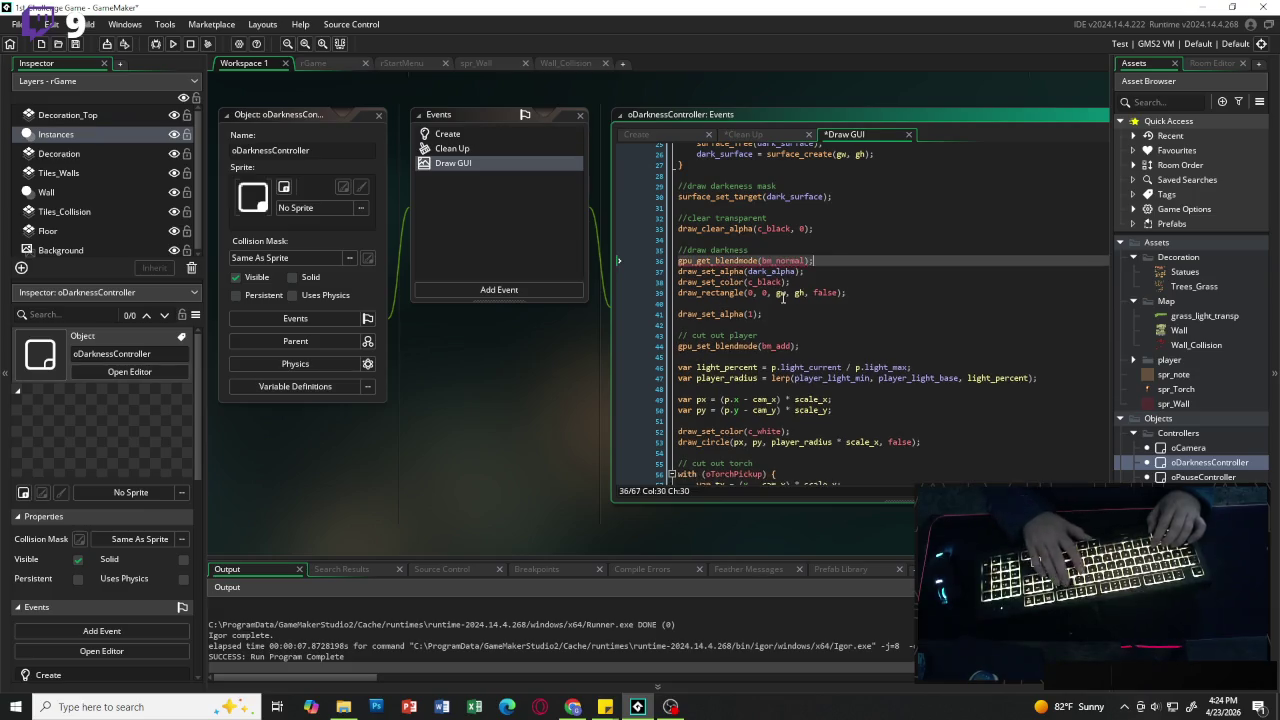
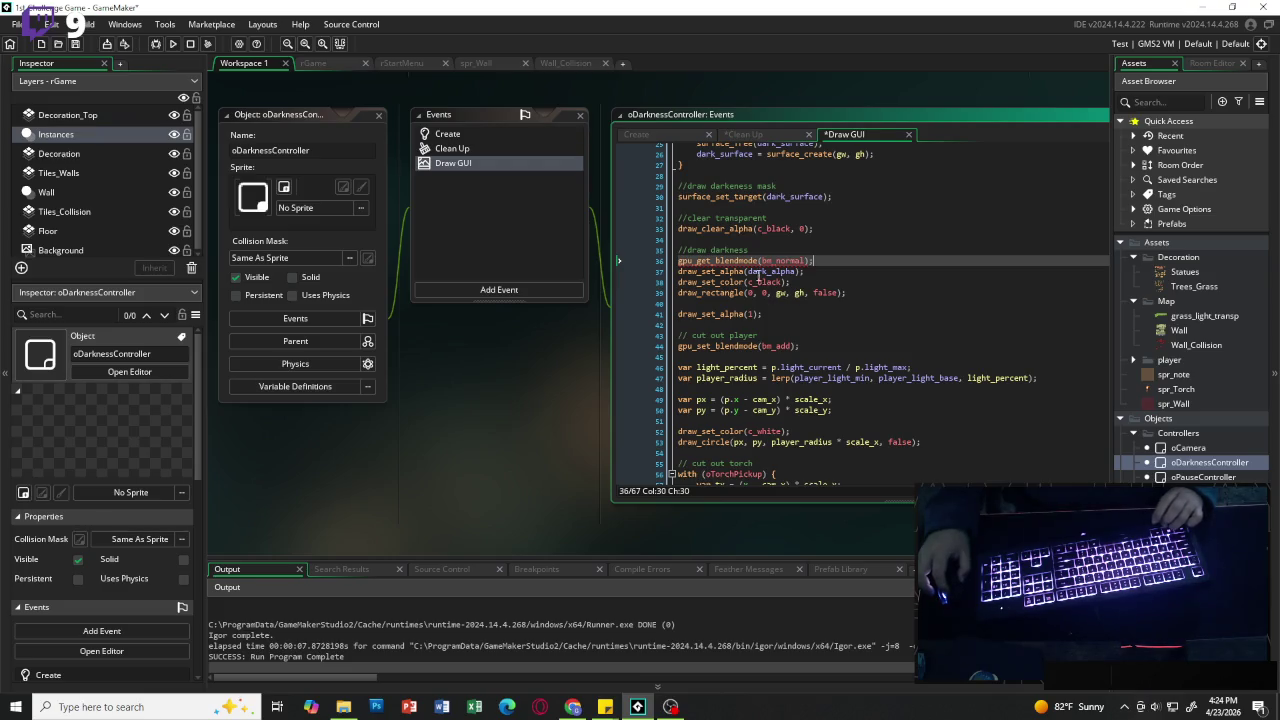
# Step: Delete the leftover draw_set_alpha(1); line after the darkness rectangle
pyautogui.click(763, 311)
pyautogui.hotkey('shift', 'Home')
pyautogui.press('BackSpace')
pyautogui.press('BackSpace')
pyautogui.press('BackSpace')
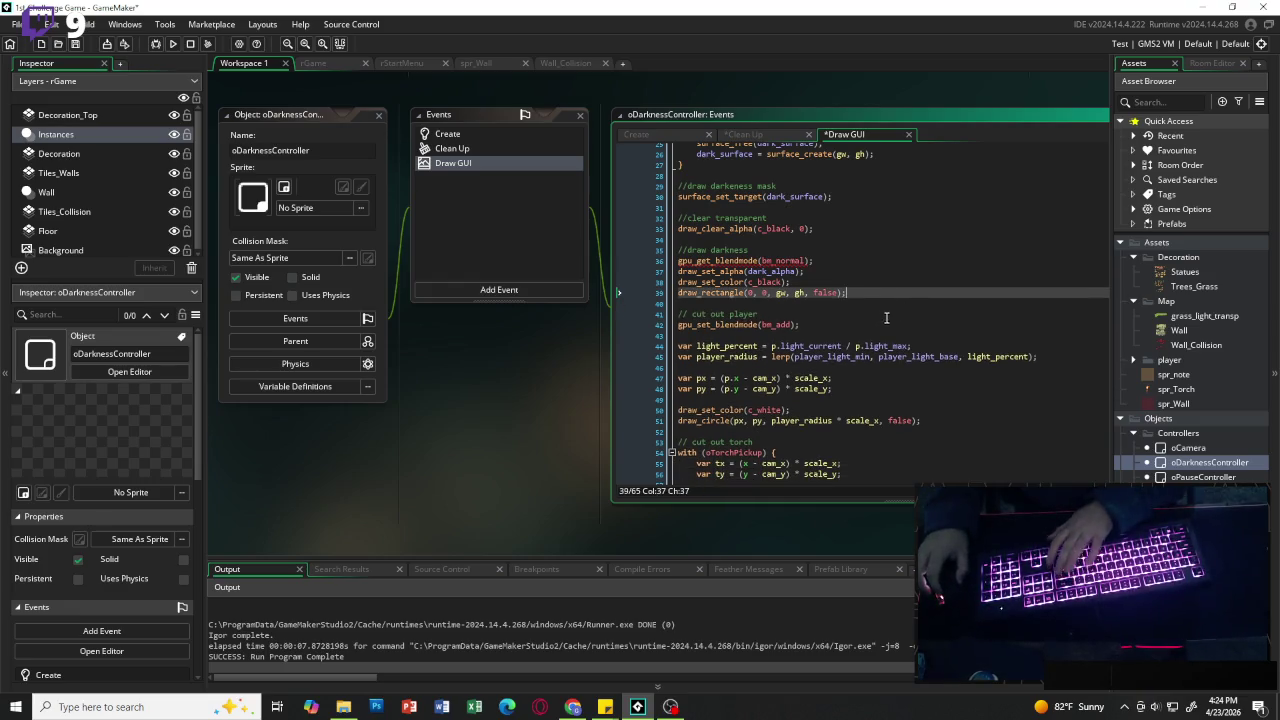
pyautogui.press('Return')
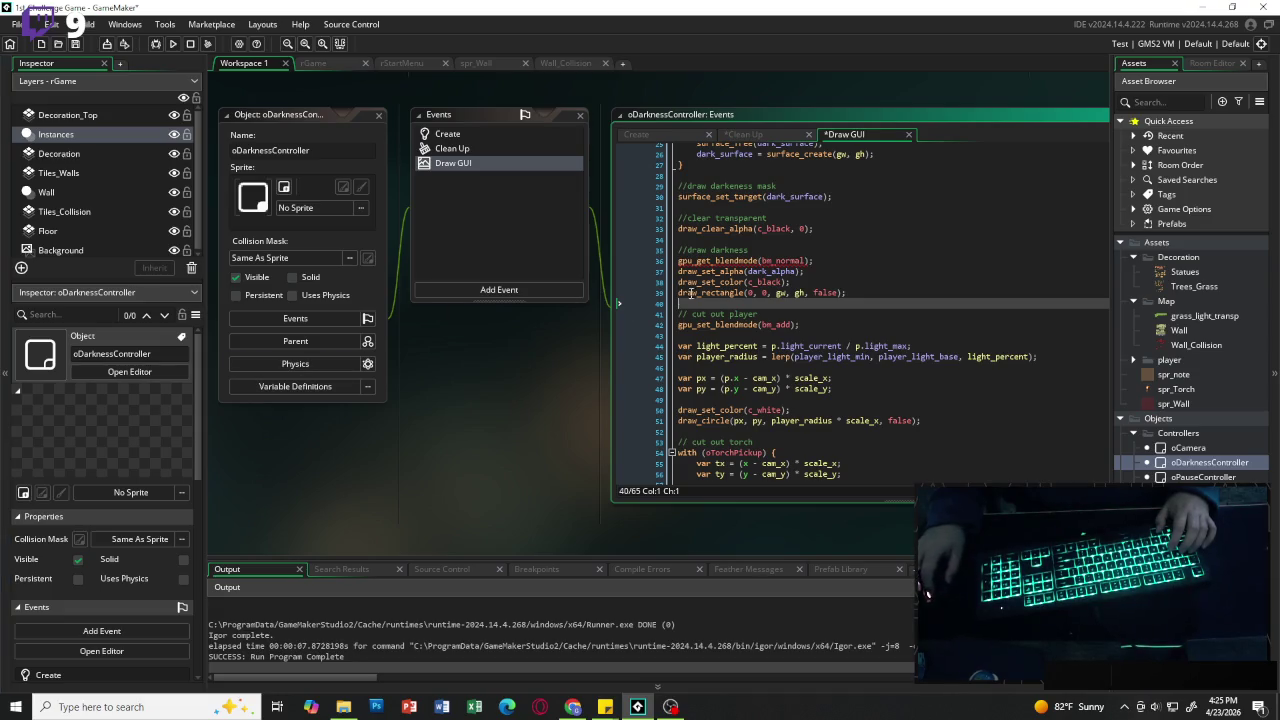
# Step: Comment out gpu_get_blendmode(bm_normal); on line 36 and add a blank line before the cut-out section
pyautogui.click(679, 261)
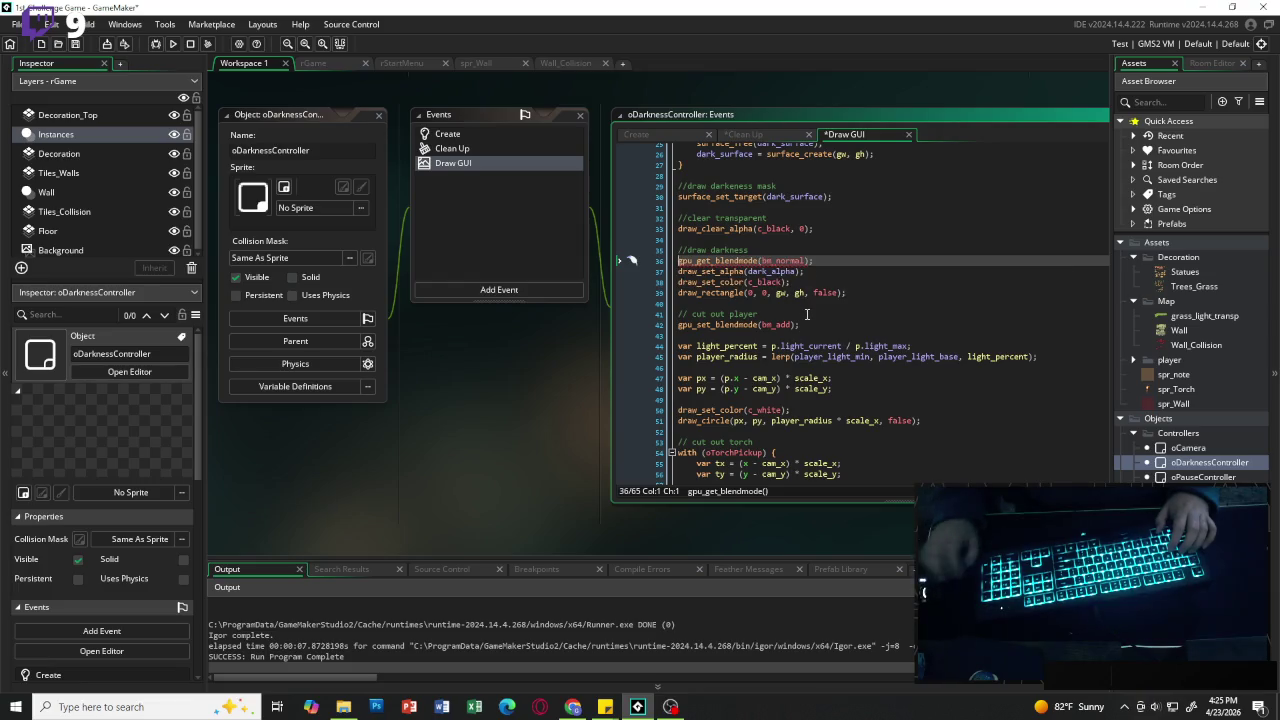
pyautogui.write('//')
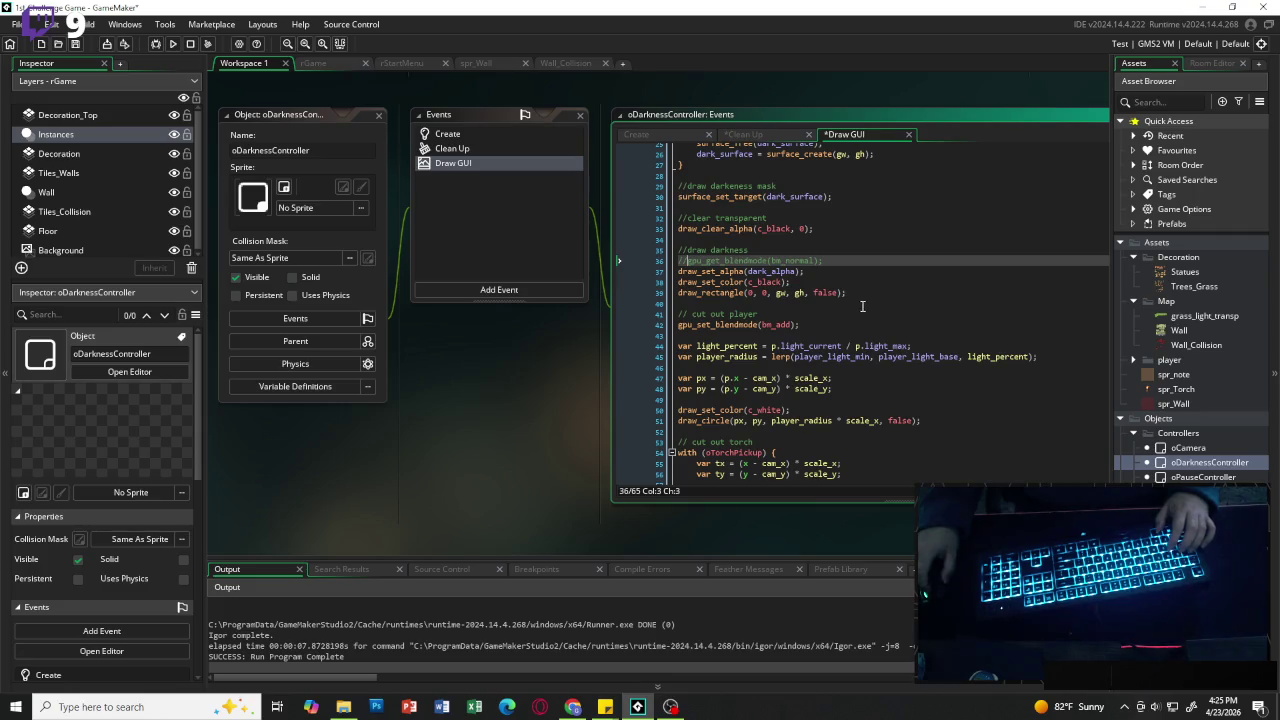
pyautogui.click(861, 304)
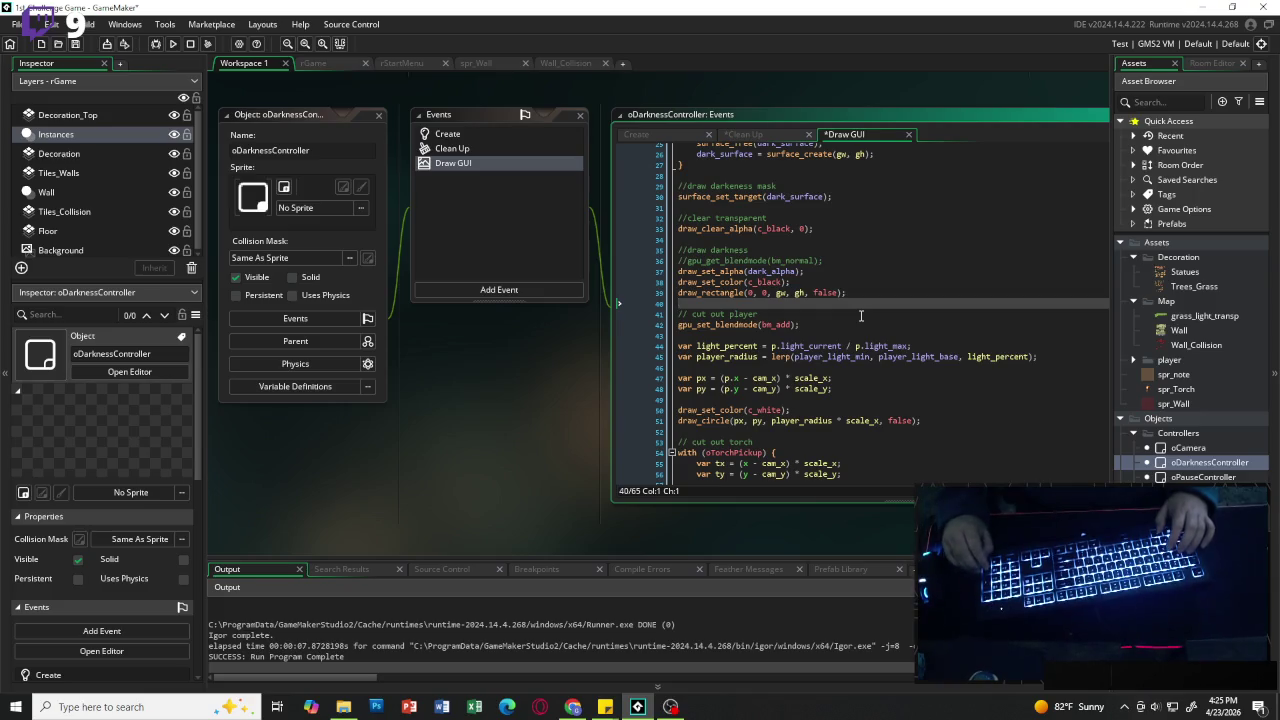
pyautogui.press('Return')
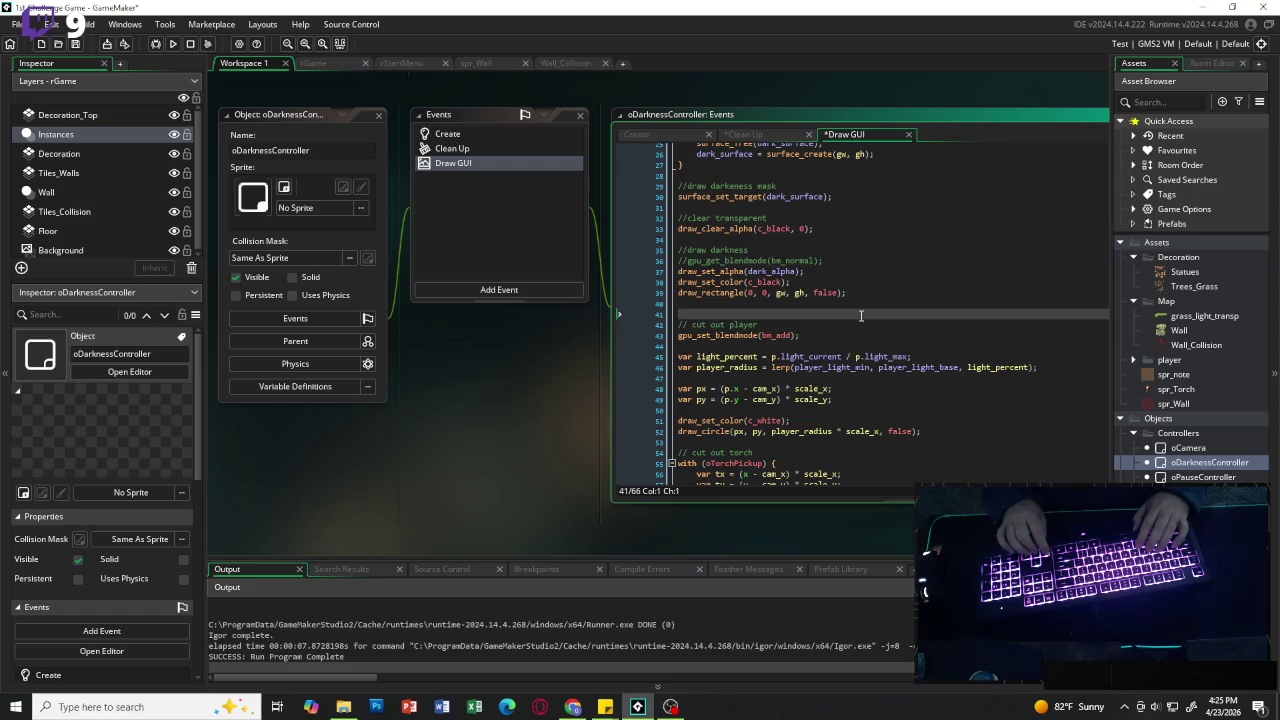
# Step: Change gpu_set_blendmode to gpu_set_blendmode_ext on the cut-out player line
pyautogui.press('Delete')
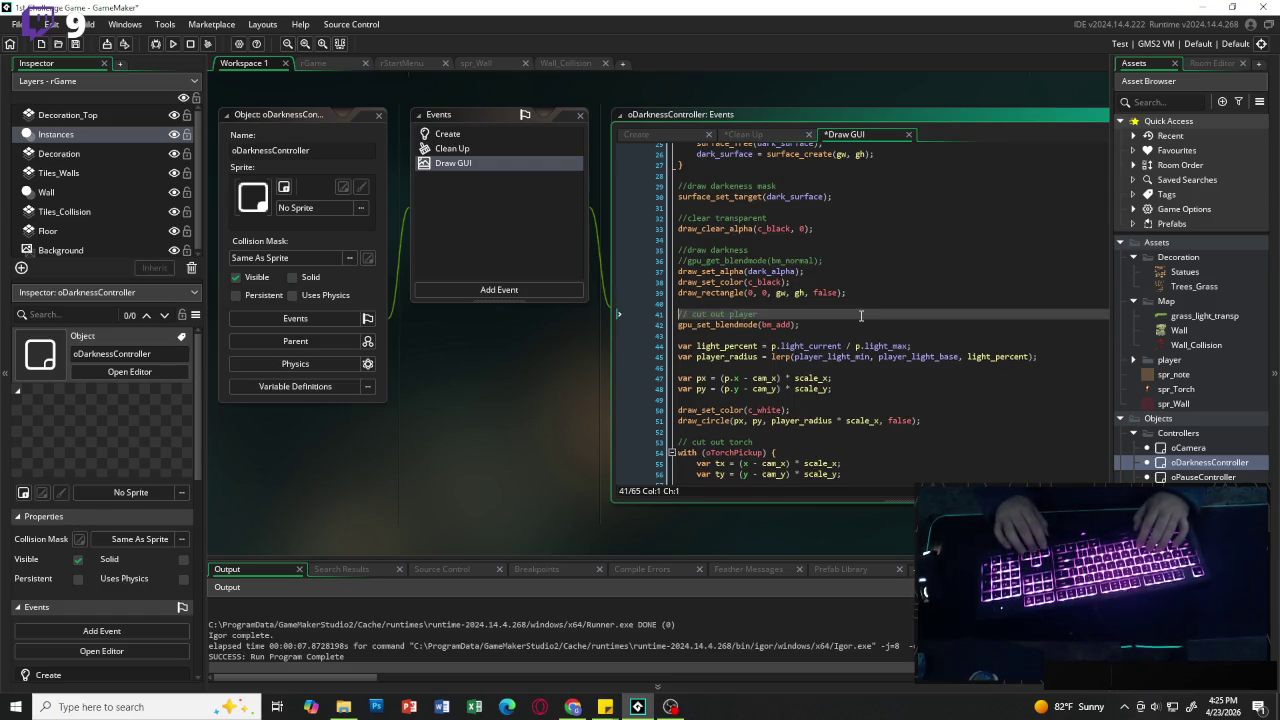
pyautogui.press('Down')
pyautogui.press('Right')
pyautogui.press('Right')
pyautogui.press('Right')
pyautogui.press('Right')
pyautogui.press('Right')
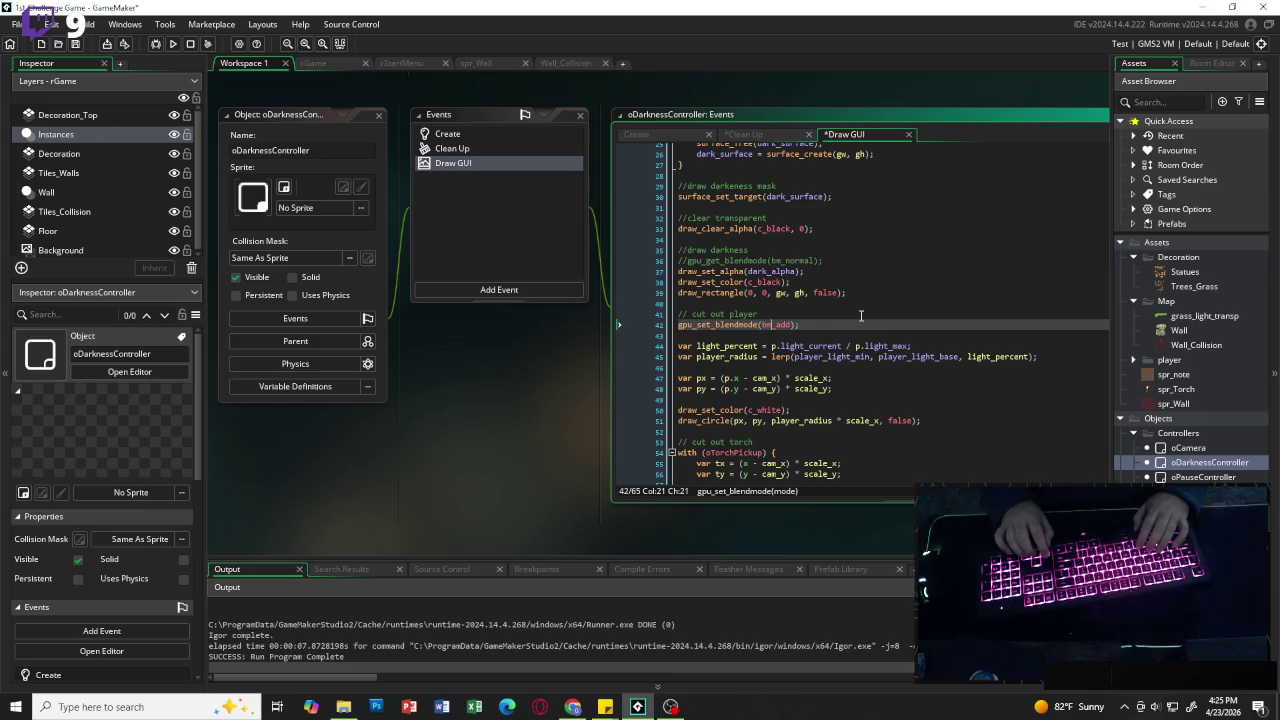
pyautogui.press('Right')
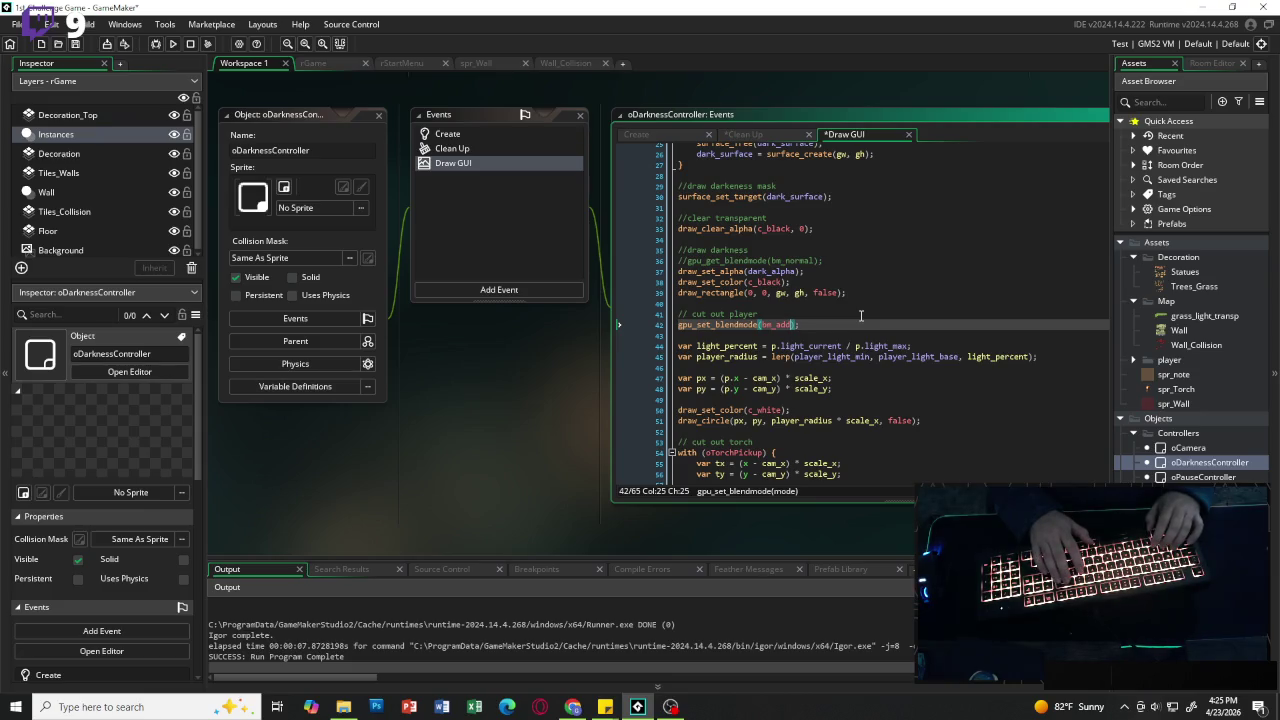
pyautogui.press('Left')
pyautogui.press('Left')
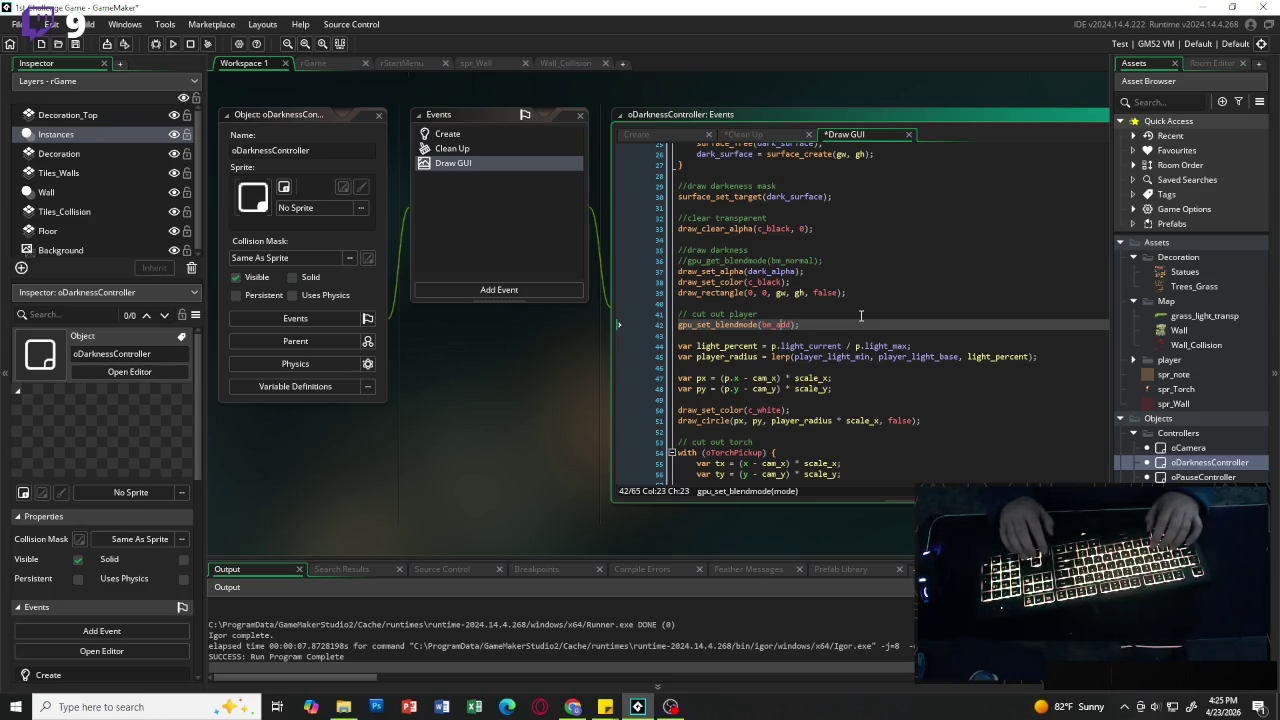
pyautogui.press('Left')
pyautogui.press('Left')
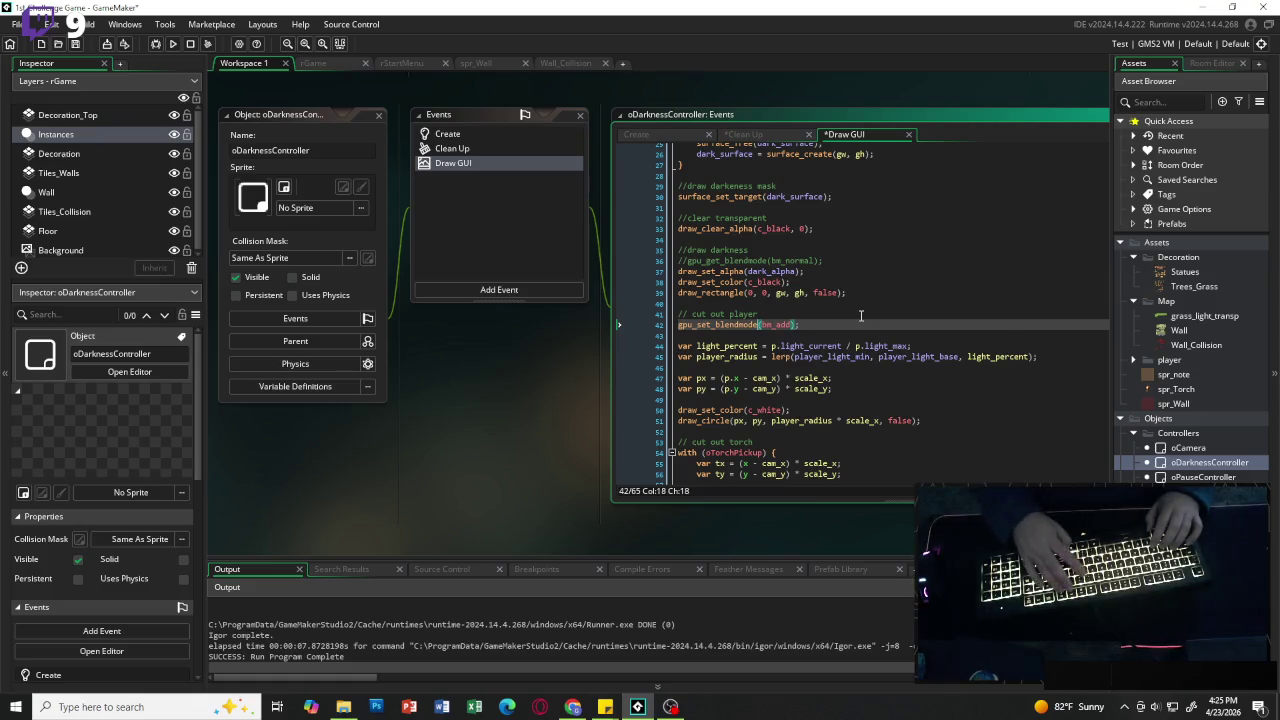
pyautogui.write('_ext')
# Step: Set the arguments to bm_zero, bm_inv_src_alpha and begin a draw_set call below
pyautogui.press('Right')
pyautogui.press('Right')
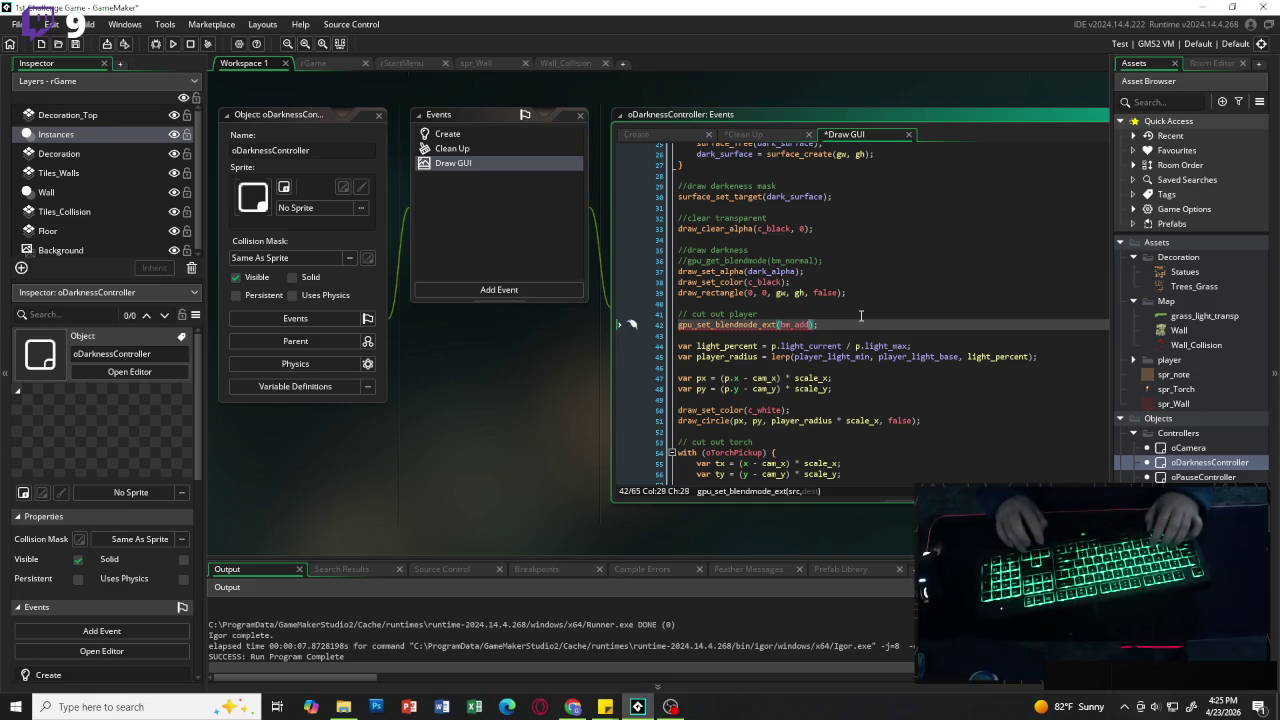
pyautogui.press('Delete')
pyautogui.press('BackSpace')
pyautogui.press('BackSpace')
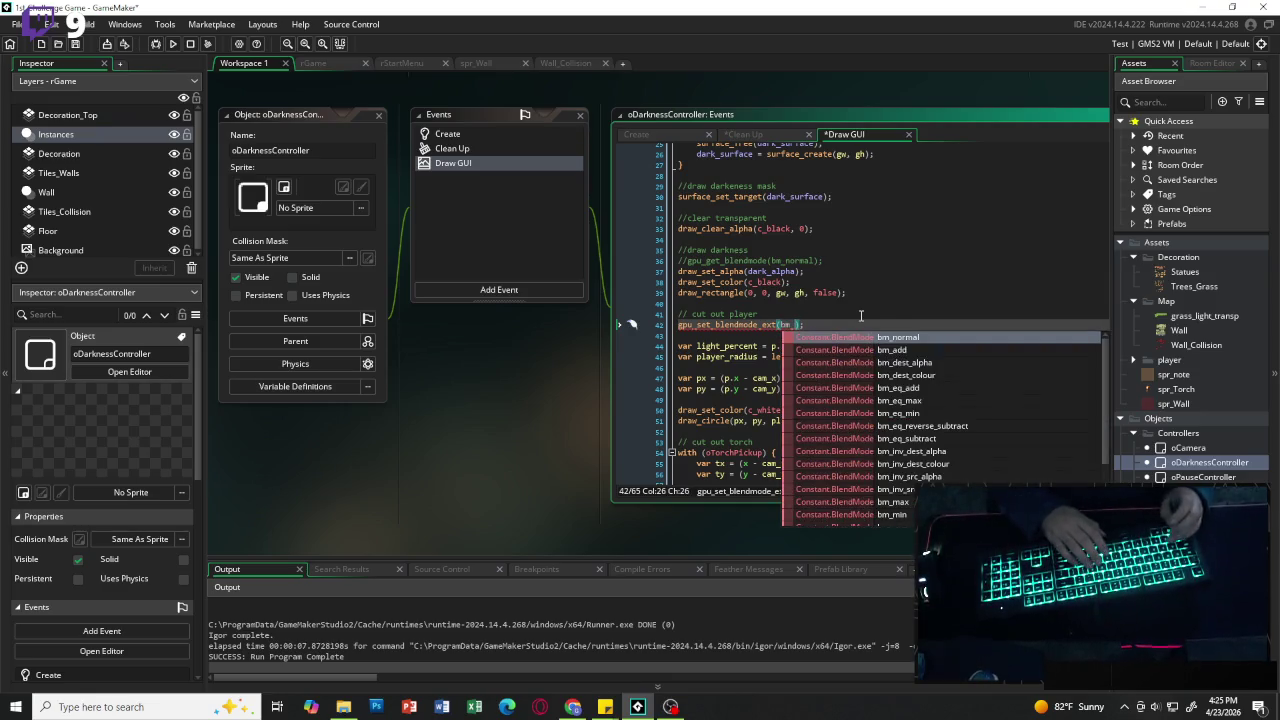
pyautogui.write('zero')
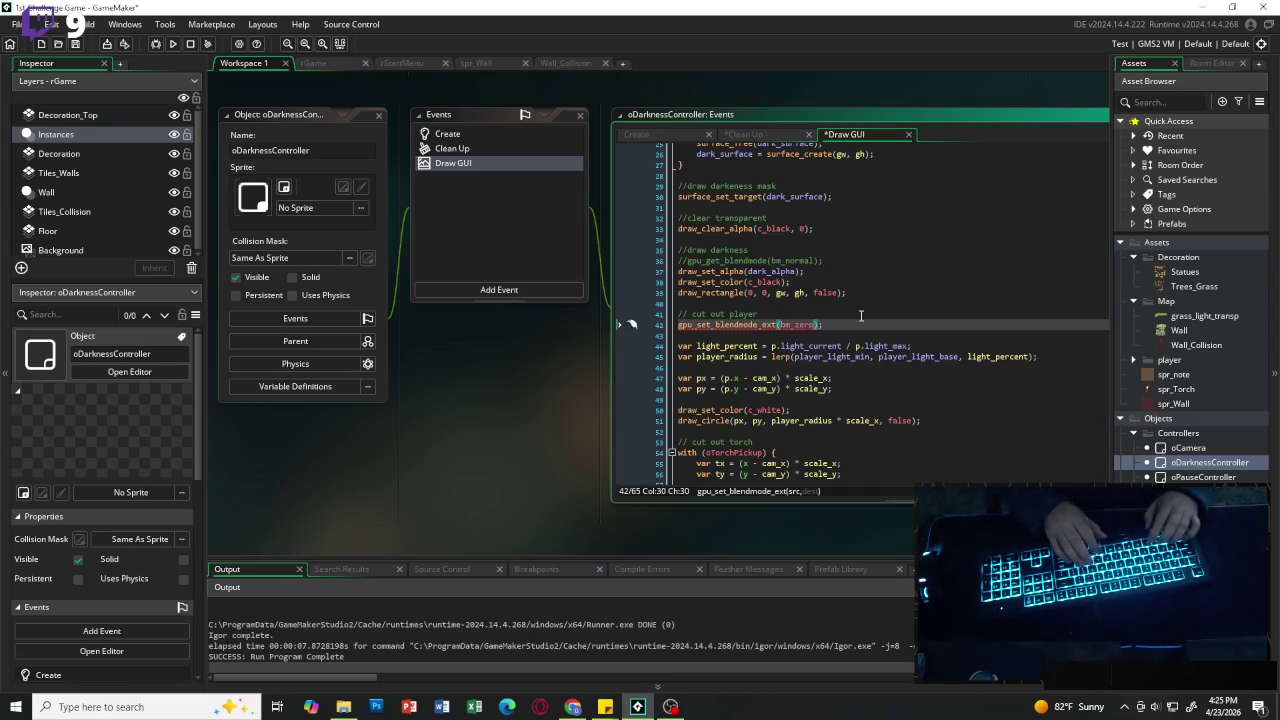
pyautogui.write(', bm_')
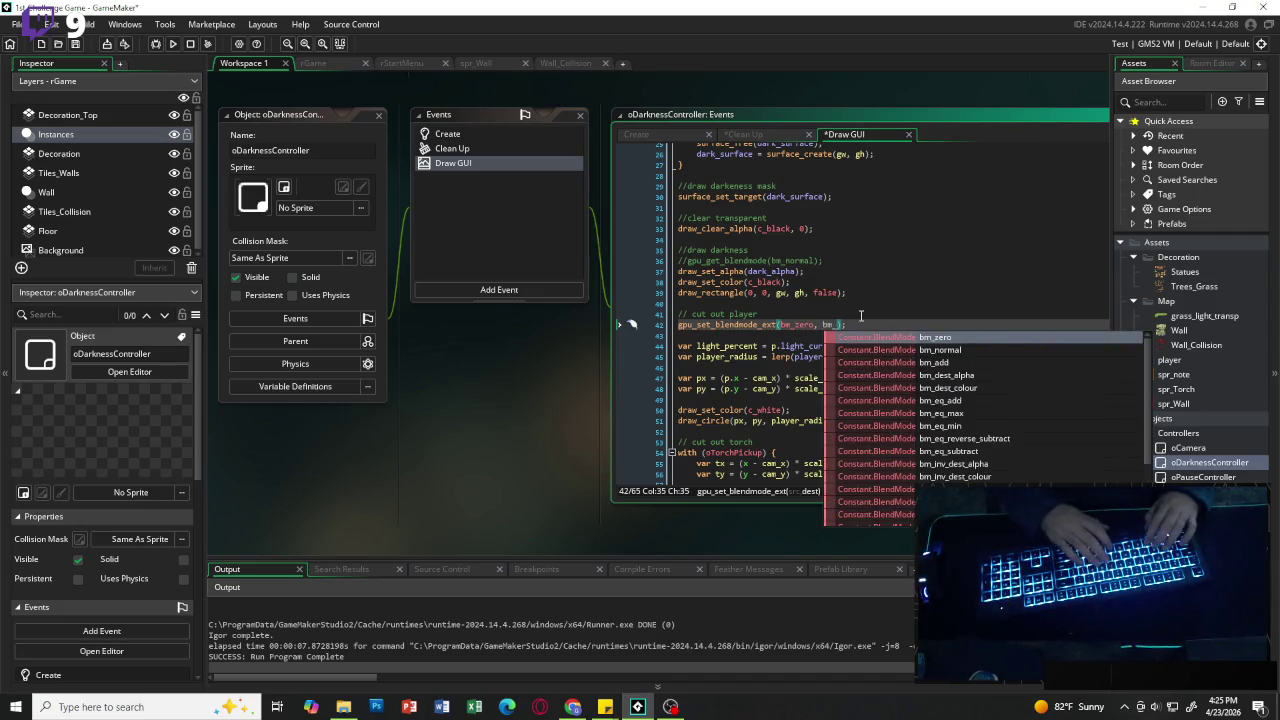
pyautogui.write('inv')
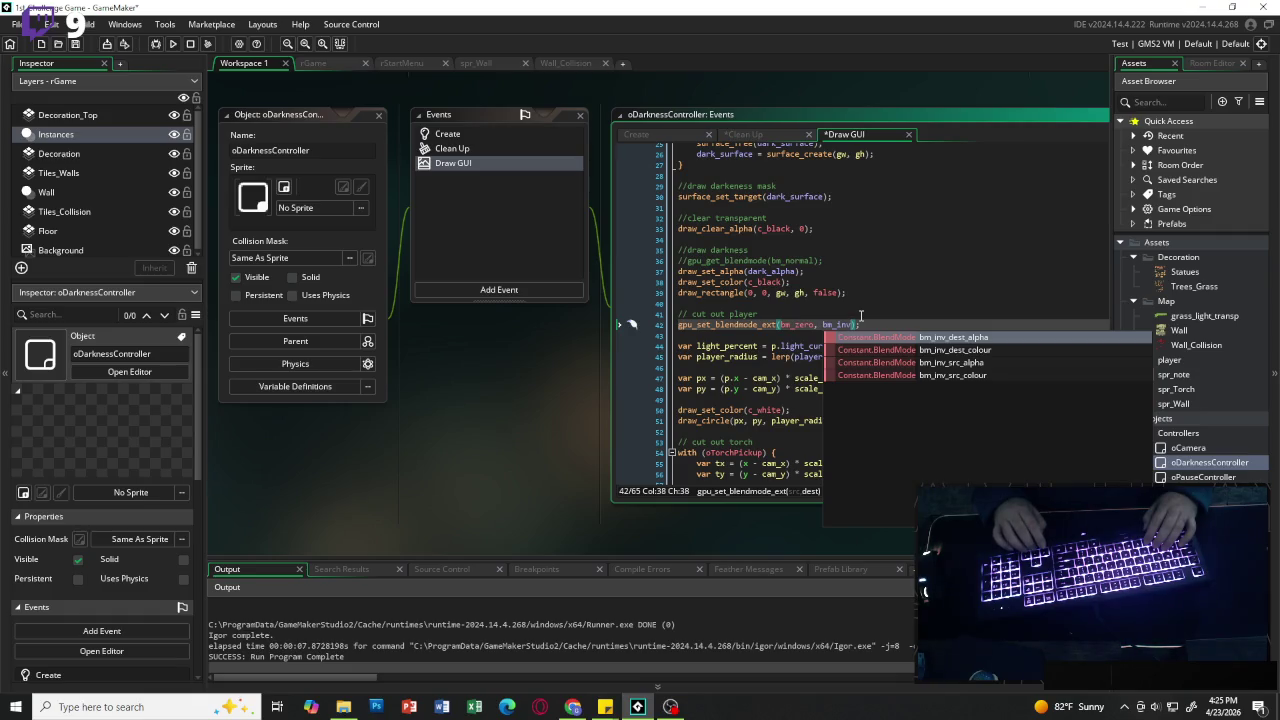
pyautogui.press('Down')
pyautogui.press('Down')
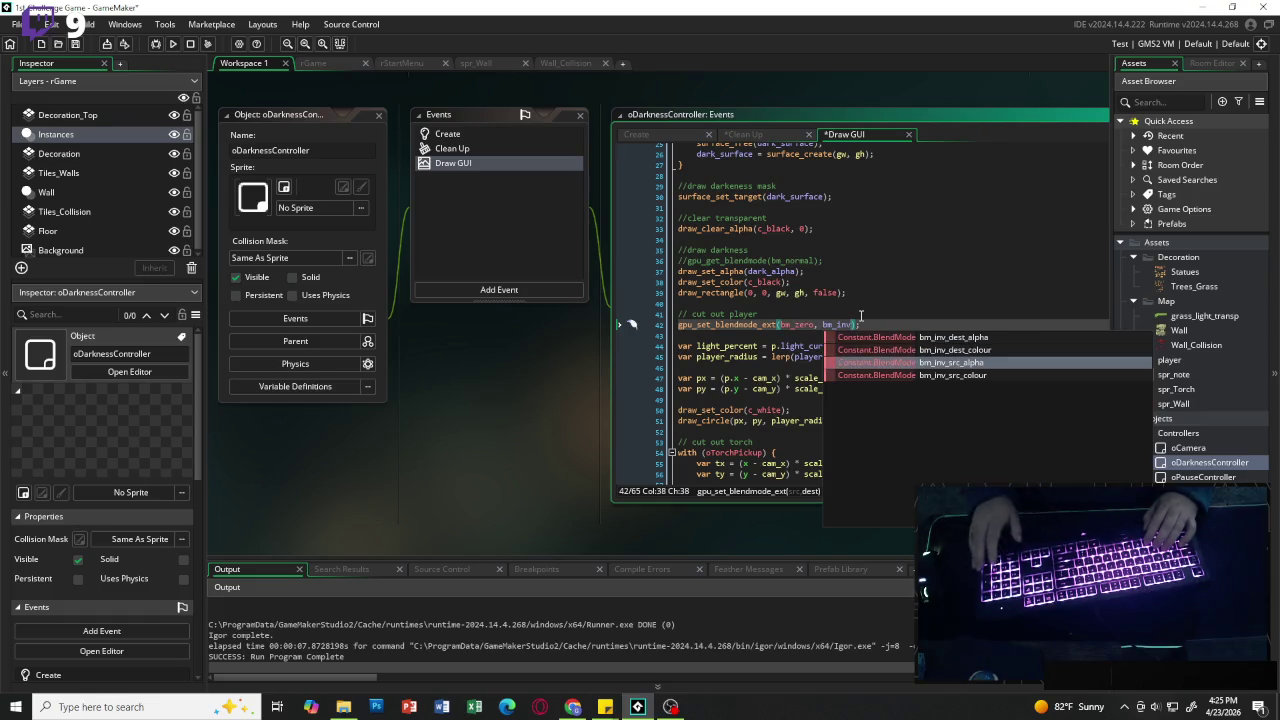
pyautogui.press('Return')
pyautogui.press('End')
pyautogui.press('Return')
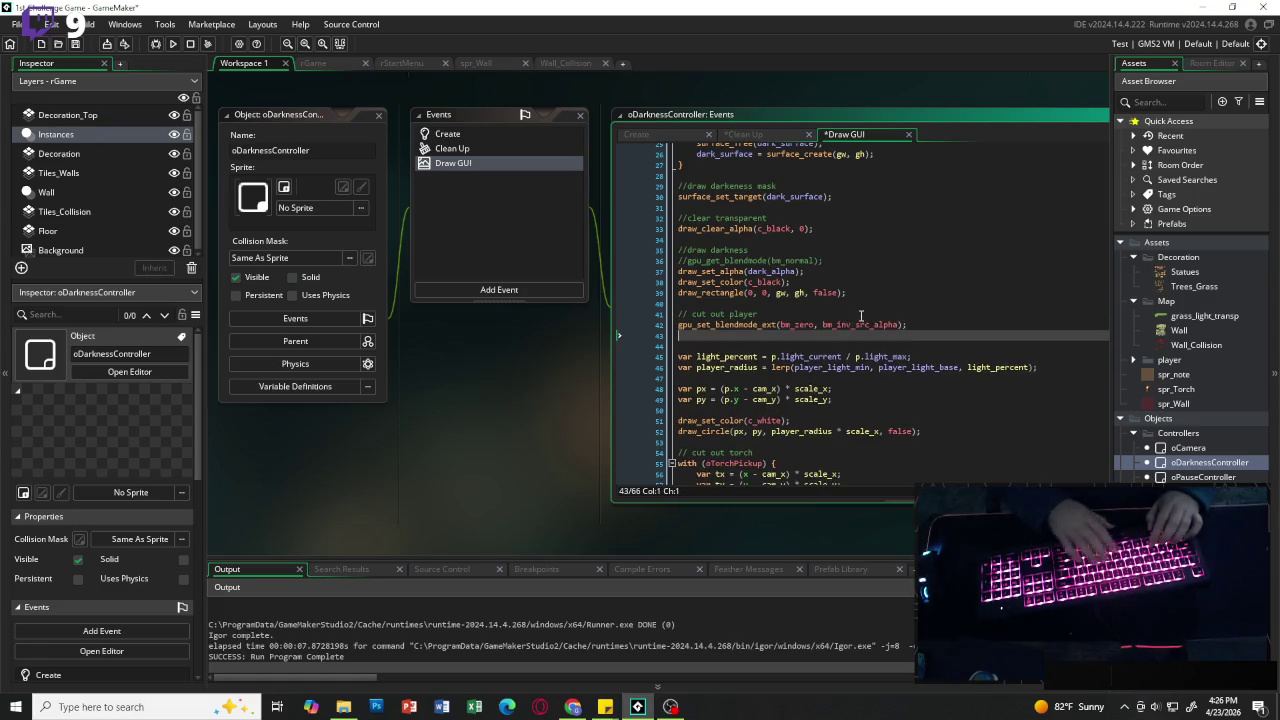
pyautogui.write('draw_set')
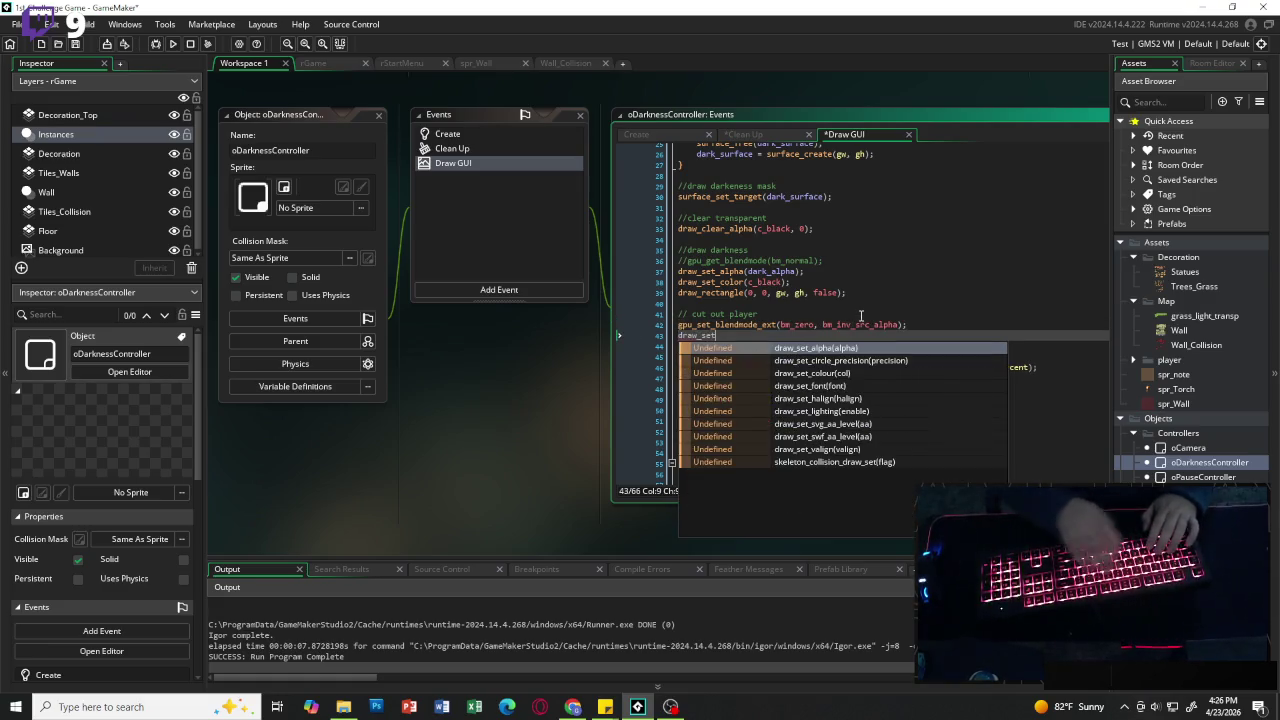
# Step: Add draw_set_alpha(1); and draw_set_color(c_white); below the blend mode line
pyautogui.press('Return')
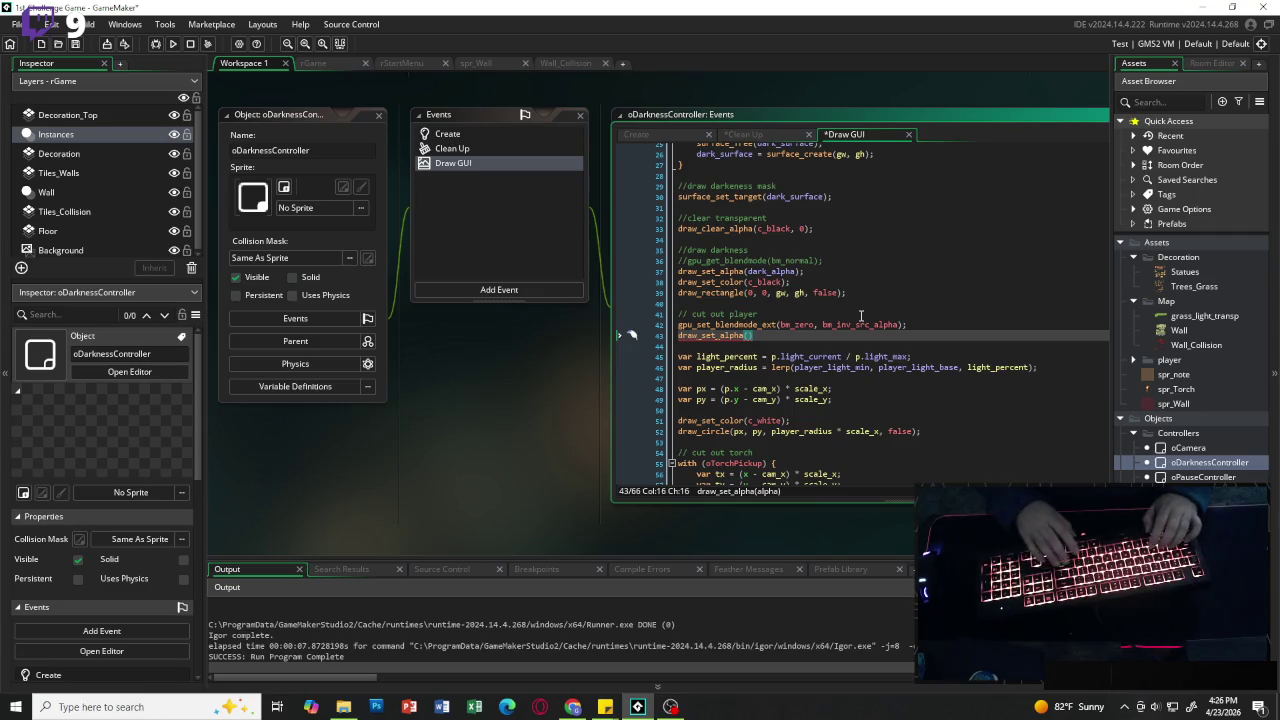
pyautogui.write('1)')
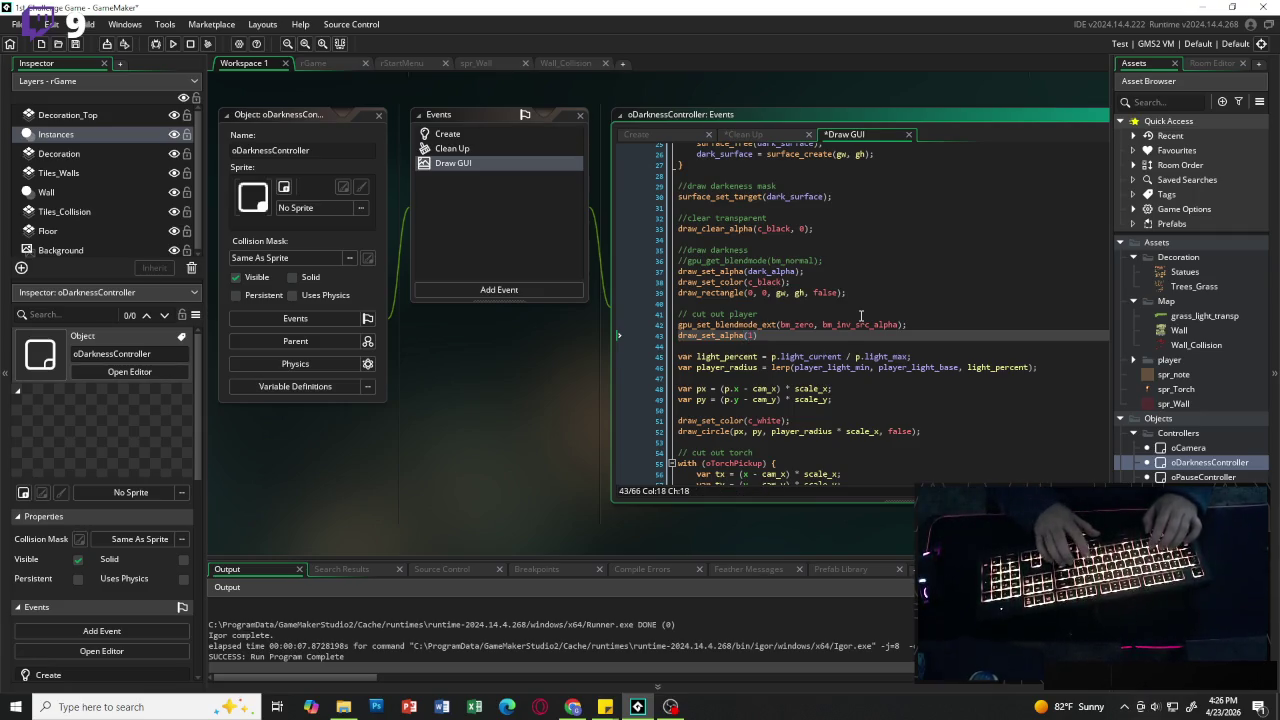
pyautogui.write(';')
pyautogui.press('Return')
pyautogui.write('draw_se')
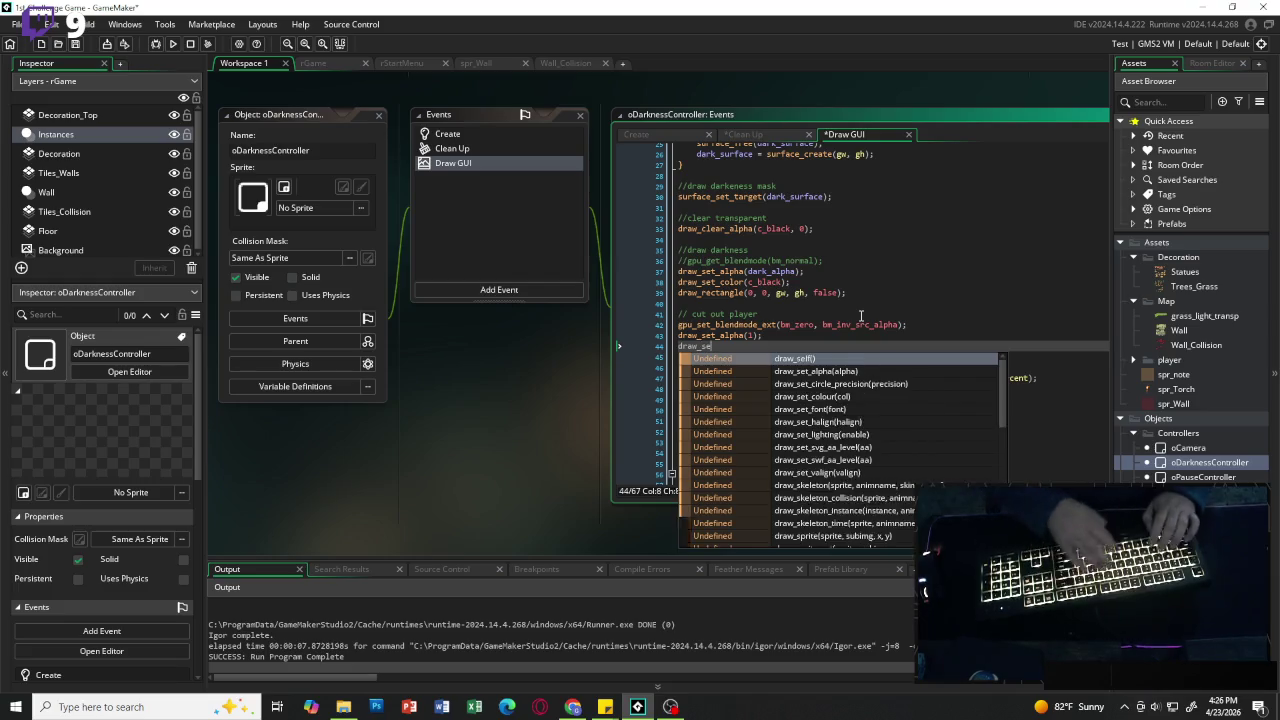
pyautogui.write('t_color')
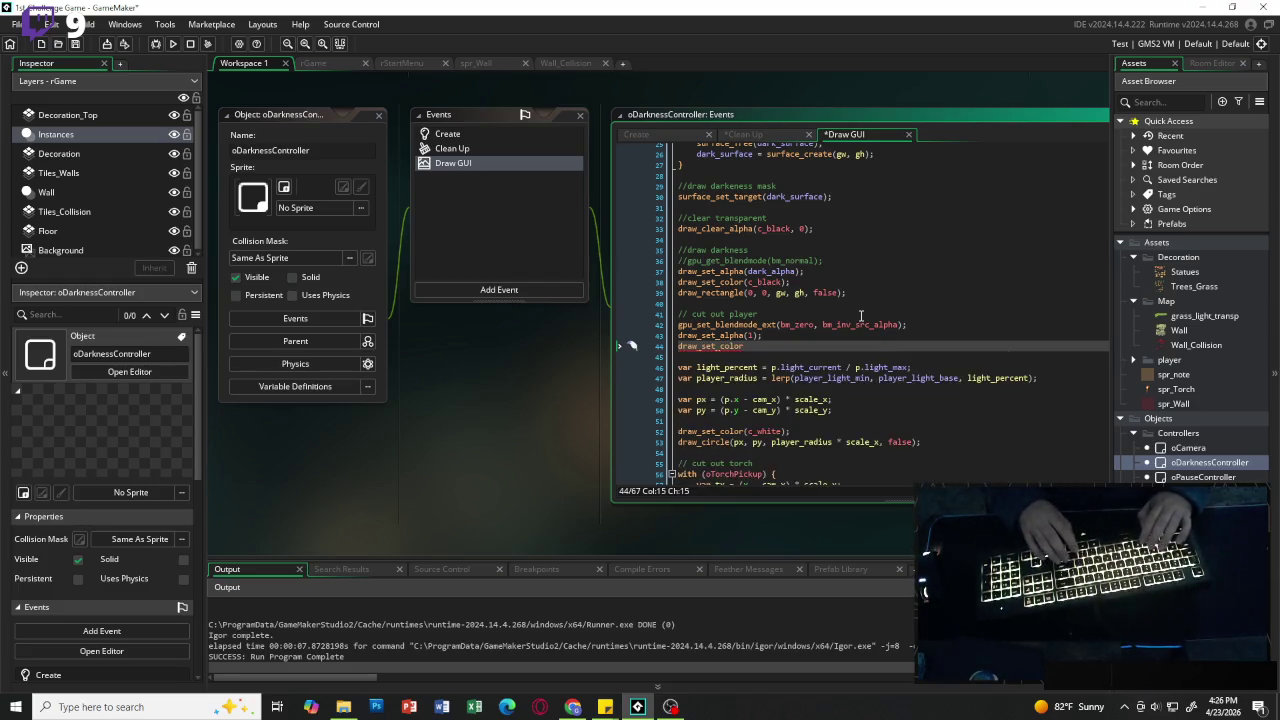
pyautogui.write('(')
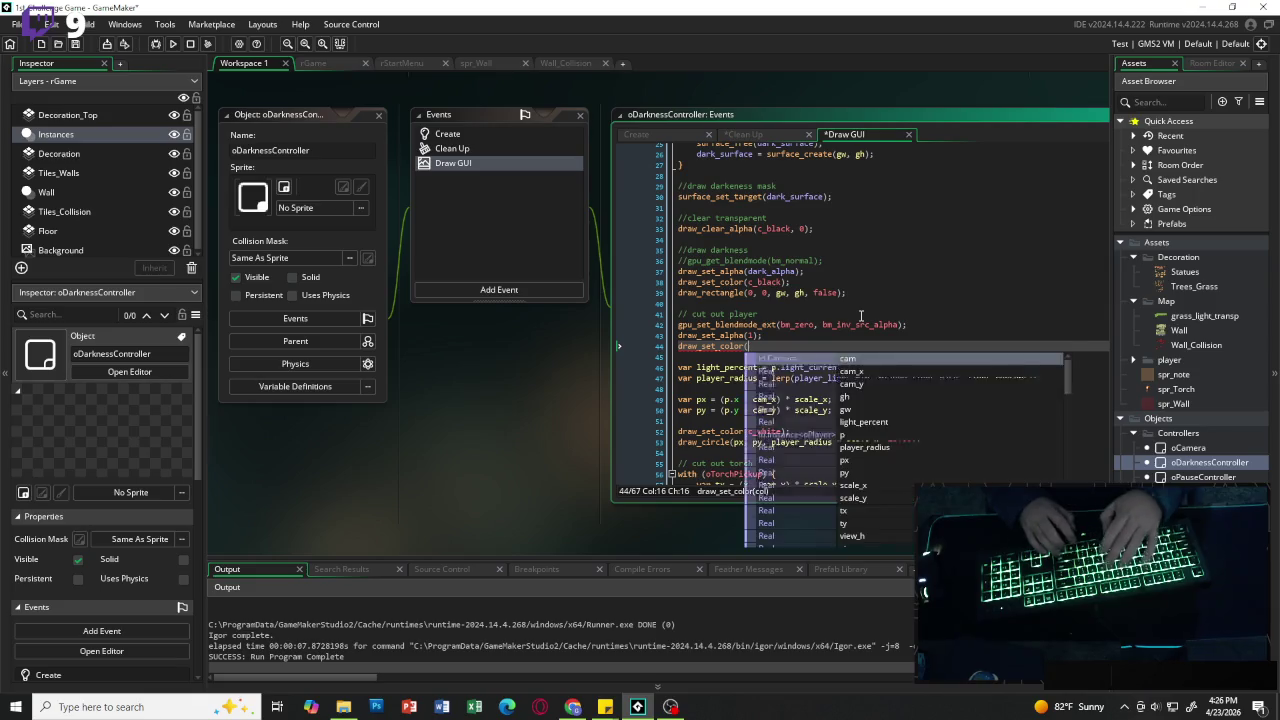
pyautogui.write('c_white')
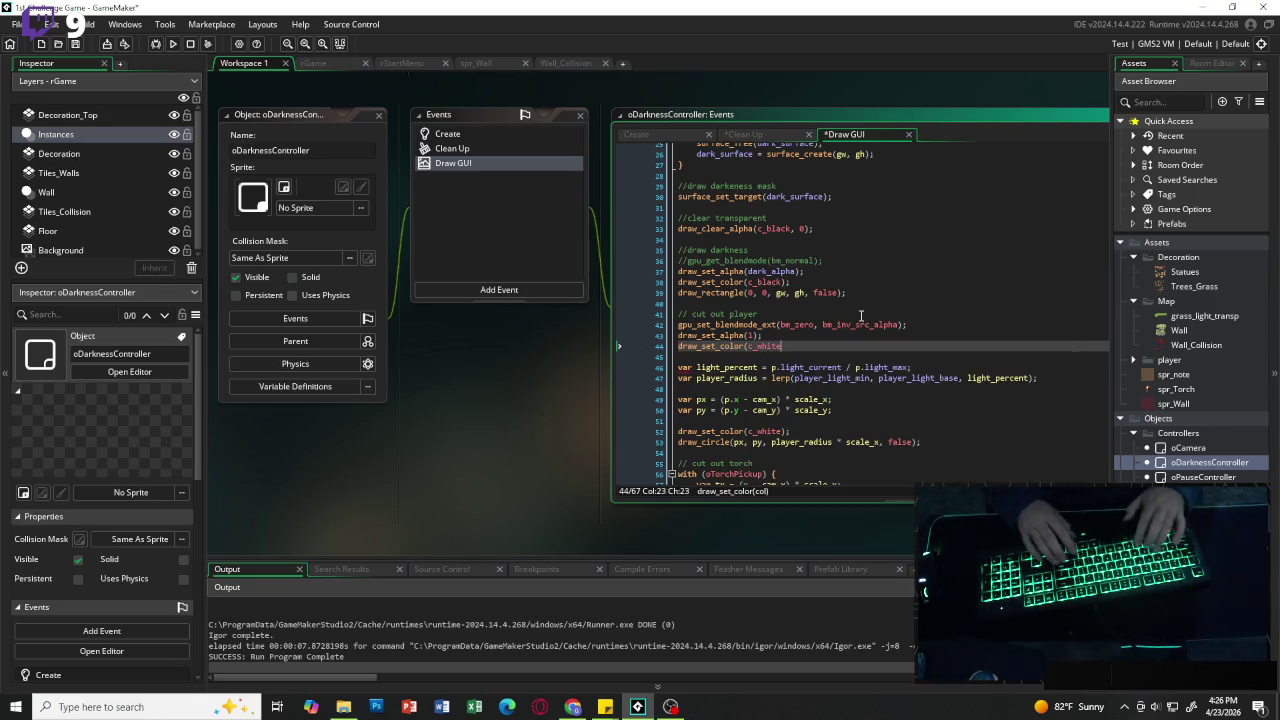
pyautogui.write(');')
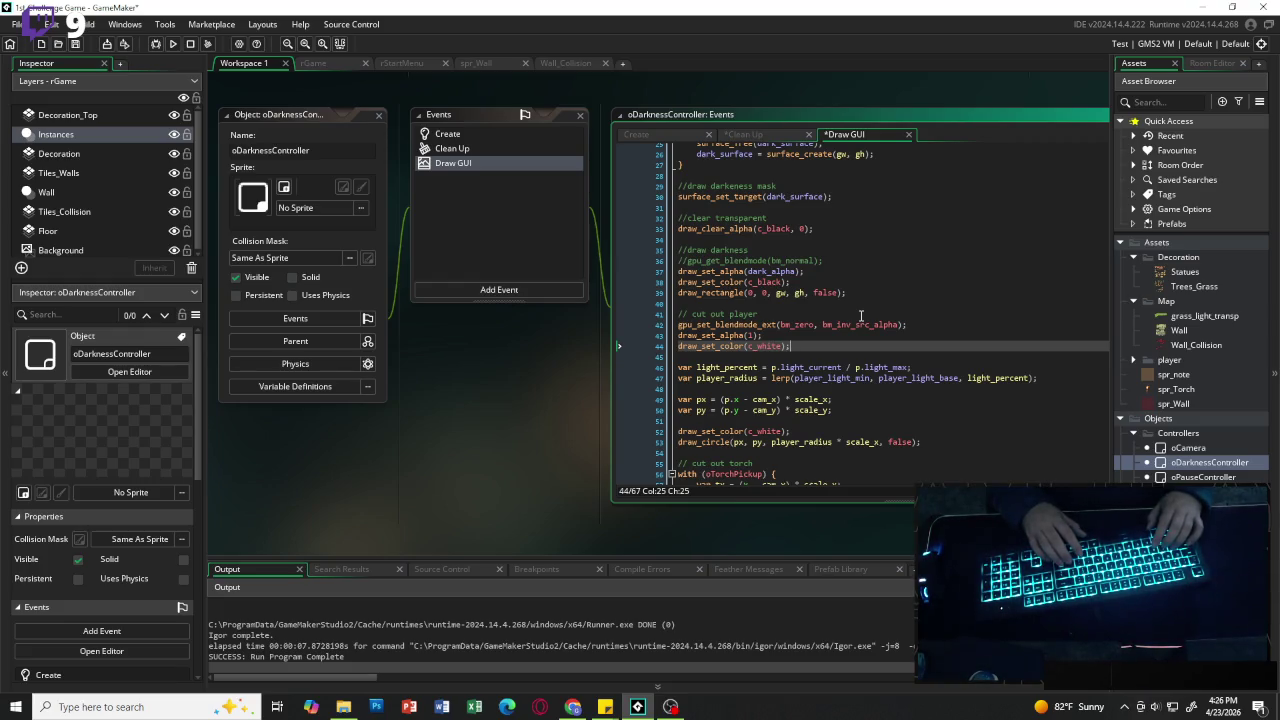
pyautogui.press('Return')
# Step: Add a //player light comment and delete the white draw-colour line before the light circle
pyautogui.press('Down')
pyautogui.write('//pla')
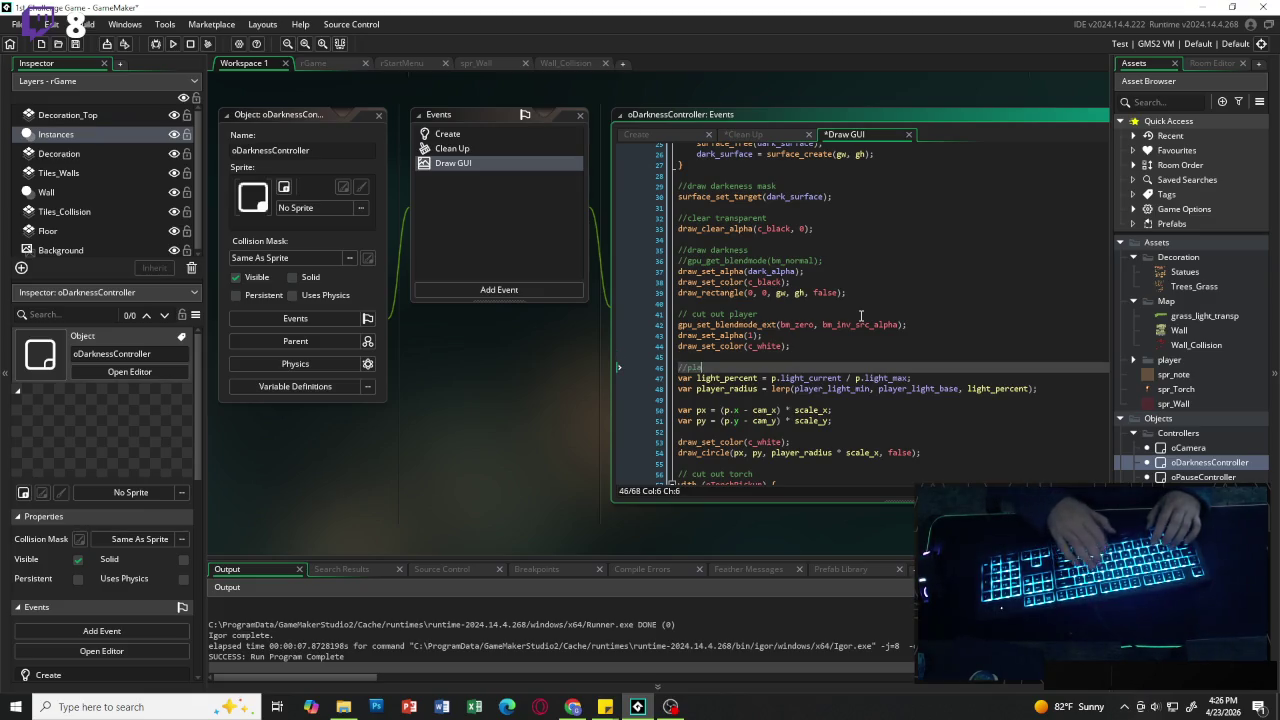
pyautogui.write('yer light')
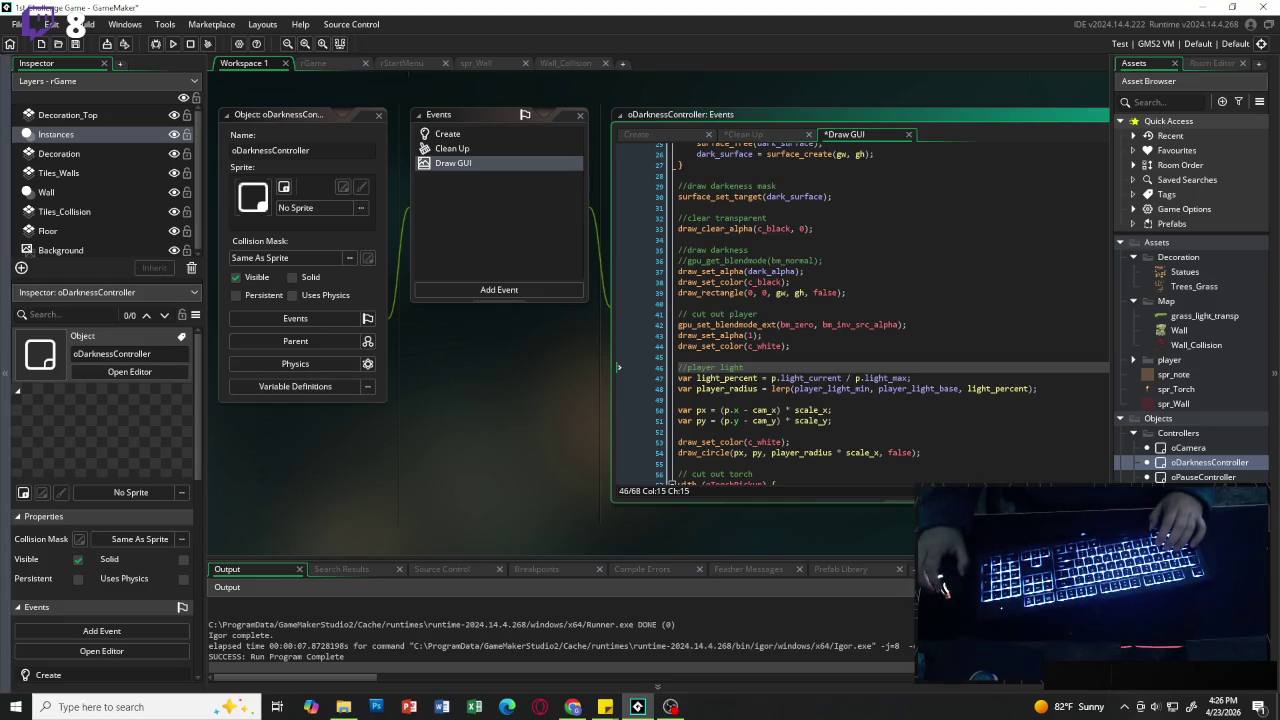
pyautogui.scroll(-2, 828, 350)
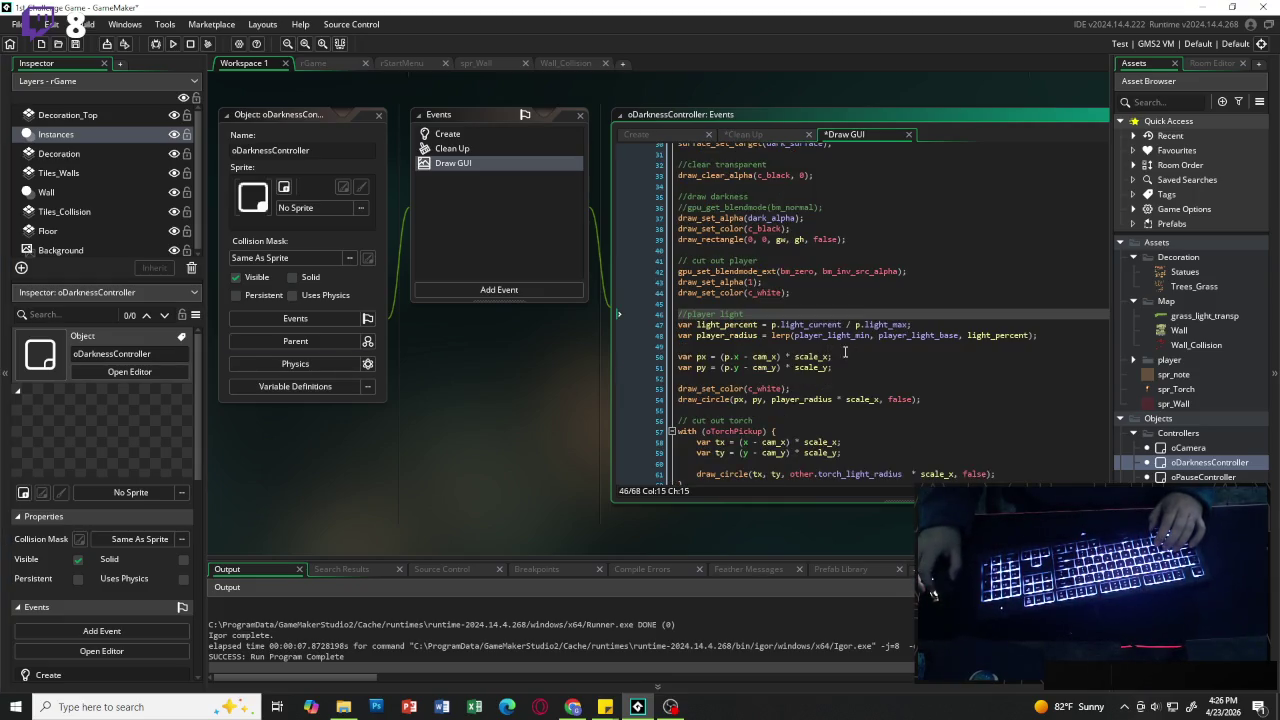
pyautogui.moveTo(727, 327)
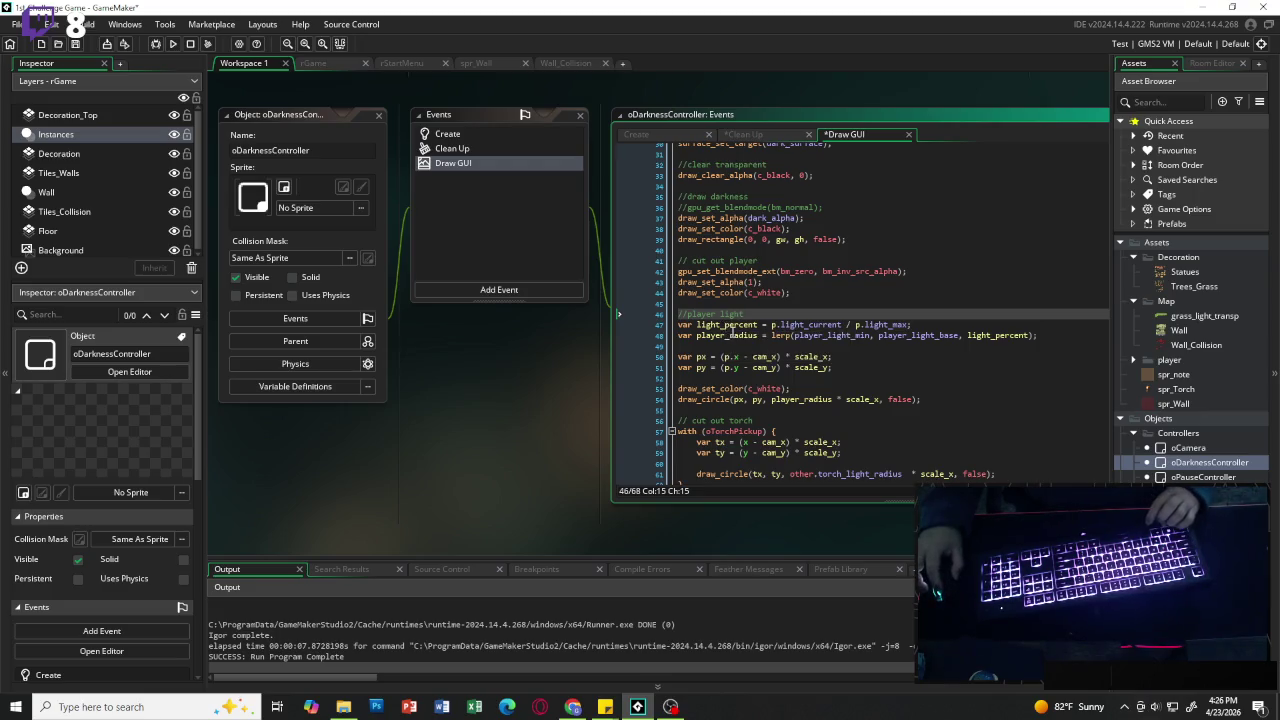
pyautogui.moveTo(703, 389)
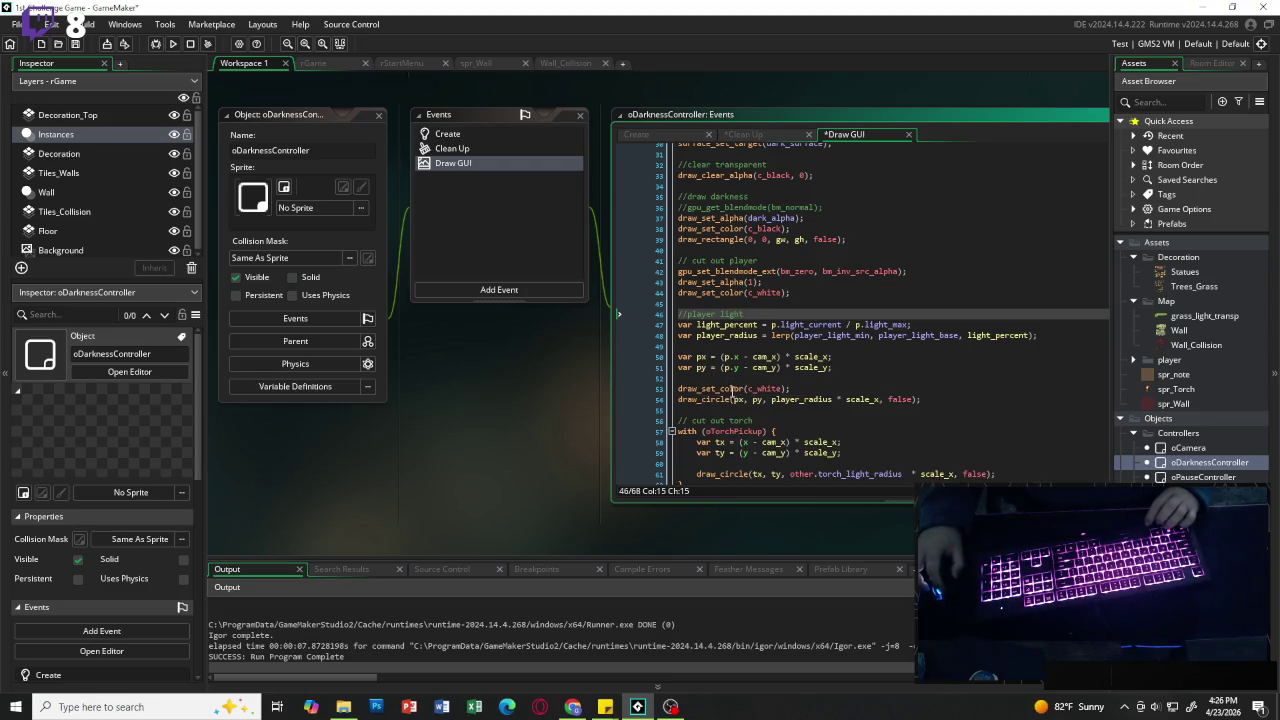
pyautogui.moveTo(790, 388); pyautogui.dragTo(678, 388)
pyautogui.press('BackSpace')
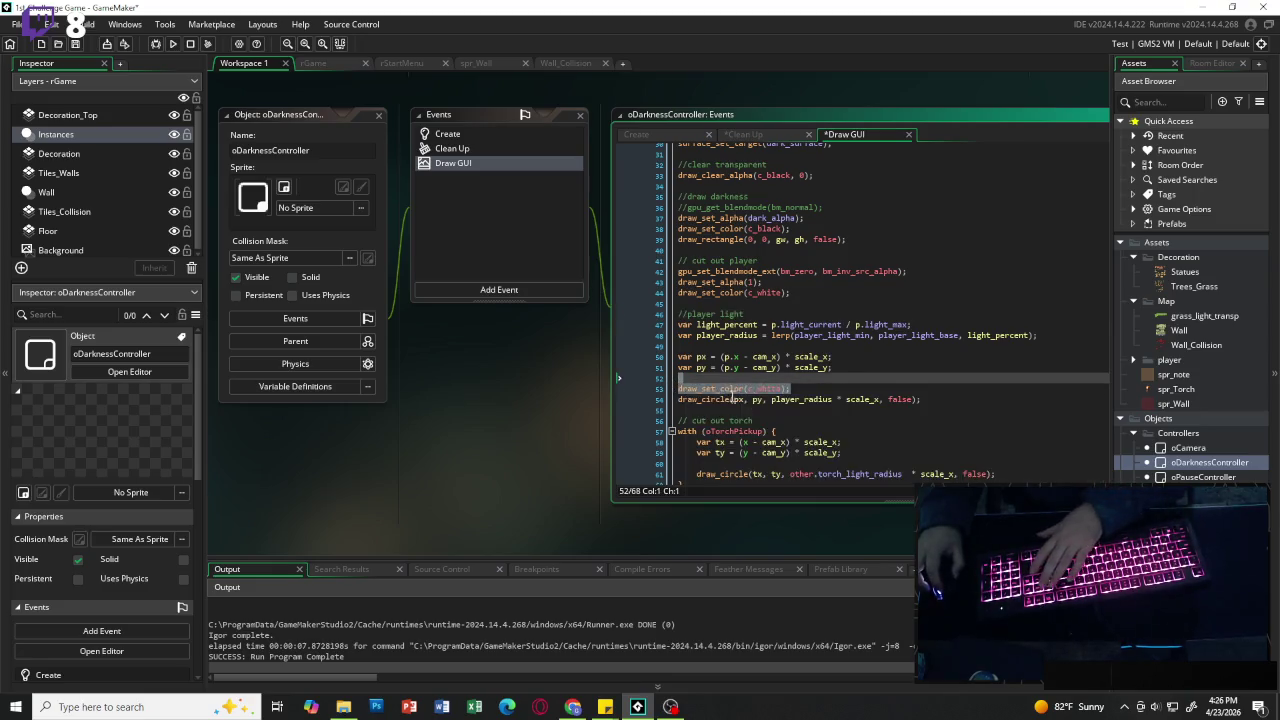
pyautogui.press('BackSpace')
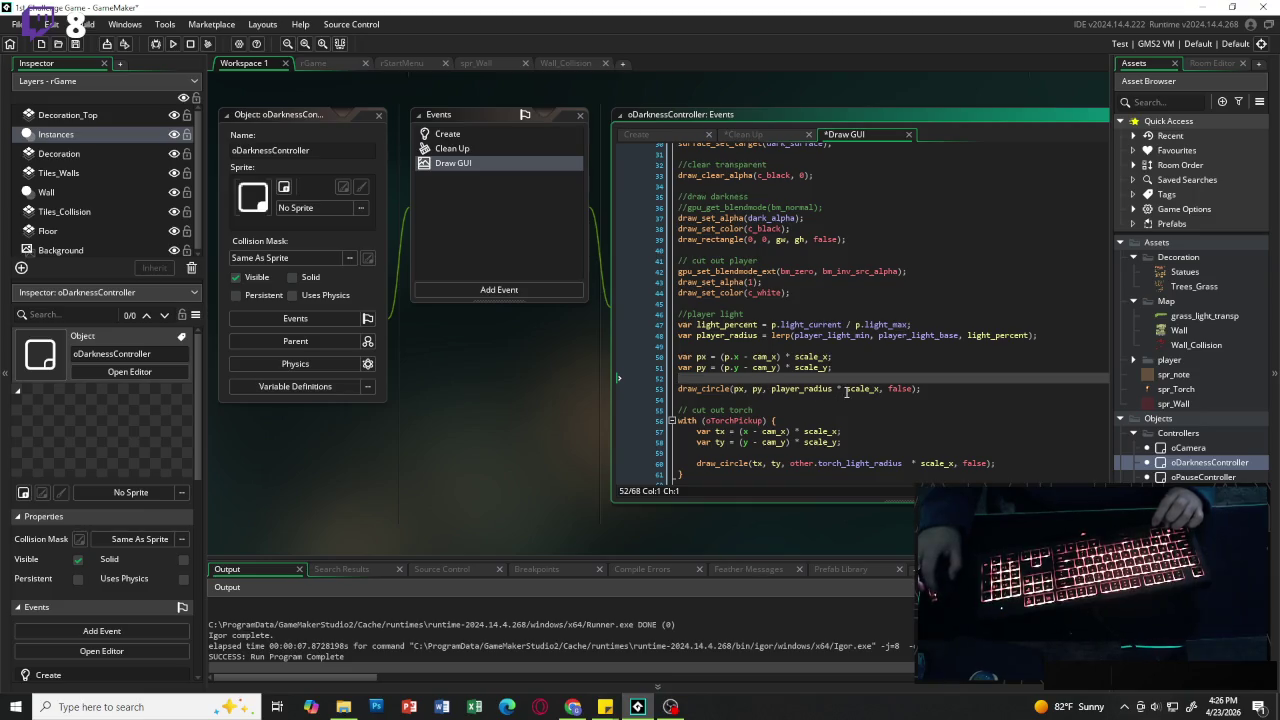
# Step: Replace the white colour reset line with surface_reset_target();
pyautogui.scroll(-3, 800, 380)
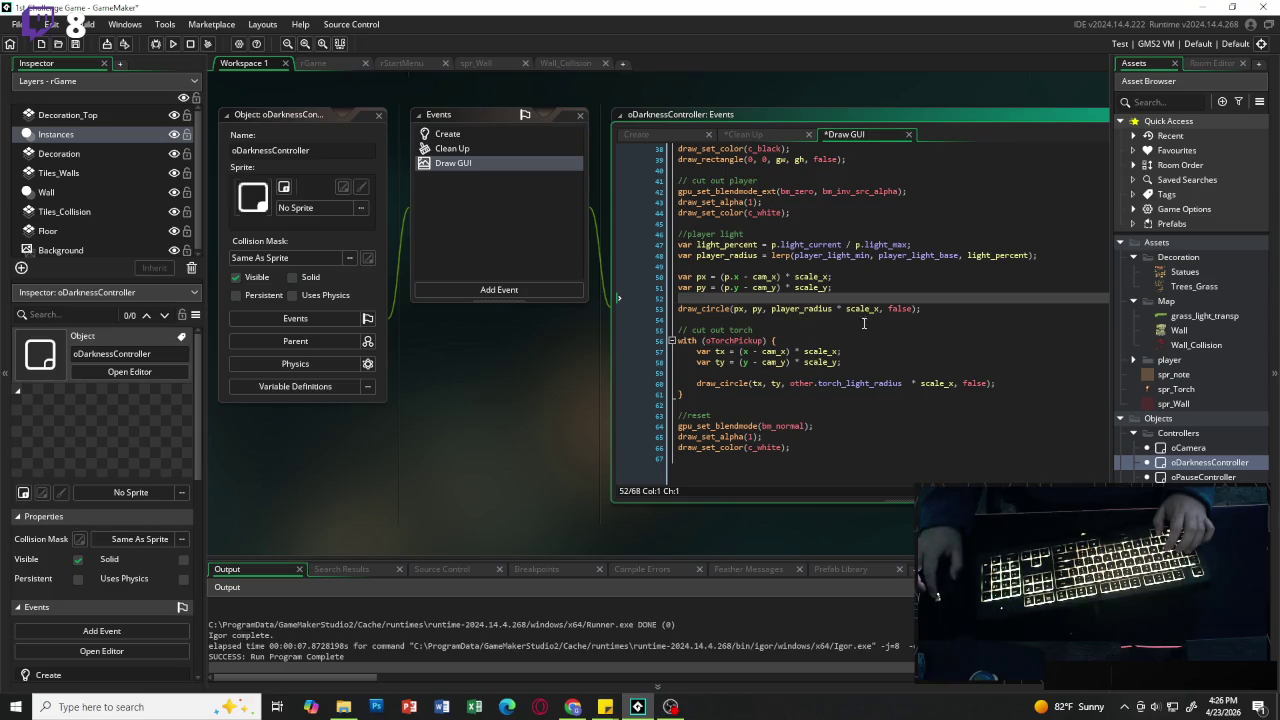
pyautogui.moveTo(777, 381)
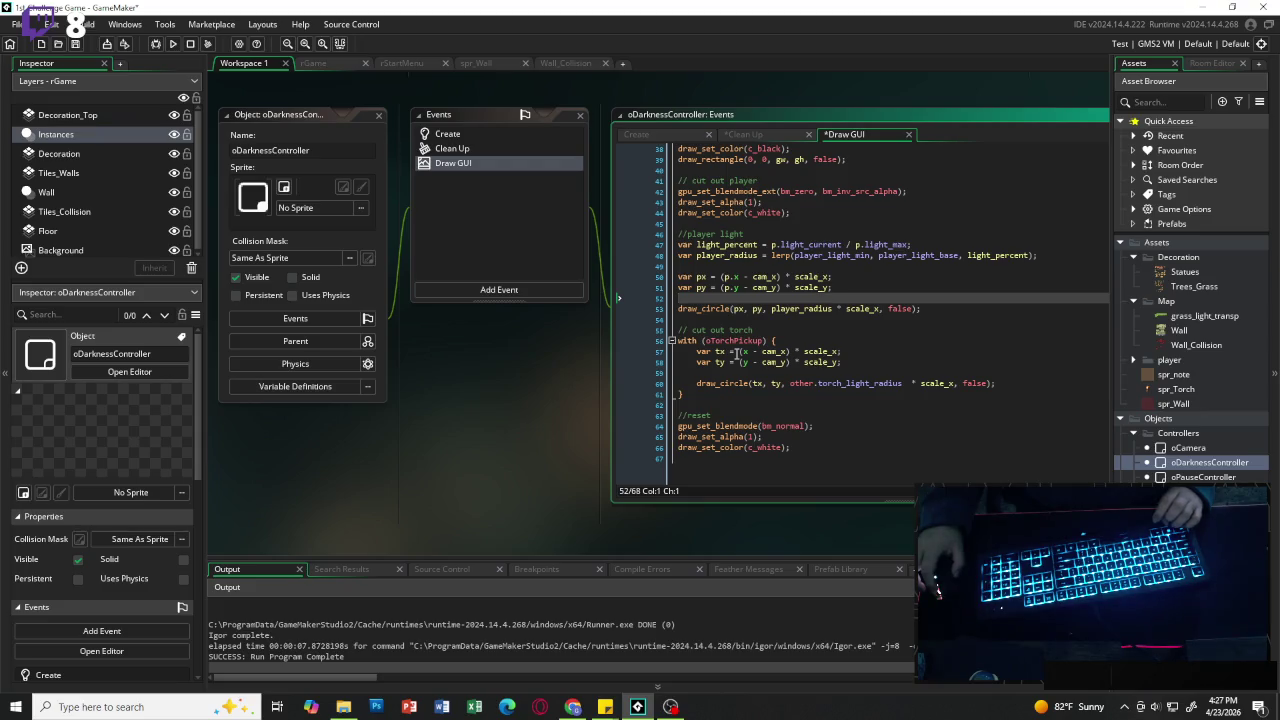
pyautogui.moveTo(797, 425)
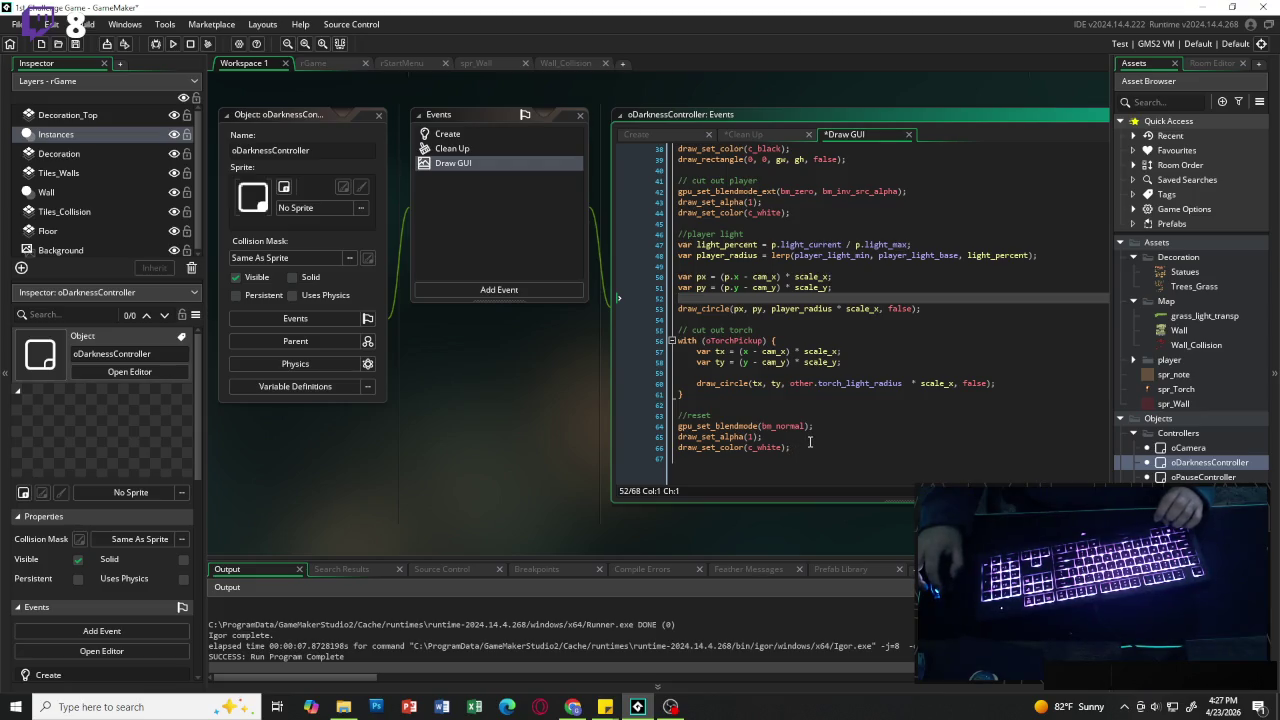
pyautogui.moveTo(810, 447); pyautogui.dragTo(668, 438)
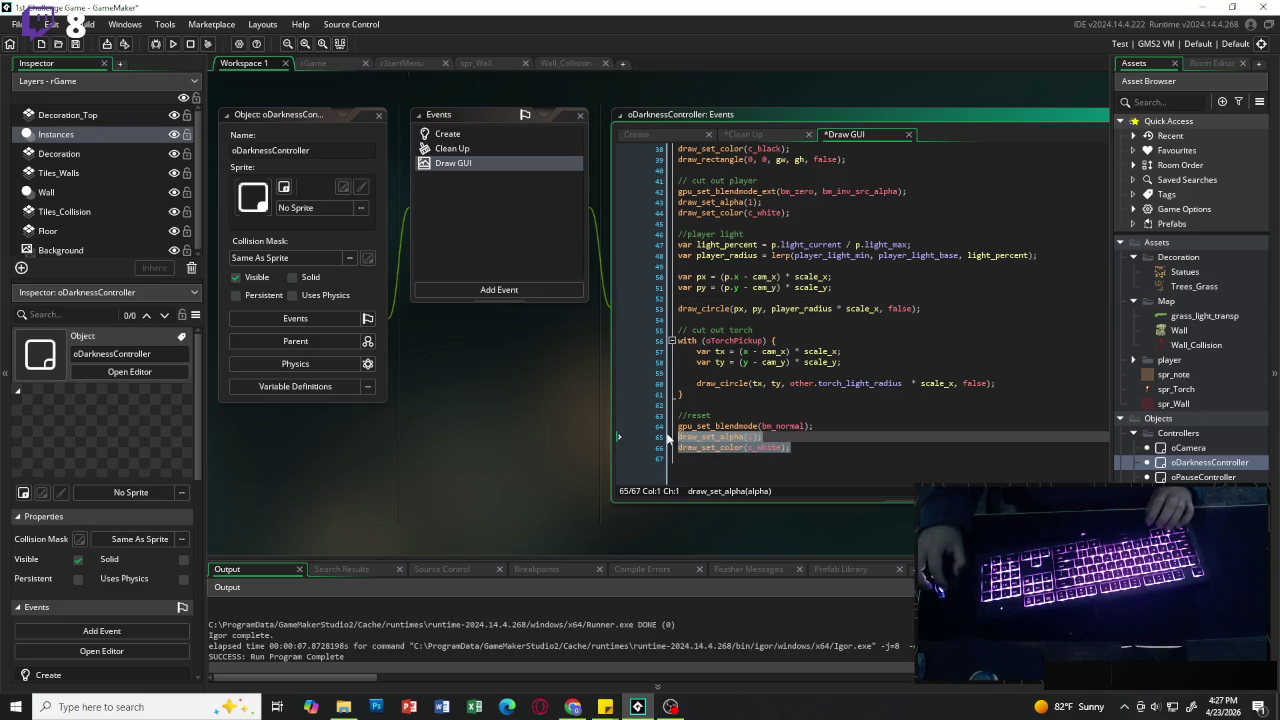
pyautogui.press('End')
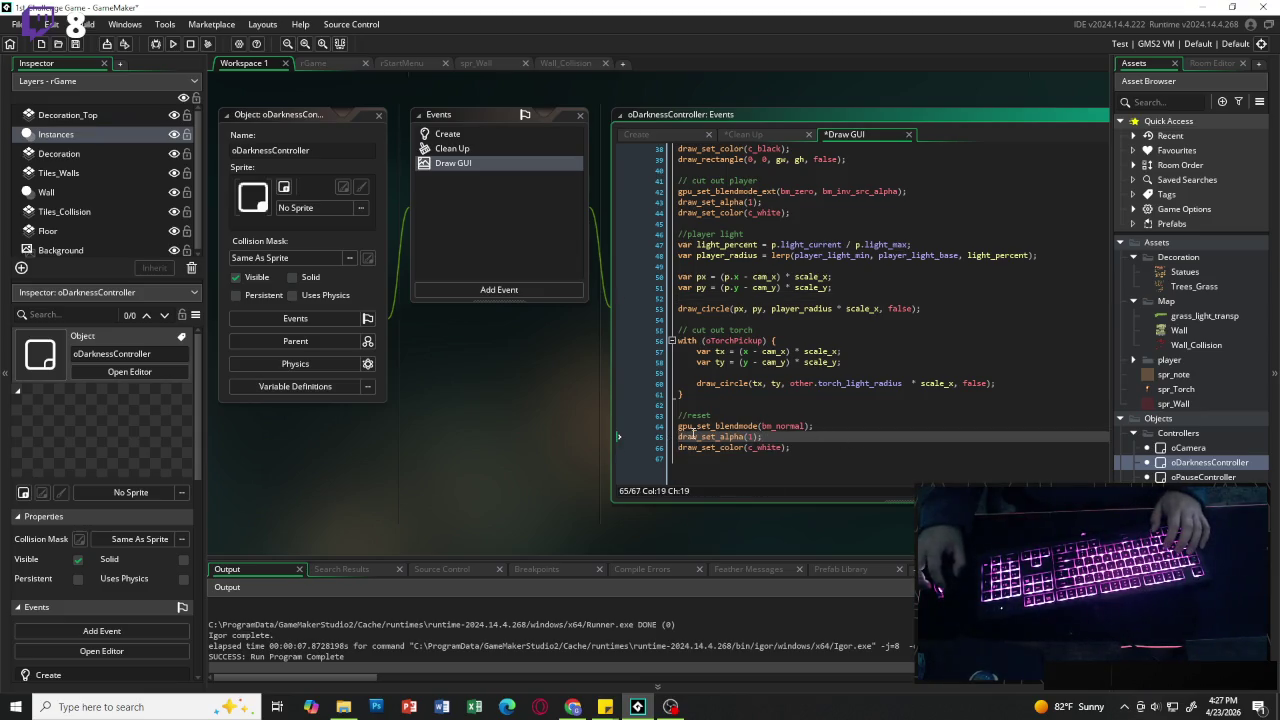
pyautogui.moveTo(783, 448)
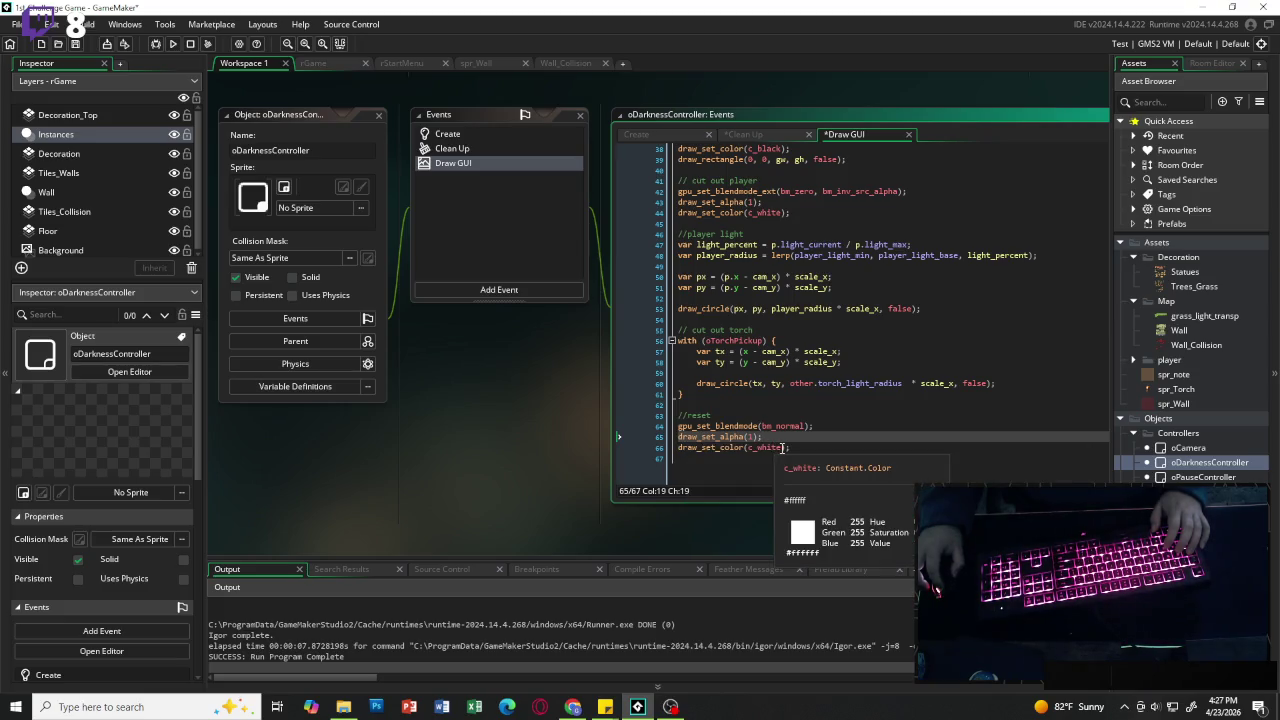
pyautogui.moveTo(789, 448); pyautogui.dragTo(684, 457)
pyautogui.press('BackSpace')
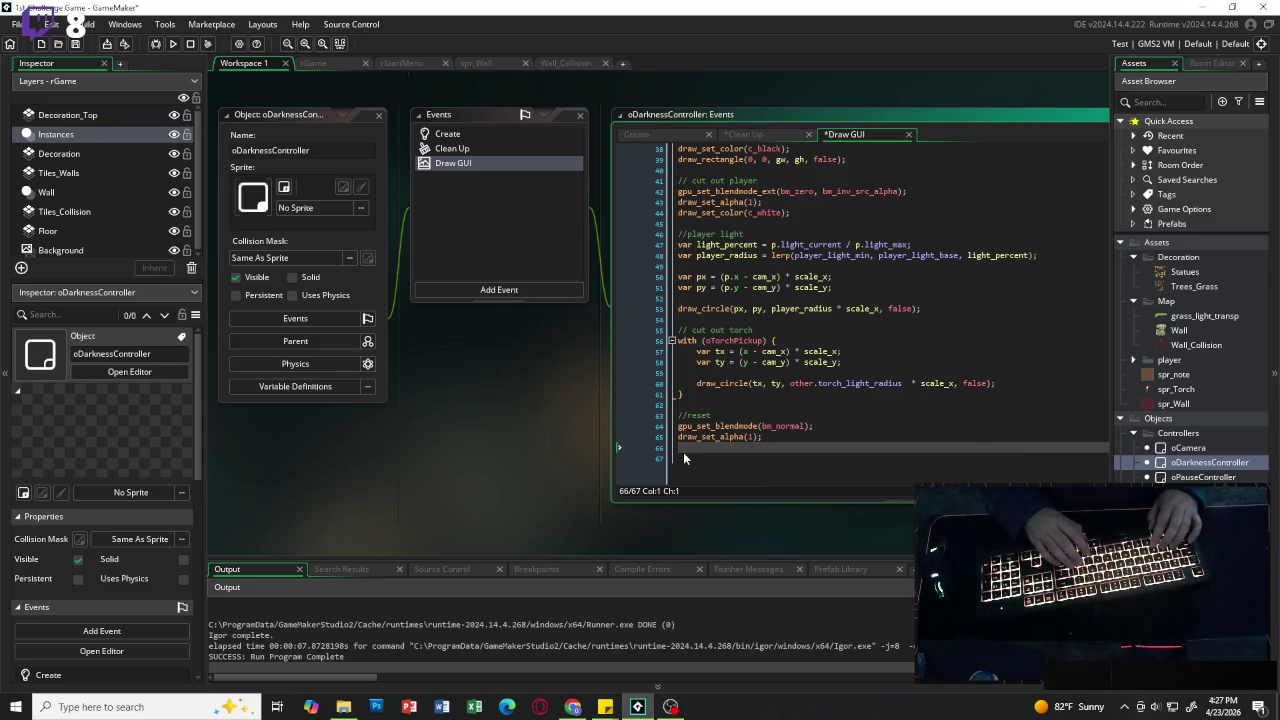
pyautogui.write('surface_')
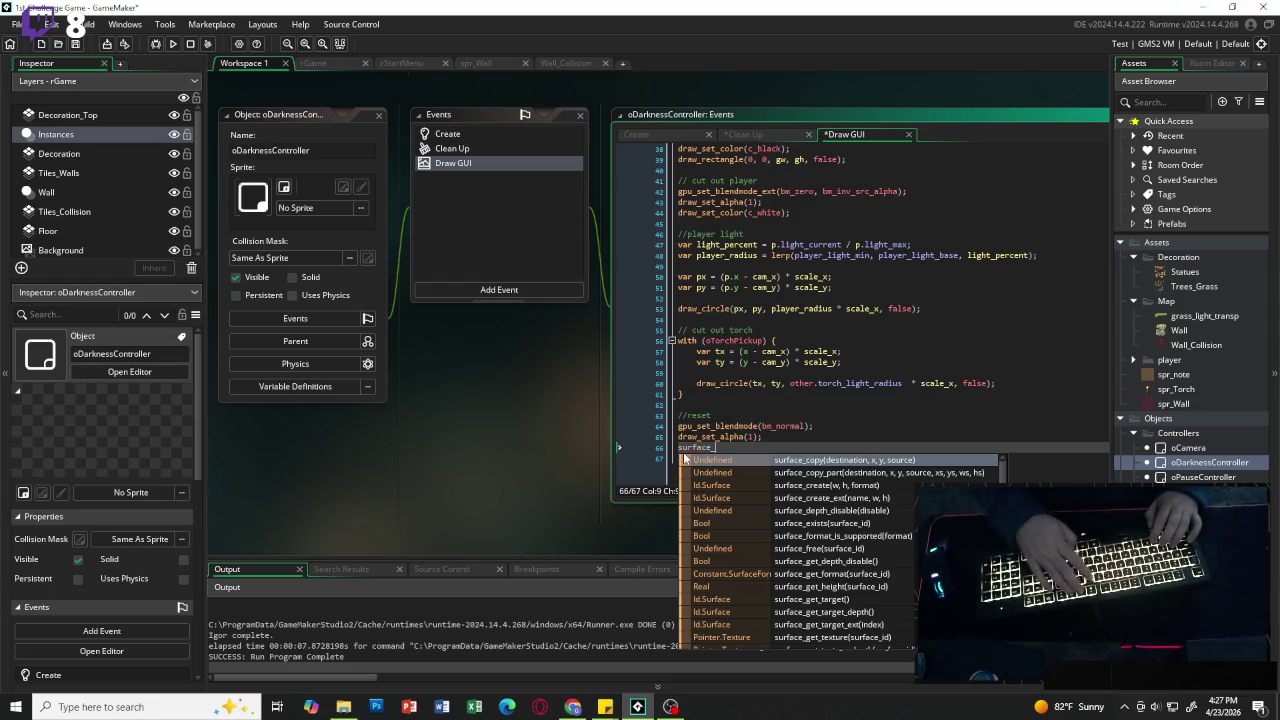
pyautogui.write('reset')
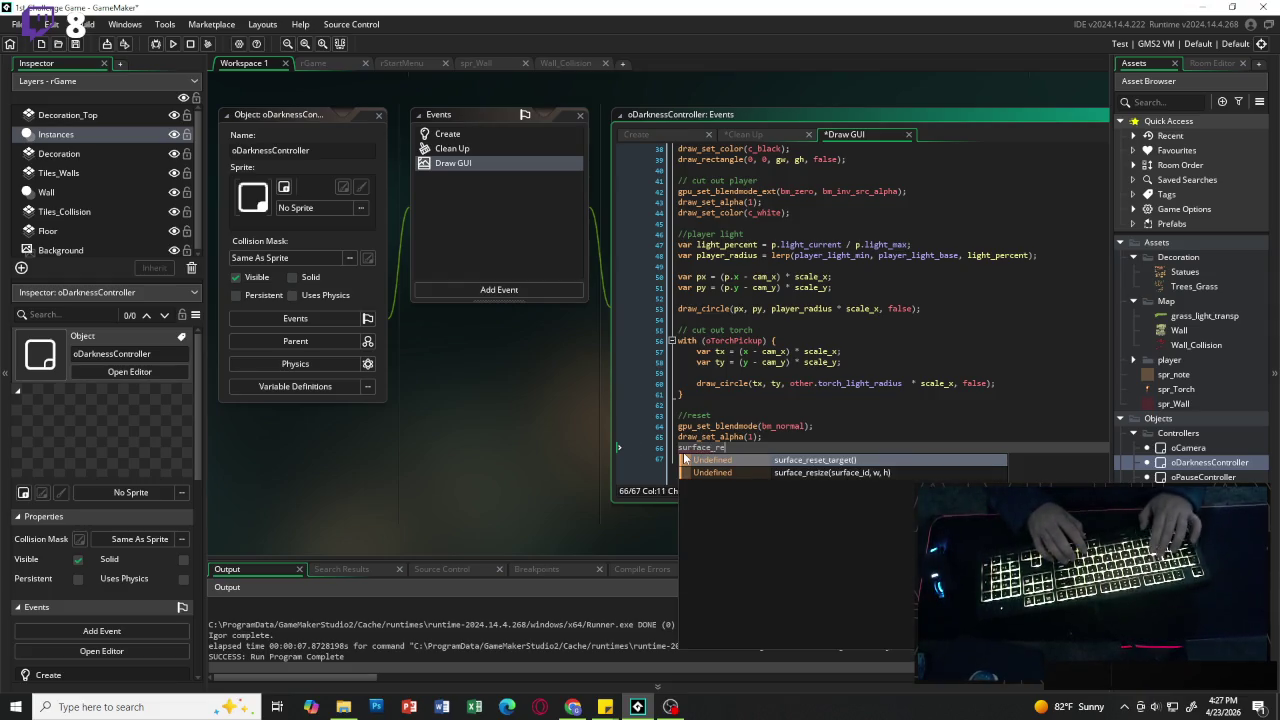
pyautogui.press('Return')
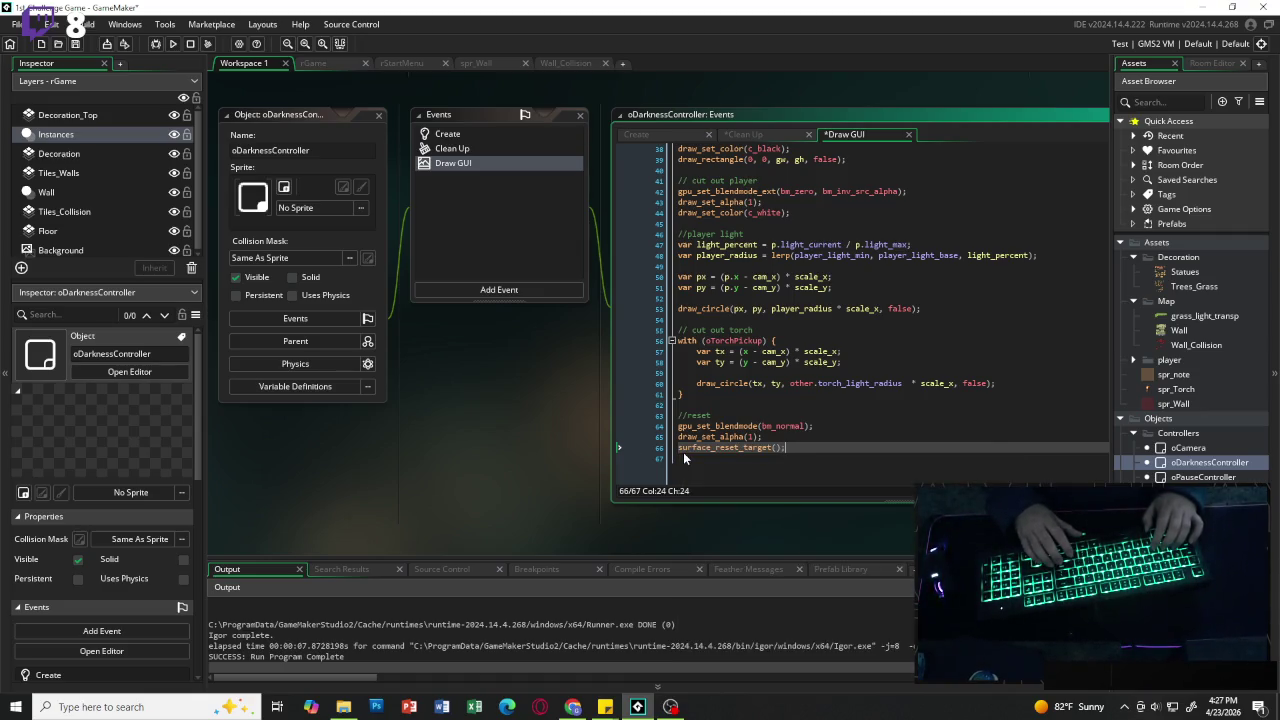
pyautogui.press('Return')
pyautogui.press('Return')
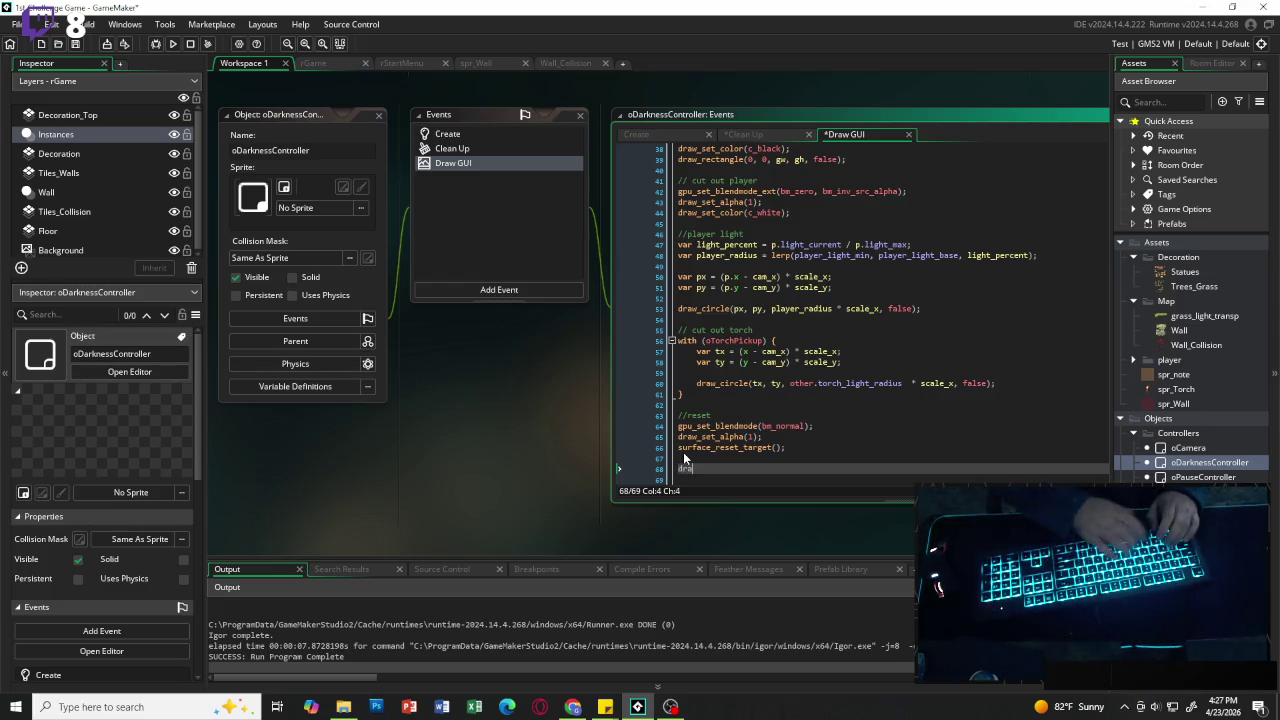
# Step: Add draw_surface(dark_surface, 0, 0); followed by a //reset draw comment
pyautogui.write('draw_surface')
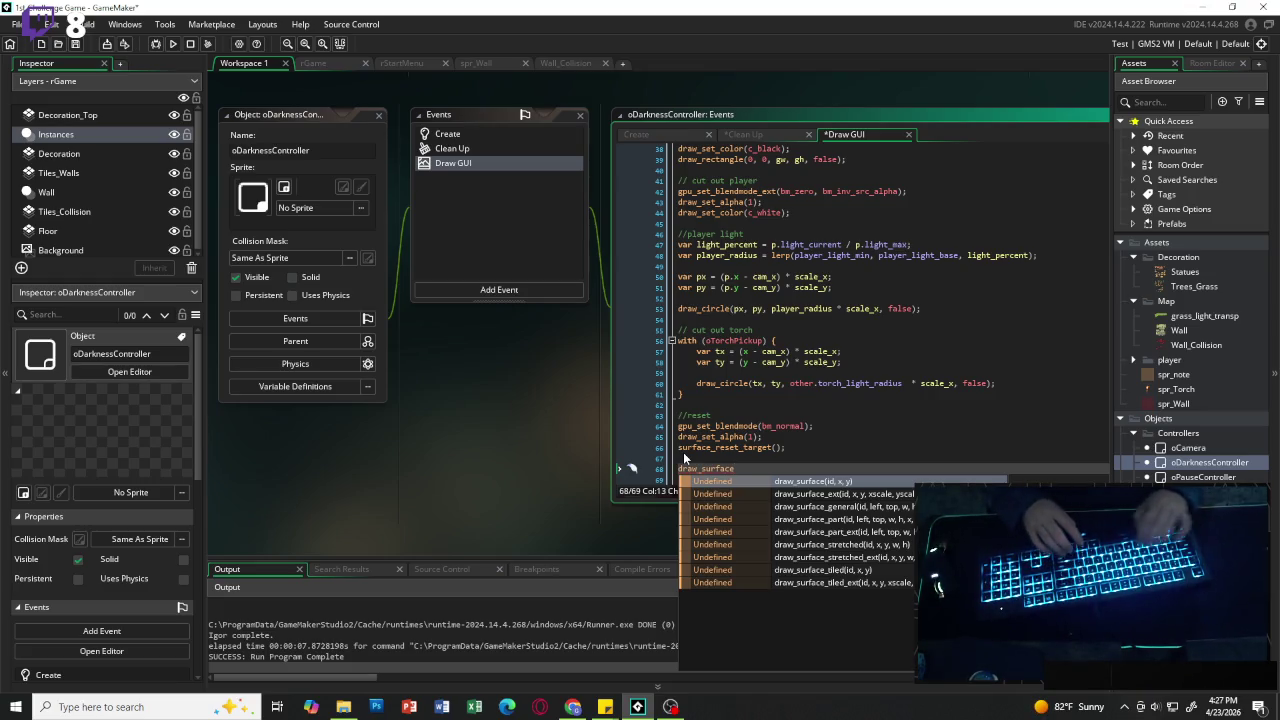
pyautogui.write('(')
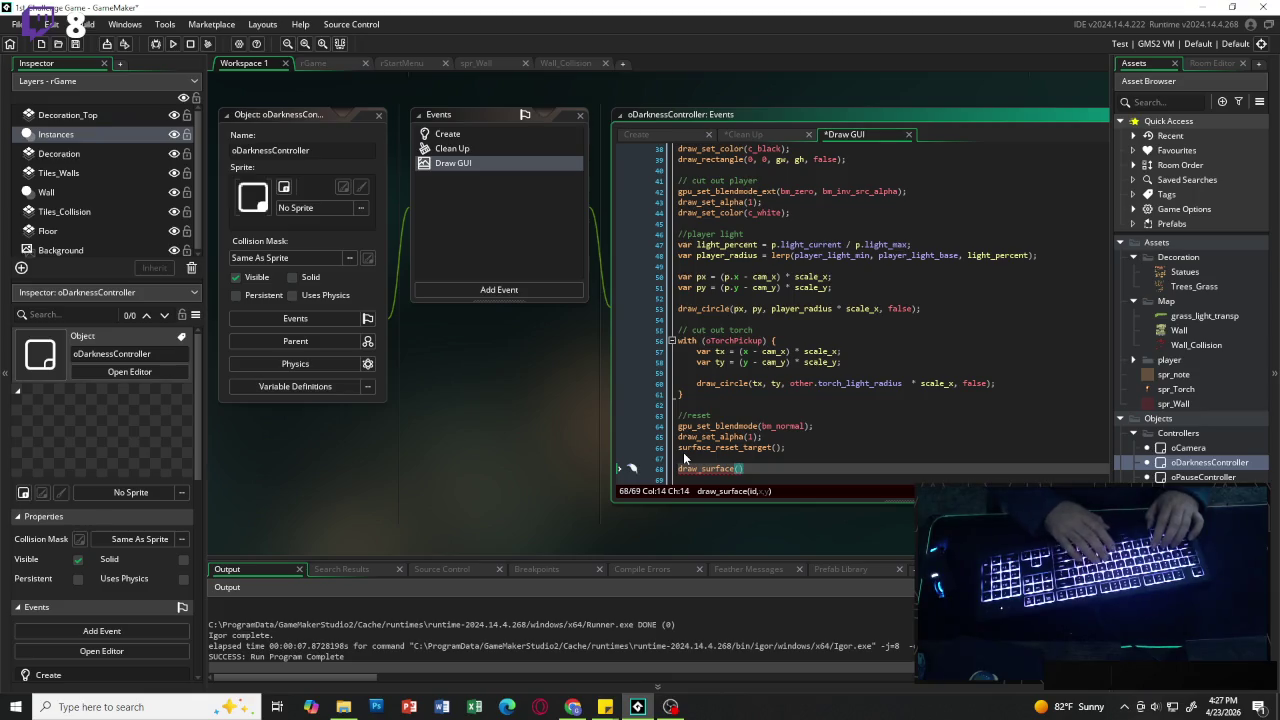
pyautogui.write('dark_su')
pyautogui.write('rface')
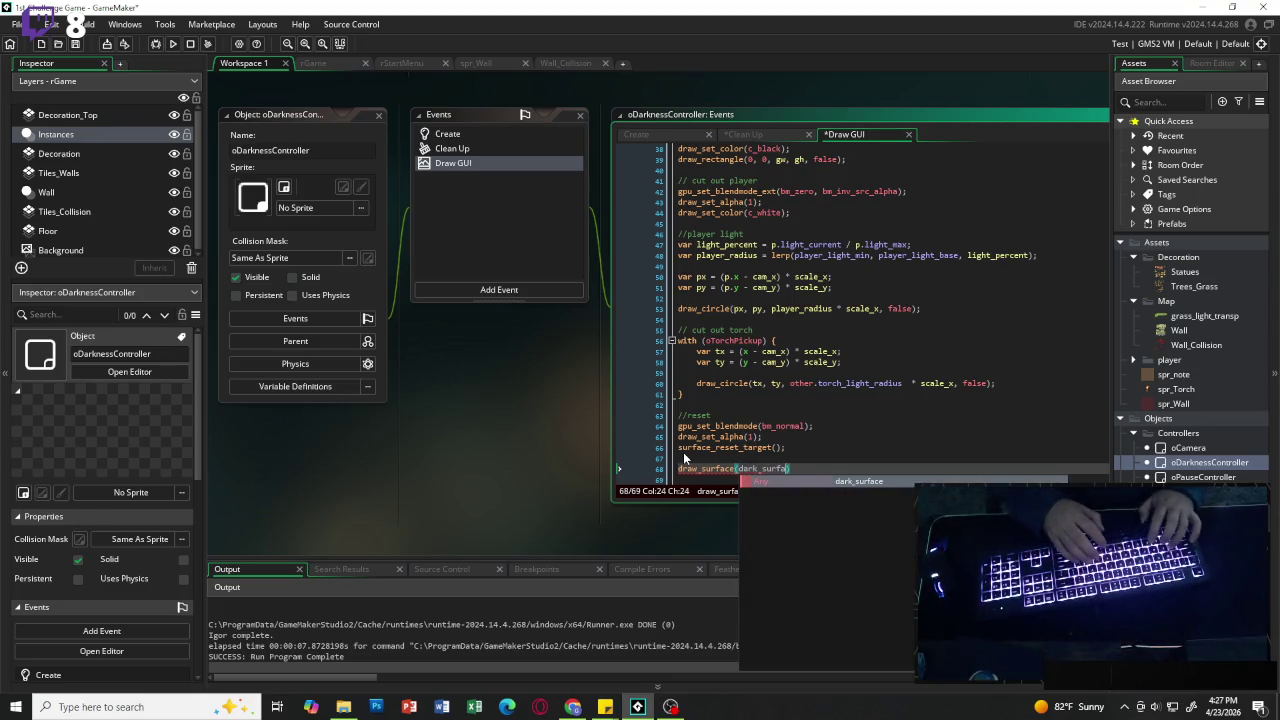
pyautogui.write(', 0,')
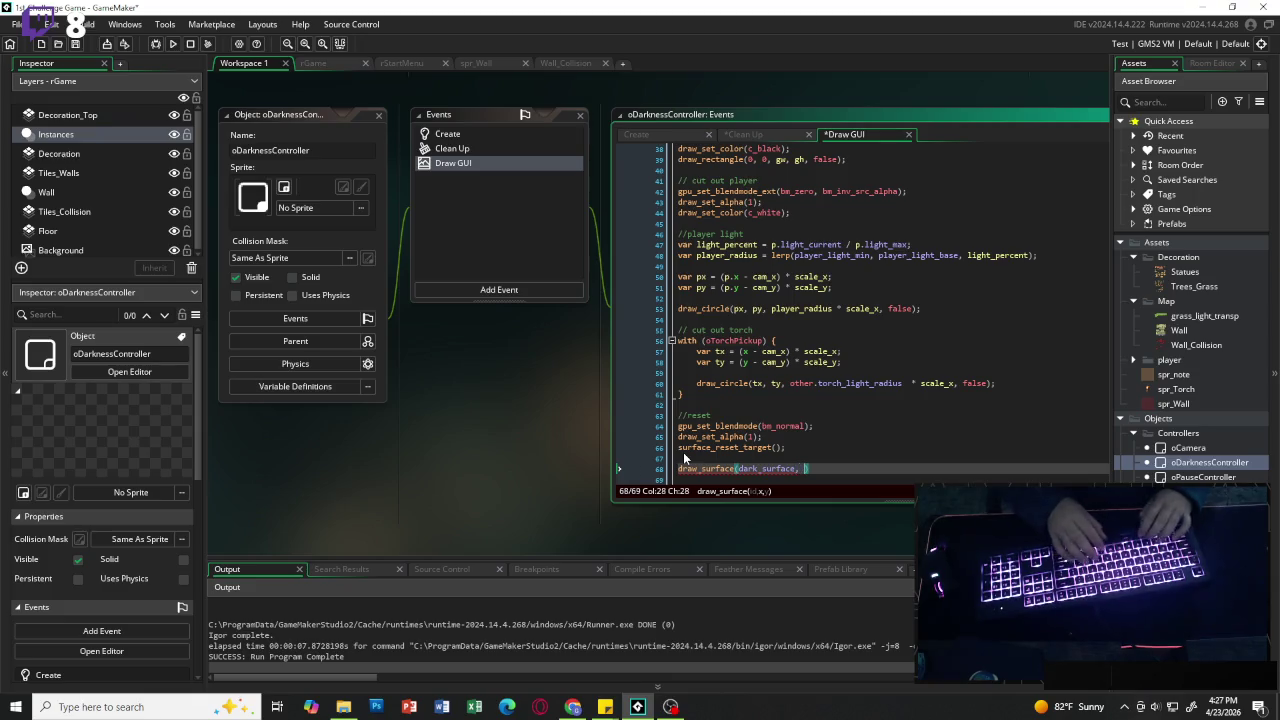
pyautogui.write(' 0);')
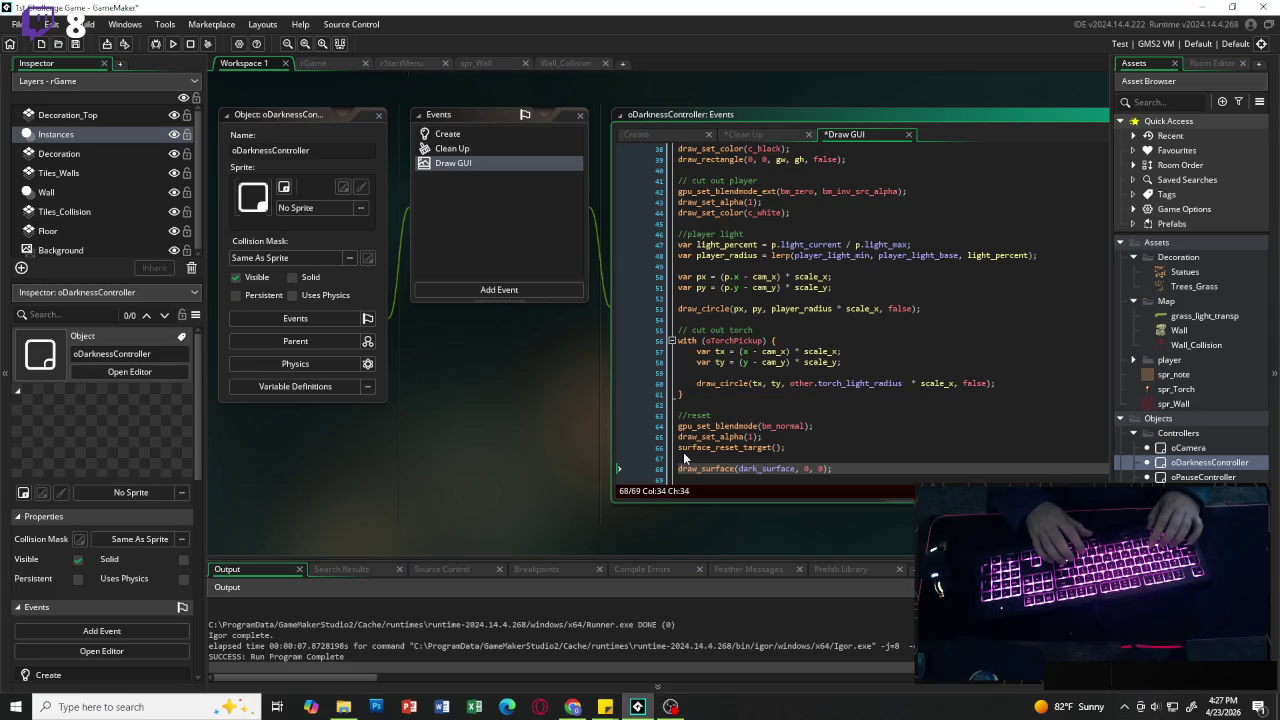
pyautogui.press('Return')
pyautogui.press('Return')
pyautogui.write('//reset ')
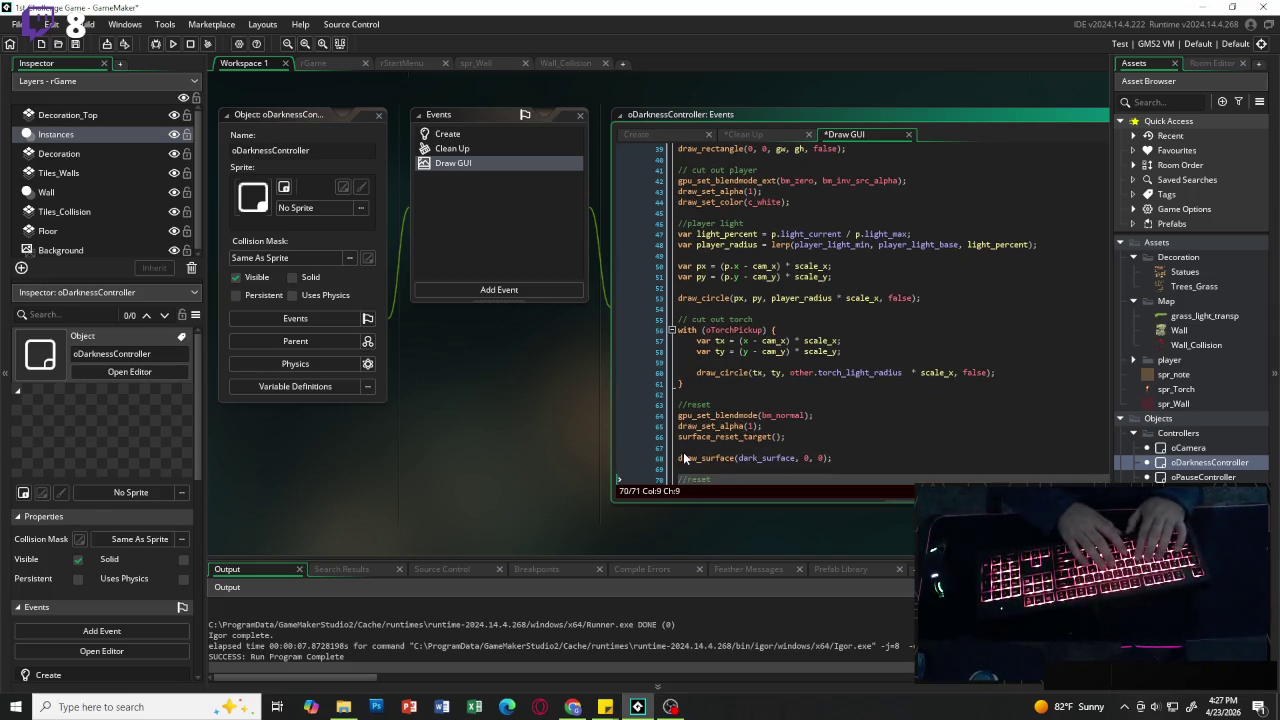
pyautogui.write('draw')
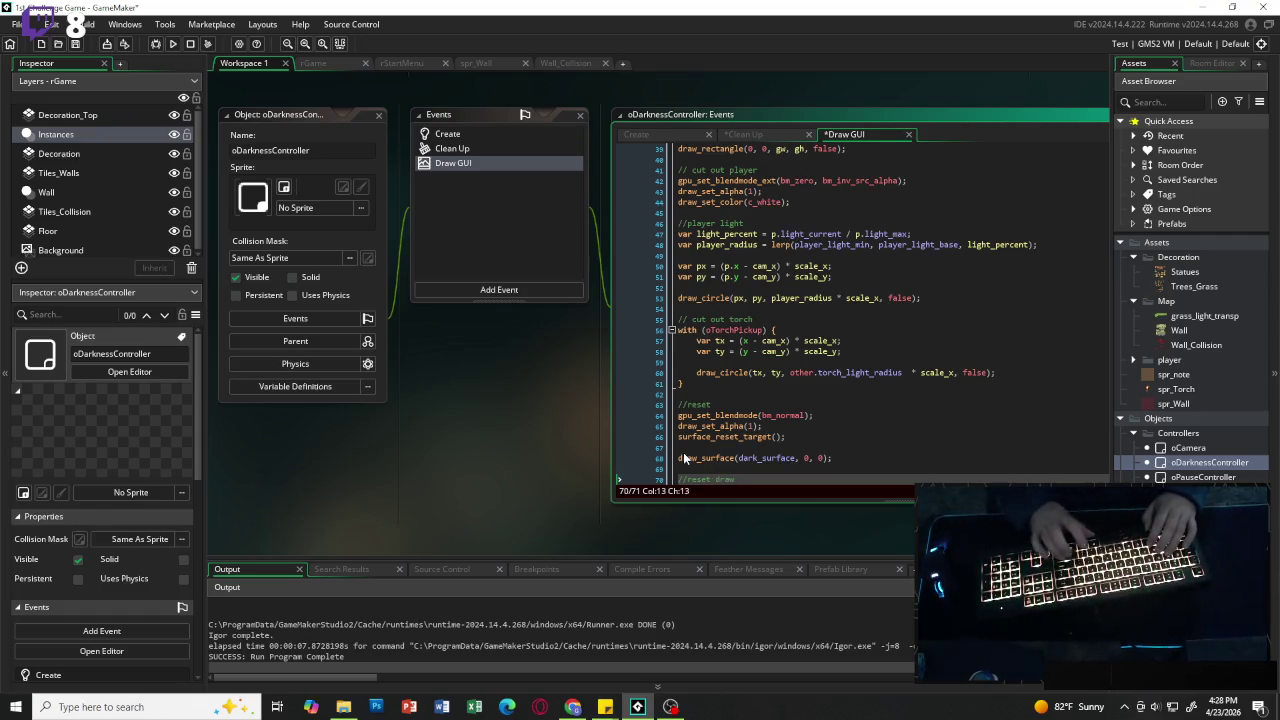
# Step: Paste the alpha and white colour resets, then add gpu_set_blendmode(bm_normal);
pyautogui.press('Return')
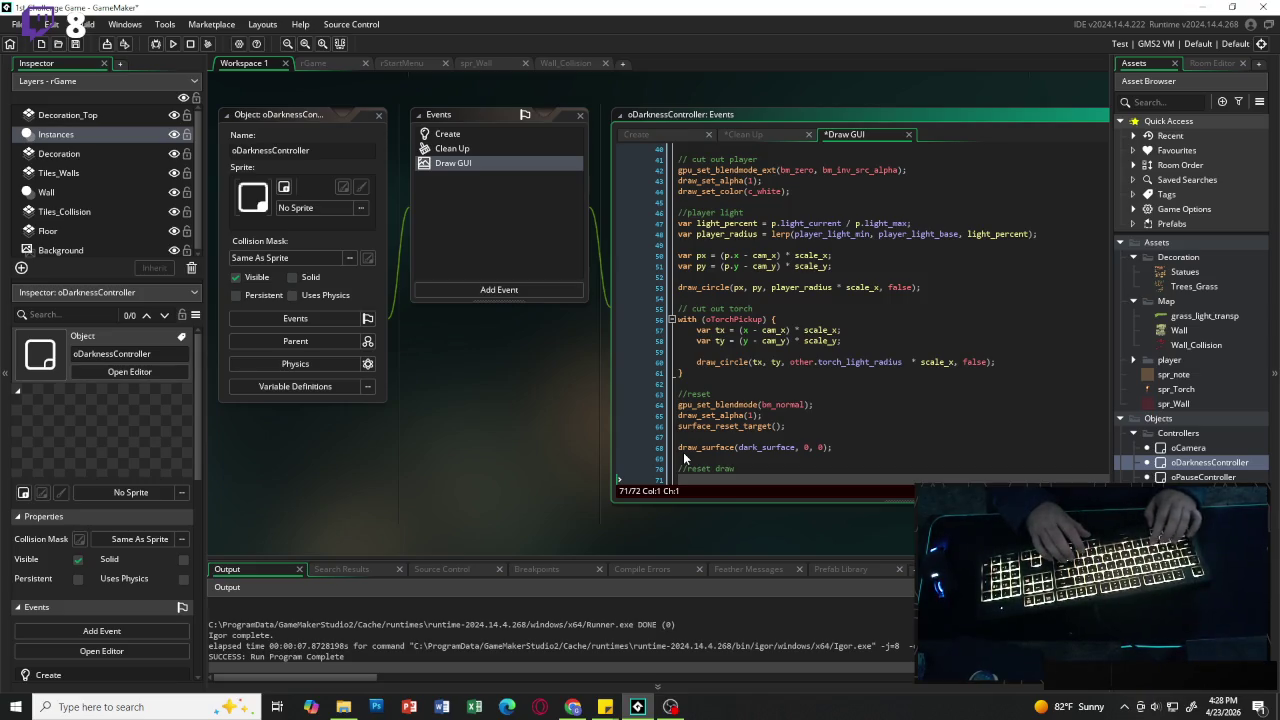
pyautogui.write('draw_set_alpha(1); draw_set_color(c_white);')
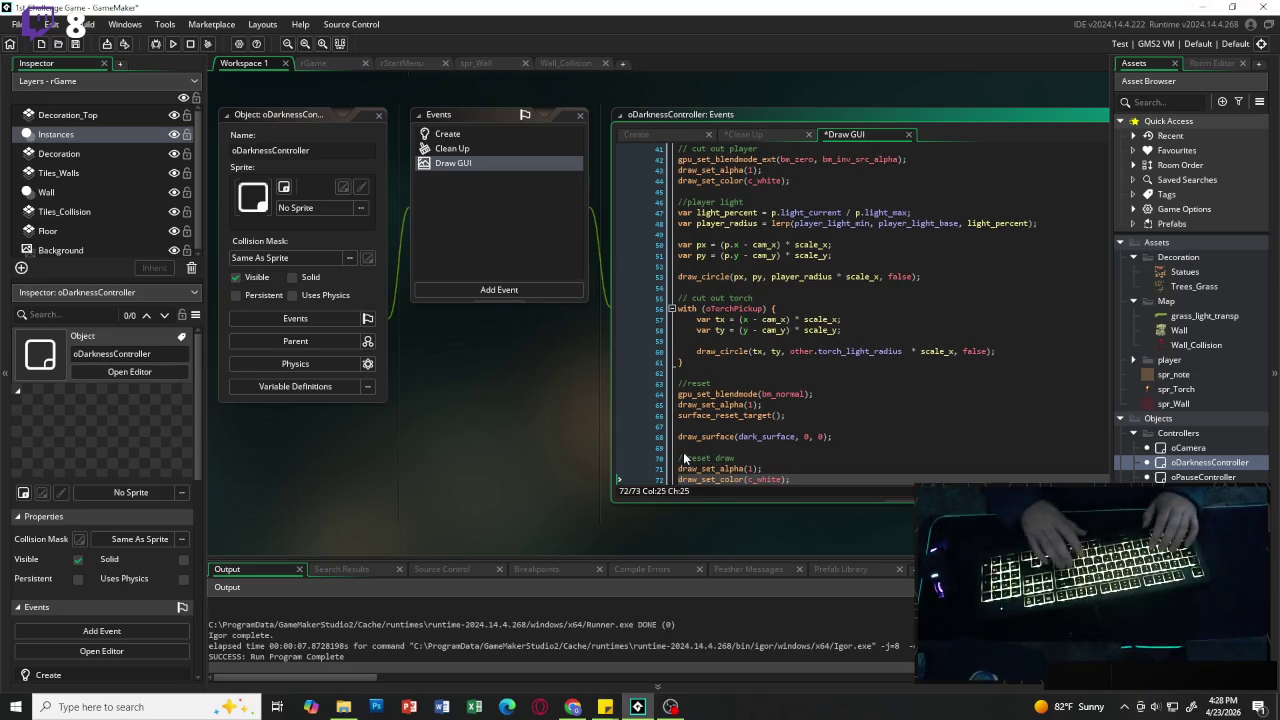
pyautogui.press('Return')
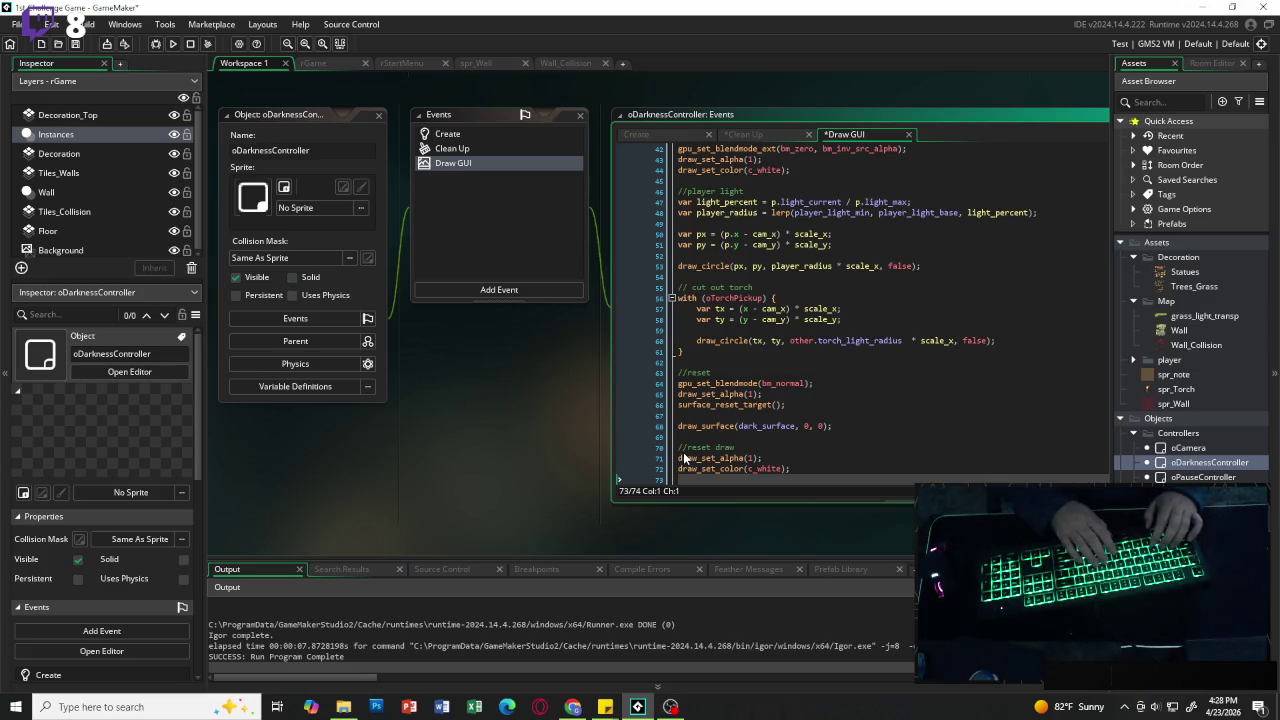
pyautogui.write('gpu')
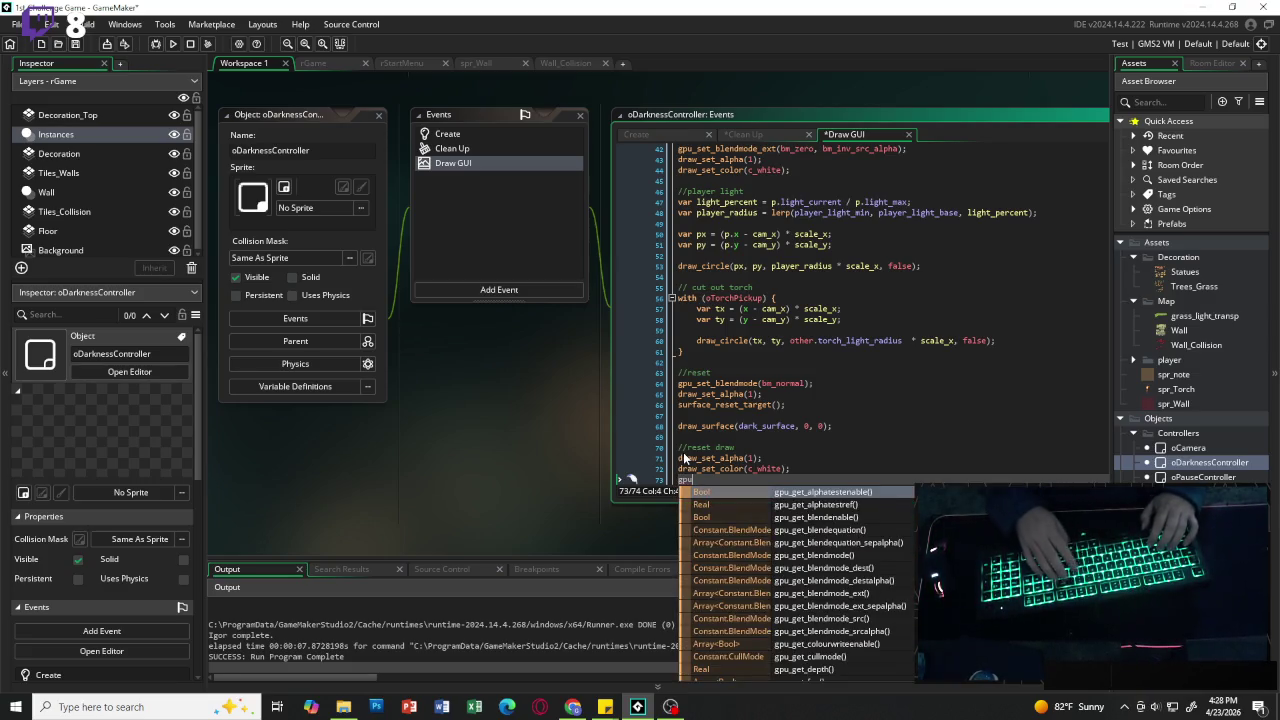
pyautogui.write('_set_')
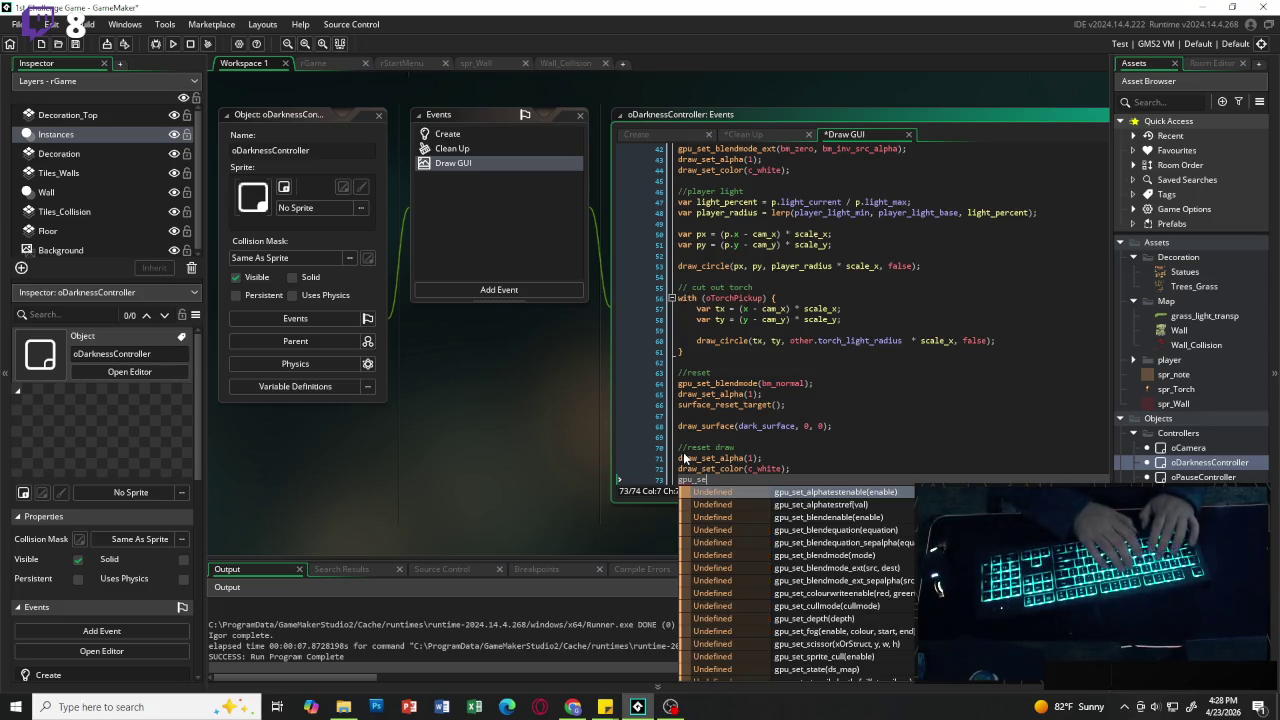
pyautogui.write('bl')
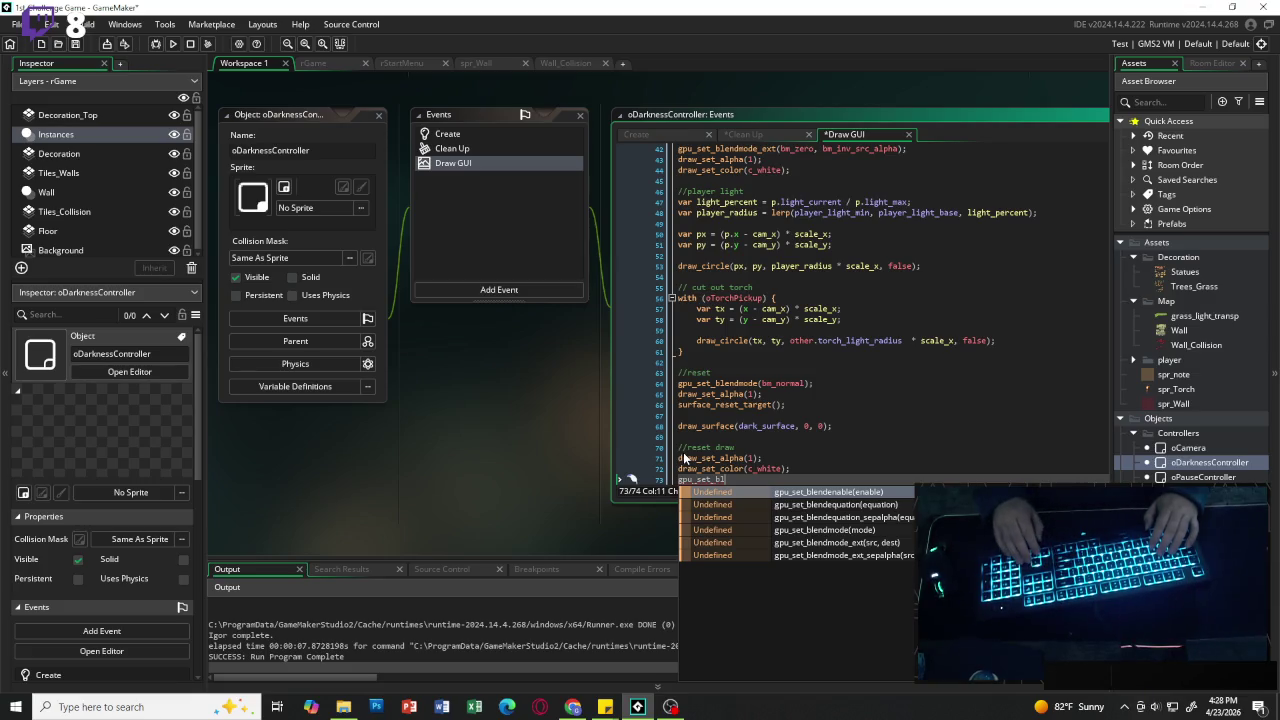
pyautogui.press('Down')
pyautogui.press('Down')
pyautogui.press('Down')
pyautogui.press('Return')
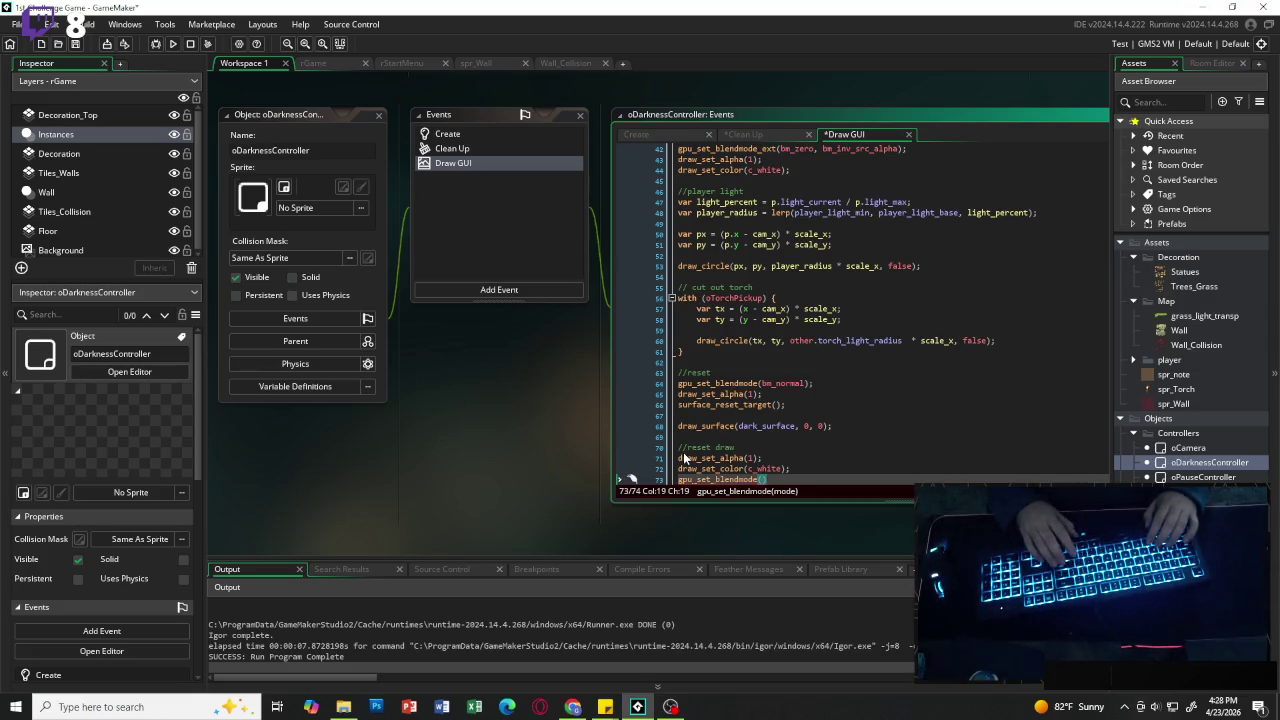
pyautogui.write('bm_normal')
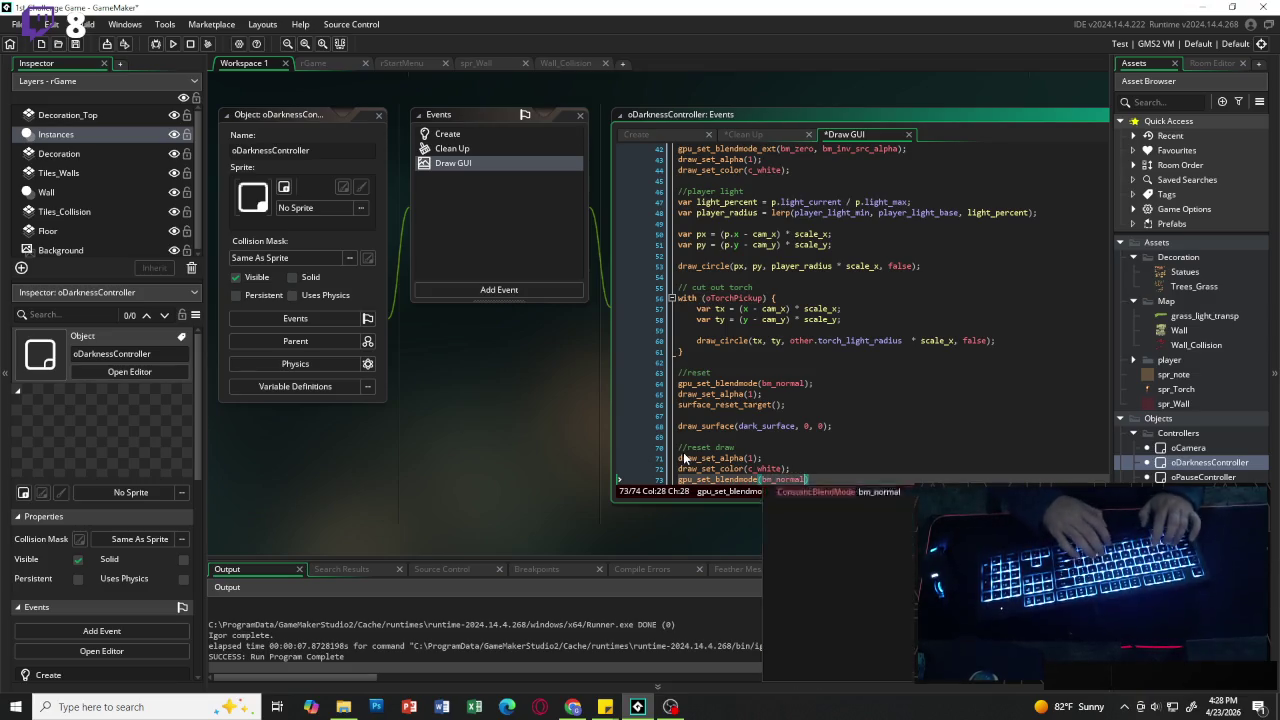
pyautogui.write(')')
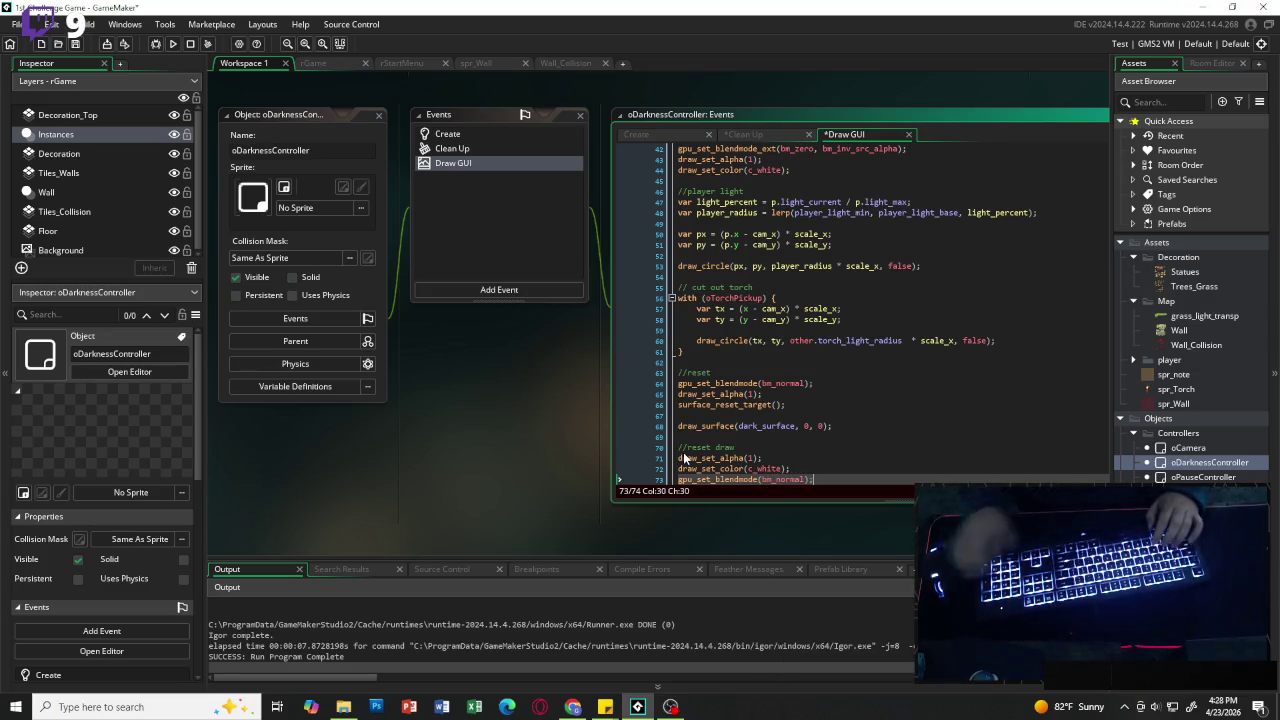
# Step: Rename the first reset comment to //reset target, then save and run the game
pyautogui.scroll(1, 752, 398)
pyautogui.click(734, 398)
pyautogui.write('target')
pyautogui.scroll(2, 760, 390)
pyautogui.scroll(-2, 757, 380)
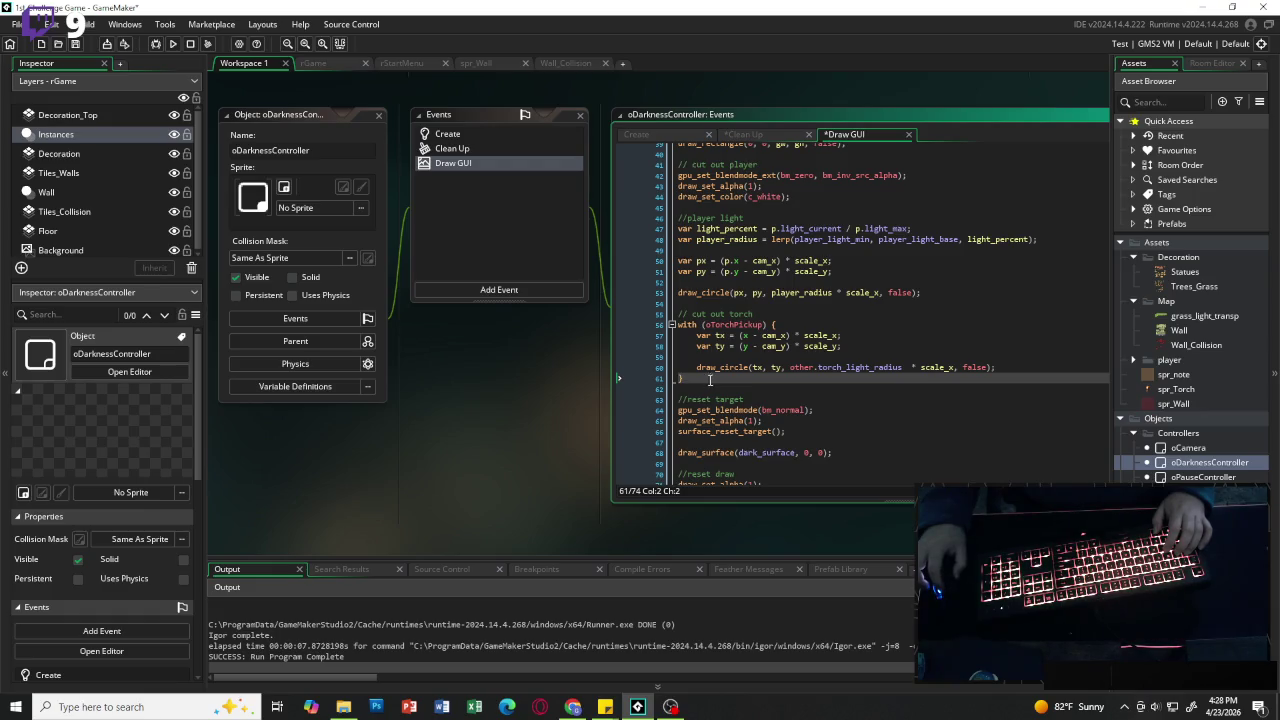
pyautogui.click(173, 44)
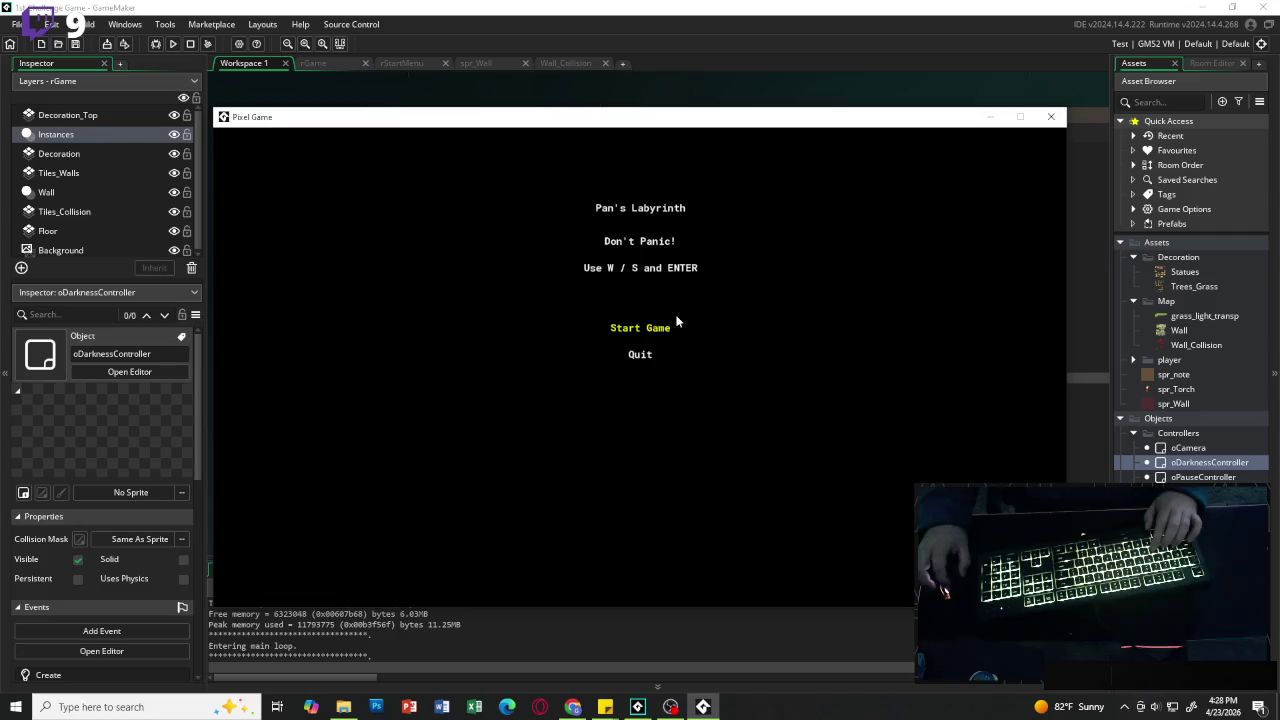
# Step: Start the game from the title menu, then abort the dark_surface code error
pyautogui.press('Return')
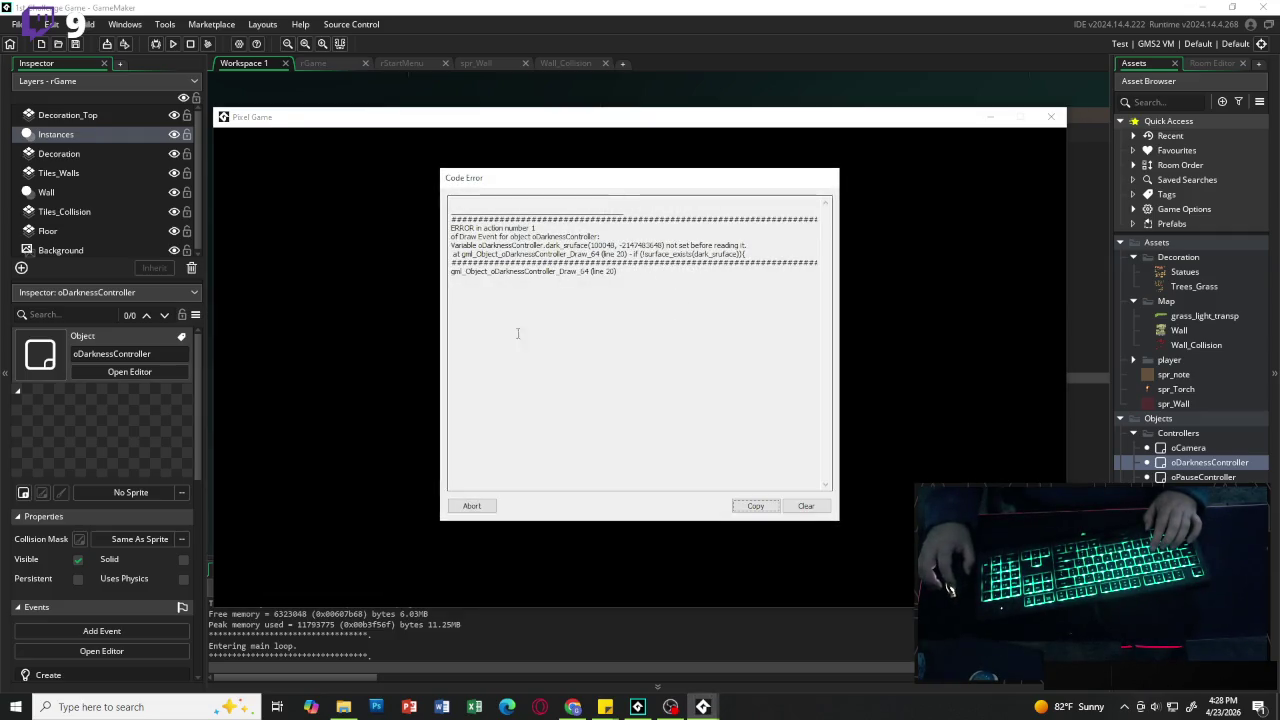
pyautogui.click(471, 505)
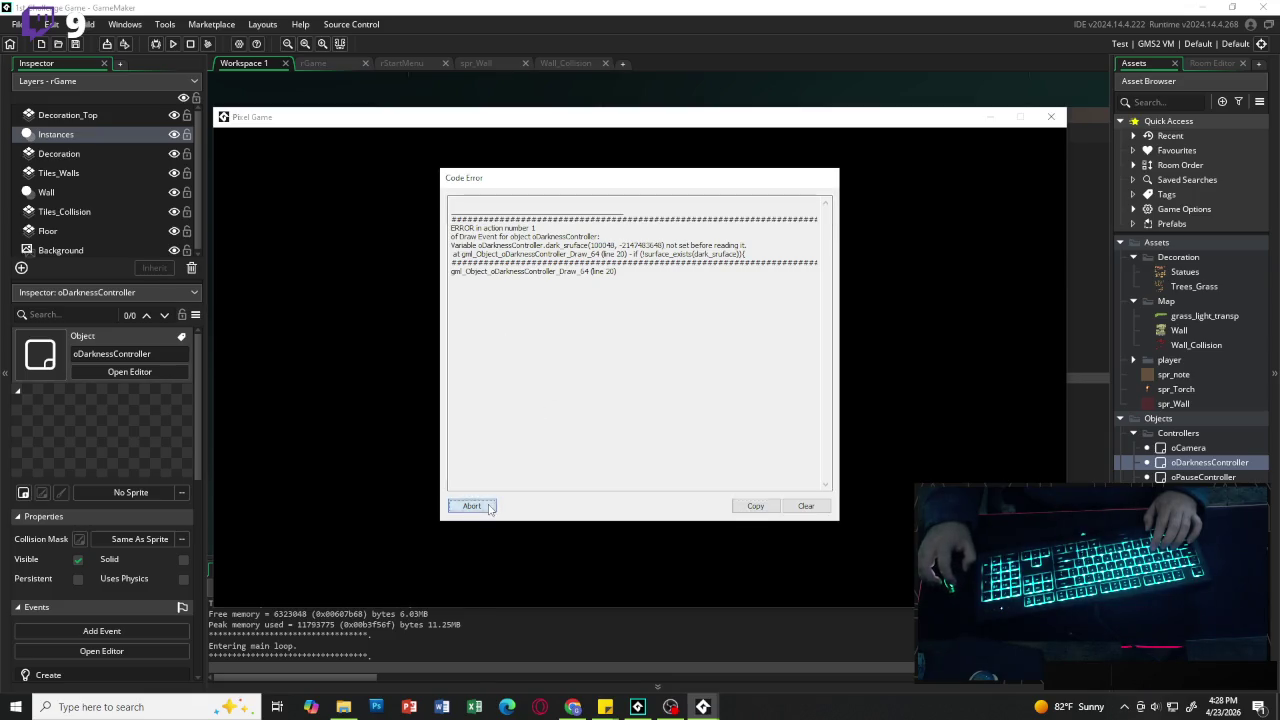
pyautogui.scroll(-4, 787, 368)
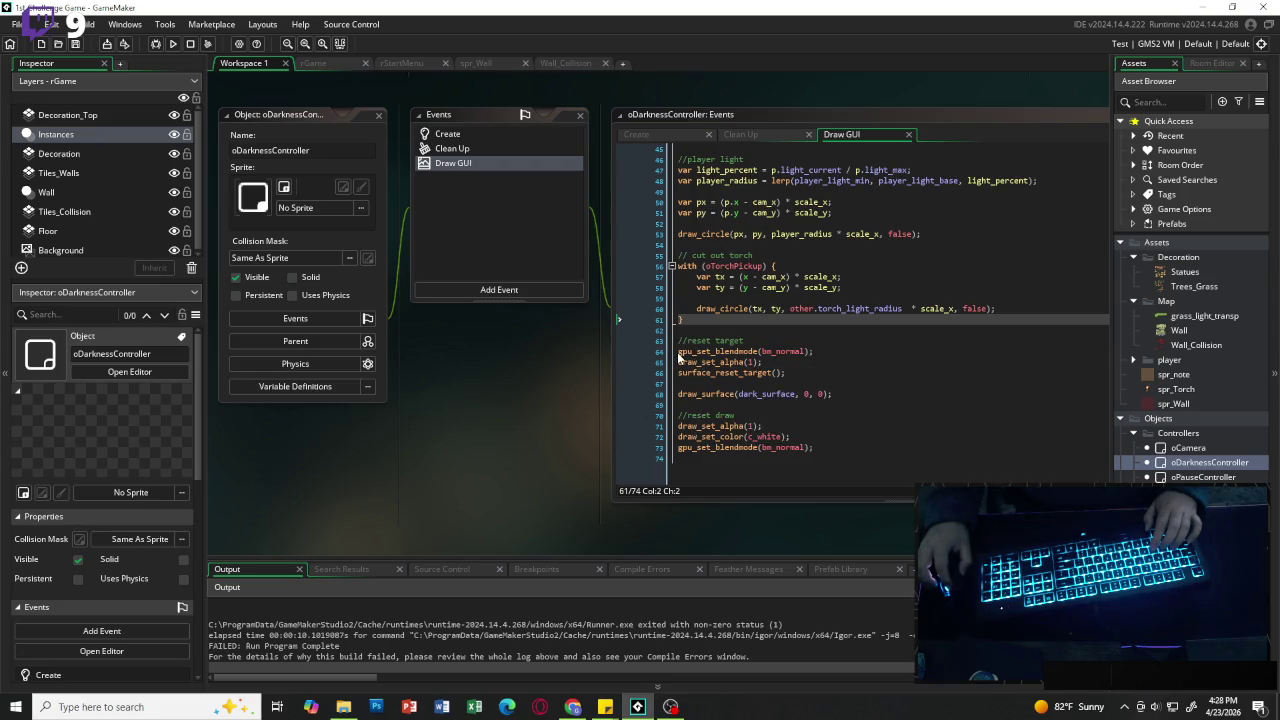
# Step: Uncomment the gpu_get_blendmode line 36 and run the game to reveal its compile error
pyautogui.click(678, 352)
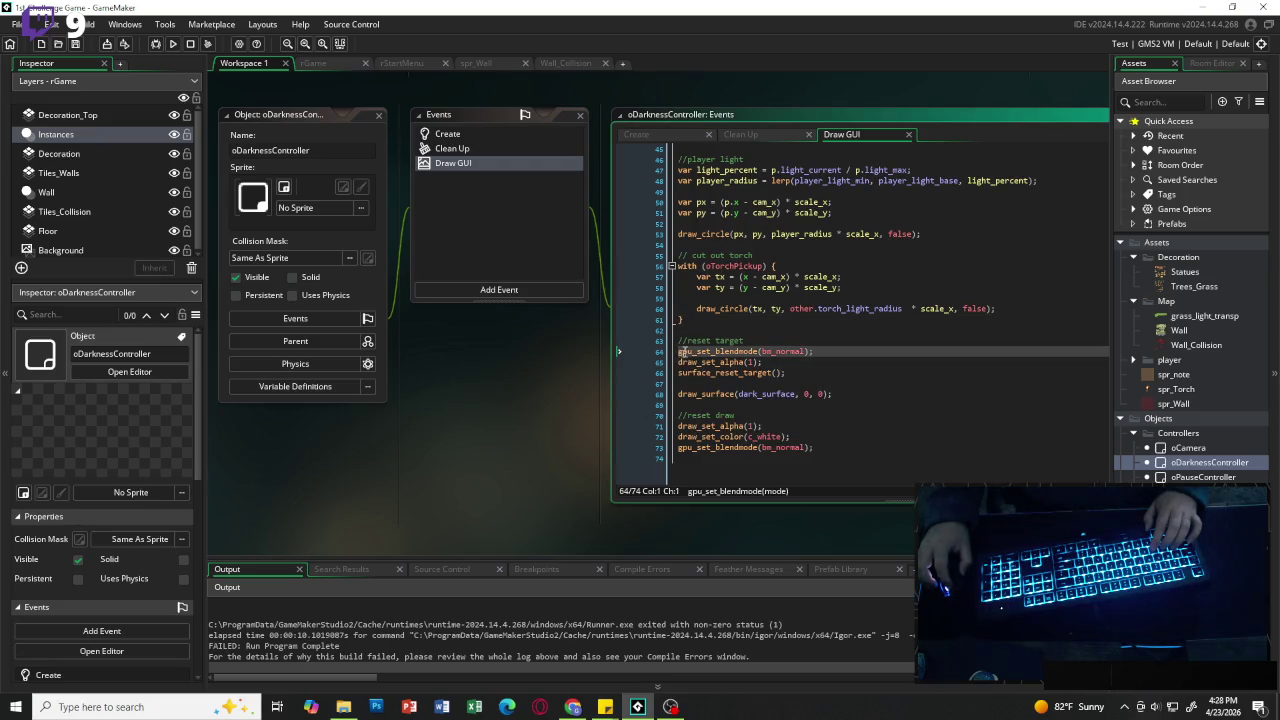
pyautogui.scroll(7, 678, 352)
pyautogui.click(680, 292)
pyautogui.write('//gpu_set_blendmode(bm_normal);')
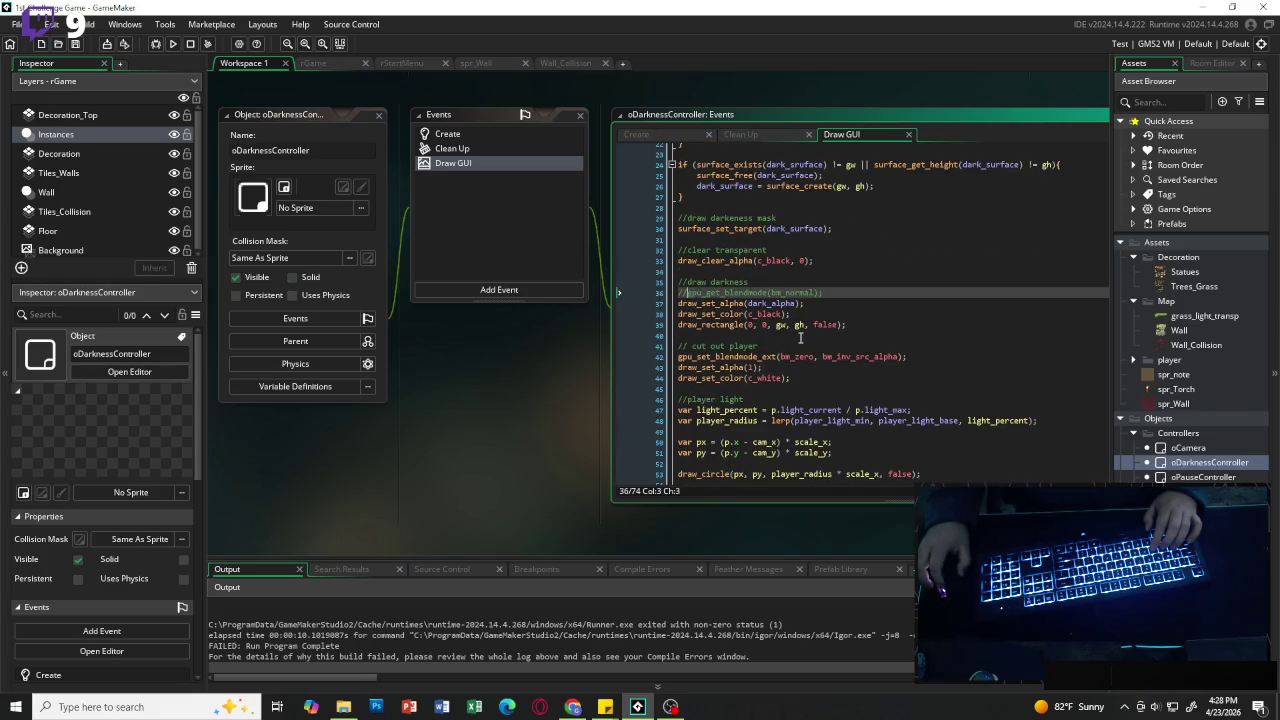
pyautogui.press('BackSpace')
pyautogui.press('BackSpace')
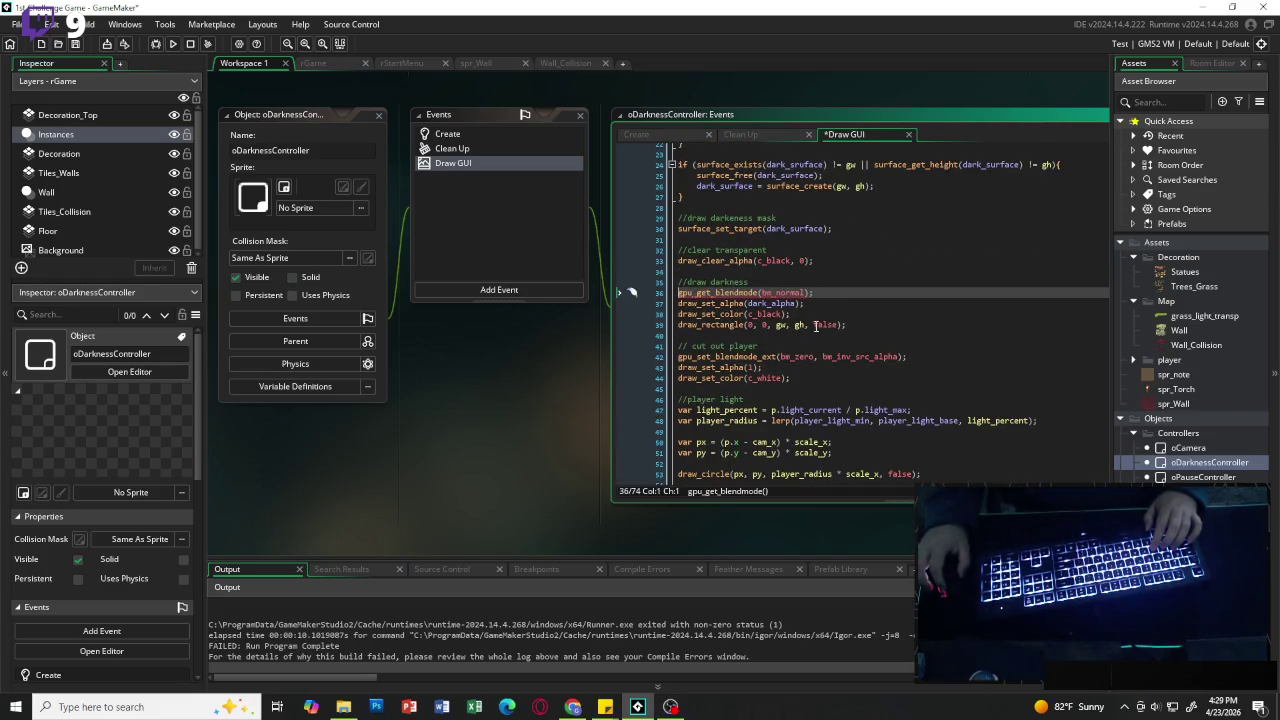
pyautogui.scroll(-3, 813, 330)
pyautogui.click(172, 43)
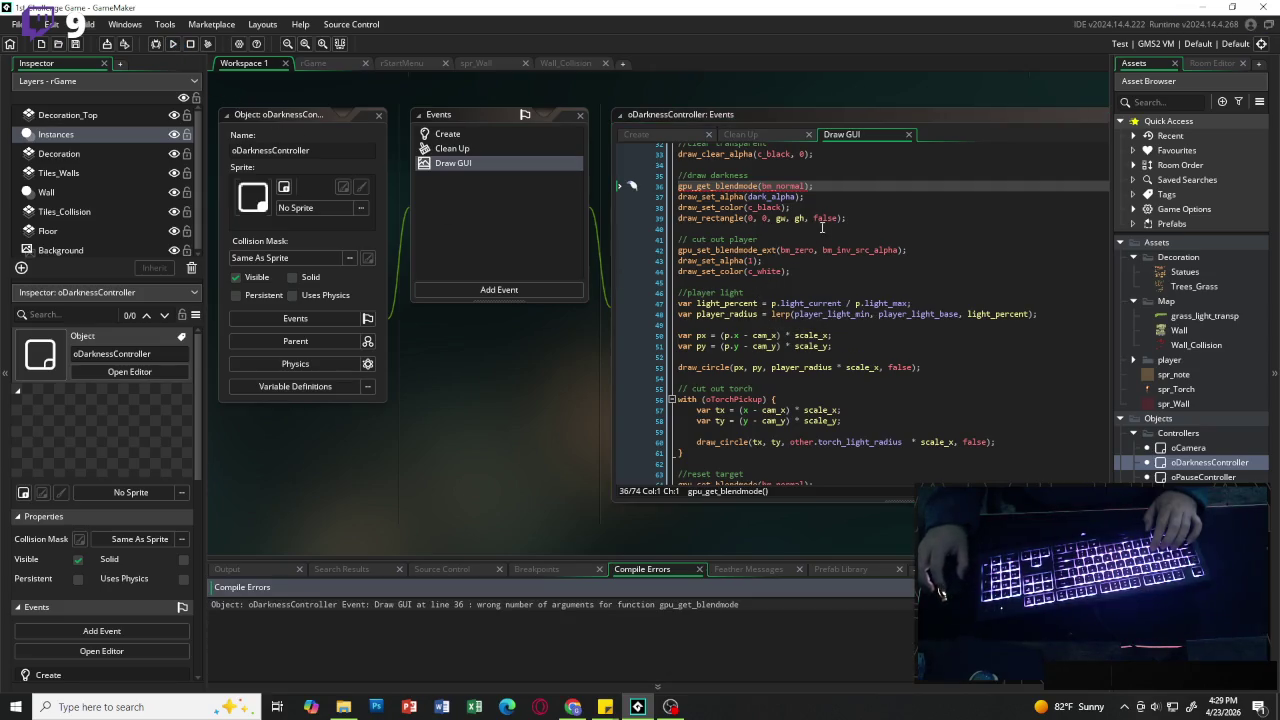
# Step: Delete the faulty gpu_get_blendmode call from line 36
pyautogui.moveTo(828, 181); pyautogui.dragTo(664, 186)
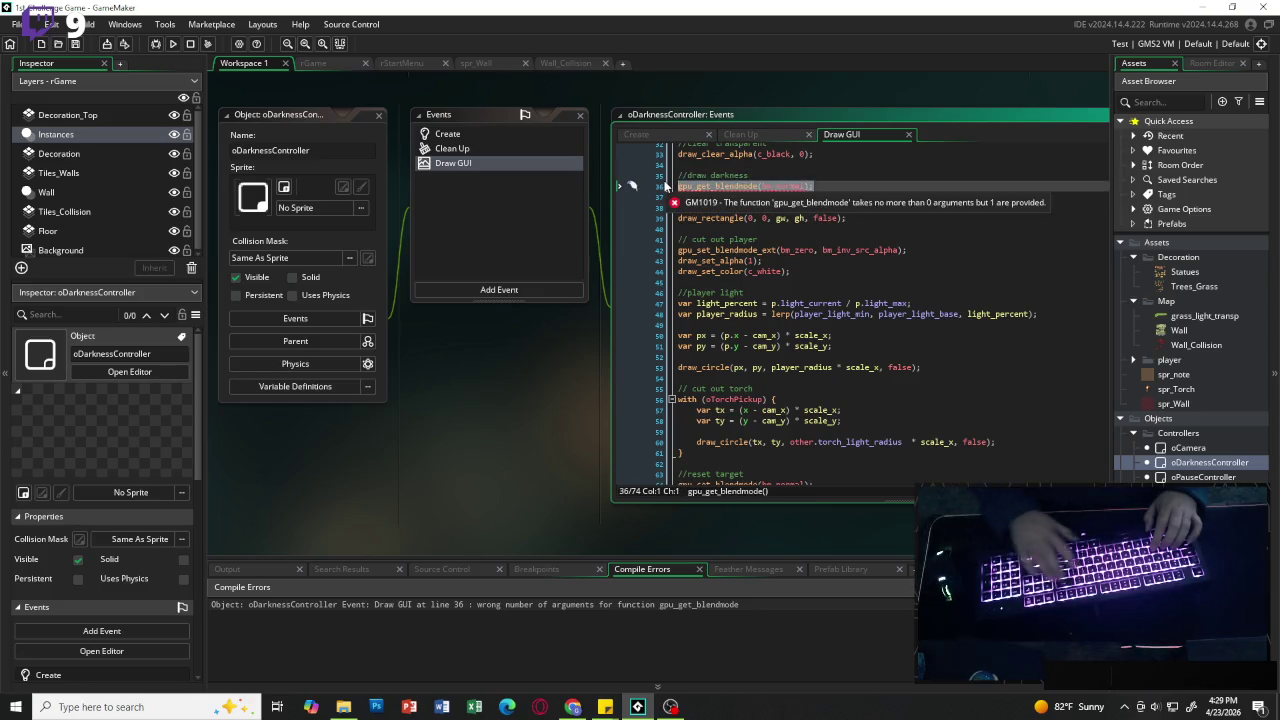
pyautogui.press('BackSpace')
pyautogui.press('BackSpace')
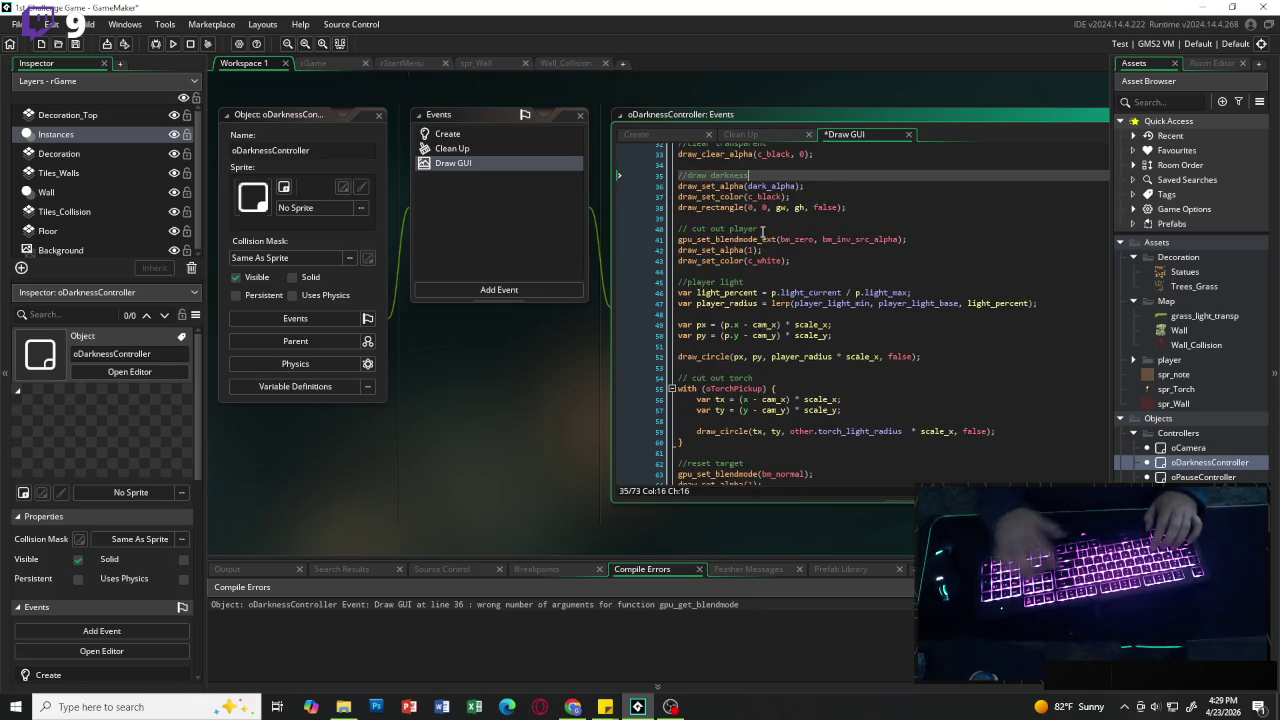
pyautogui.scroll(-4, 762, 300)
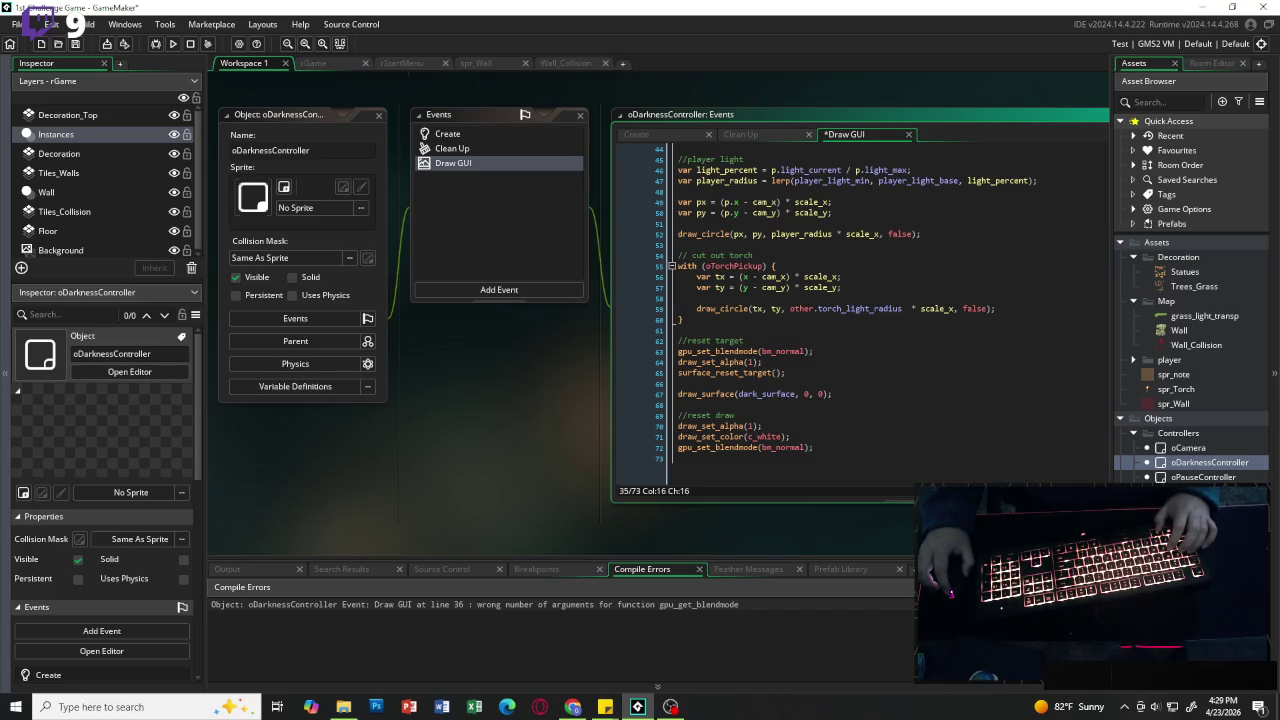
pyautogui.scroll(3, 860, 320)
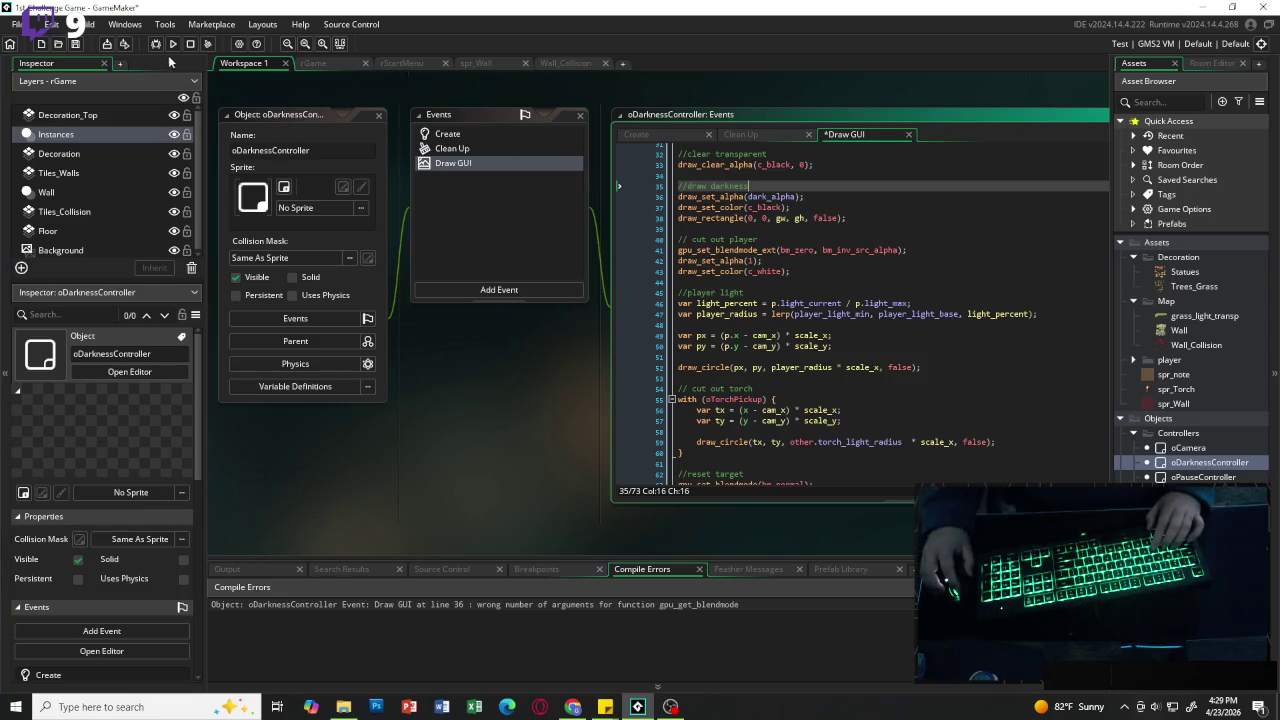
pyautogui.click(172, 44)
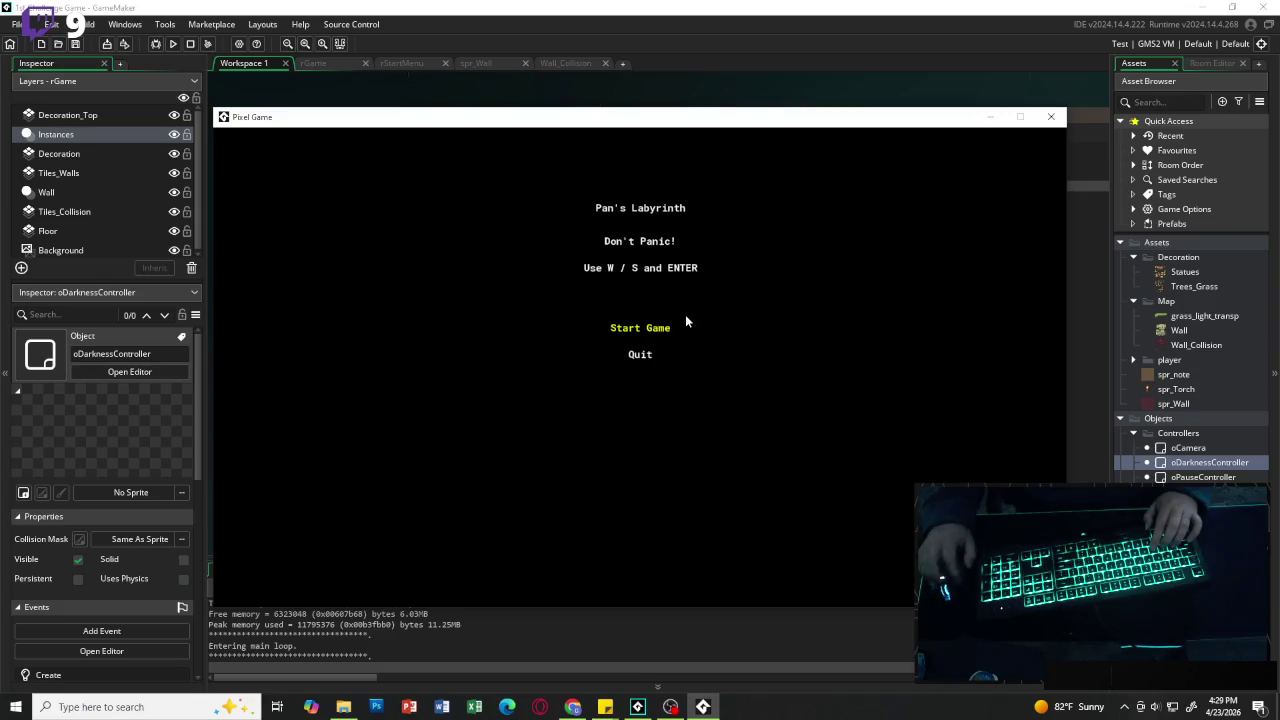
pyautogui.press('Return')
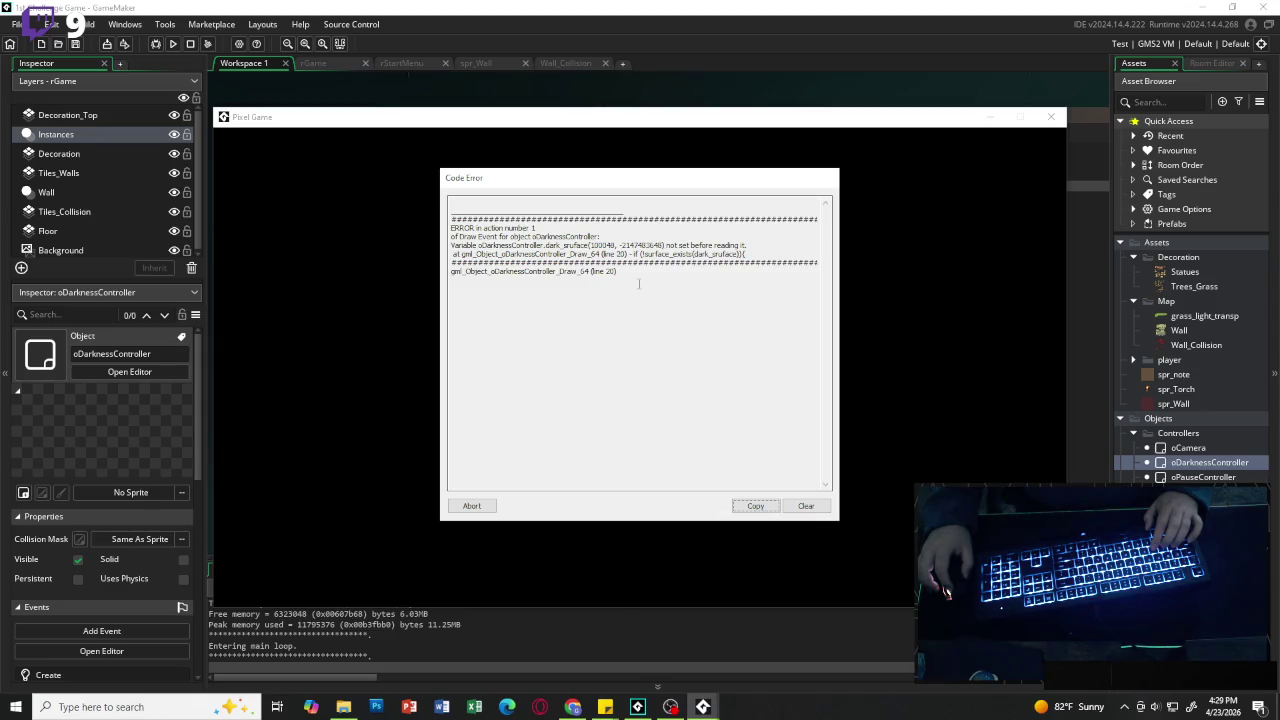
pyautogui.click(471, 505)
pyautogui.scroll(6, 792, 338)
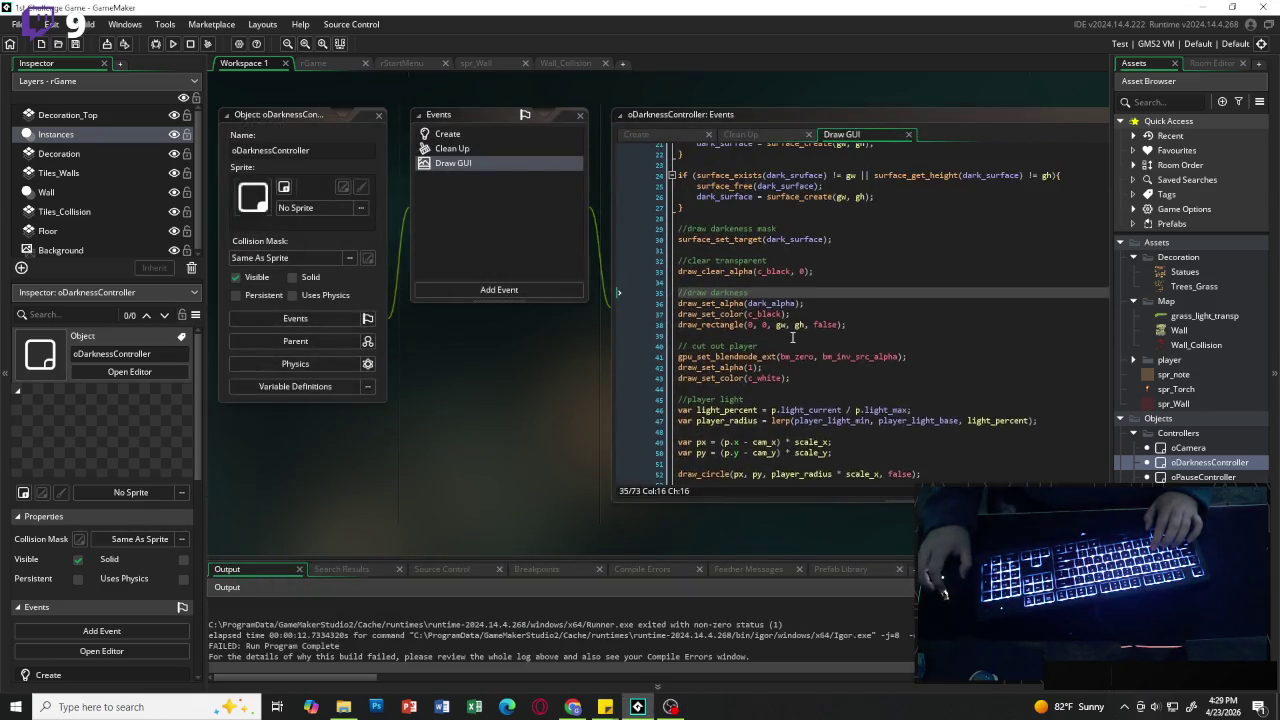
# Step: Compare the surface code in Draw GUI against the Create event's dark_surface definition
pyautogui.scroll(1, 778, 326)
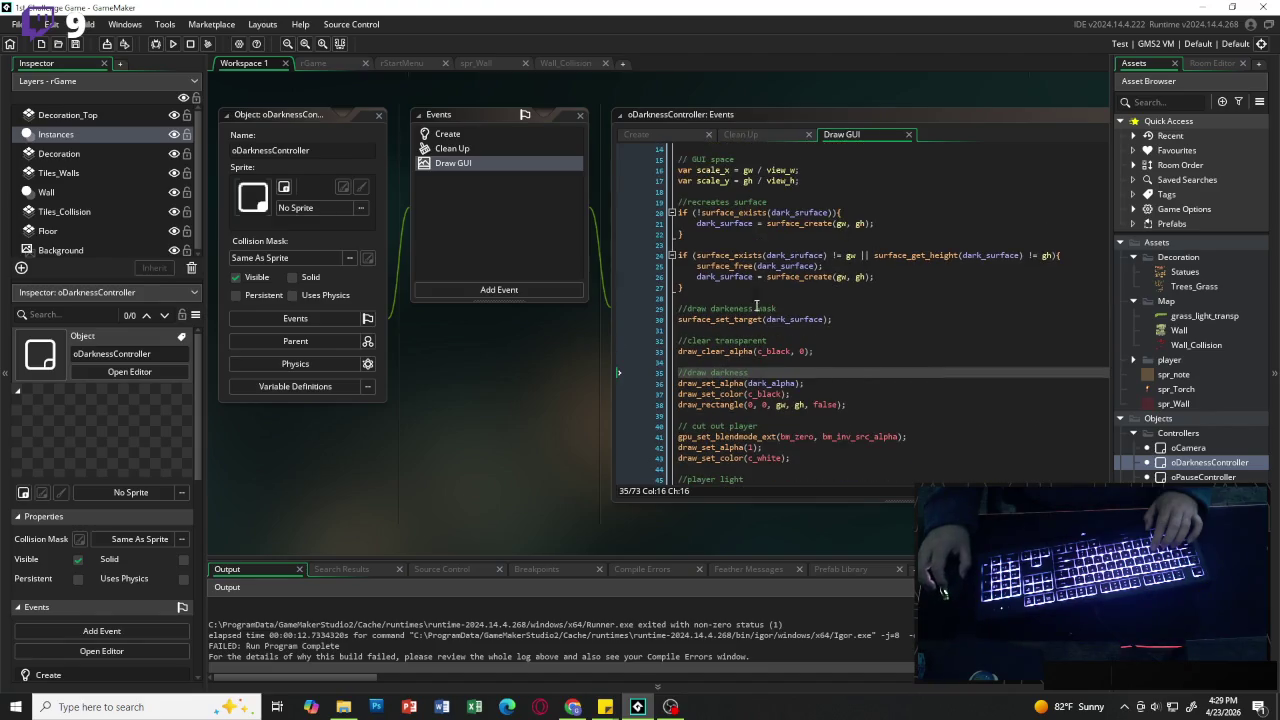
pyautogui.click(818, 223)
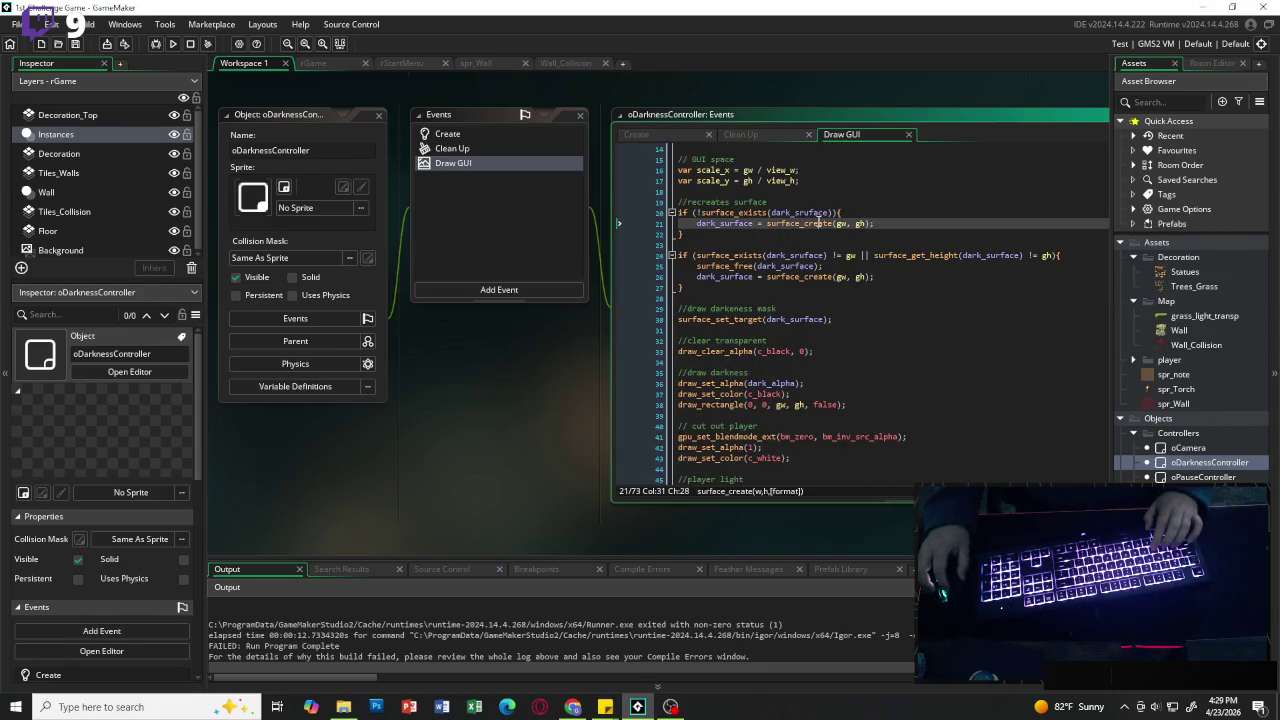
pyautogui.press('Down')
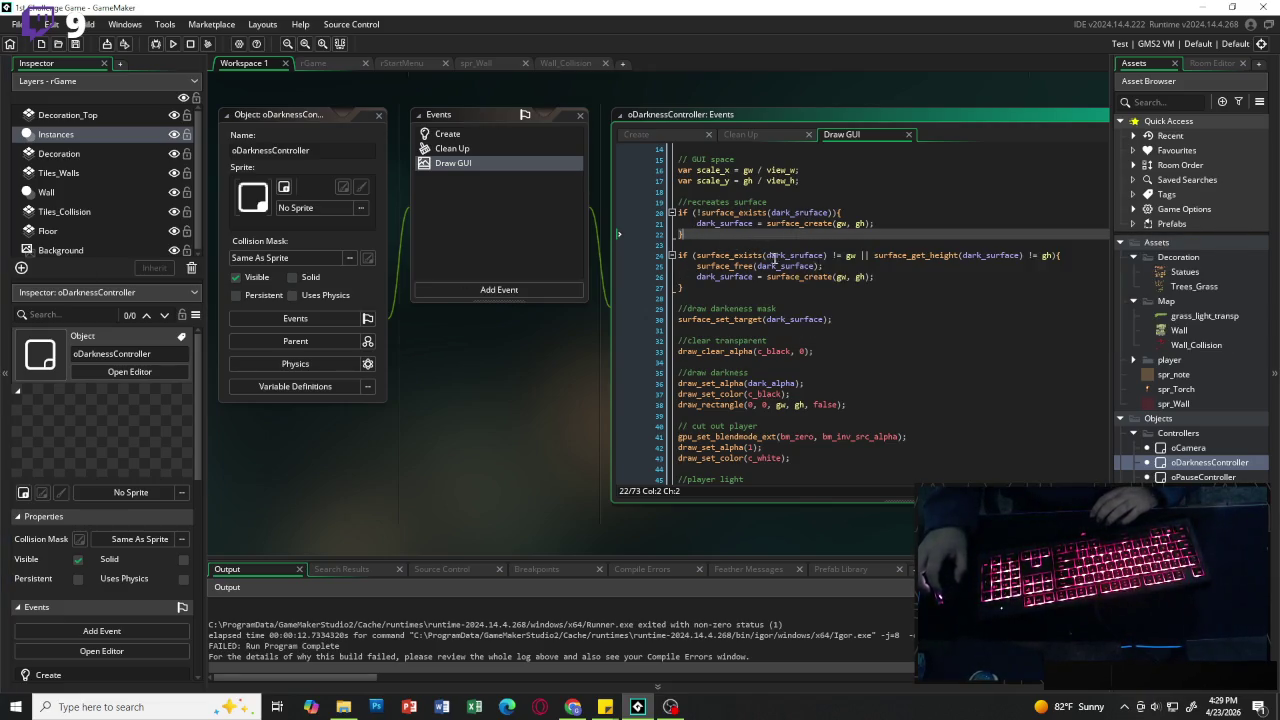
pyautogui.scroll(-3, 767, 318)
pyautogui.scroll(3, 768, 320)
pyautogui.scroll(1, 794, 330)
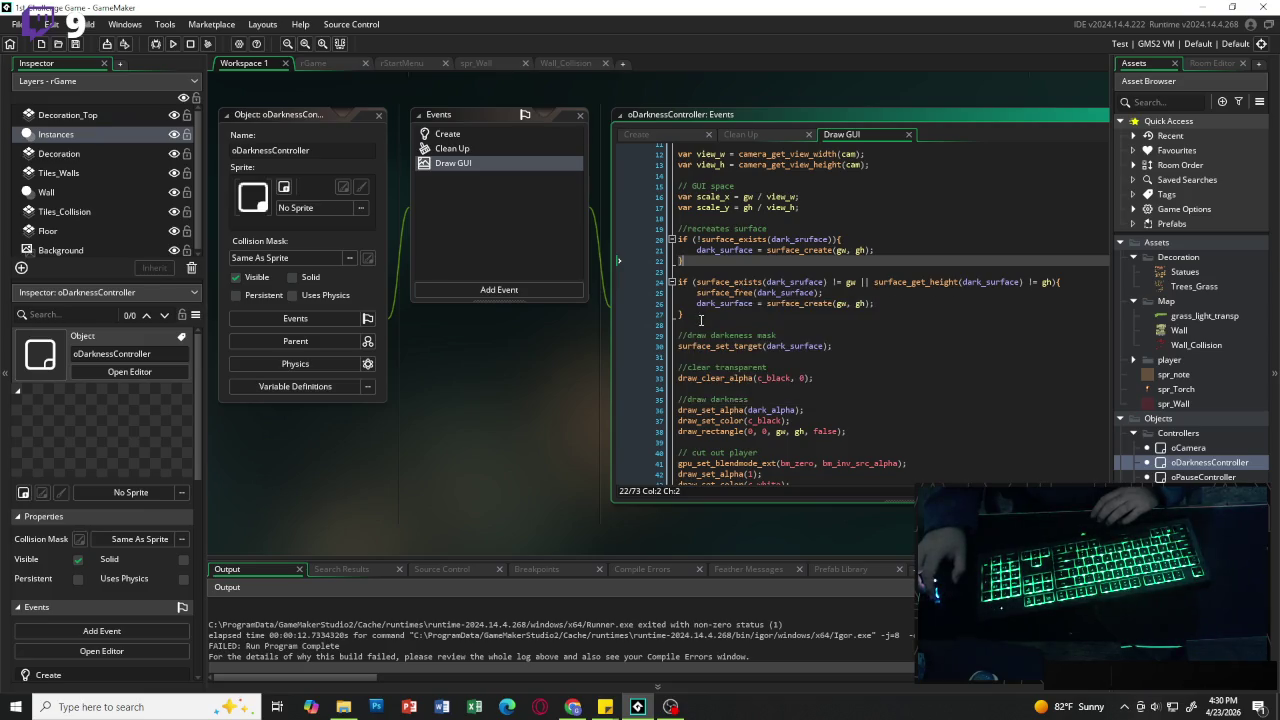
pyautogui.hotkey('alt', 'Tab')
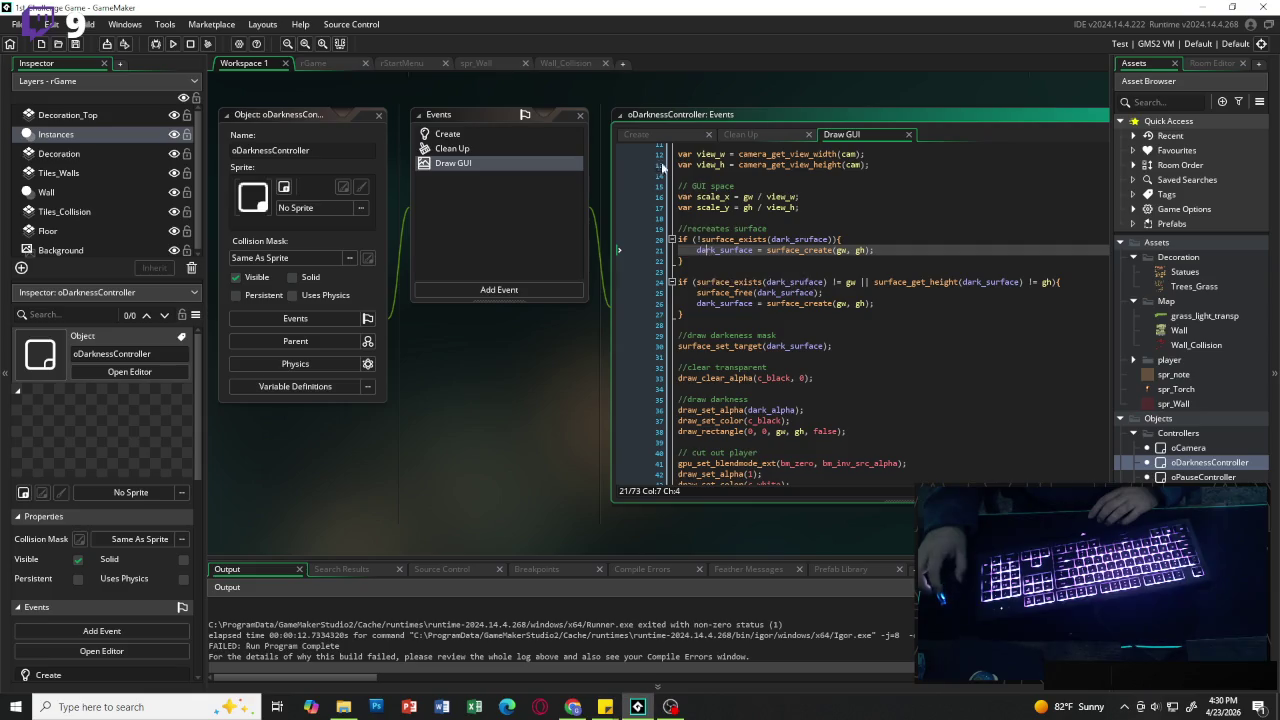
pyautogui.hotkey('ctrl', 'Tab')
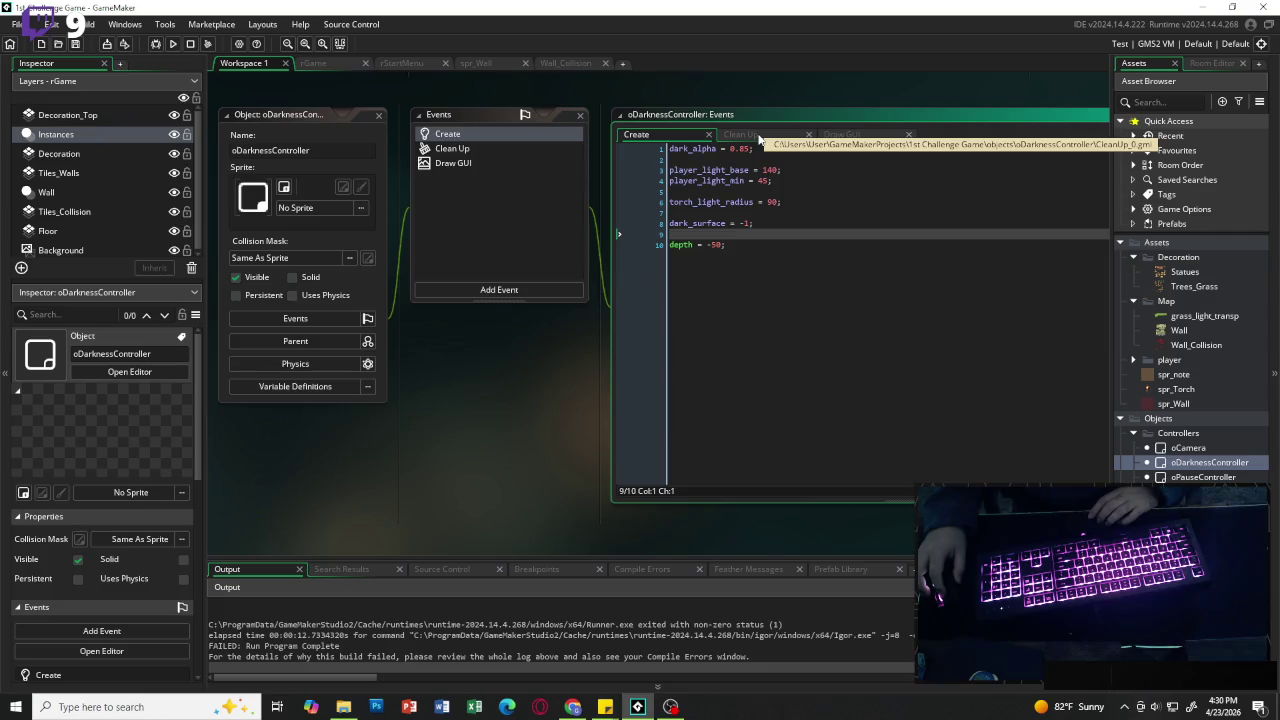
pyautogui.hotkey('ctrl', 'Tab')
pyautogui.hotkey('ctrl', 'Tab')
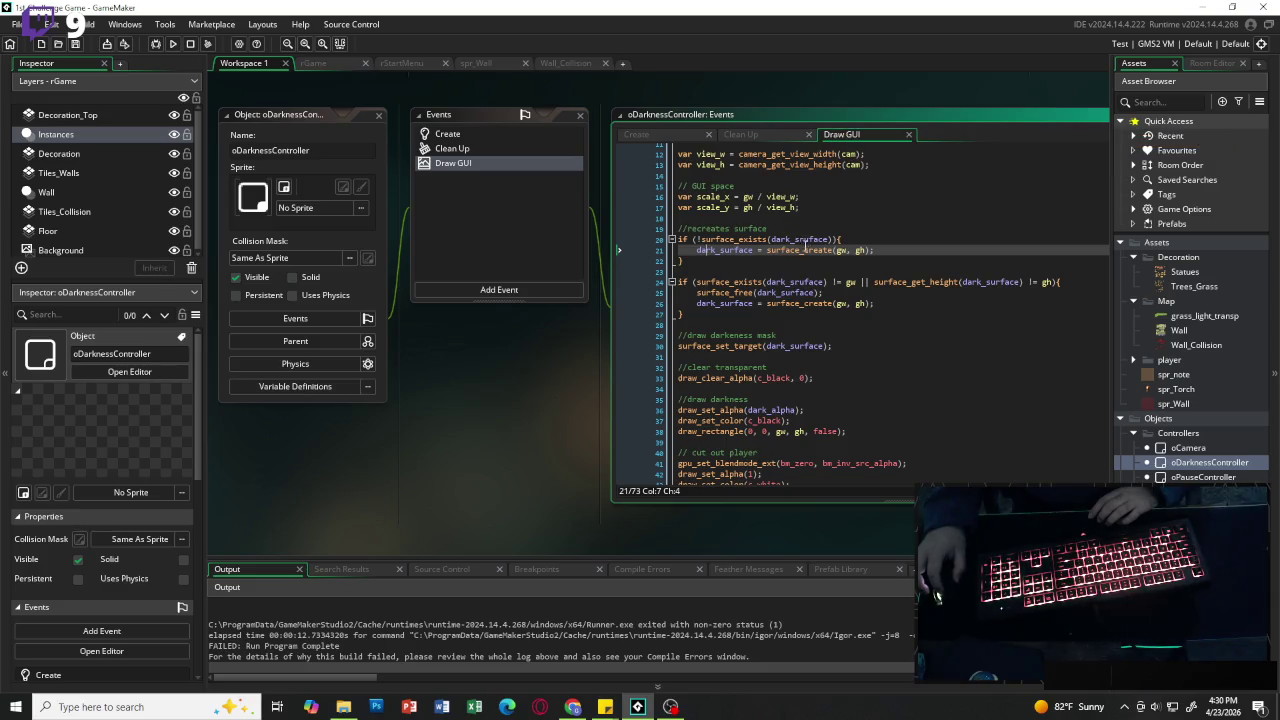
# Step: Fix the dark_surface misspellings on lines 20 and 24, then run the game
pyautogui.click(800, 240)
pyautogui.write('u')
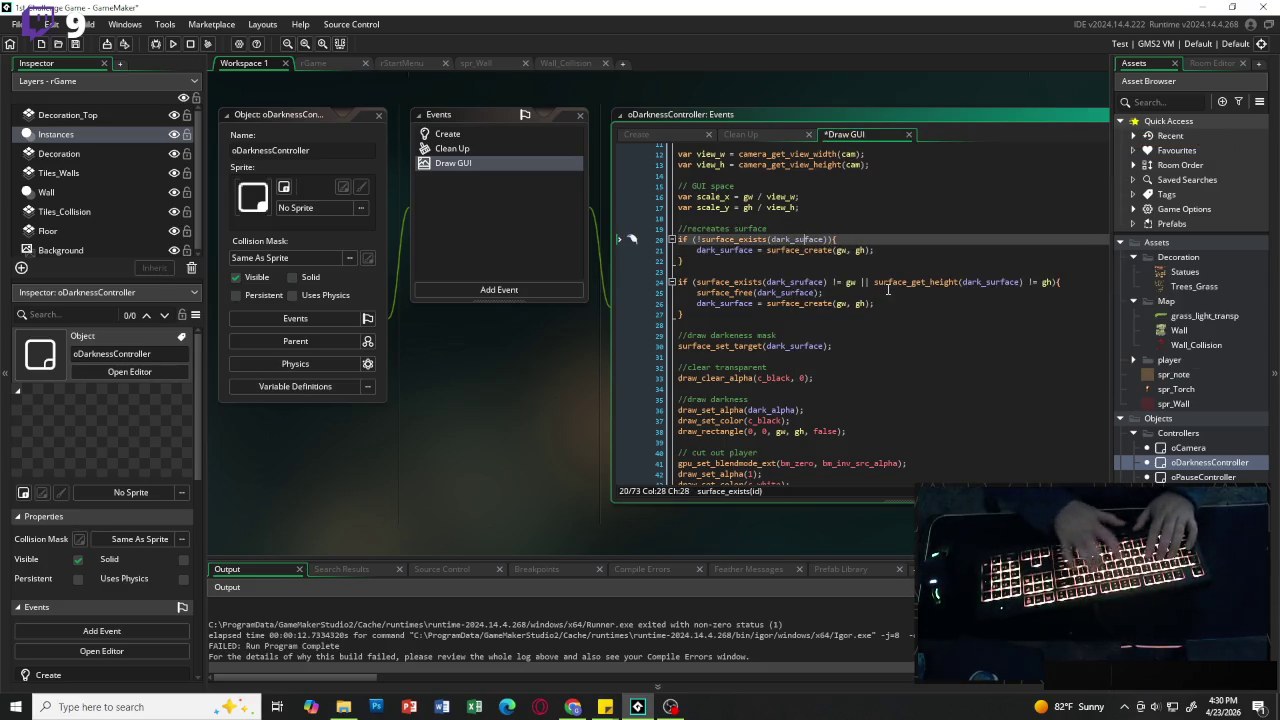
pyautogui.click(772, 314)
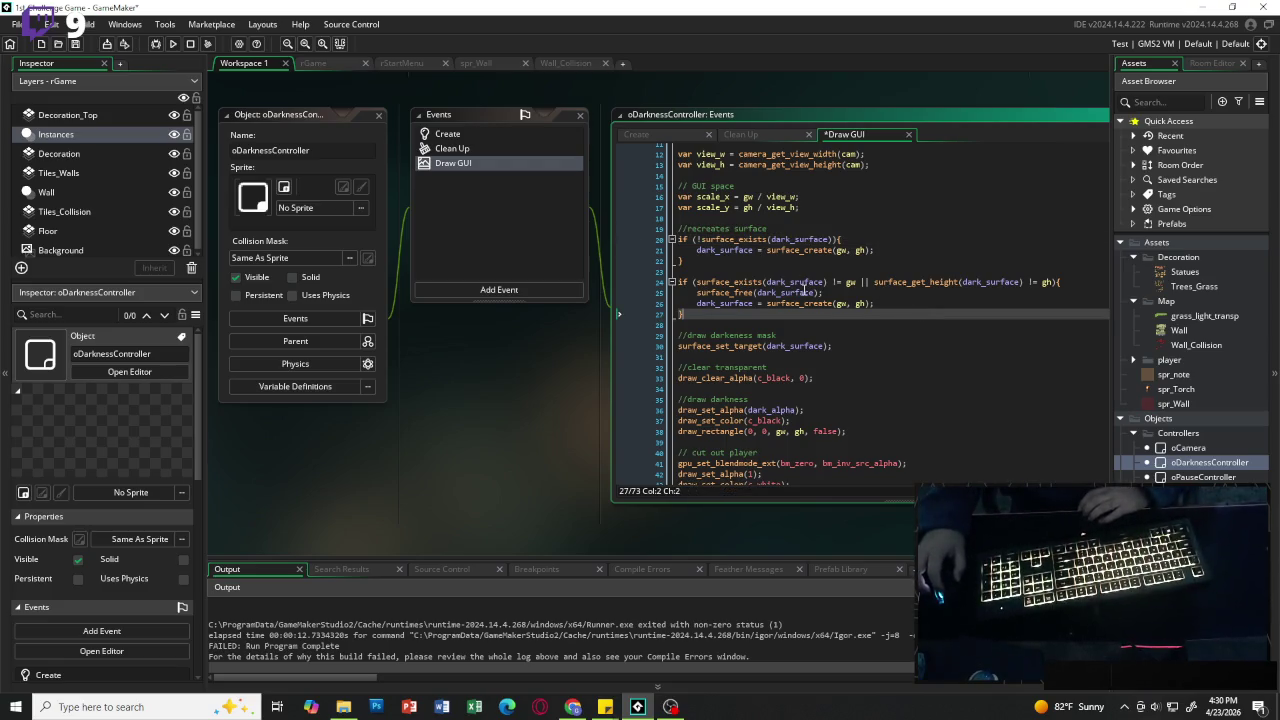
pyautogui.click(806, 283)
pyautogui.press('BackSpace')
pyautogui.press('BackSpace')
pyautogui.write('ur')
pyautogui.click(924, 314)
pyautogui.scroll(-5, 926, 318)
pyautogui.scroll(-5, 928, 320)
pyautogui.scroll(-1, 928, 320)
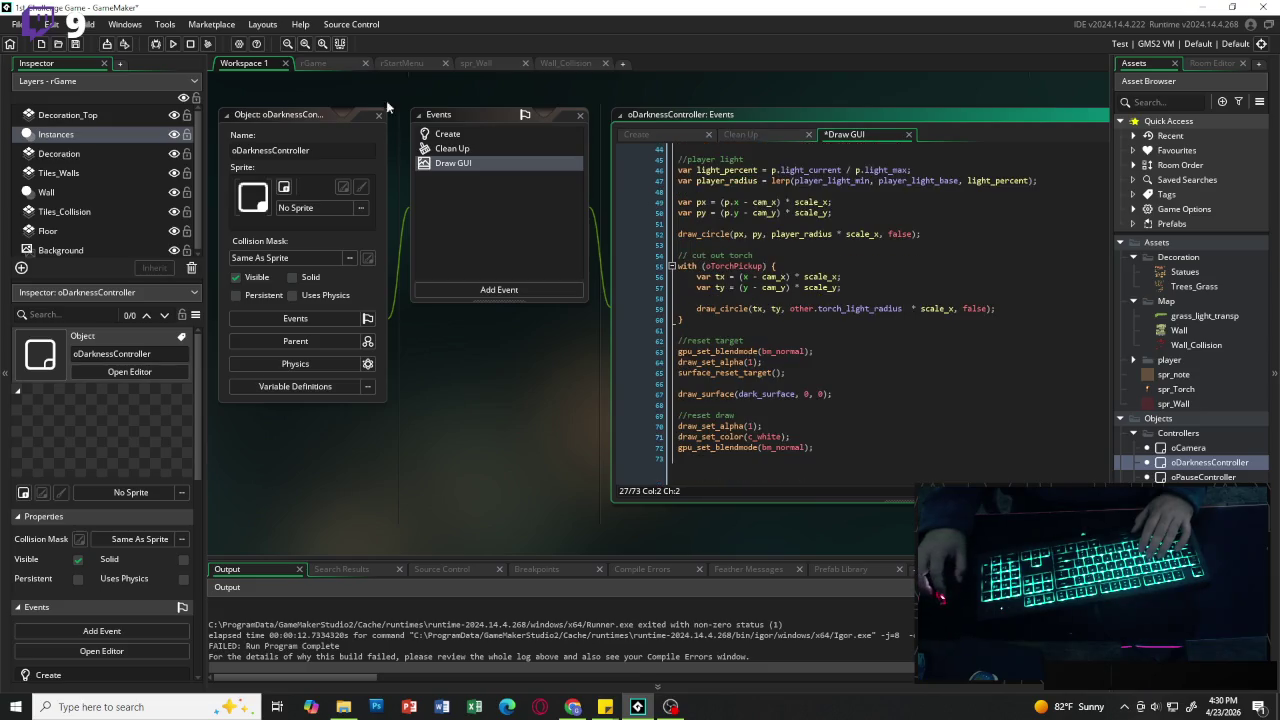
pyautogui.click(172, 43)
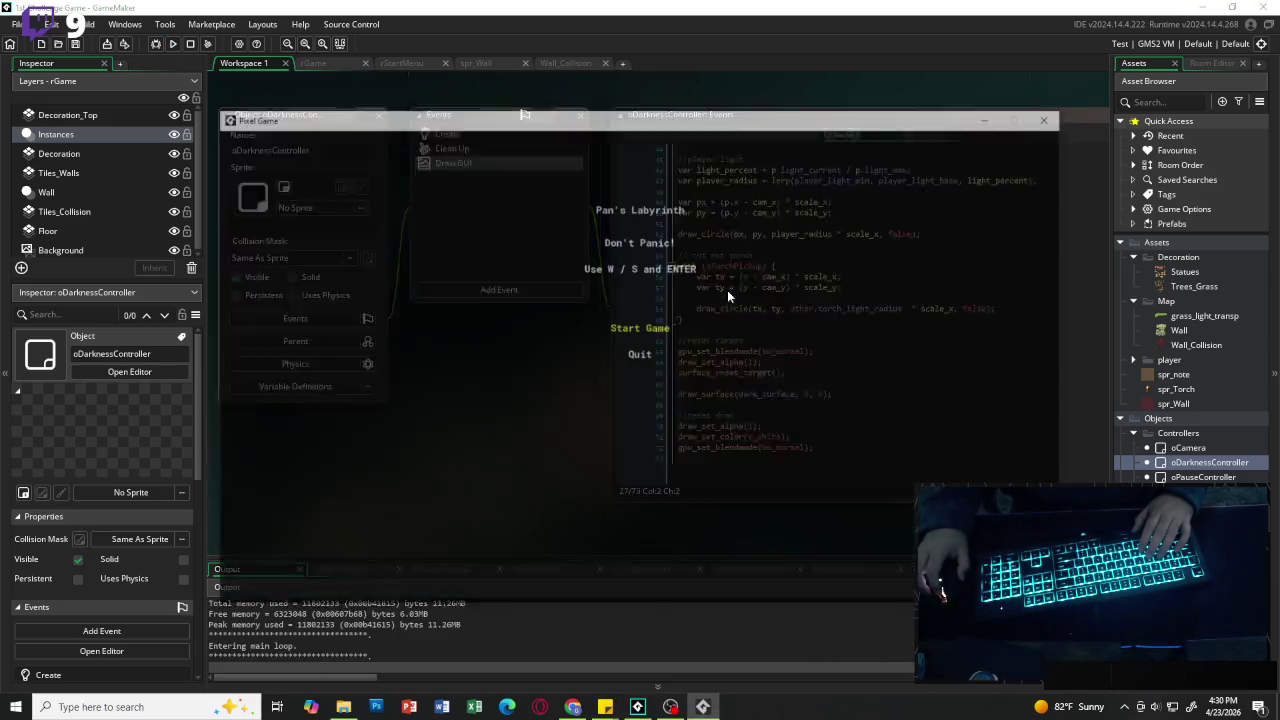
pyautogui.press('Return')
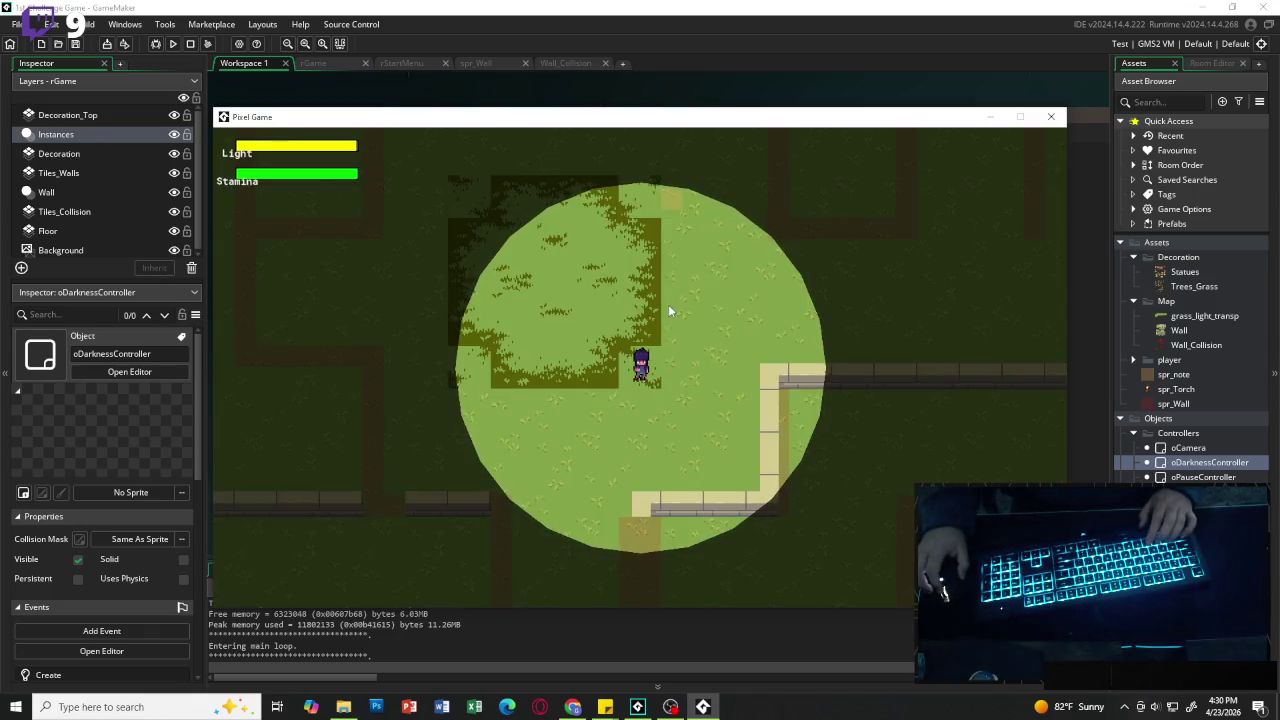
pyautogui.press('d')
pyautogui.press('w')
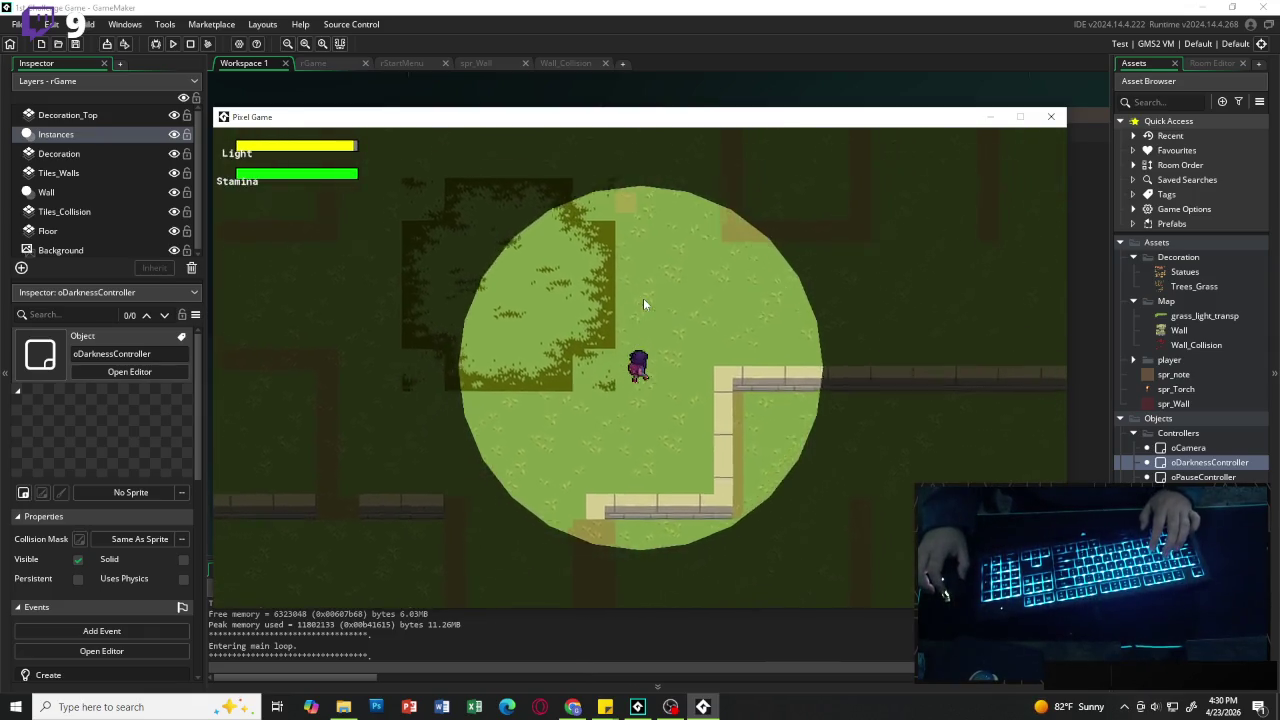
pyautogui.press('d')
pyautogui.press('w')
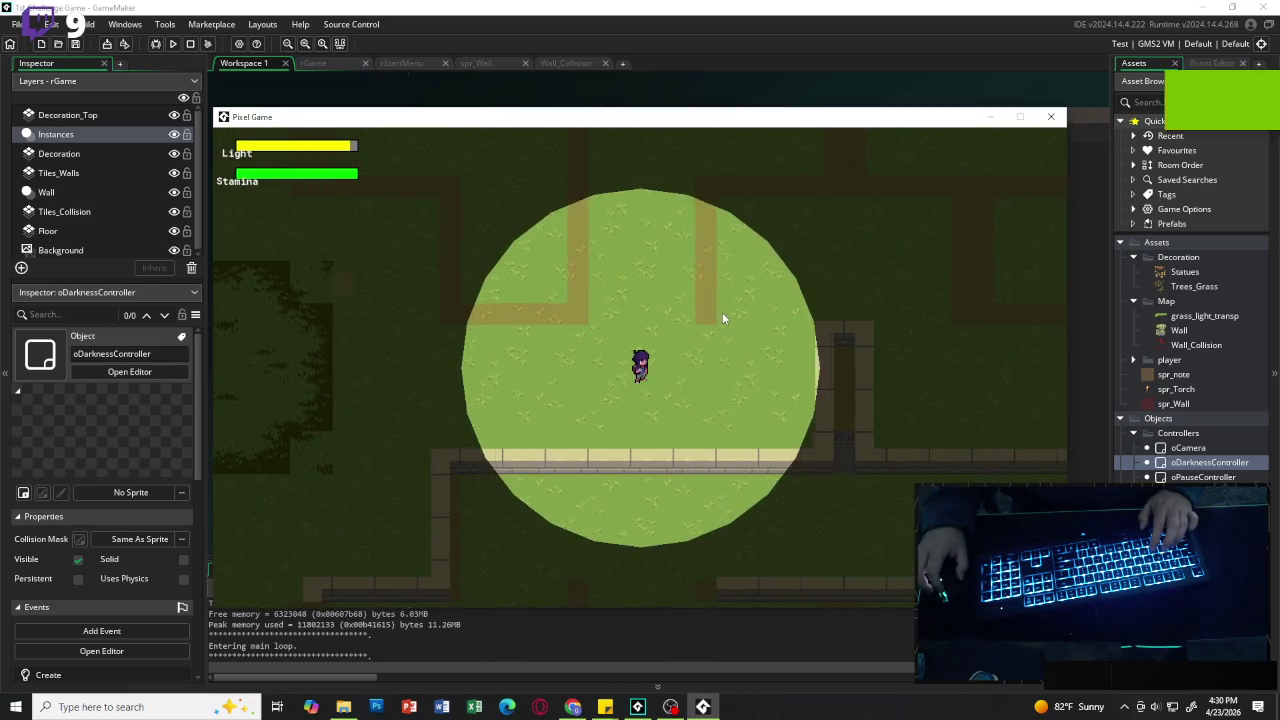
pyautogui.press('d')
pyautogui.press('s')
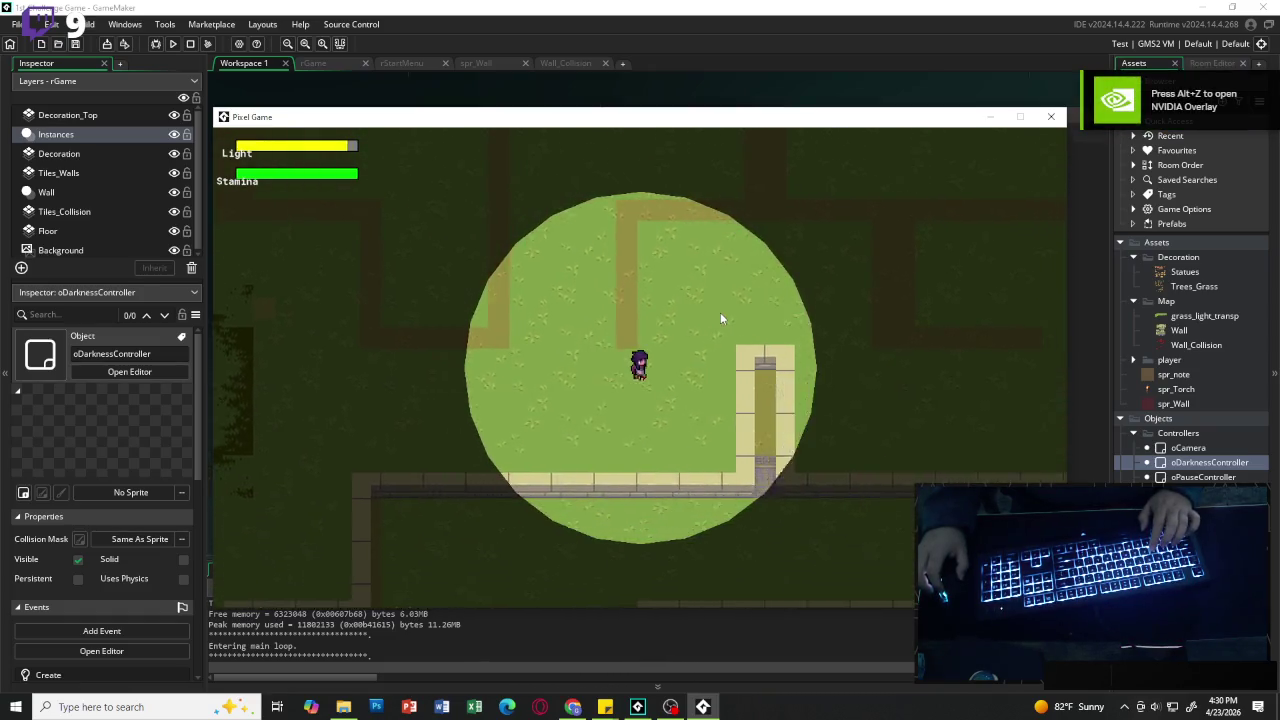
pyautogui.press('a')
pyautogui.press('w')
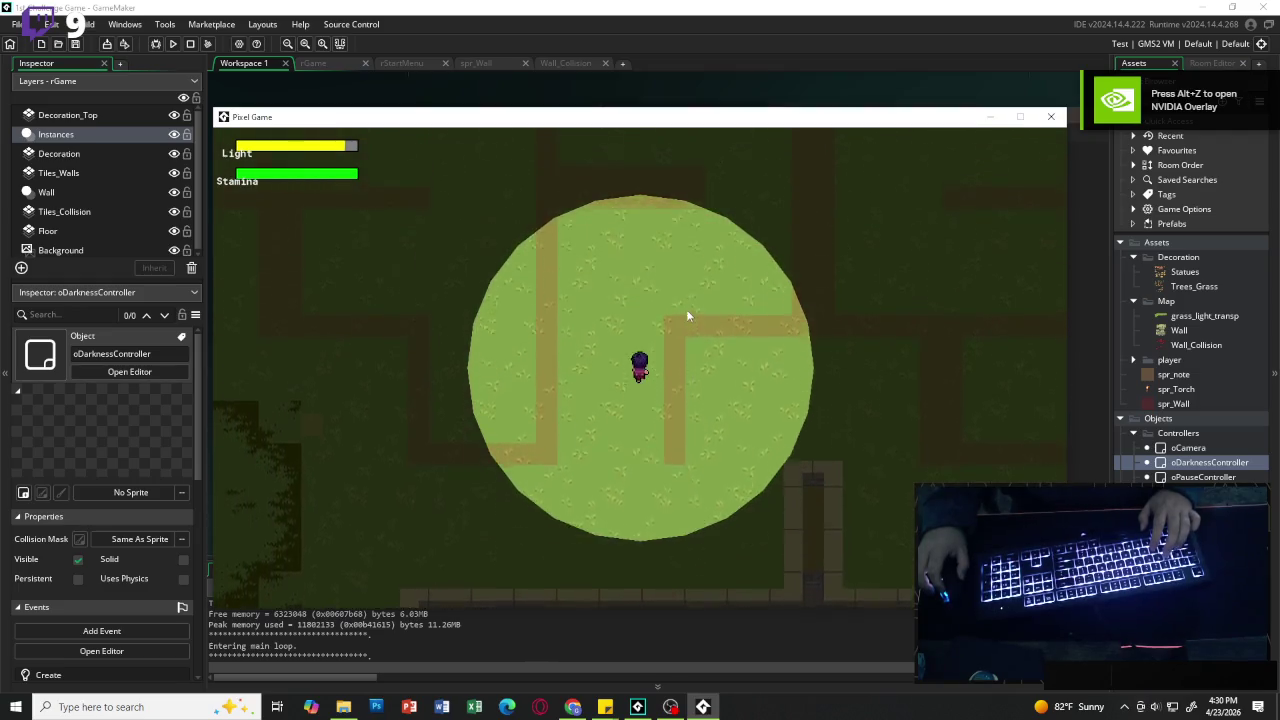
pyautogui.press('w')
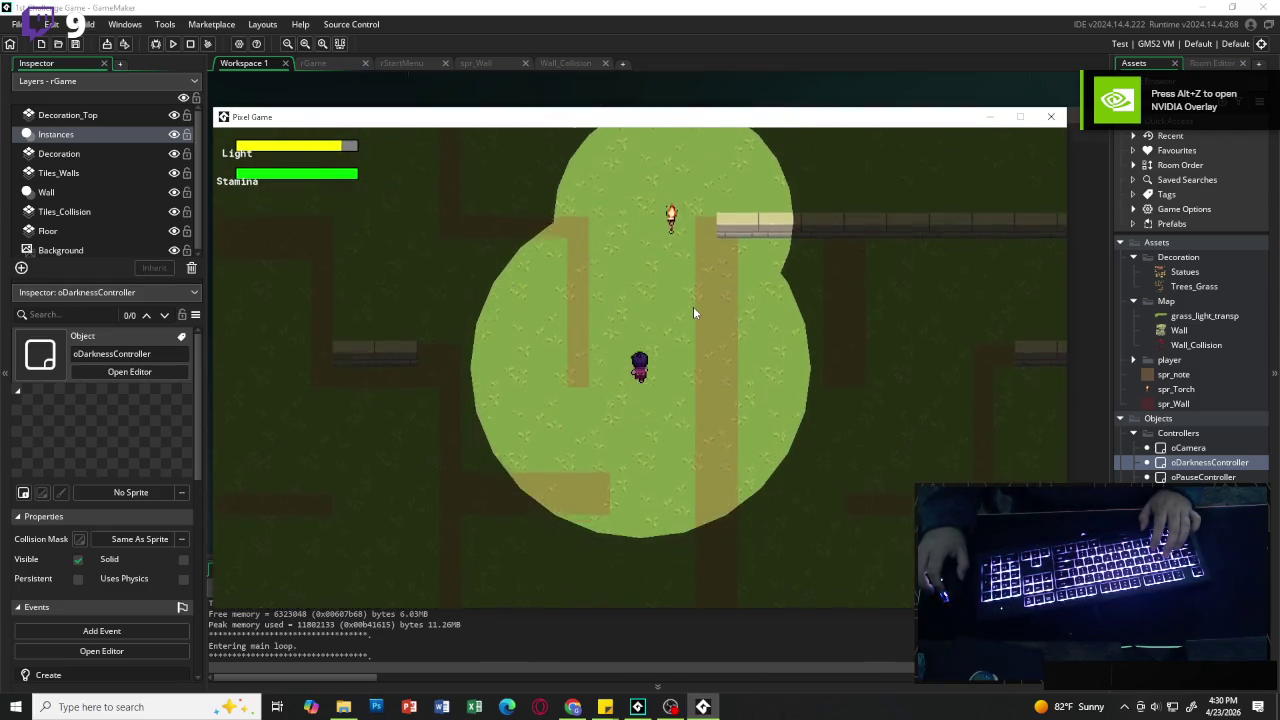
pyautogui.press('w')
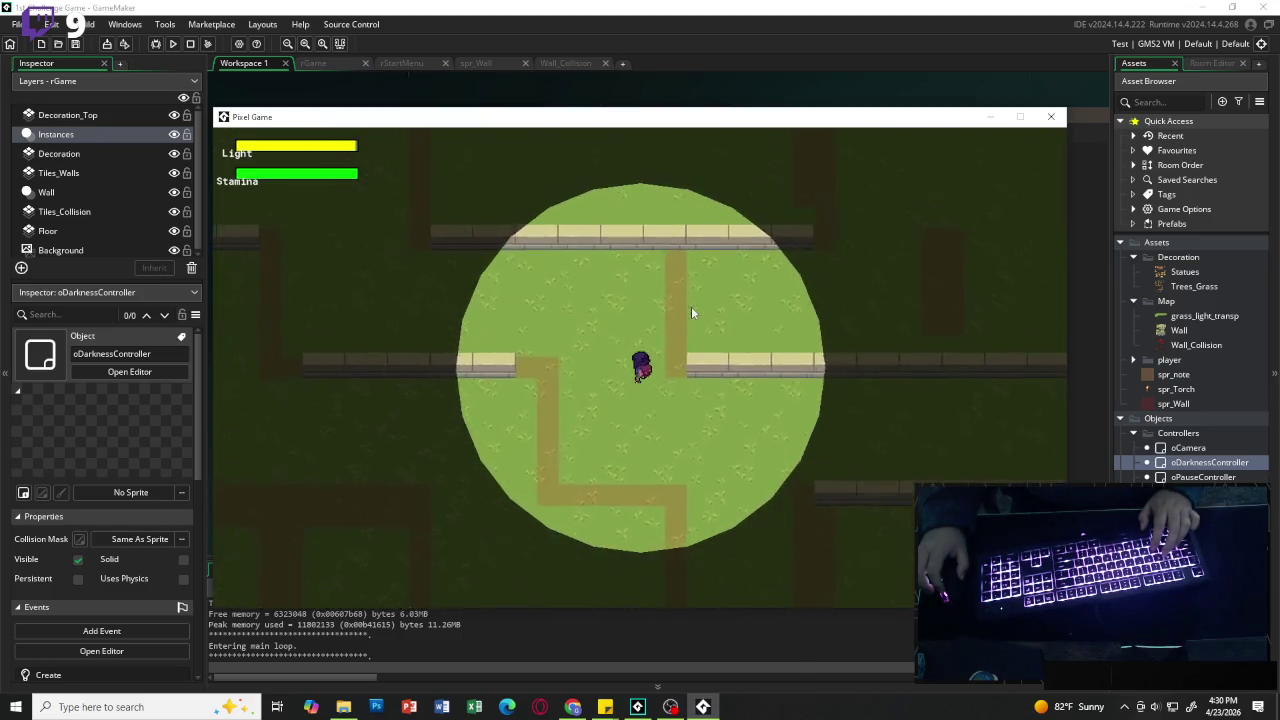
pyautogui.press('a')
pyautogui.press('w')
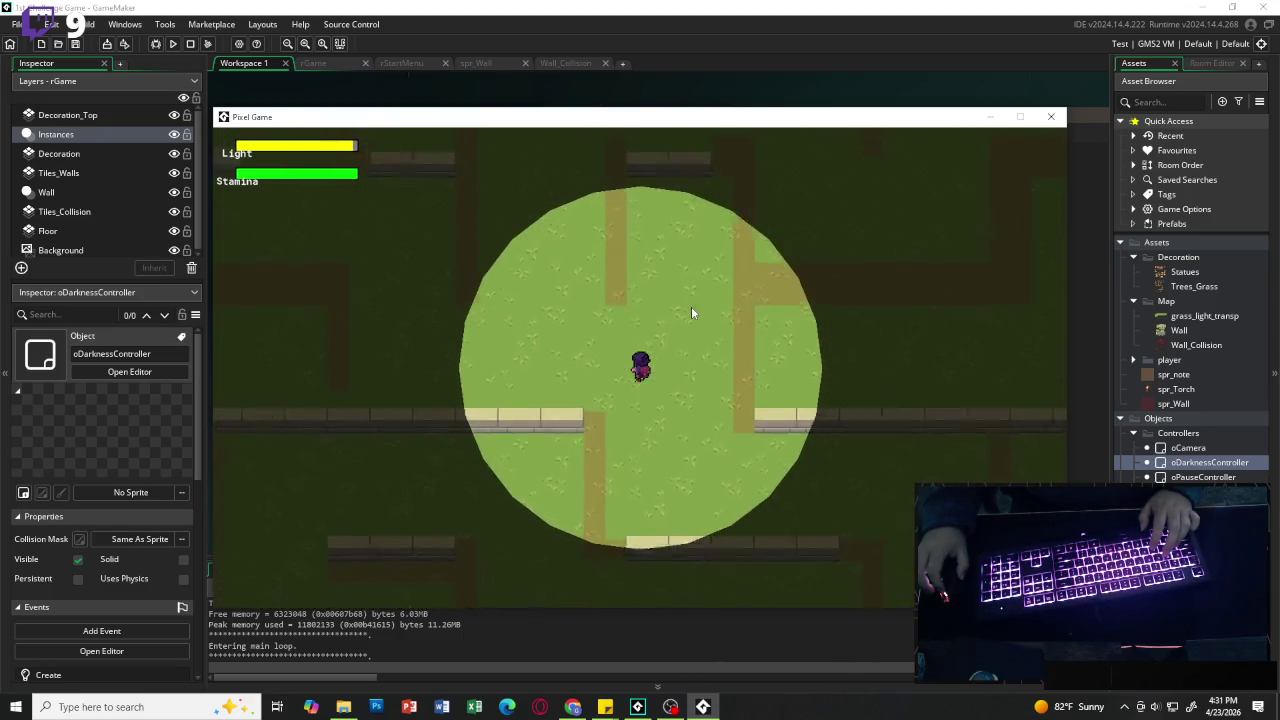
pyautogui.press('s')
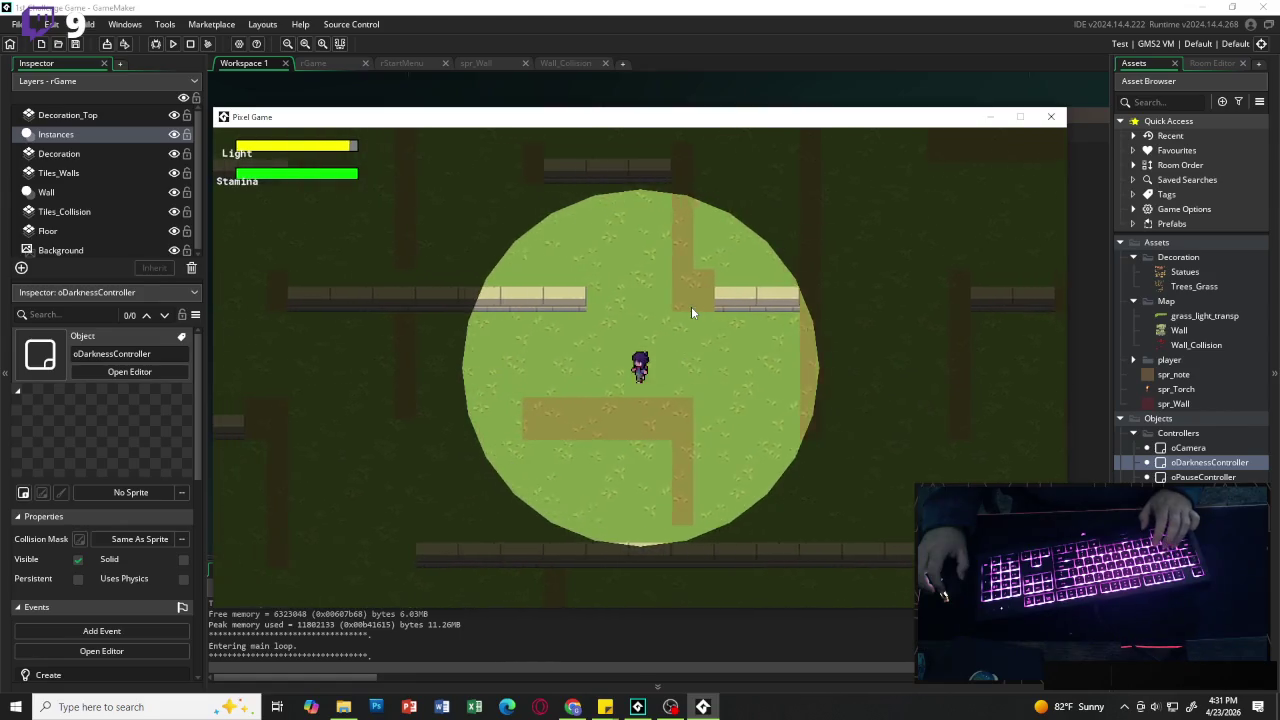
pyautogui.press('s')
pyautogui.press('a')
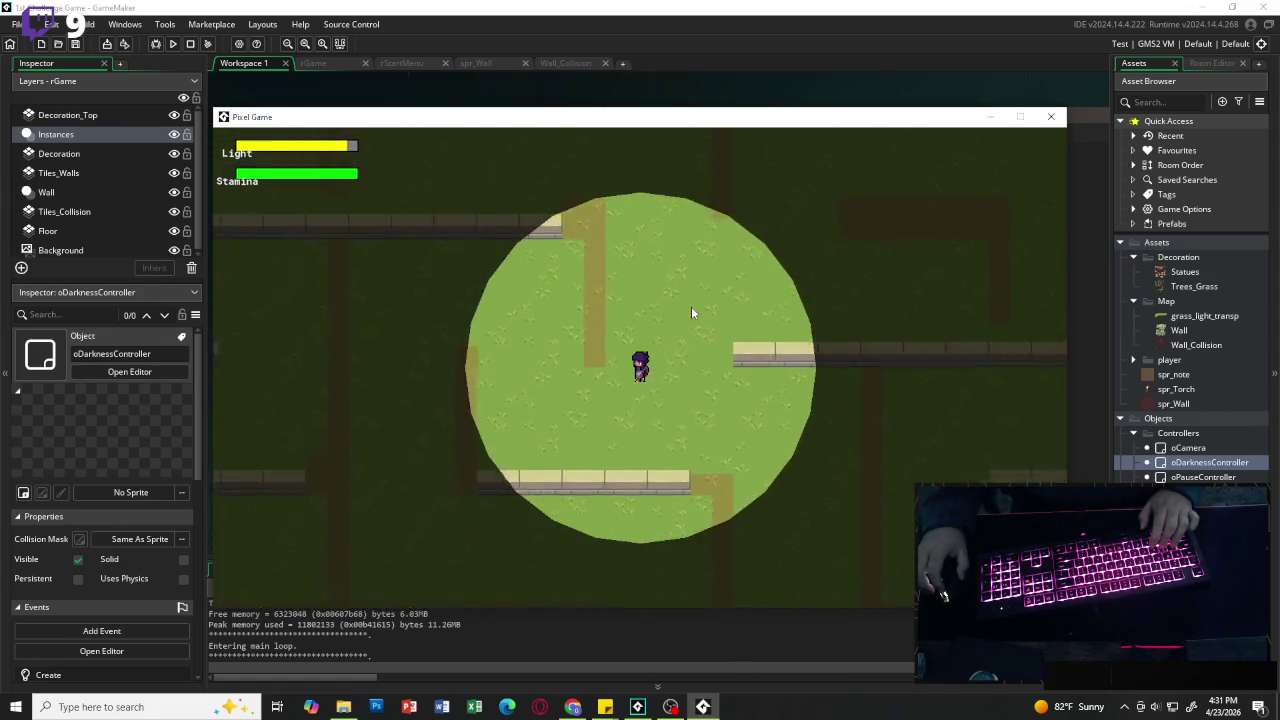
pyautogui.press('w')
pyautogui.press('d')
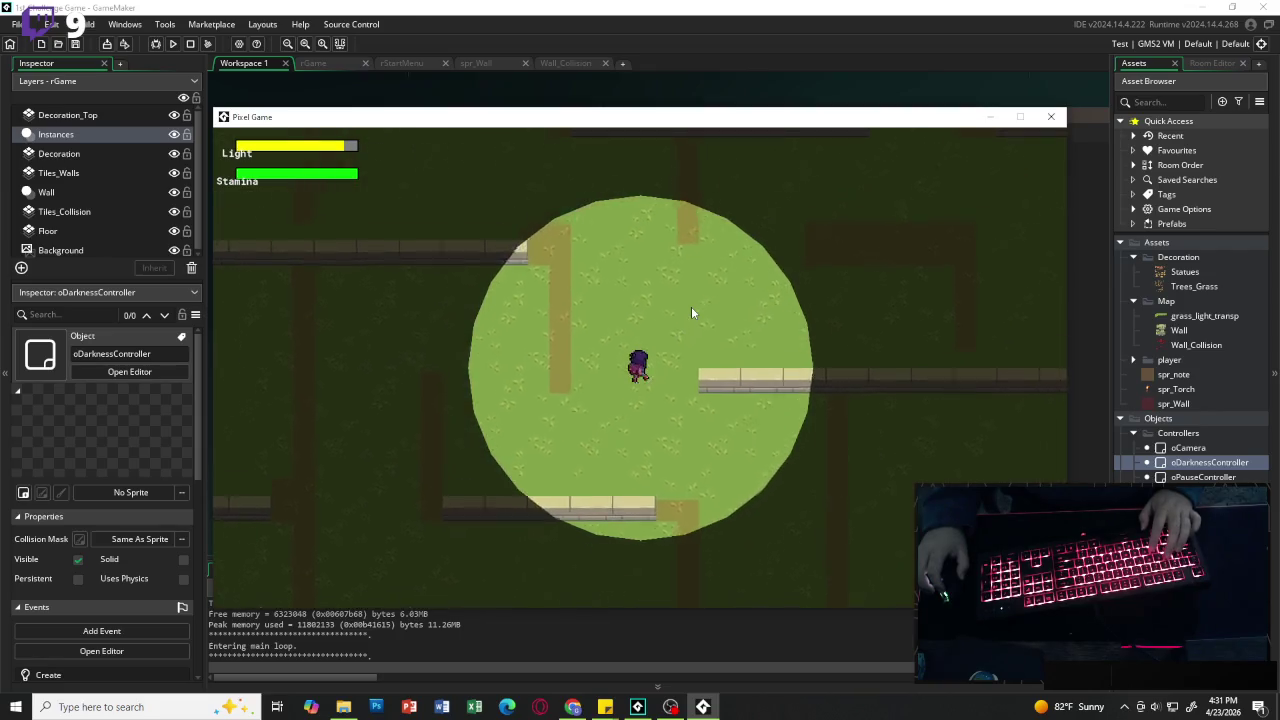
pyautogui.press('s')
pyautogui.press('a')
pyautogui.press('w')
pyautogui.press('d')
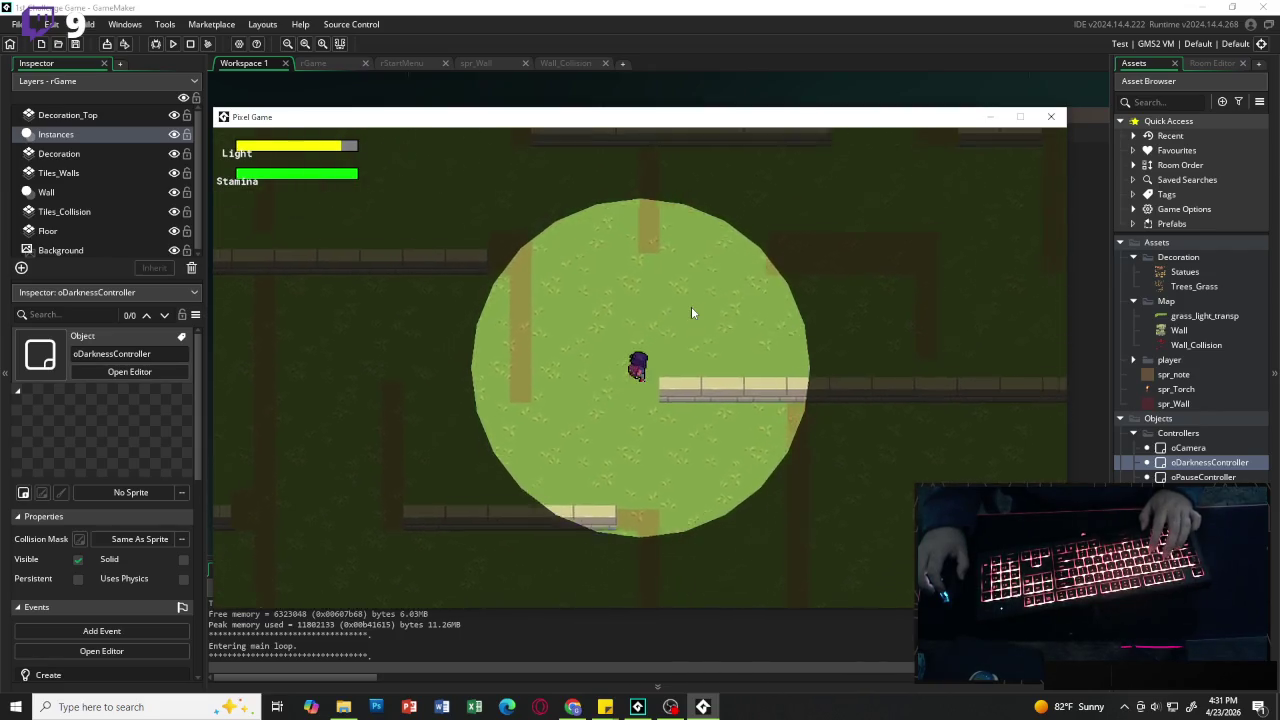
pyautogui.press('w')
pyautogui.press('a')
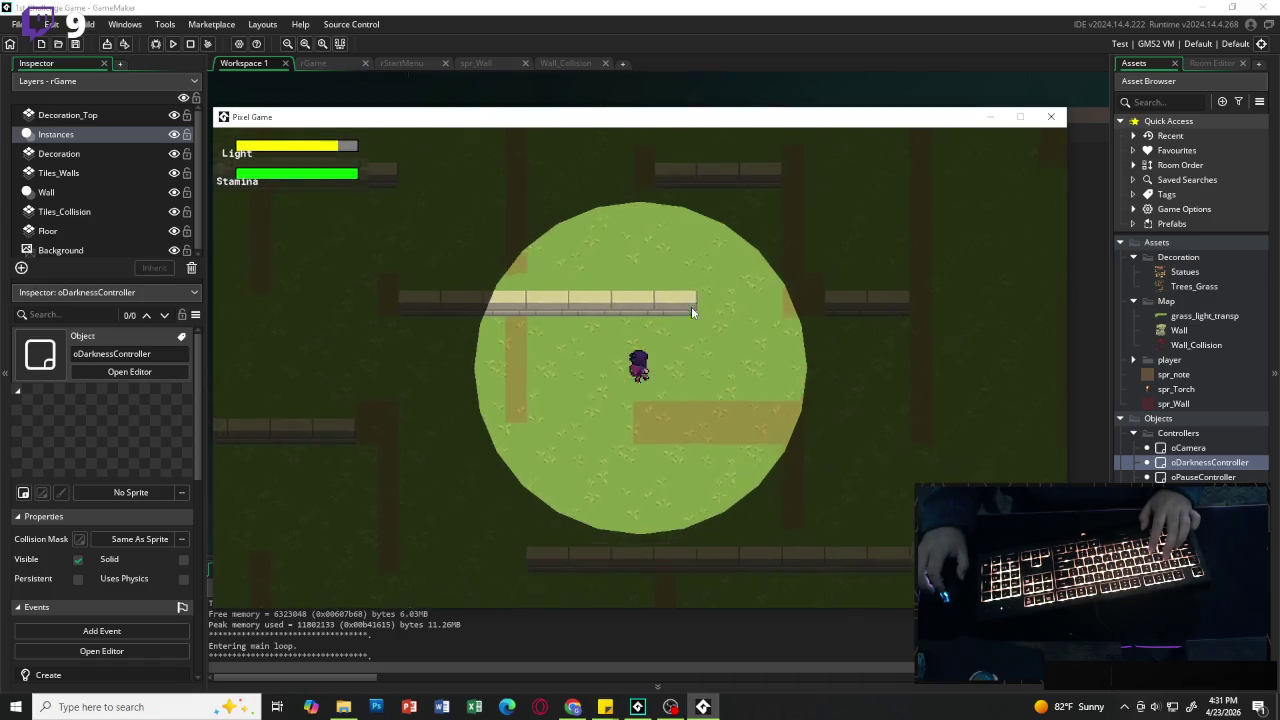
pyautogui.press('d')
pyautogui.press('s')
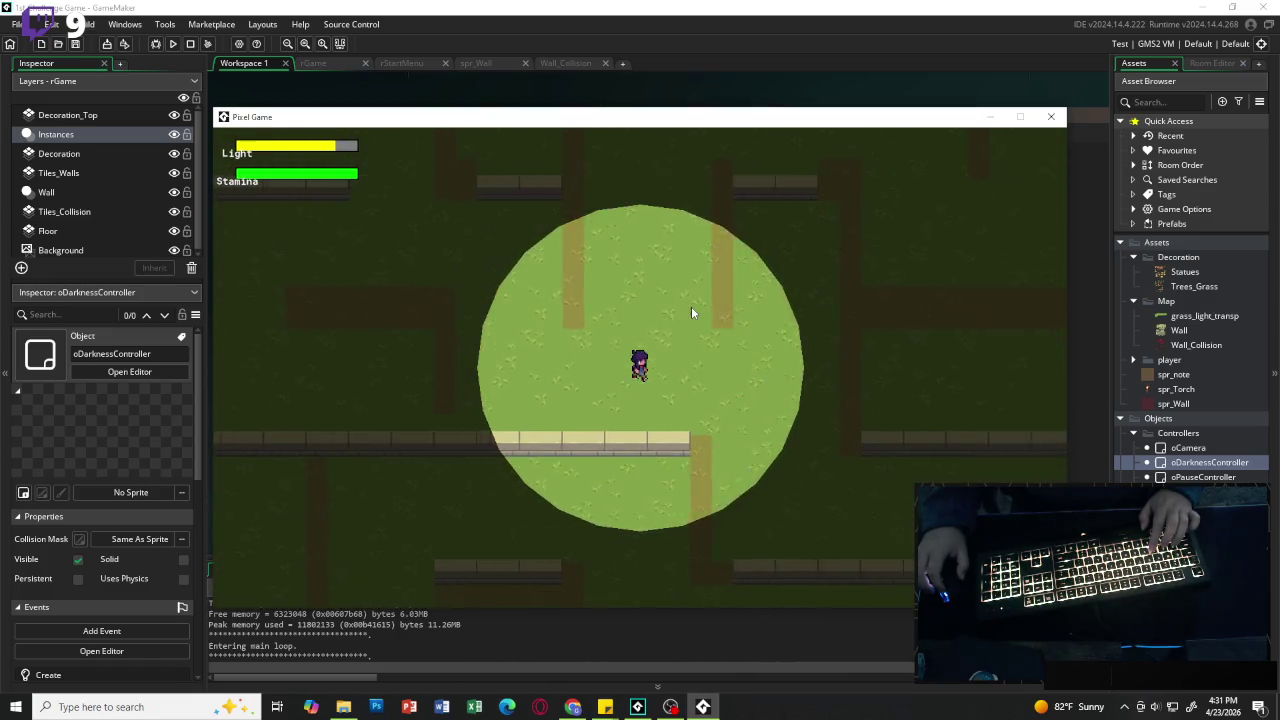
pyautogui.press('d')
pyautogui.press('s')
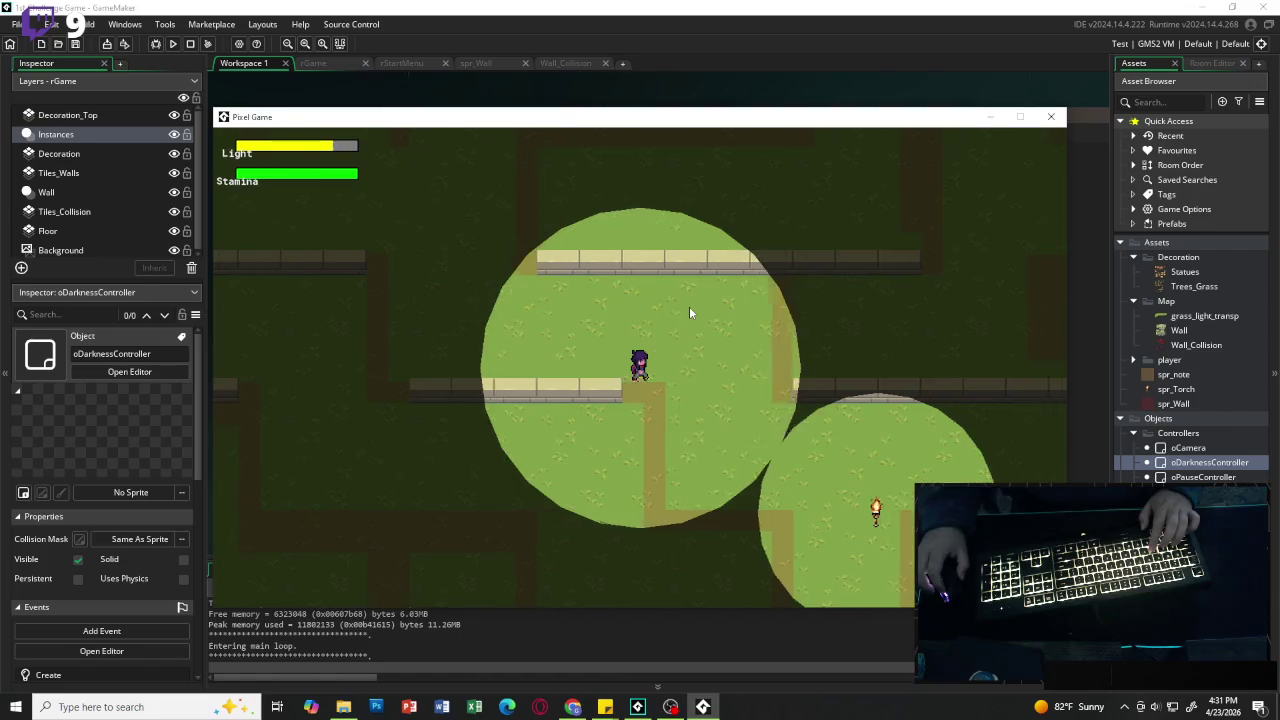
pyautogui.press('d')
pyautogui.press('s')
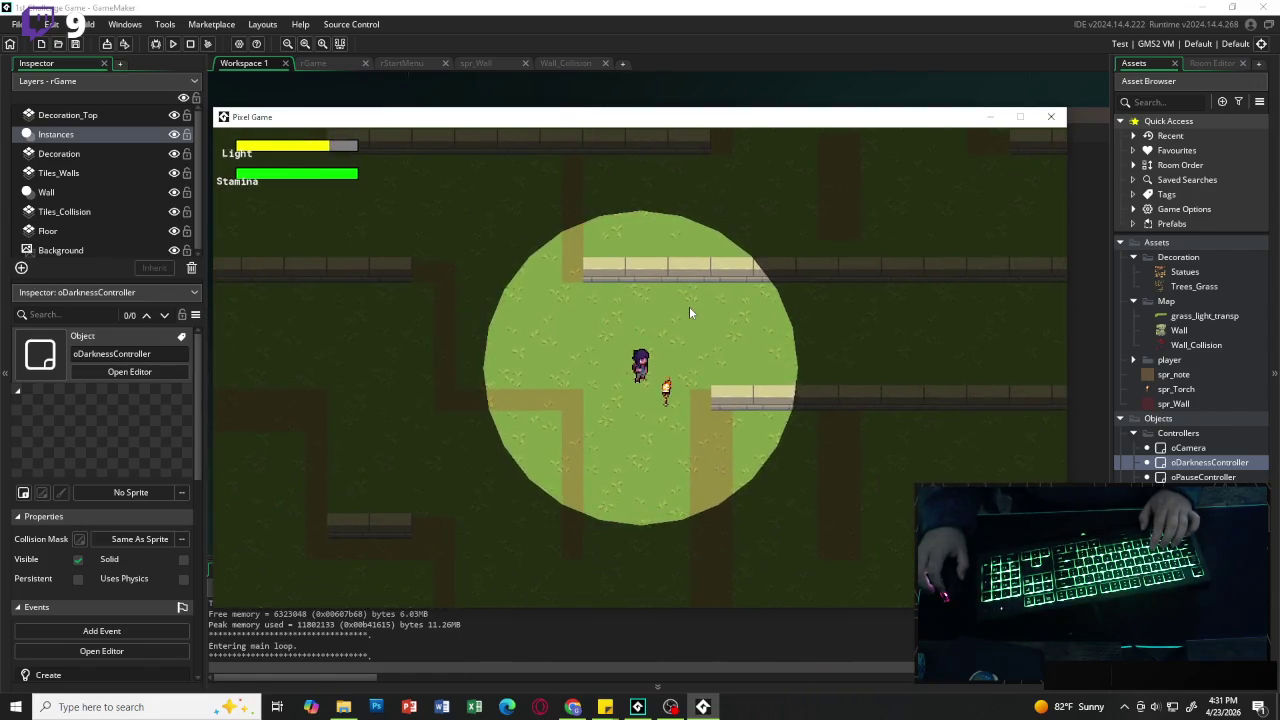
pyautogui.press('s')
pyautogui.press('d')
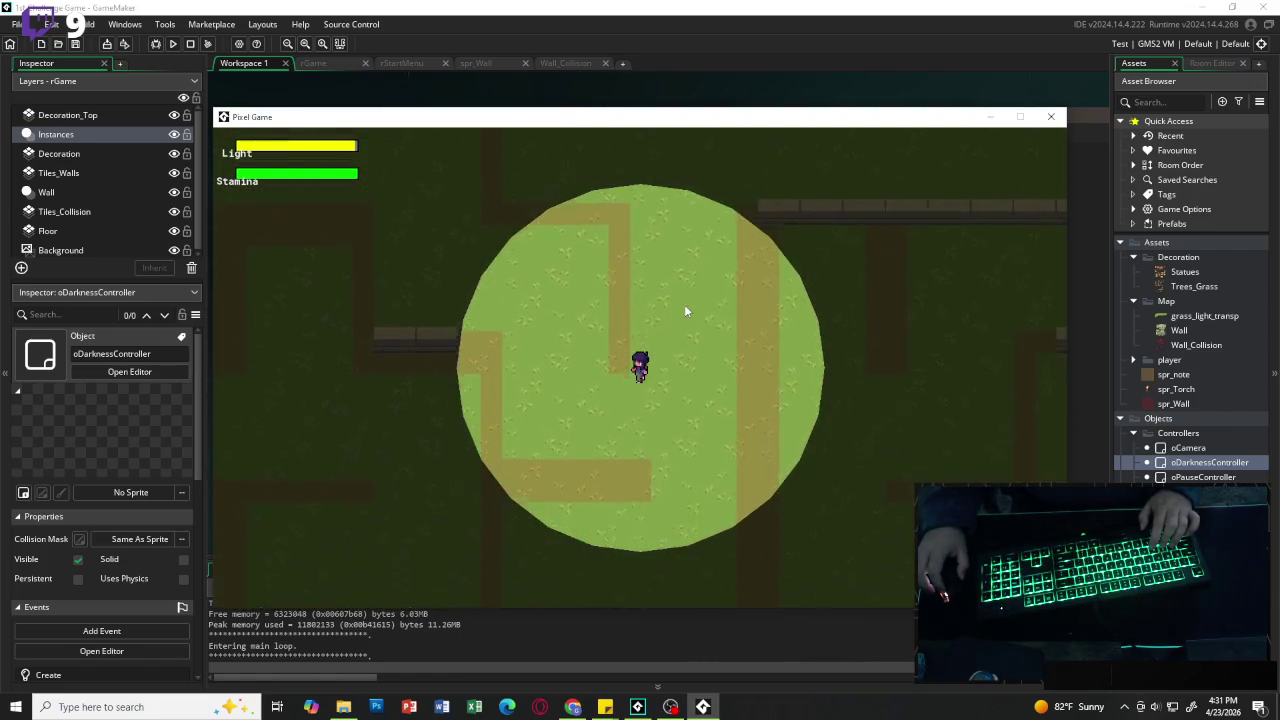
pyautogui.press('s')
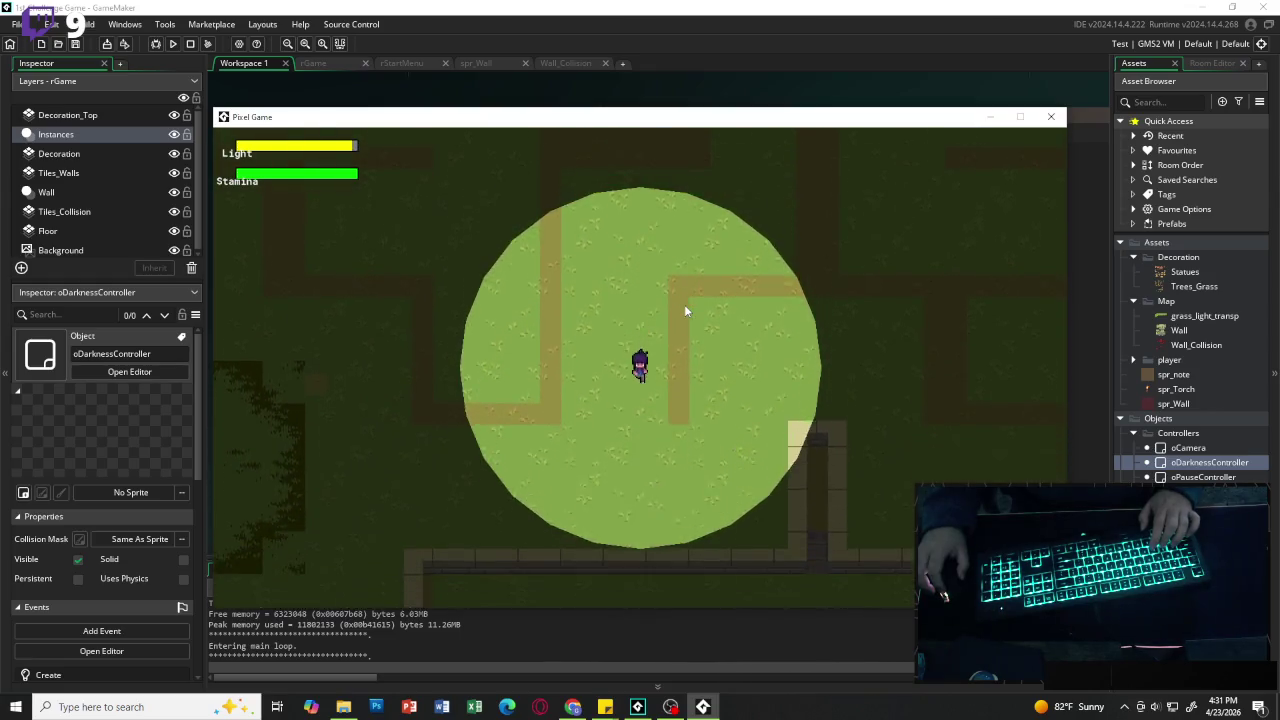
pyautogui.press('s')
pyautogui.press('d')
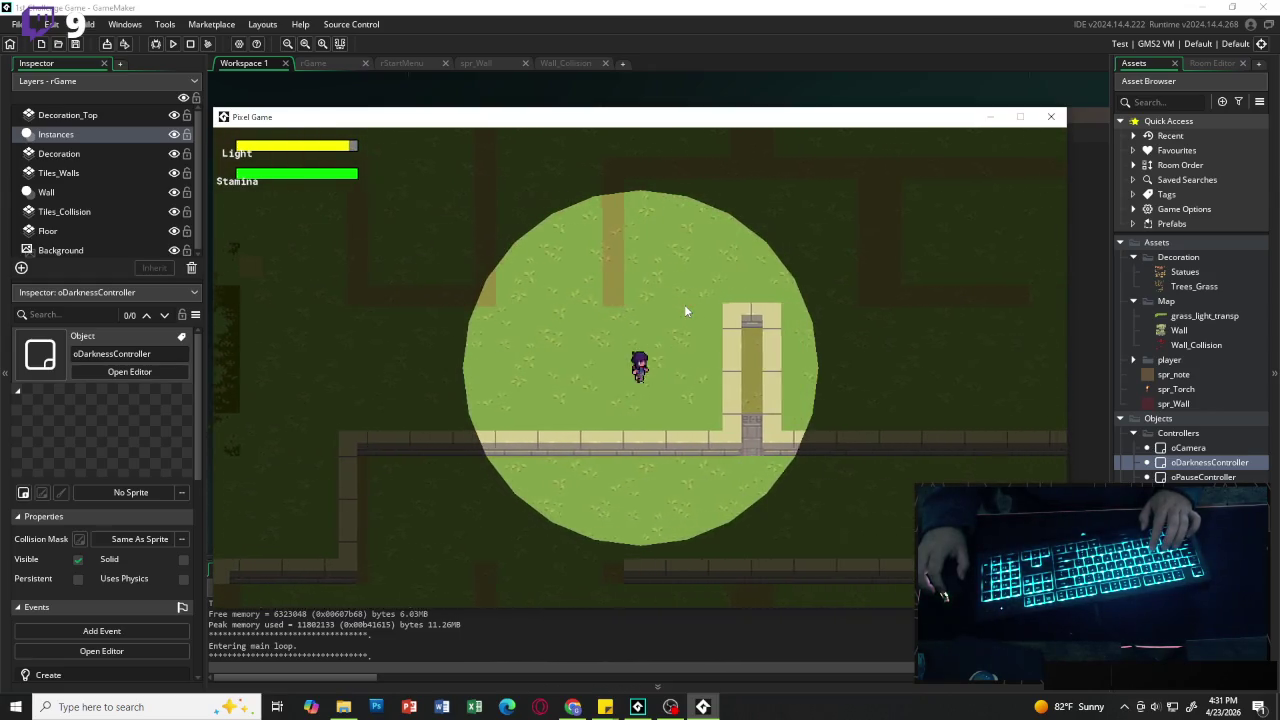
pyautogui.press('d')
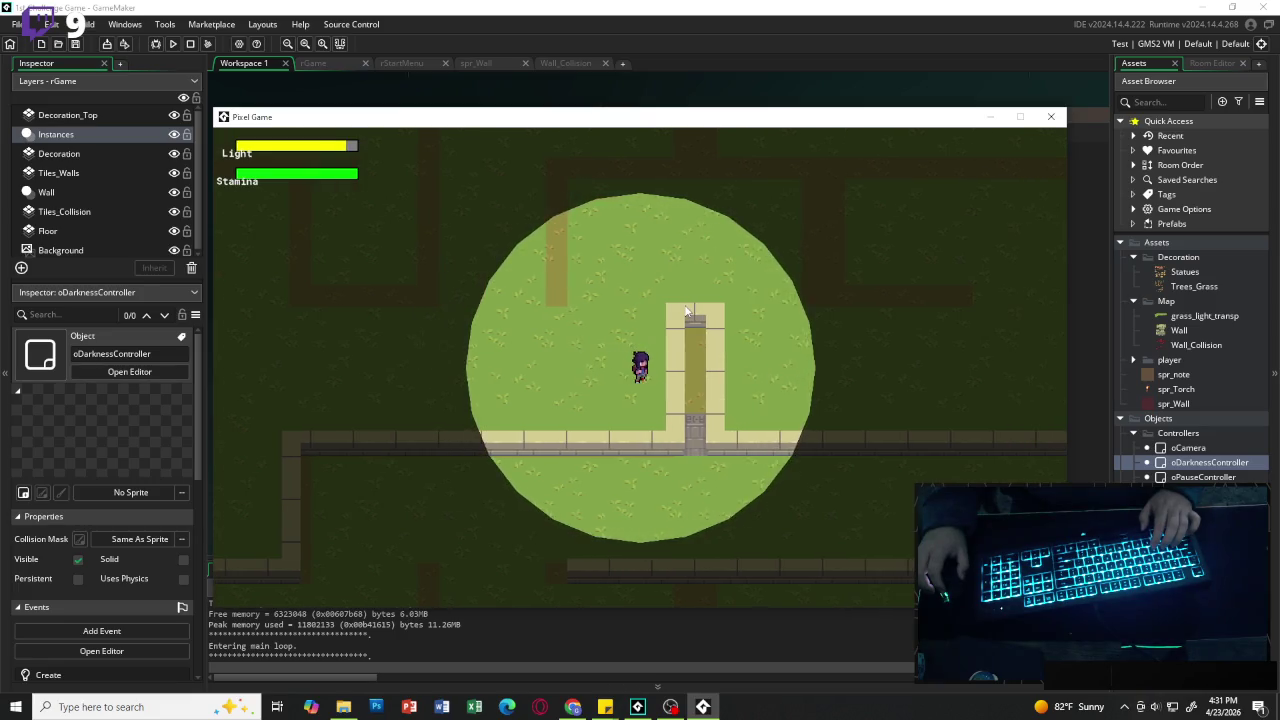
pyautogui.press('a')
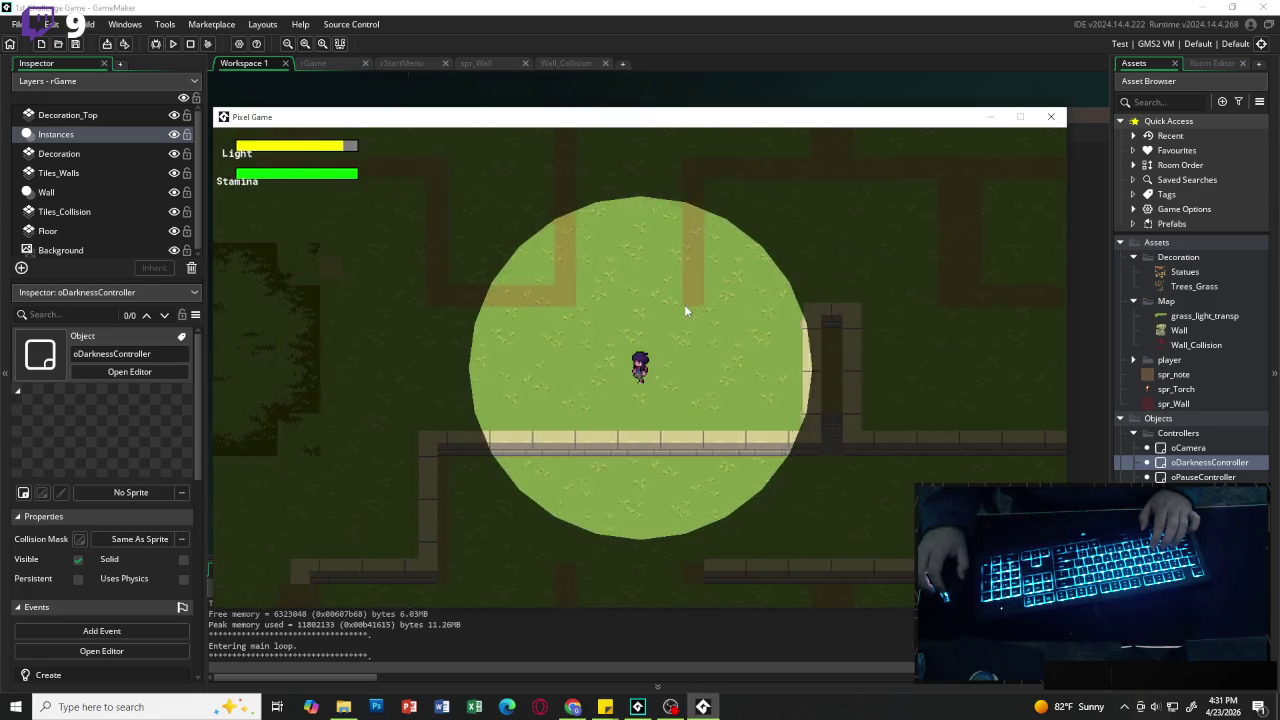
pyautogui.press('a')
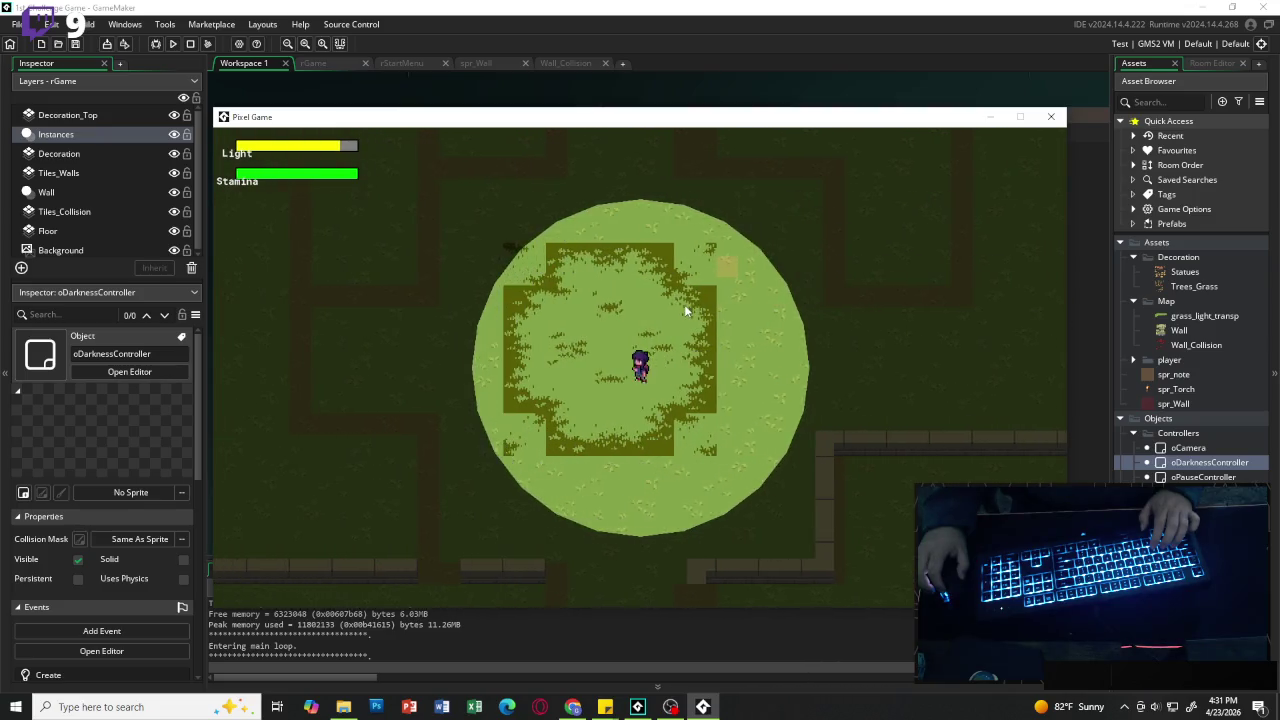
pyautogui.press('s')
pyautogui.press('s')
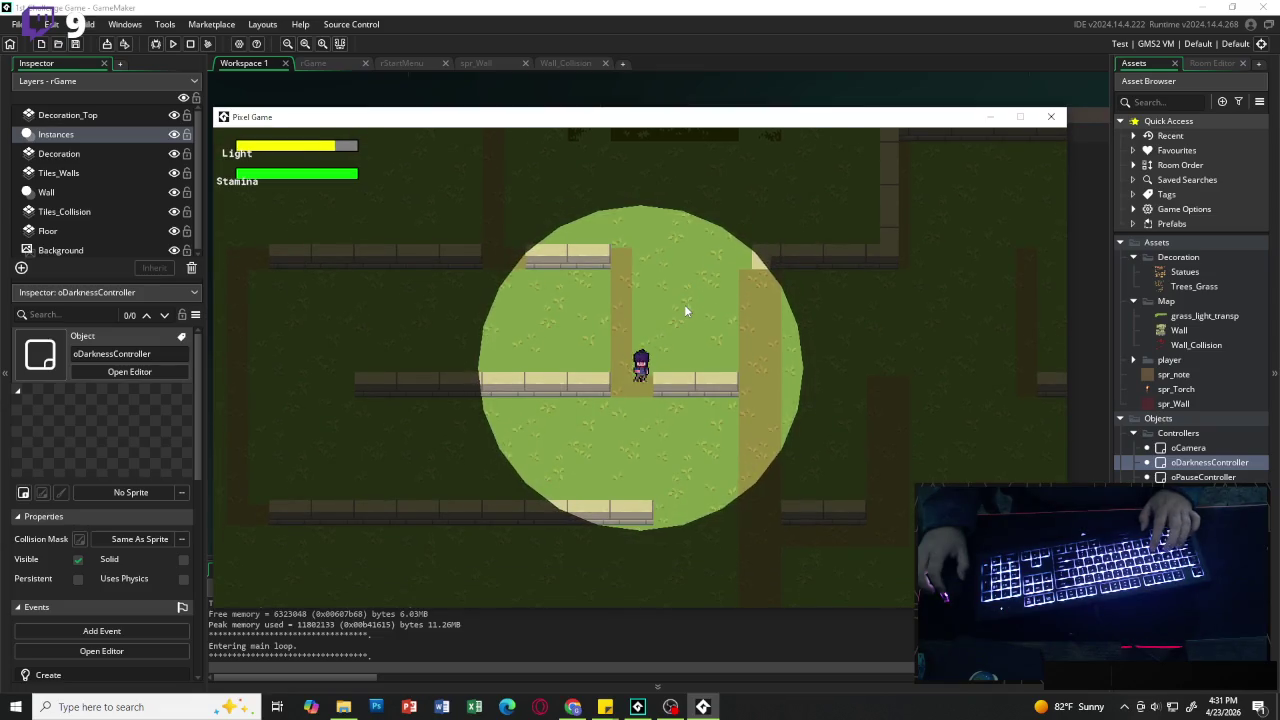
pyautogui.press('w')
pyautogui.press('d')
pyautogui.press('s')
pyautogui.press('w')
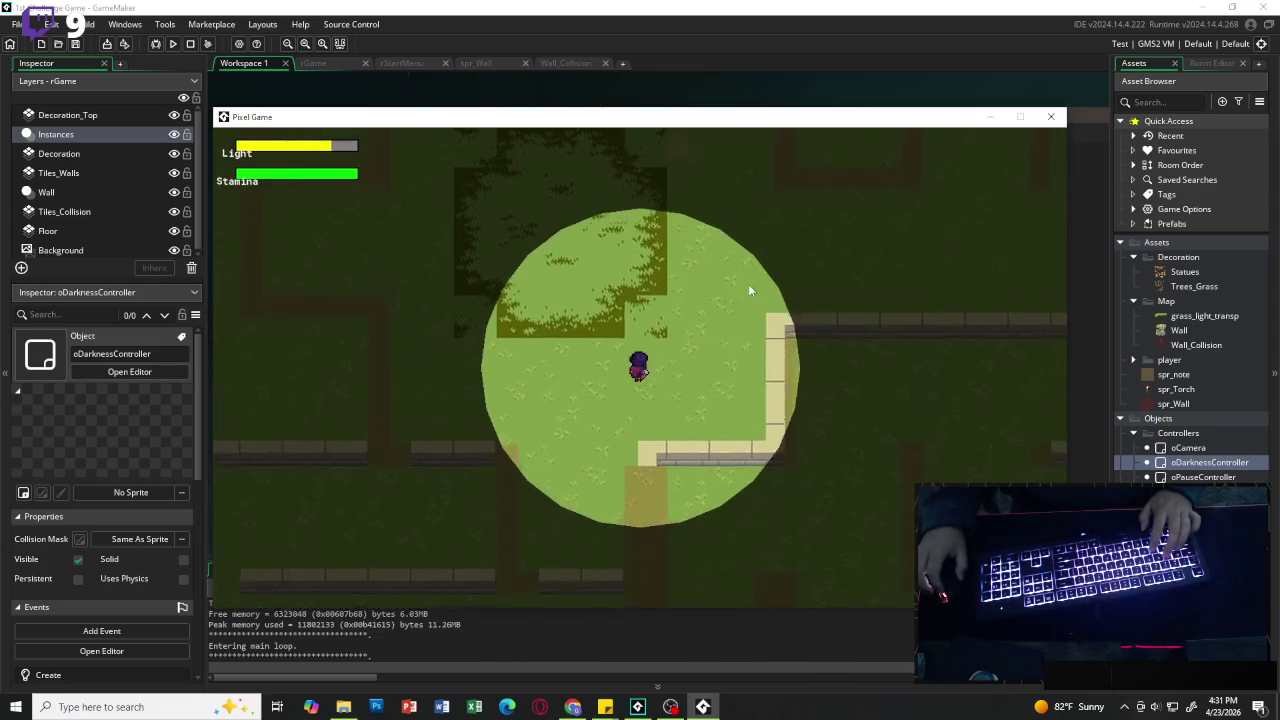
pyautogui.press('d')
pyautogui.press('d')
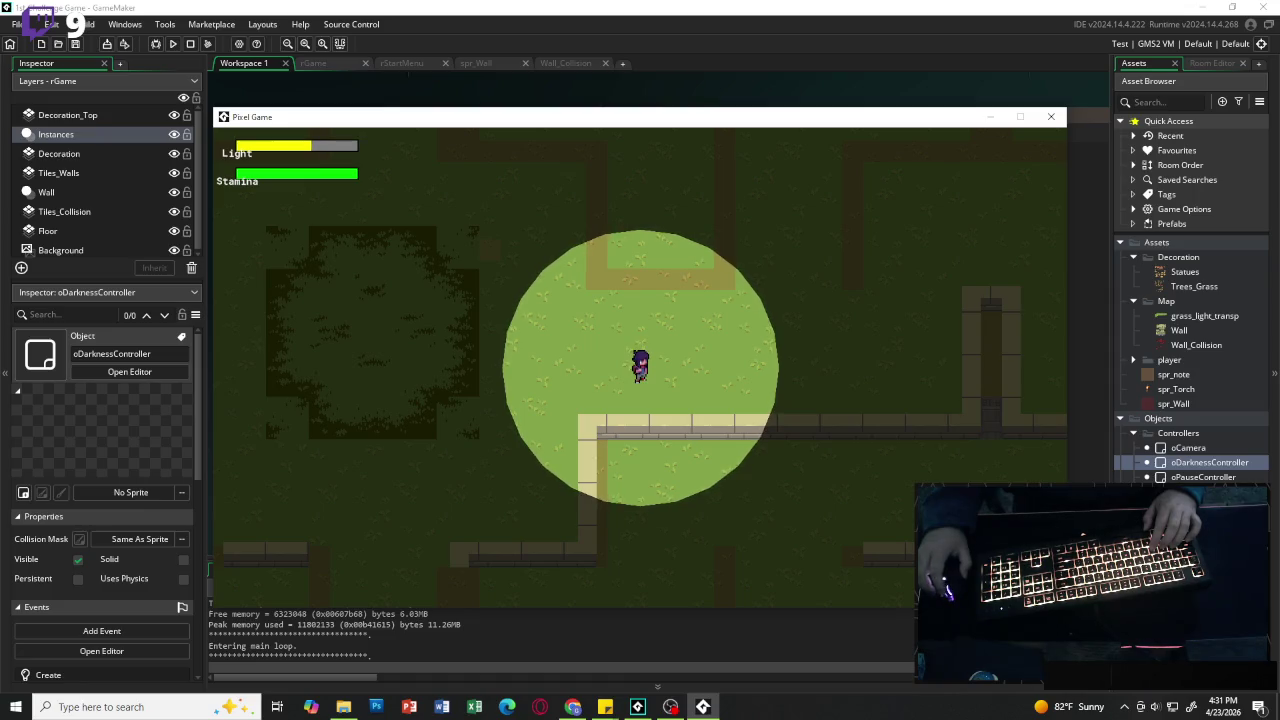
pyautogui.hotkey('alt', 'Tab')
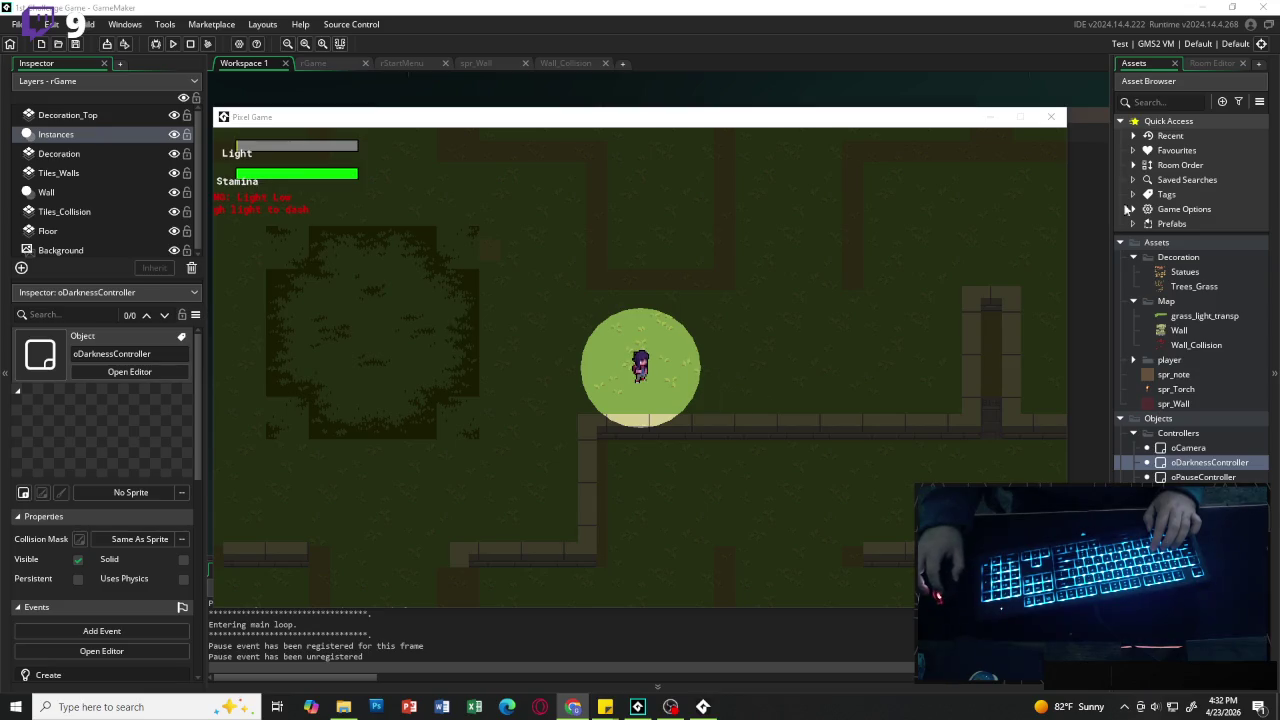
# Step: Close the running Pixel Game window
pyautogui.click(1050, 117)
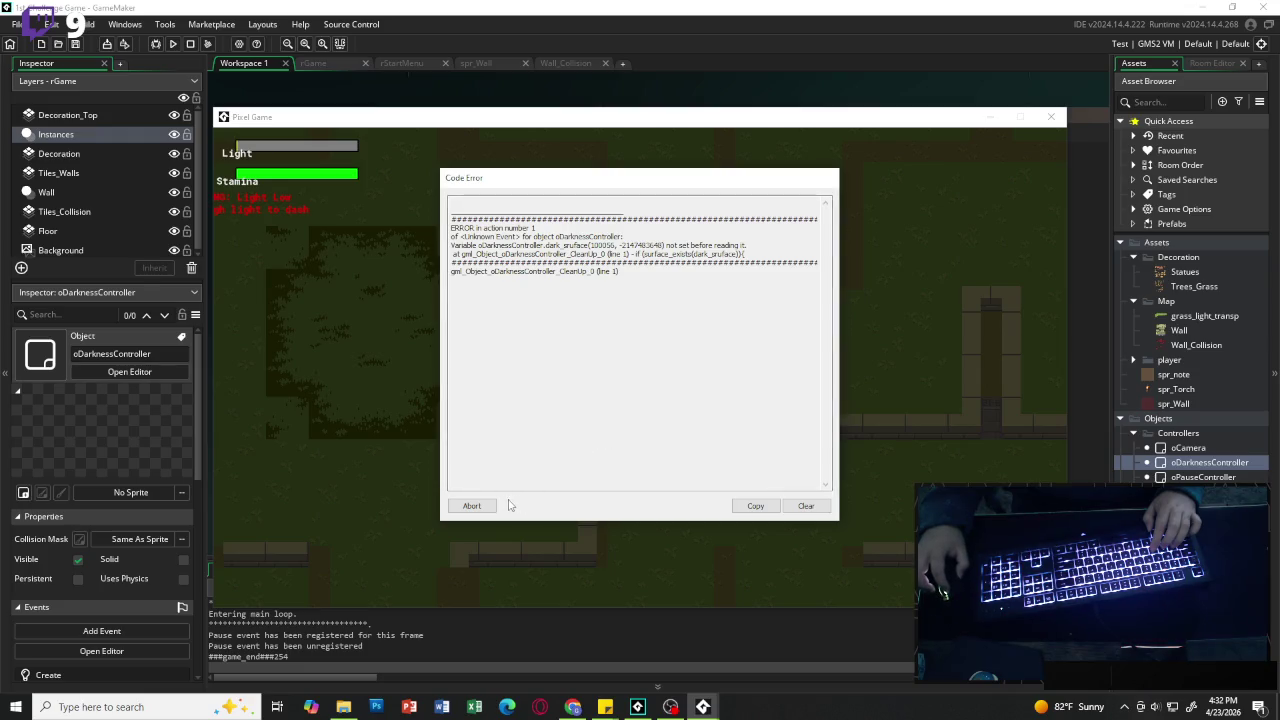
# Step: Abort the error, review the surface_free check in Clean Up, then view the Create event
pyautogui.click(495, 505)
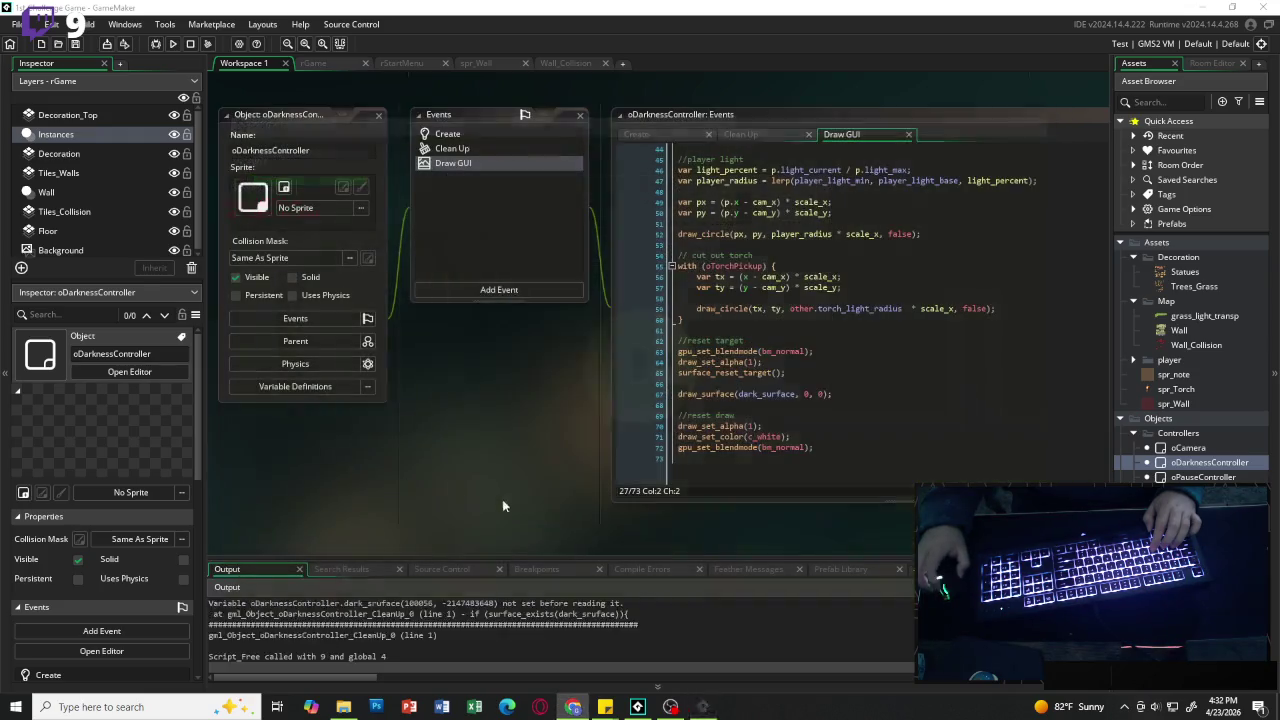
pyautogui.click(755, 134)
pyautogui.click(795, 148)
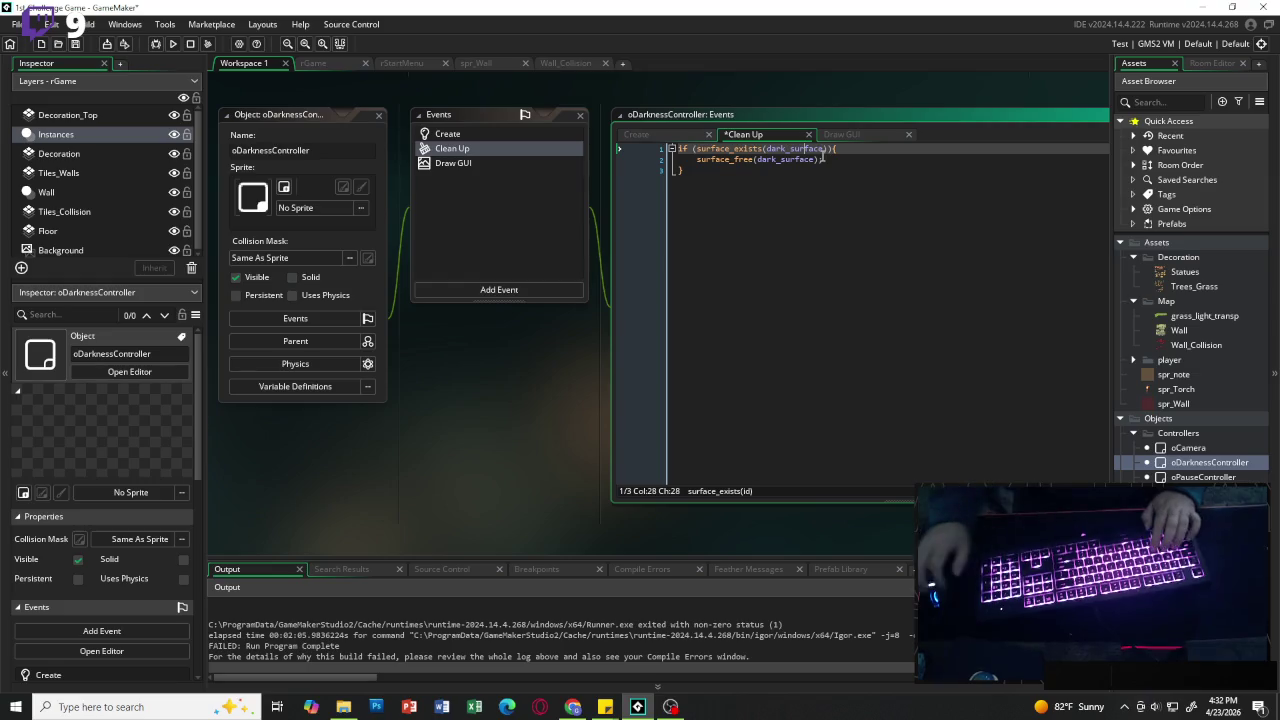
pyautogui.click(711, 251)
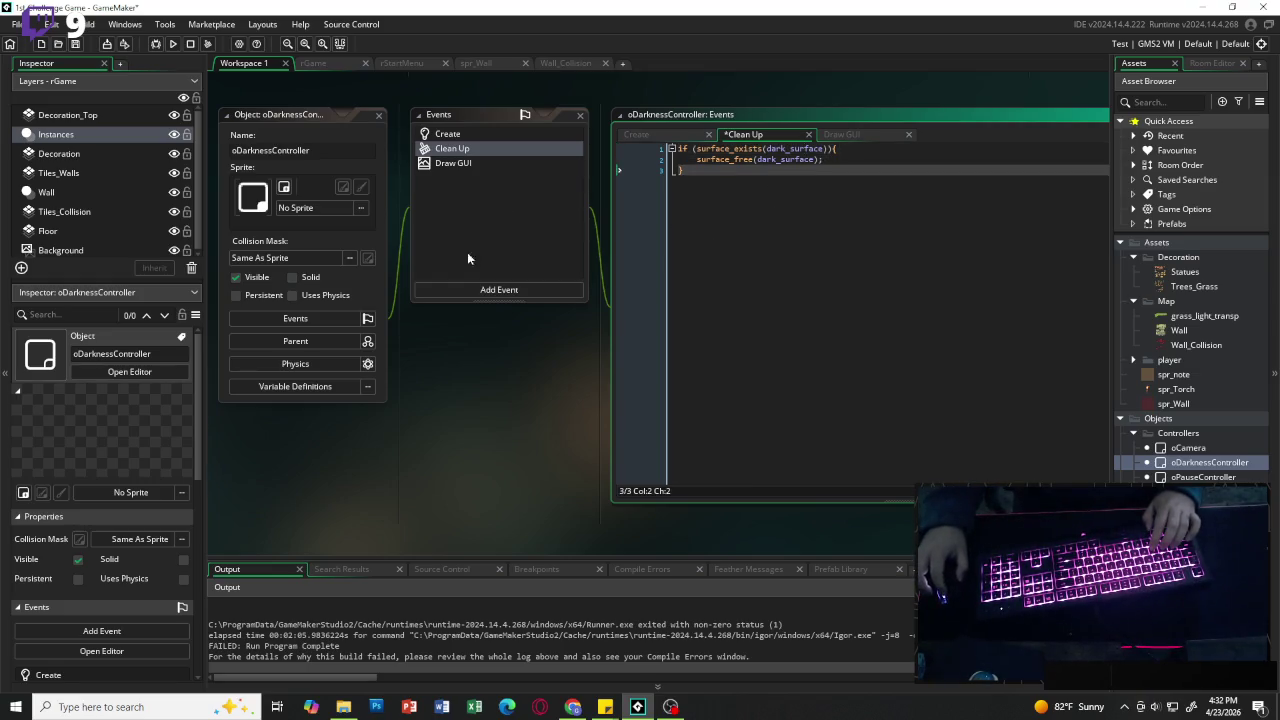
pyautogui.click(653, 134)
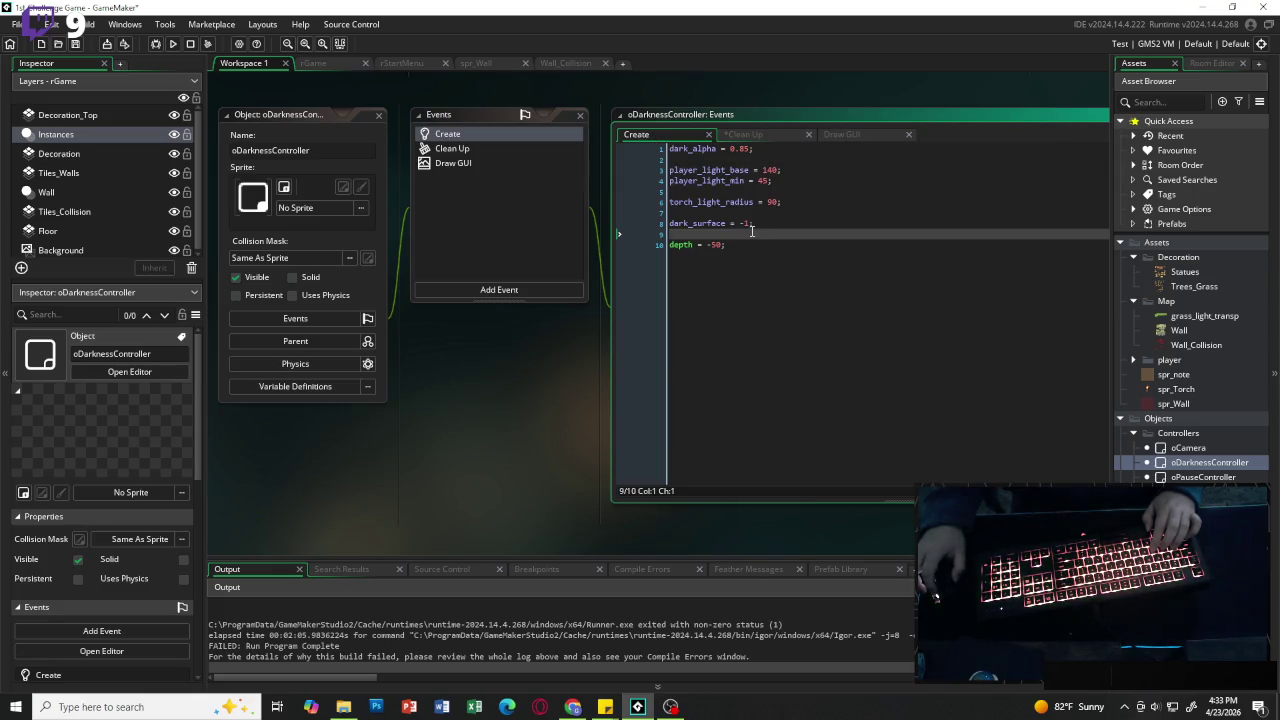
# Step: Change the dark_alpha value's digits to 99 and run the game
pyautogui.click(748, 148)
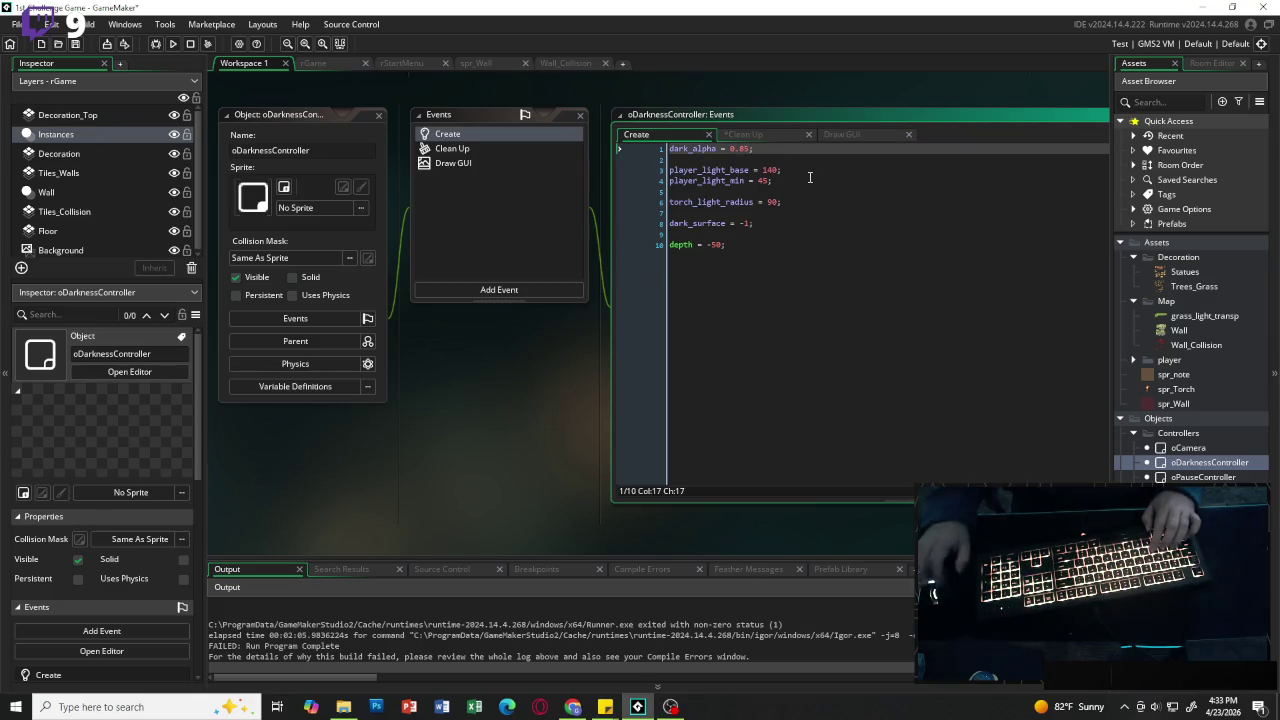
pyautogui.press('BackSpace')
pyautogui.write('9')
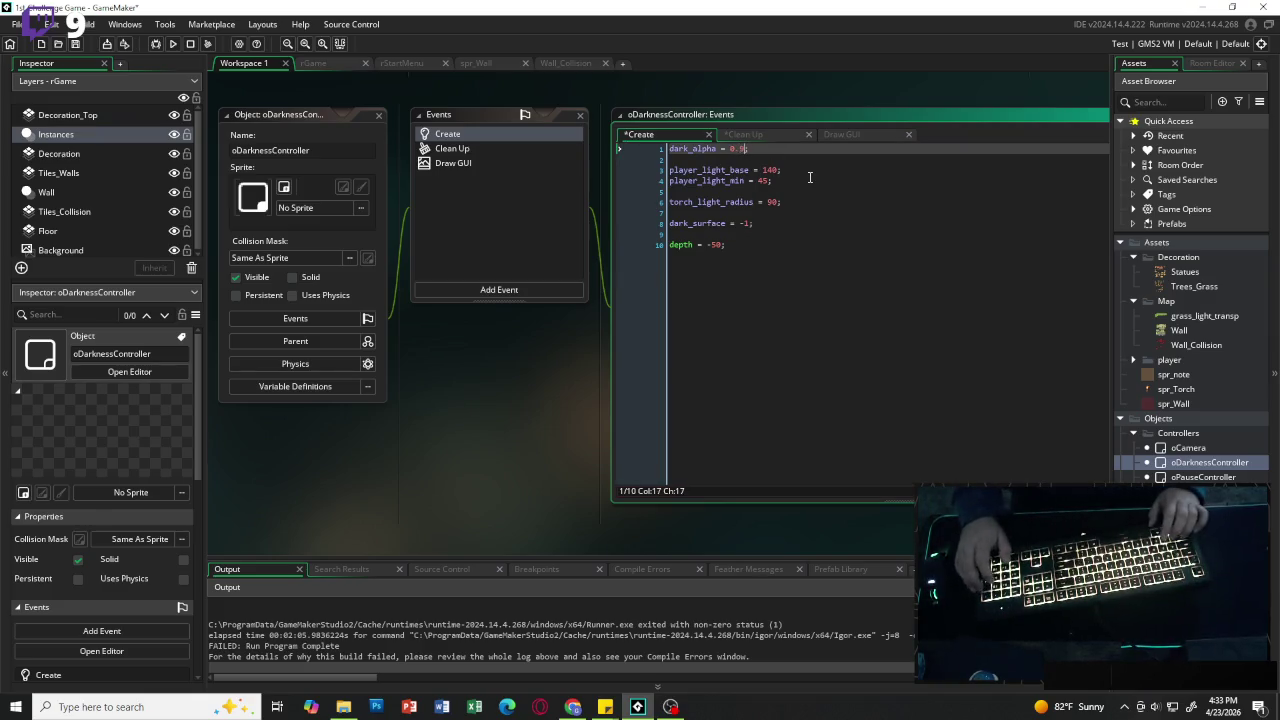
pyautogui.write('9')
pyautogui.click(173, 43)
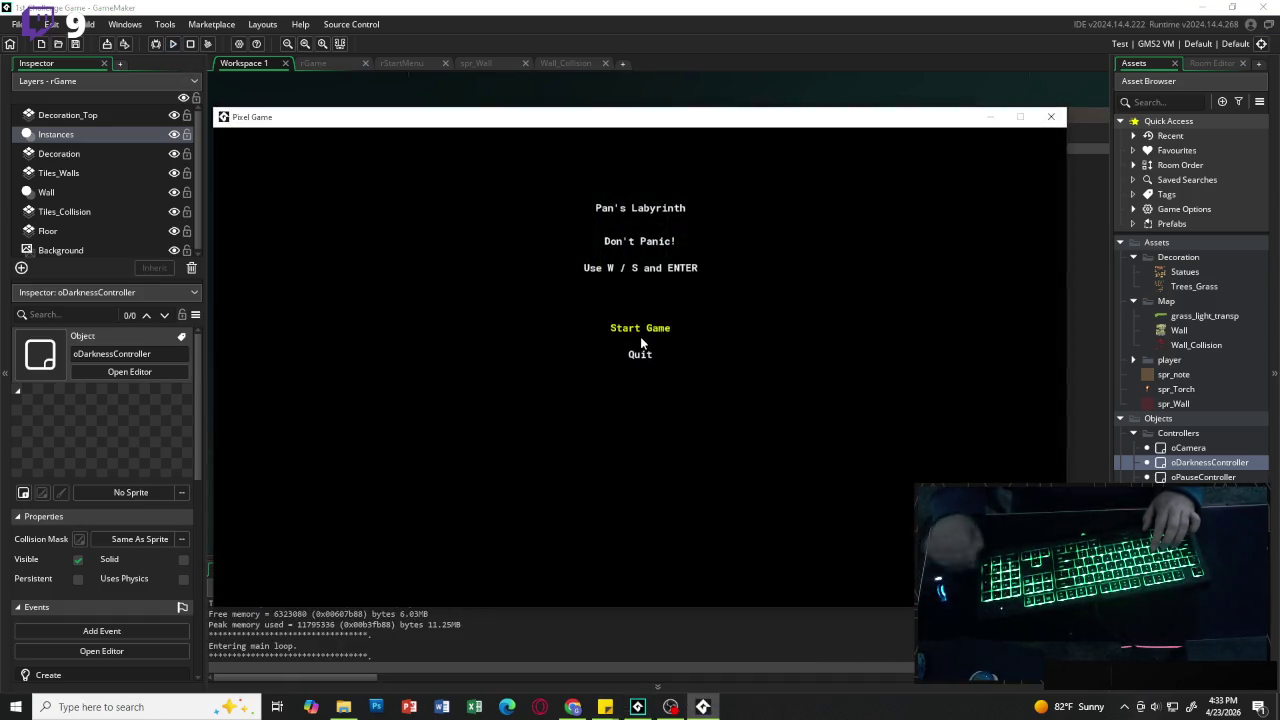
# Step: Start gameplay, walk the player around the grass patches to test the light circle, then close the game
pyautogui.click(640, 336)
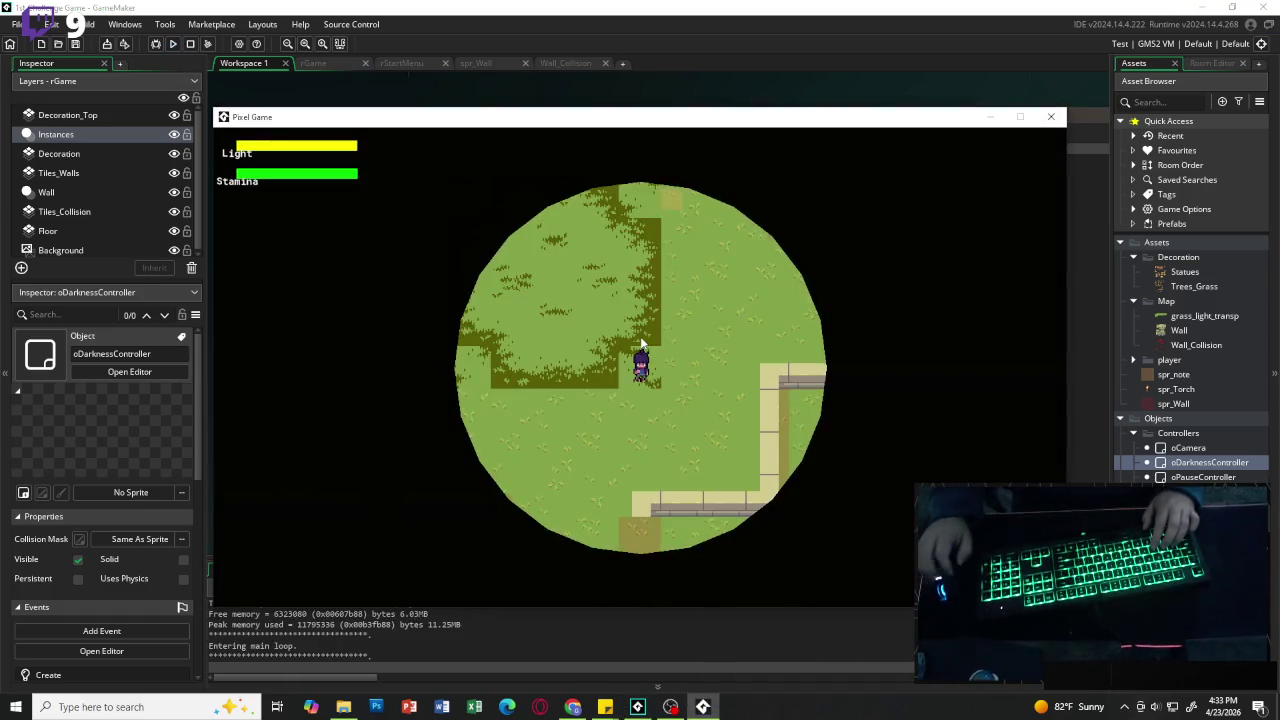
pyautogui.press('Right')
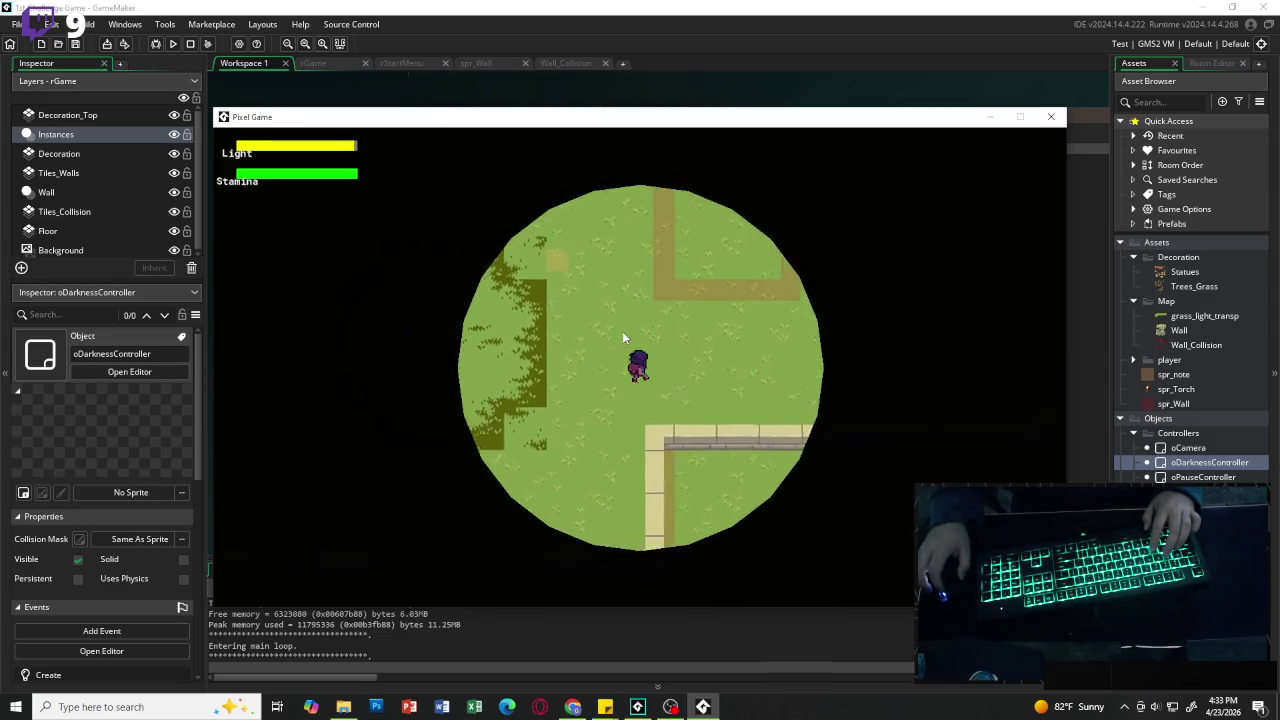
pyautogui.press('Left')
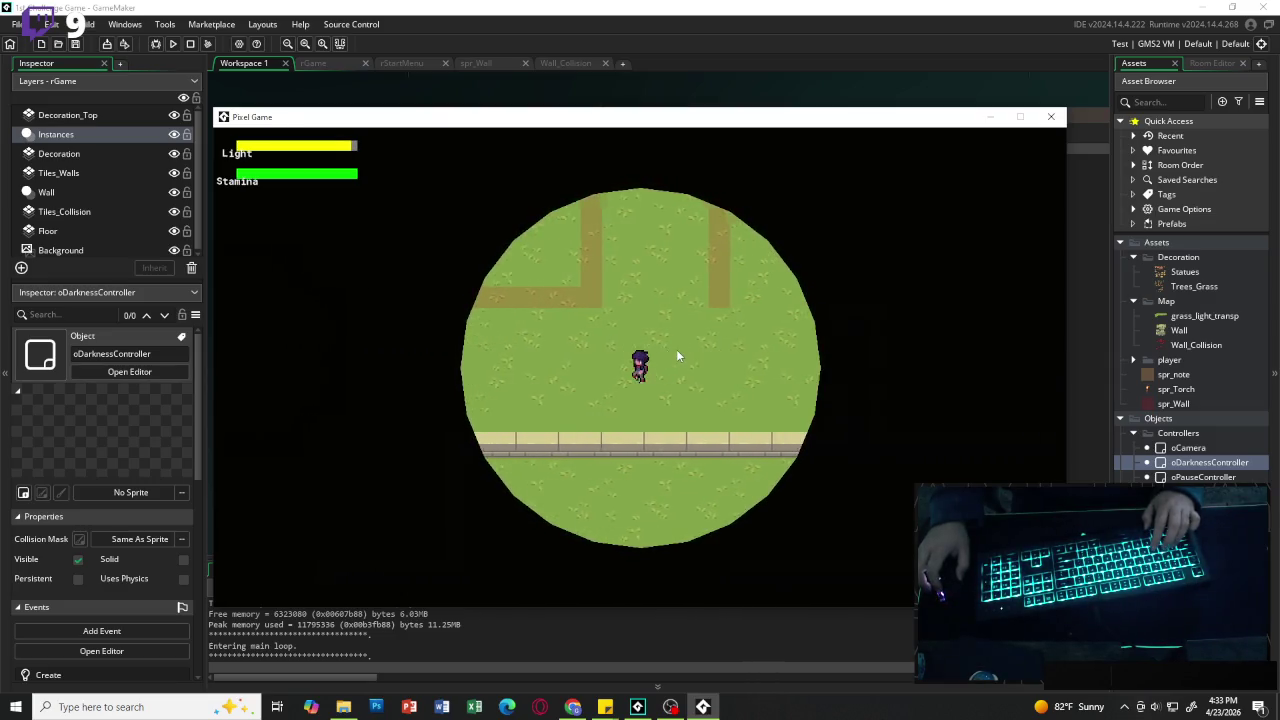
pyautogui.press('Up')
pyautogui.press('Left')
pyautogui.press('Down')
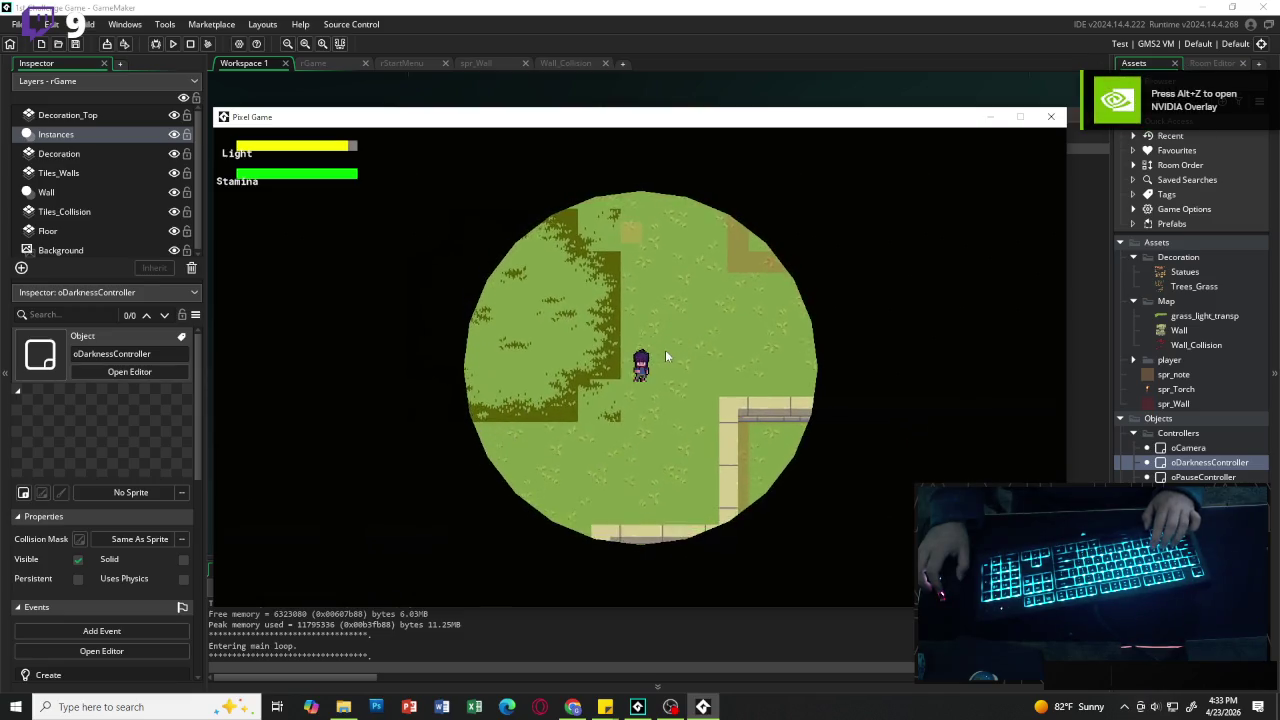
pyautogui.press('Left')
pyautogui.press('Up')
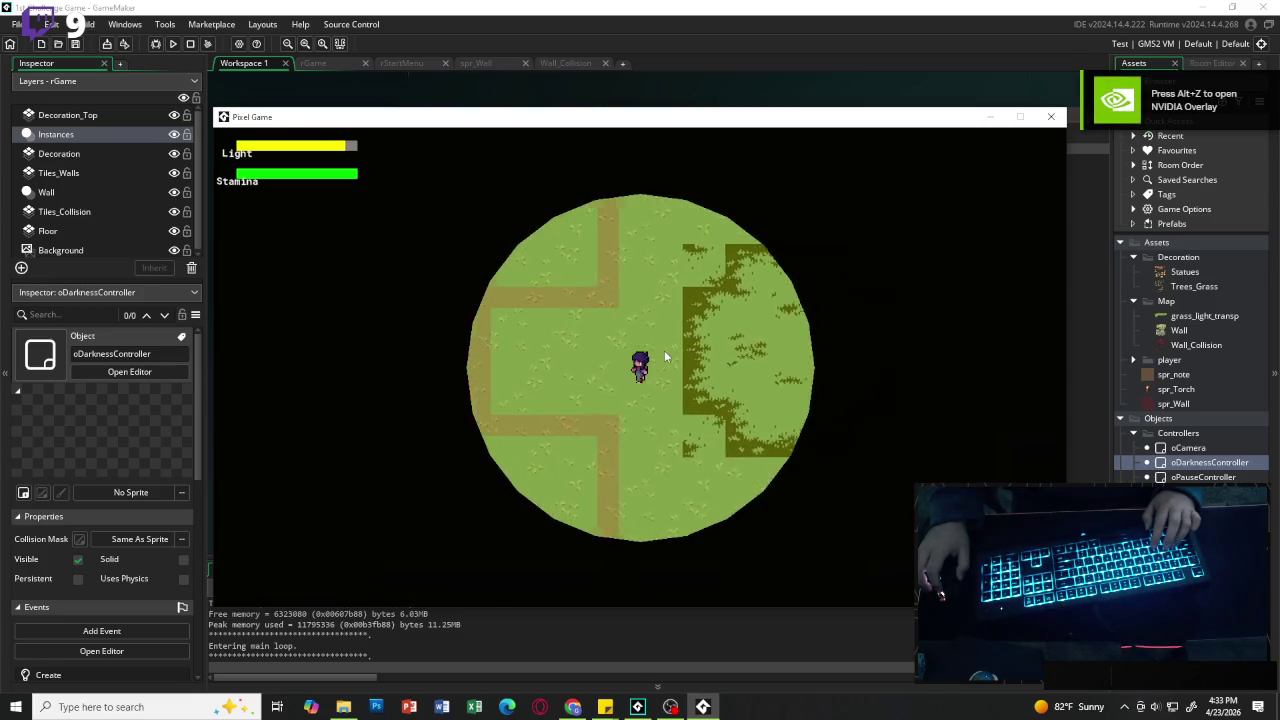
pyautogui.press('Right')
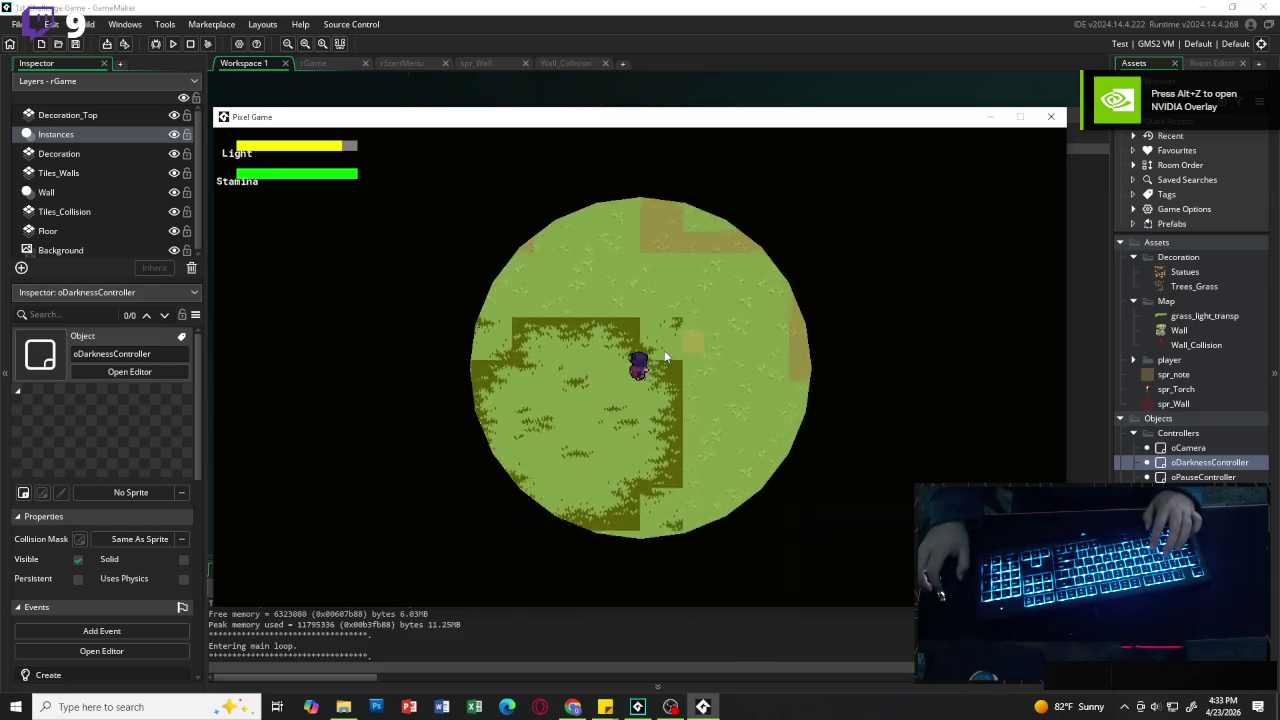
pyautogui.press('Left')
pyautogui.press('Up')
pyautogui.press('Right')
pyautogui.click(1051, 116)
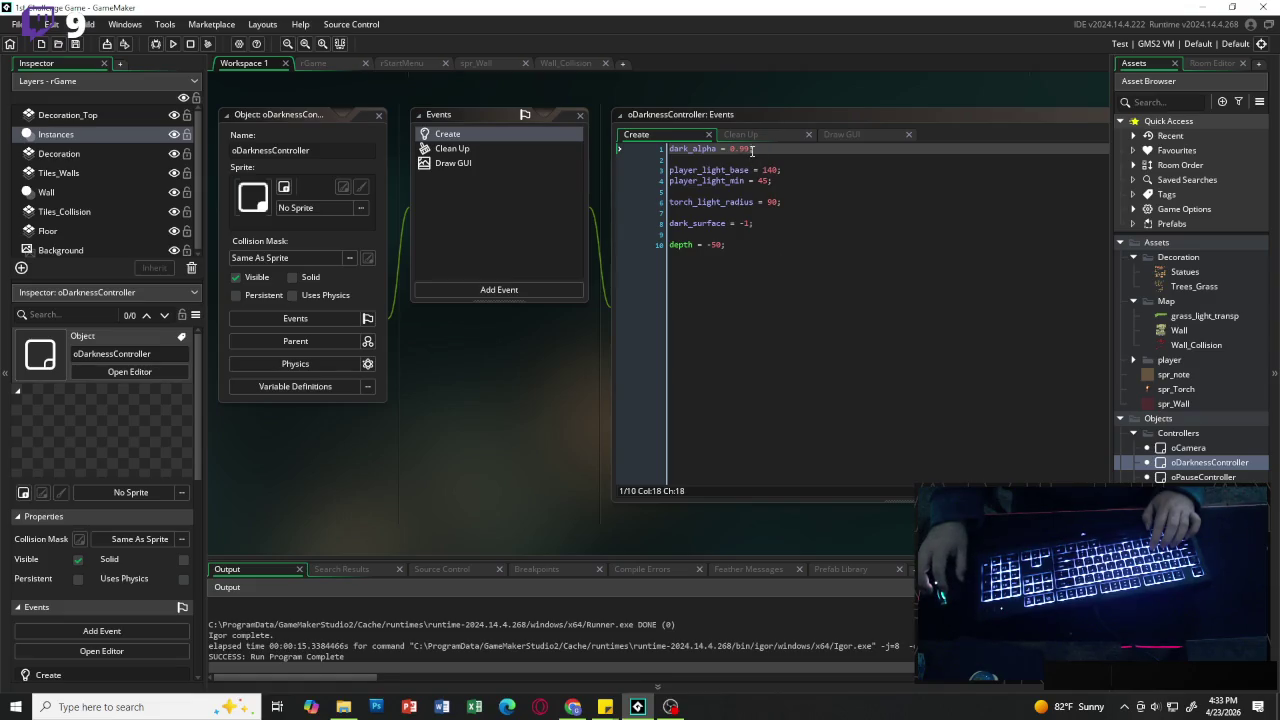
# Step: Change dark_alpha to 1 in the Create code, then run the game and start gameplay
pyautogui.press('BackSpace')
pyautogui.press('BackSpace')
pyautogui.press('BackSpace')
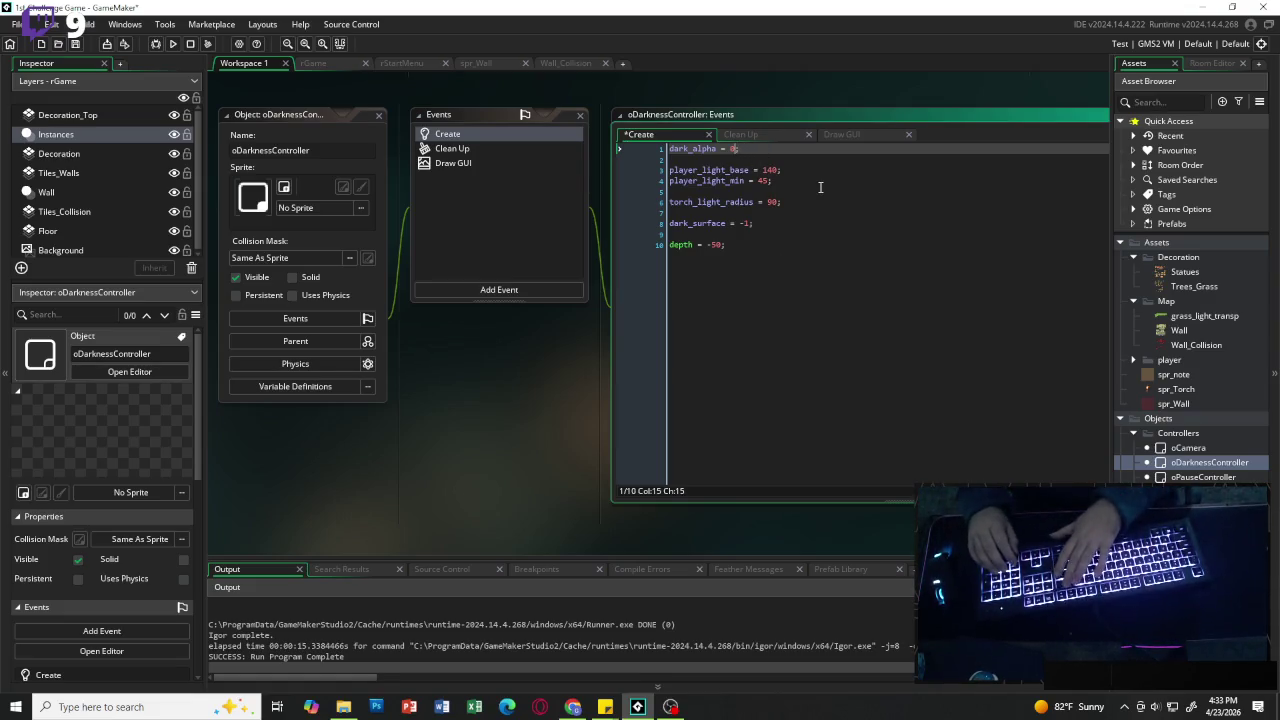
pyautogui.write('1')
pyautogui.click(172, 44)
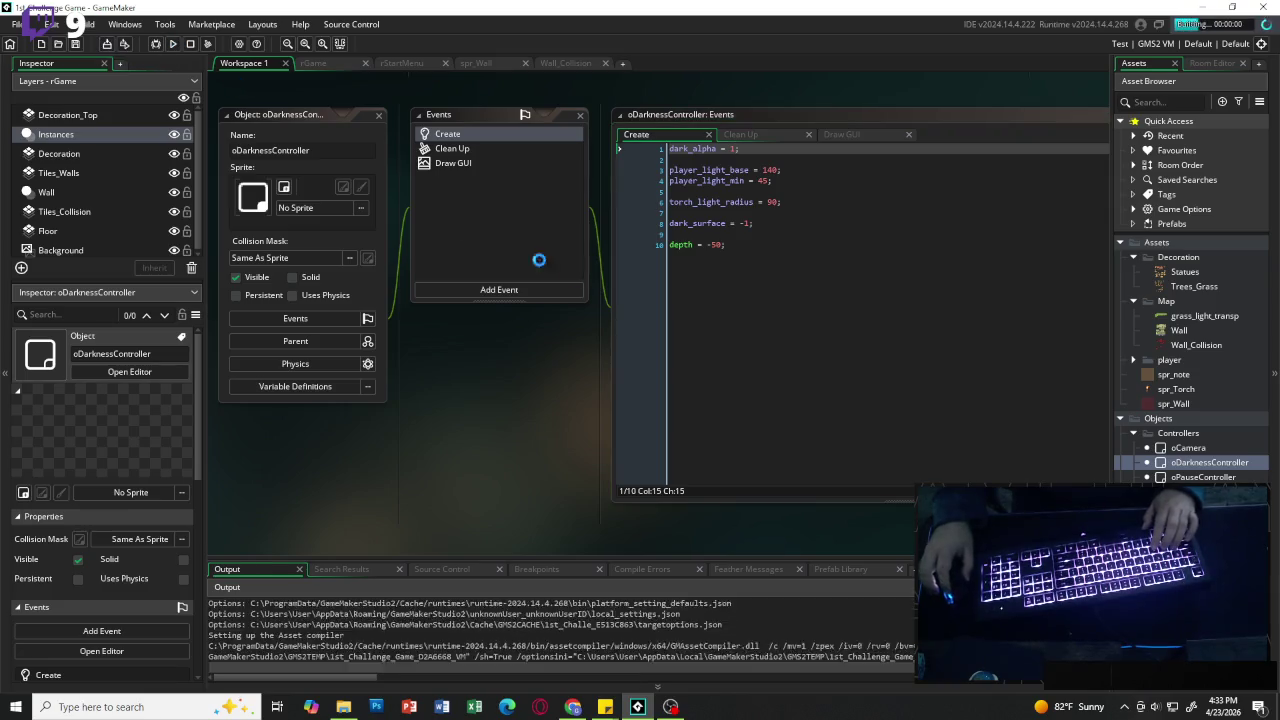
pyautogui.press('Return')
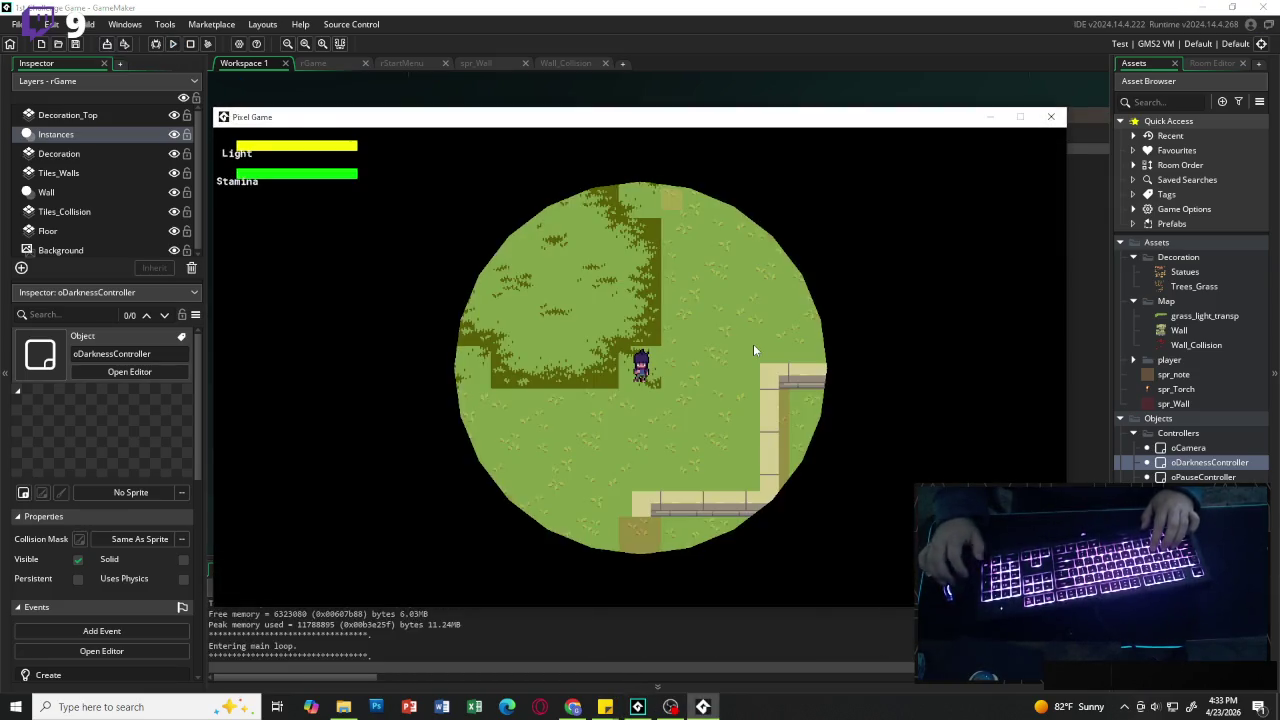
# Step: Walk and dash the character around the map and walled areas to check the darkness, then close the game
pyautogui.press('d')
pyautogui.press('s')
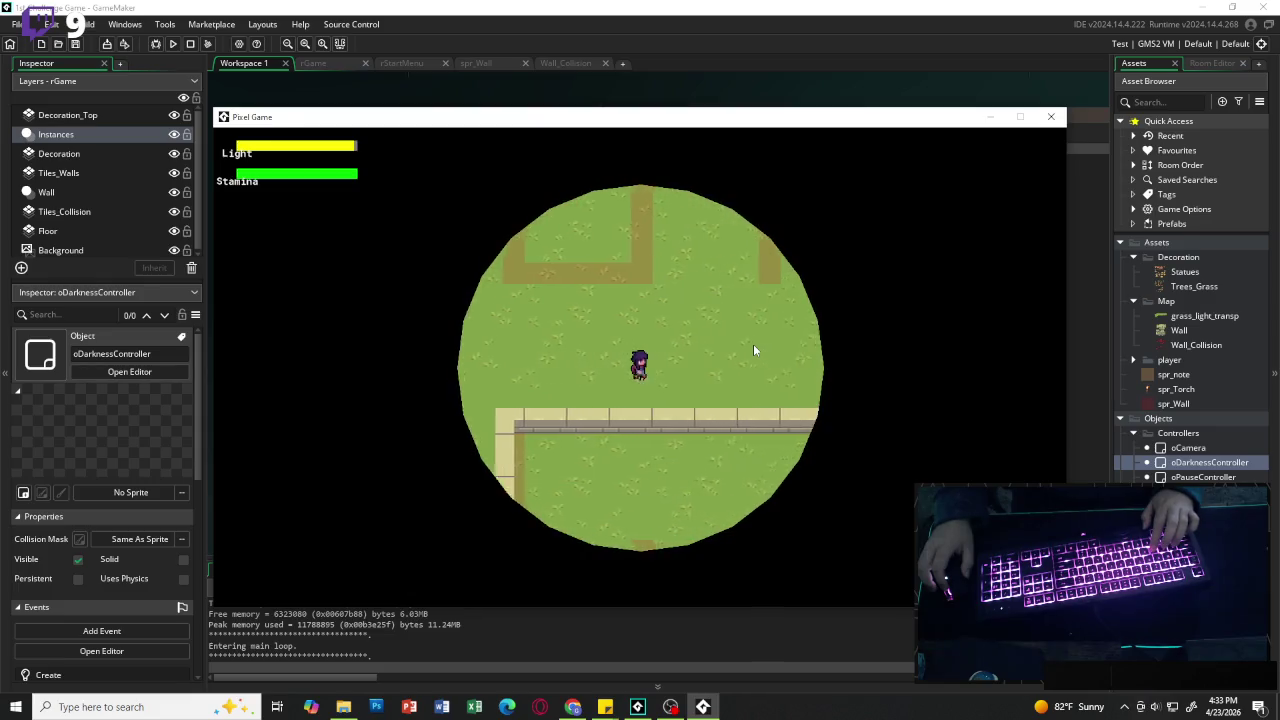
pyautogui.press('w')
pyautogui.press('d')
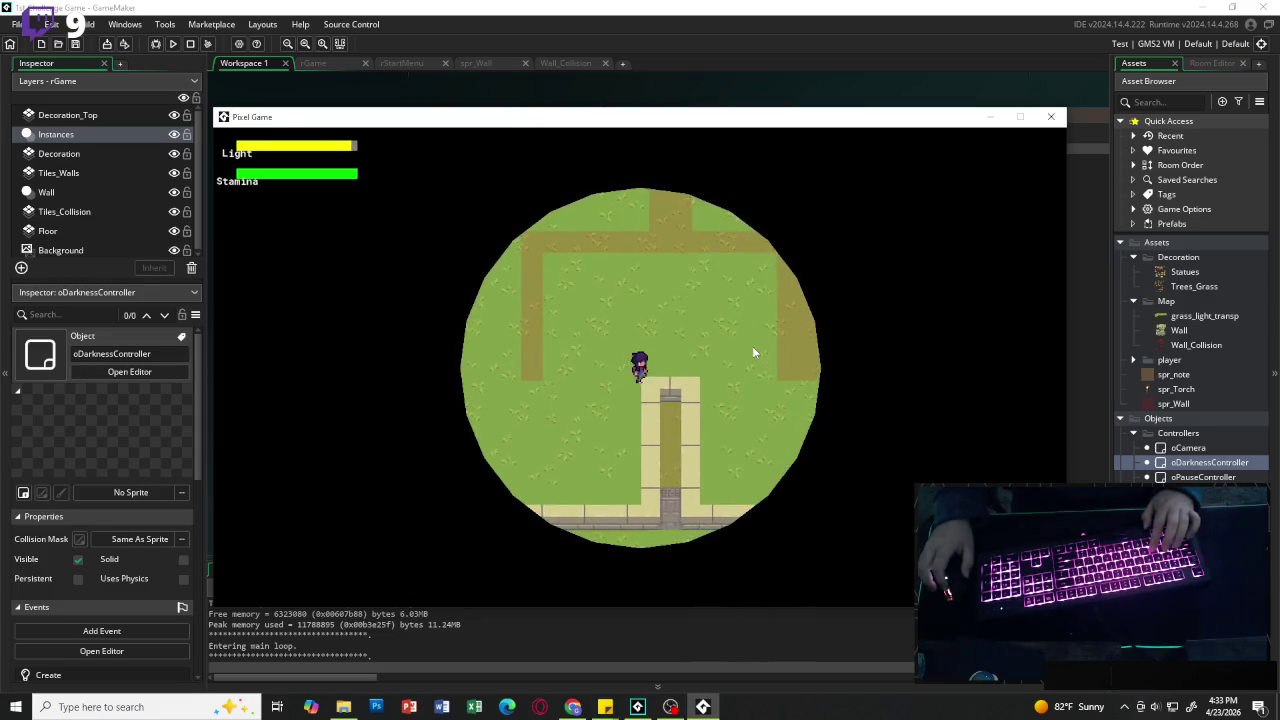
pyautogui.press('d')
pyautogui.press('s')
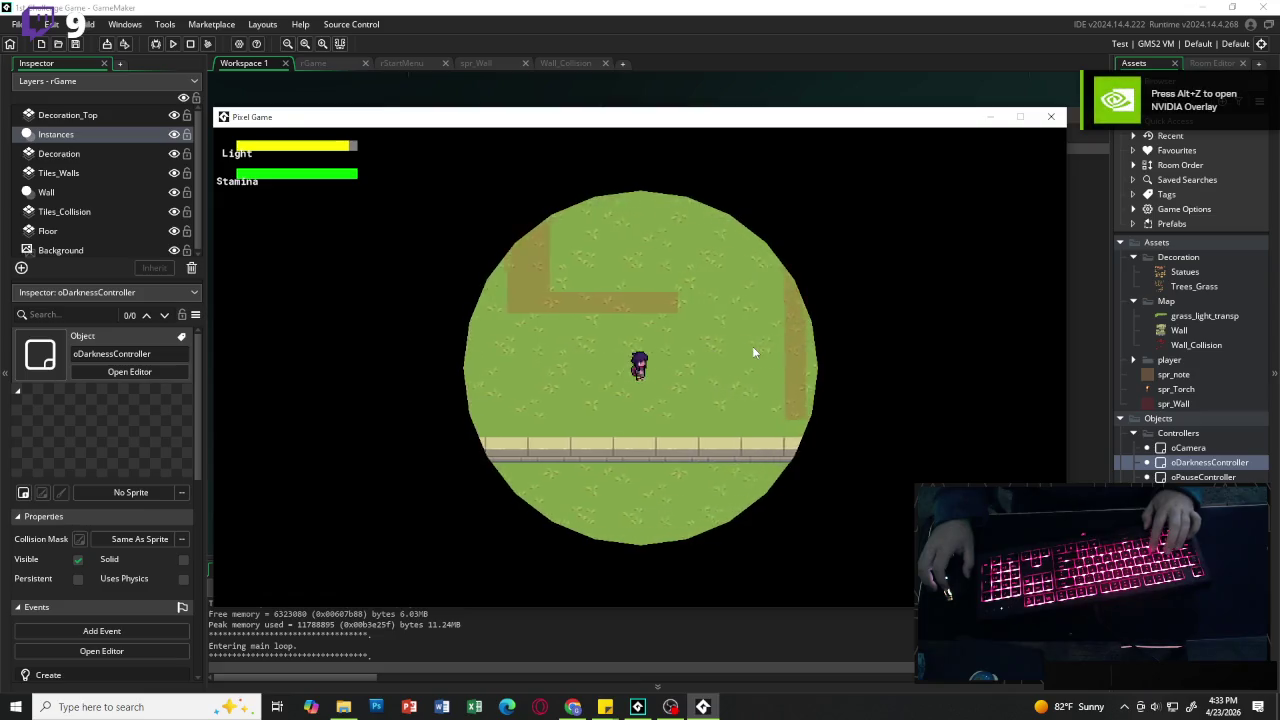
pyautogui.press('w')
pyautogui.press('s')
pyautogui.press('d')
pyautogui.press('a')
pyautogui.press('d')
pyautogui.press('w')
pyautogui.press('a')
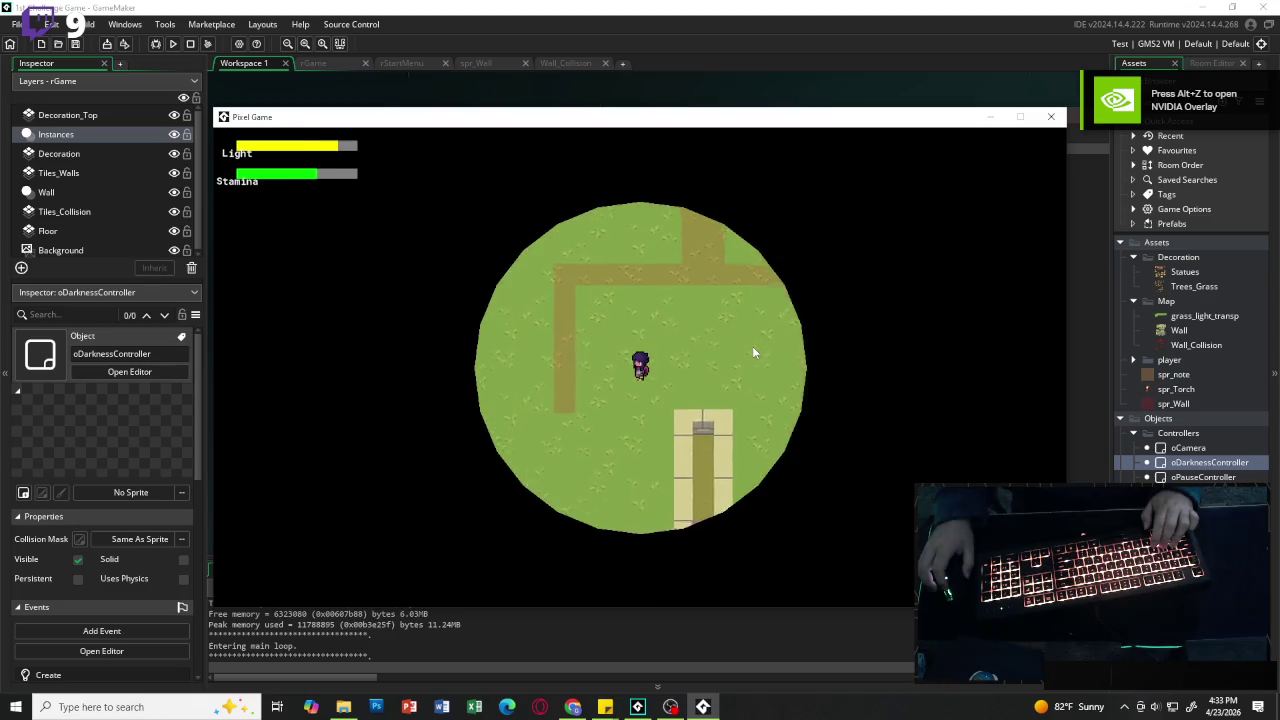
pyautogui.press('s')
pyautogui.press('w')
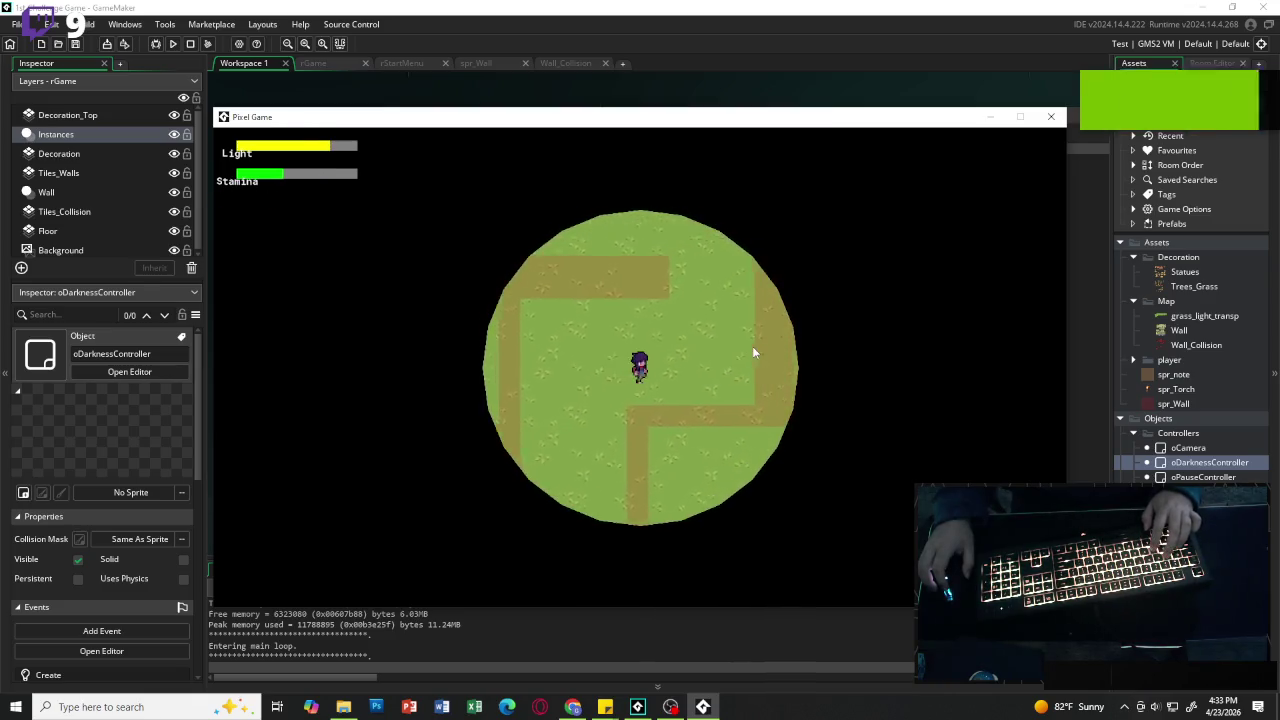
pyautogui.press('w')
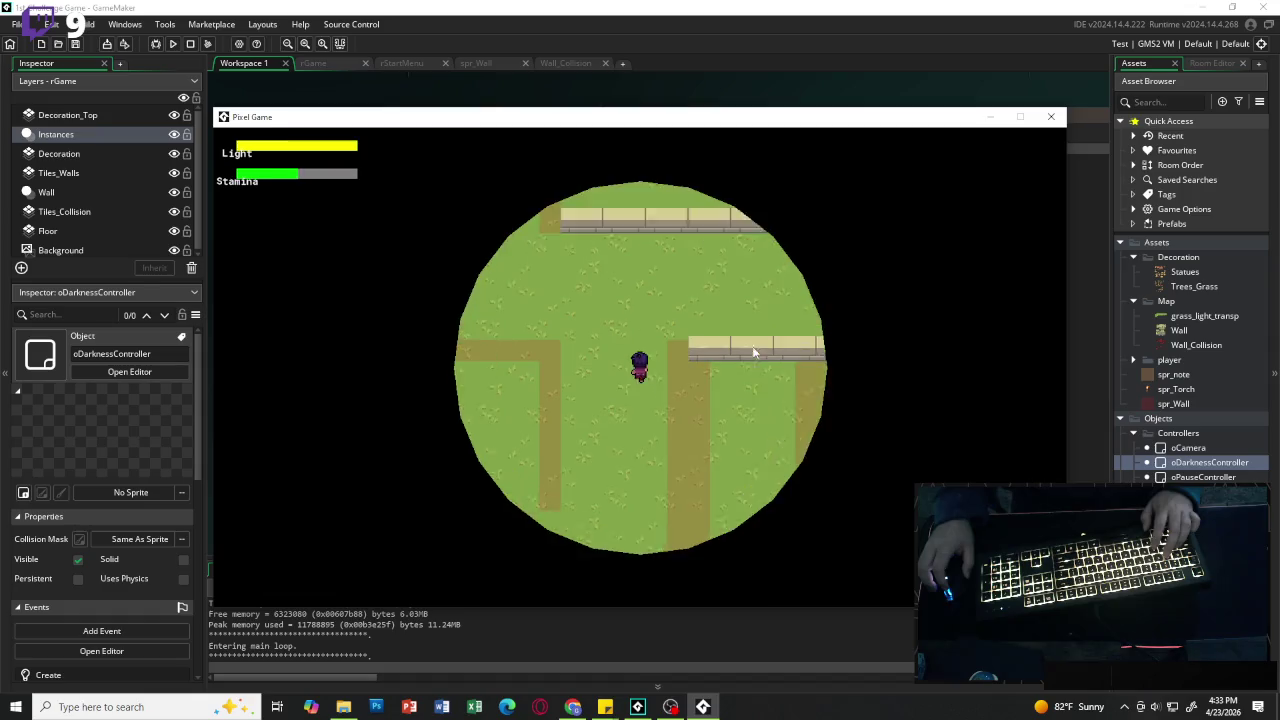
pyautogui.press('d')
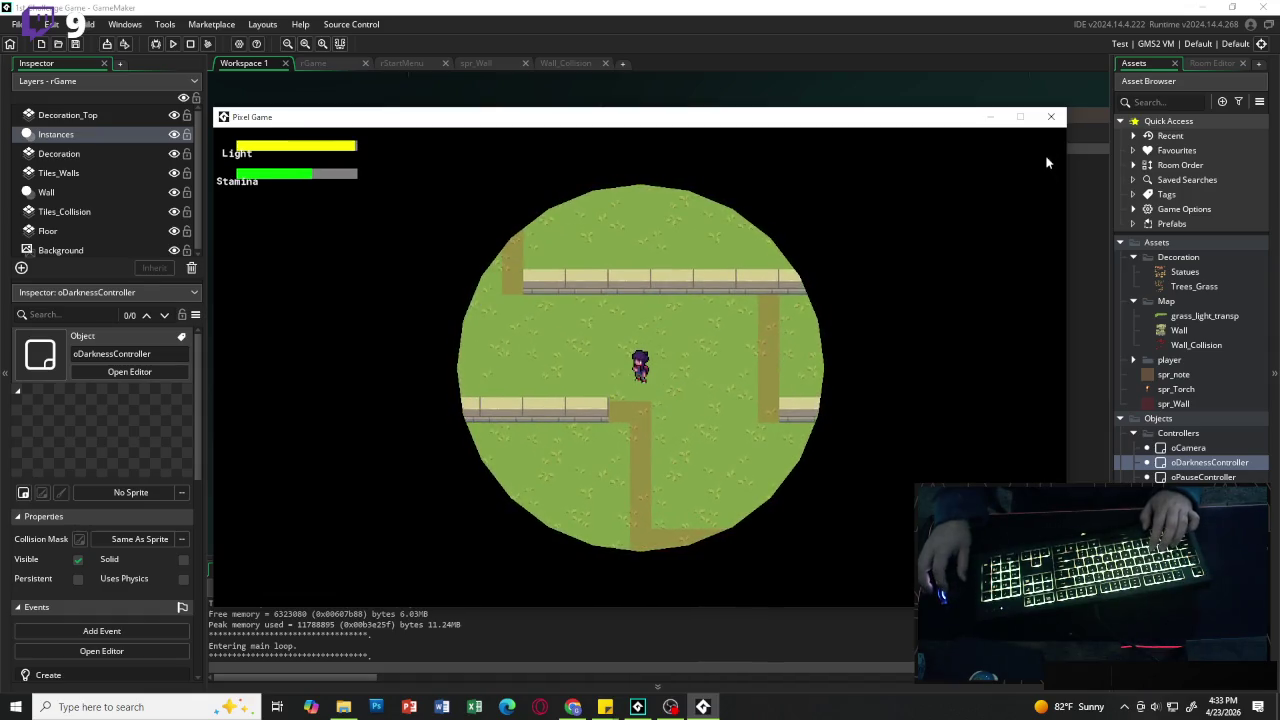
pyautogui.click(1049, 117)
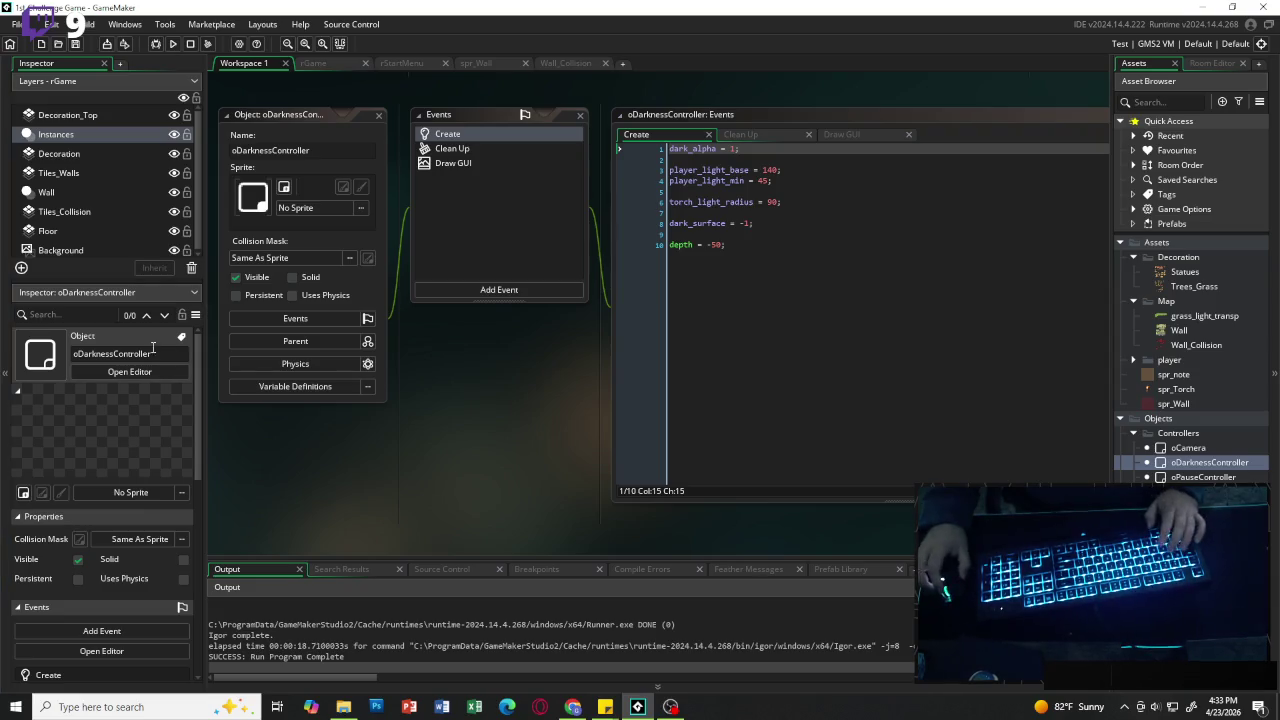
pyautogui.click(788, 250)
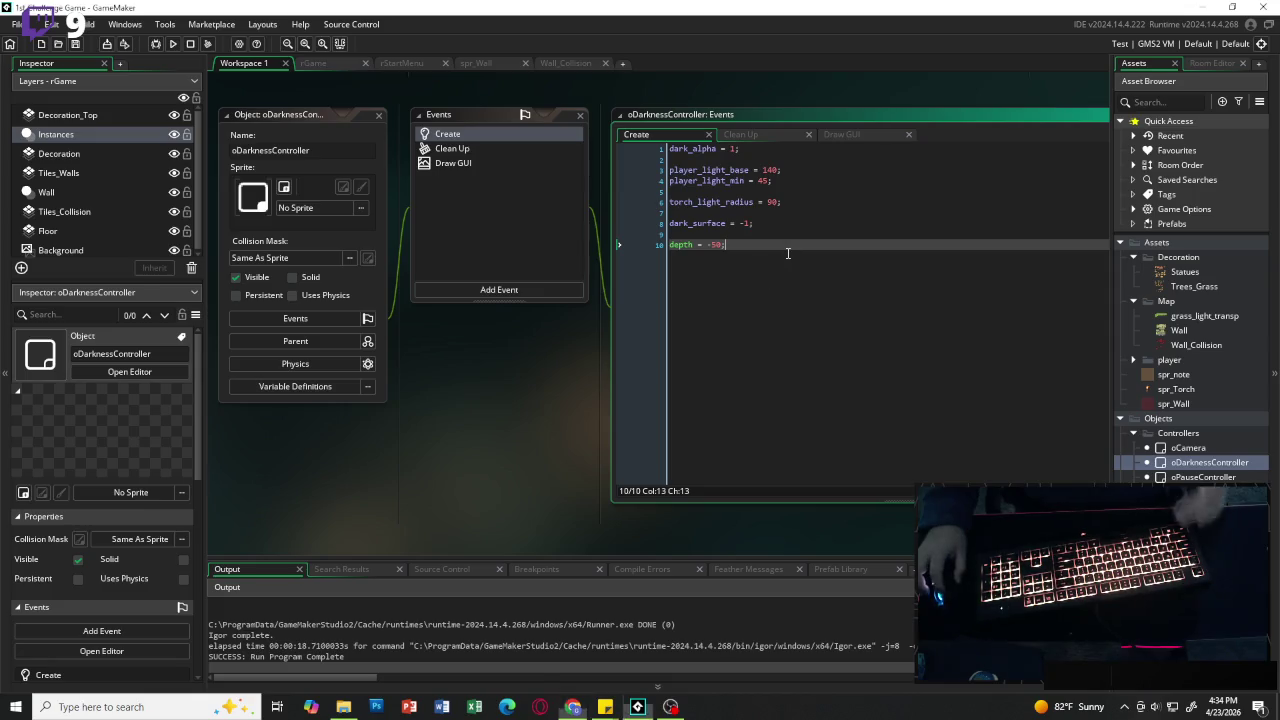
# Step: Insert ray_count = 96; and ray_step = 4; on new lines above depth = -50
pyautogui.press('Up')
pyautogui.press('Return')
pyautogui.press('Return')
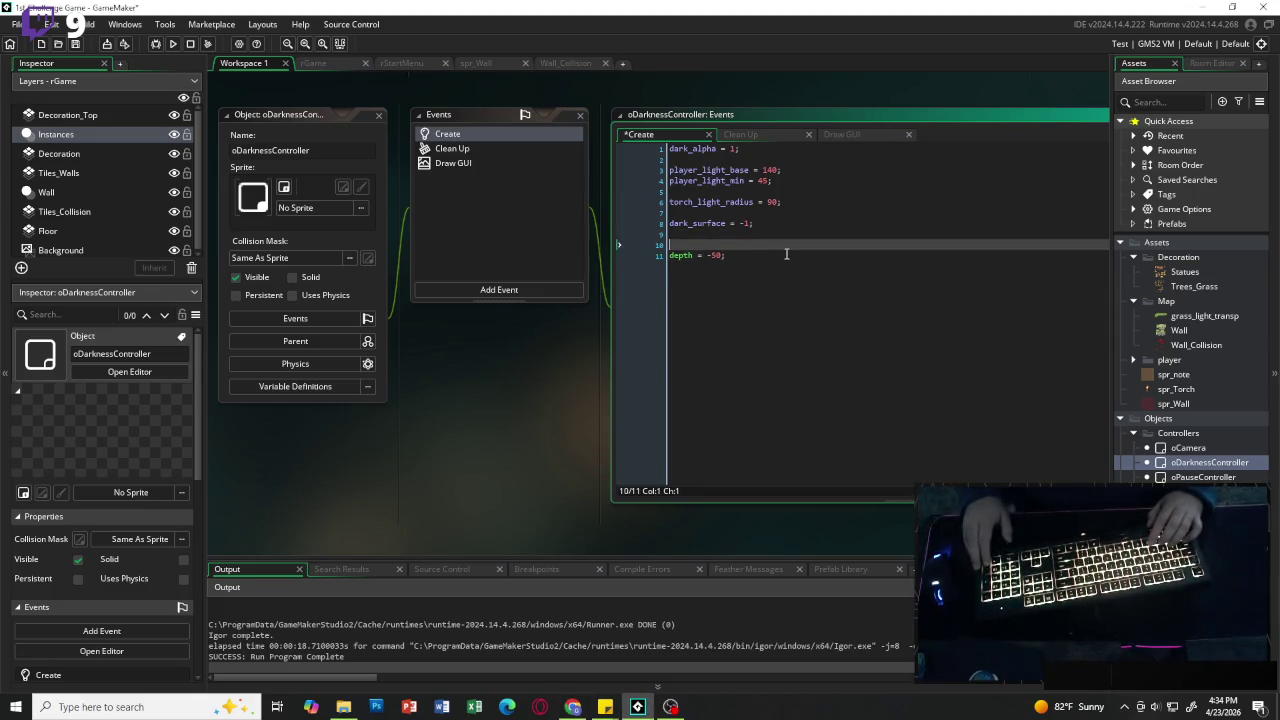
pyautogui.press('Up')
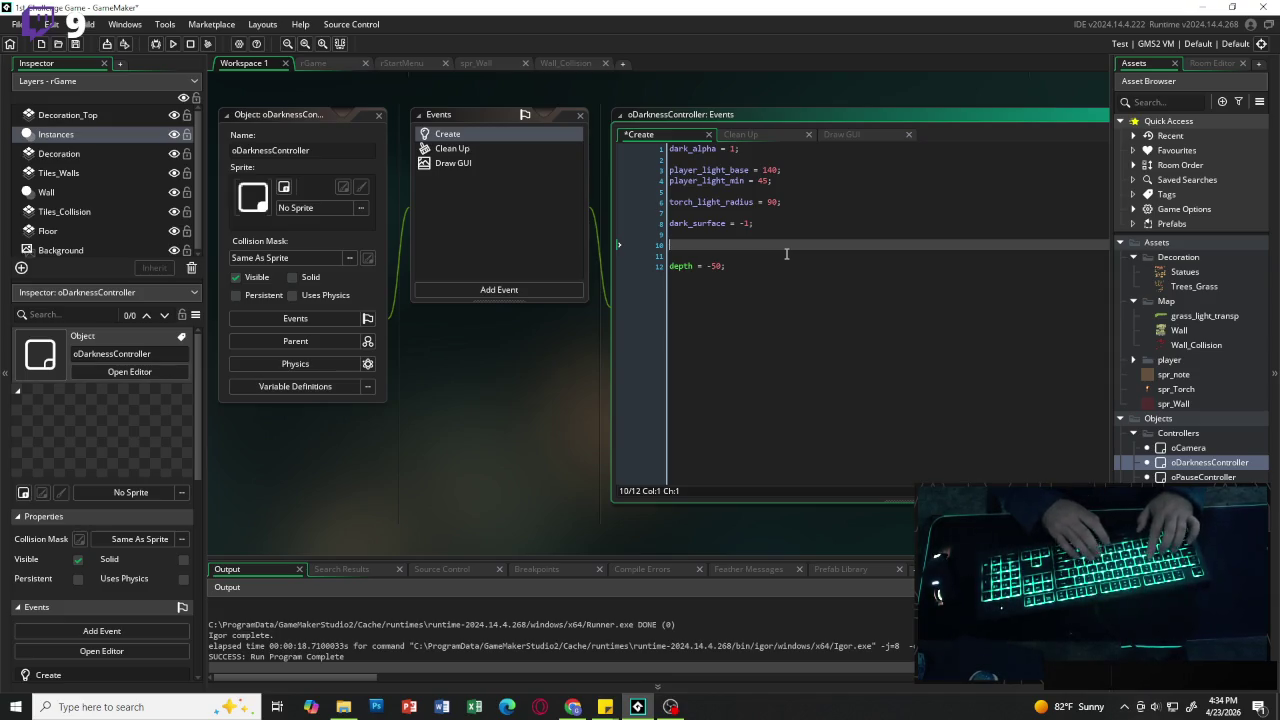
pyautogui.write('ray_c')
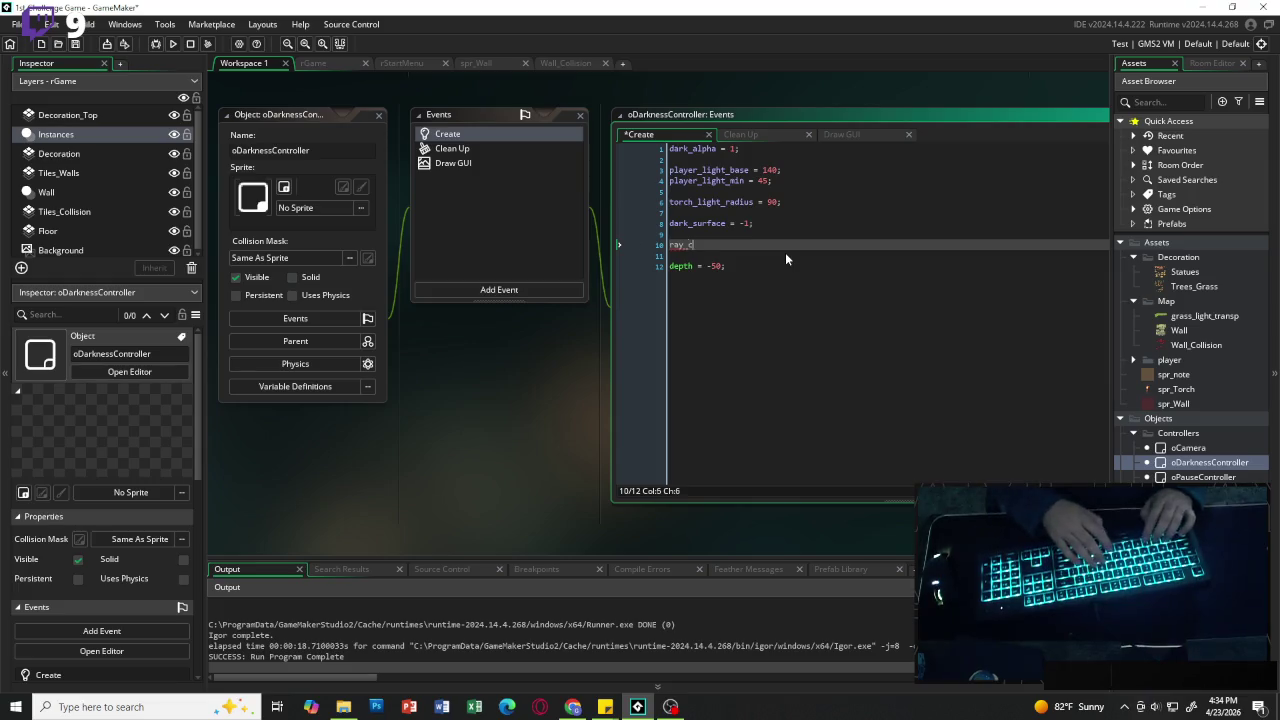
pyautogui.write('ount =')
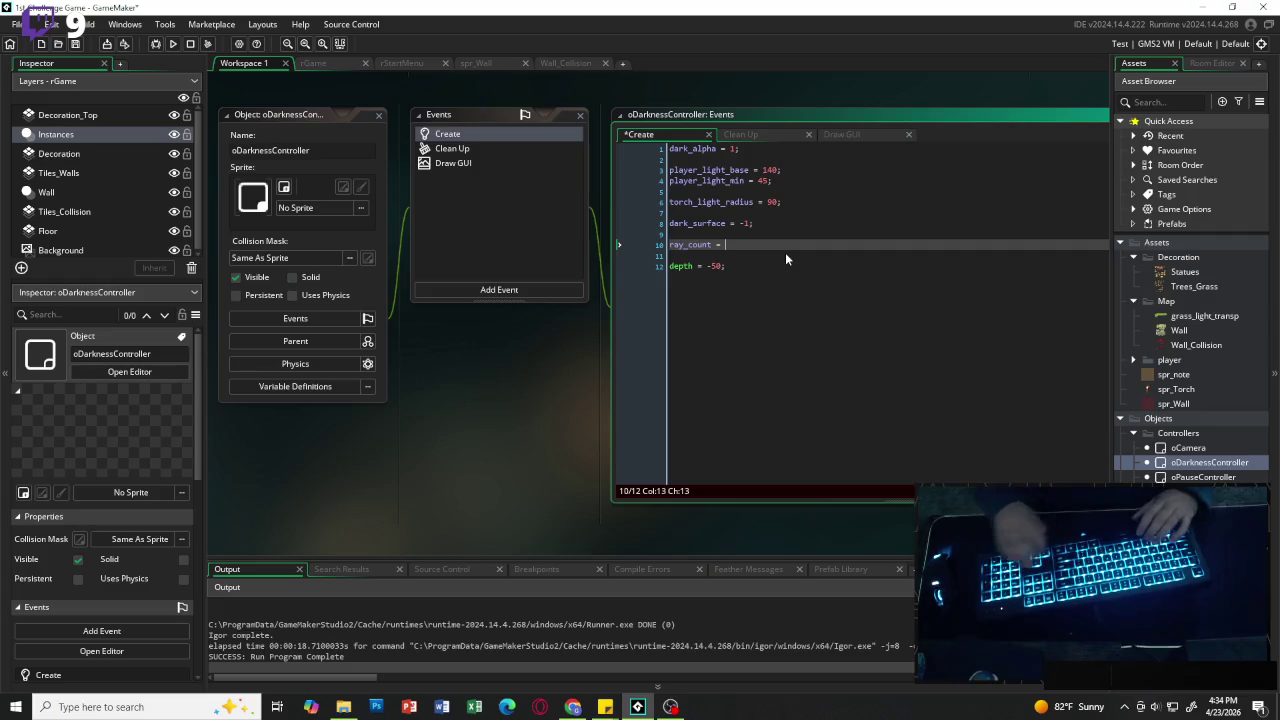
pyautogui.write(' 64')
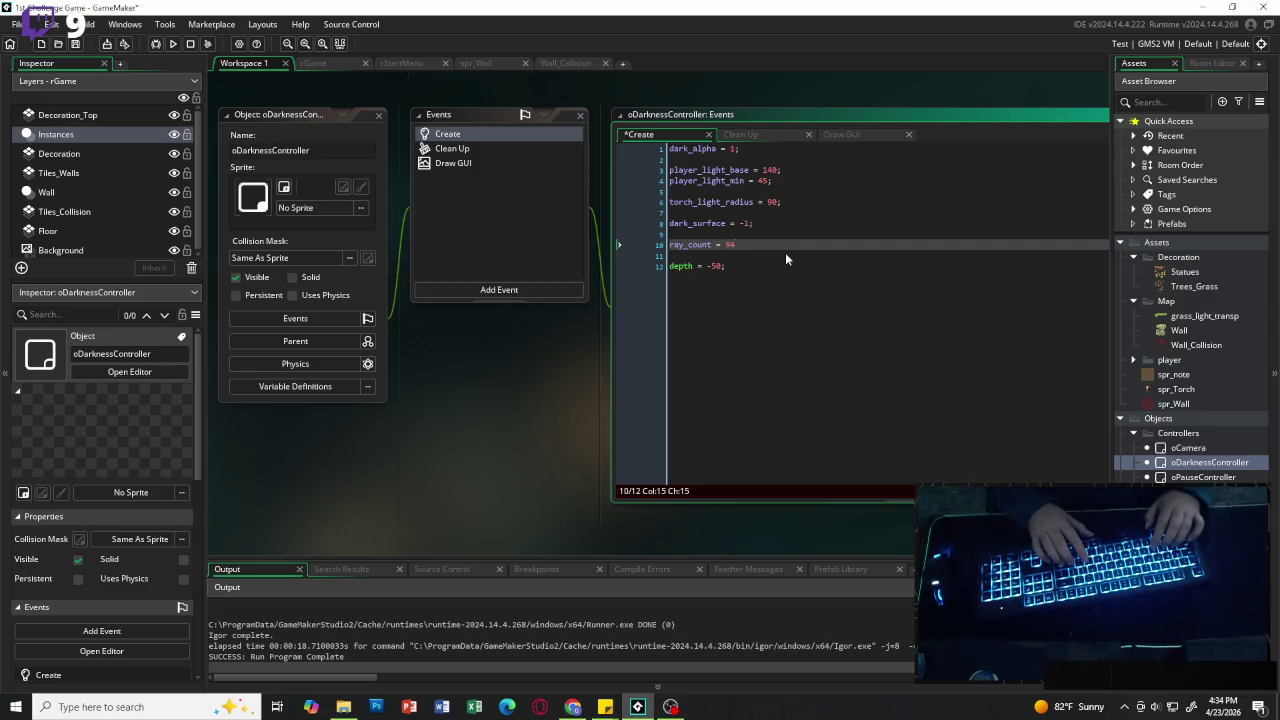
pyautogui.write('0')
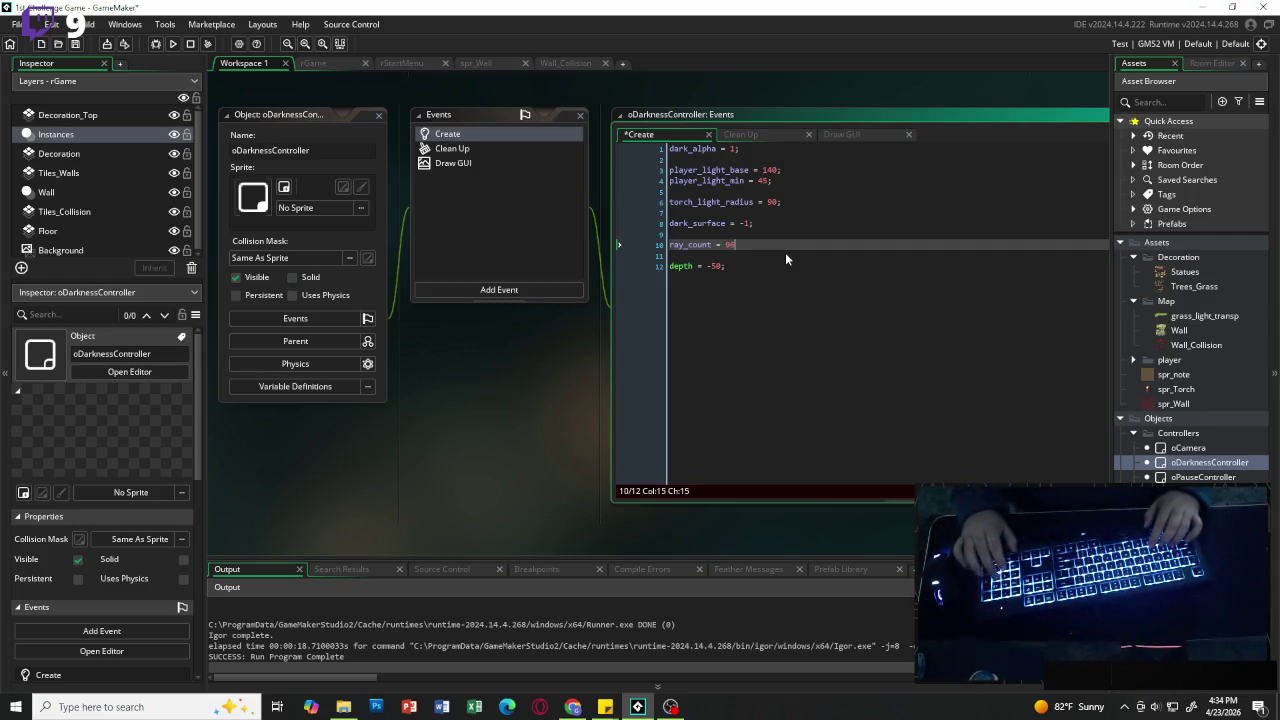
pyautogui.write(';')
pyautogui.press('Return')
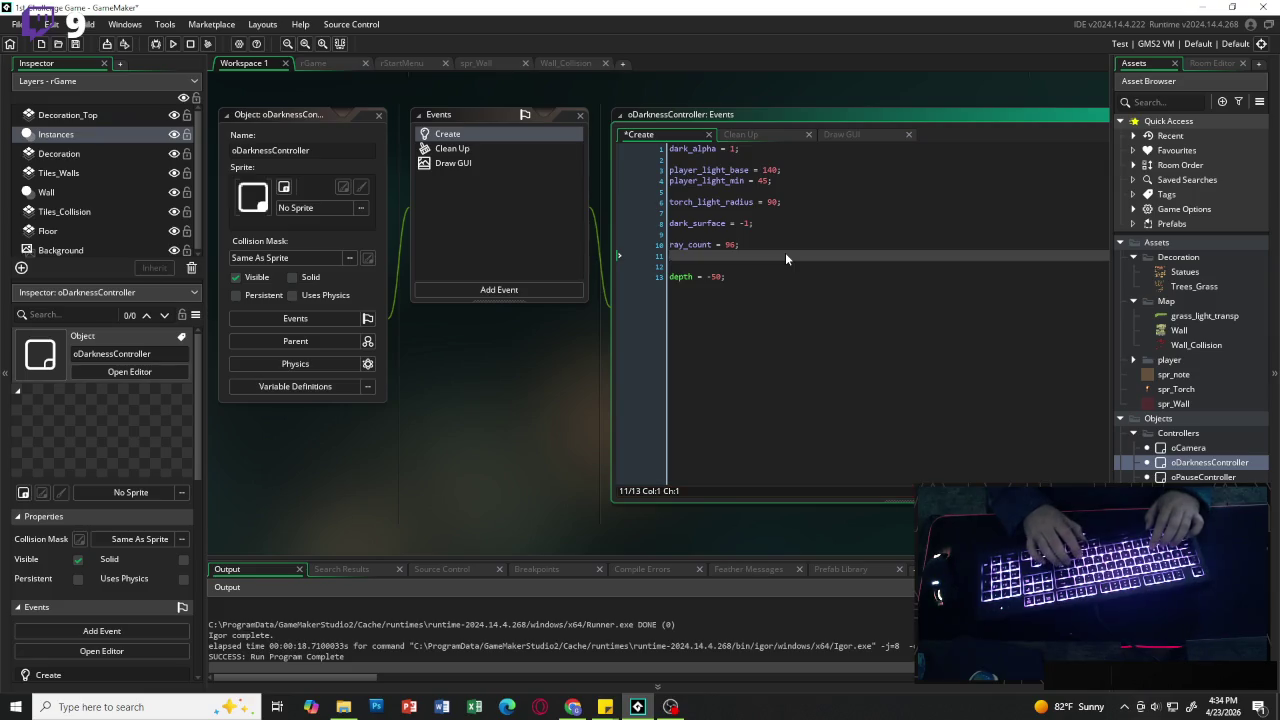
pyautogui.write('ray_st')
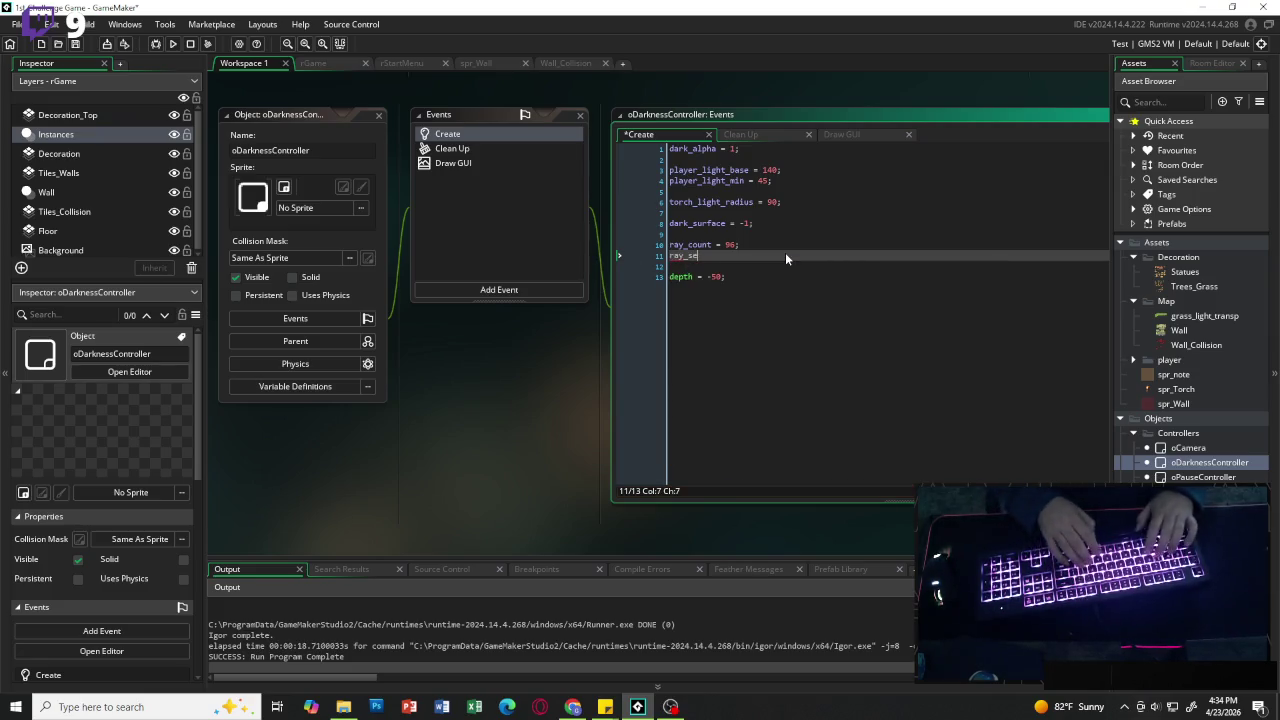
pyautogui.write('ep = 4')
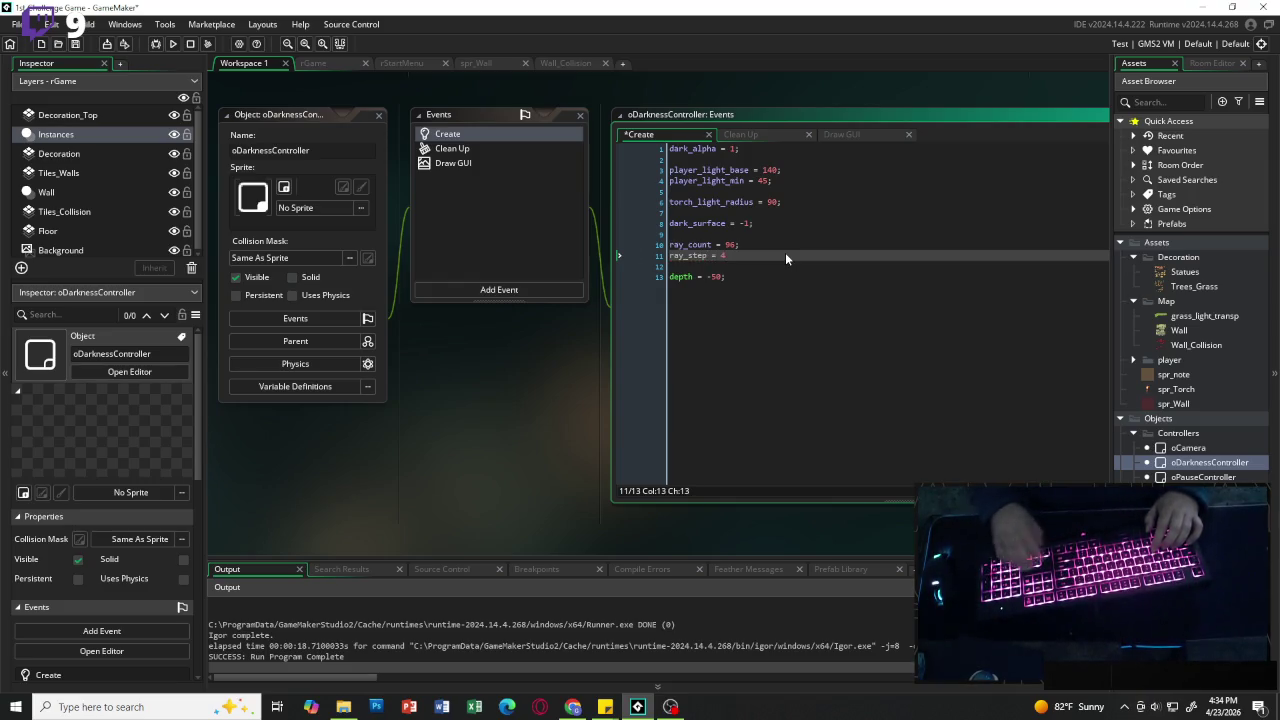
pyautogui.write(';')
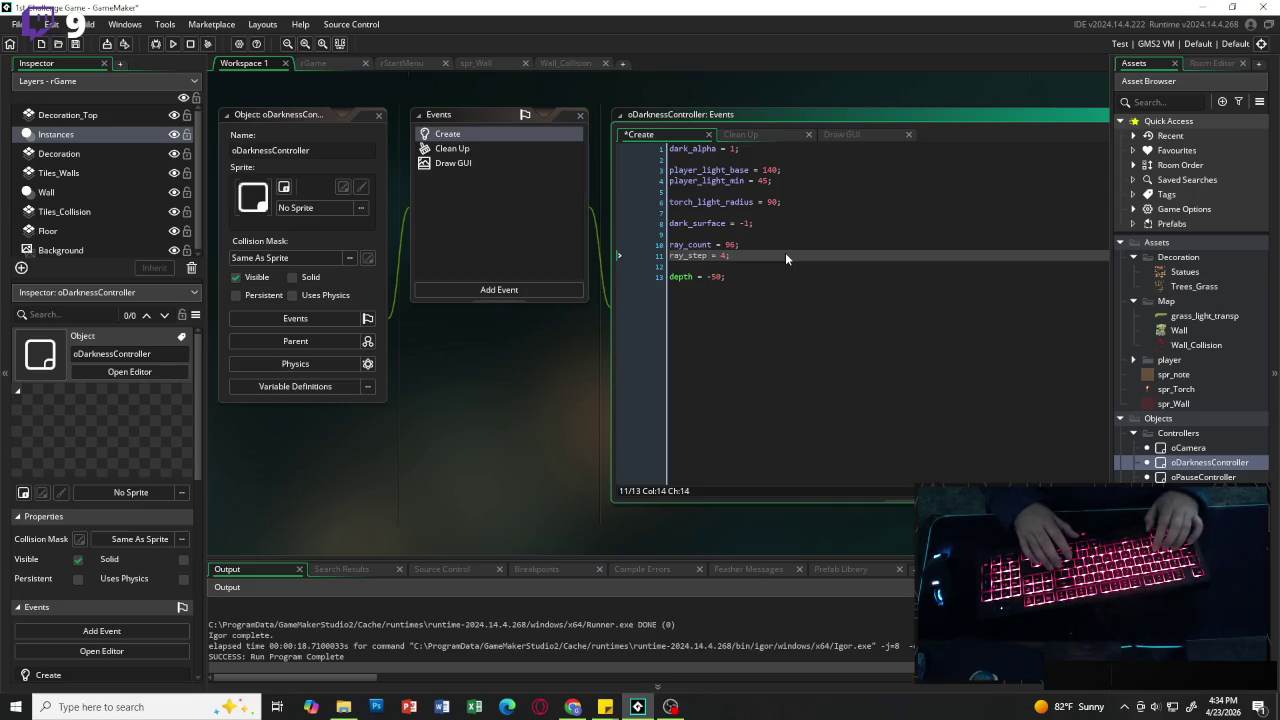
pyautogui.press('Down')
pyautogui.press('Up')
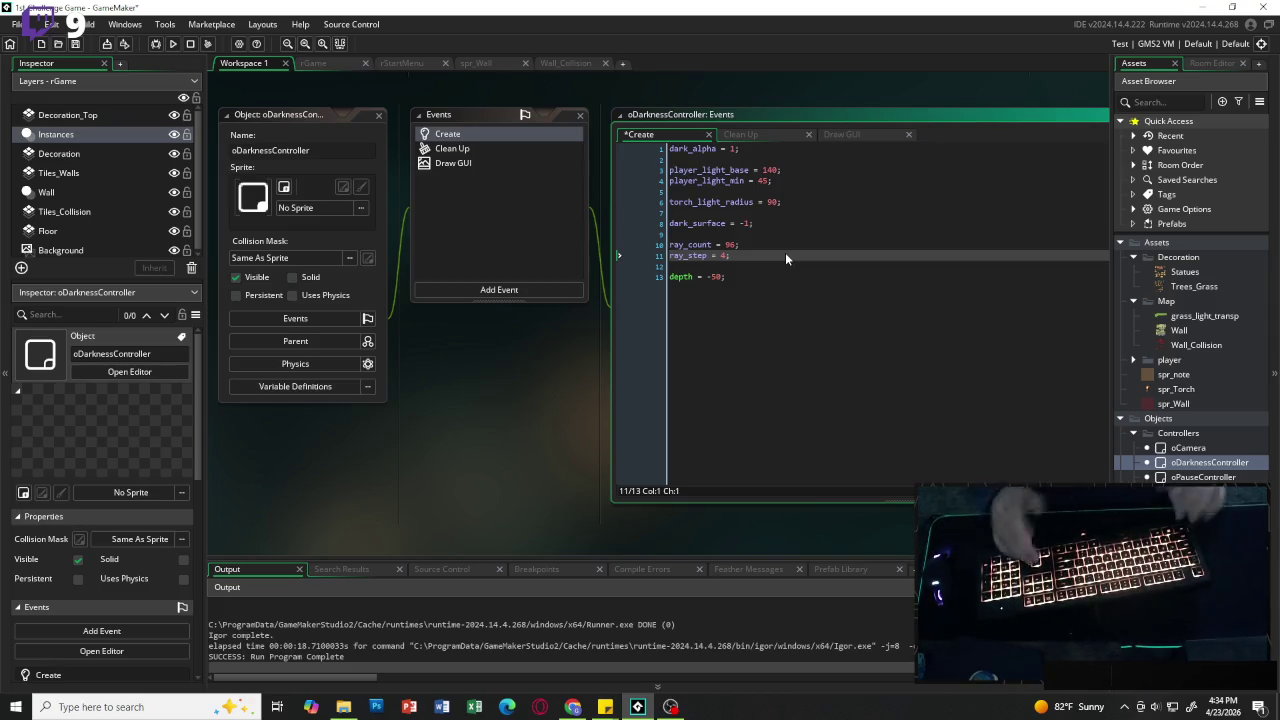
pyautogui.press('Down')
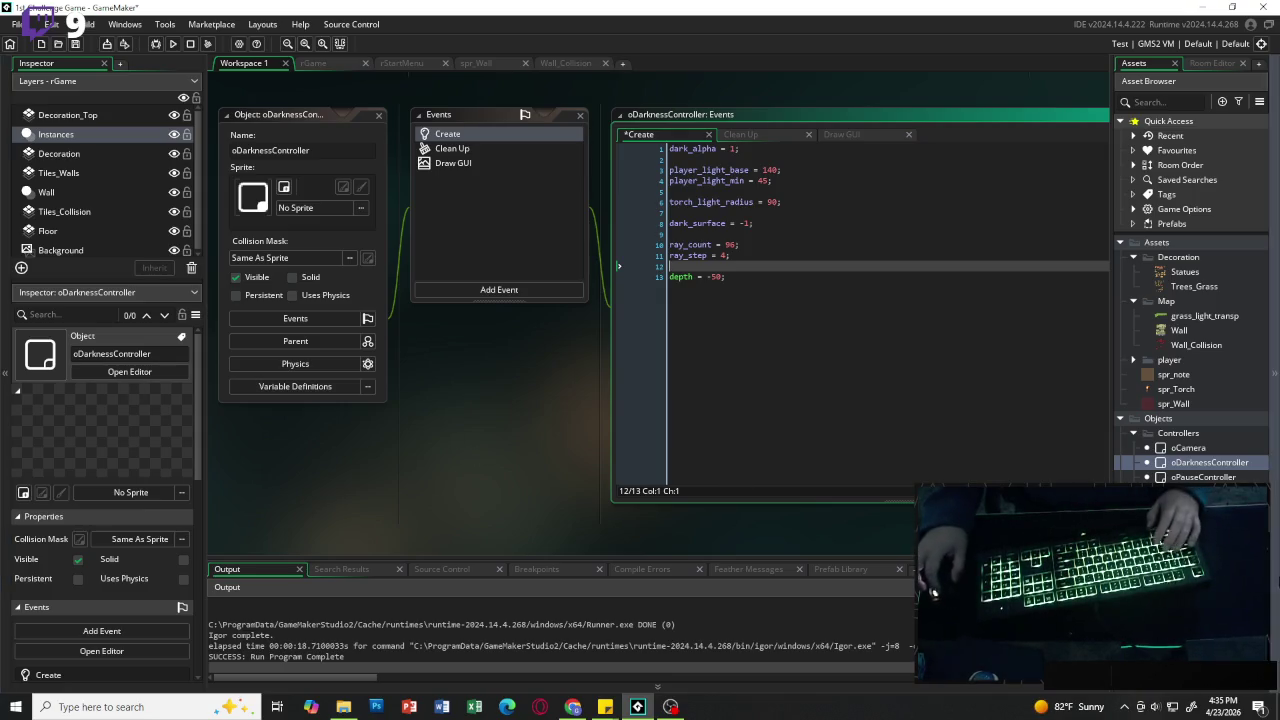
# Step: Create a new script asset in the Scripts group and clear its placeholder code
pyautogui.click(1120, 419)
pyautogui.click(1122, 447)
pyautogui.click(1165, 450)
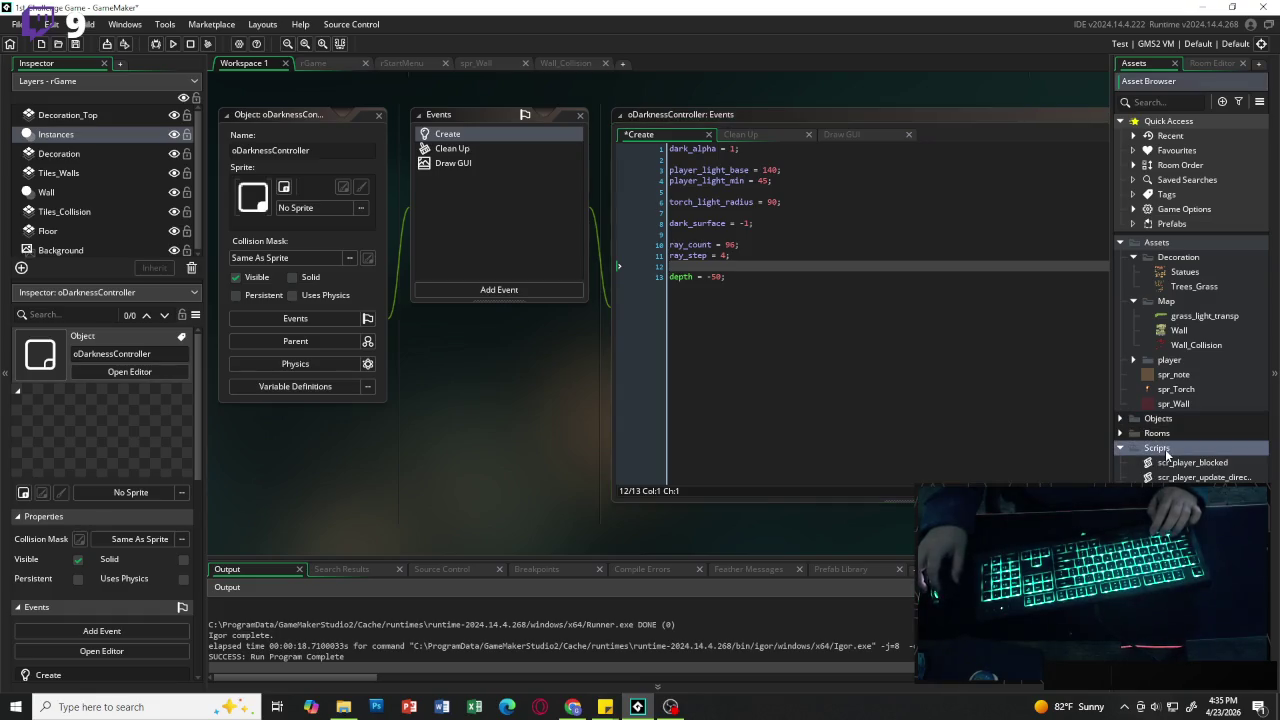
pyautogui.hotkey('alt', 'c')
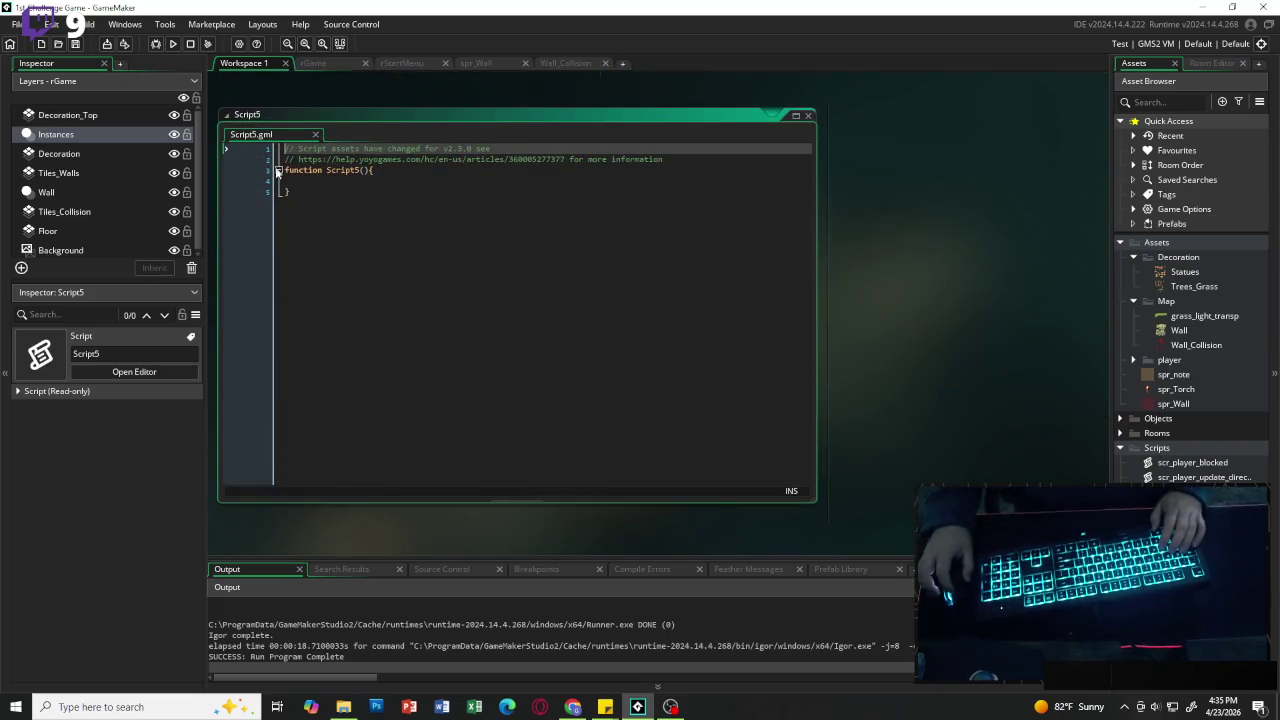
pyautogui.moveTo(312, 206); pyautogui.dragTo(228, 105)
pyautogui.press('BackSpace')
# Step: Write function scr_light_raycastr(_x, _y, _angle, _max_dist, _step) with an empty body
pyautogui.write('function ')
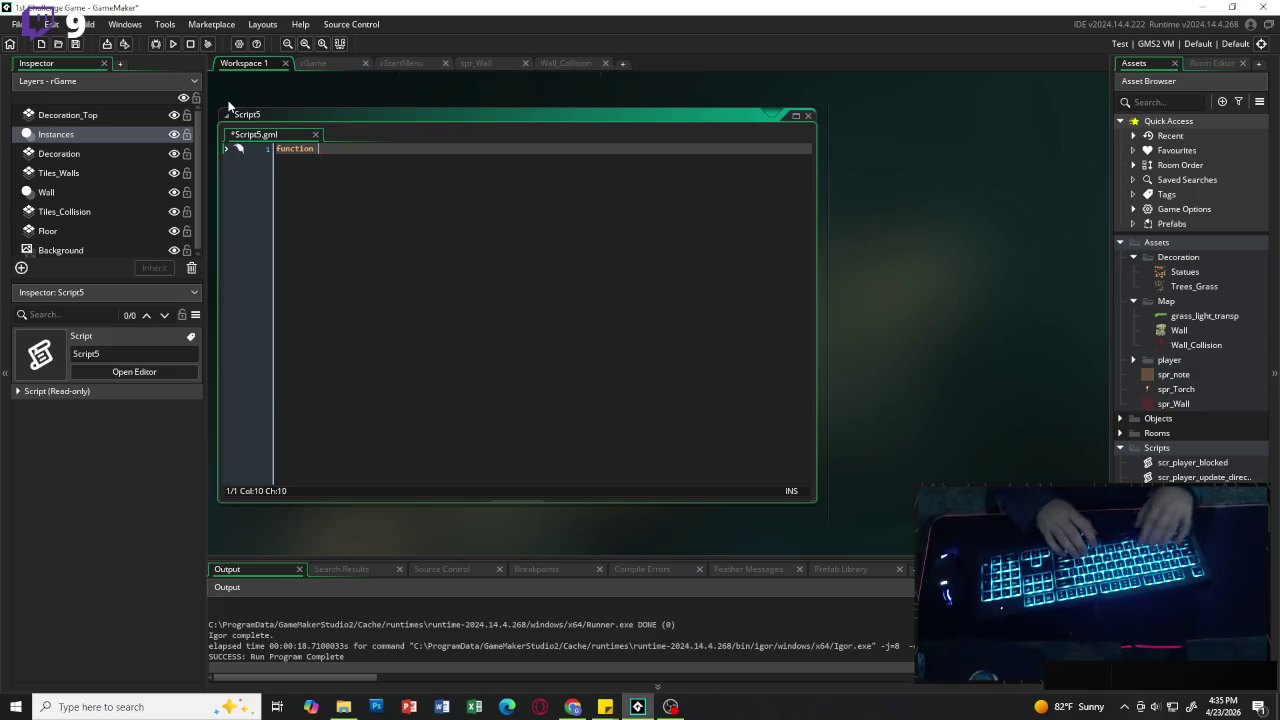
pyautogui.write('scr_')
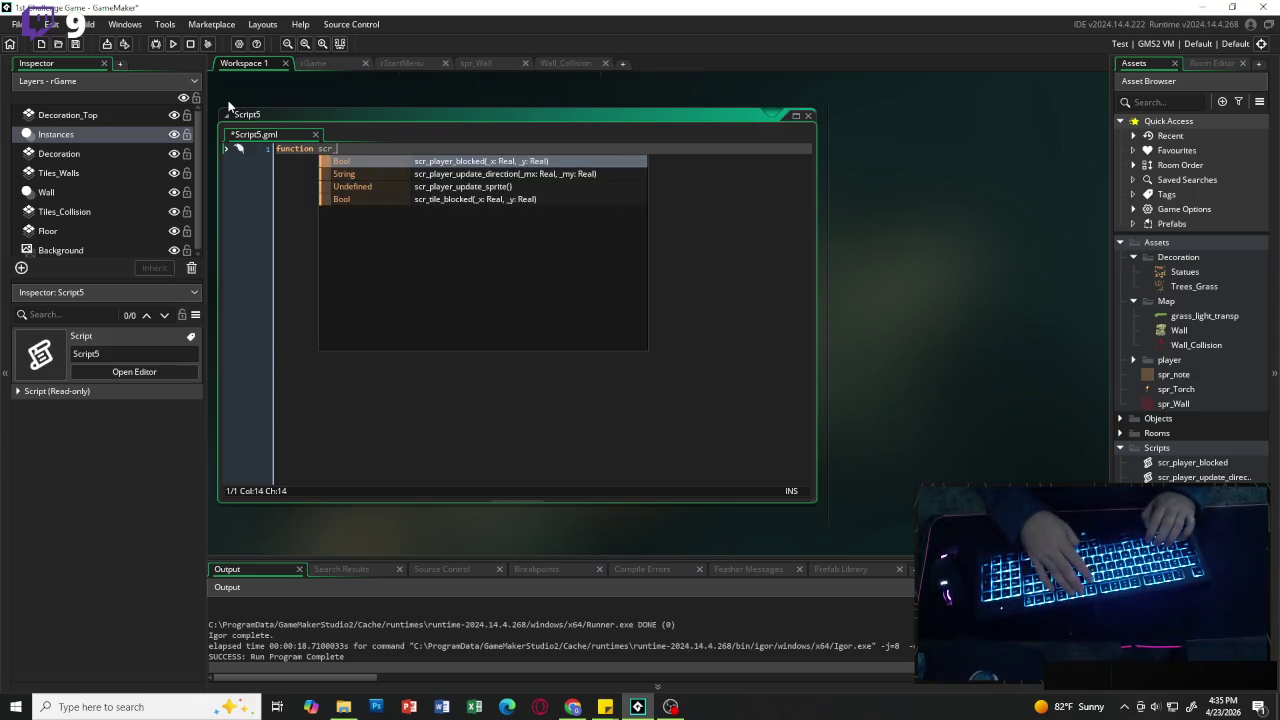
pyautogui.write('light_')
pyautogui.write('raycat')
pyautogui.write('str(')
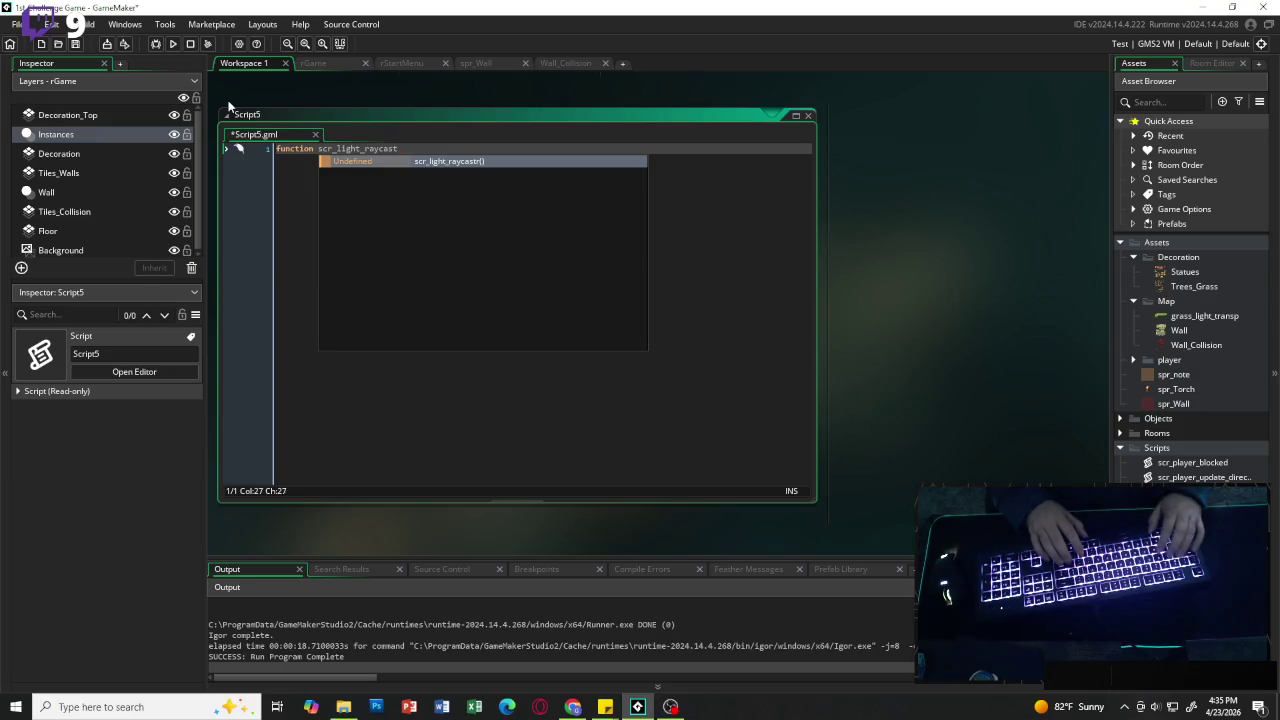
pyautogui.press('Return')
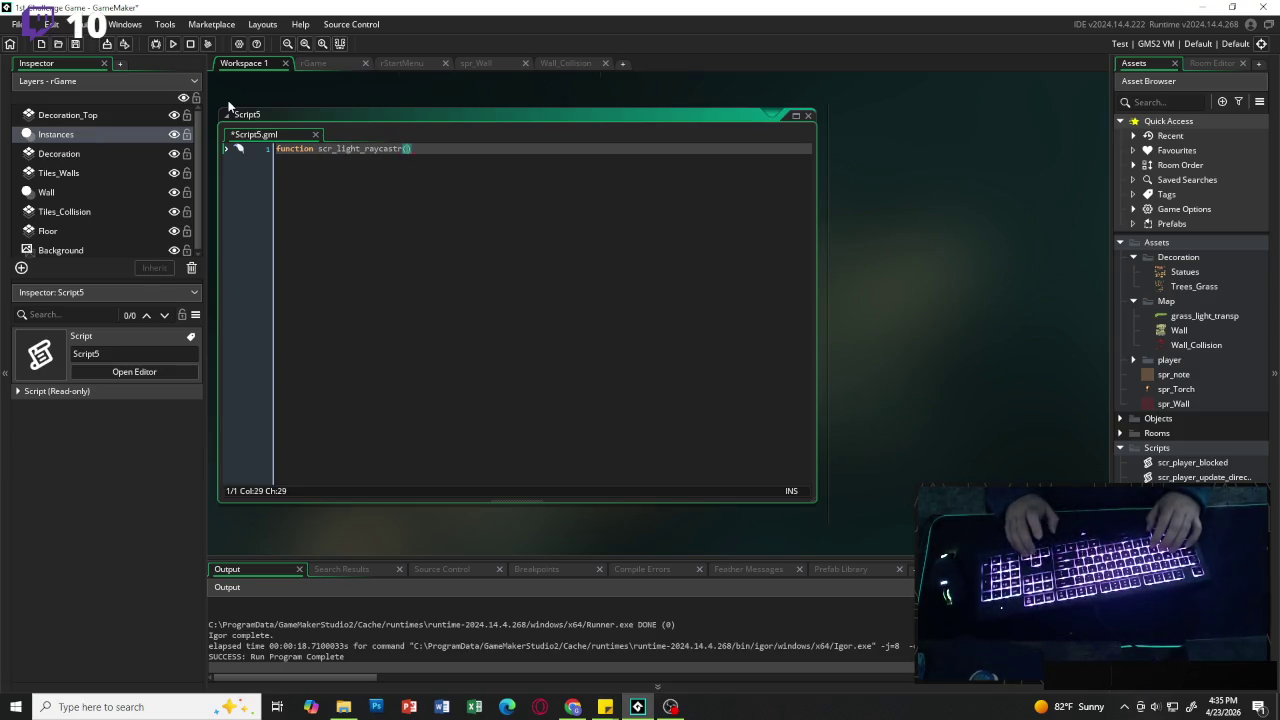
pyautogui.press('Left')
pyautogui.write('_x, ')
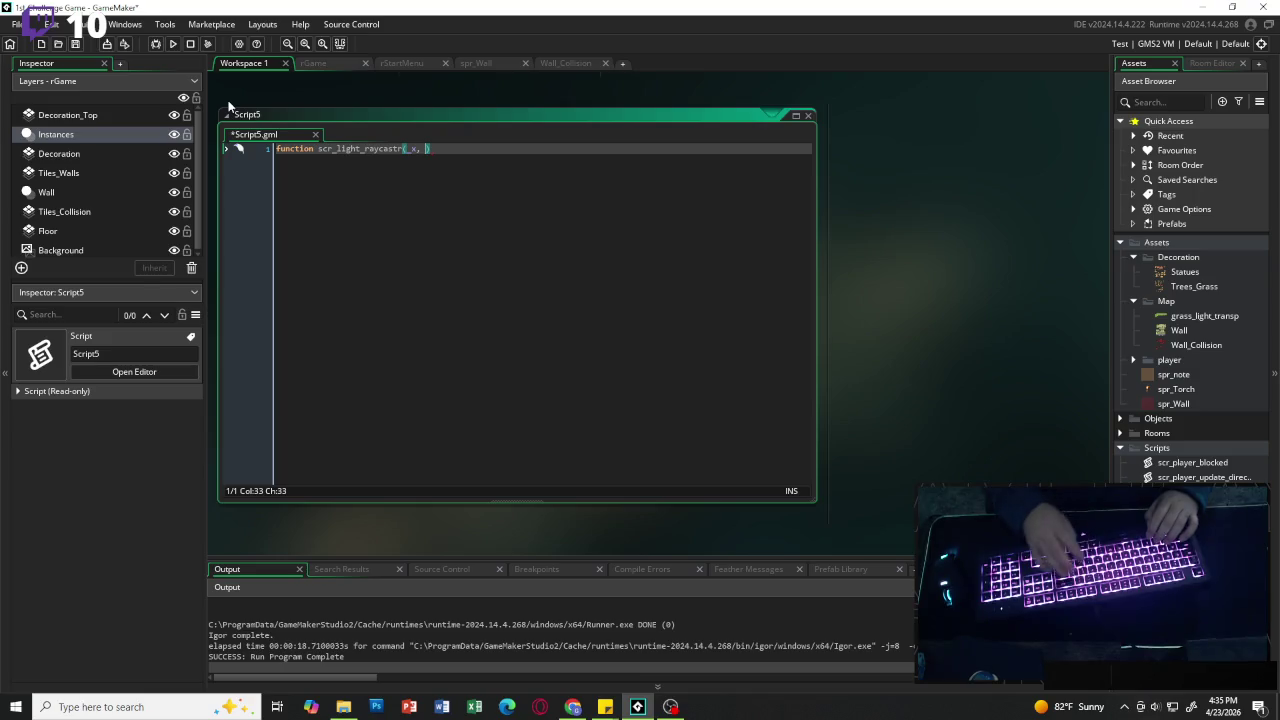
pyautogui.write('_')
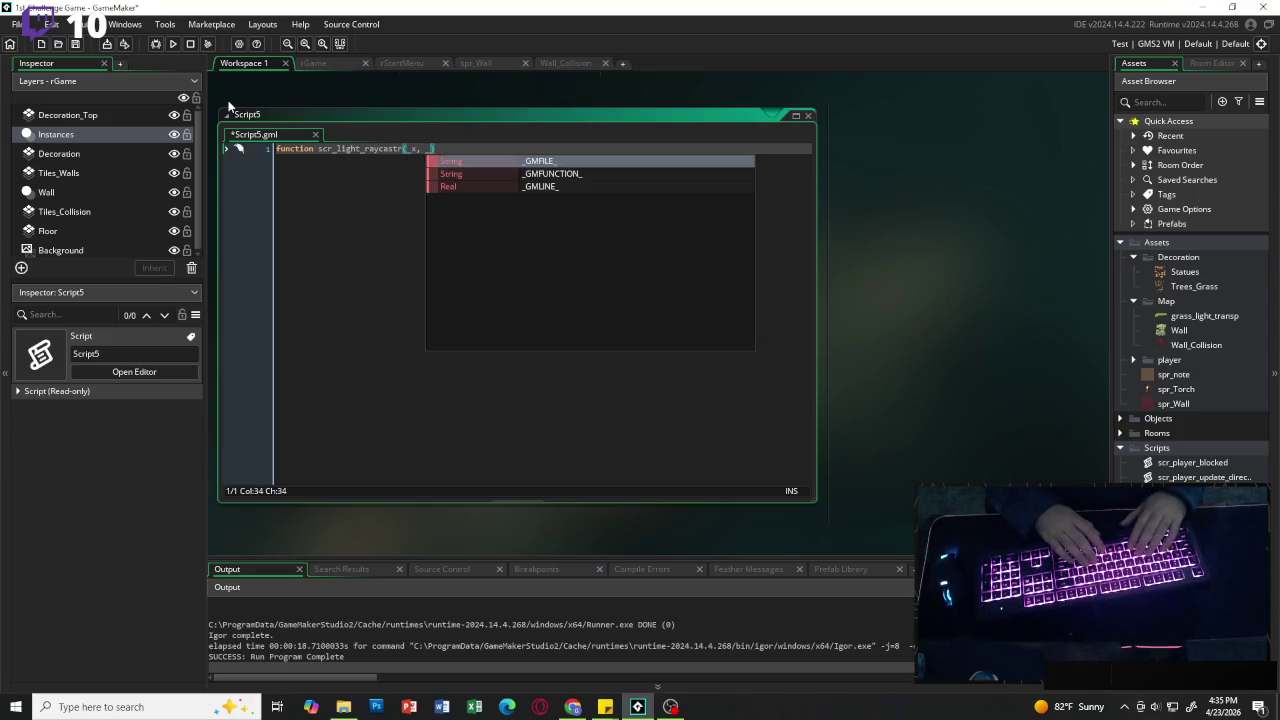
pyautogui.write('y, ')
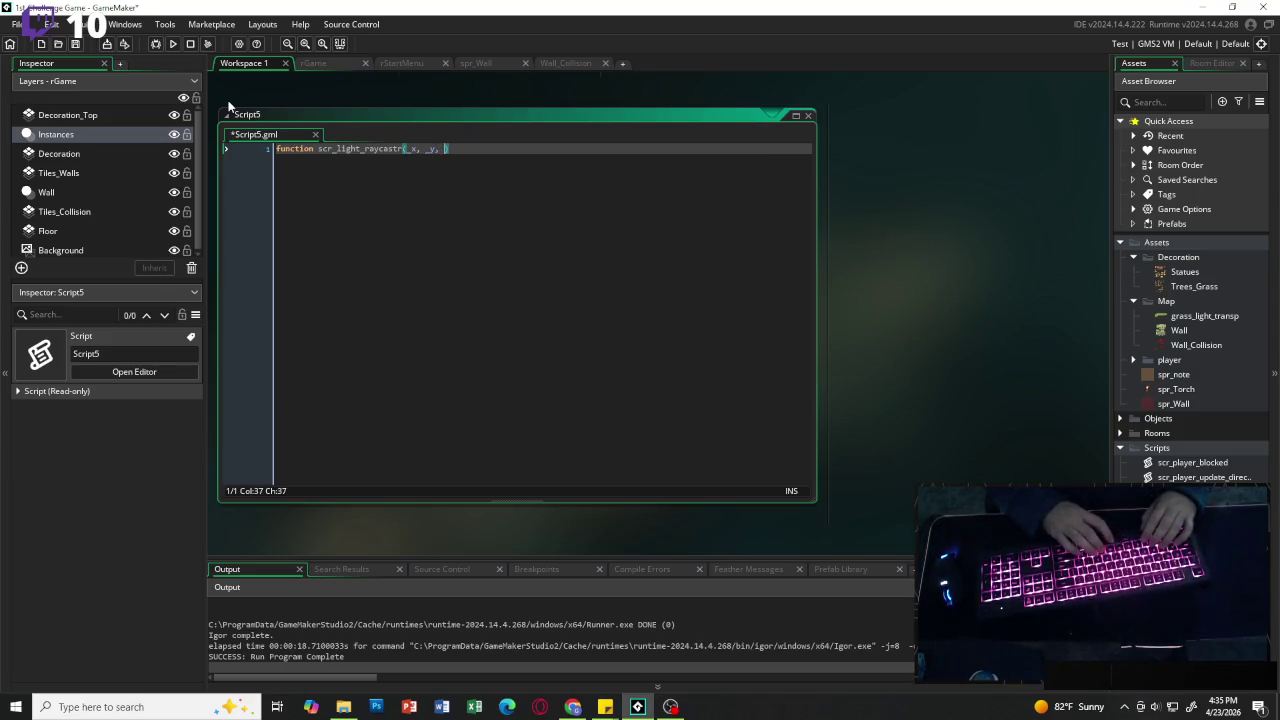
pyautogui.write('_angle')
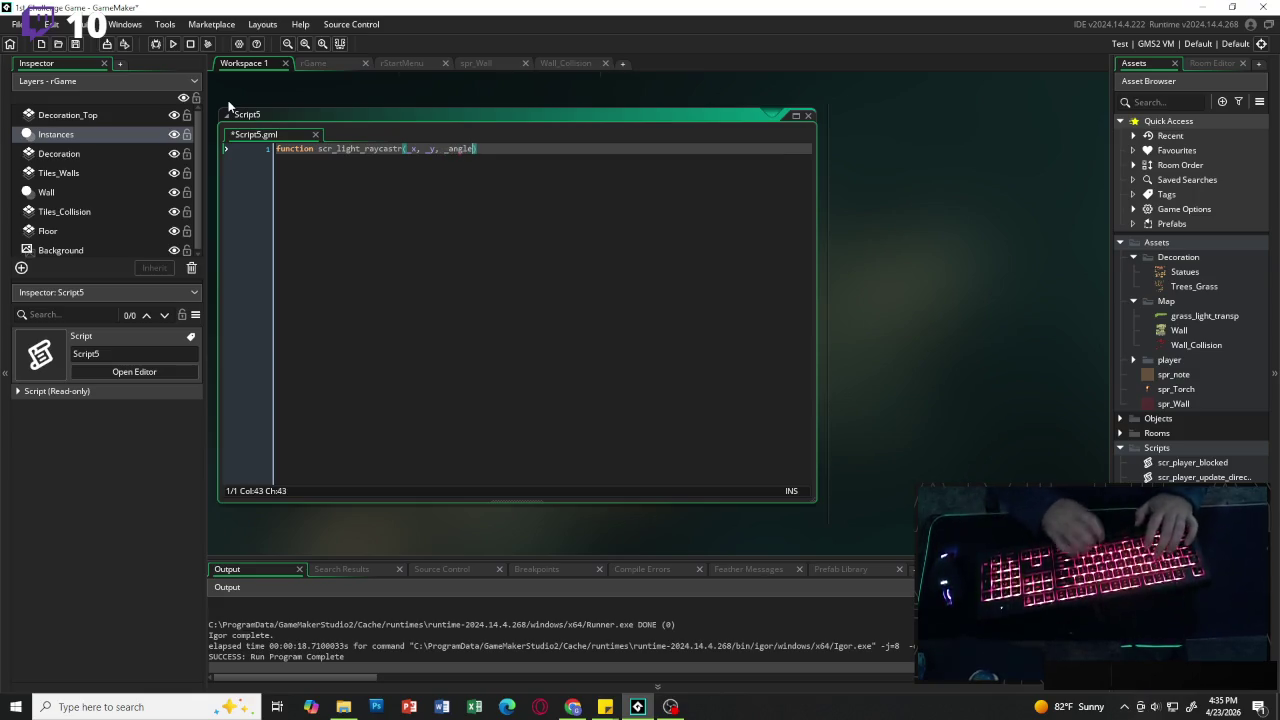
pyautogui.write(', _')
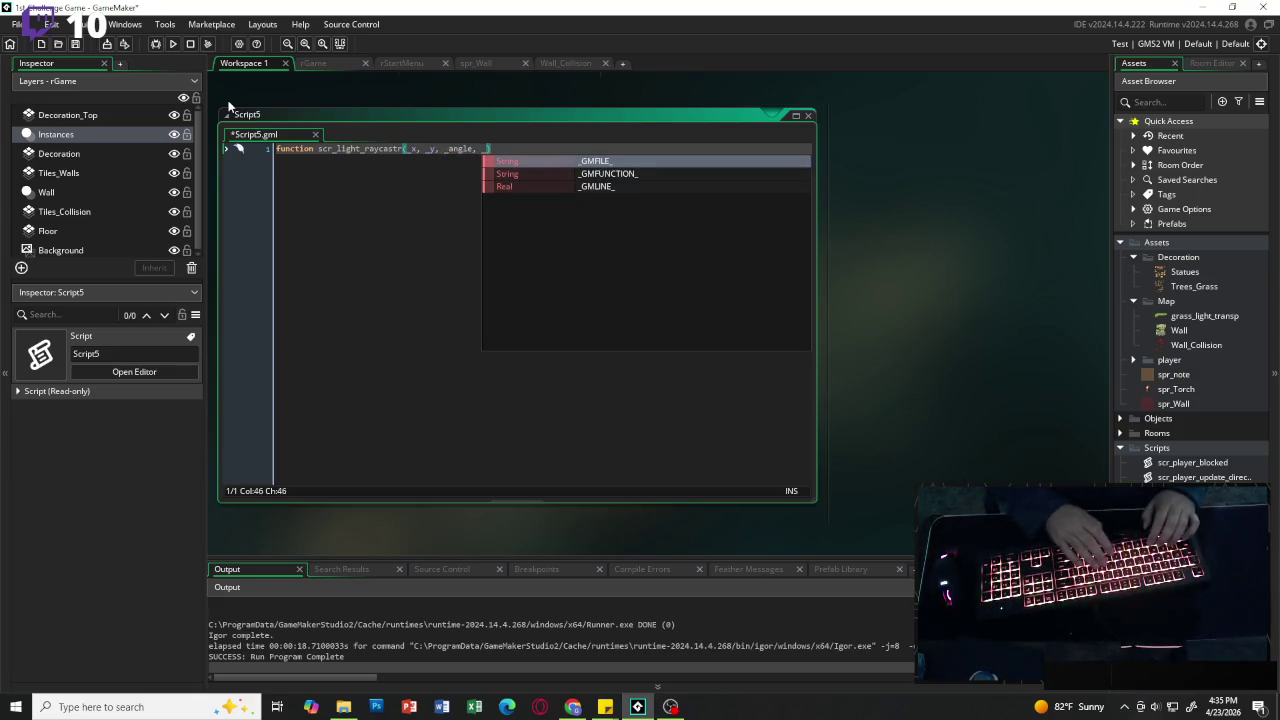
pyautogui.write('max_dista')
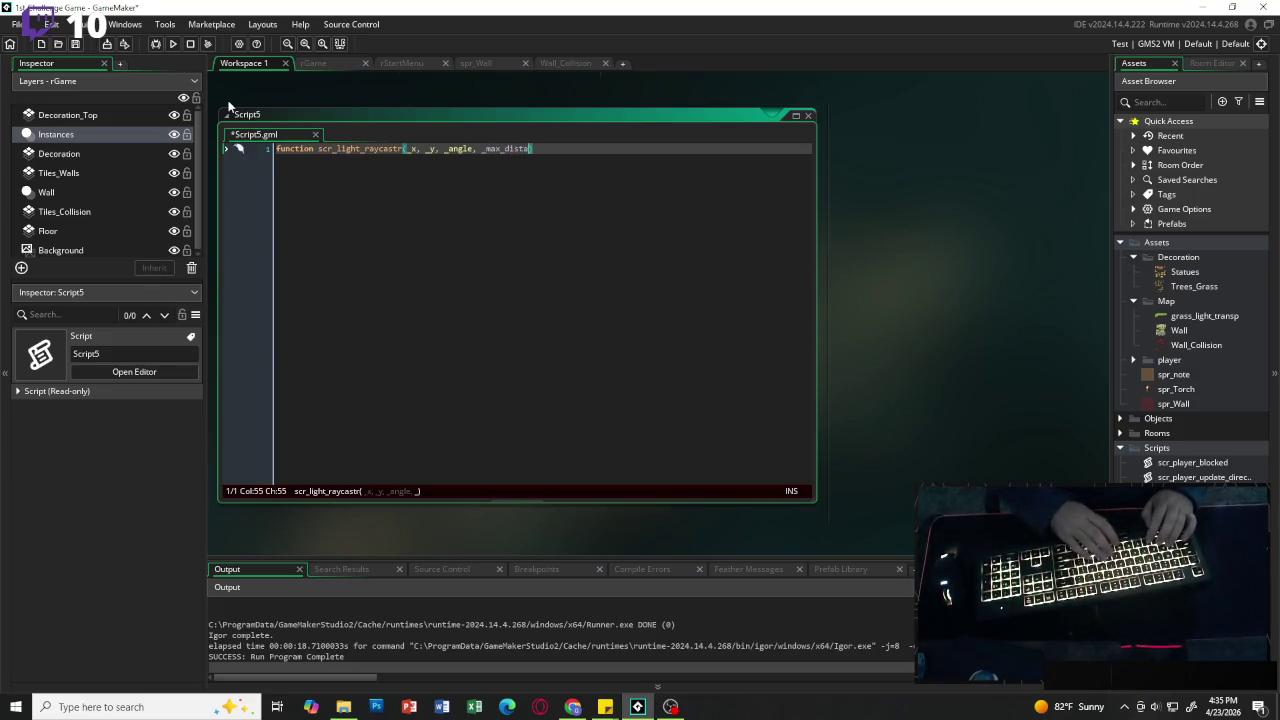
pyautogui.press('BackSpace')
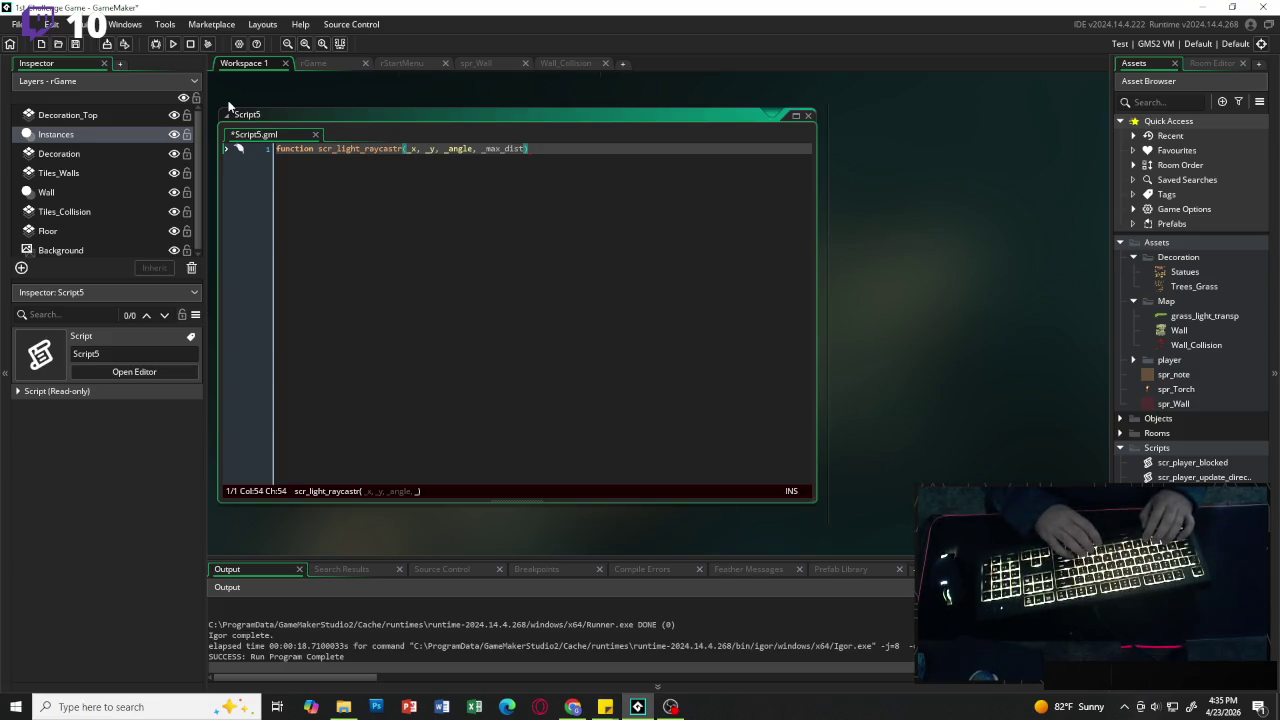
pyautogui.write(', _step')
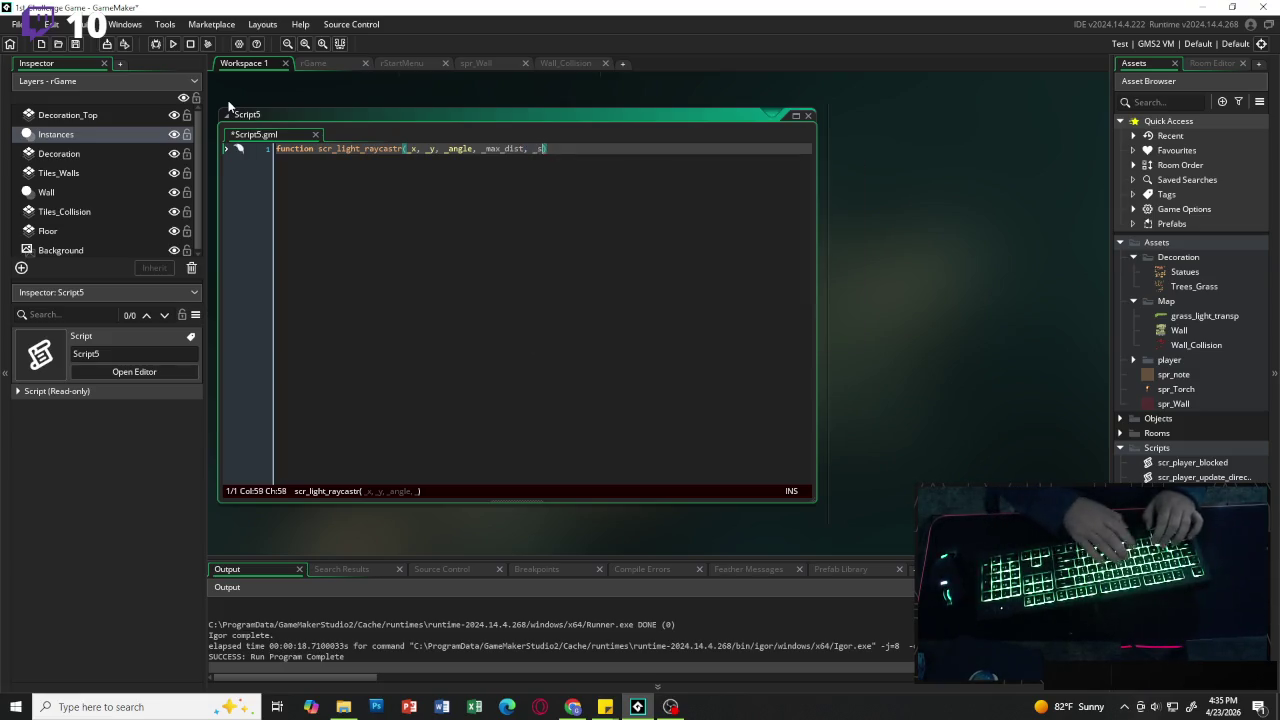
pyautogui.write(')')
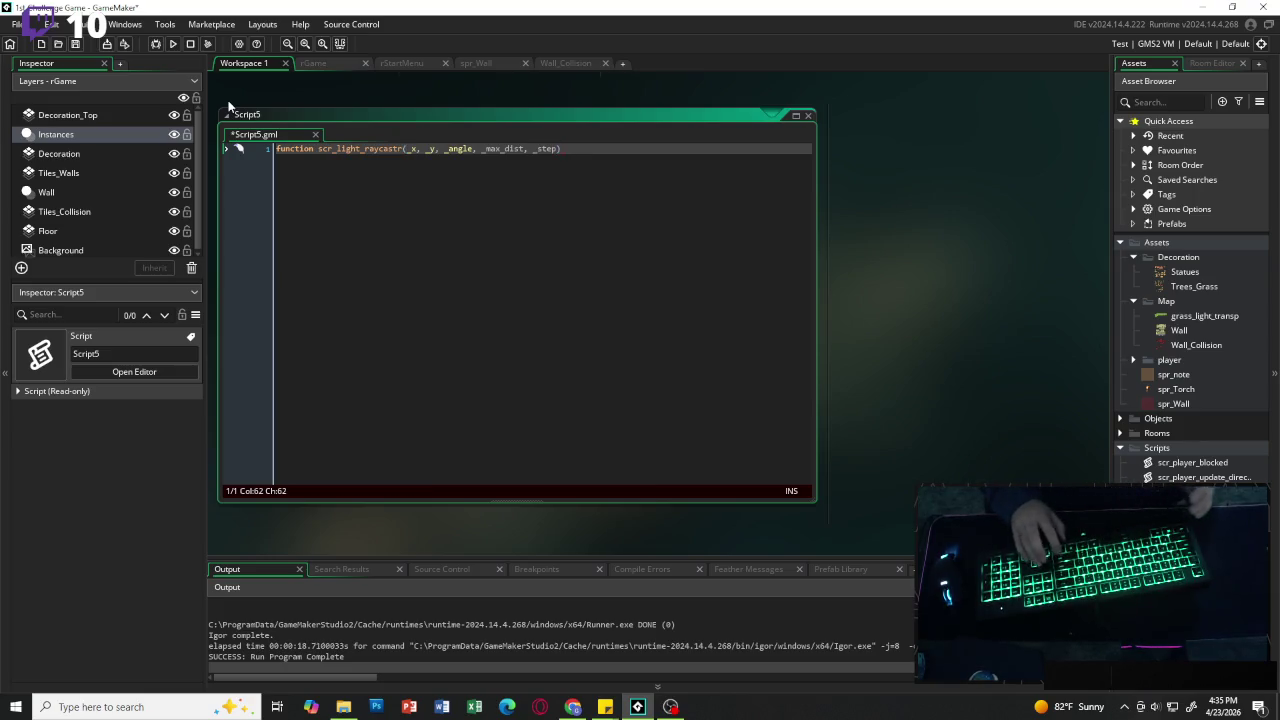
pyautogui.write('{')
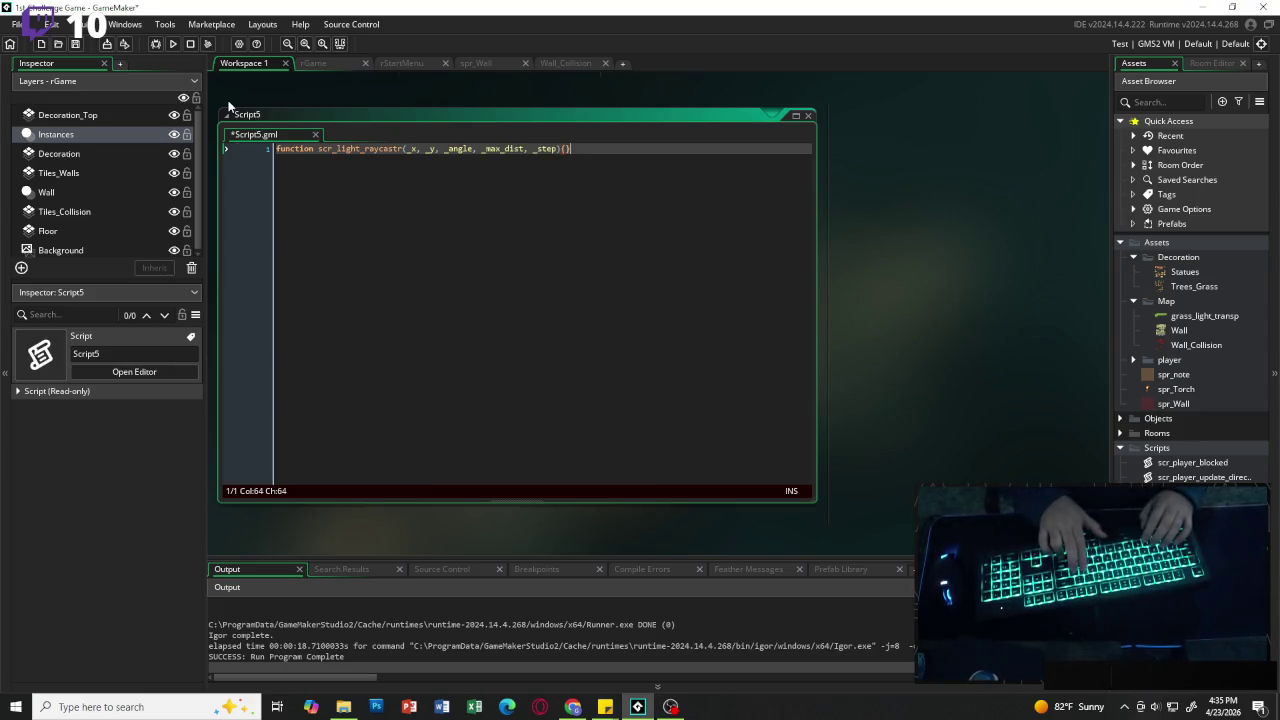
pyautogui.press('Return')
pyautogui.press('Return')
pyautogui.press('Return')
pyautogui.press('Up')
pyautogui.press('Up')
pyautogui.press('Up')
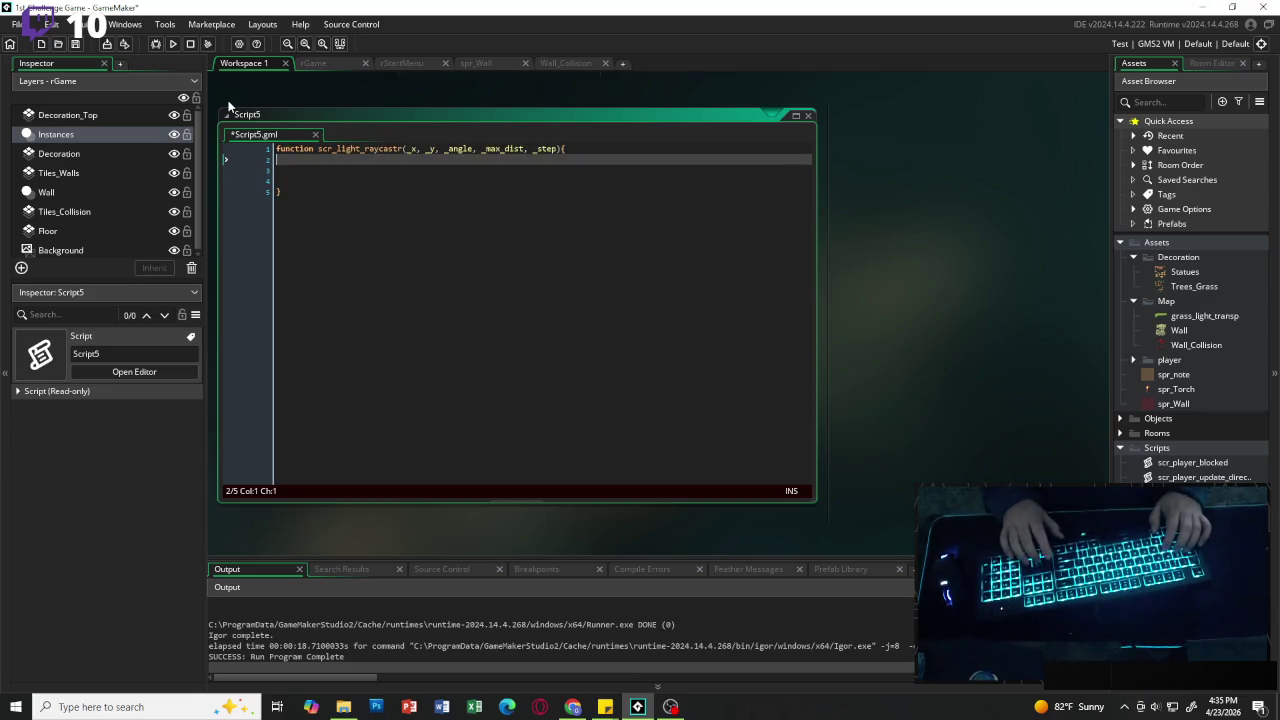
# Step: Declare var xx = _x; and var yy = _y; in the function body
pyautogui.write('var ')
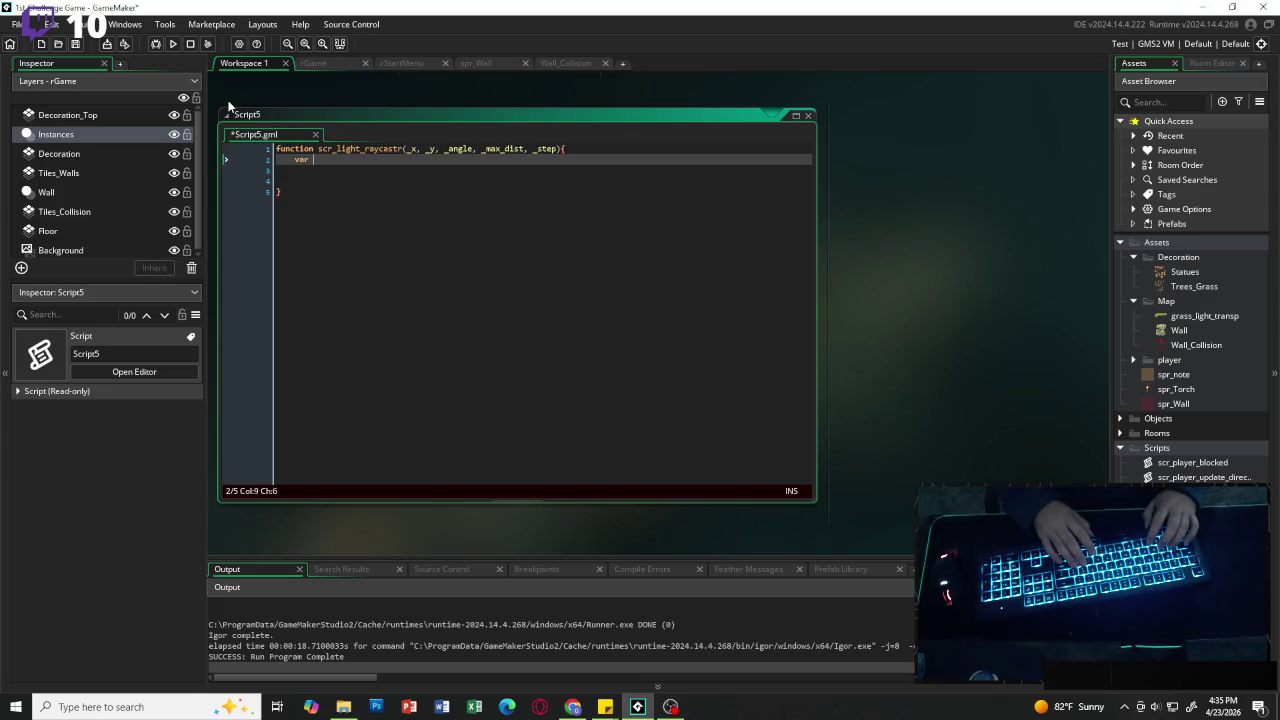
pyautogui.write('xx ')
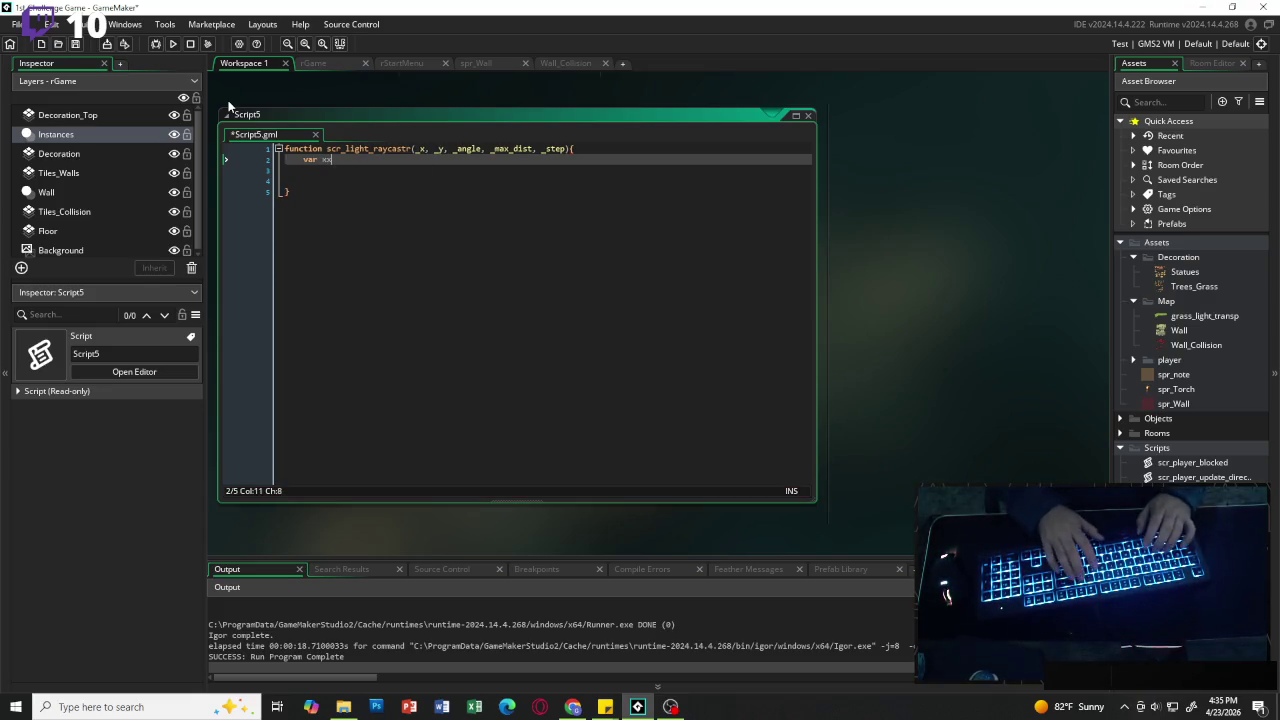
pyautogui.write('= _x')
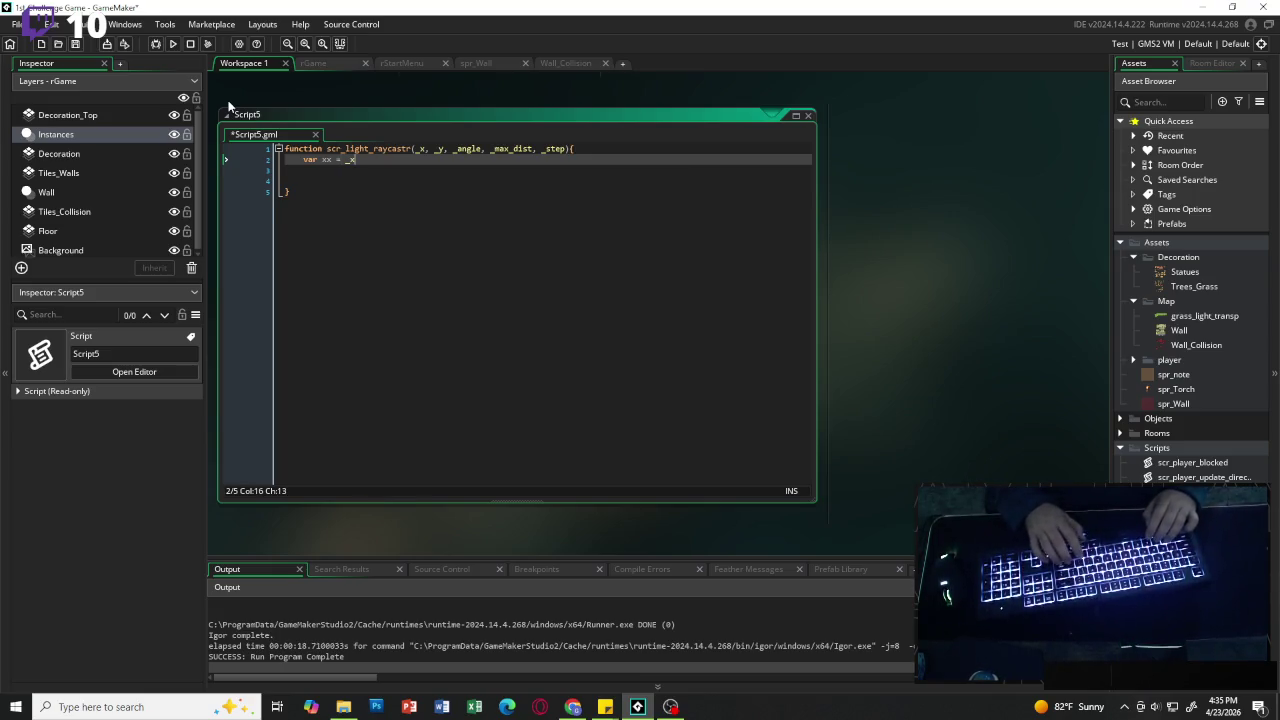
pyautogui.write(';')
pyautogui.press('Return')
pyautogui.write('var yy = ')
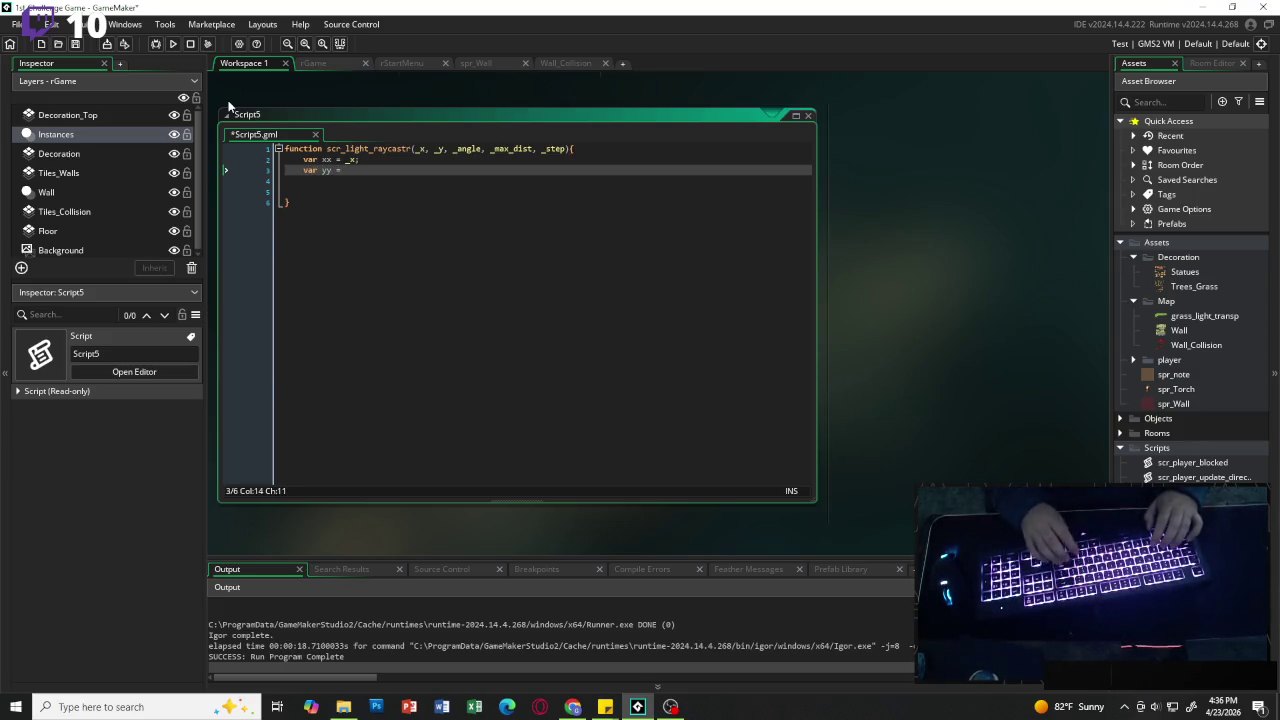
pyautogui.write('_y')
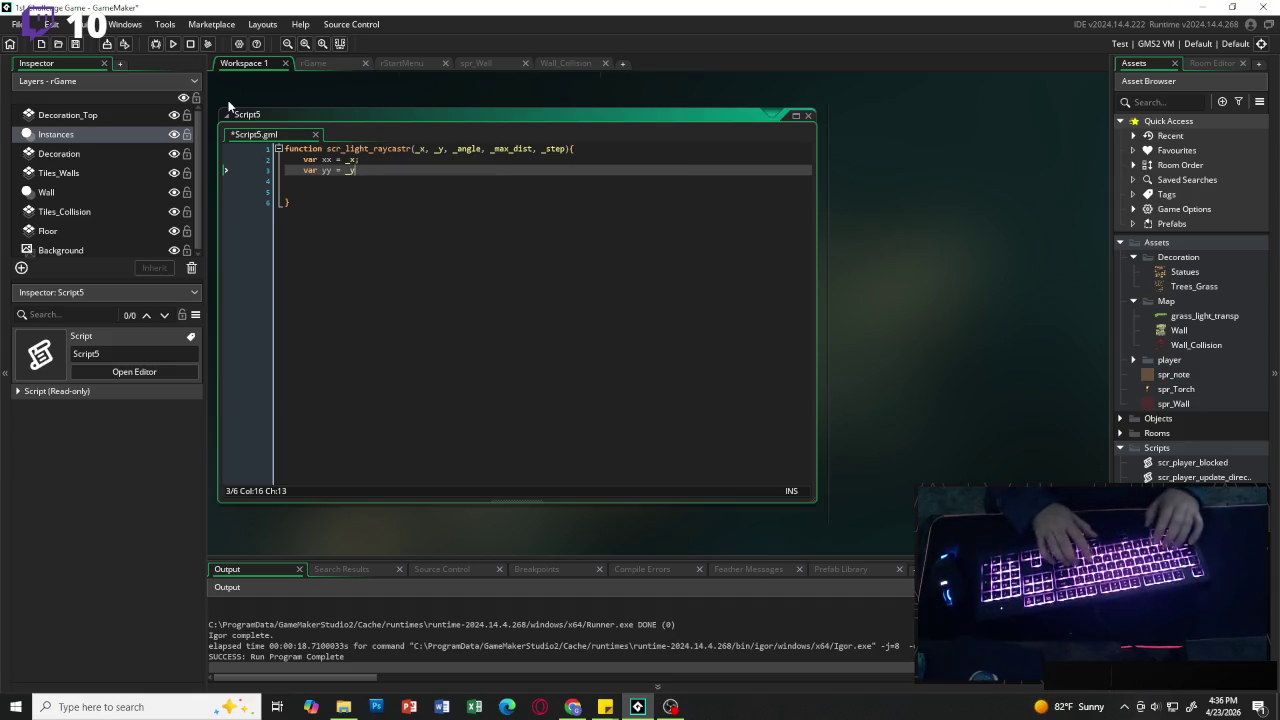
pyautogui.write(';')
pyautogui.press('Return')
pyautogui.press('Return')
# Step: Add dx and dy as lengthdir_x/lengthdir_y(_step, _angle), plus var traveled = 0;
pyautogui.write('ar ')
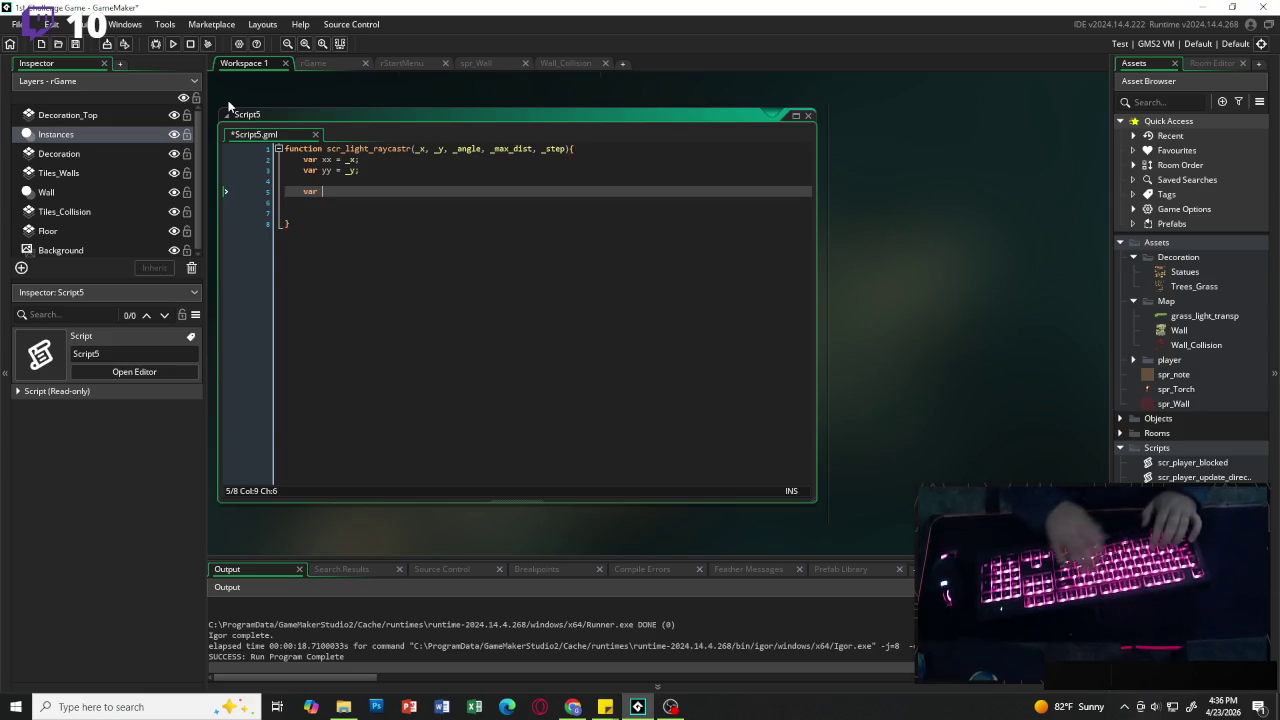
pyautogui.write('dx = ')
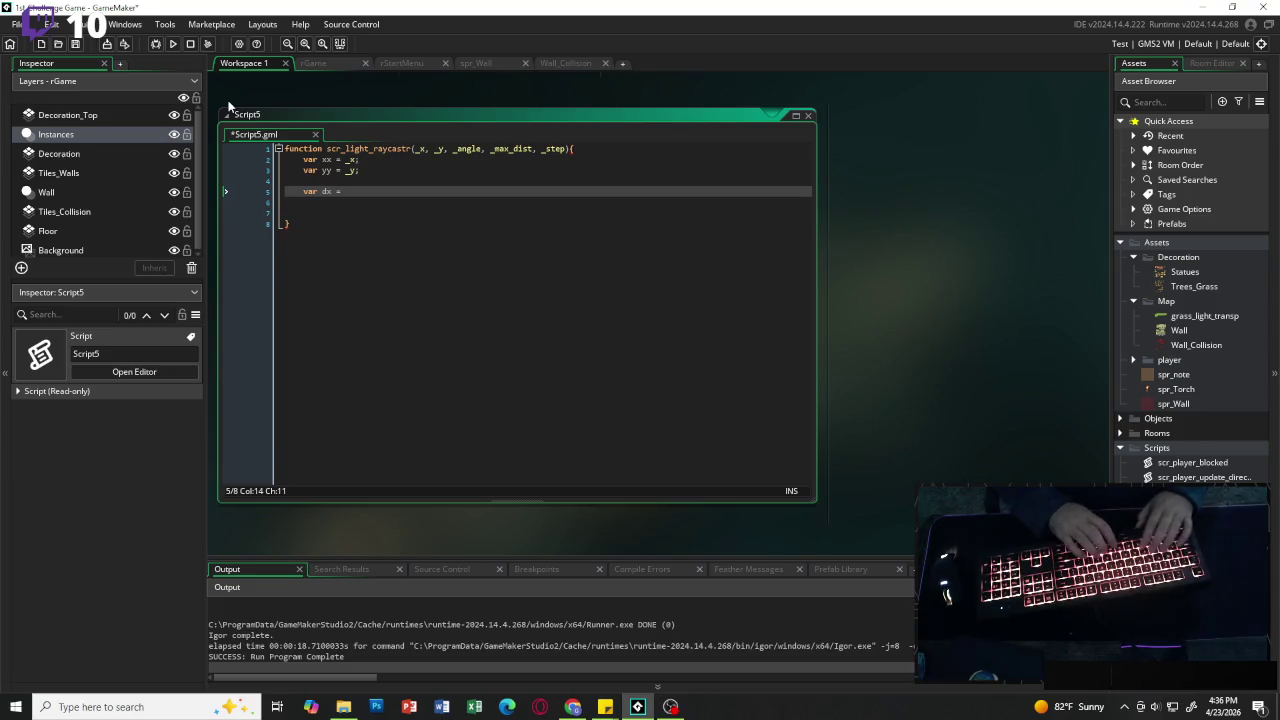
pyautogui.write('len')
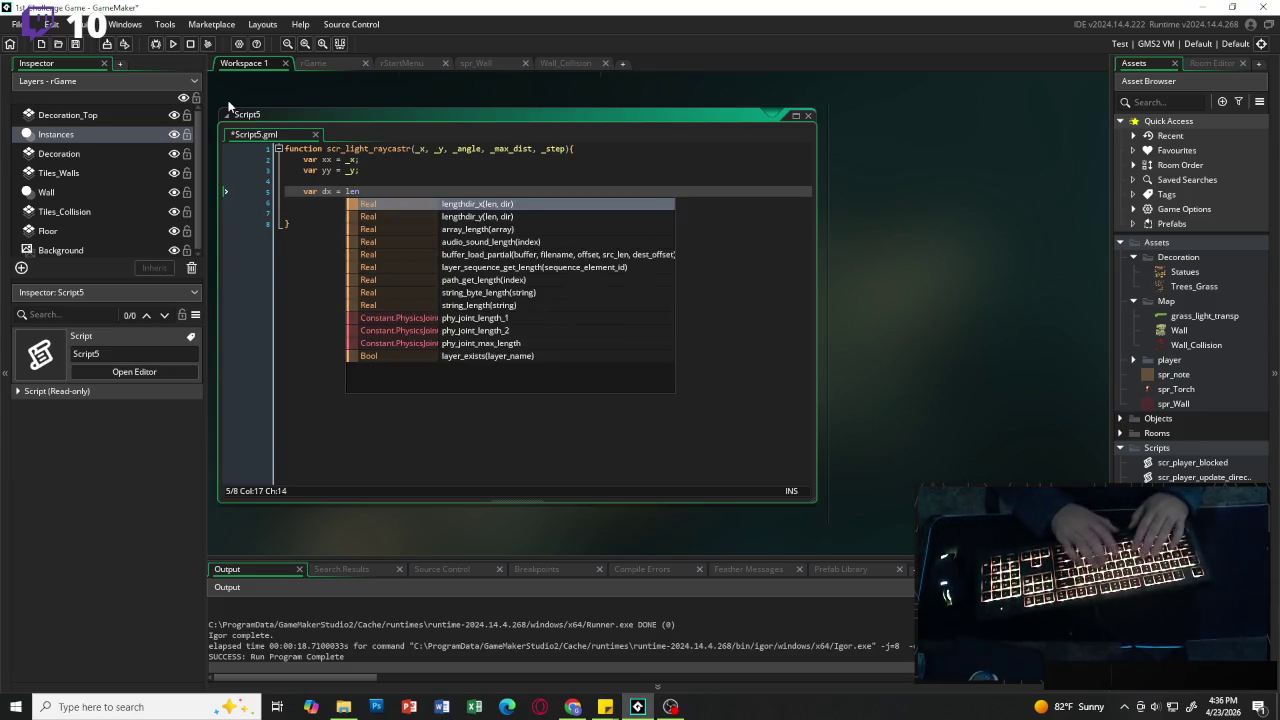
pyautogui.press('Return')
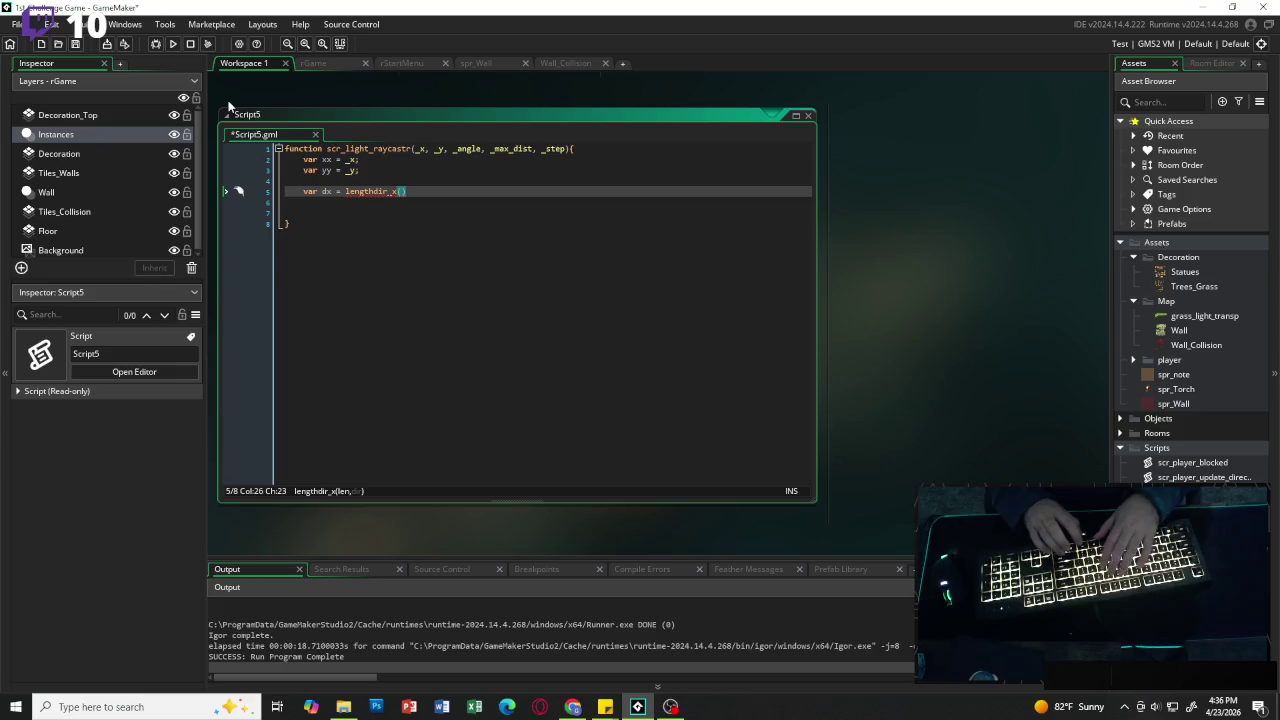
pyautogui.write('_step')
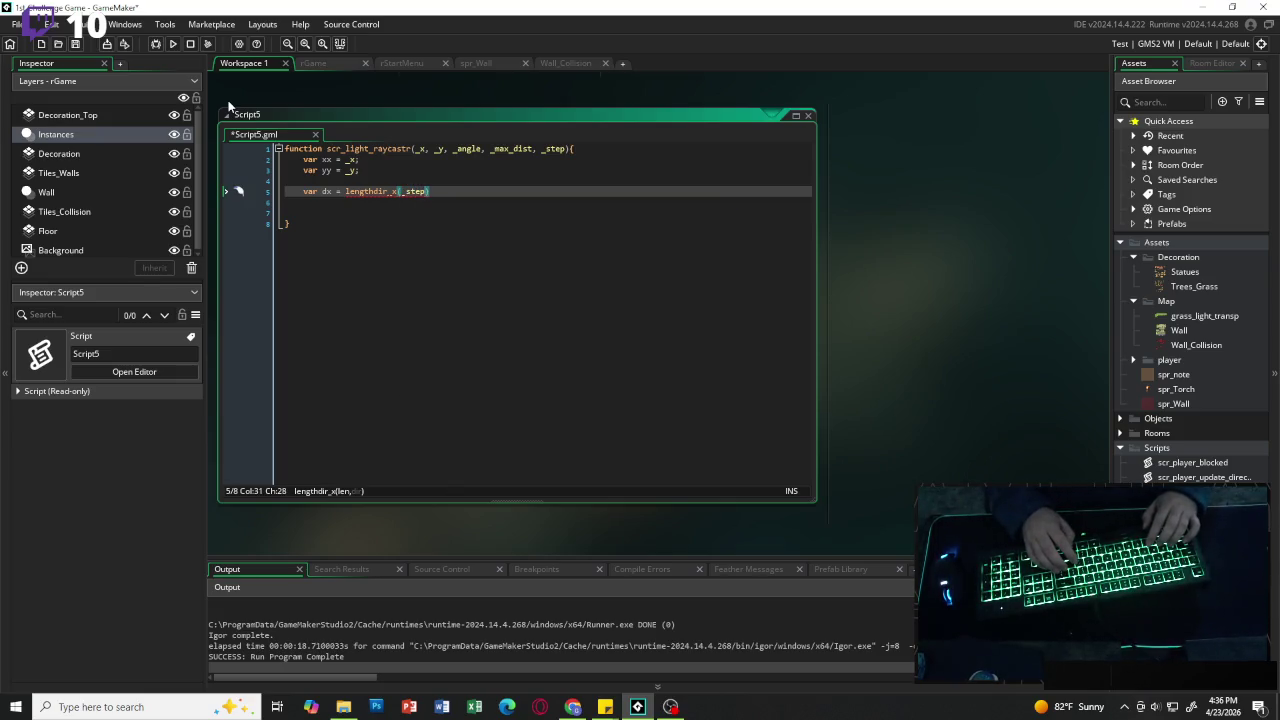
pyautogui.write(', _an')
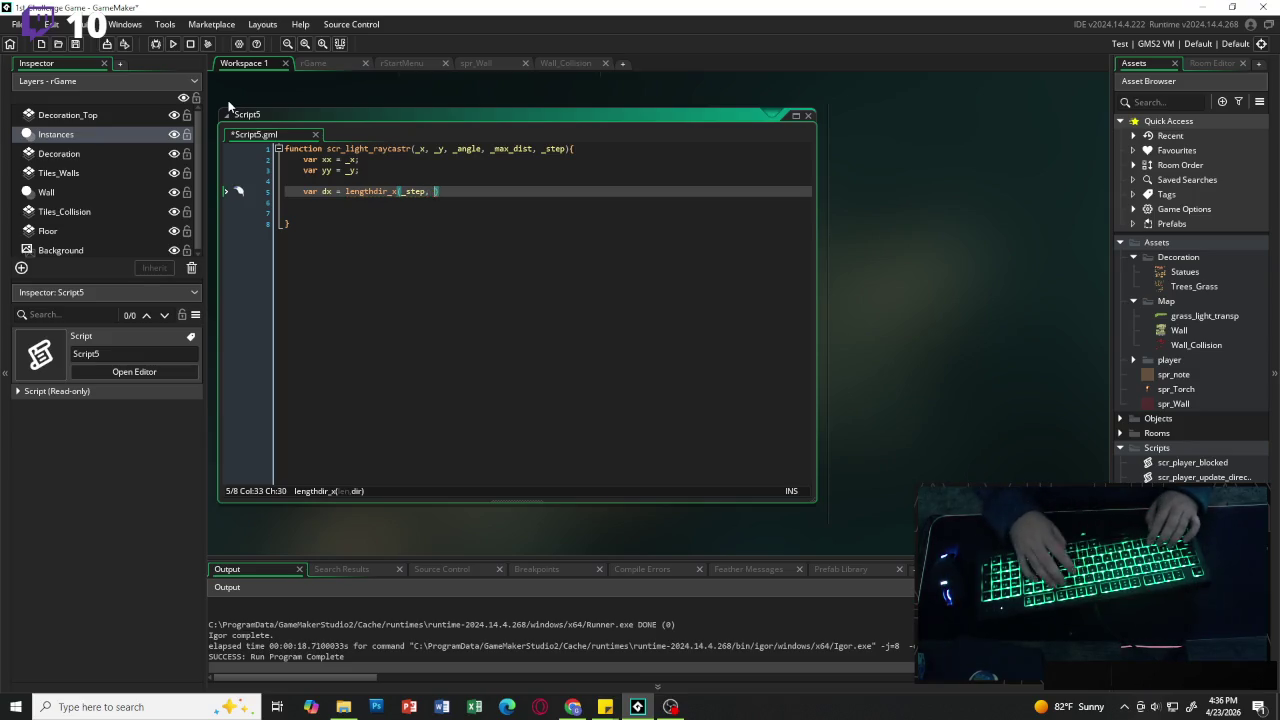
pyautogui.write('gle')
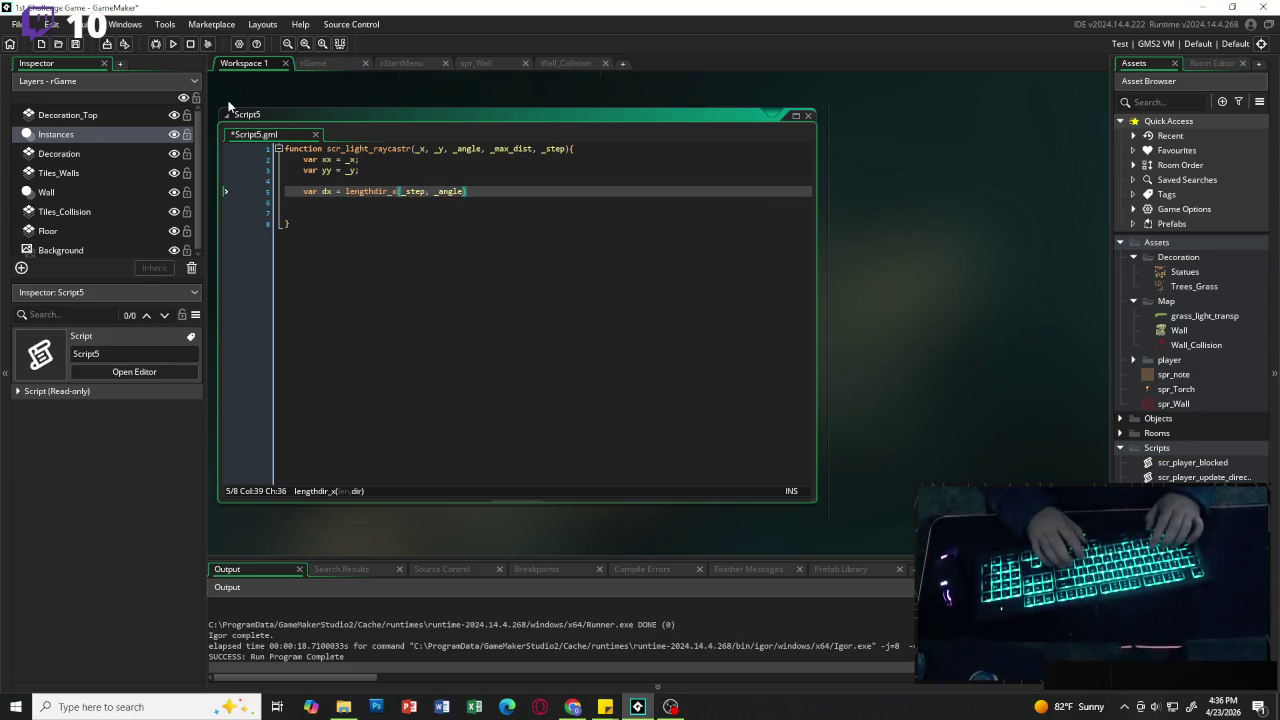
pyautogui.write(');')
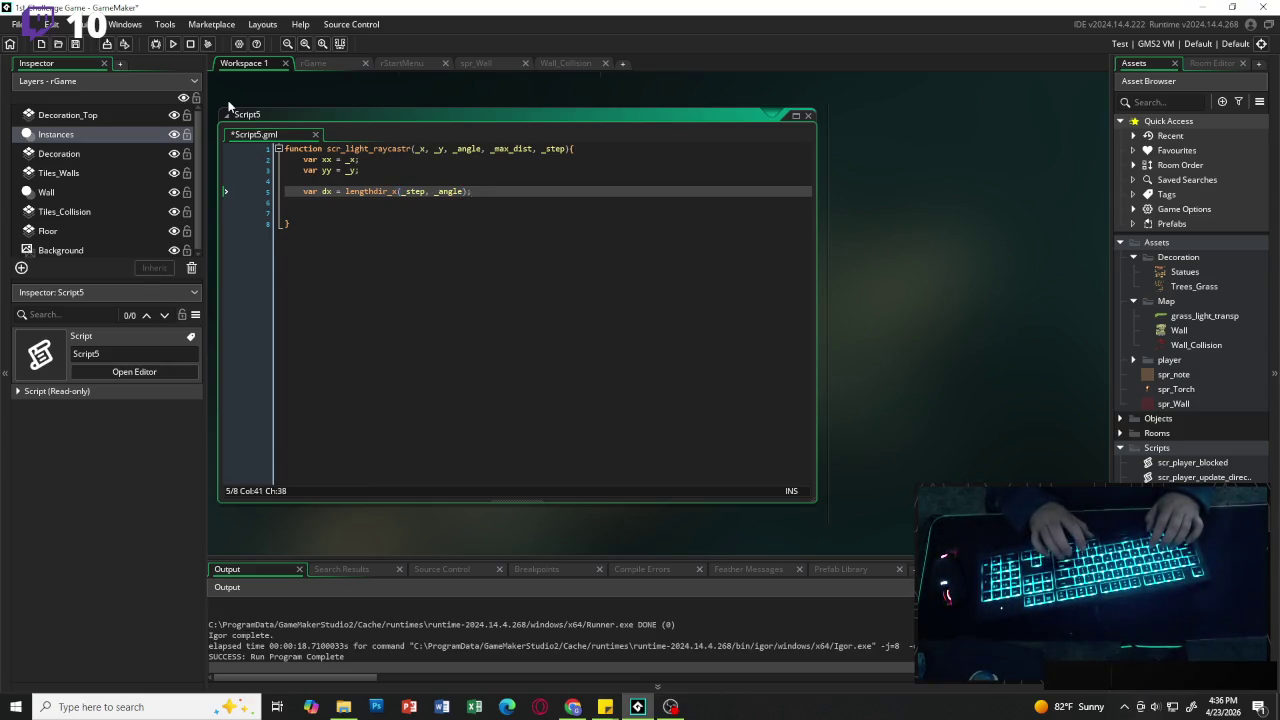
pyautogui.press('Return')
pyautogui.write('var dy')
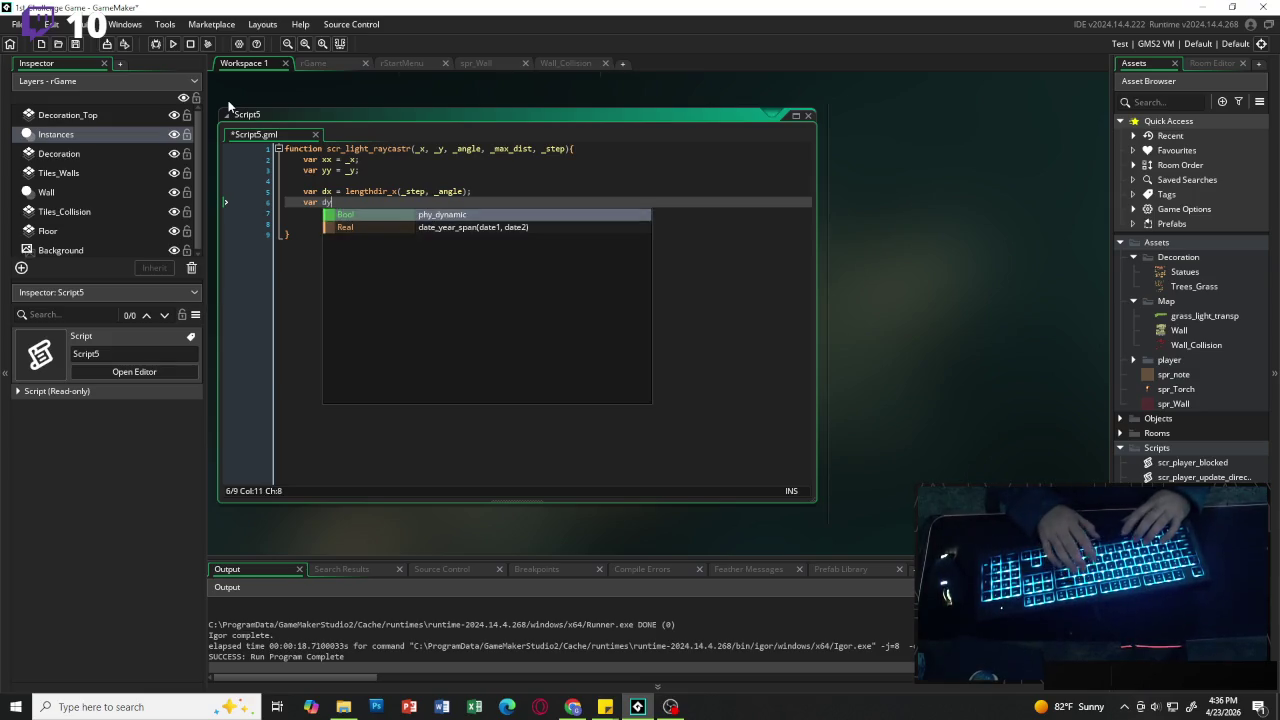
pyautogui.write(' = ')
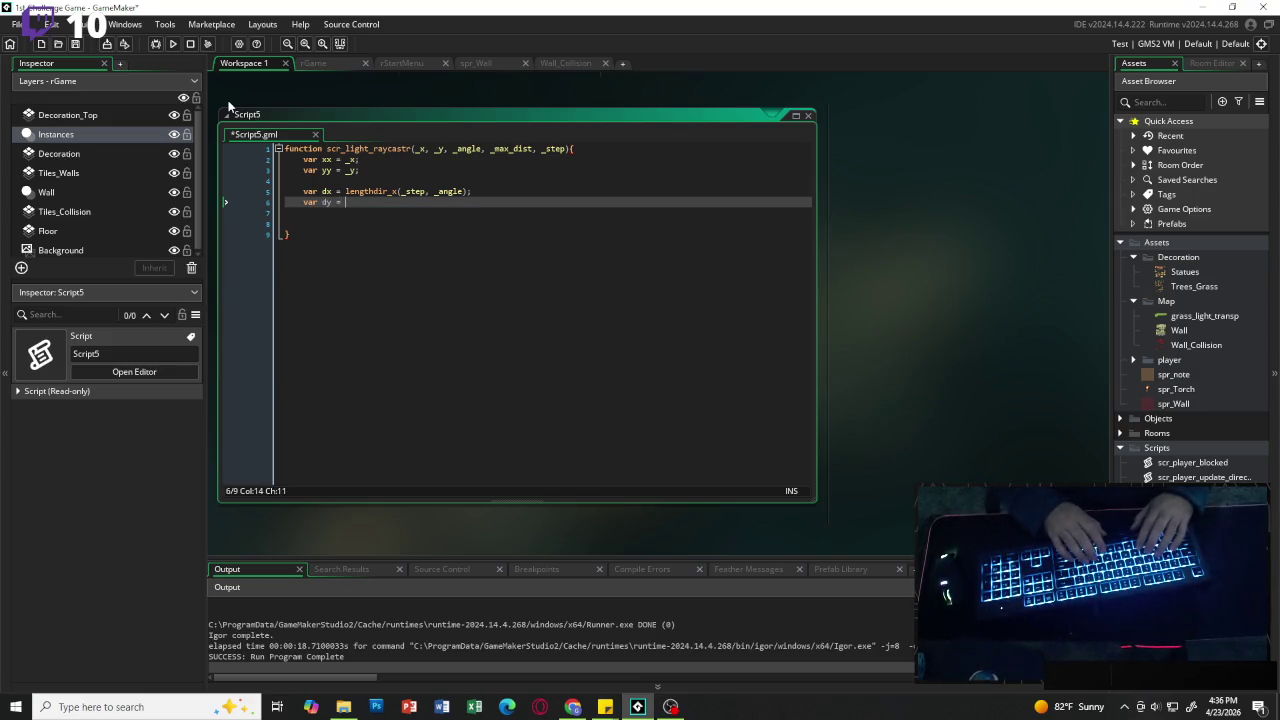
pyautogui.write('le')
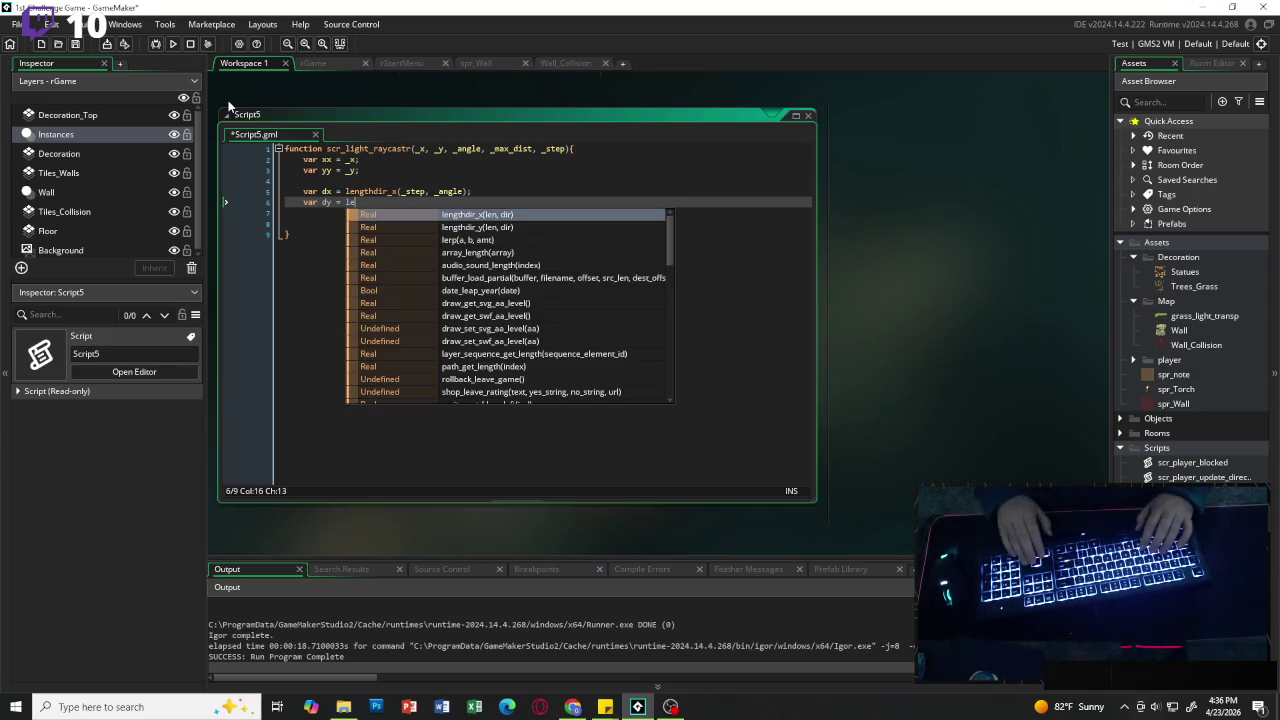
pyautogui.press('Down')
pyautogui.press('Return')
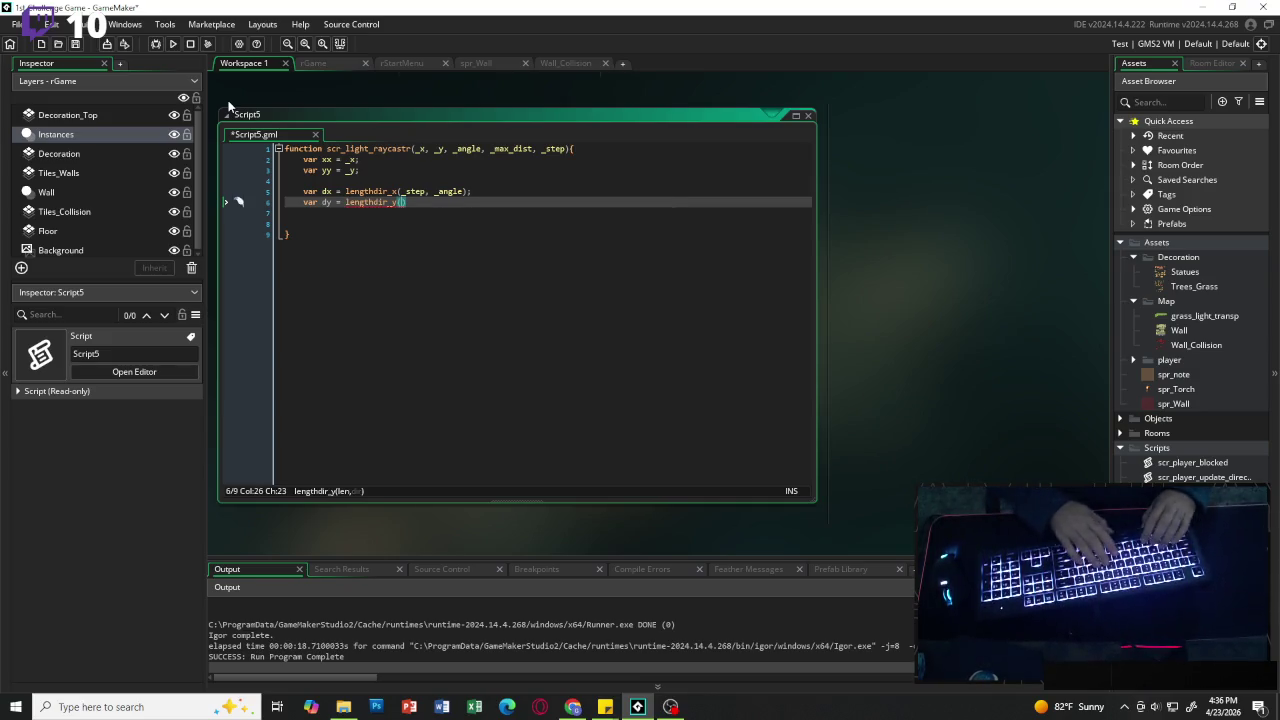
pyautogui.write('_step')
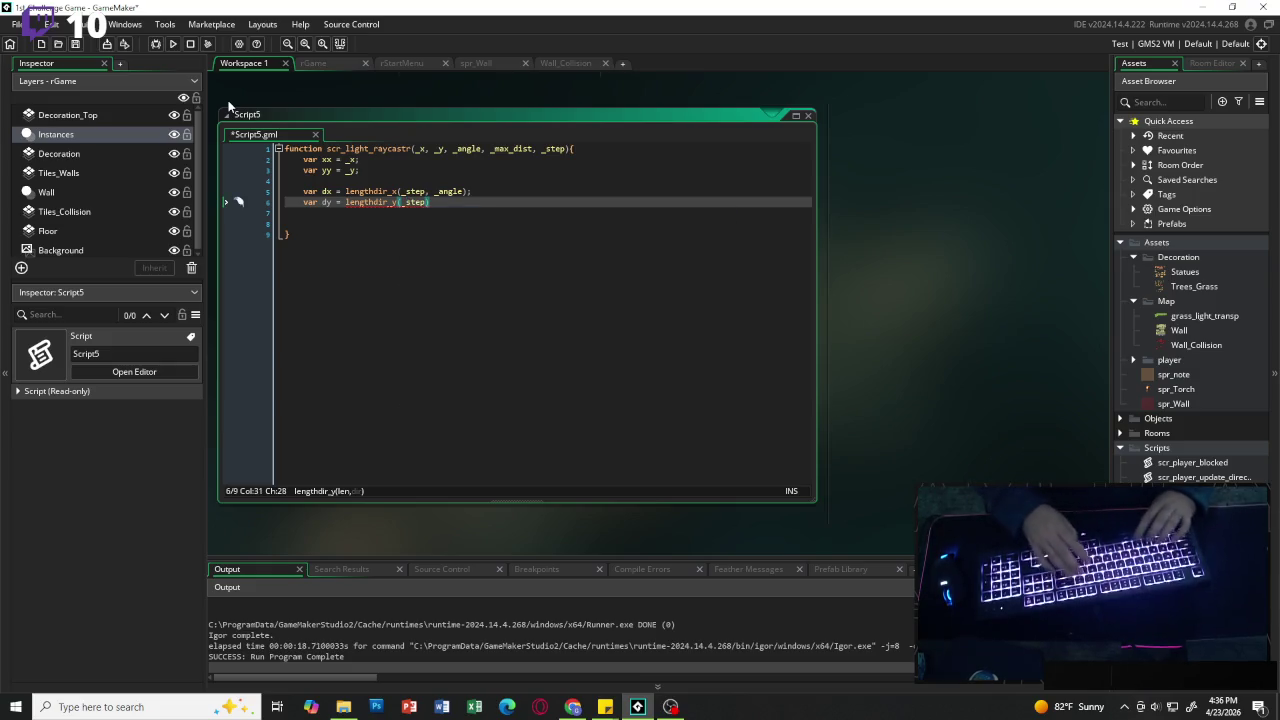
pyautogui.write(', ')
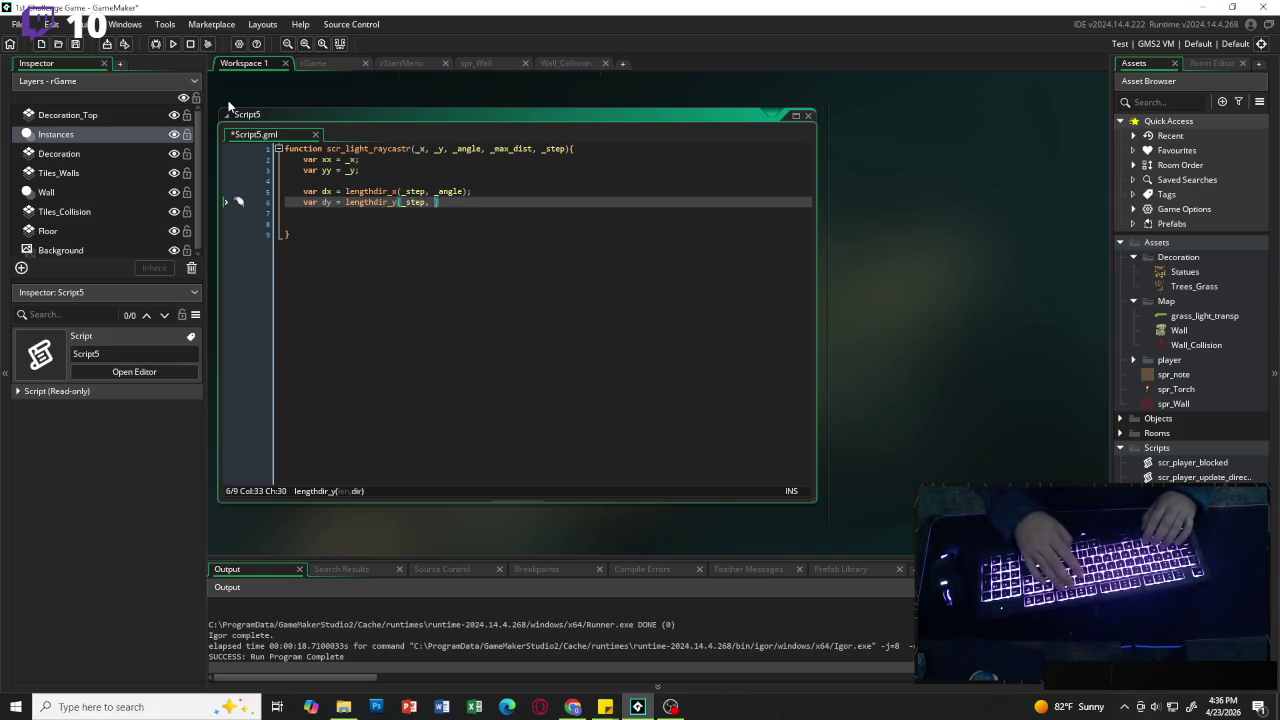
pyautogui.write('_angle')
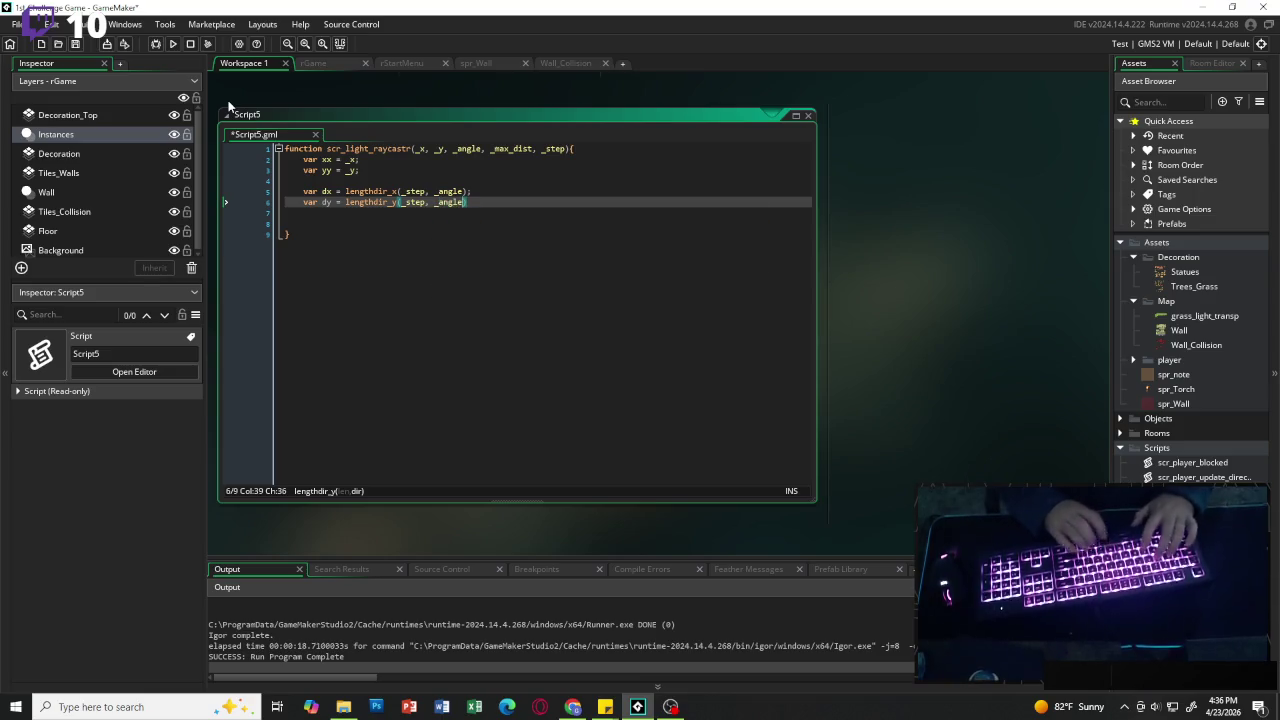
pyautogui.write(');')
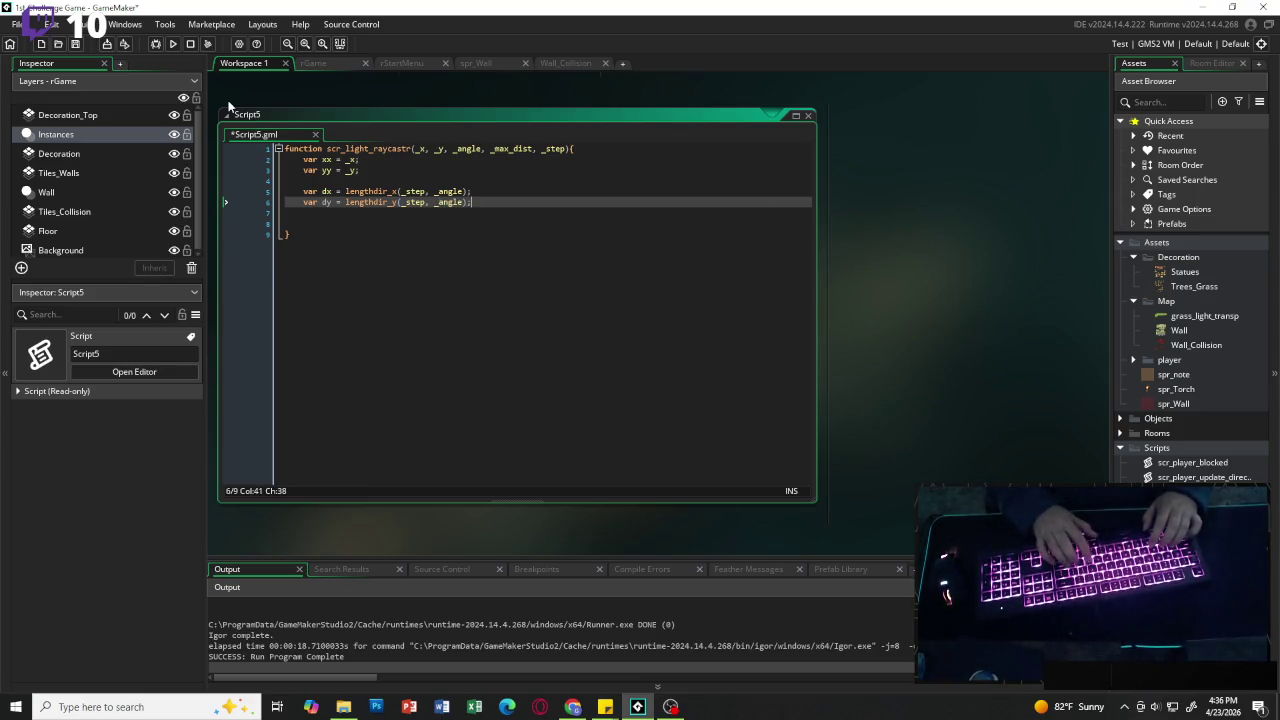
pyautogui.press('Return')
pyautogui.press('Return')
pyautogui.write('var traveled ')
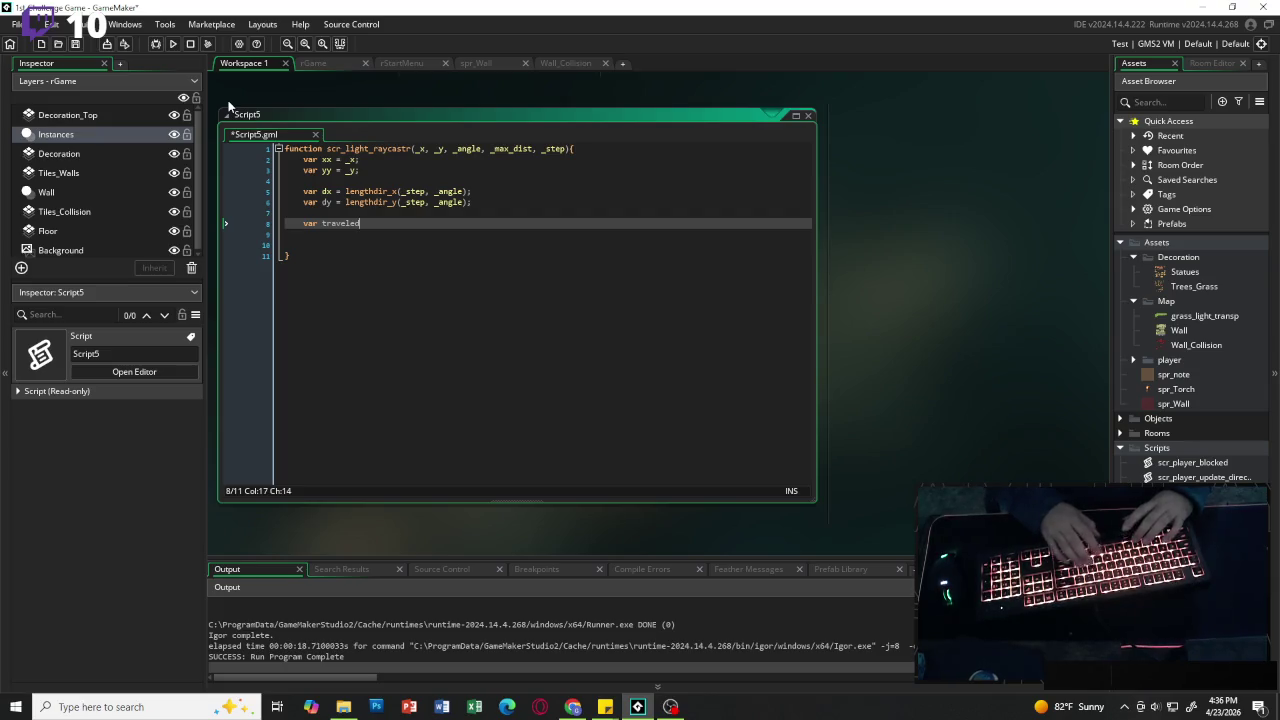
pyautogui.write('= 0;')
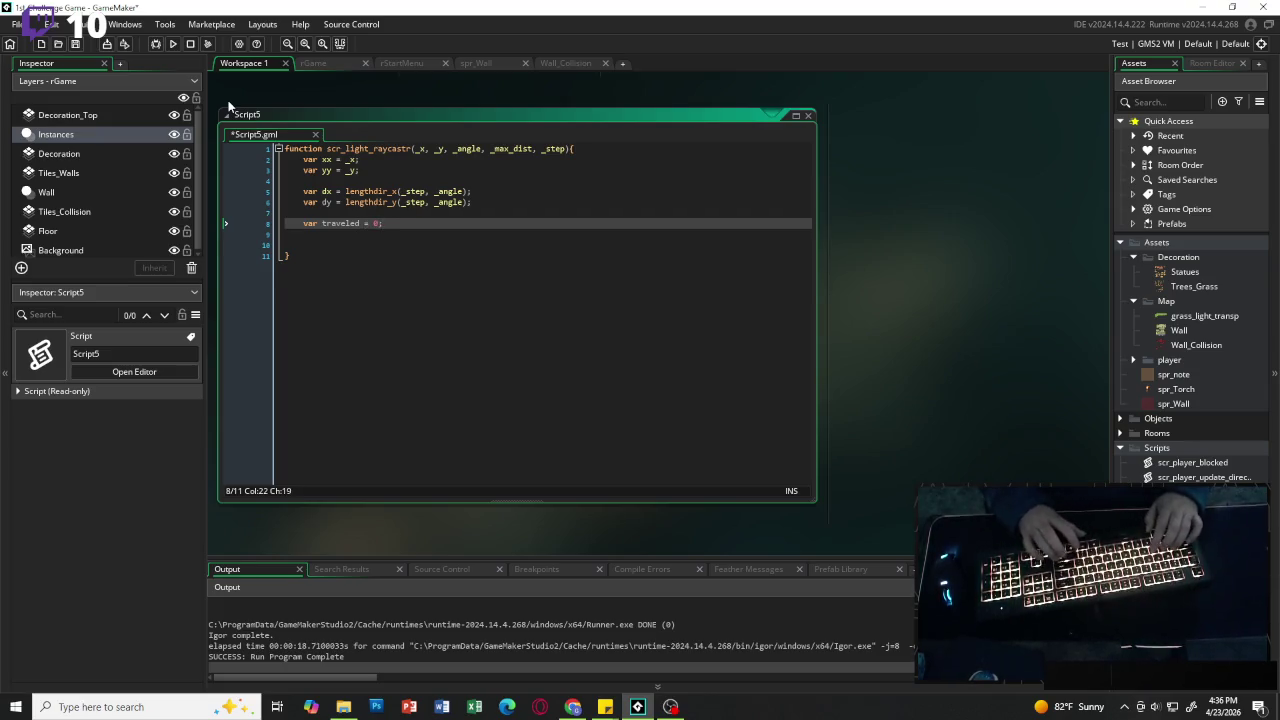
pyautogui.press('Return')
pyautogui.press('Return')
# Step: Write a while (traveled < max_dist) loop with xx += dx, yy += dy and traveled += _step
pyautogui.write('while')
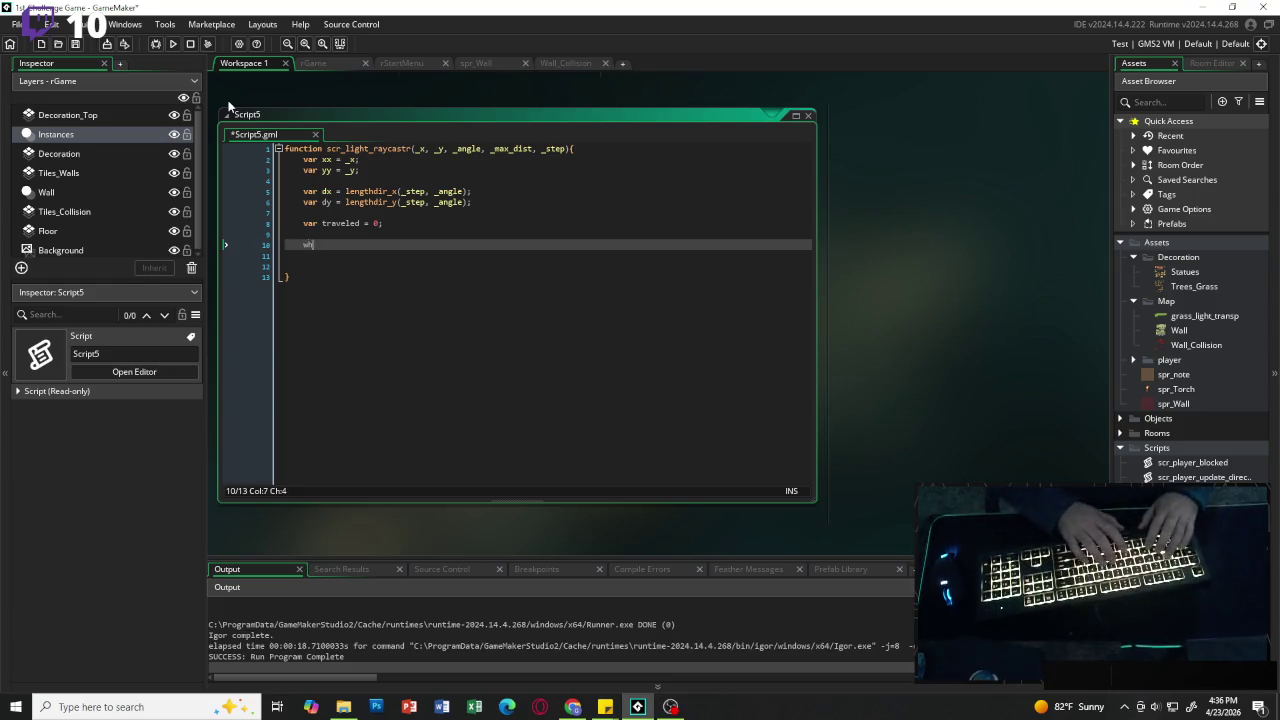
pyautogui.press('Escape')
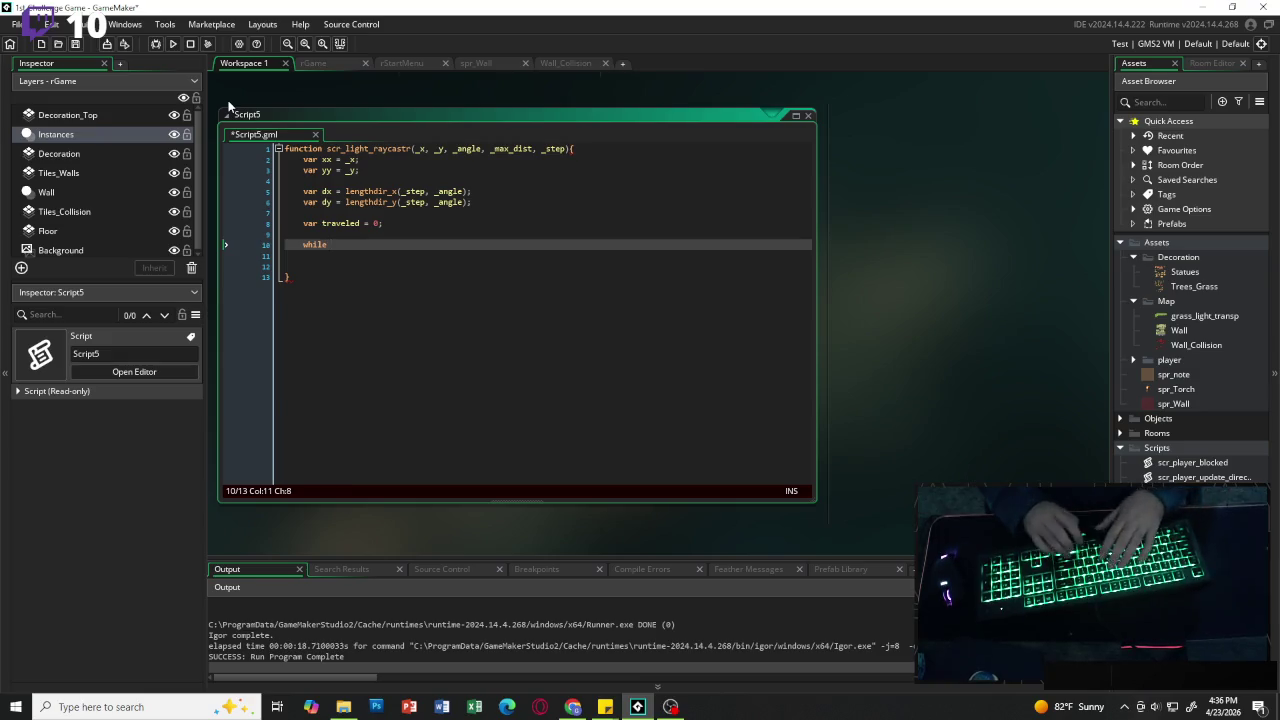
pyautogui.write('(traveled')
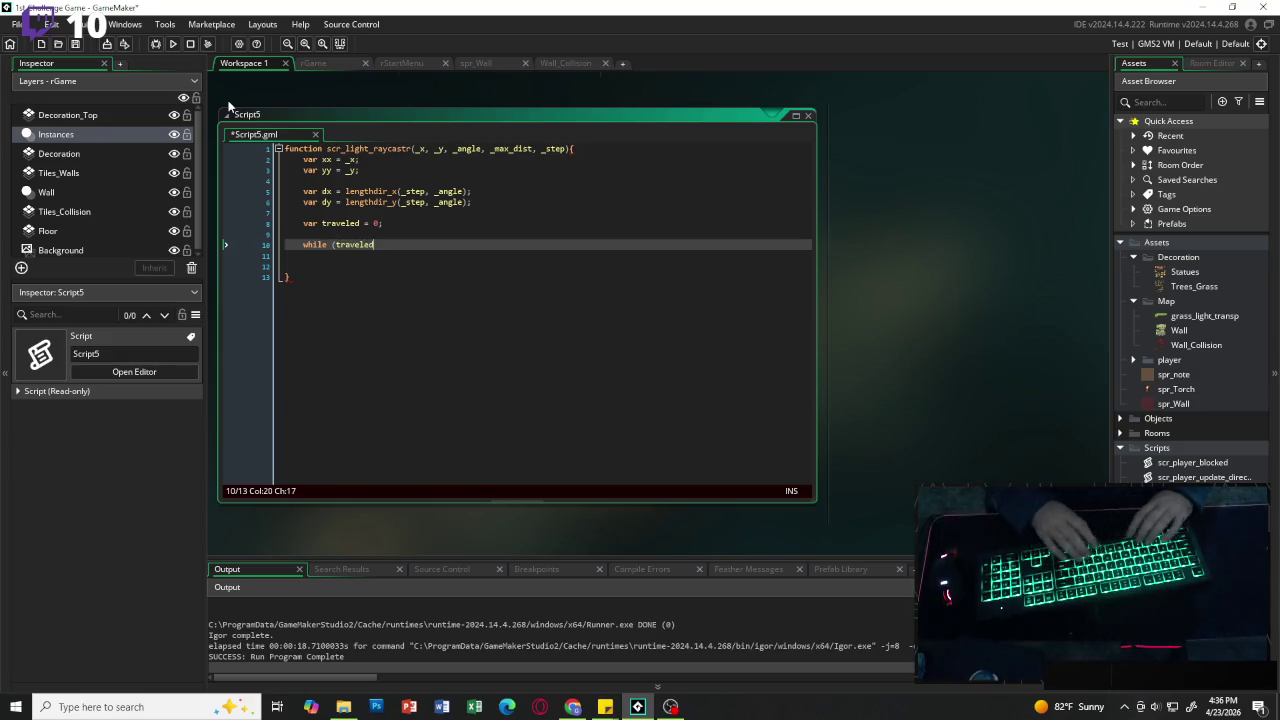
pyautogui.write(' < max_')
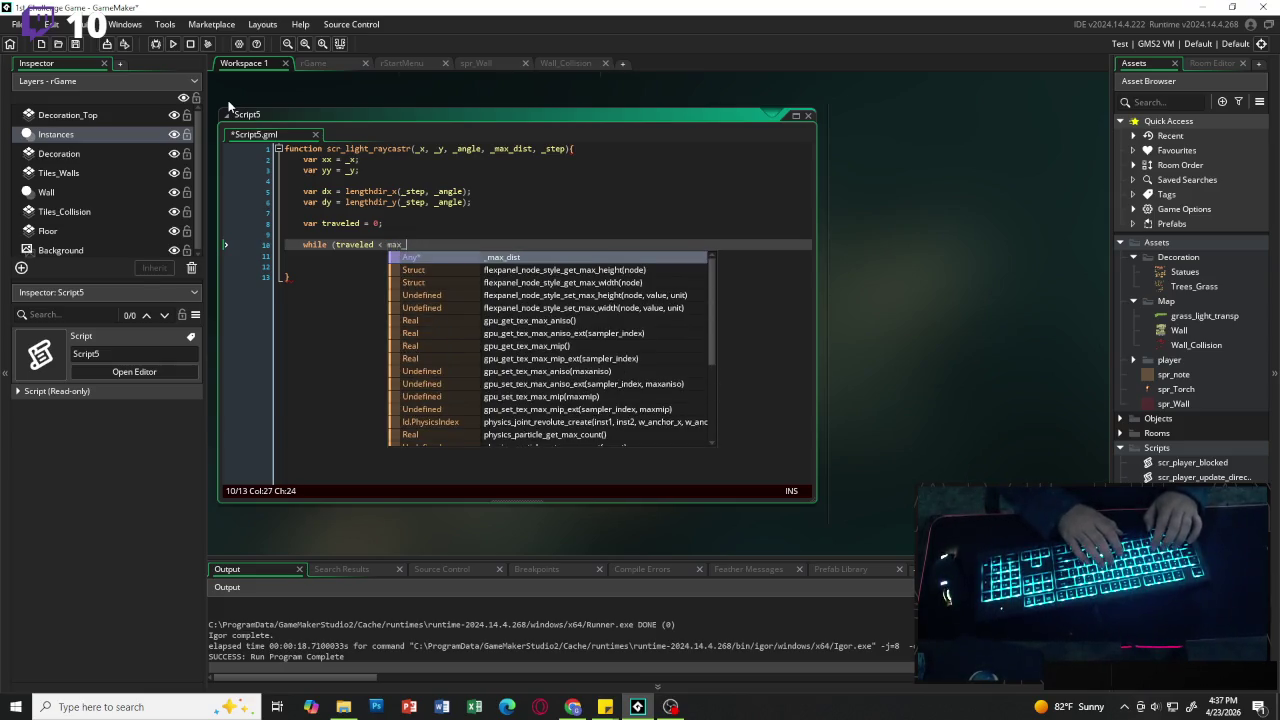
pyautogui.write('dist)')
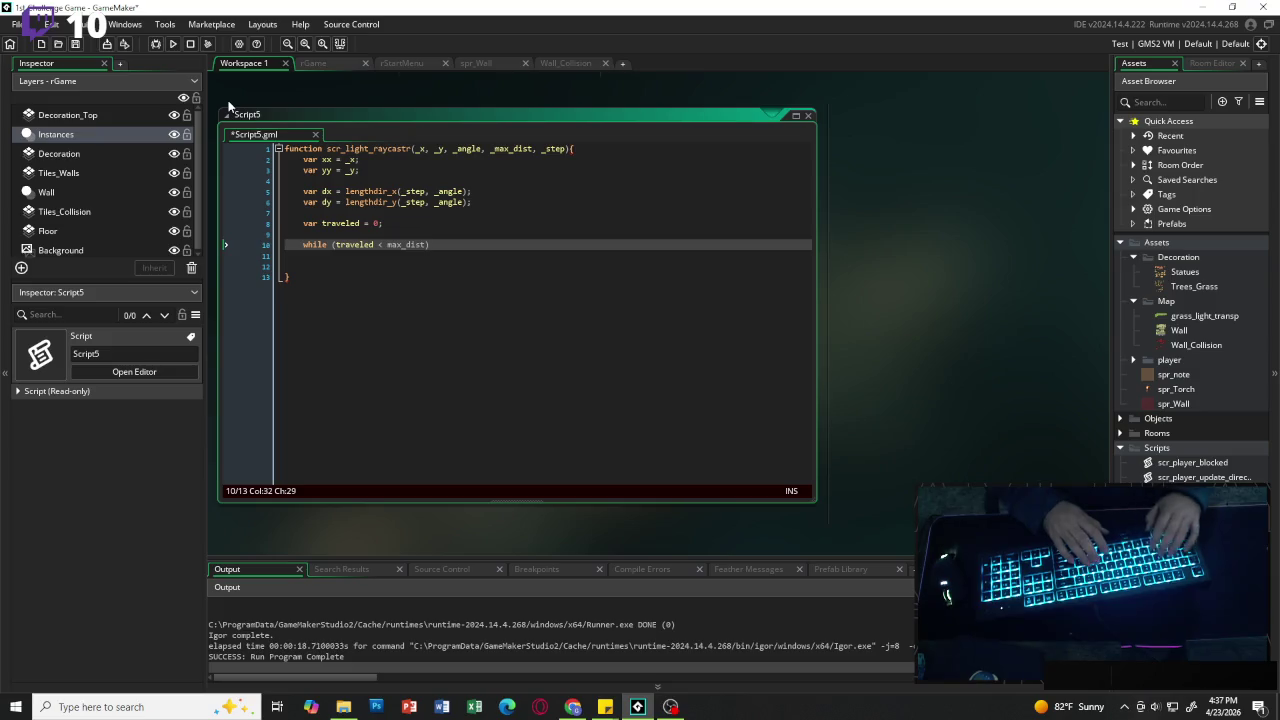
pyautogui.write(' {')
pyautogui.press('Return')
pyautogui.press('Return')
pyautogui.press('Up')
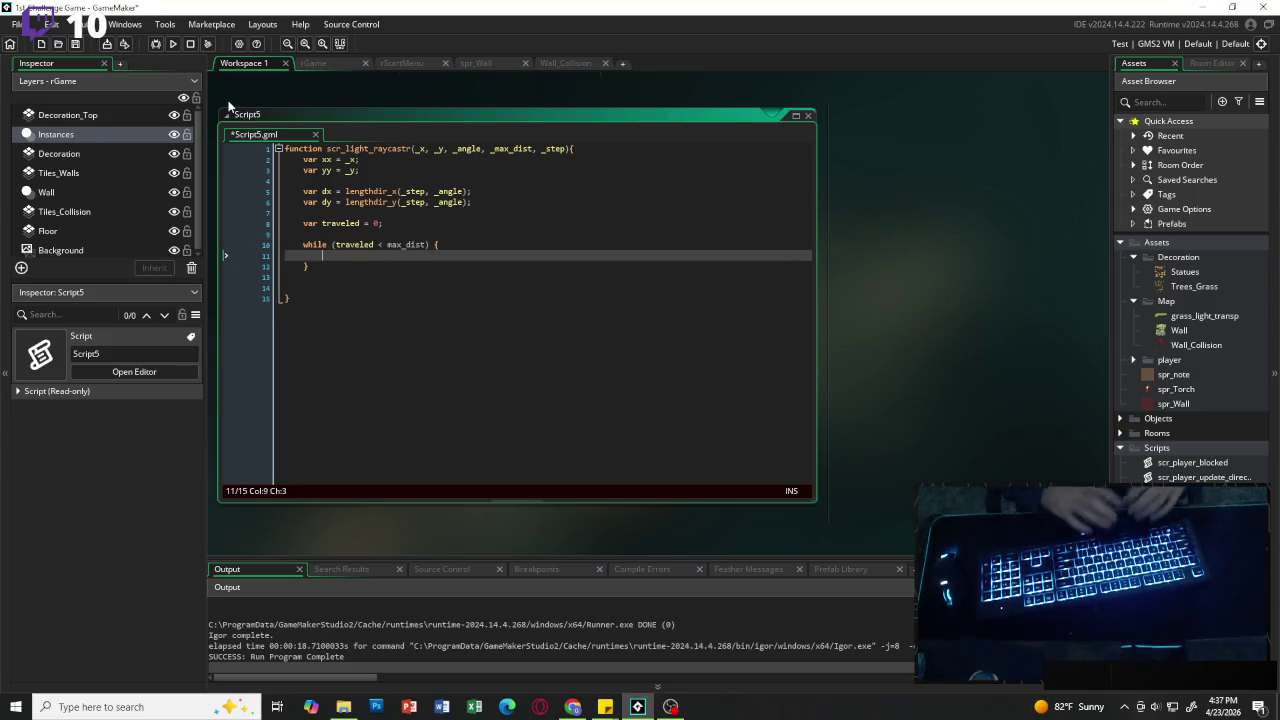
pyautogui.write('xx += ')
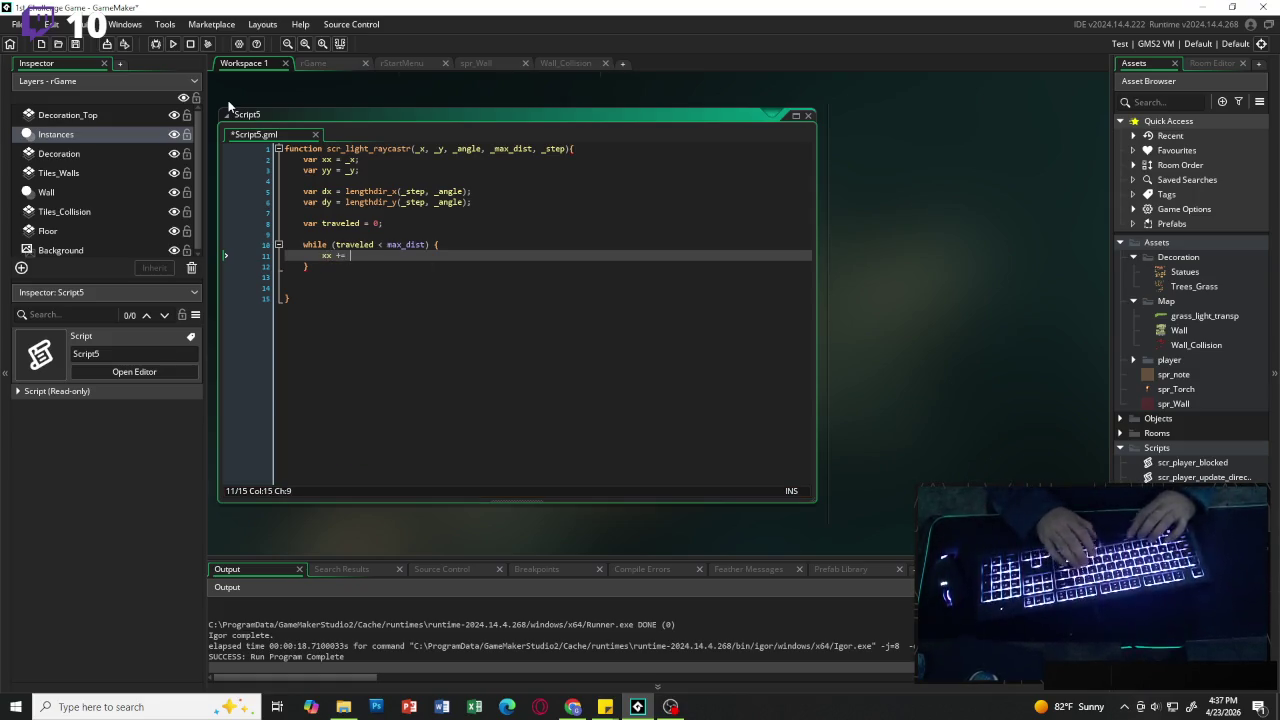
pyautogui.write('dx;')
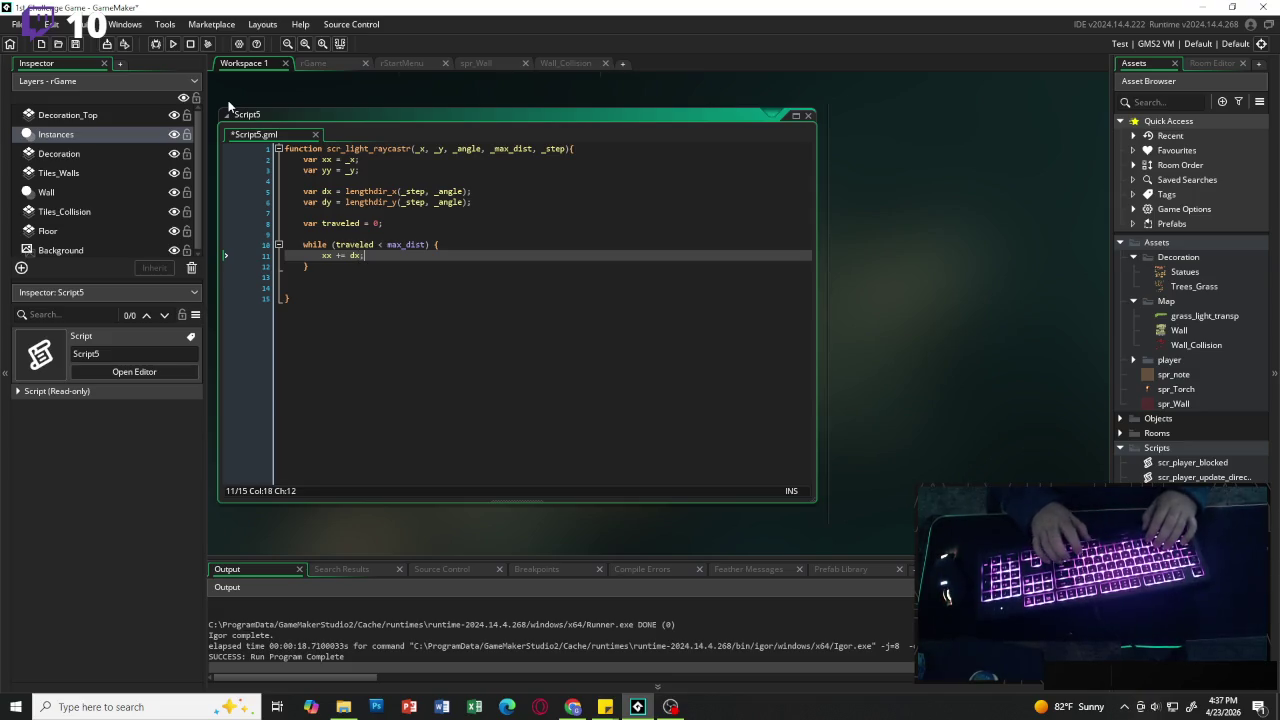
pyautogui.press('Return')
pyautogui.write('yy += ')
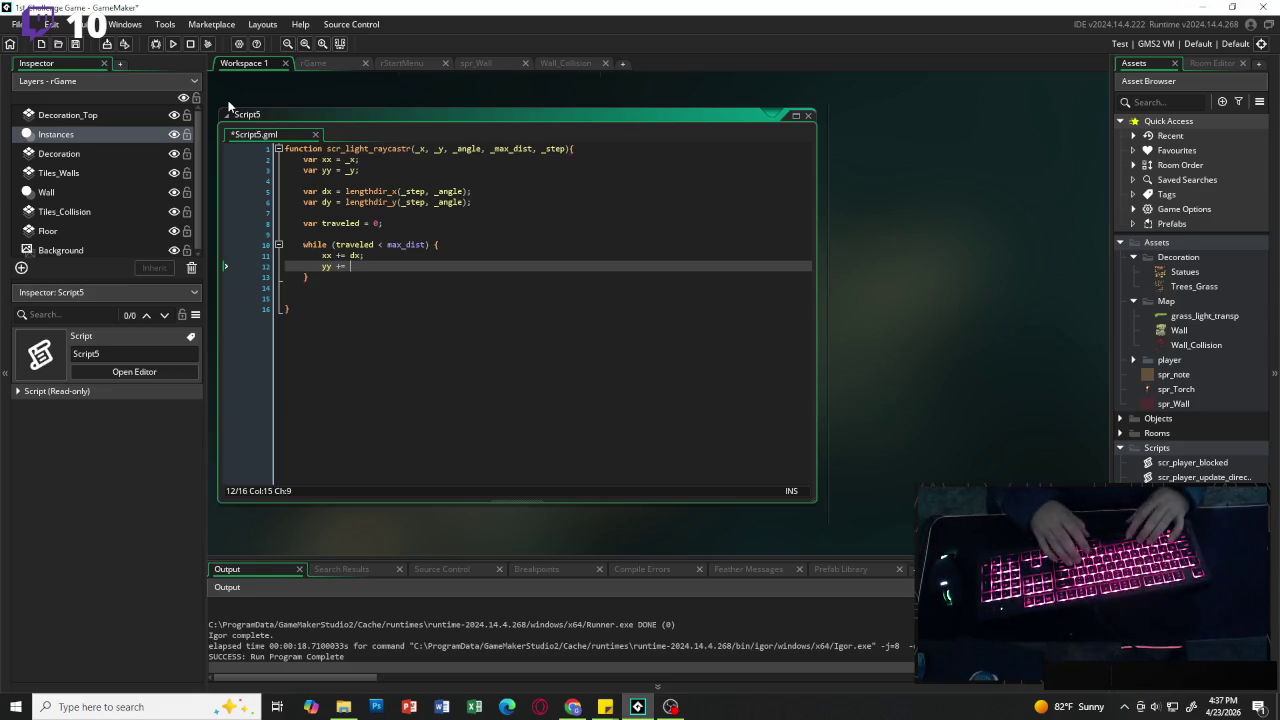
pyautogui.write('dy;')
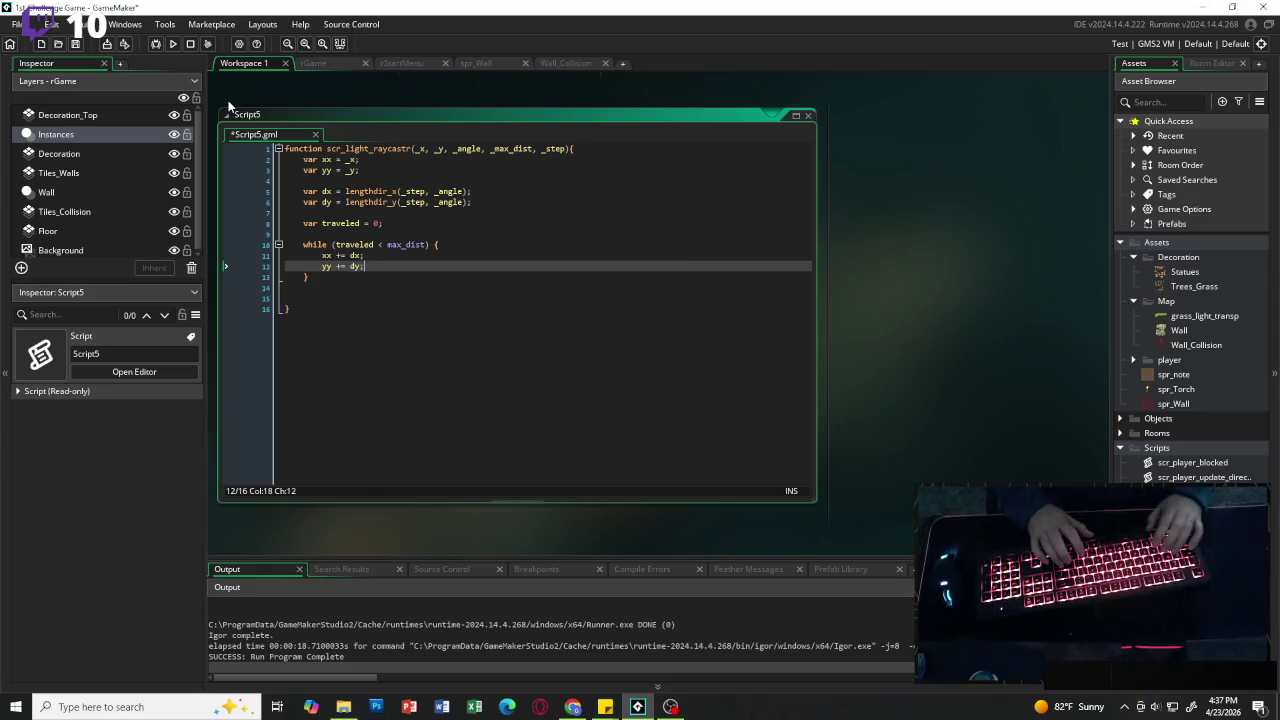
pyautogui.press('Return')
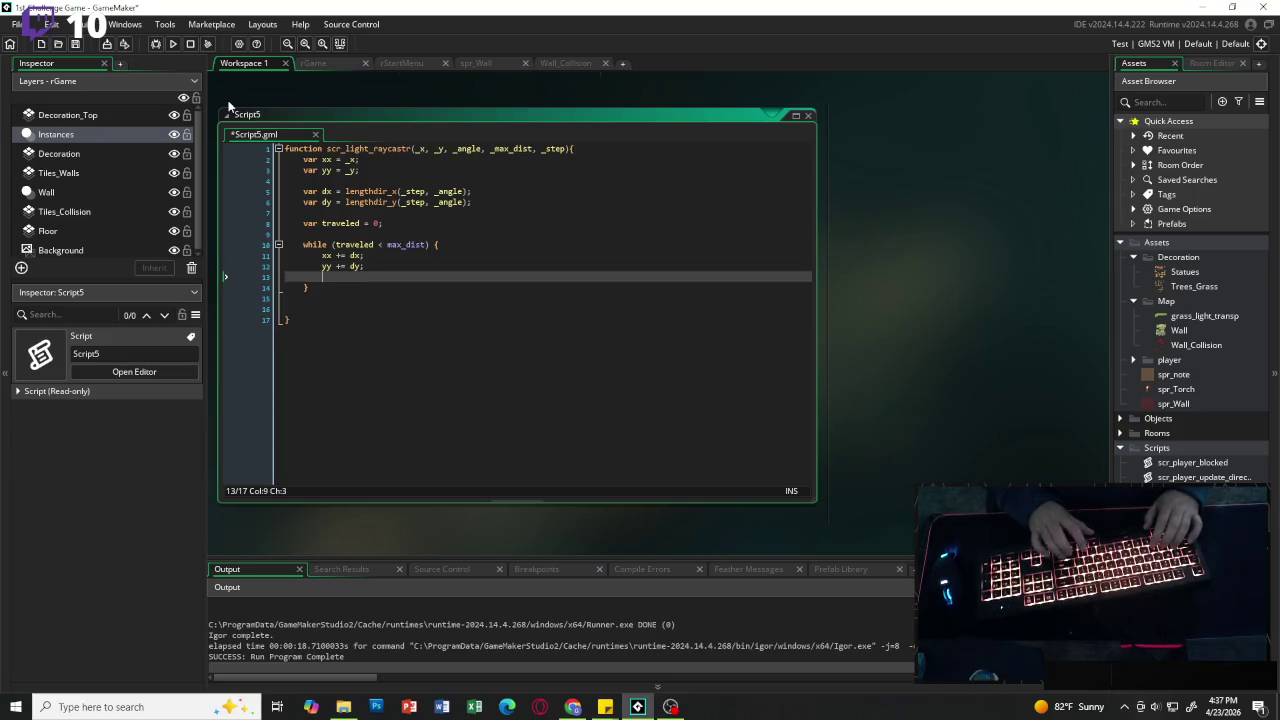
pyautogui.write('traveled')
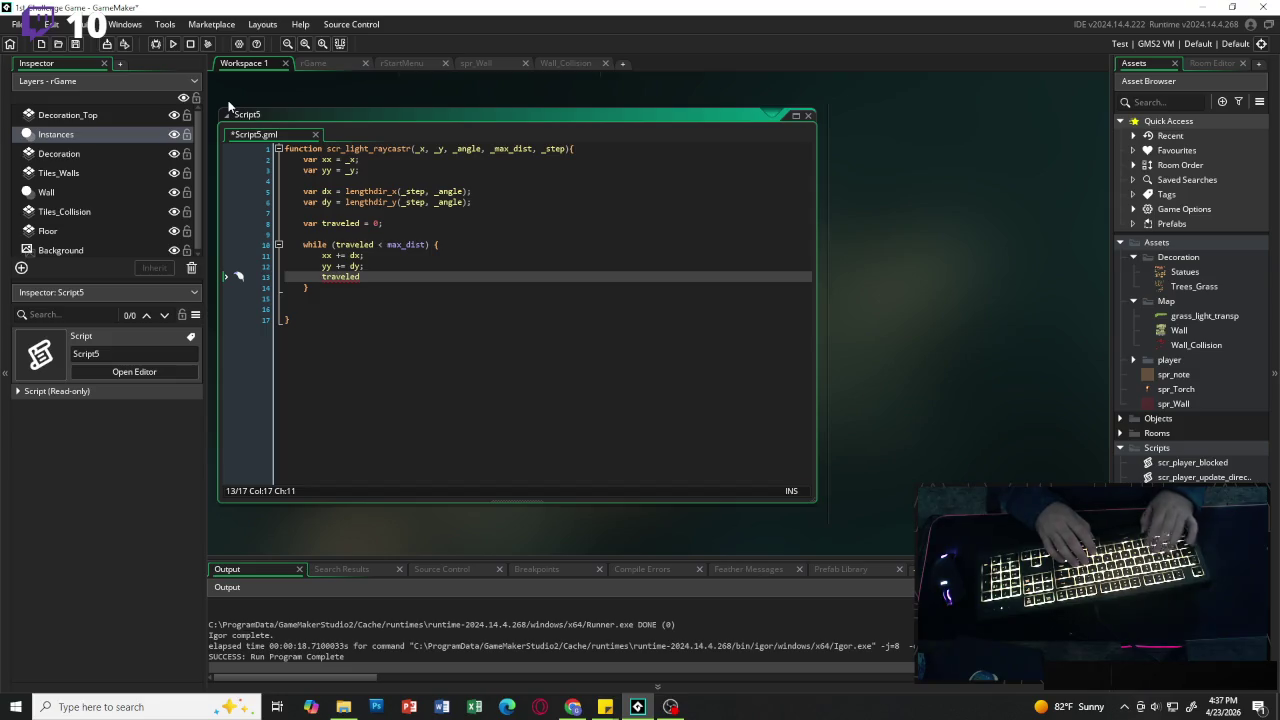
pyautogui.write(' += ')
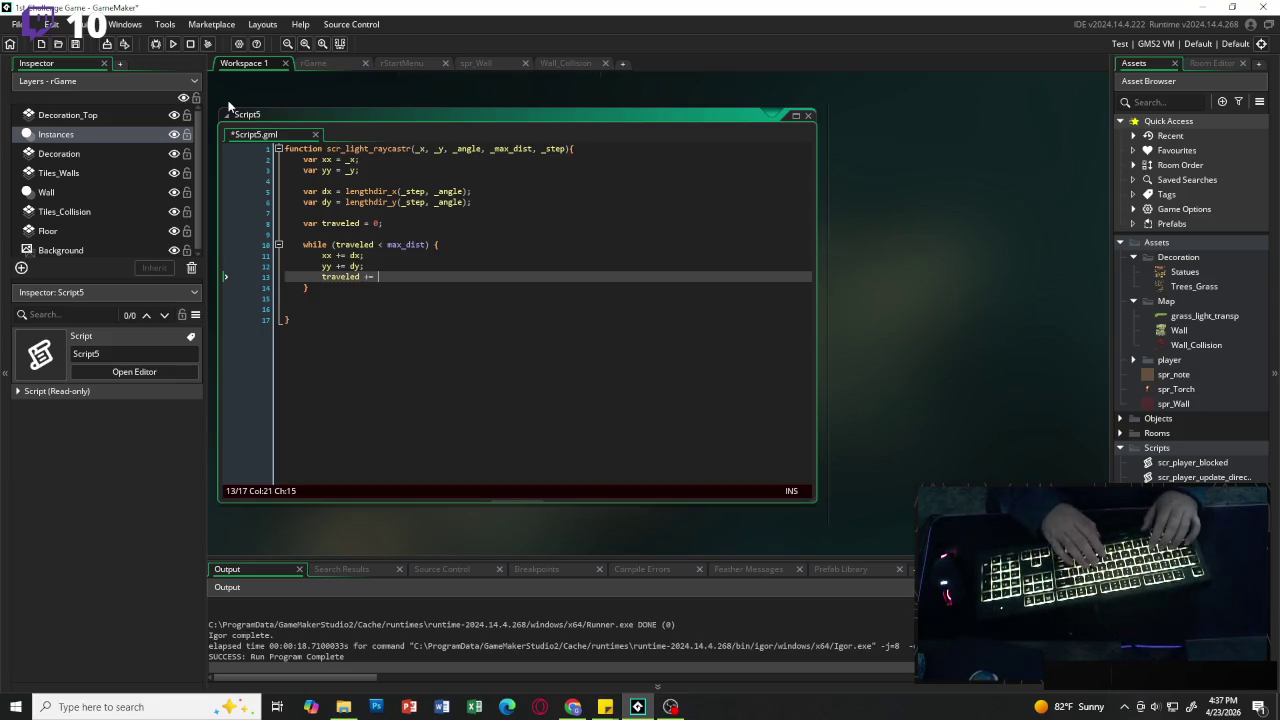
pyautogui.write('_step;')
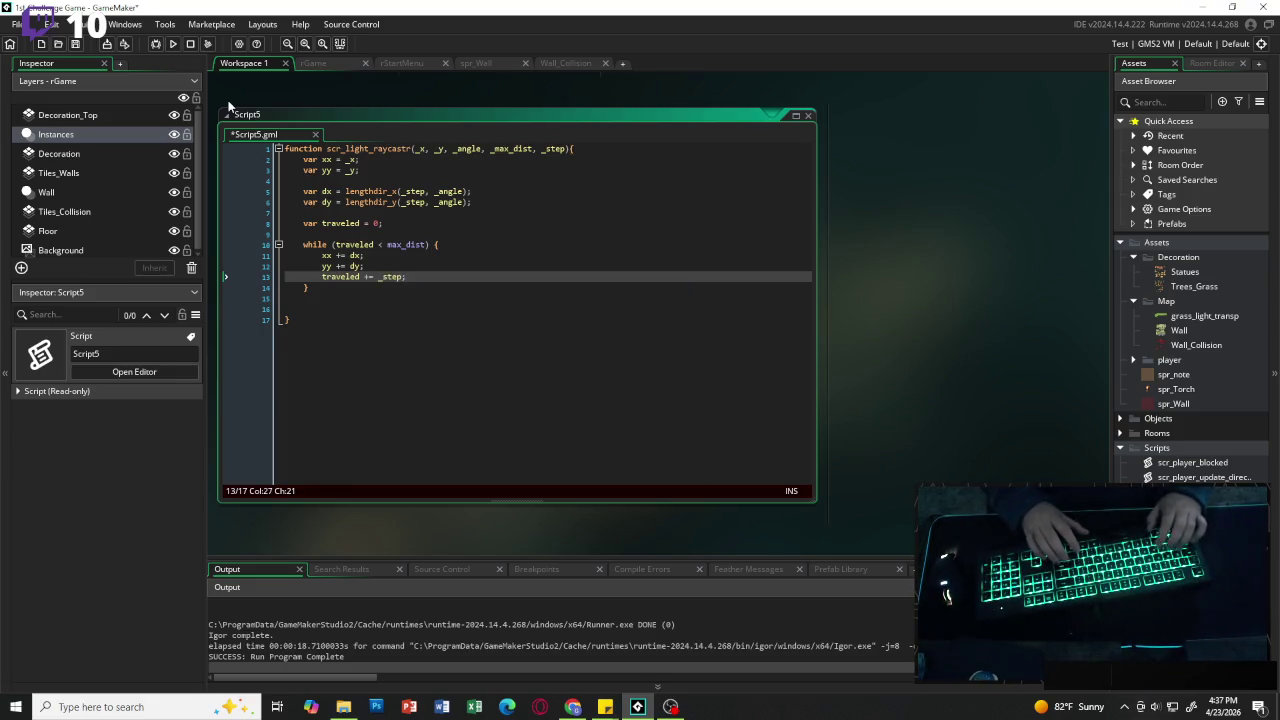
pyautogui.press('Return')
pyautogui.press('Return')
# Step: Add if (scr_tile_blocked(xx, yy)) { return [xx, yy]; } inside the while loop
pyautogui.write('if ')
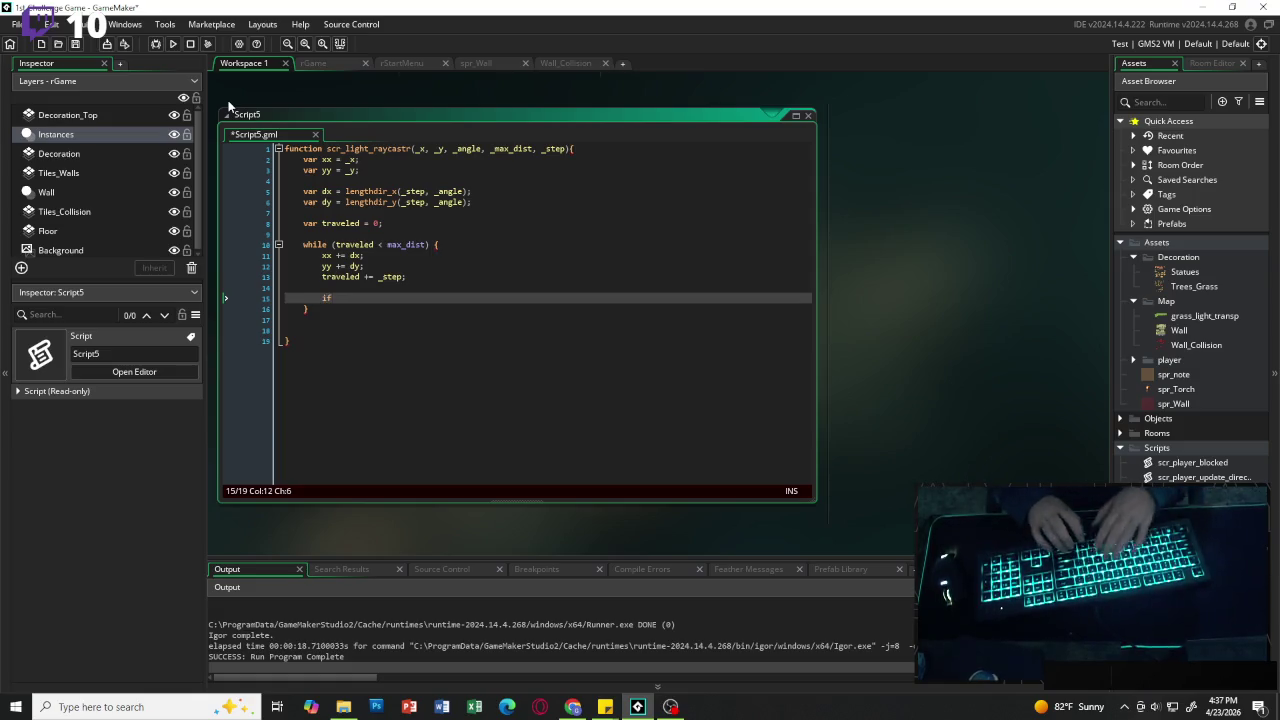
pyautogui.write('(scr')
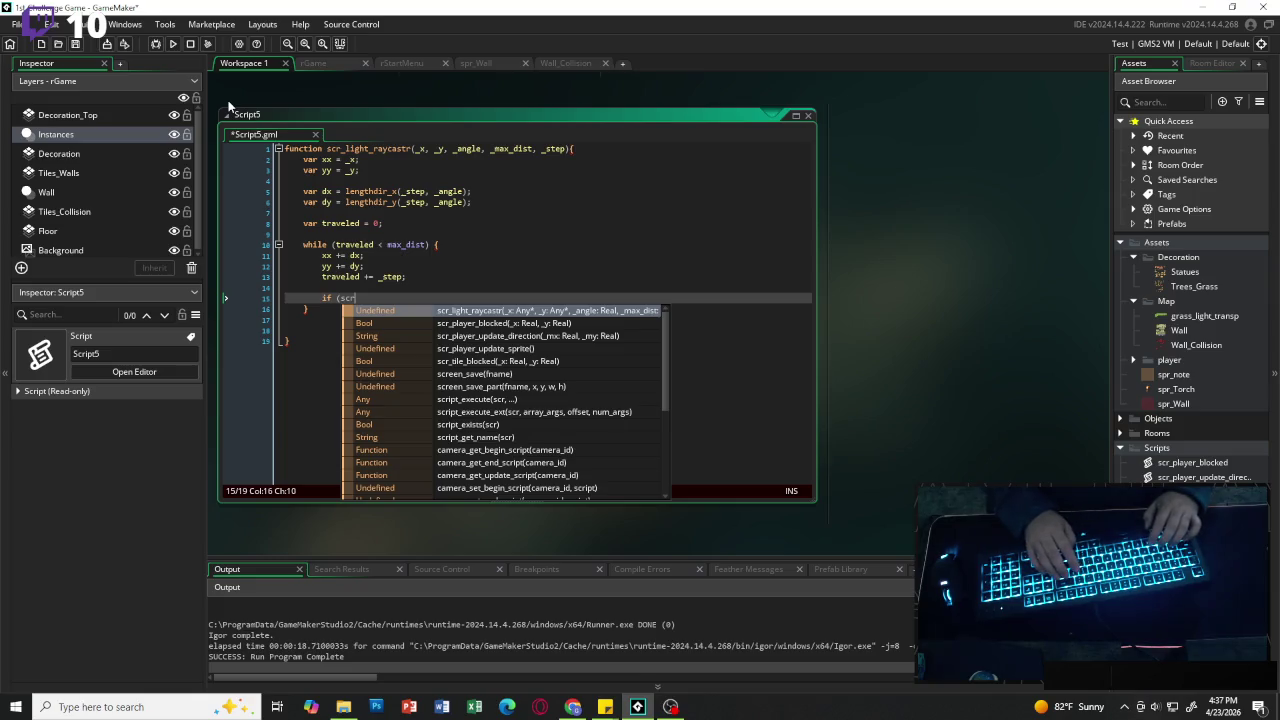
pyautogui.write('_tile')
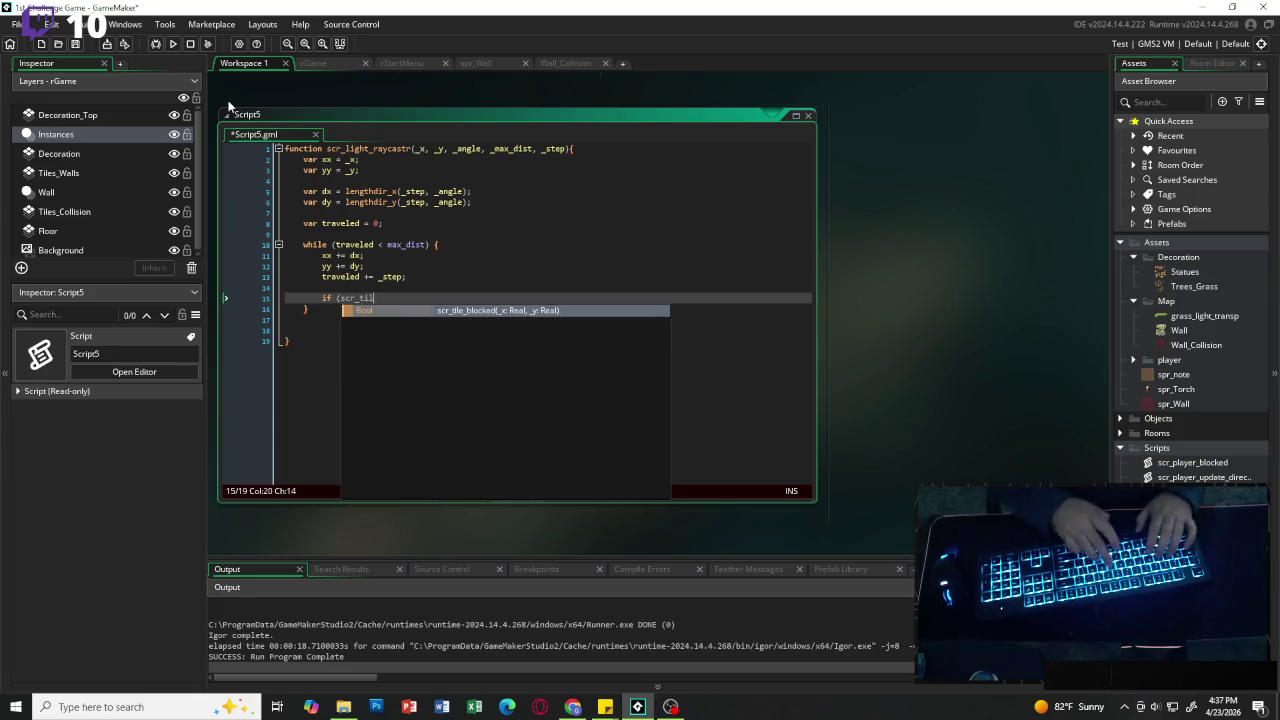
pyautogui.press('Return')
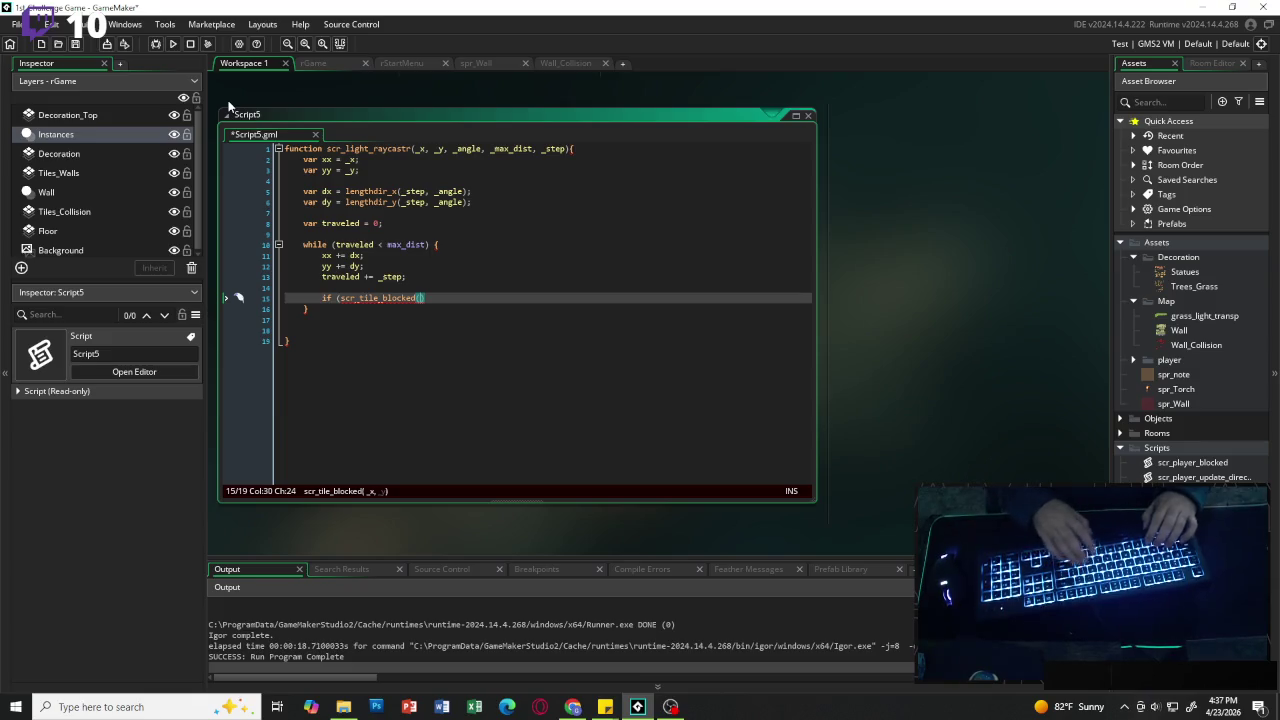
pyautogui.write('xx, yy')
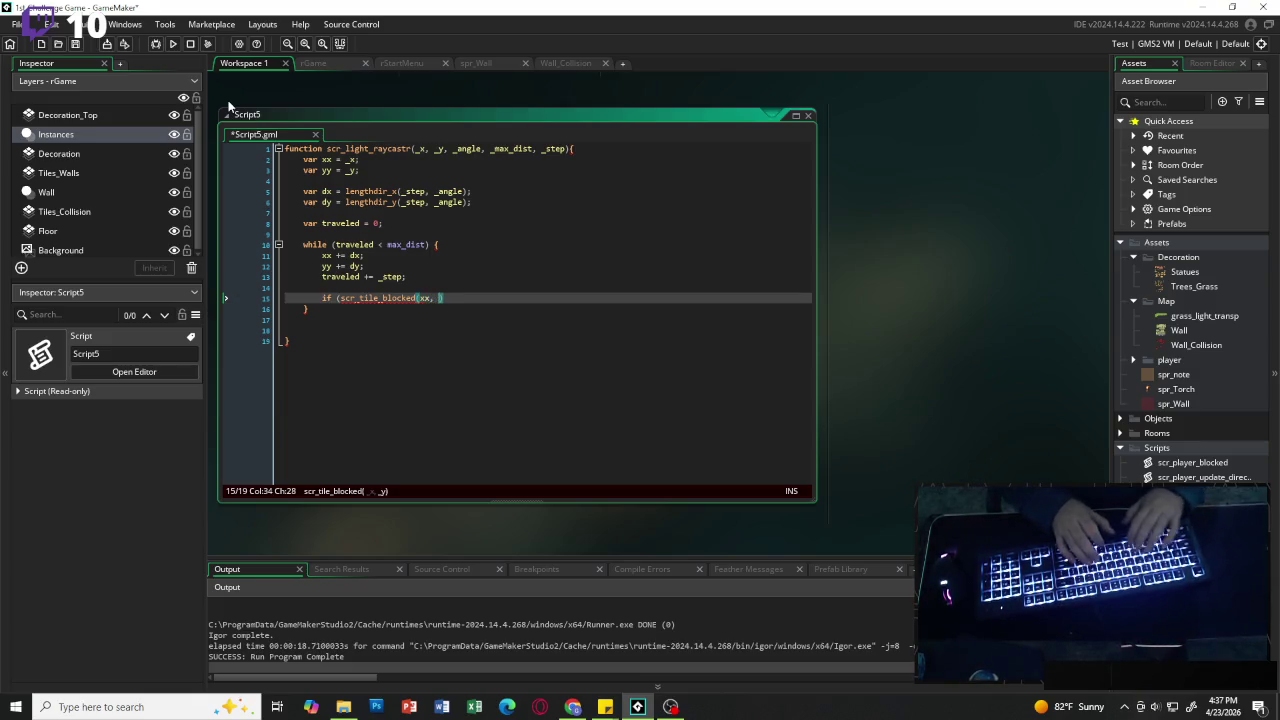
pyautogui.write(')')
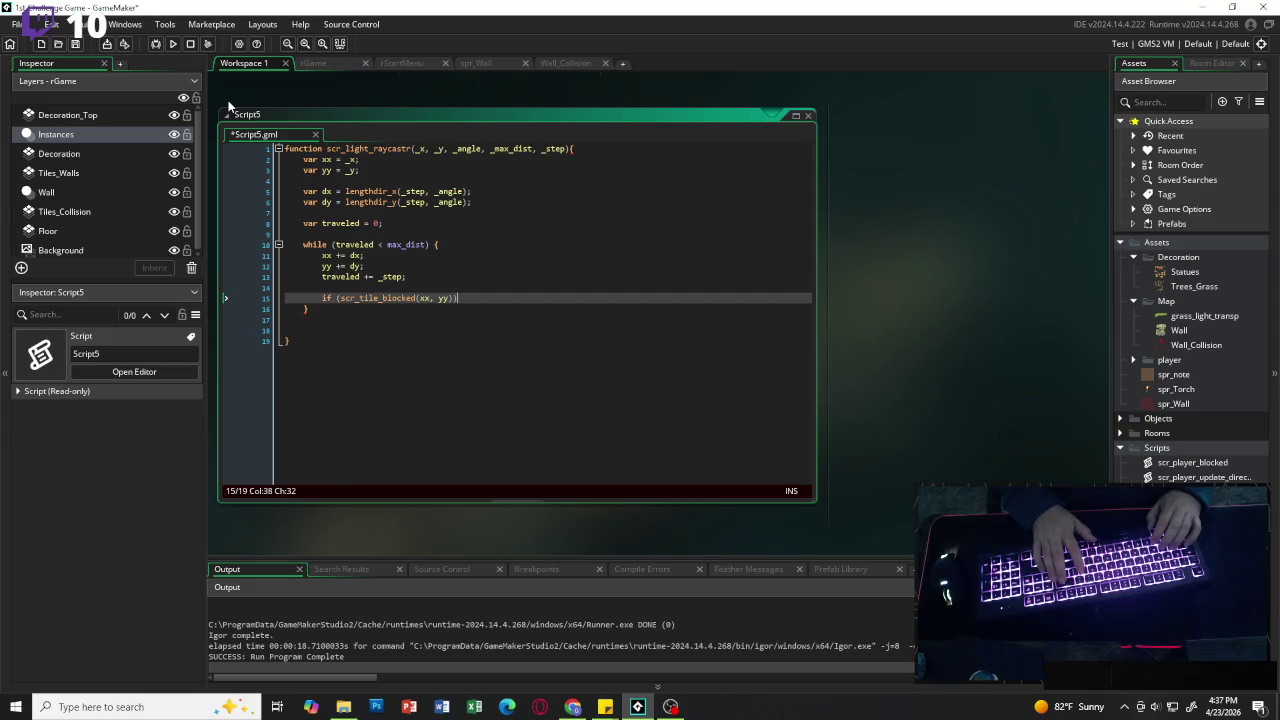
pyautogui.write('{')
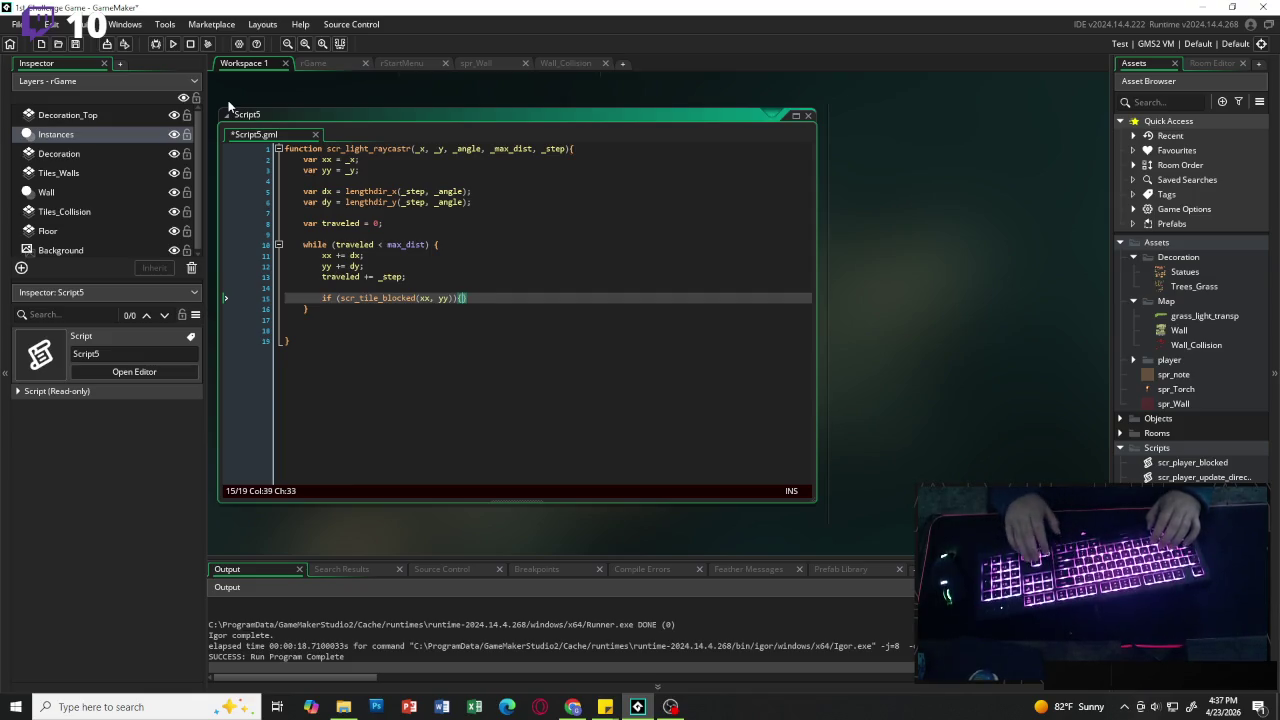
pyautogui.press('Return')
pyautogui.write('re')
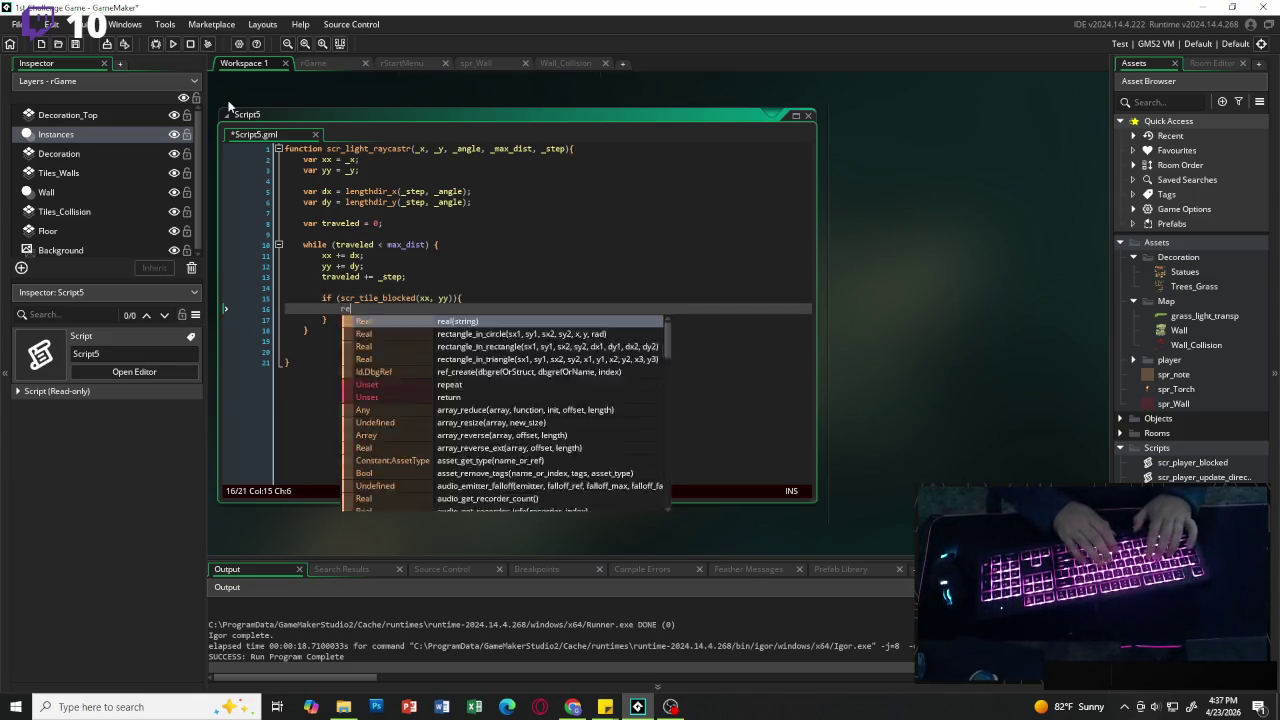
pyautogui.write('turn [xx, yy]')
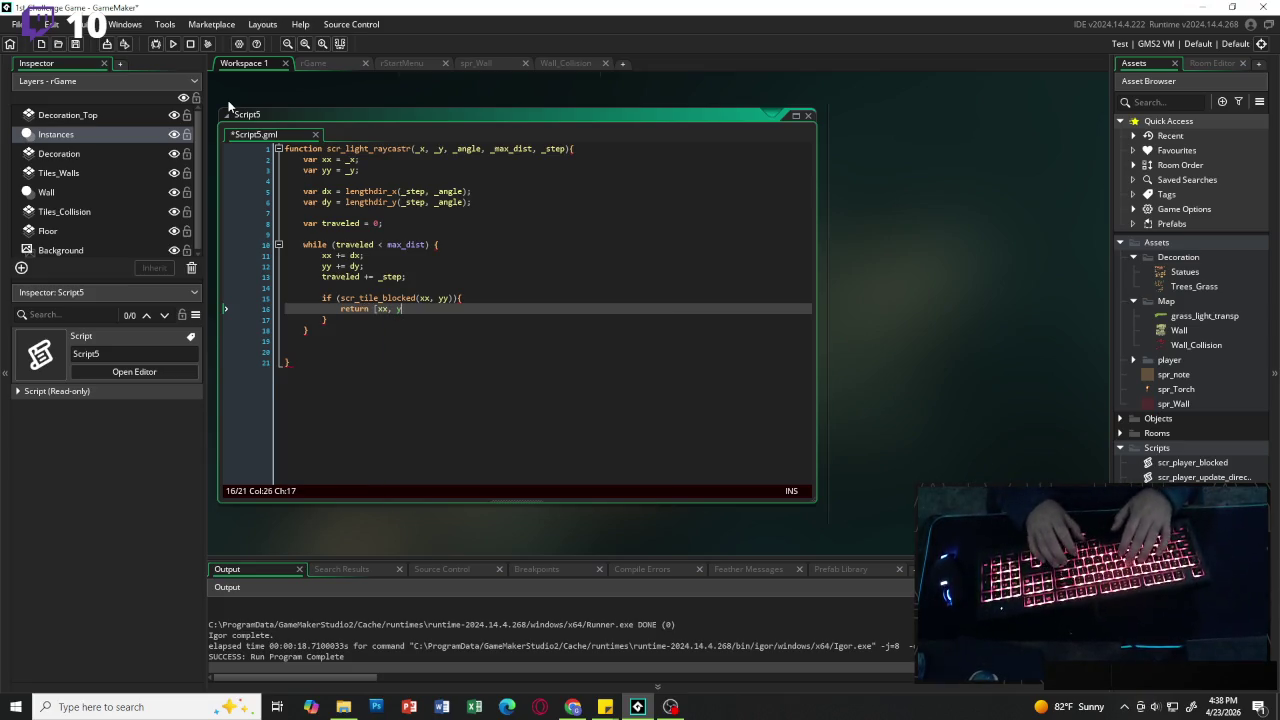
pyautogui.write(';')
pyautogui.press('Down')
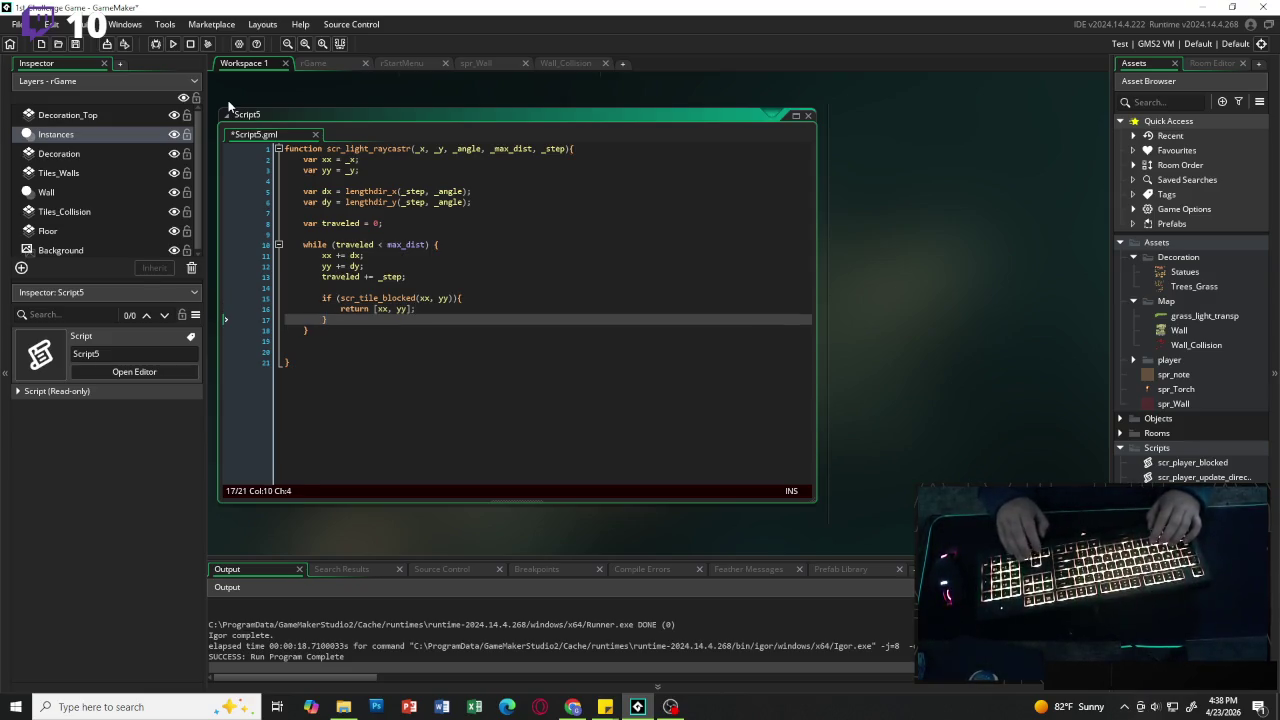
pyautogui.press('Return')
pyautogui.press('Return')
pyautogui.write('if (')
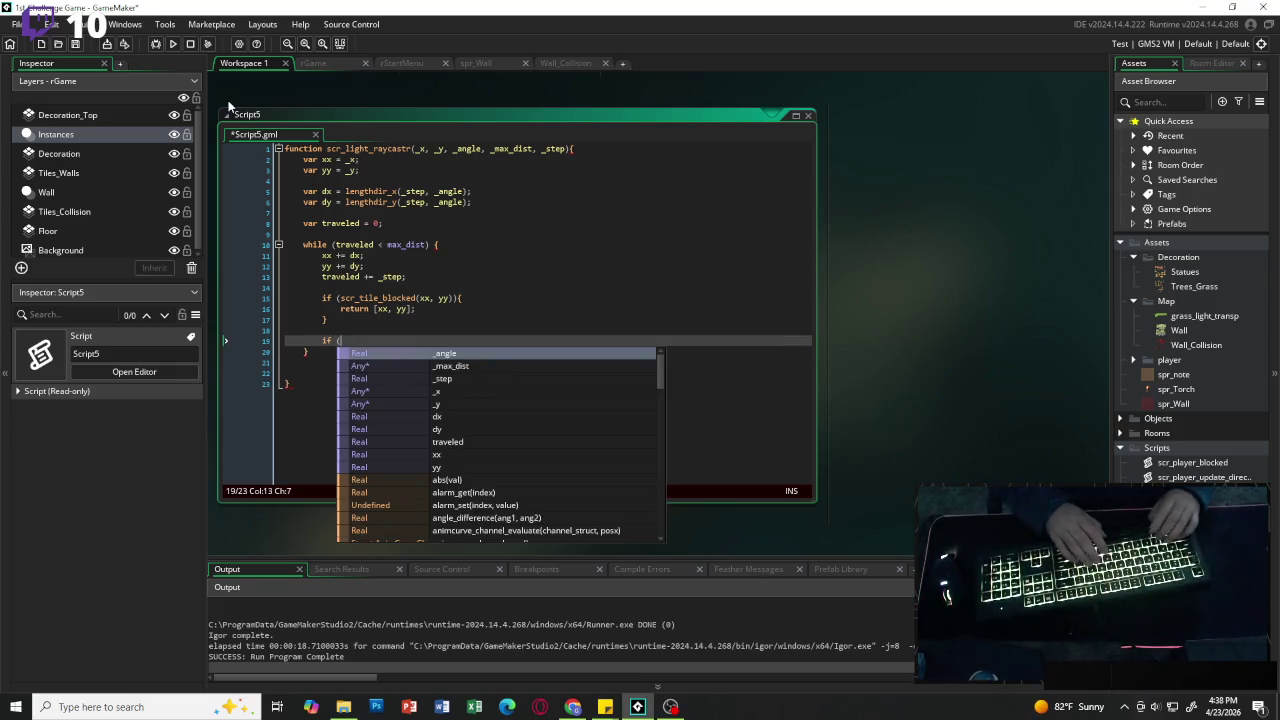
# Step: Write the condition if (xx < 0 || yy < 0 || xx > room_width || yy > room_height)
pyautogui.press('Escape')
pyautogui.write('xx<')
pyautogui.press('BackSpace')
pyautogui.write('< 0 ')
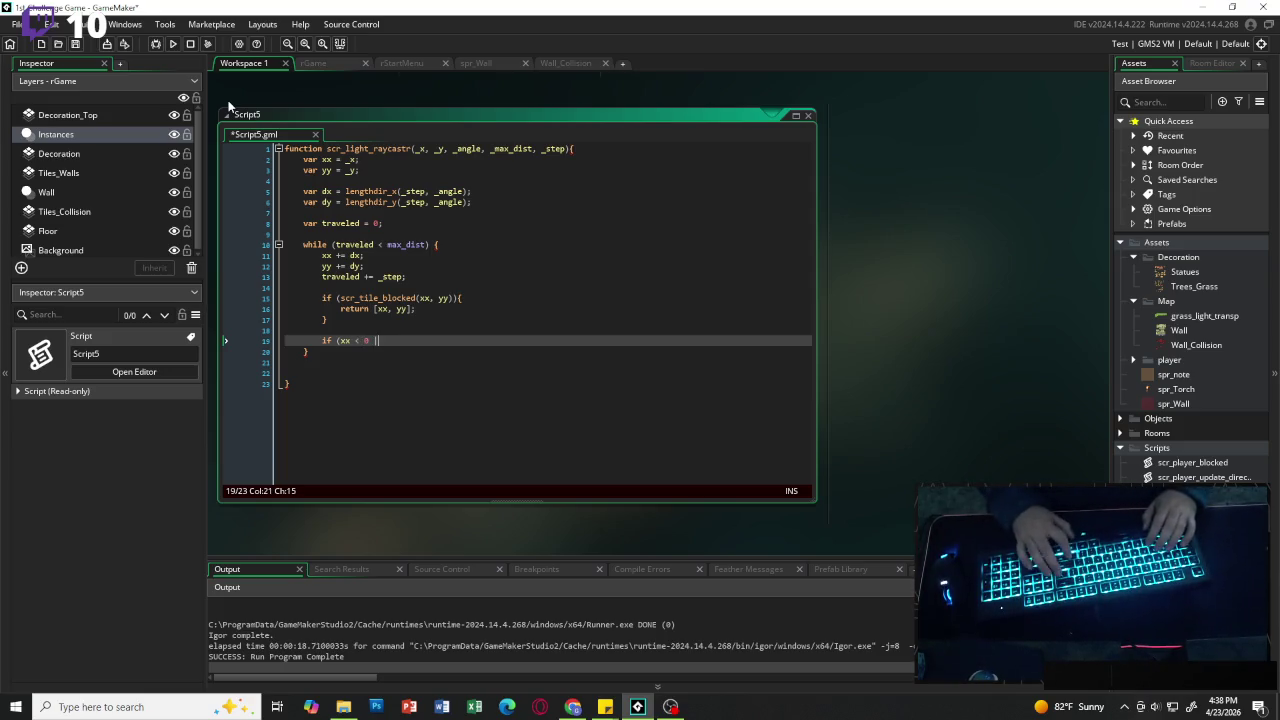
pyautogui.write('|| yy ')
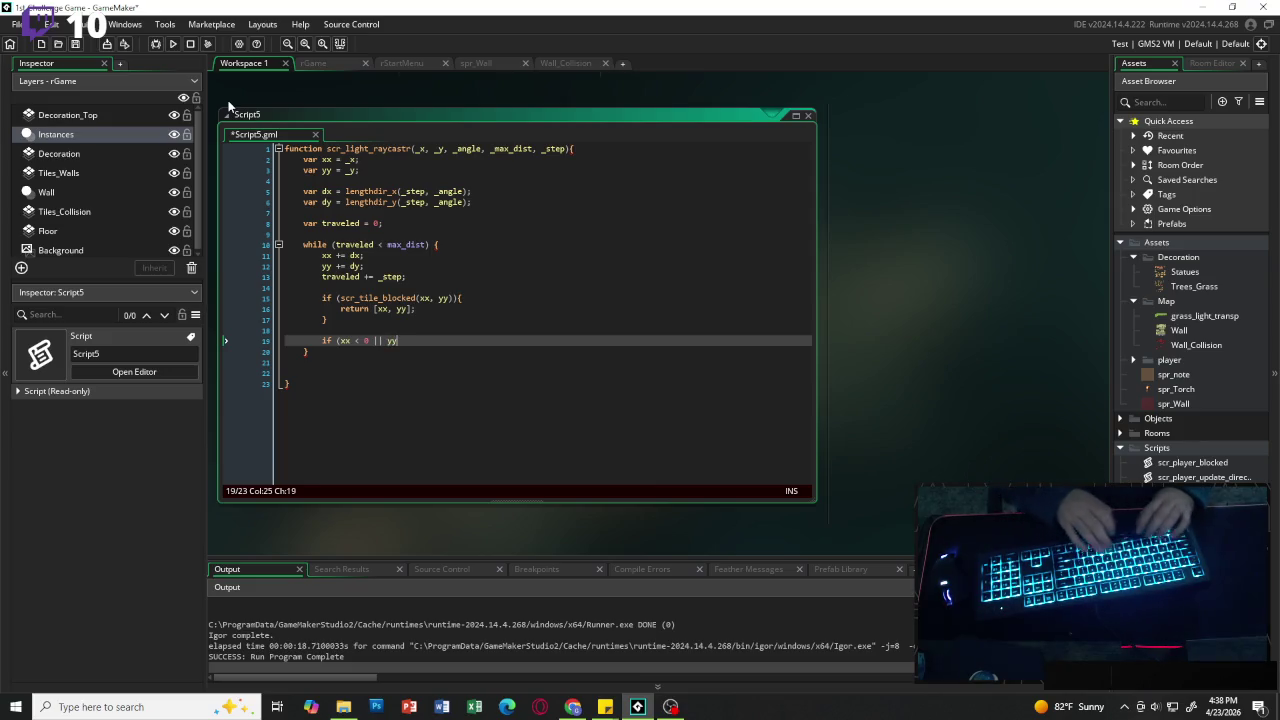
pyautogui.write('< 0 ')
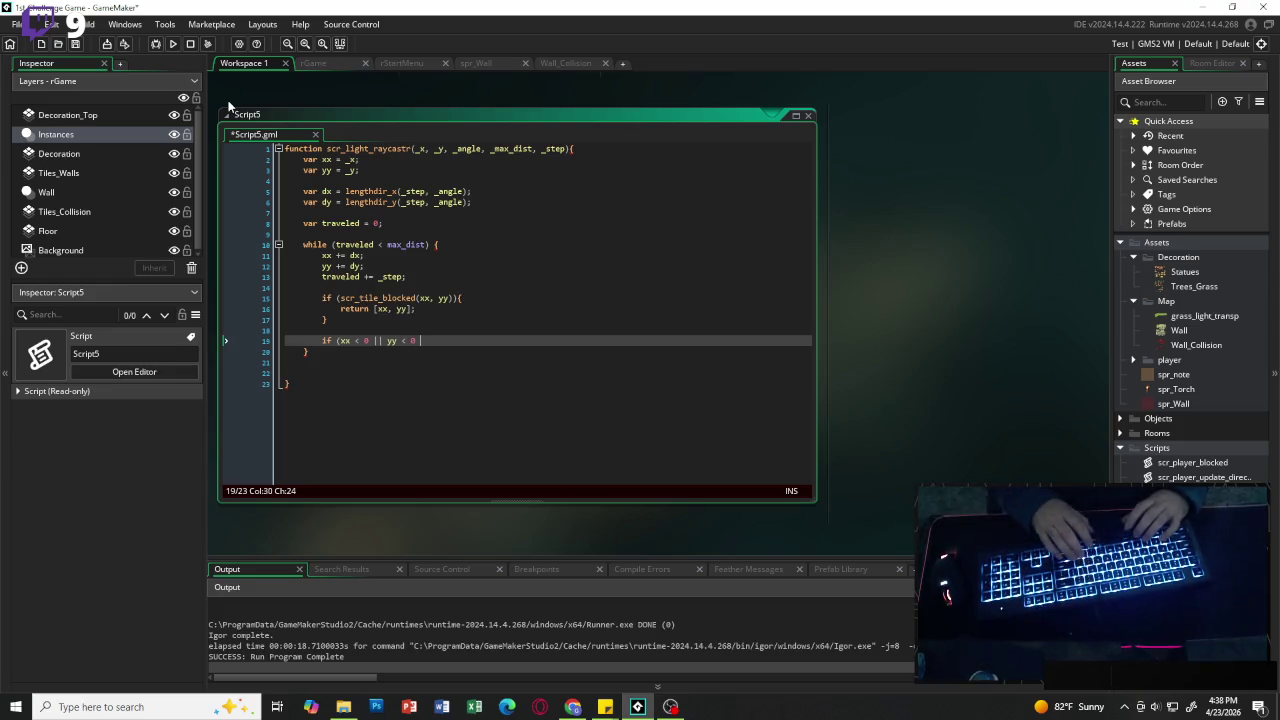
pyautogui.write('|| ')
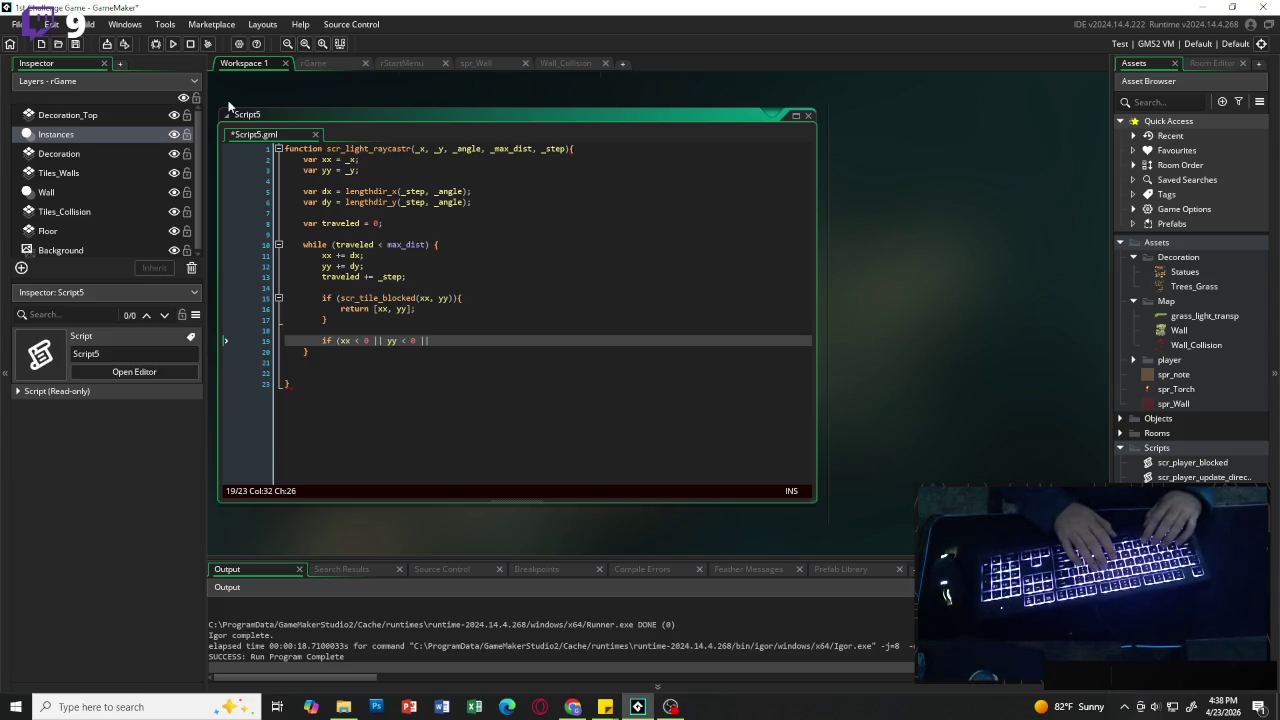
pyautogui.write('xx ')
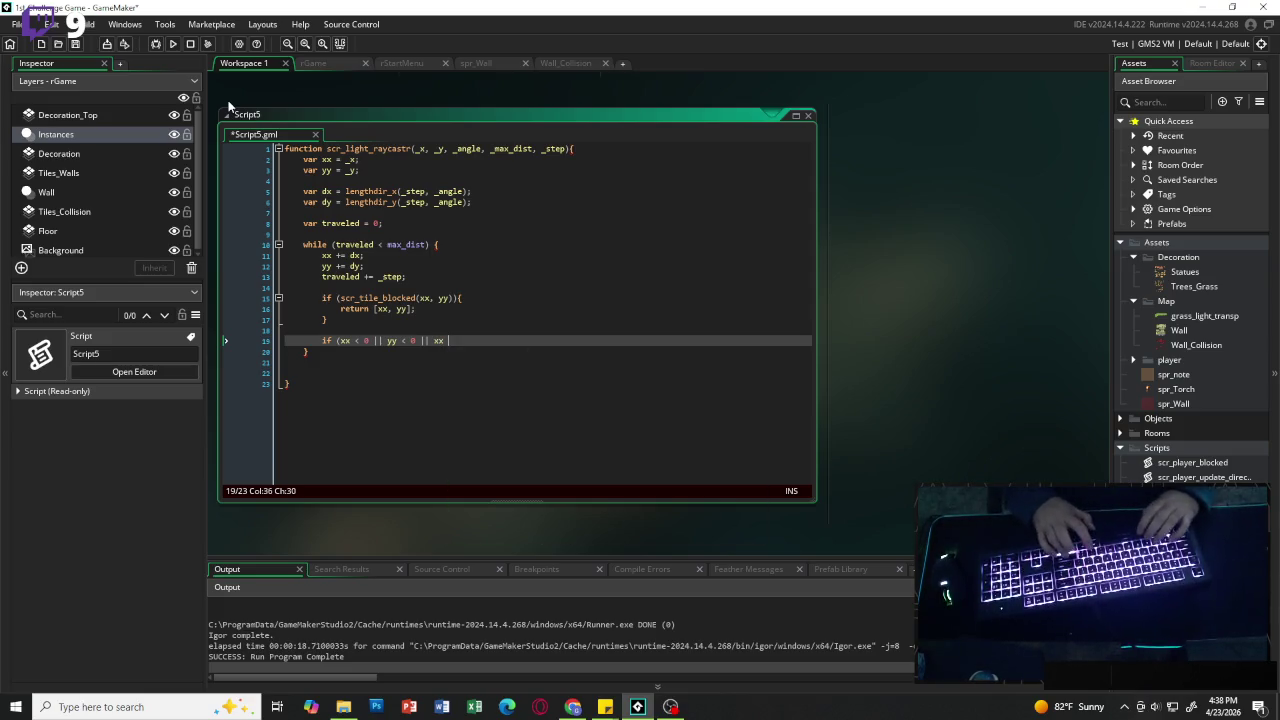
pyautogui.write('> room_')
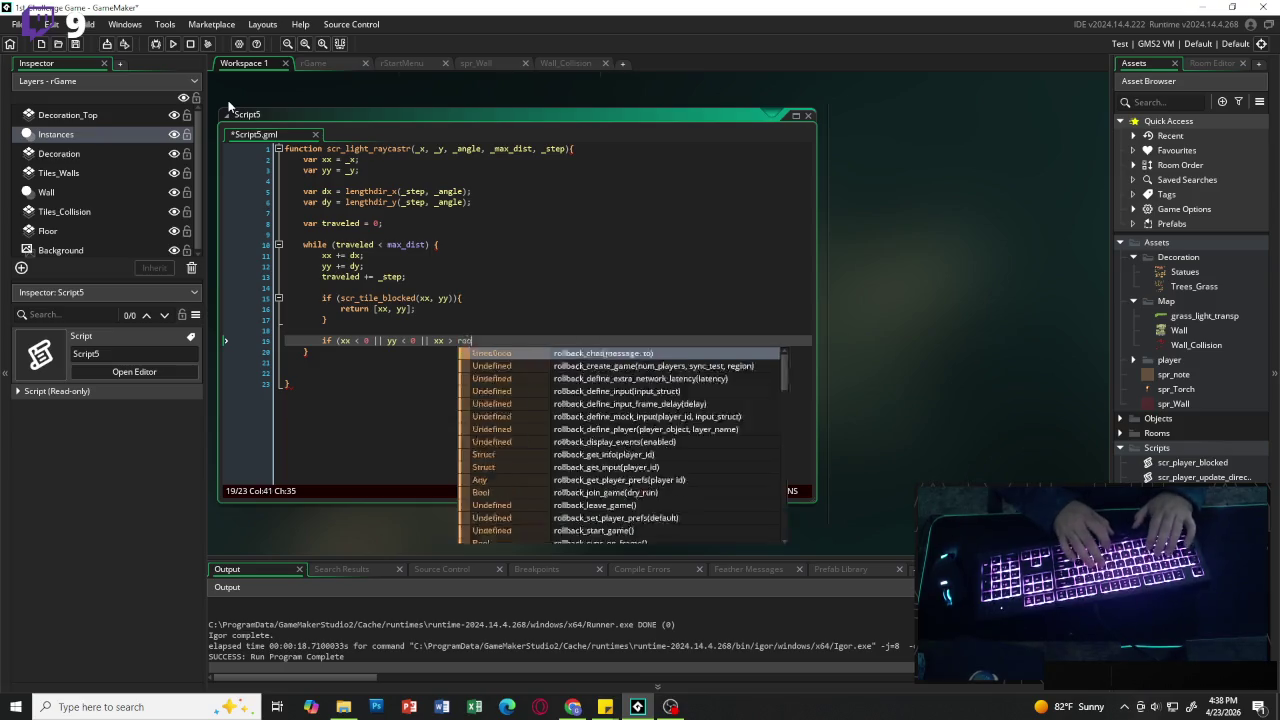
pyautogui.write('width')
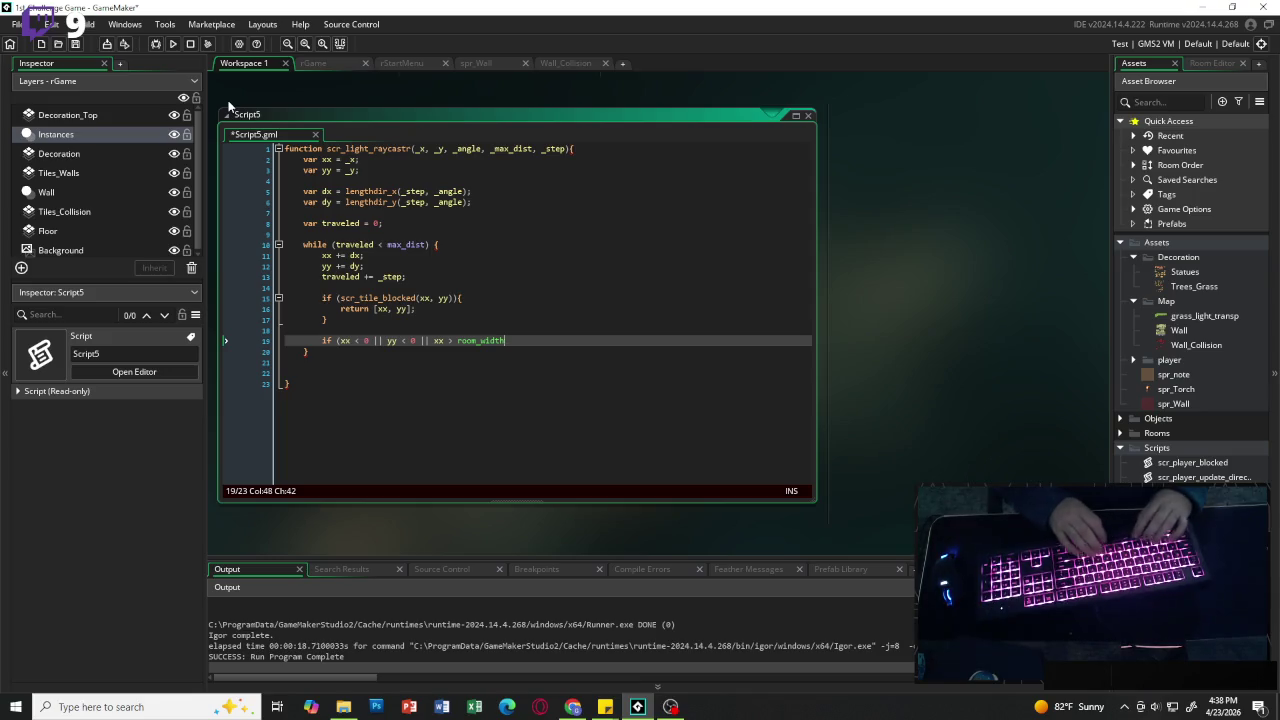
pyautogui.write(' || ')
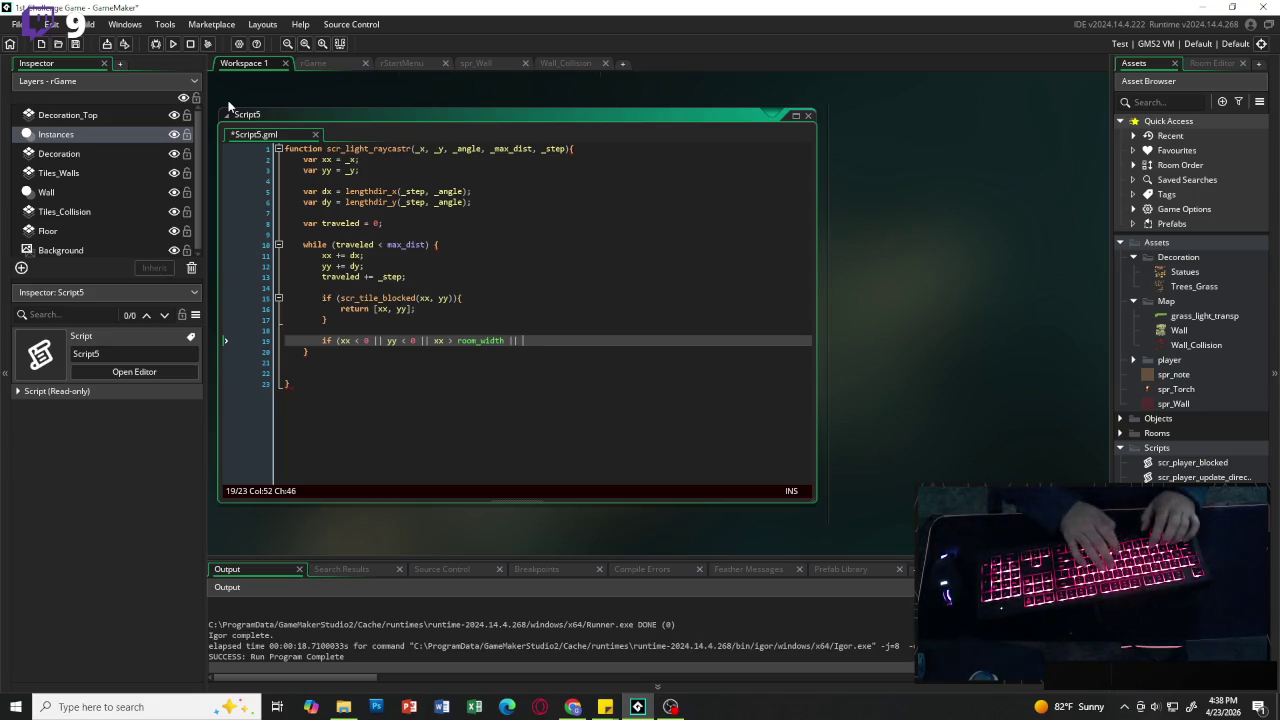
pyautogui.write('yy ')
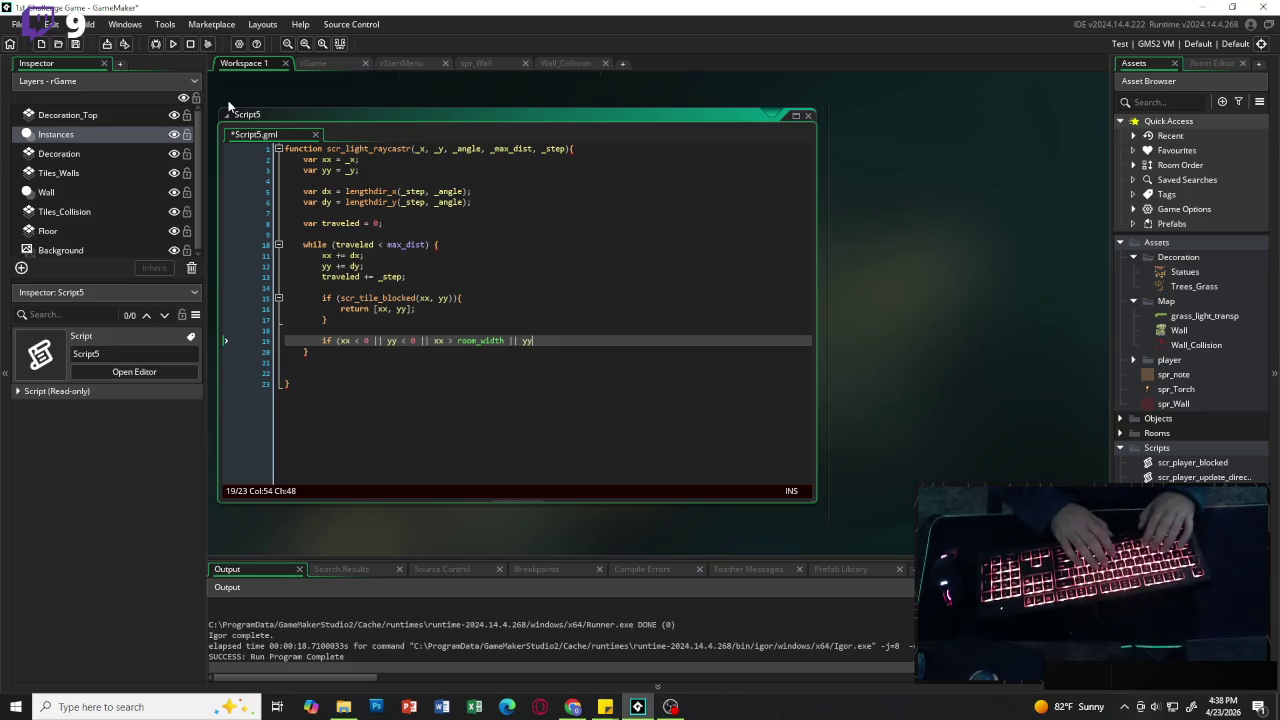
pyautogui.write('> ')
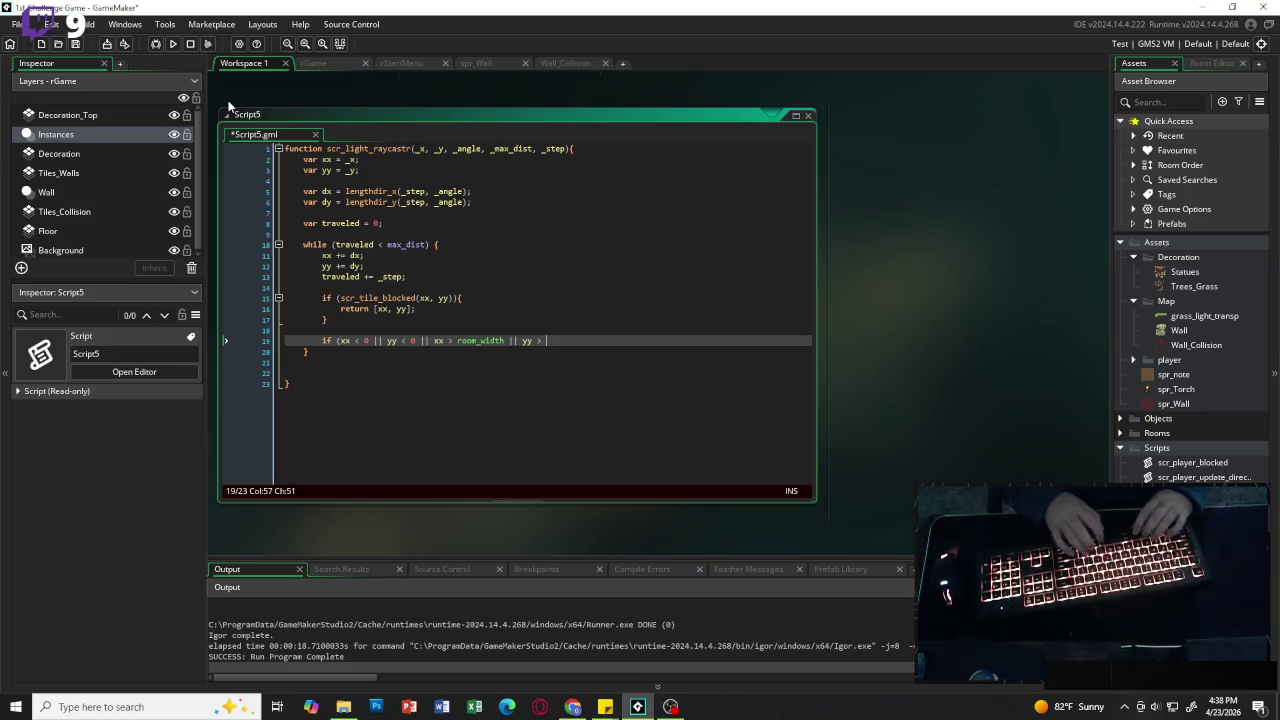
pyautogui.write('room_h')
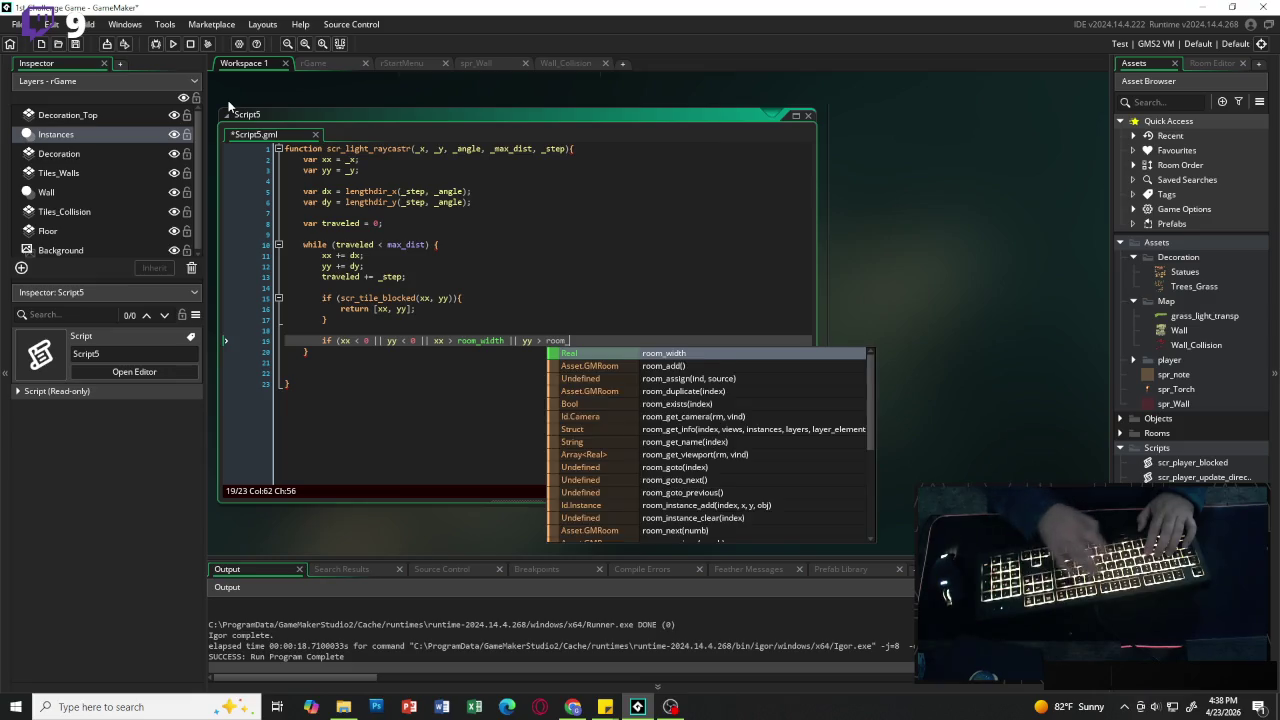
pyautogui.press('Return')
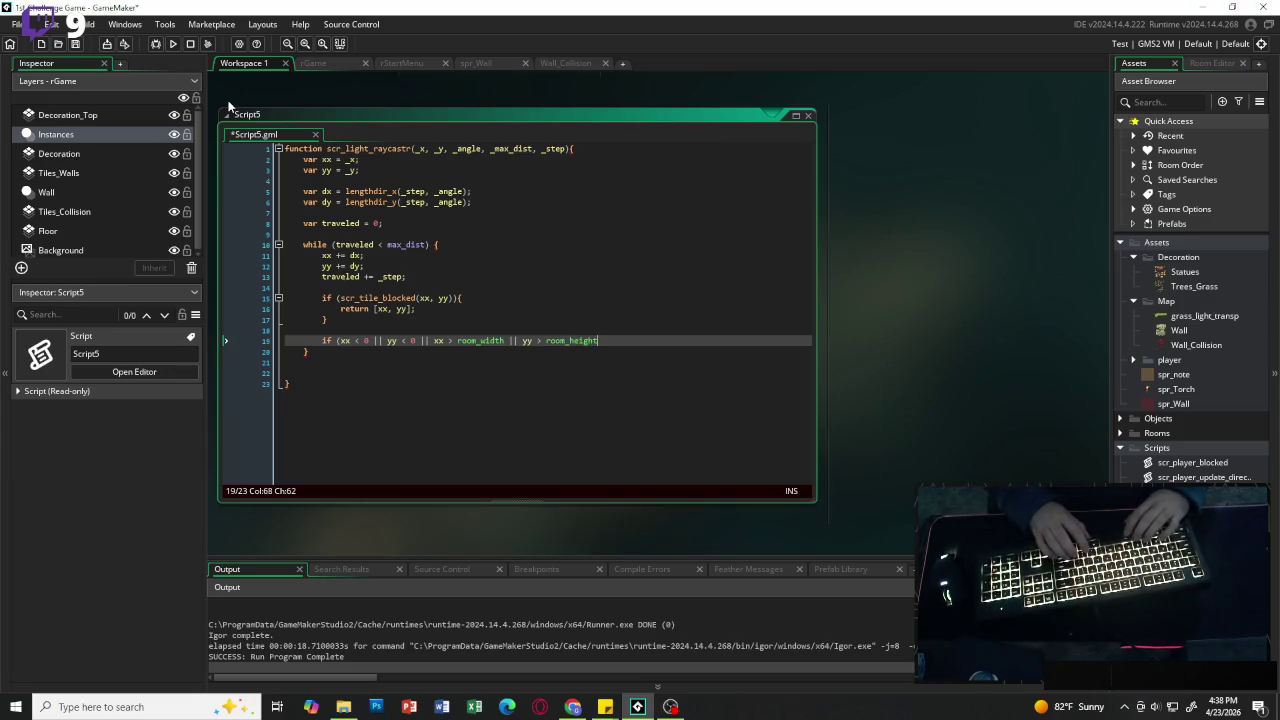
pyautogui.write('){')
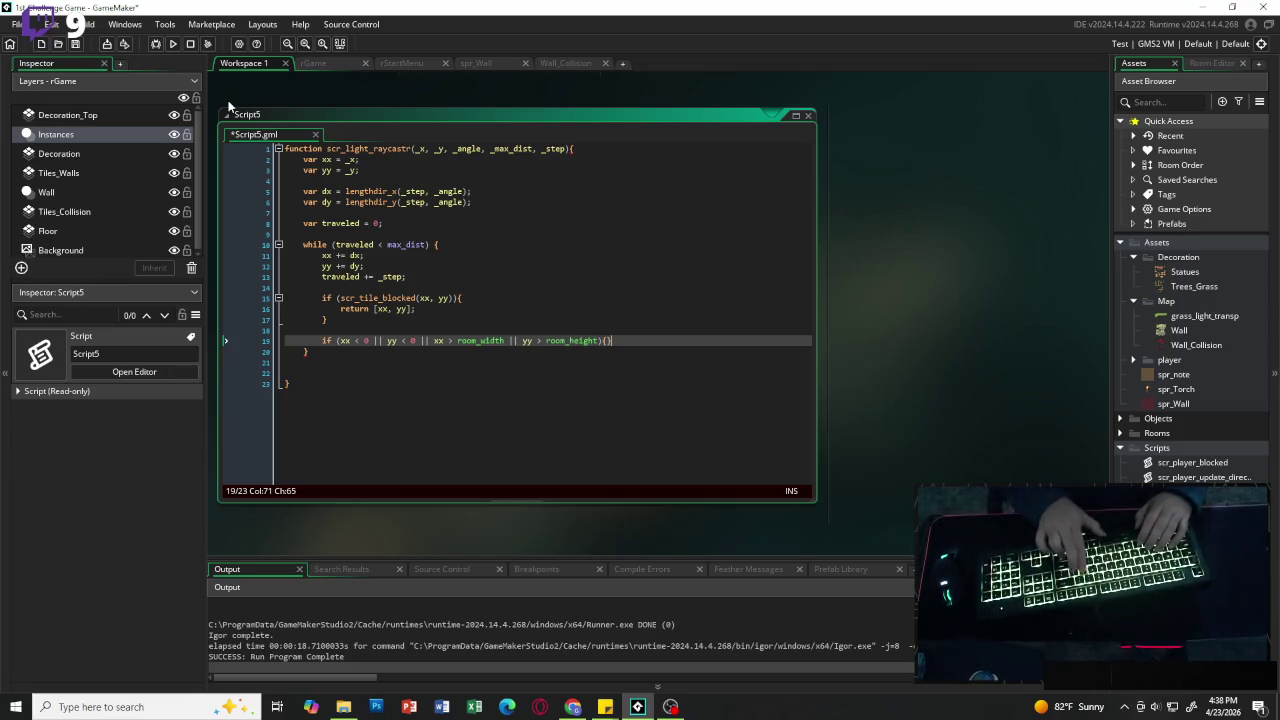
# Step: Make the bounds-check block return [xx, yy], then start a line after the loop
pyautogui.press('Return')
pyautogui.press('Tab')
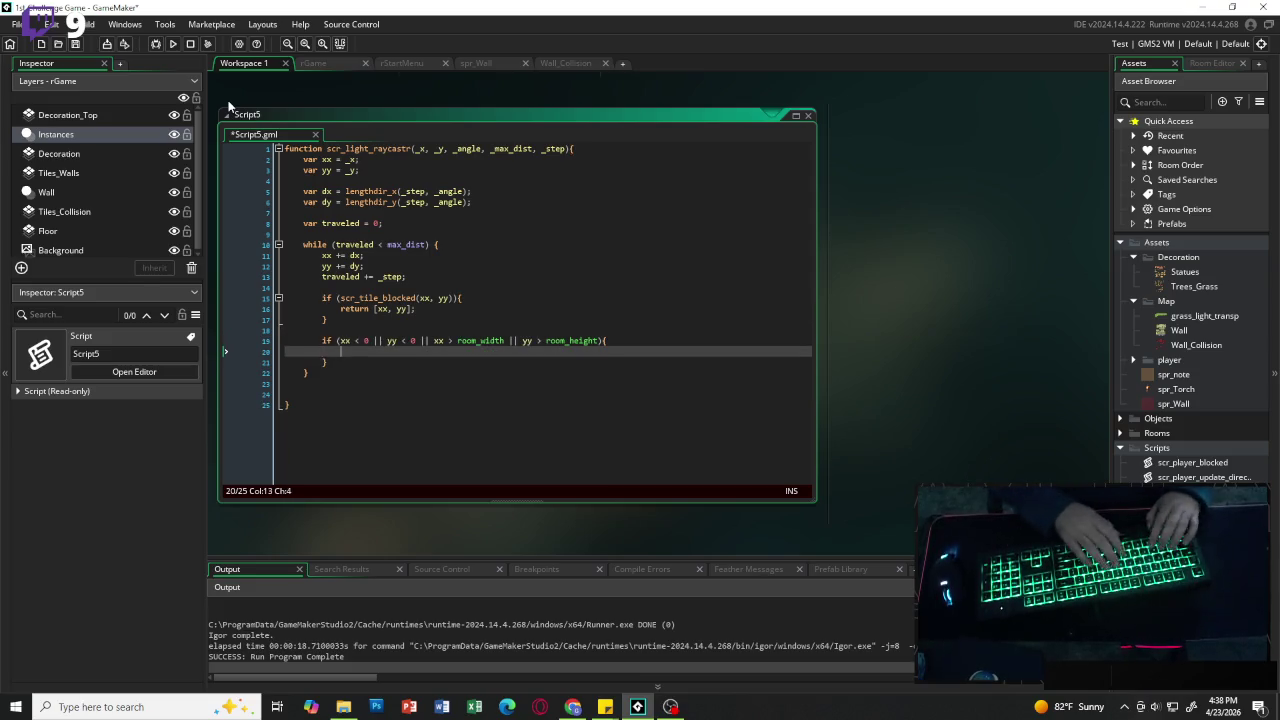
pyautogui.write('return ')
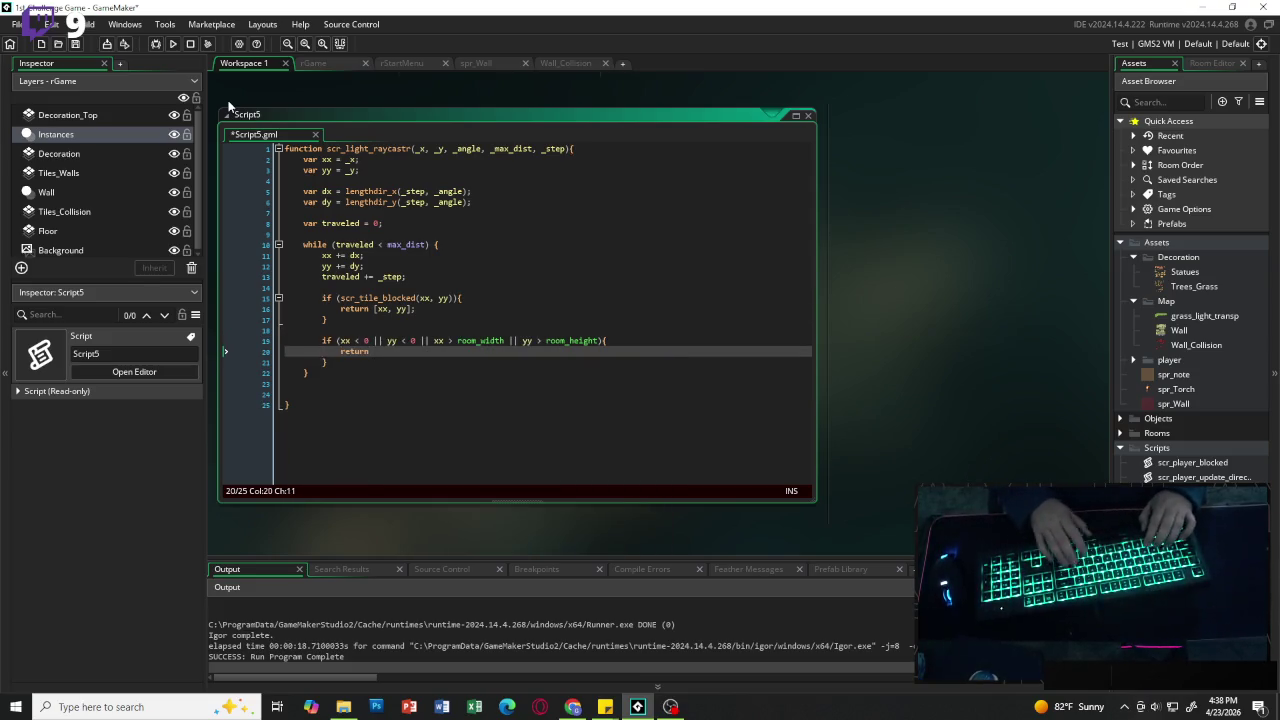
pyautogui.write('(')
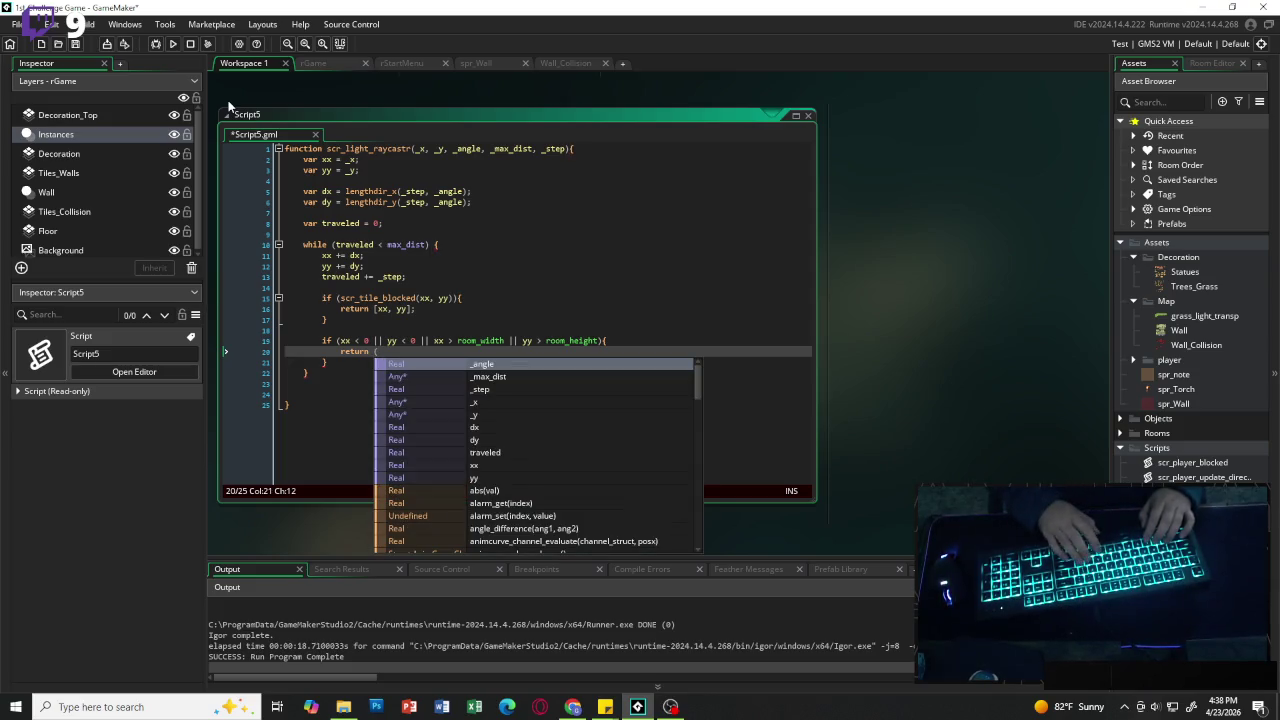
pyautogui.press('BackSpace')
pyautogui.write('[xx')
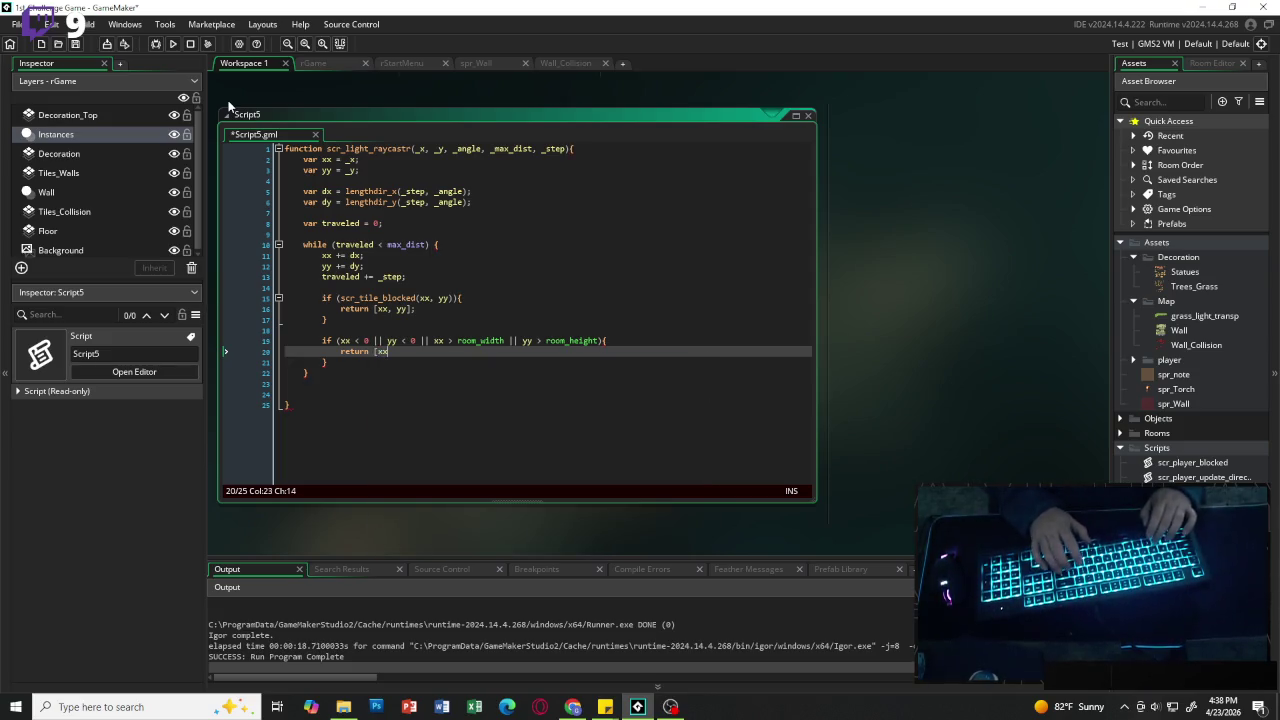
pyautogui.write(', yy];')
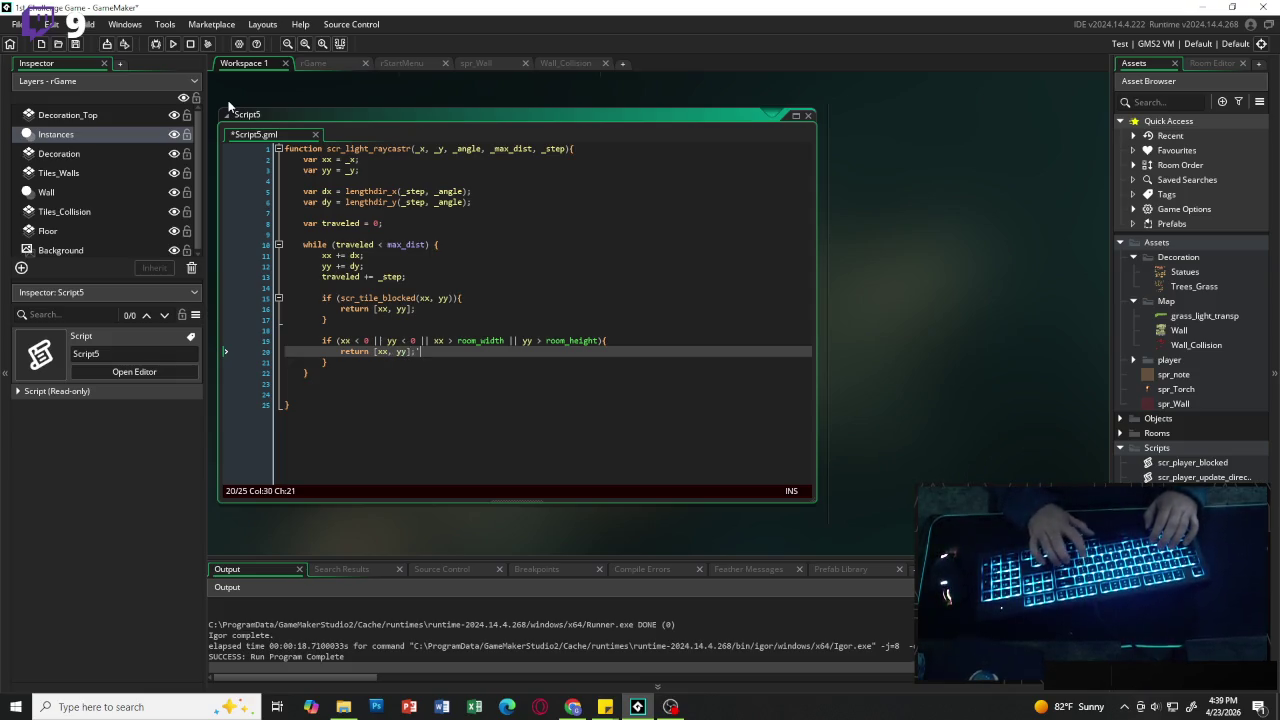
pyautogui.press('BackSpace')
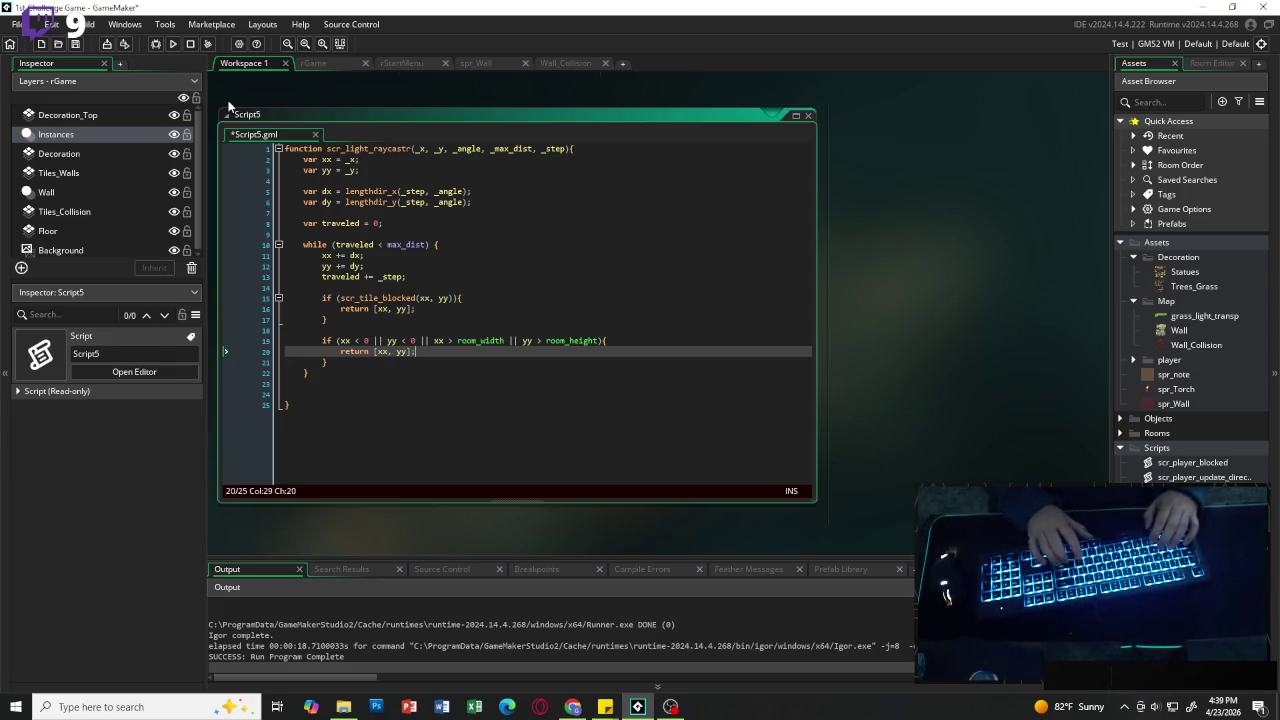
pyautogui.press('Down')
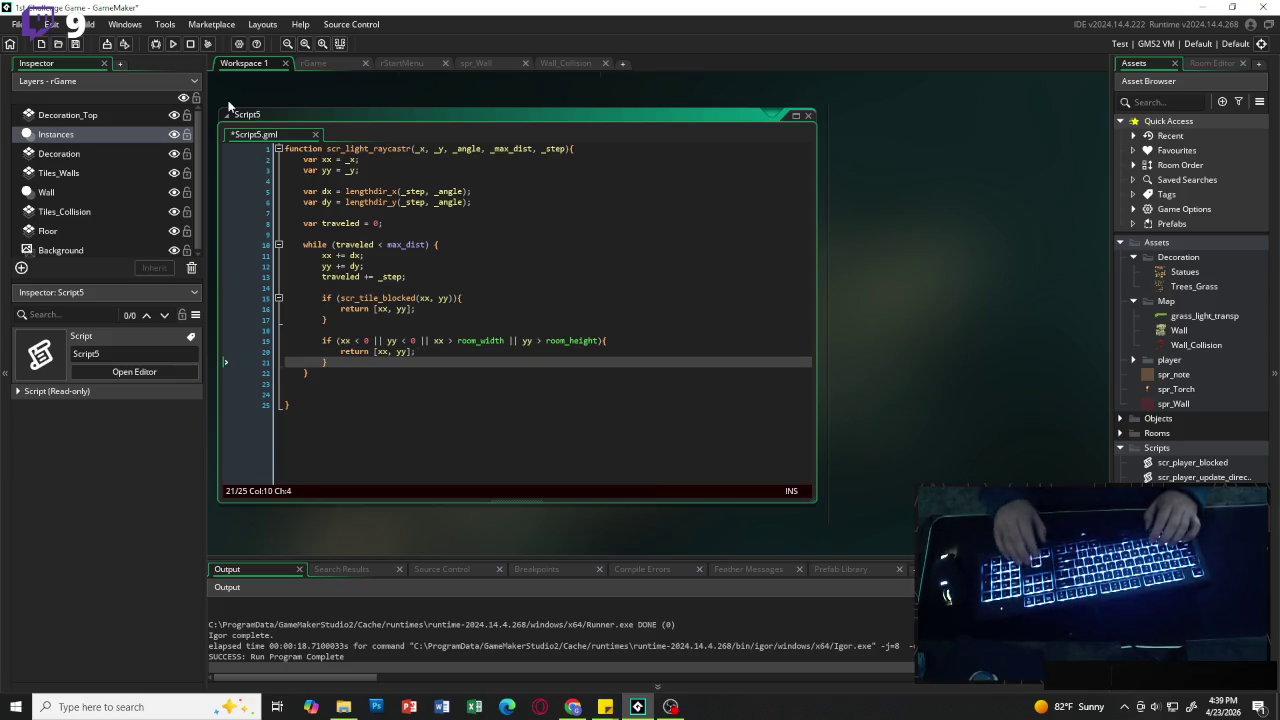
pyautogui.press('Down')
pyautogui.press('Return')
# Step: Begin the final return array with _x + lengthdir_x(_max_dist, _angle) as its first element
pyautogui.write('return ')
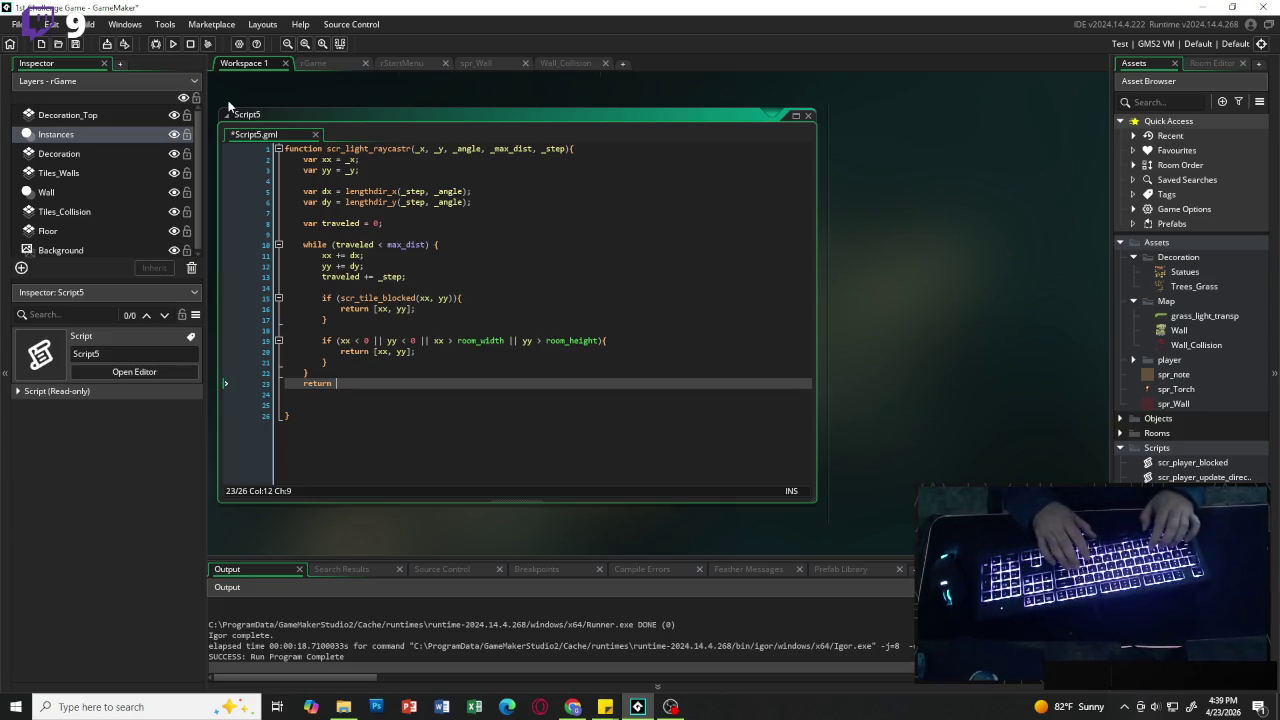
pyautogui.write('[')
pyautogui.press('Return')
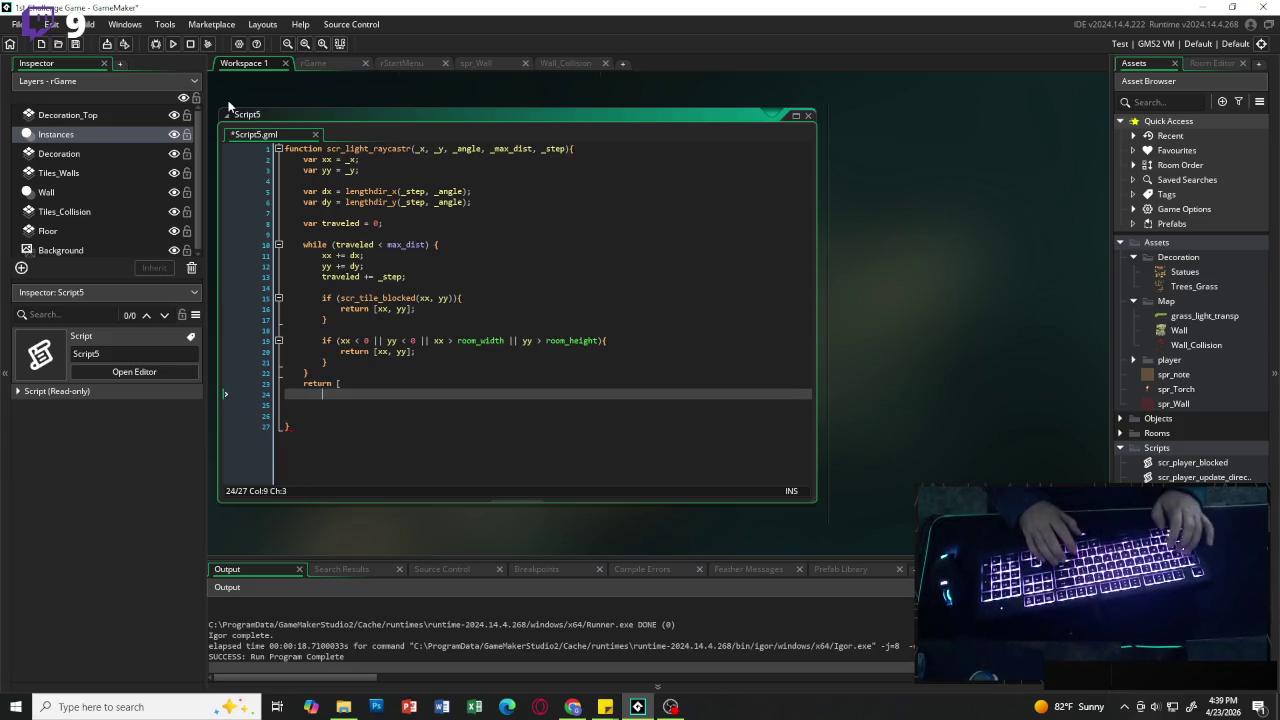
pyautogui.write('_x ')
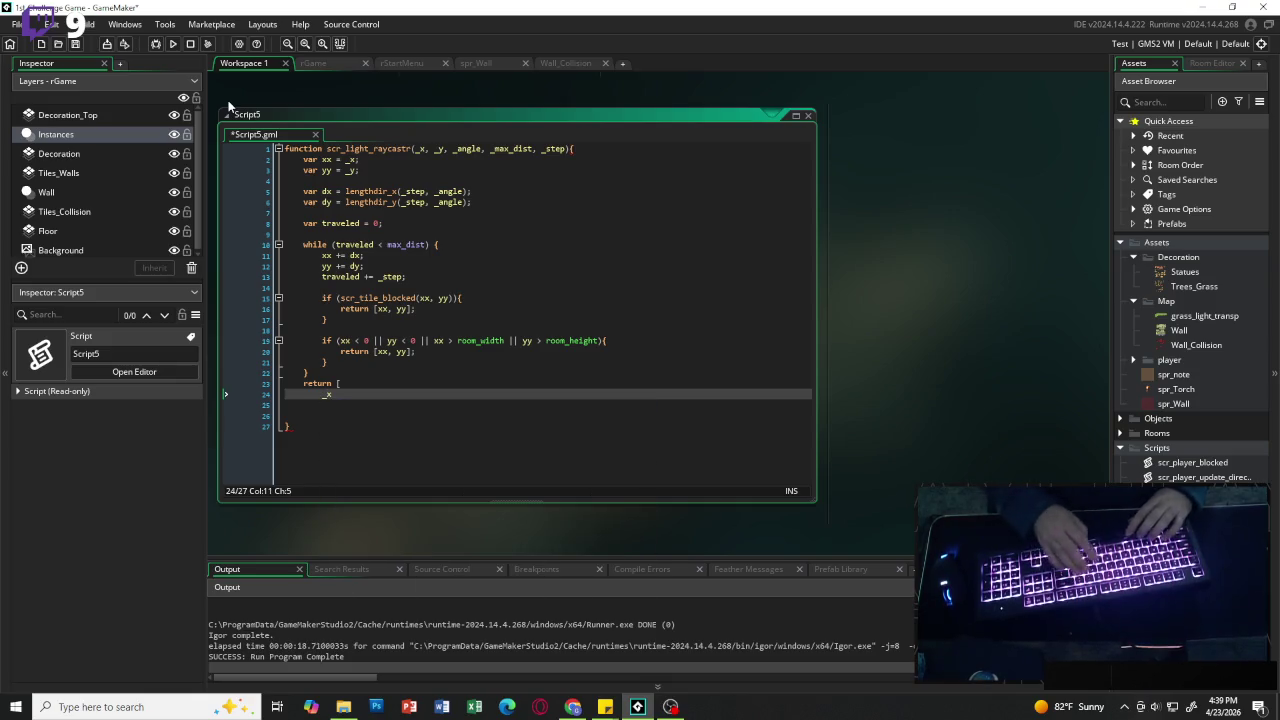
pyautogui.write('+ ')
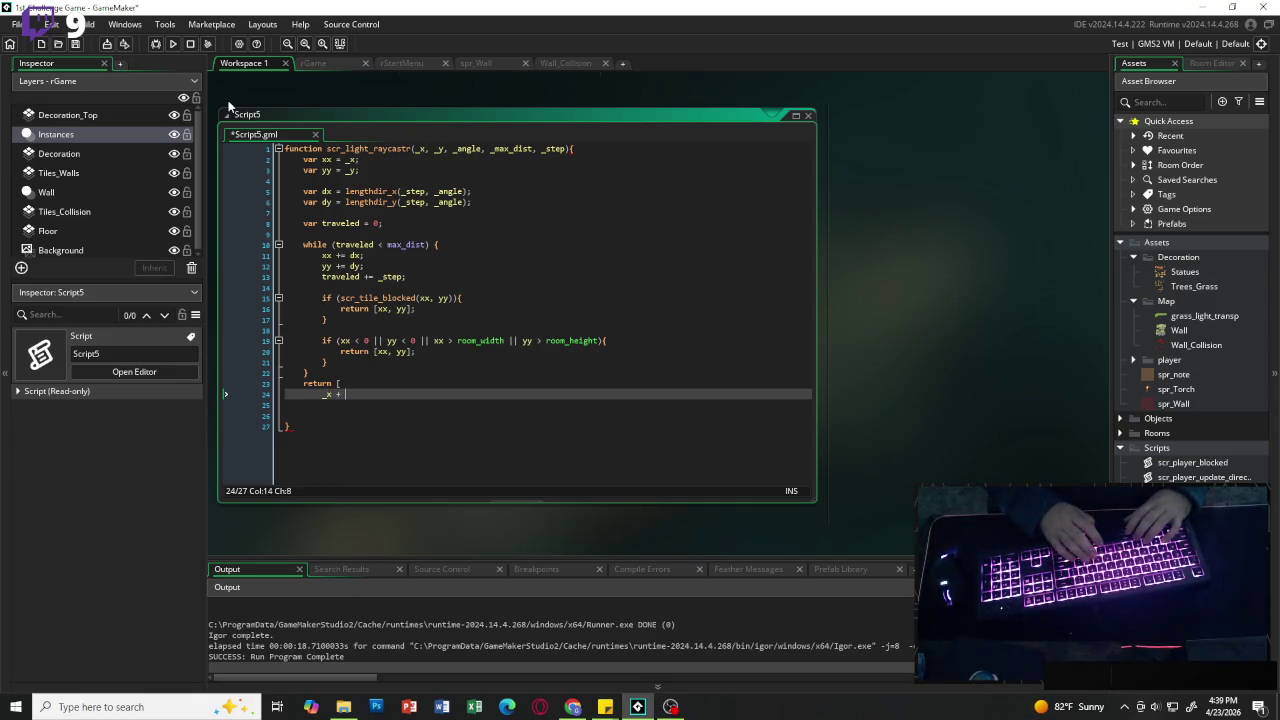
pyautogui.write('leng')
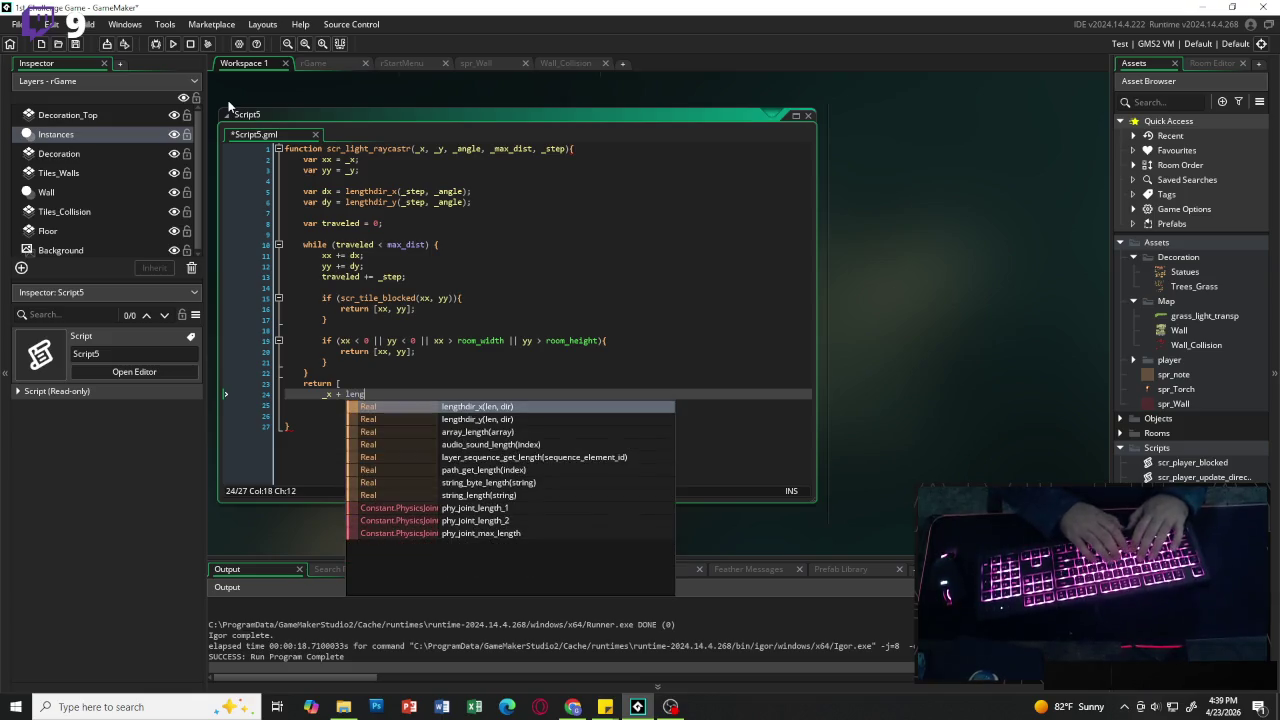
pyautogui.press('Return')
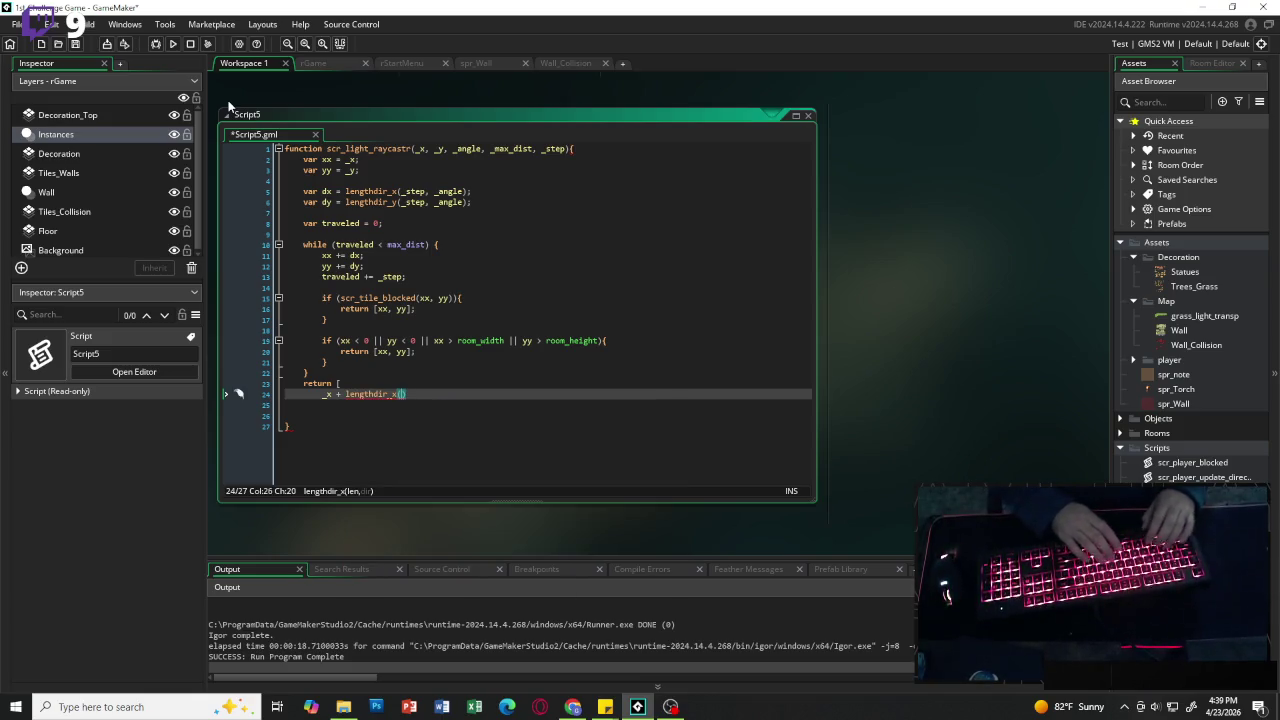
pyautogui.write('_max_di')
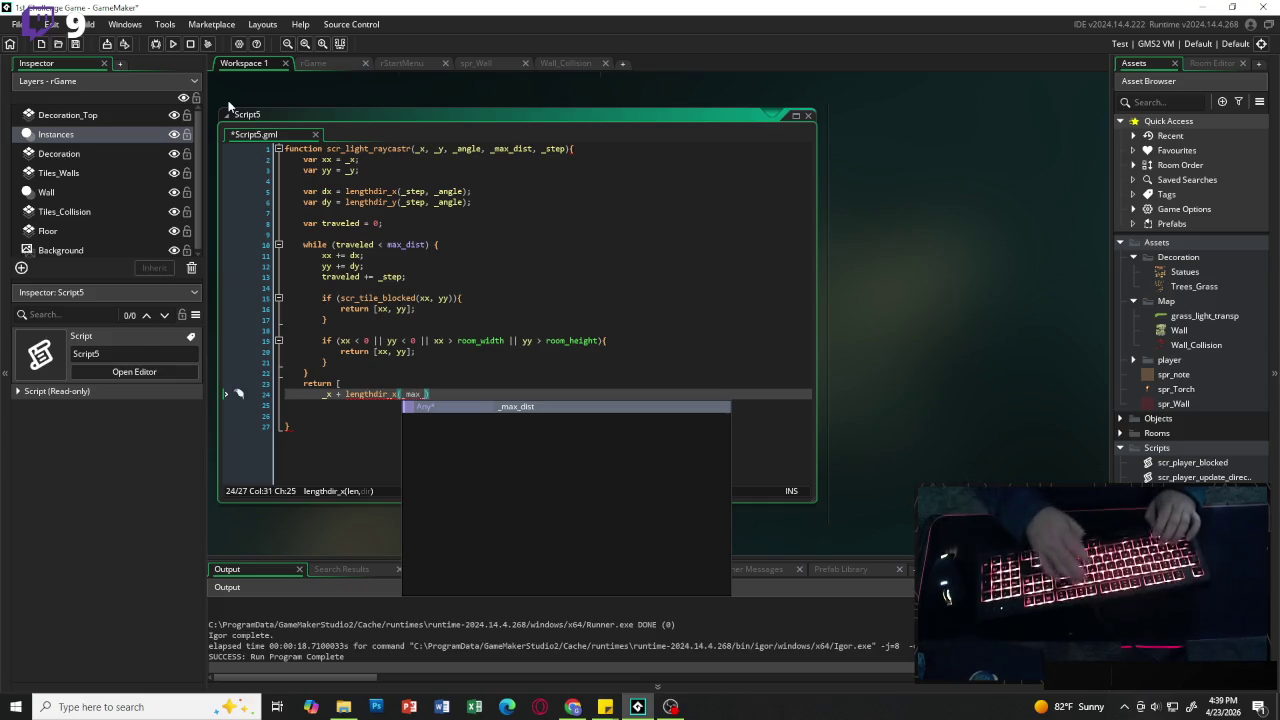
pyautogui.press('Return')
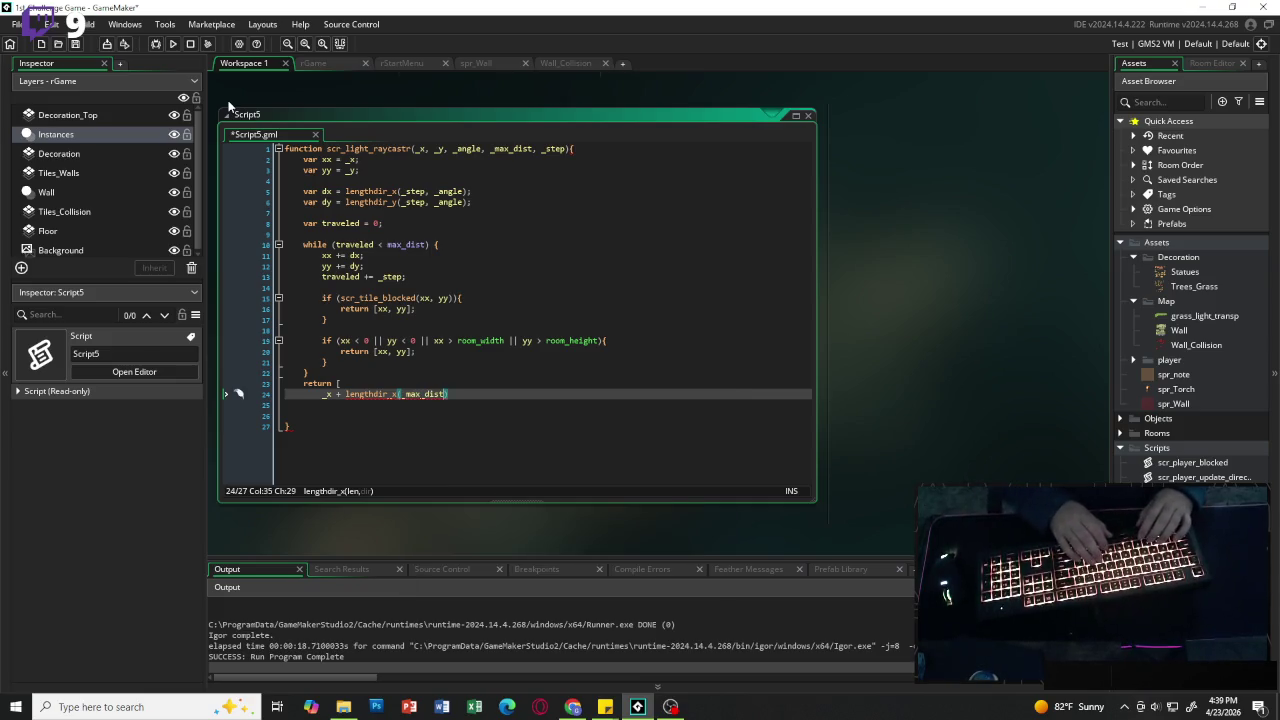
pyautogui.write(', _an')
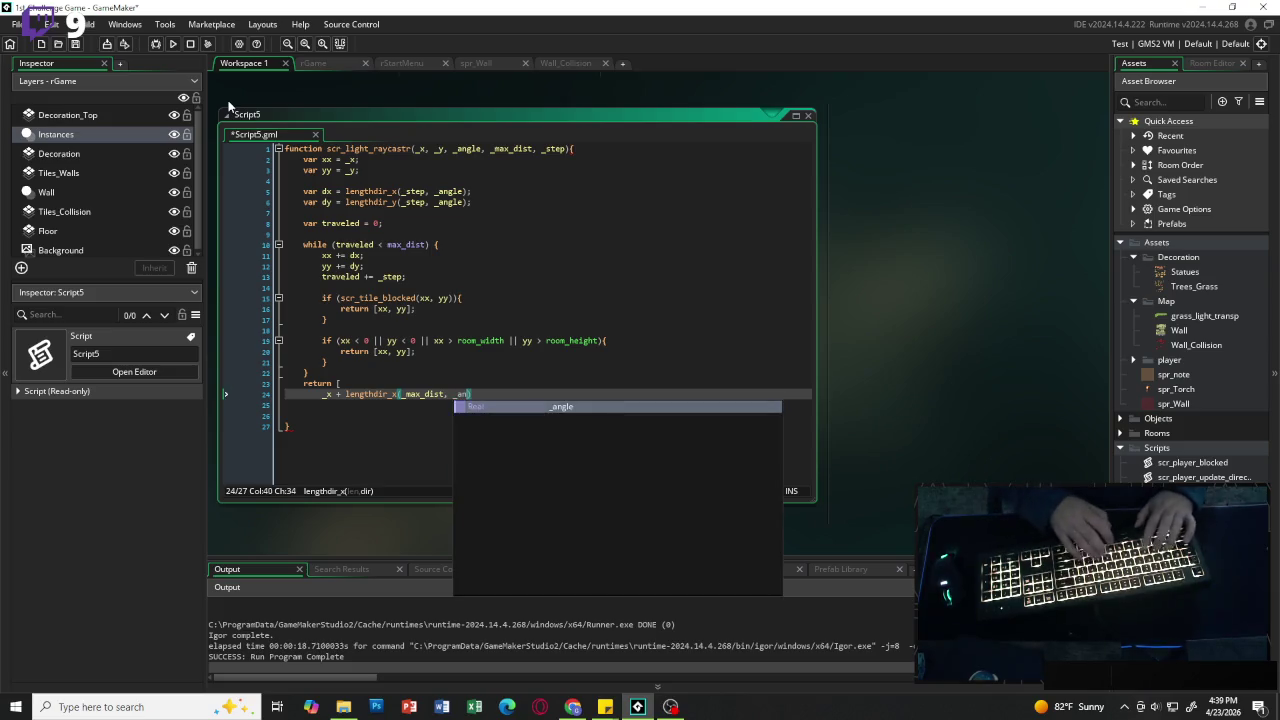
pyautogui.press('Return')
pyautogui.write('),')
pyautogui.press('Return')
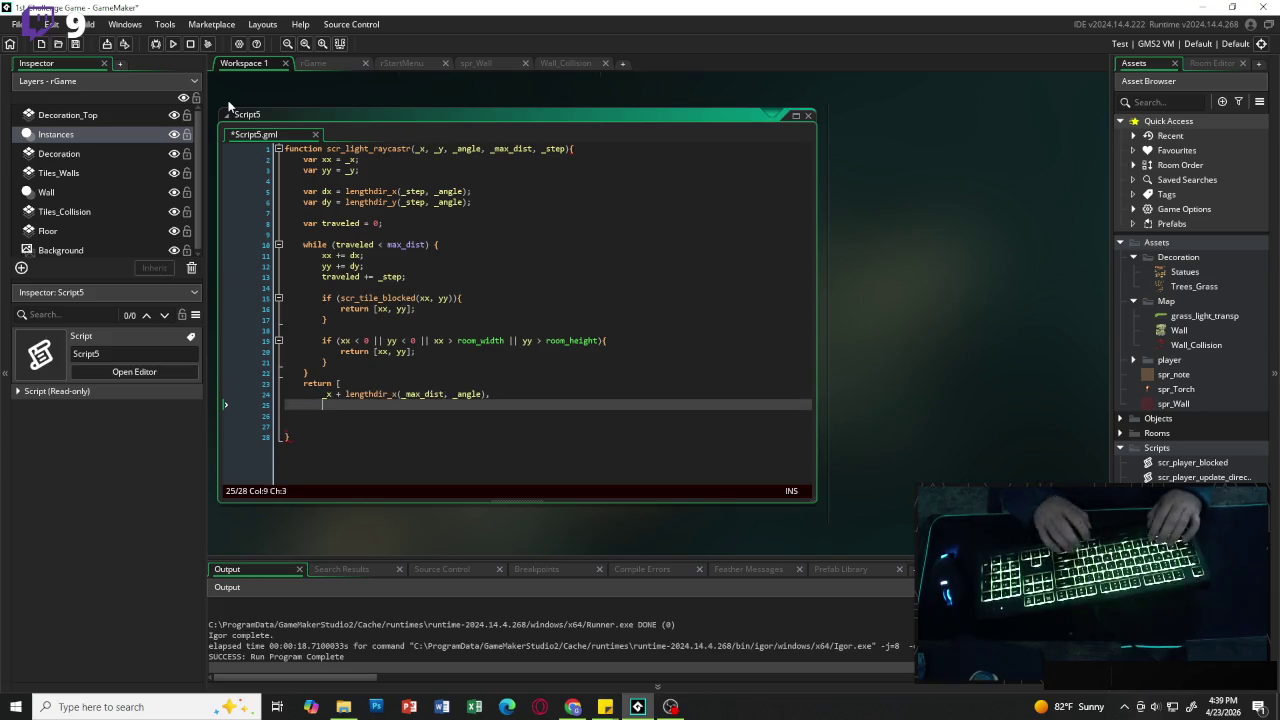
# Step: Add _y + lengthdir_y(_max_dist, _angle) as the second element, close with ];, and remove blank lines
pyautogui.write('_')
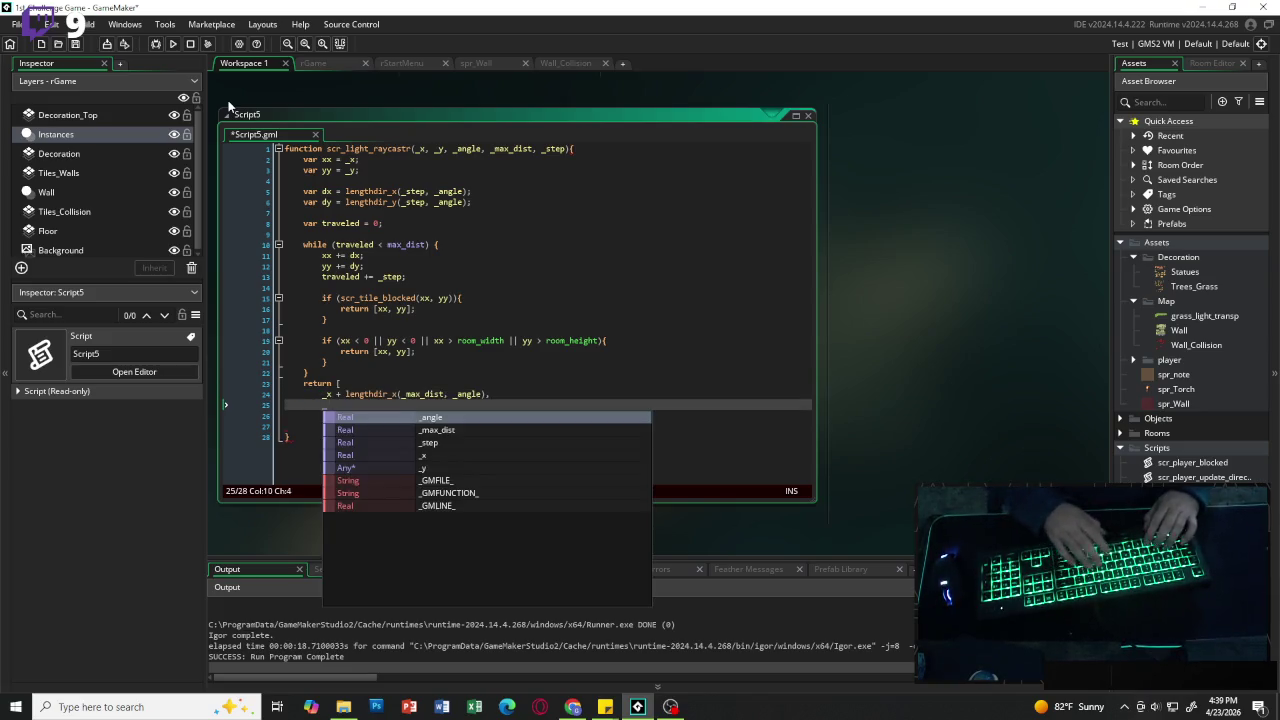
pyautogui.write('y + leng')
pyautogui.press('Down')
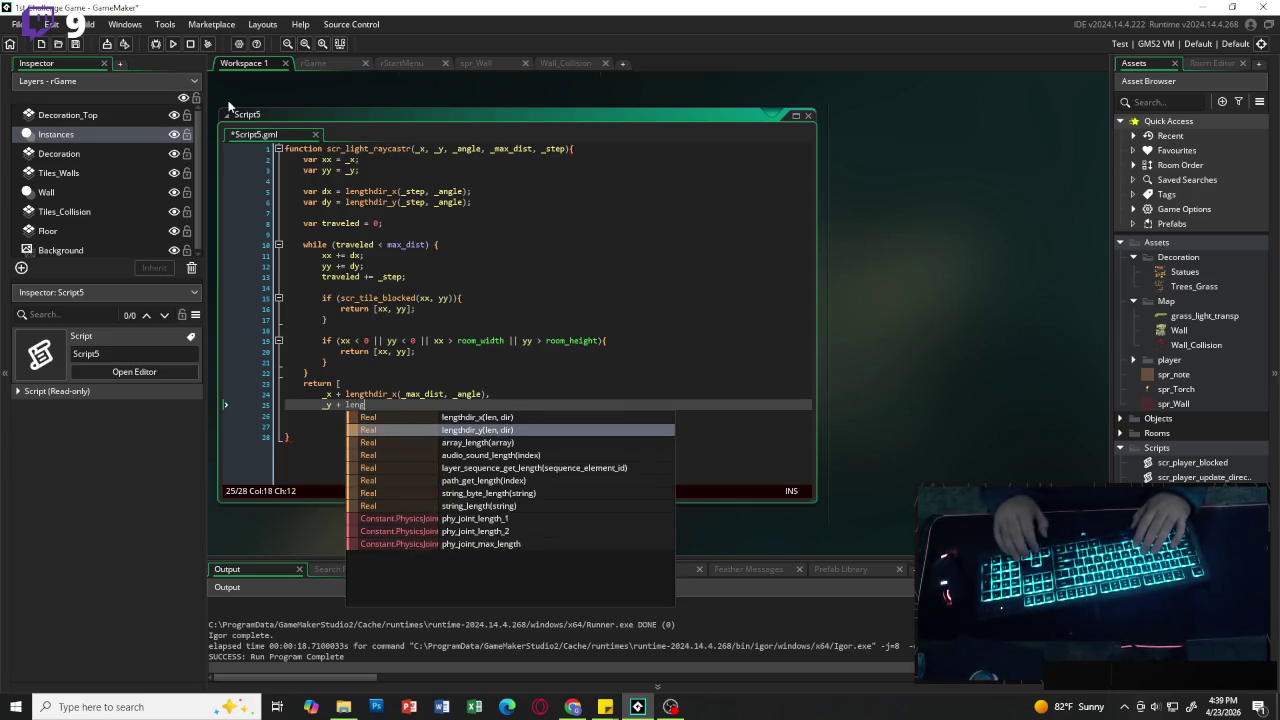
pyautogui.press('Return')
pyautogui.write('_m')
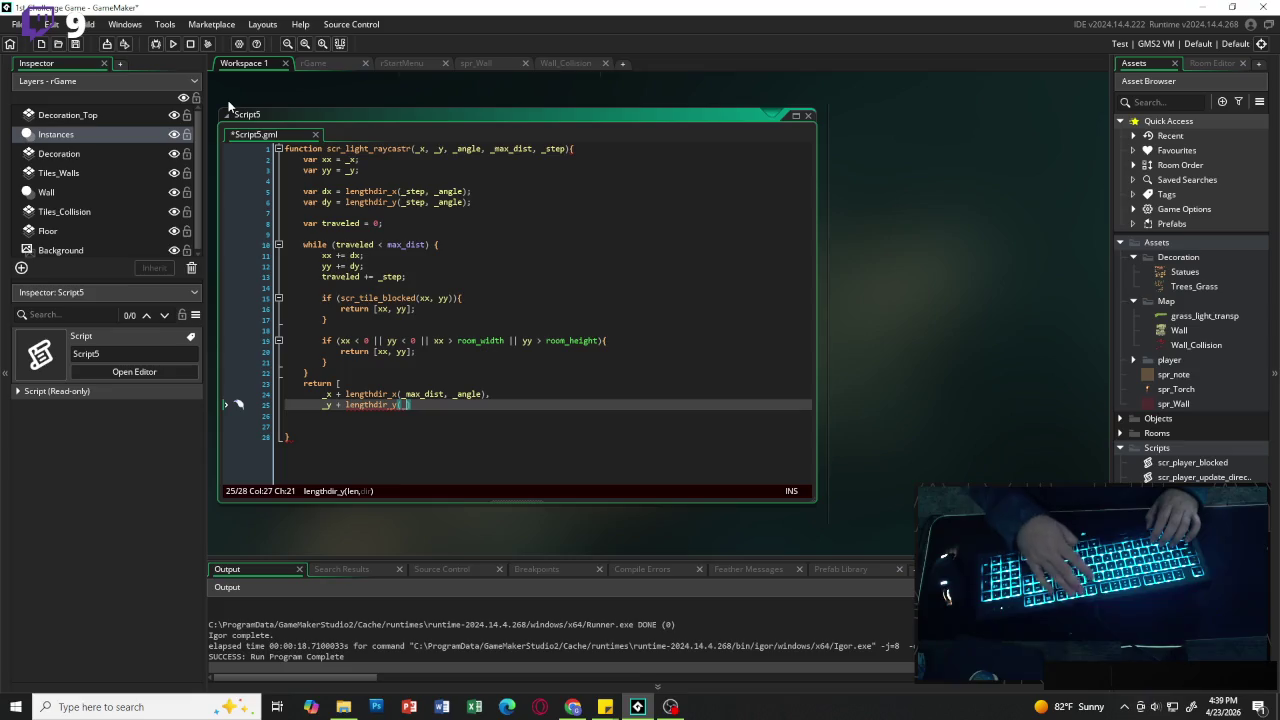
pyautogui.press('Return')
pyautogui.write(', _a')
pyautogui.press('Return')
pyautogui.write(')')
pyautogui.press('Return')
pyautogui.press('BackSpace')
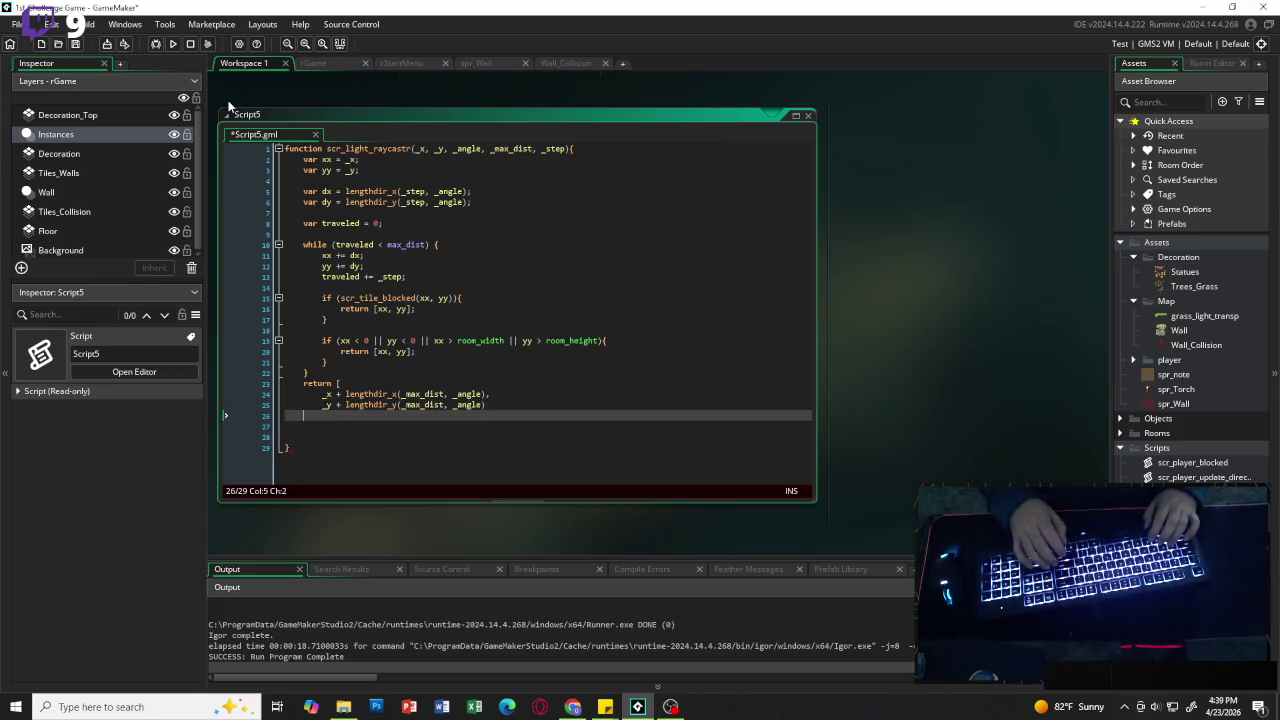
pyautogui.write('];')
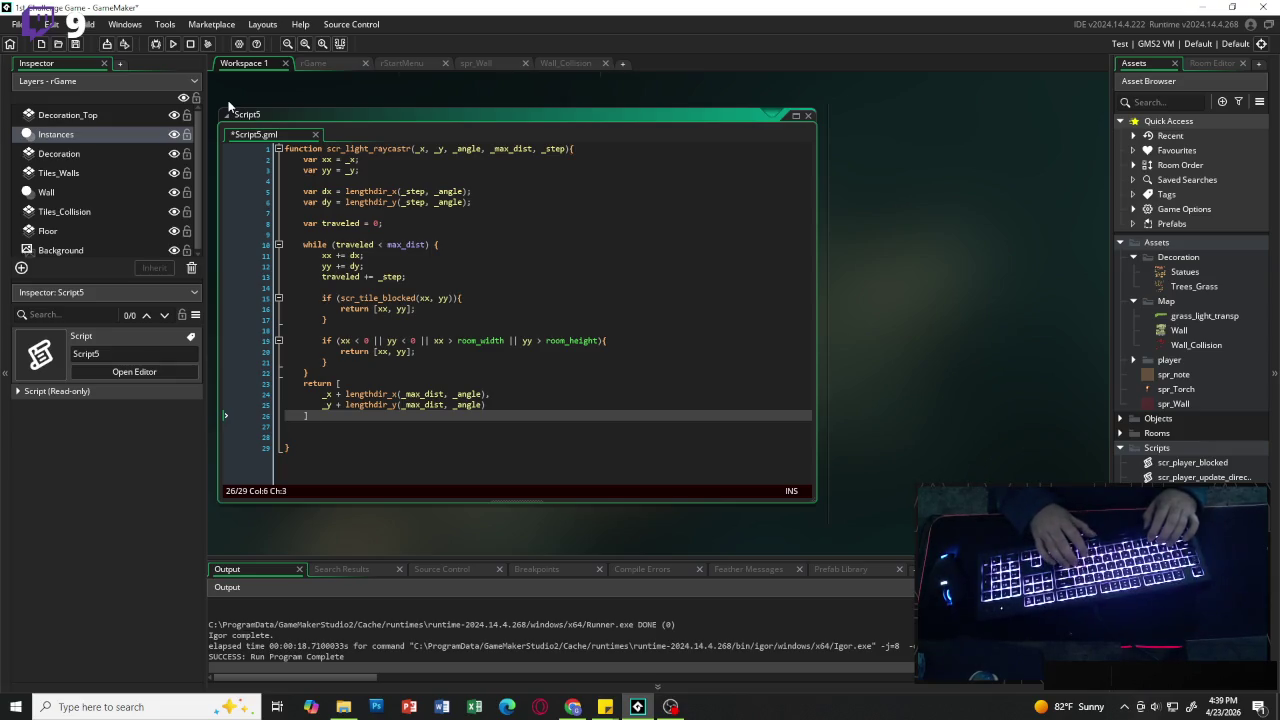
pyautogui.press('Delete')
pyautogui.press('Delete')
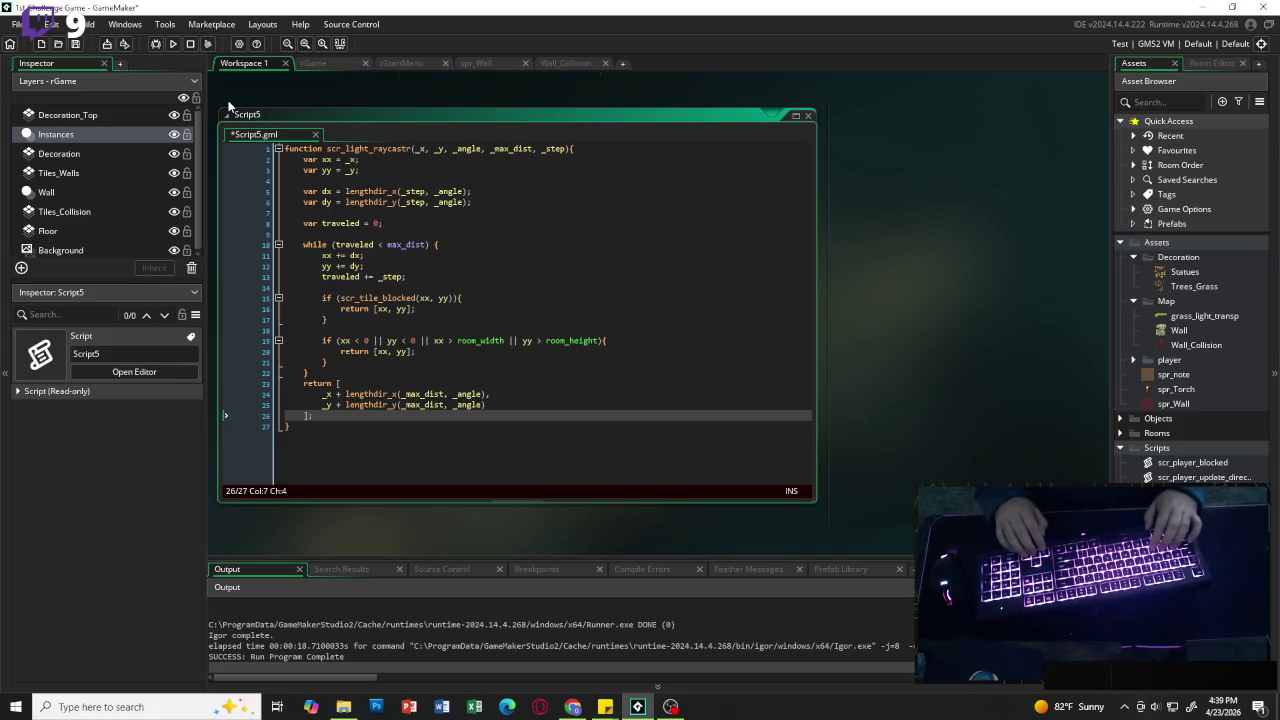
pyautogui.click(512, 181)
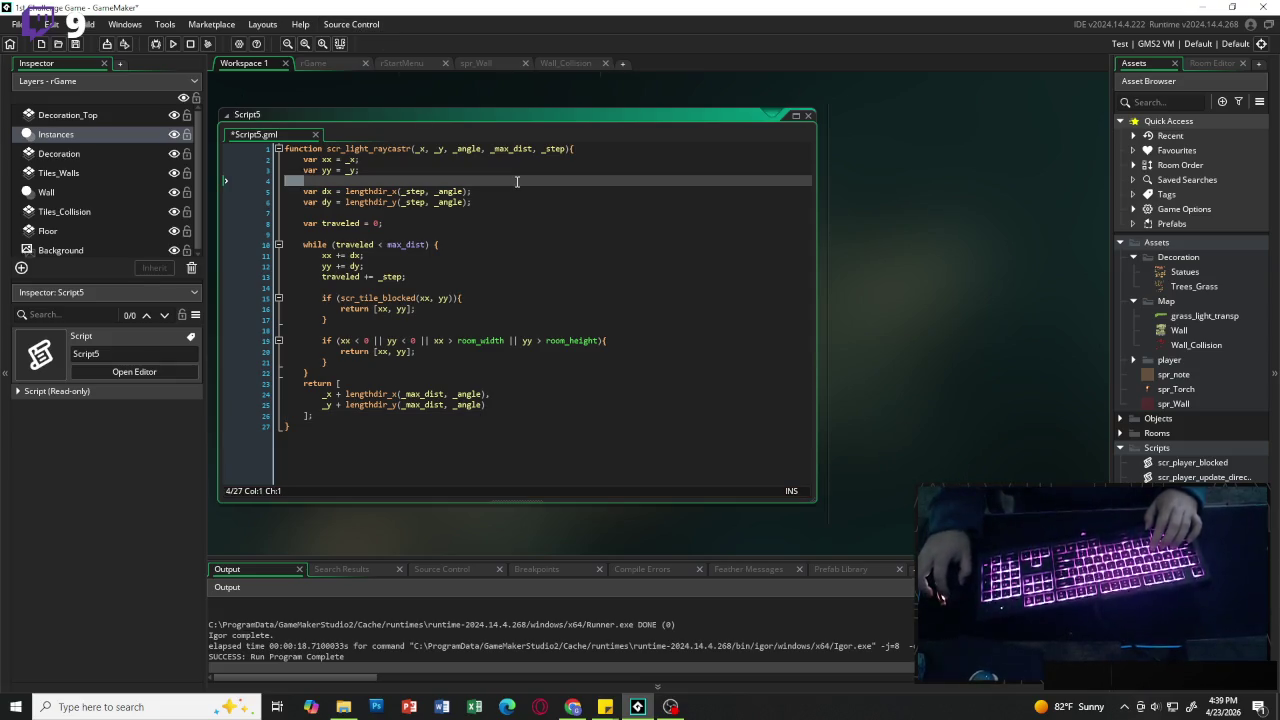
# Step: Open oDarknessController from Objects > Controllers and show its Draw GUI event code
pyautogui.click(512, 191)
pyautogui.scroll(2, 666, 75)
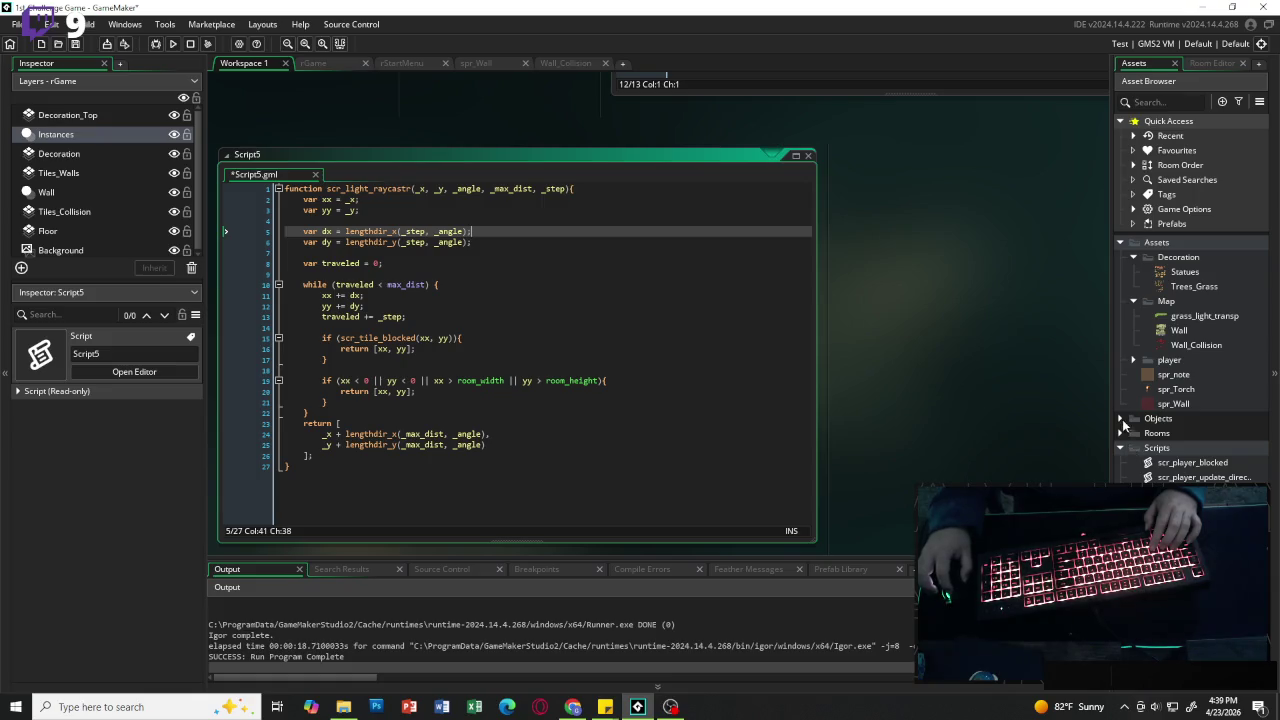
pyautogui.click(1122, 419)
pyautogui.click(1206, 463)
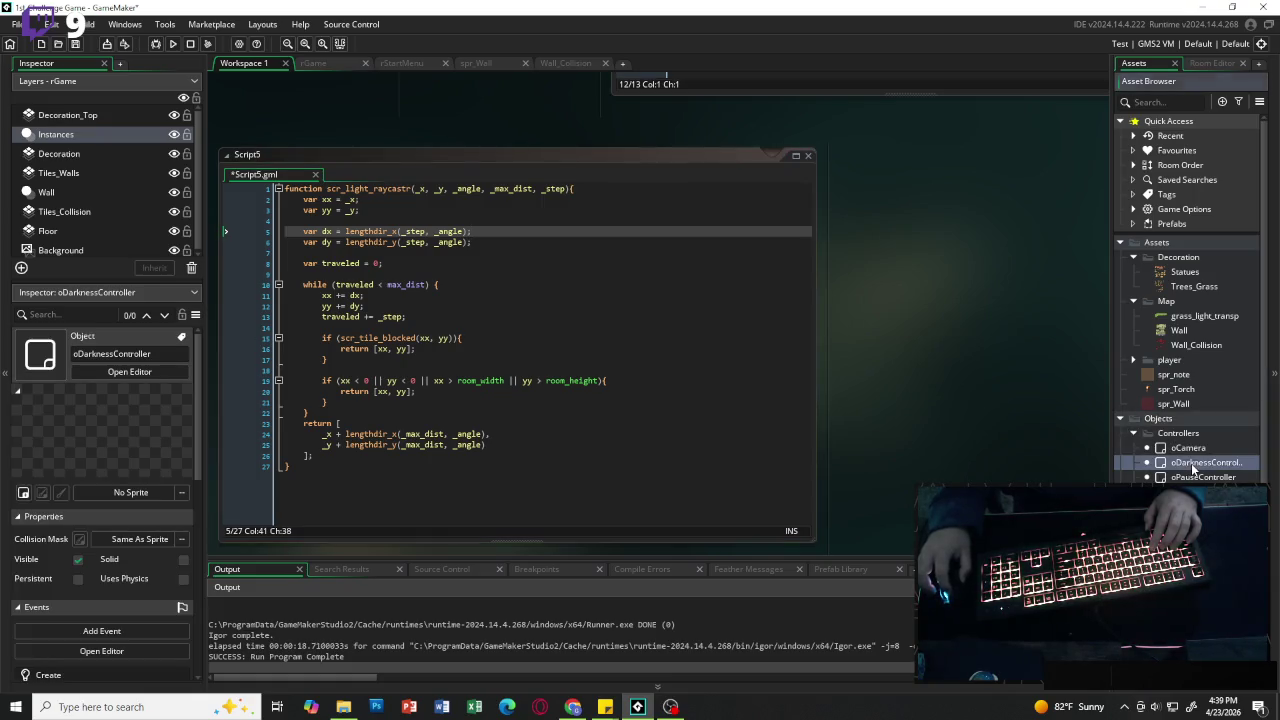
pyautogui.doubleClick(1206, 465)
pyautogui.click(740, 134)
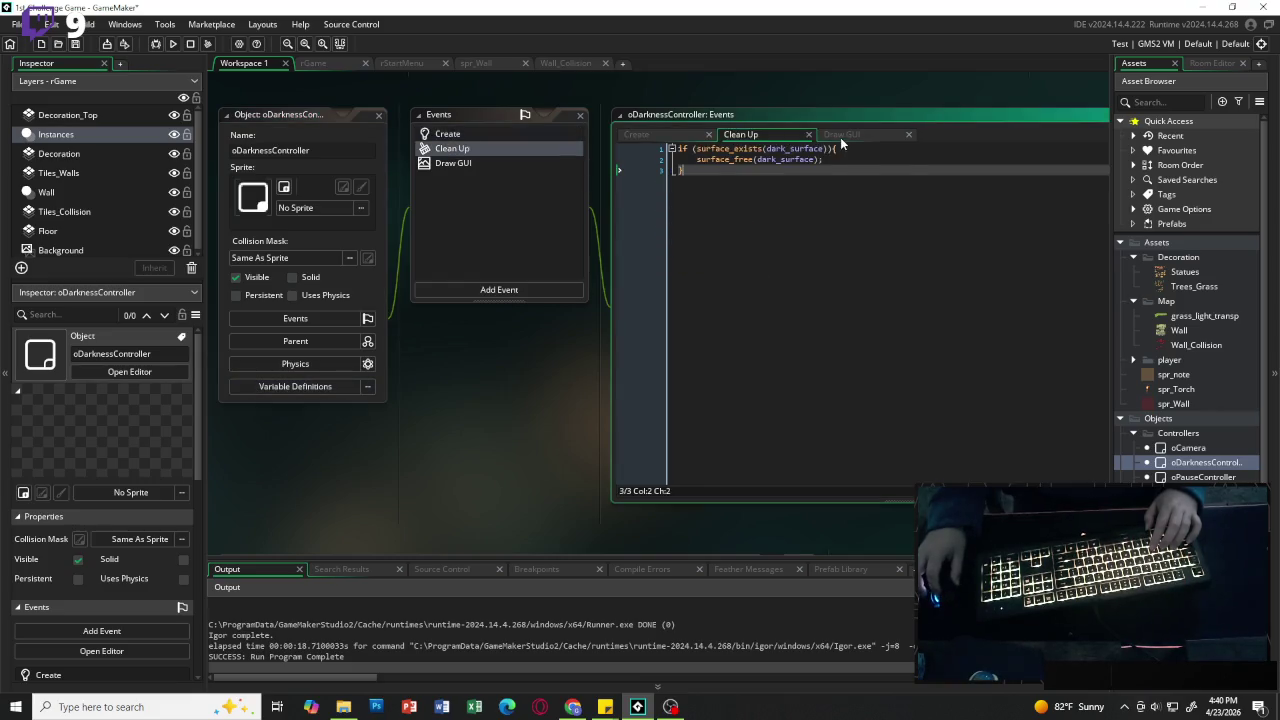
pyautogui.click(841, 136)
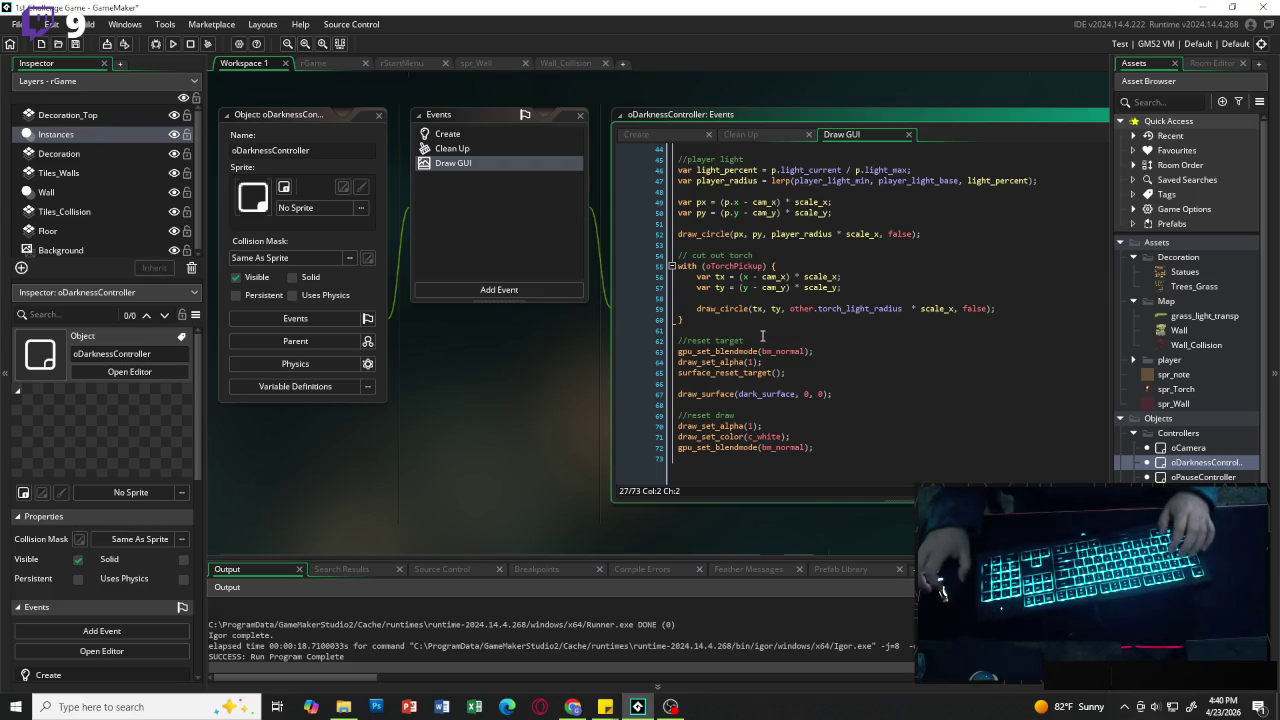
pyautogui.scroll(2, 745, 325)
pyautogui.moveTo(729, 224)
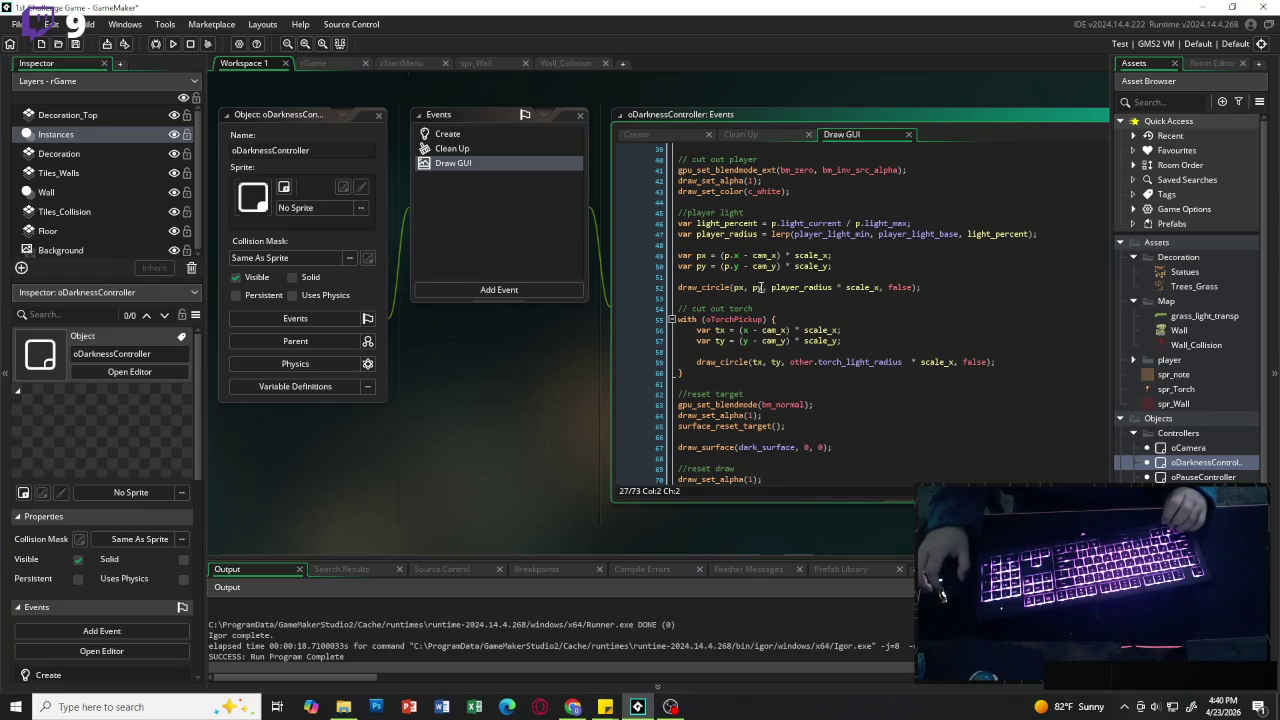
pyautogui.moveTo(723, 289)
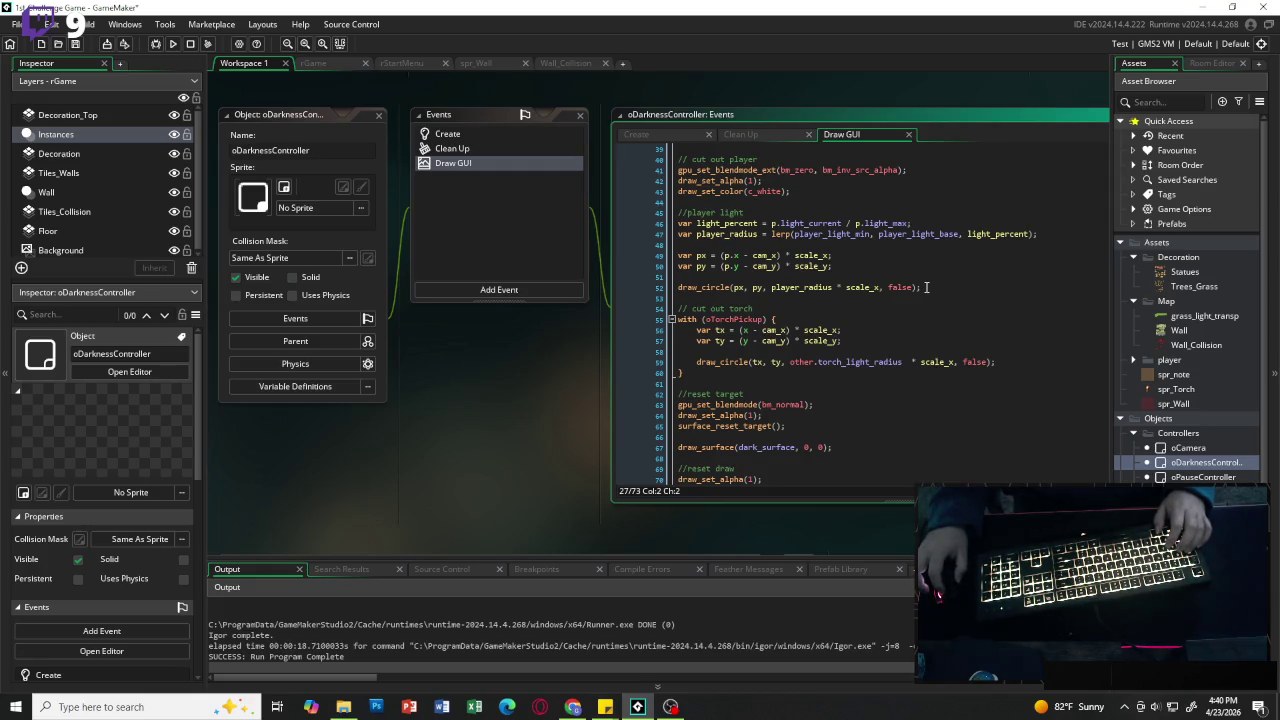
# Step: Replace the player light draw_circle call with draw_primitive_begin(pr_trianglefan)
pyautogui.click(904, 288)
pyautogui.moveTo(921, 288); pyautogui.dragTo(679, 288)
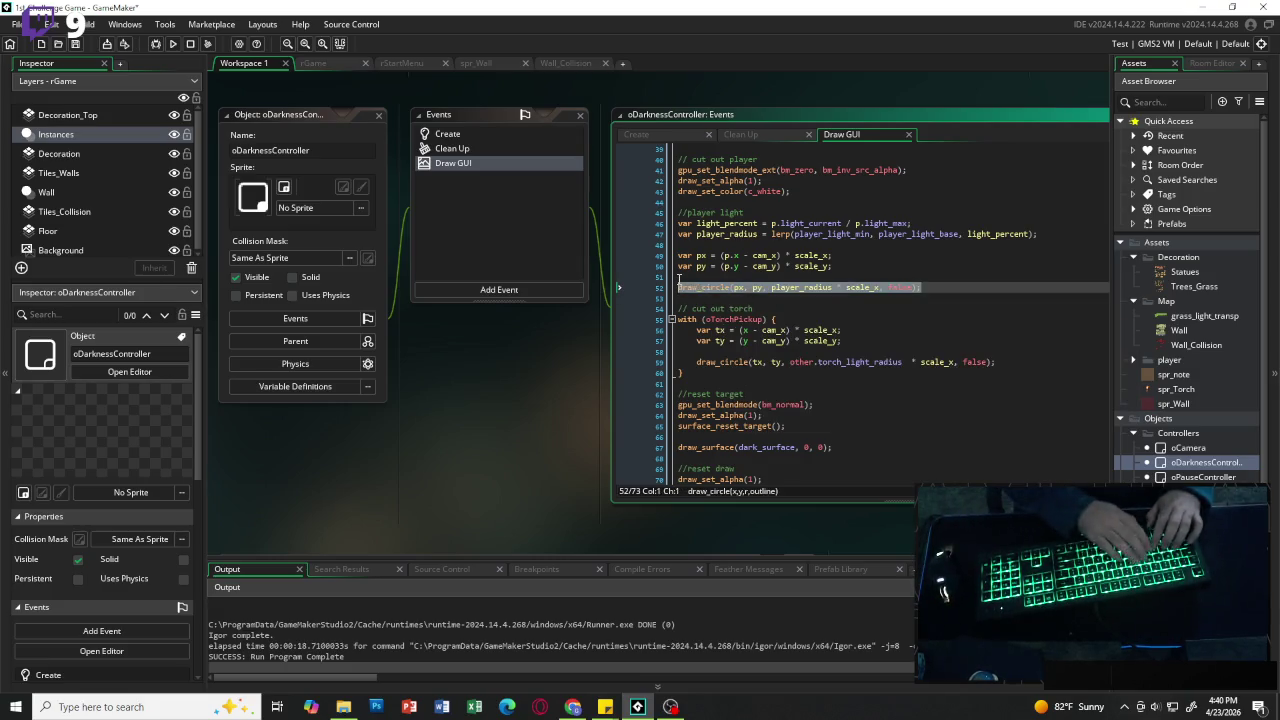
pyautogui.write('draw_pr')
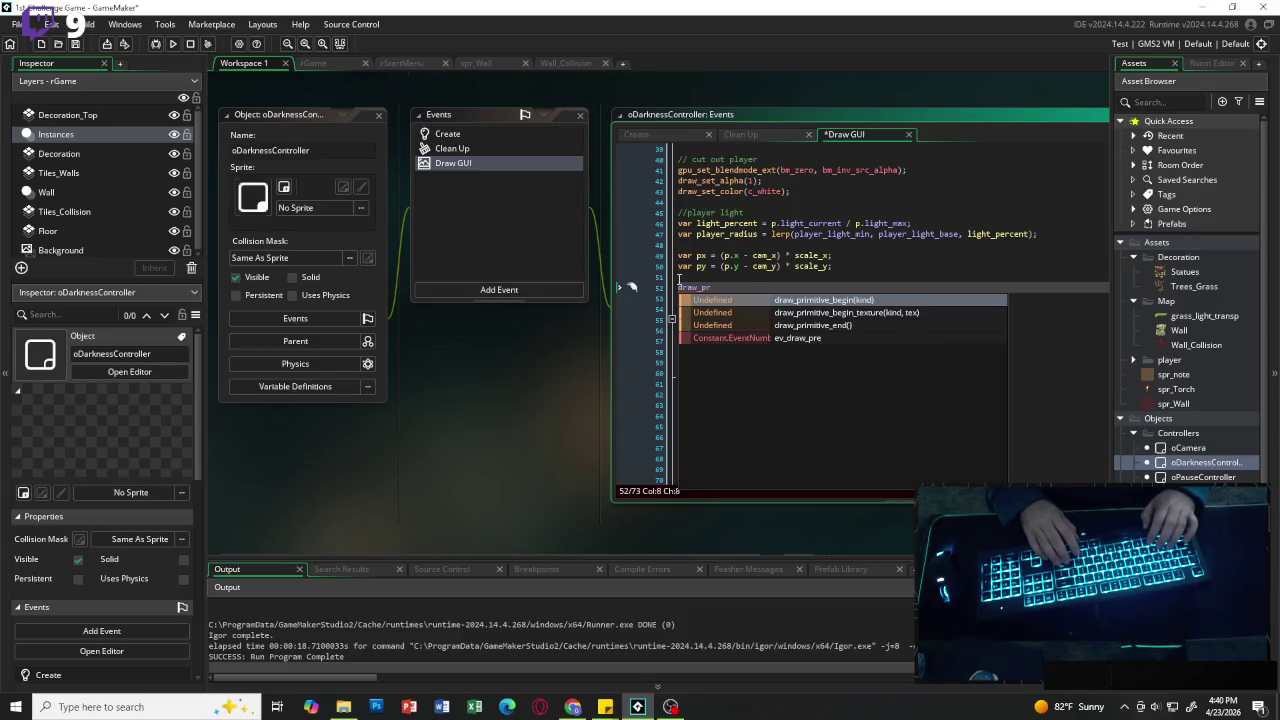
pyautogui.press('Return')
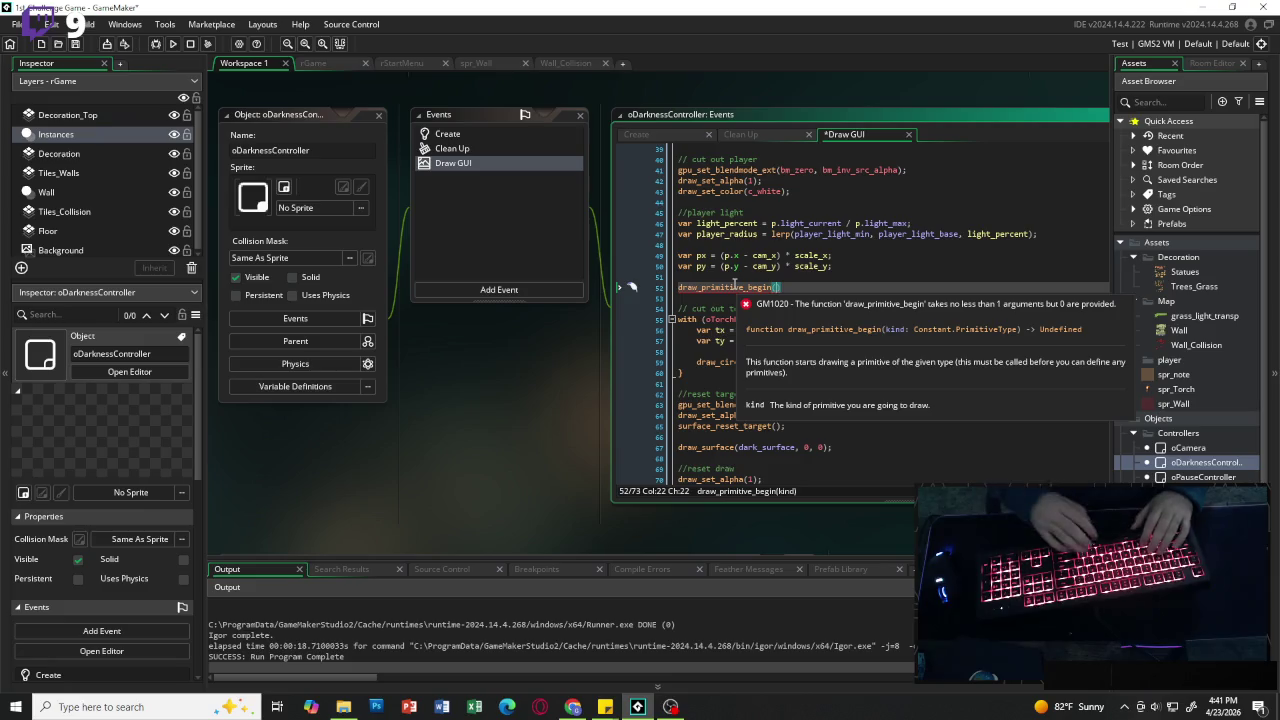
pyautogui.write('pr_')
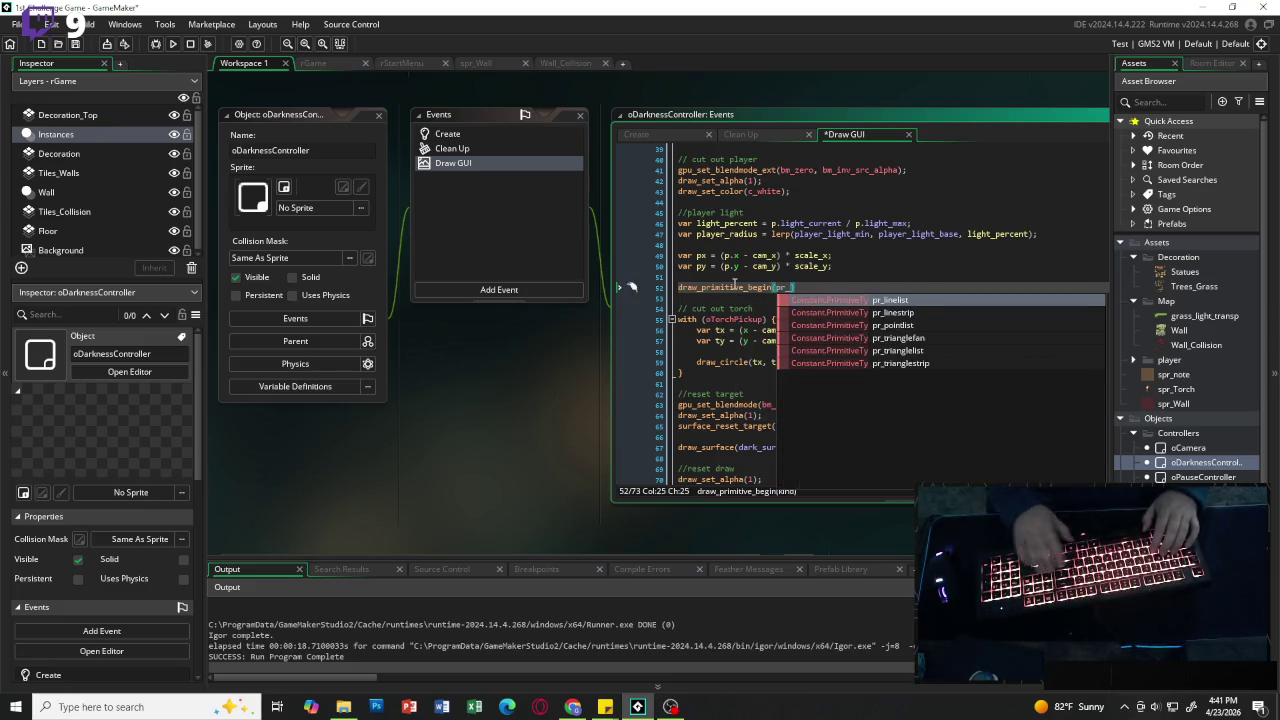
pyautogui.press('Down')
pyautogui.press('Down')
pyautogui.press('Down')
pyautogui.press('Return')
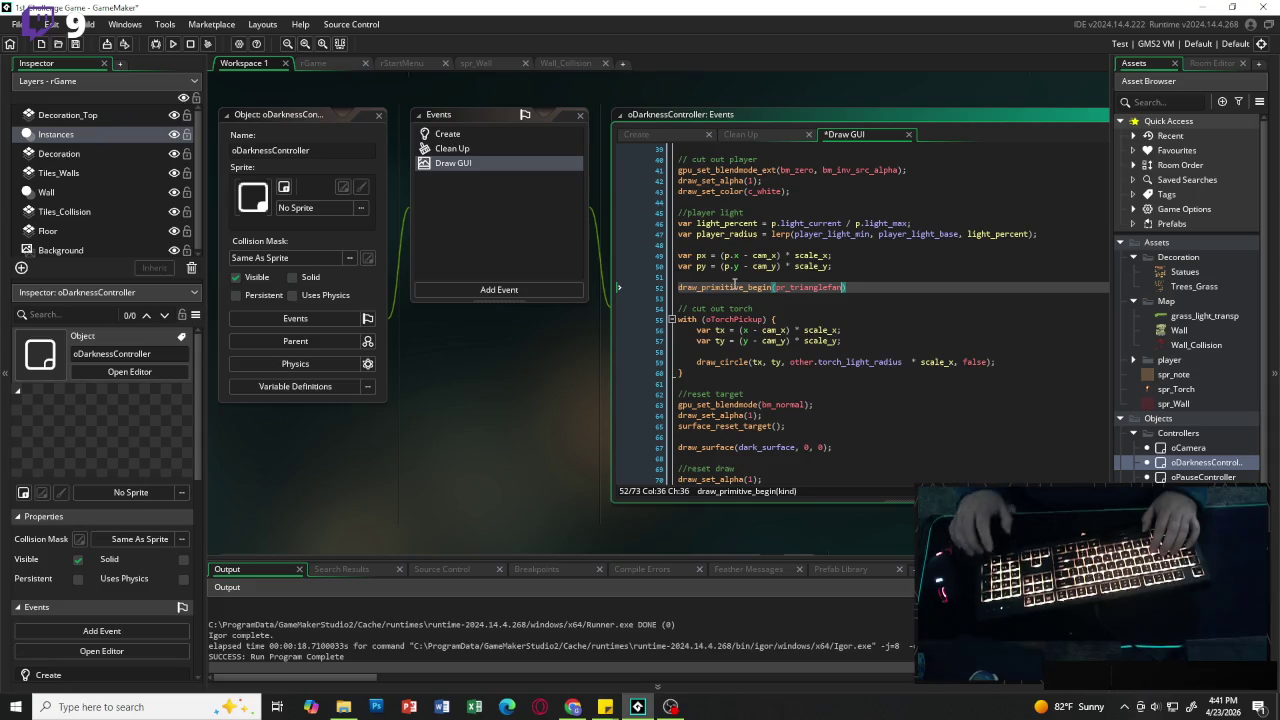
pyautogui.press('End')
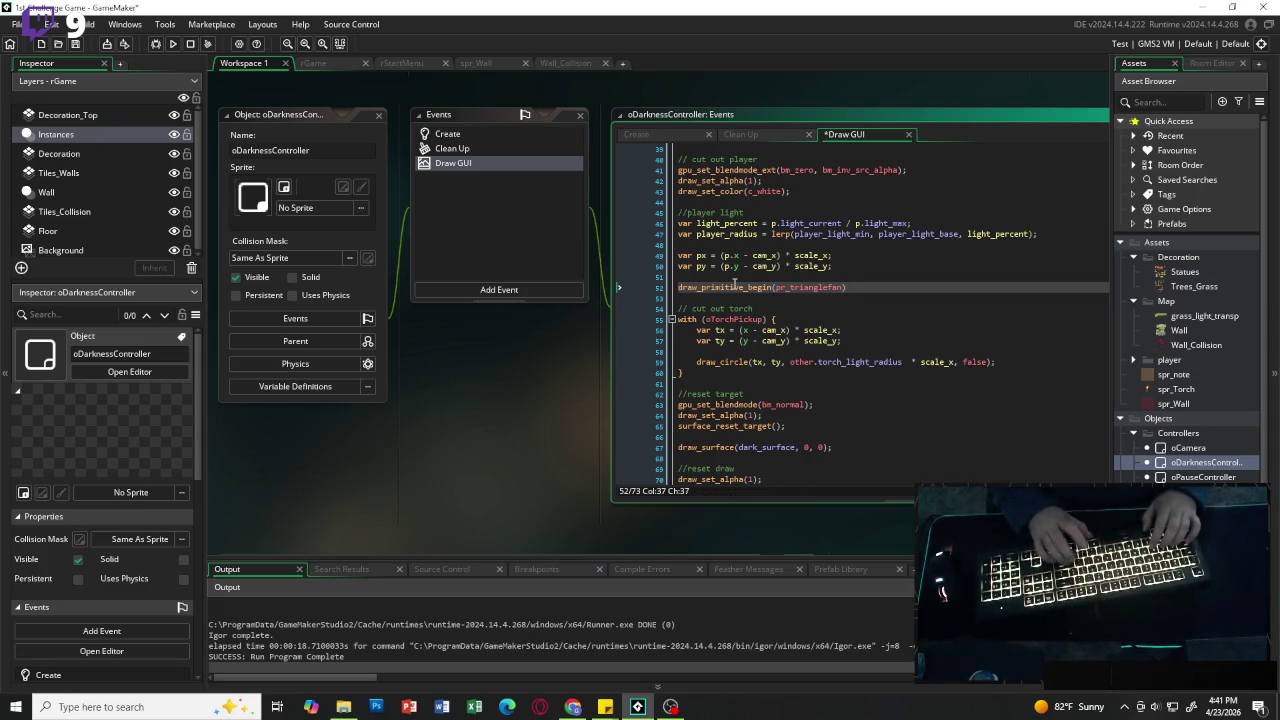
# Step: Add a '//draw canter' comment followed by draw_vertex(px, py) for the fan's centre
pyautogui.press('Return')
pyautogui.press('Return')
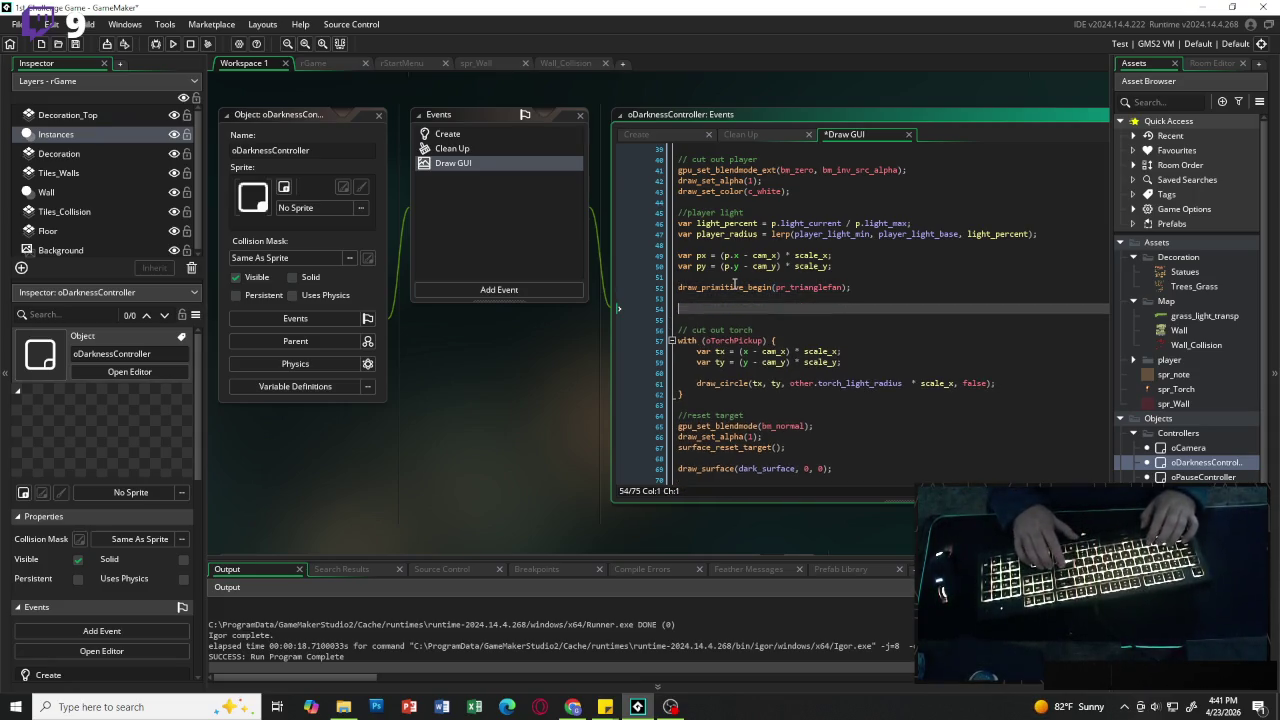
pyautogui.write('//draw ca')
pyautogui.write('enter')
pyautogui.press('Down')
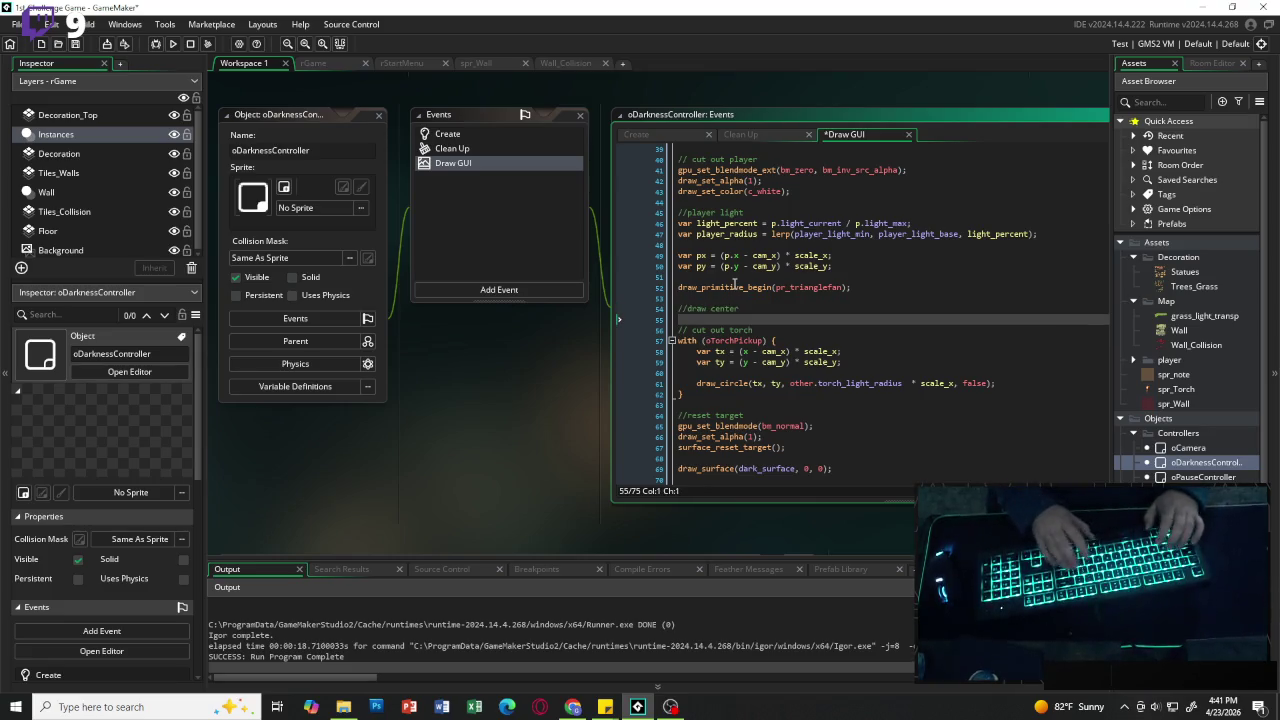
pyautogui.write('dra')
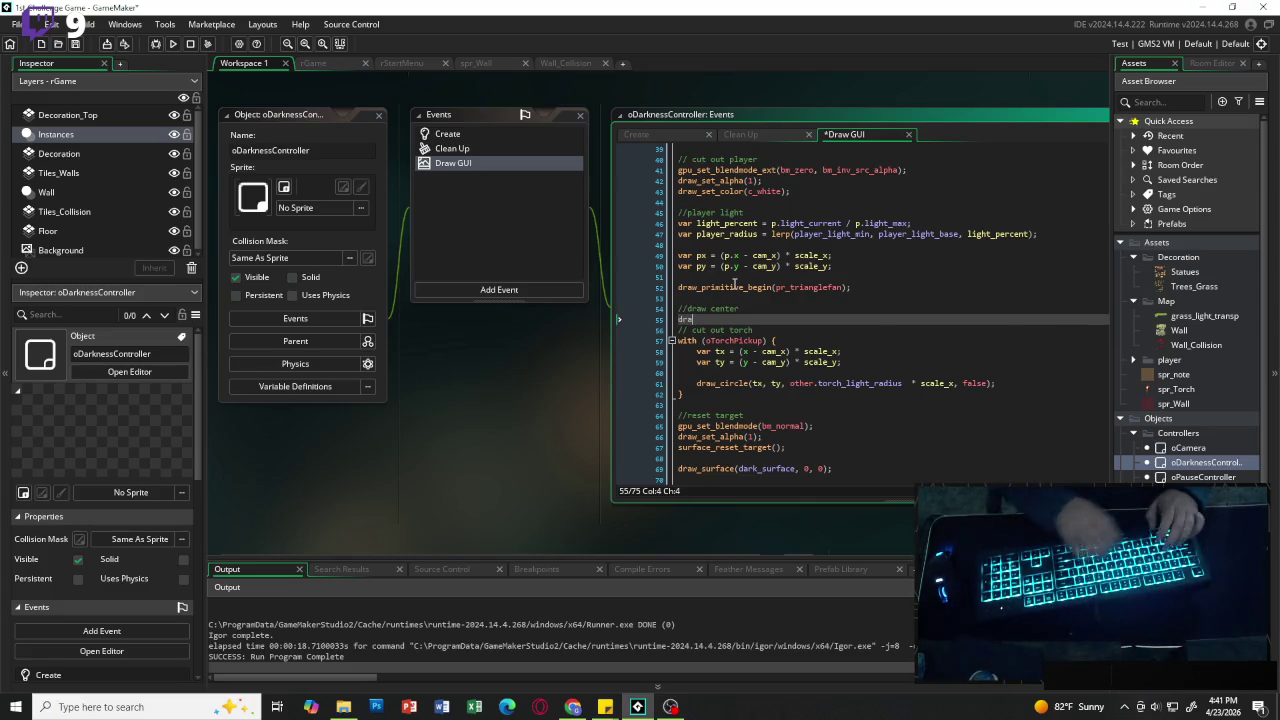
pyautogui.write('w_vertex(')
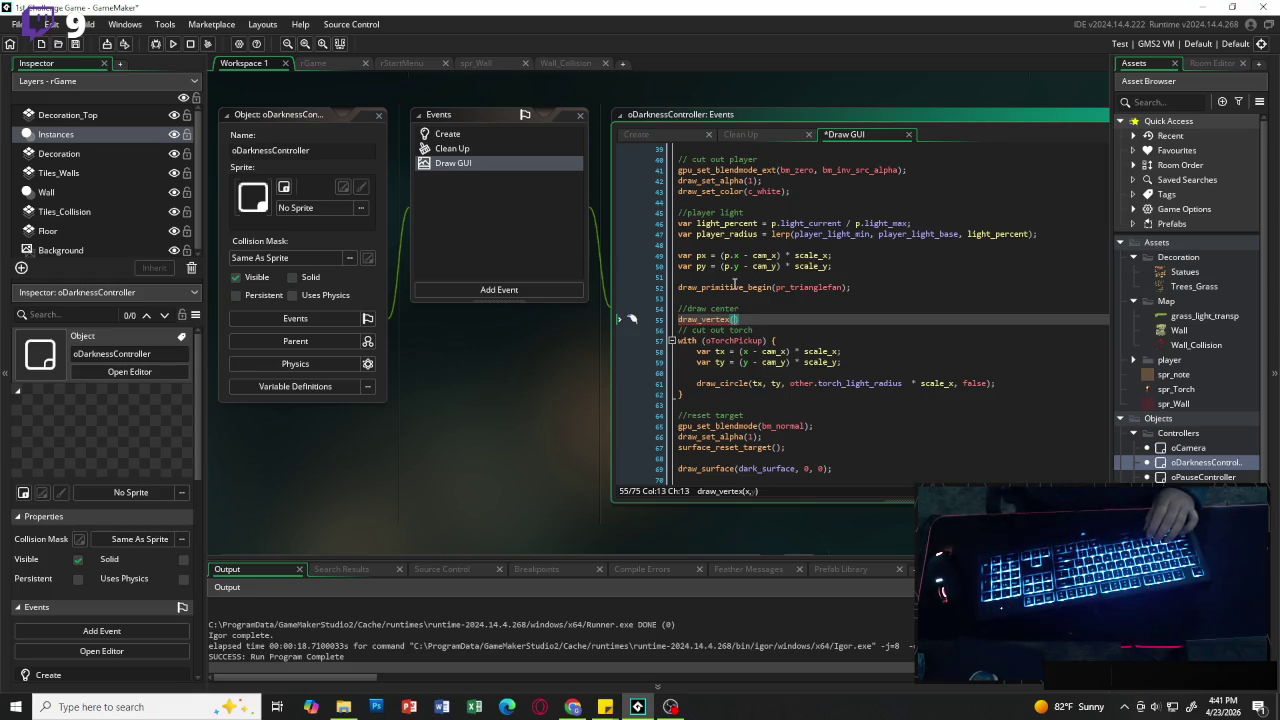
pyautogui.write('px, py')
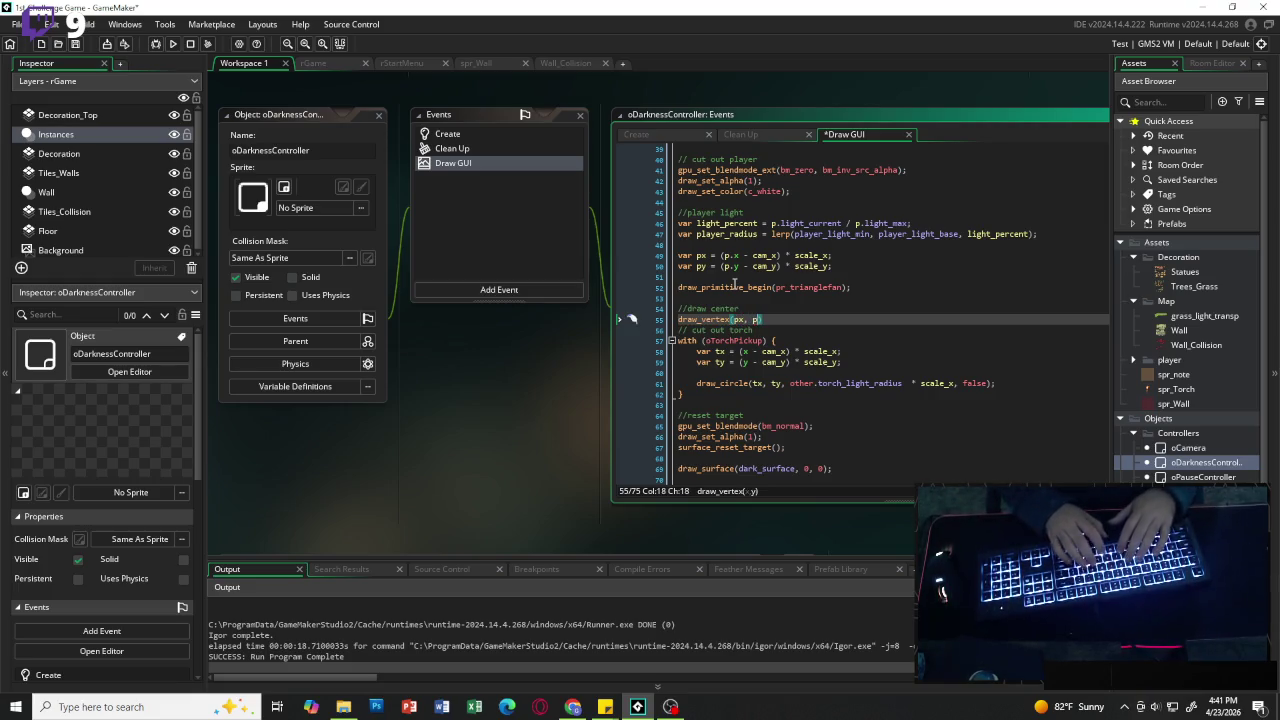
pyautogui.write(')')
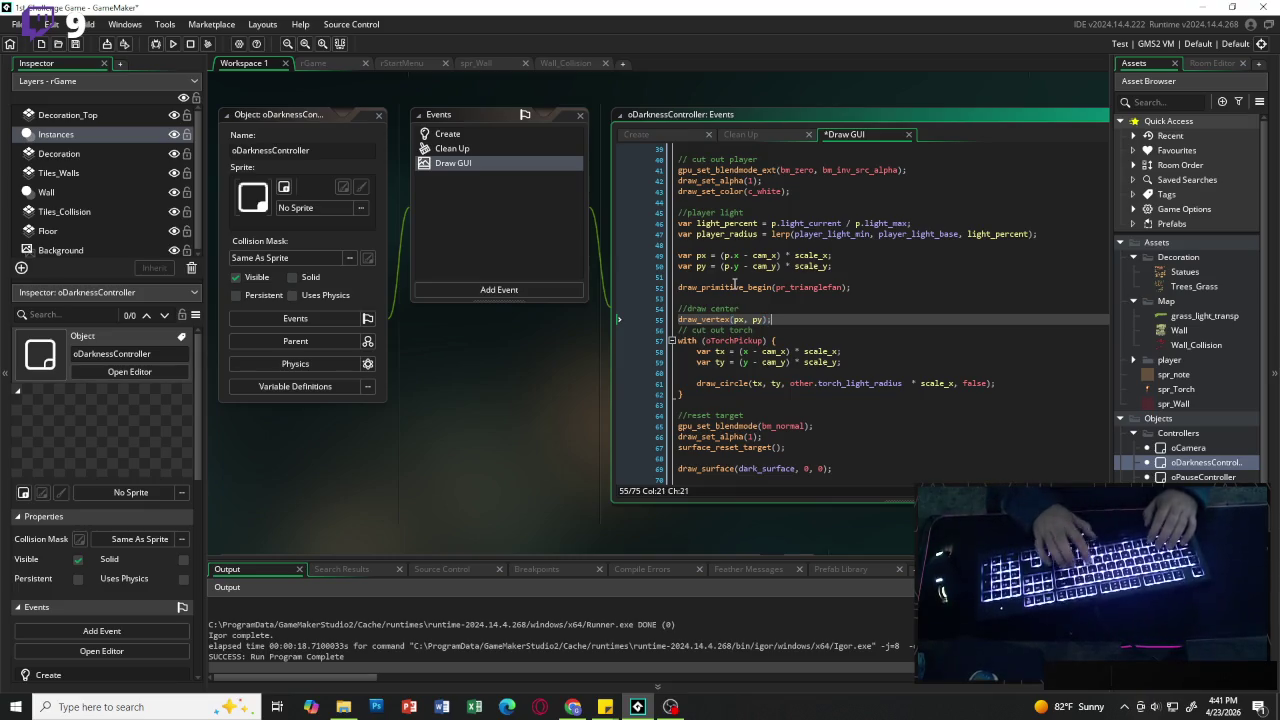
pyautogui.press('Return')
pyautogui.press('Return')
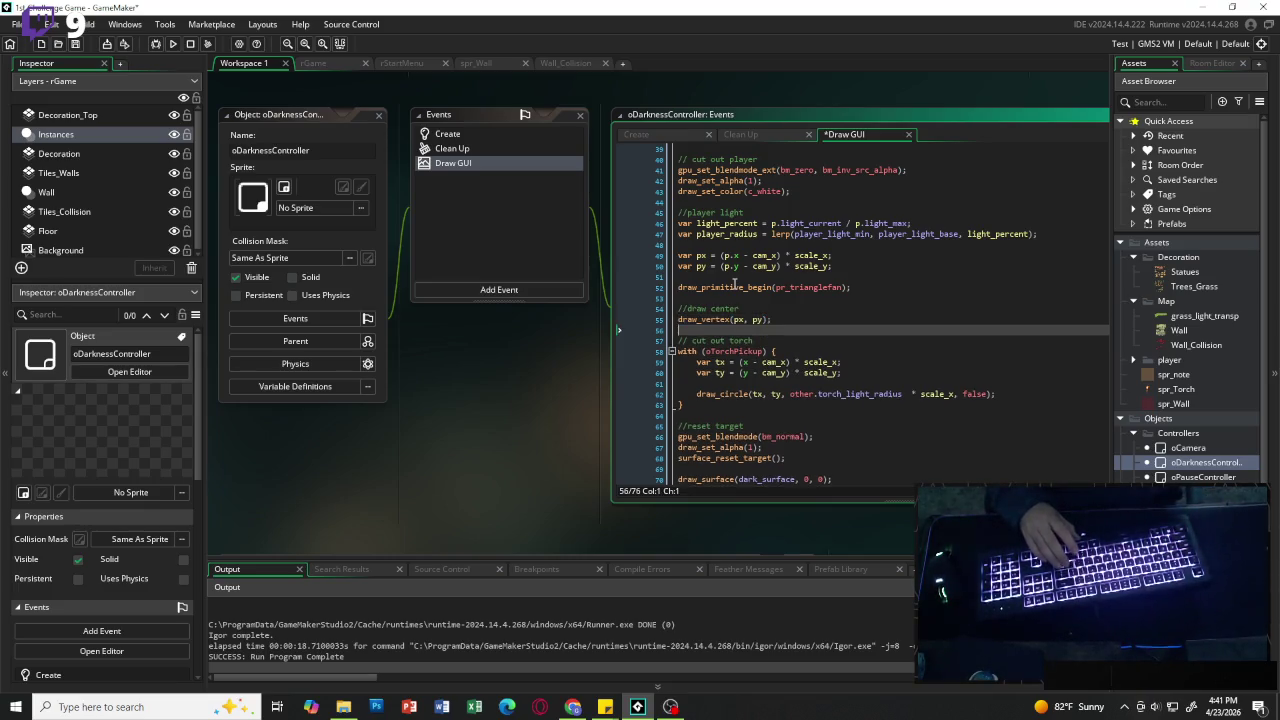
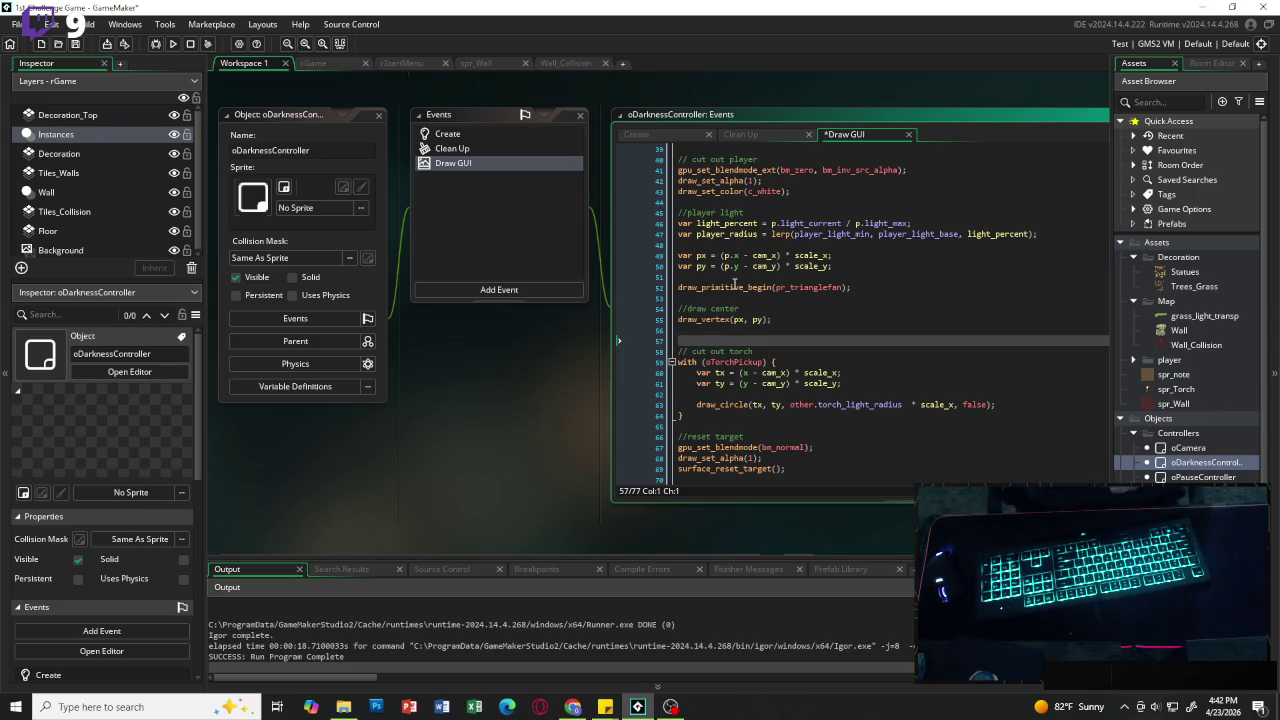
# Step: Write 'for (var i = 0; i <= ray_count; i++)' containing var ang = (i / ray_count) * 360;
pyautogui.write('for (')
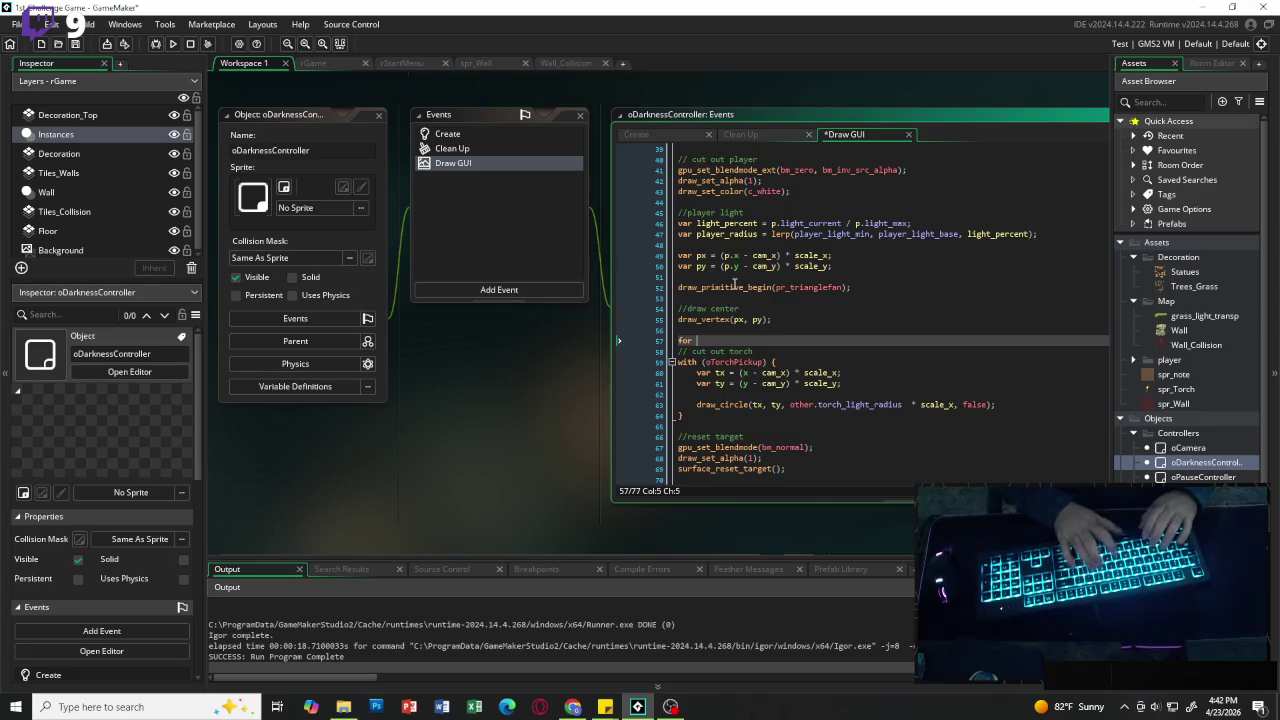
pyautogui.press('BackSpace')
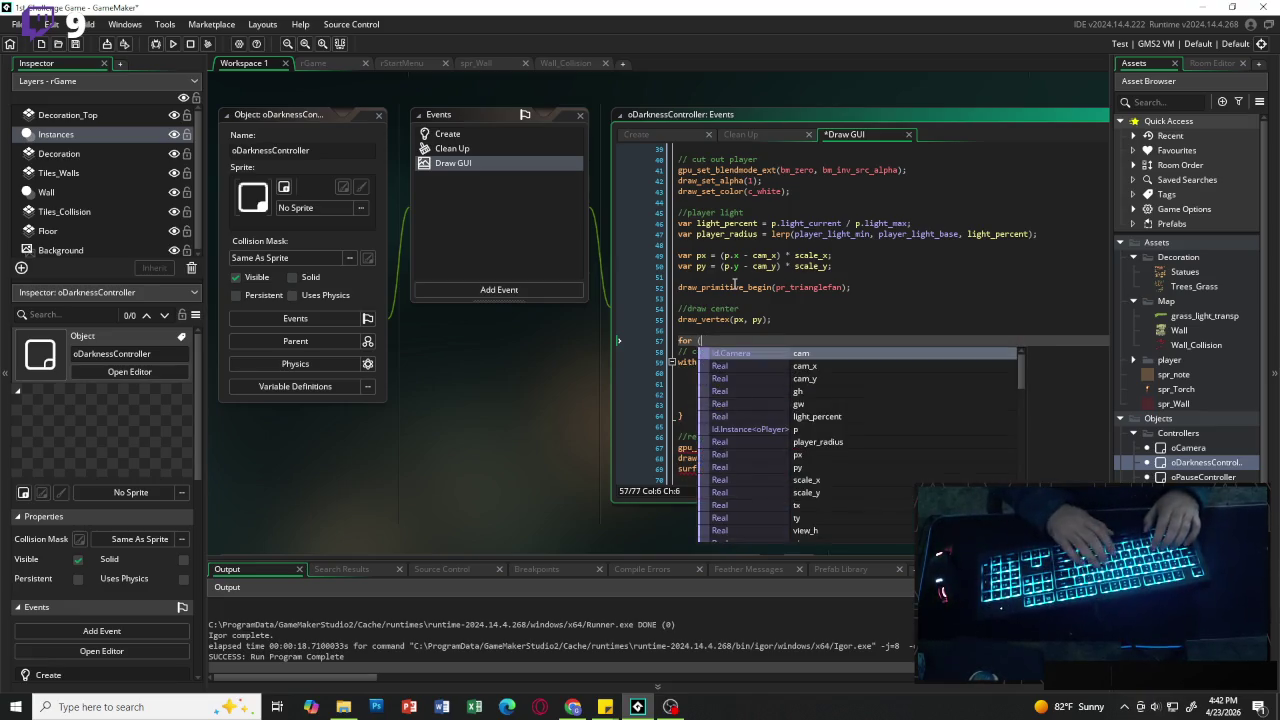
pyautogui.write('var i ')
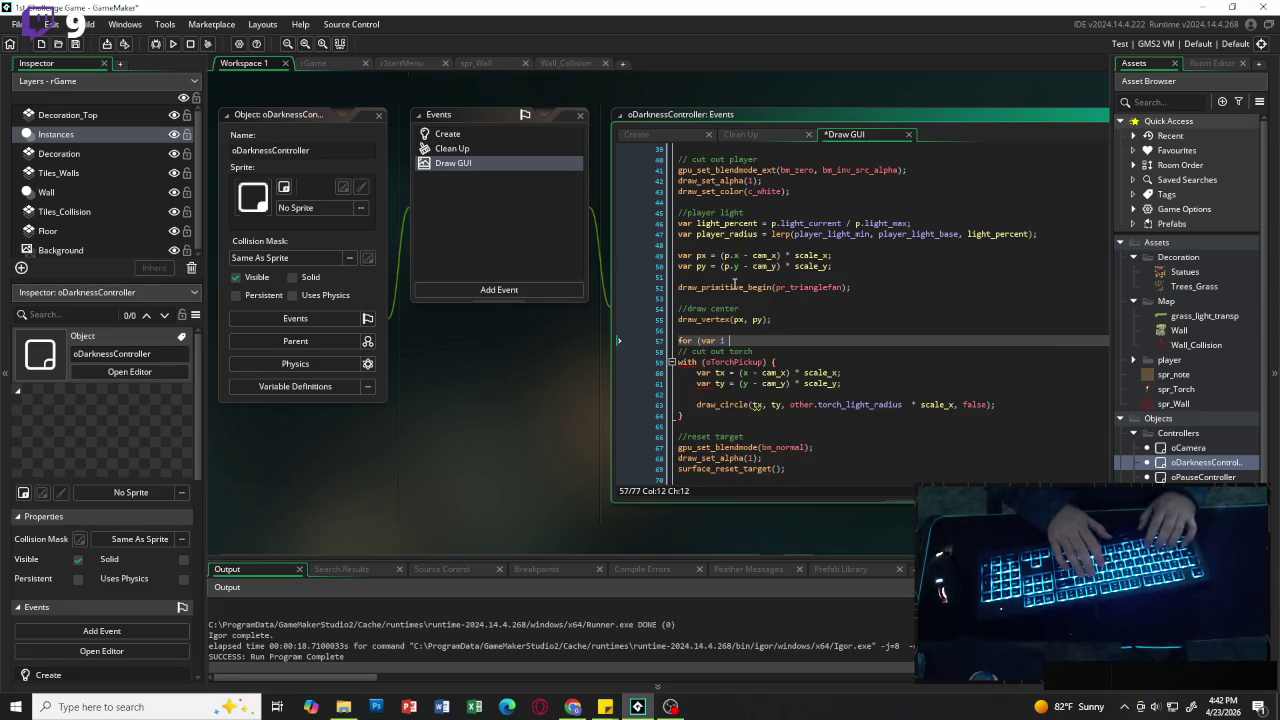
pyautogui.write('= 0 ')
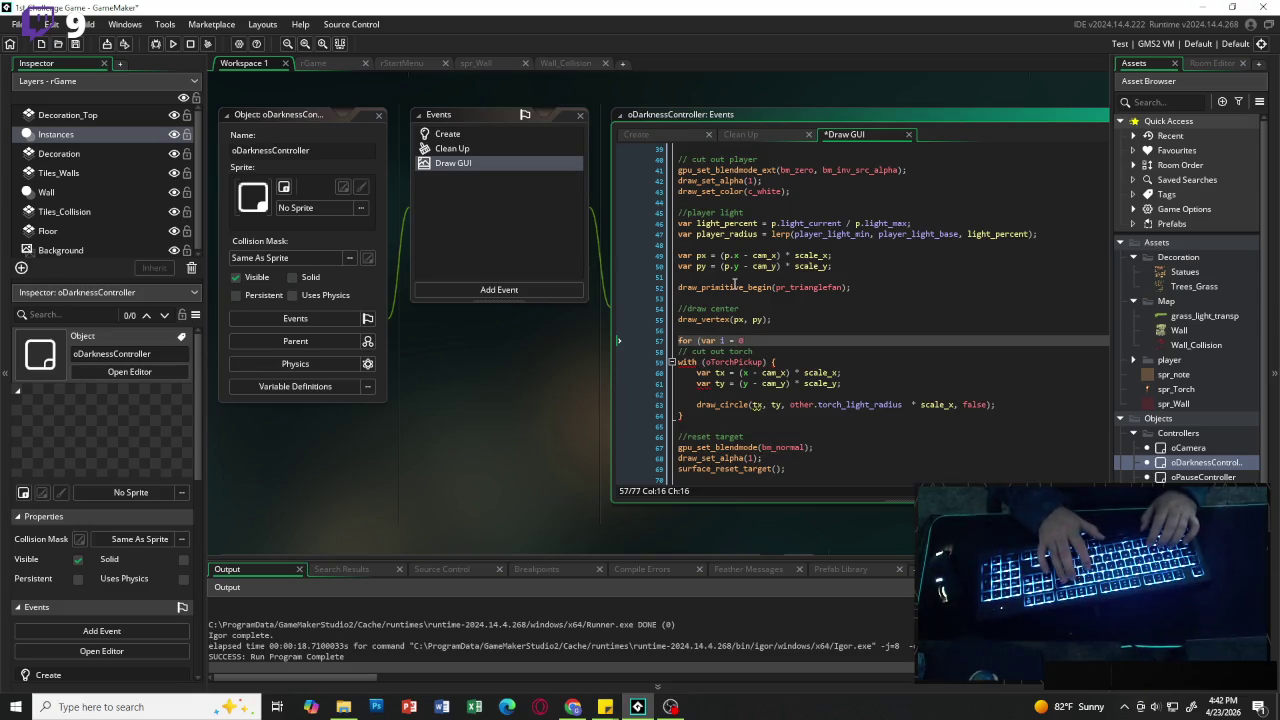
pyautogui.write('; ')
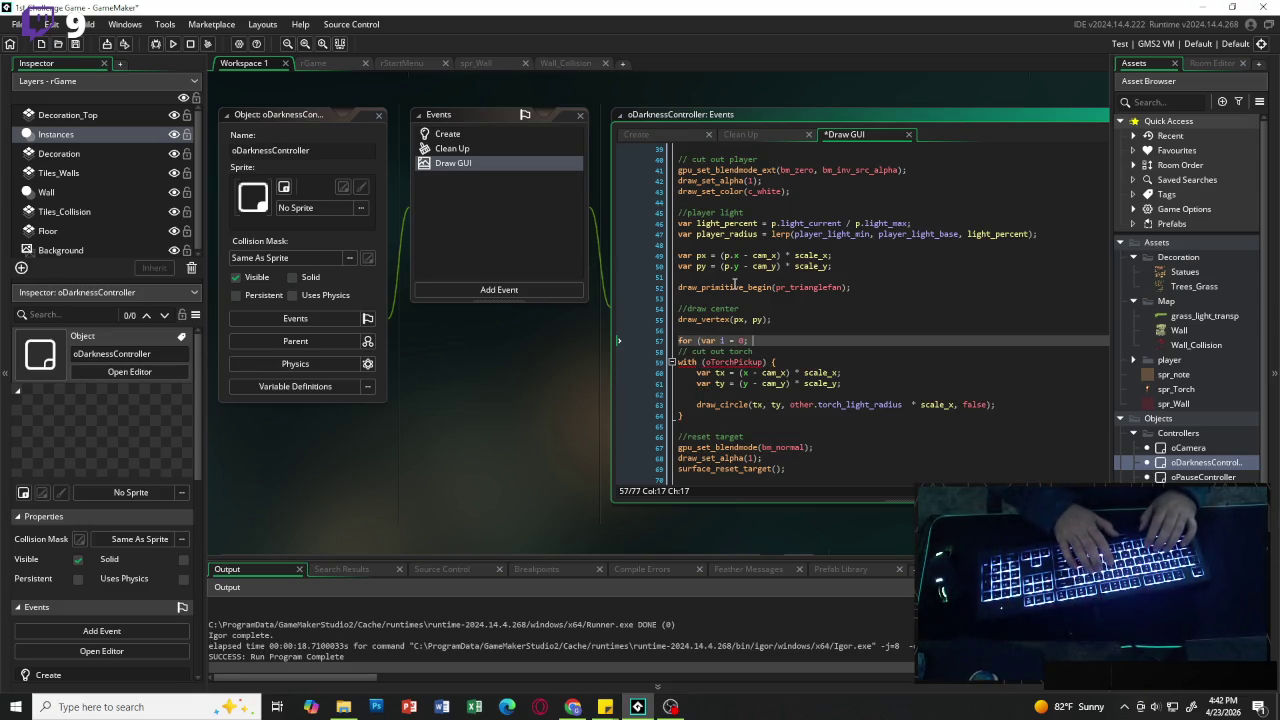
pyautogui.write('i <=')
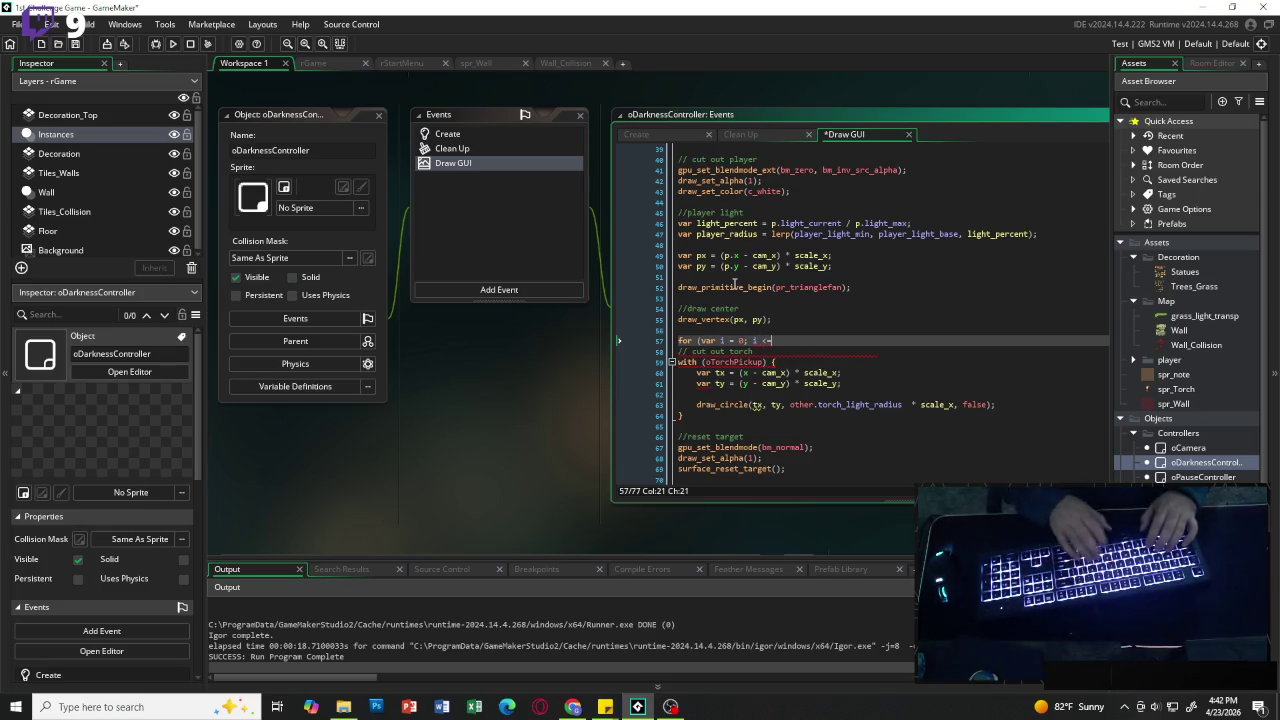
pyautogui.write(' nay_count')
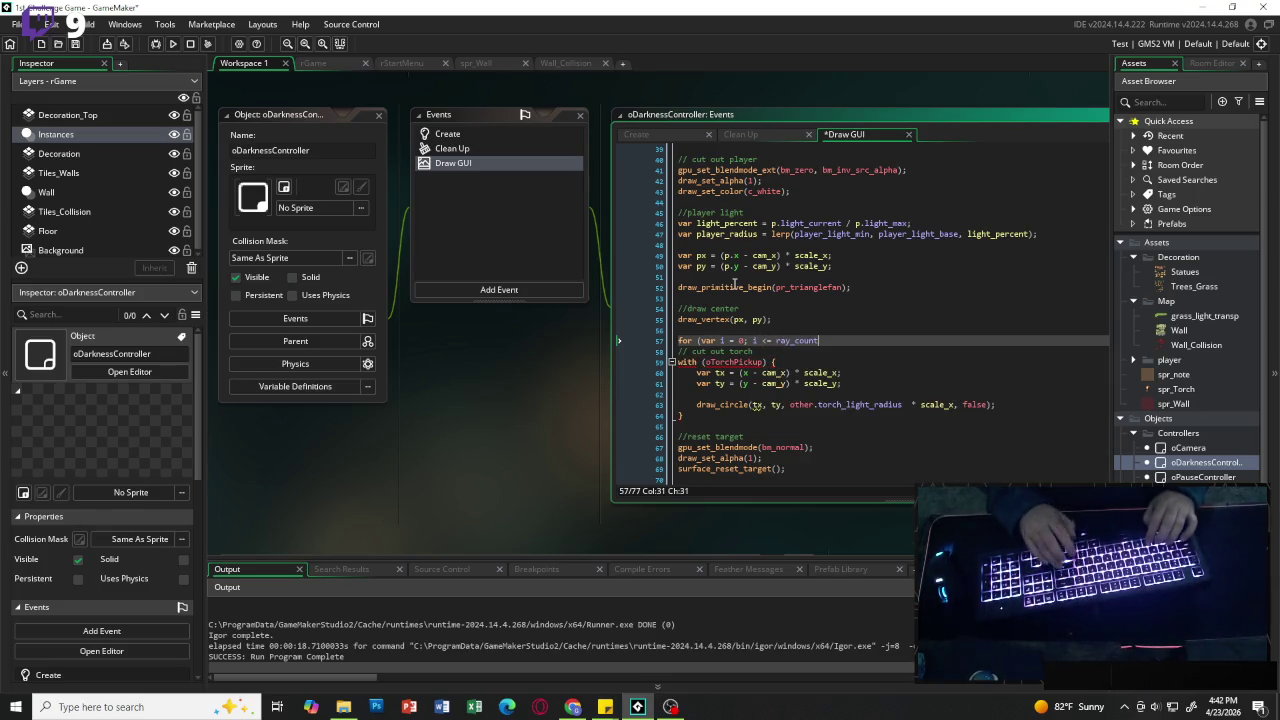
pyautogui.write('; ')
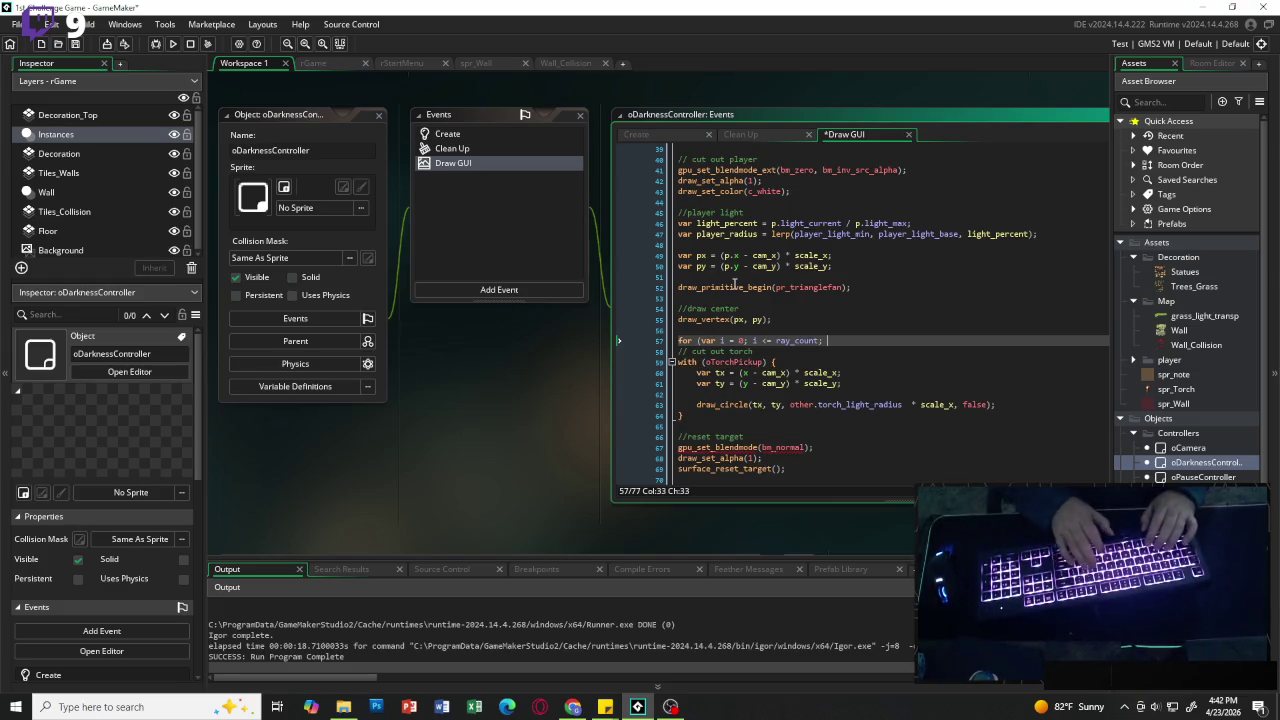
pyautogui.write('i++')
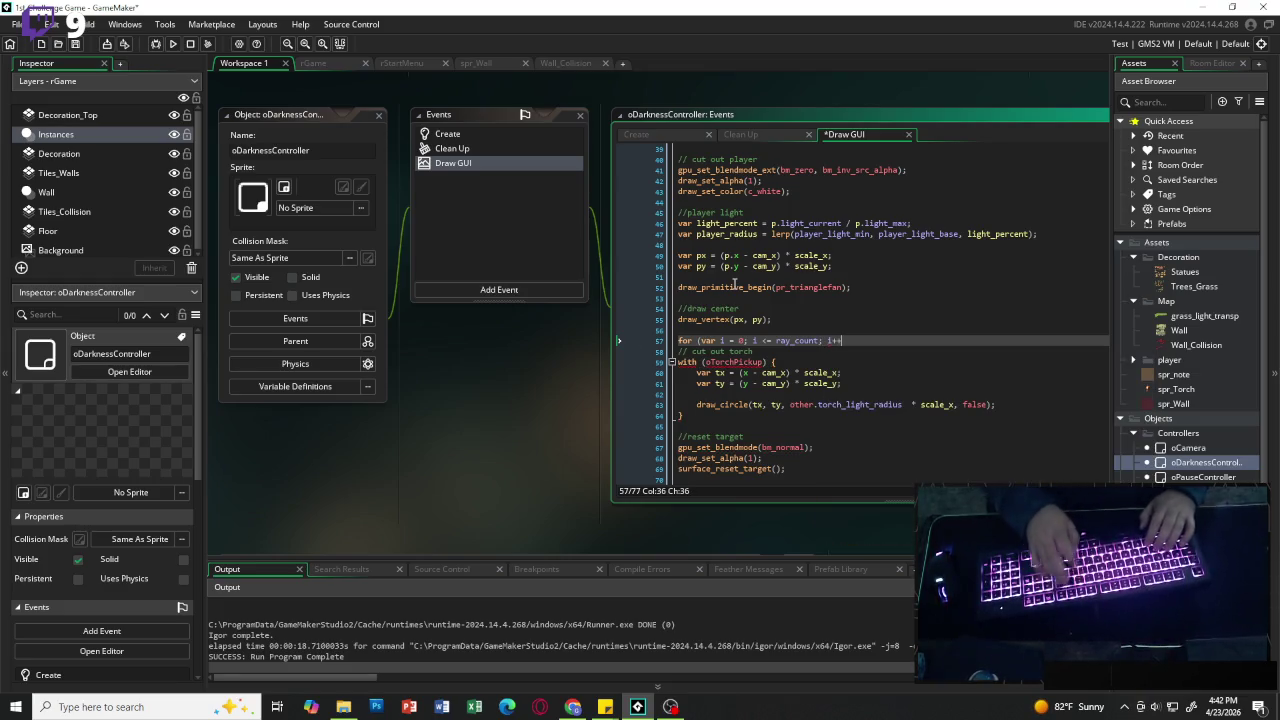
pyautogui.write('){}')
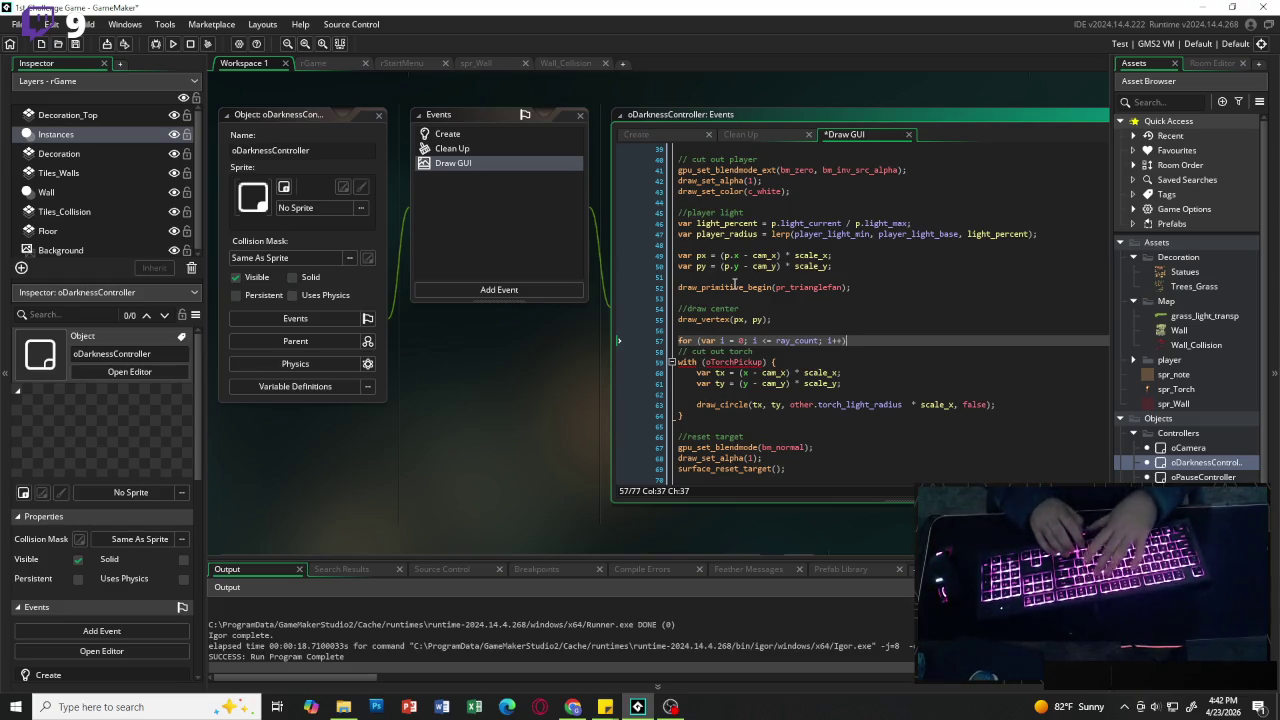
pyautogui.press('Left')
pyautogui.press('Return')
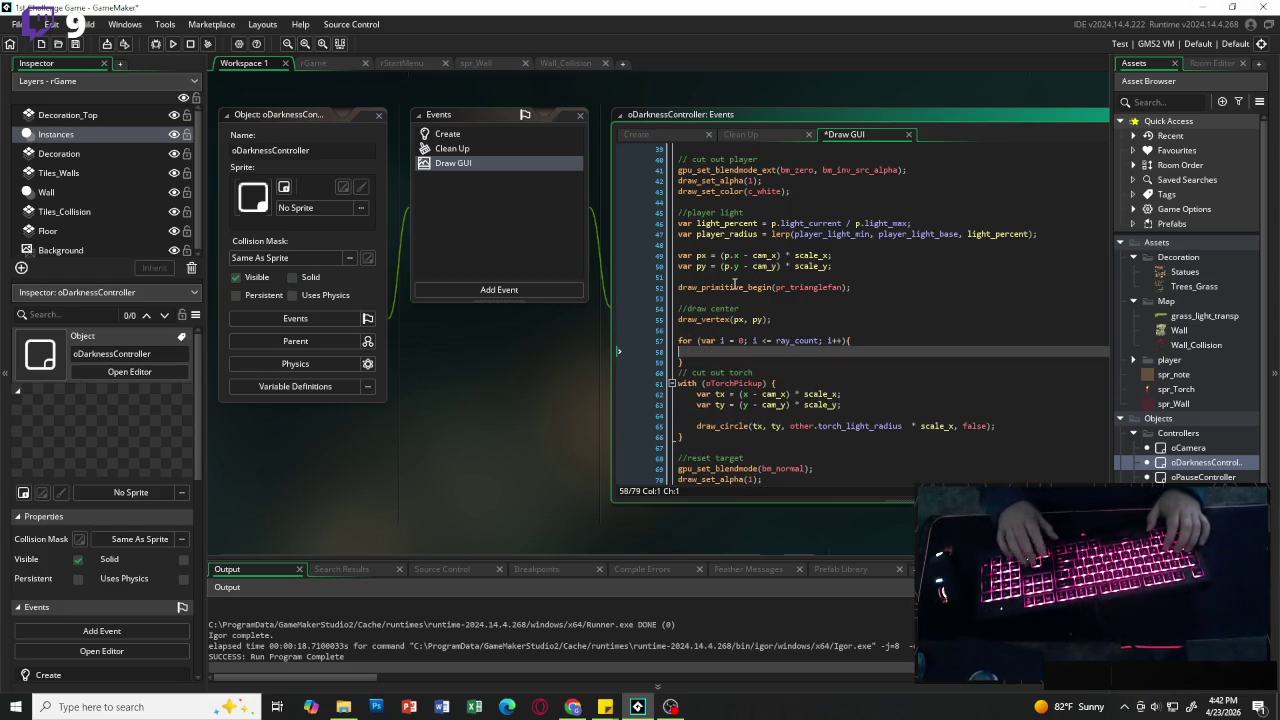
pyautogui.write('var and_')
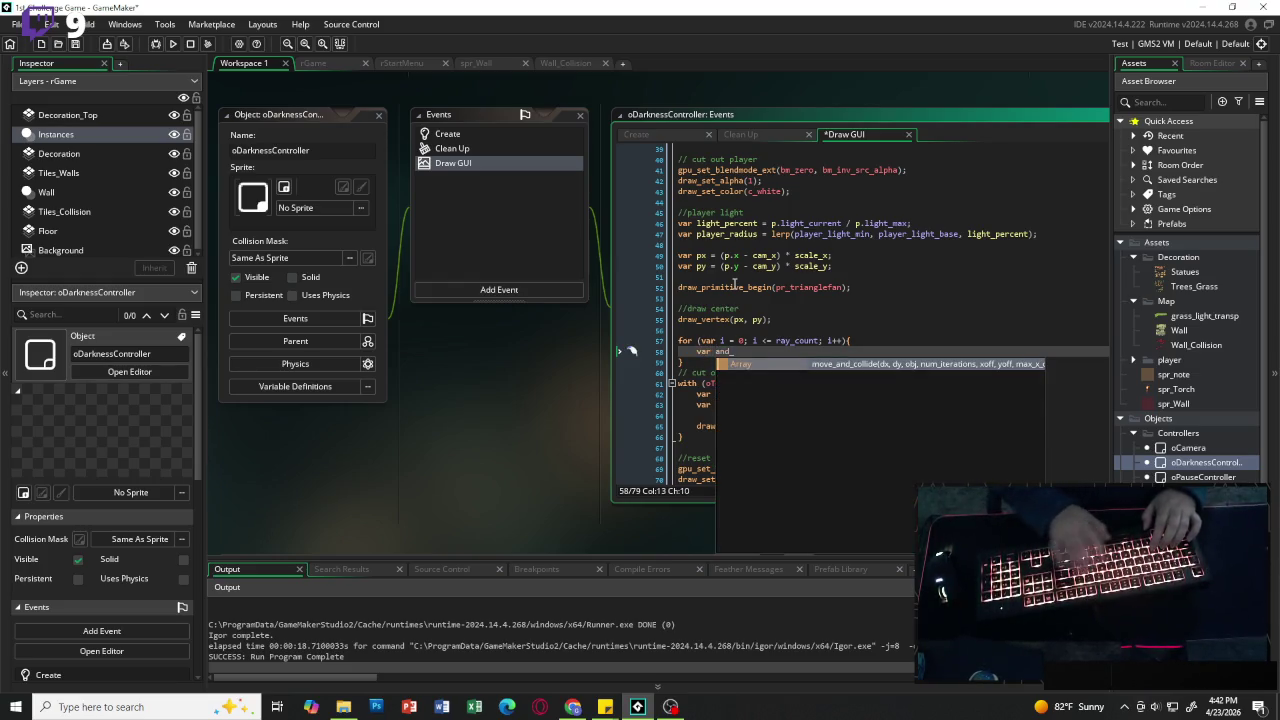
pyautogui.press('BackSpace')
pyautogui.press('BackSpace')
pyautogui.write('g')
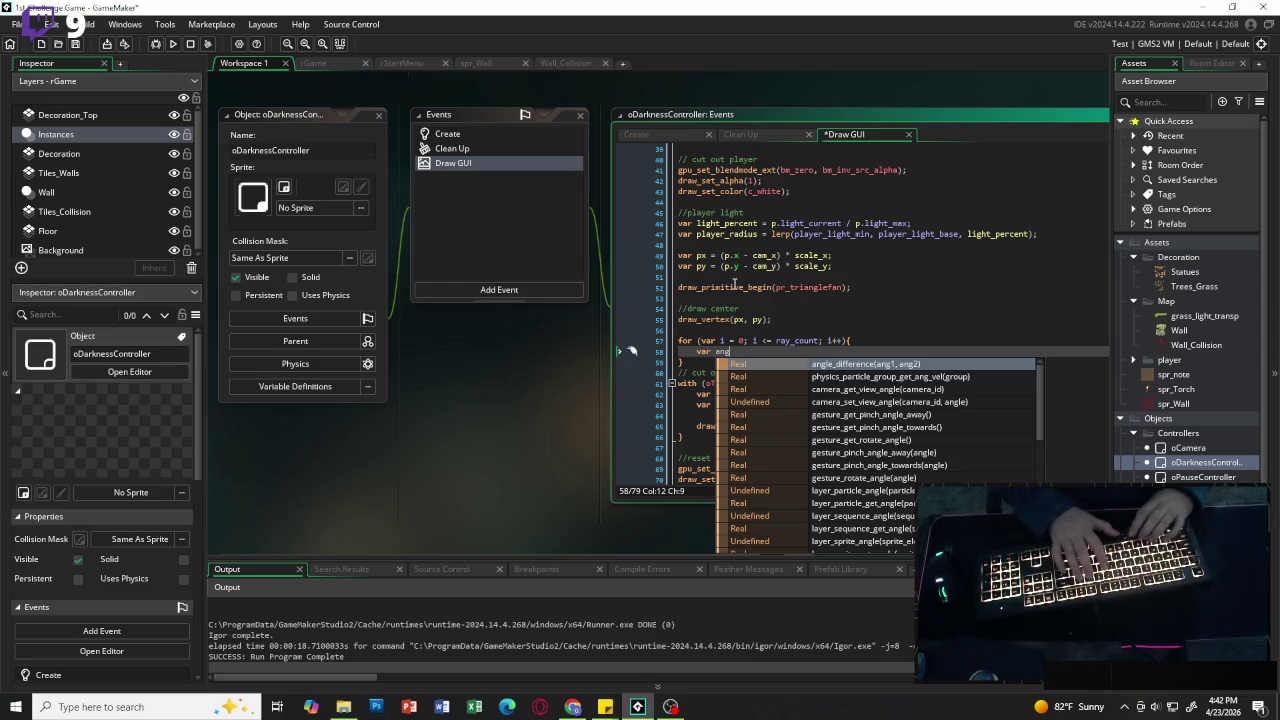
pyautogui.write(' = (')
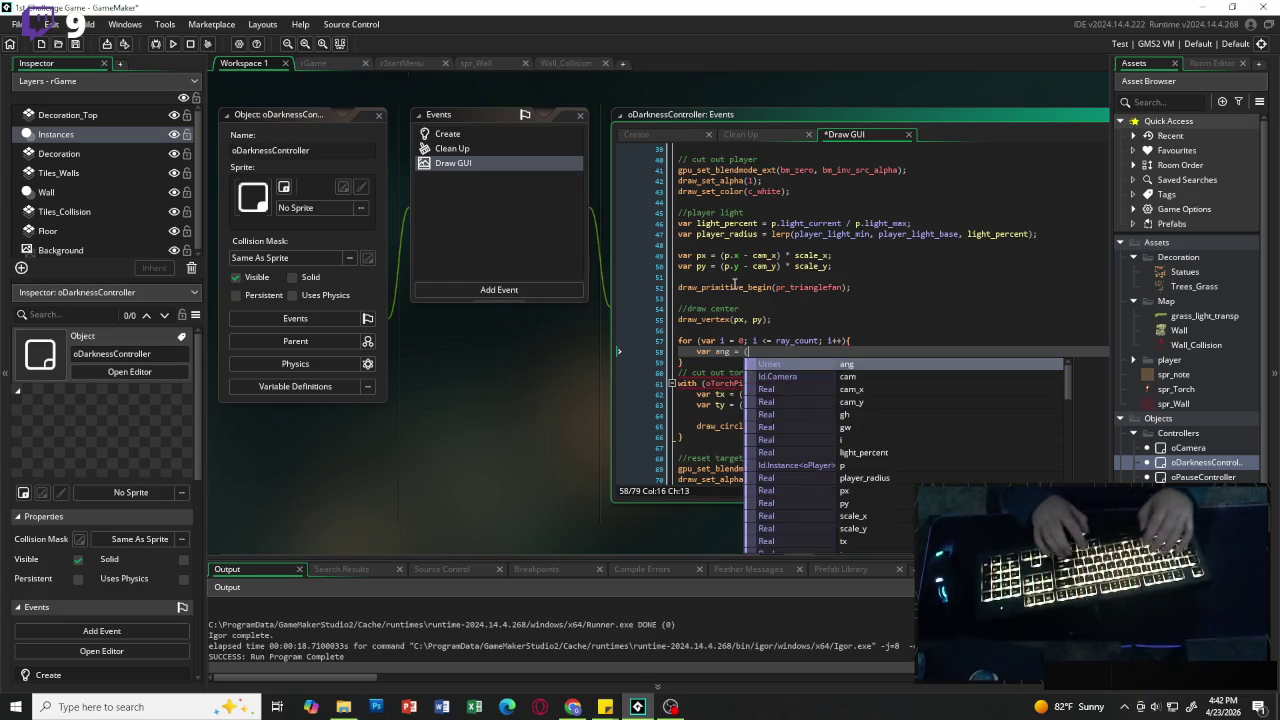
pyautogui.write('i')
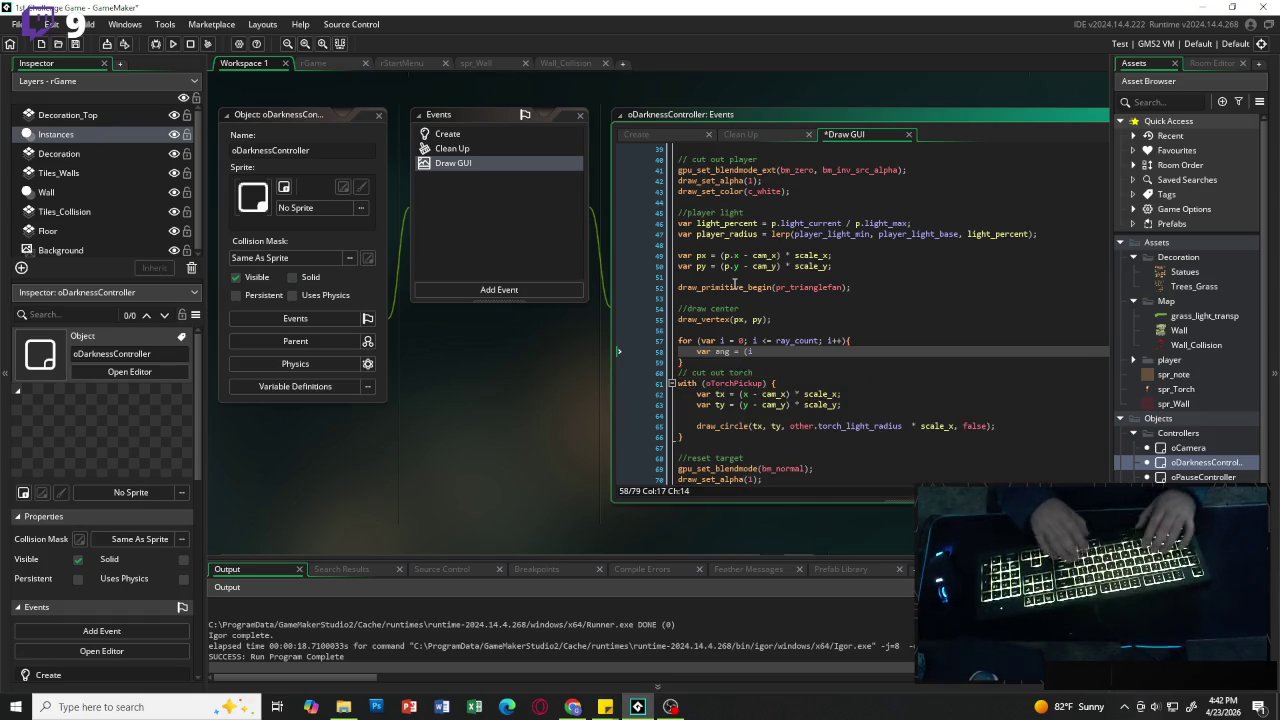
pyautogui.write(' /ray')
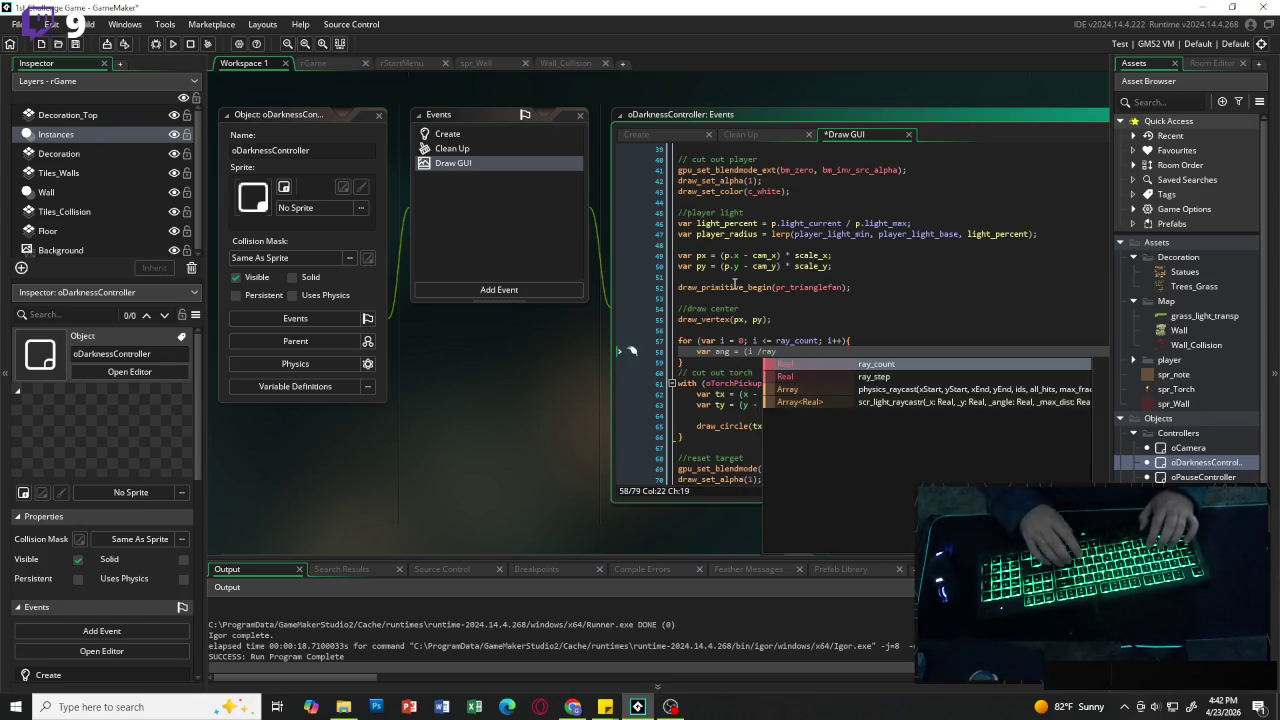
pyautogui.press('Return')
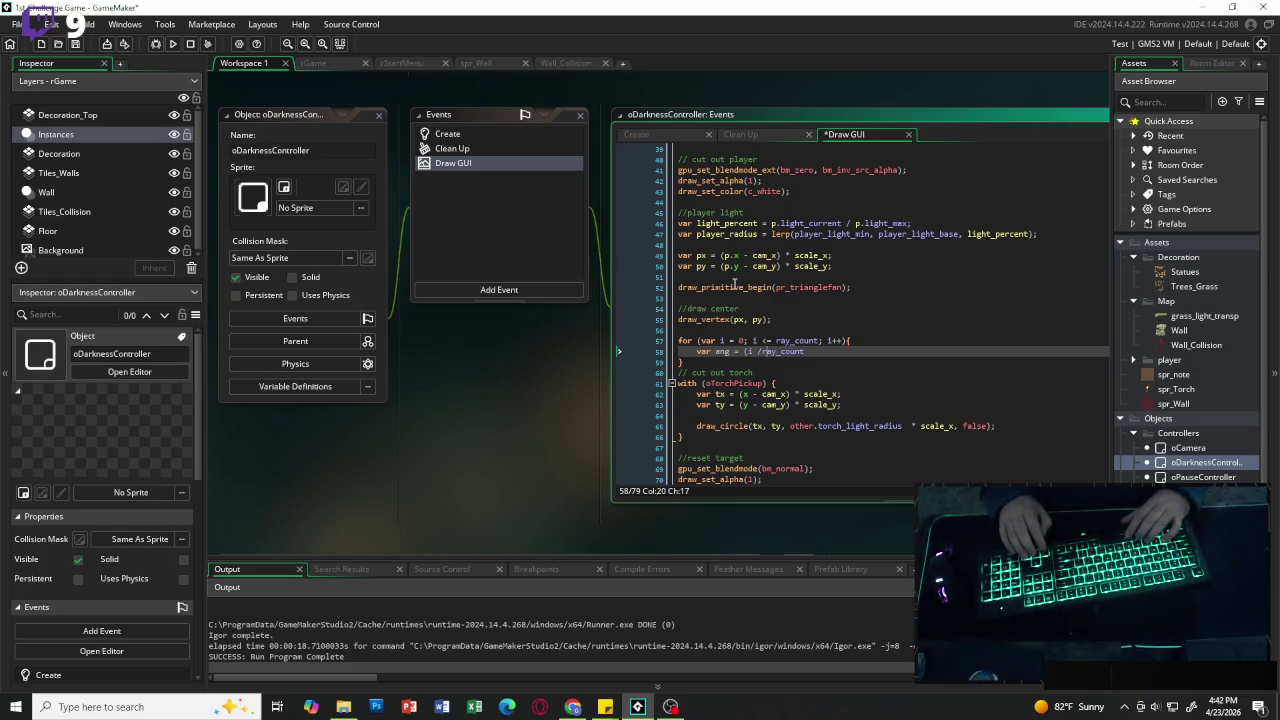
pyautogui.press('Right')
pyautogui.press('Right')
pyautogui.press('Right')
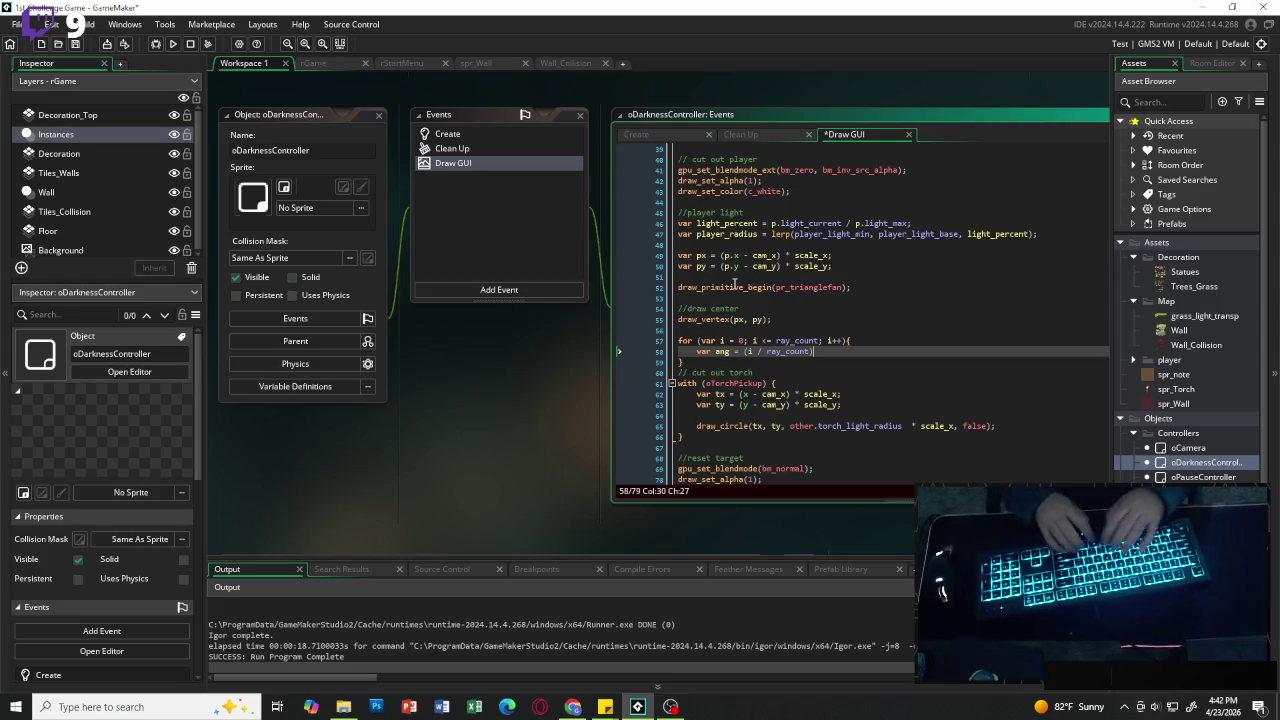
pyautogui.write(' * 360')
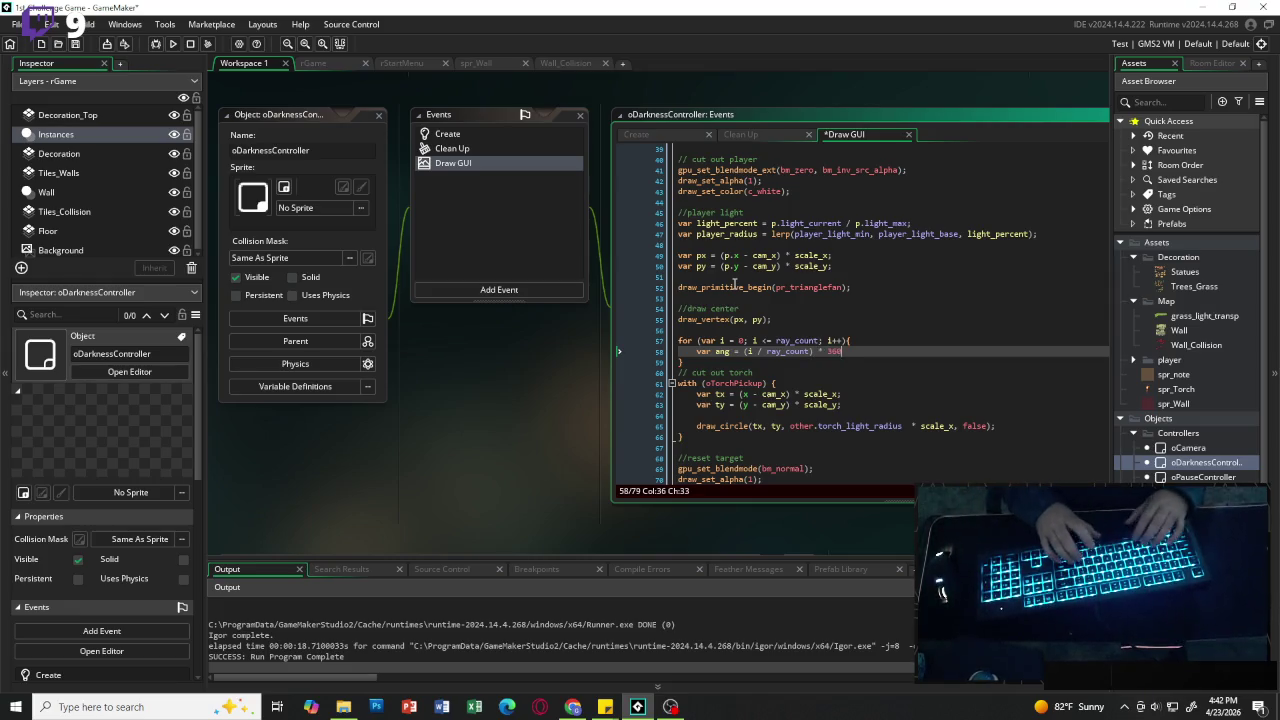
pyautogui.write(';')
pyautogui.press('Return')
pyautogui.press('Return')
# Step: Add 'var hit = scr_light_raycast()' below the angle line, then open that script's definition
pyautogui.write('var ')
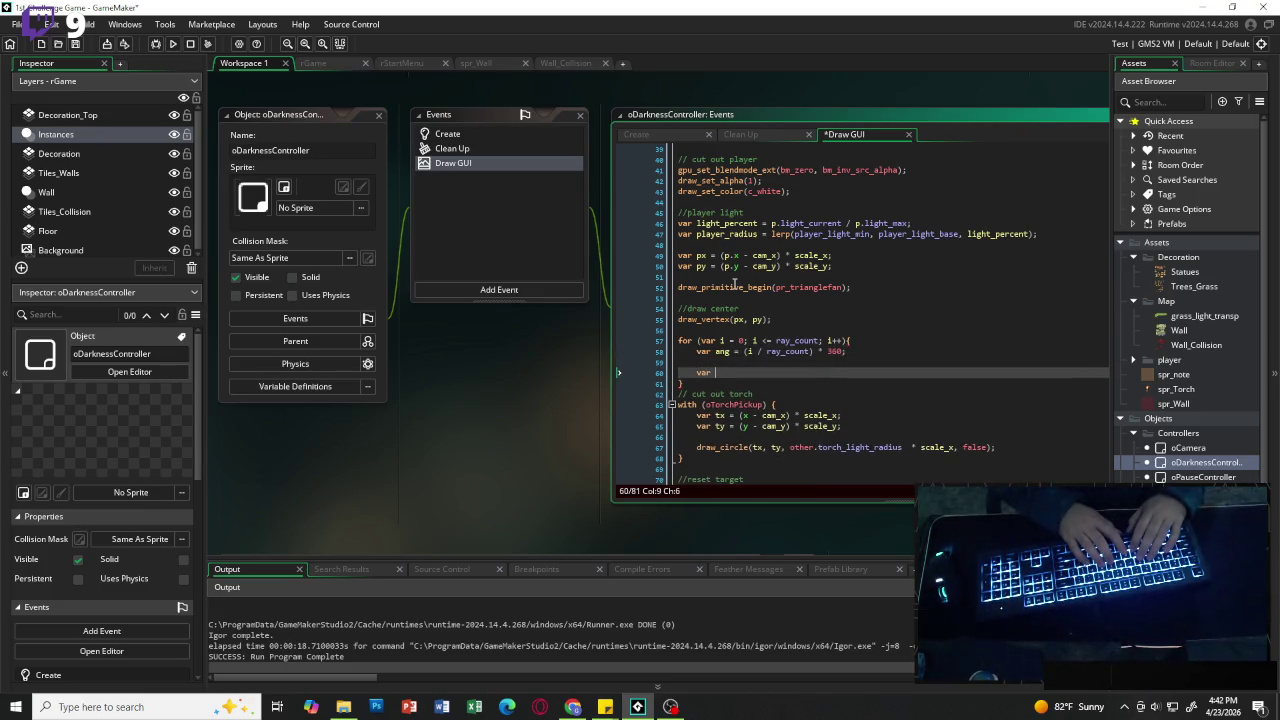
pyautogui.write('hit')
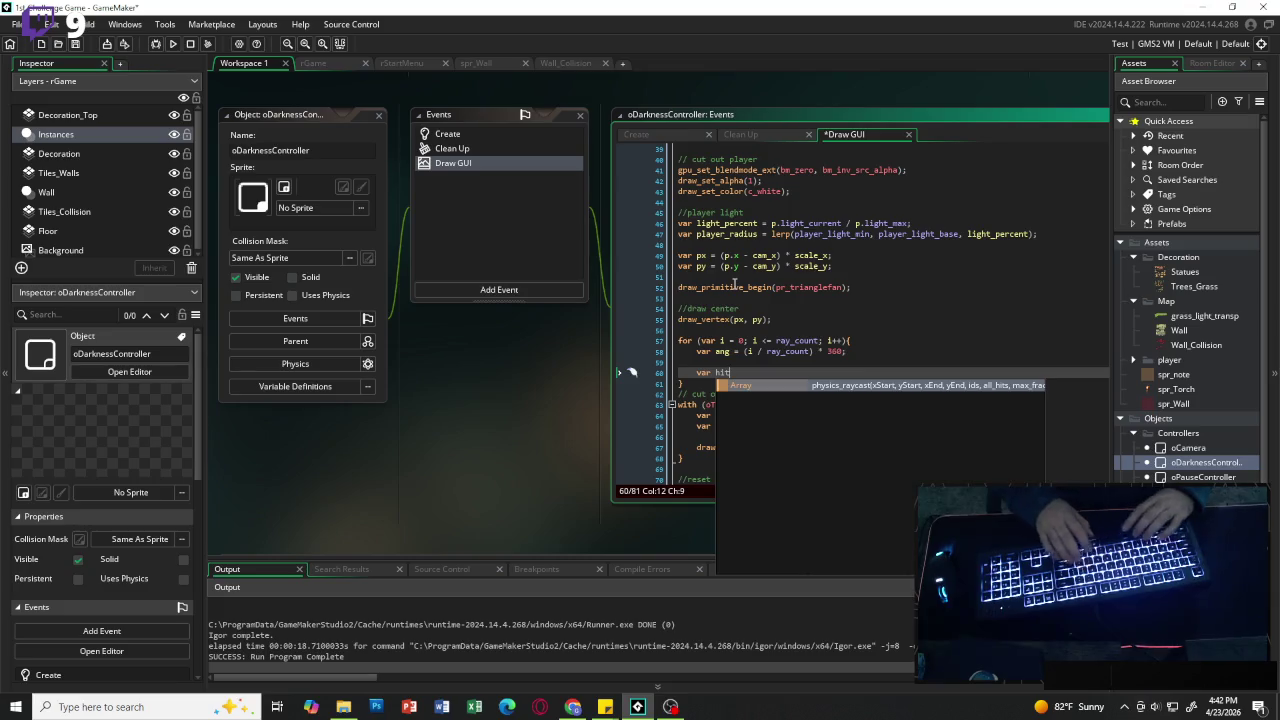
pyautogui.write(' = ')
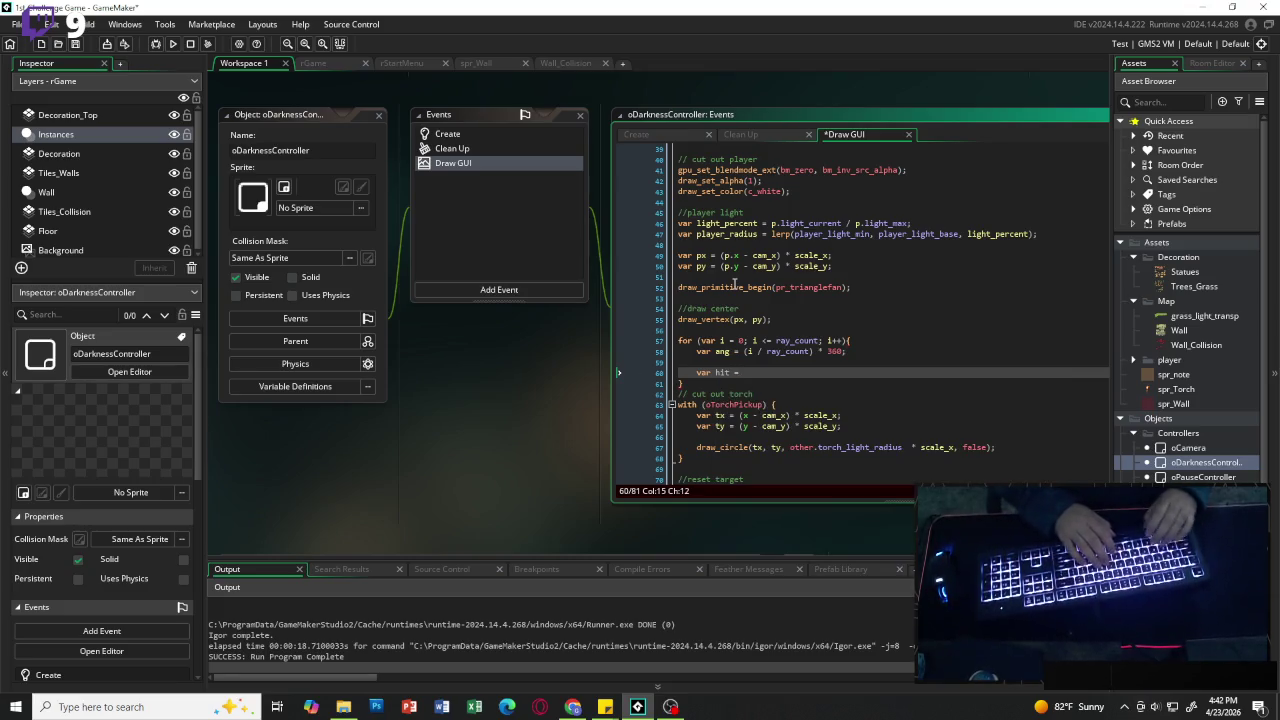
pyautogui.write('scr')
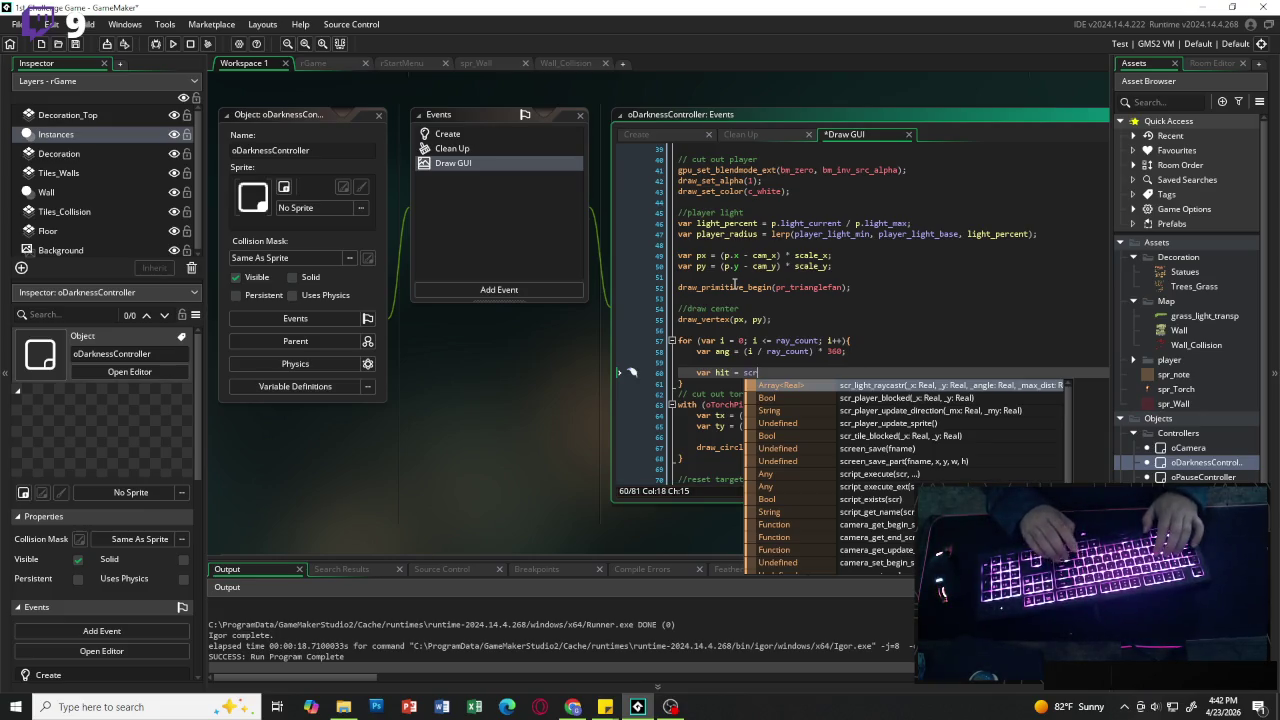
pyautogui.press('Return')
pyautogui.press('Left')
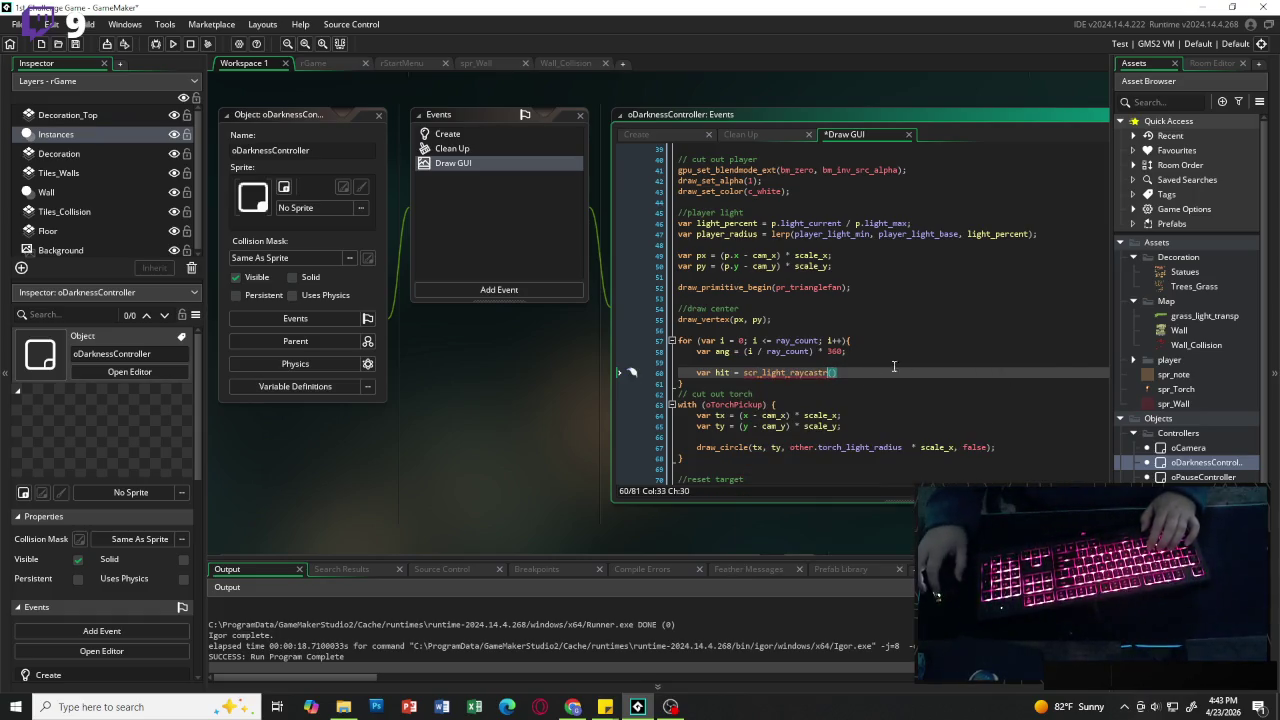
pyautogui.press('BackSpace')
pyautogui.write('r')
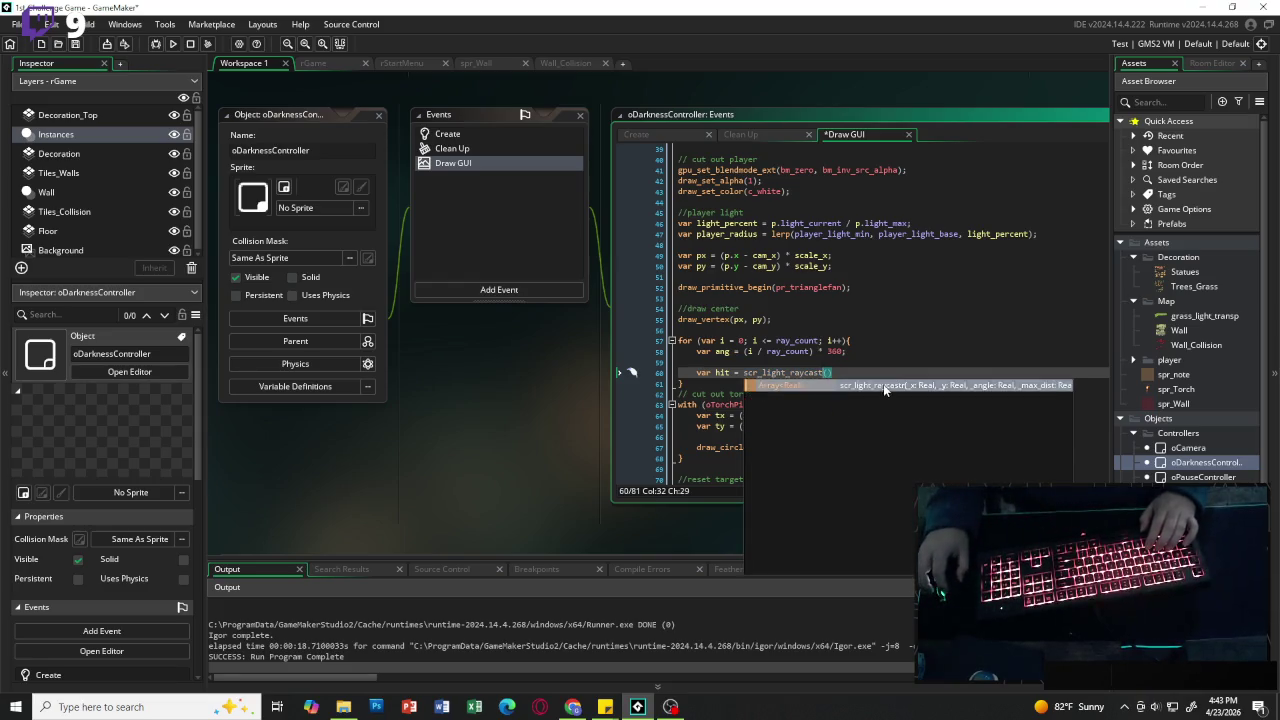
pyautogui.press('Return')
pyautogui.press('BackSpace')
pyautogui.press('BackSpace')
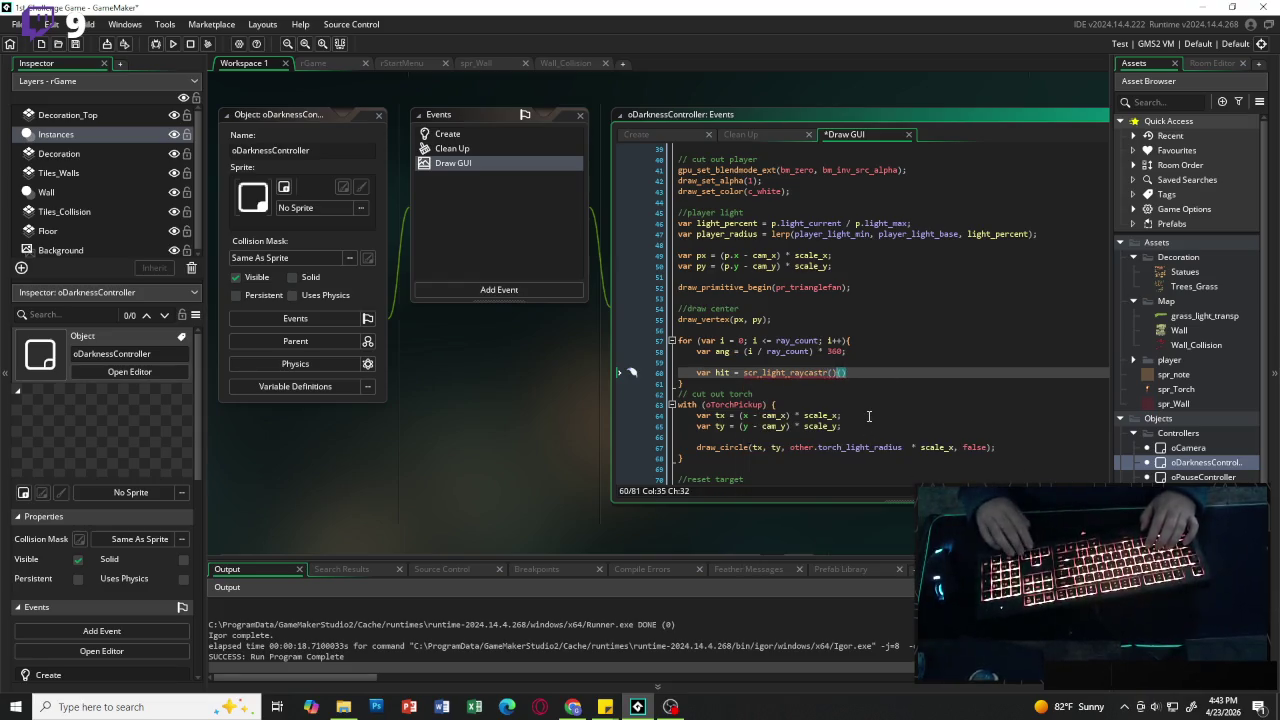
pyautogui.click(997, 356)
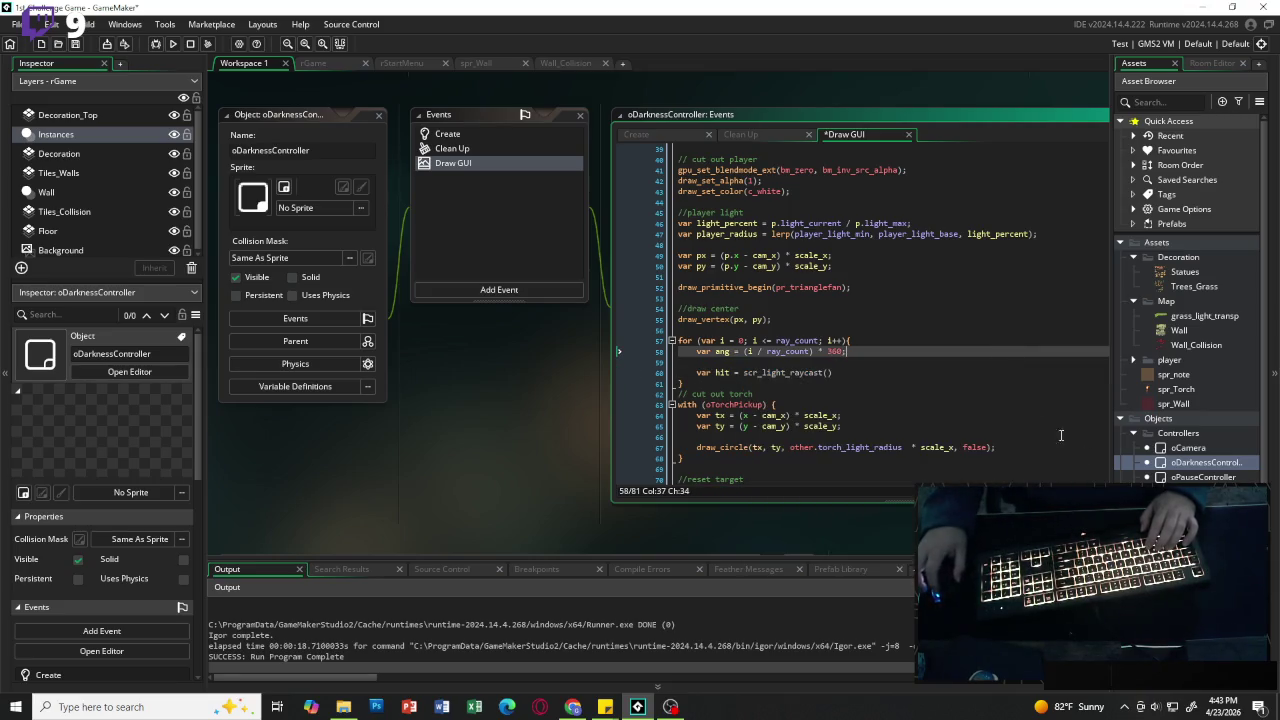
pyautogui.middleClick(780, 372)
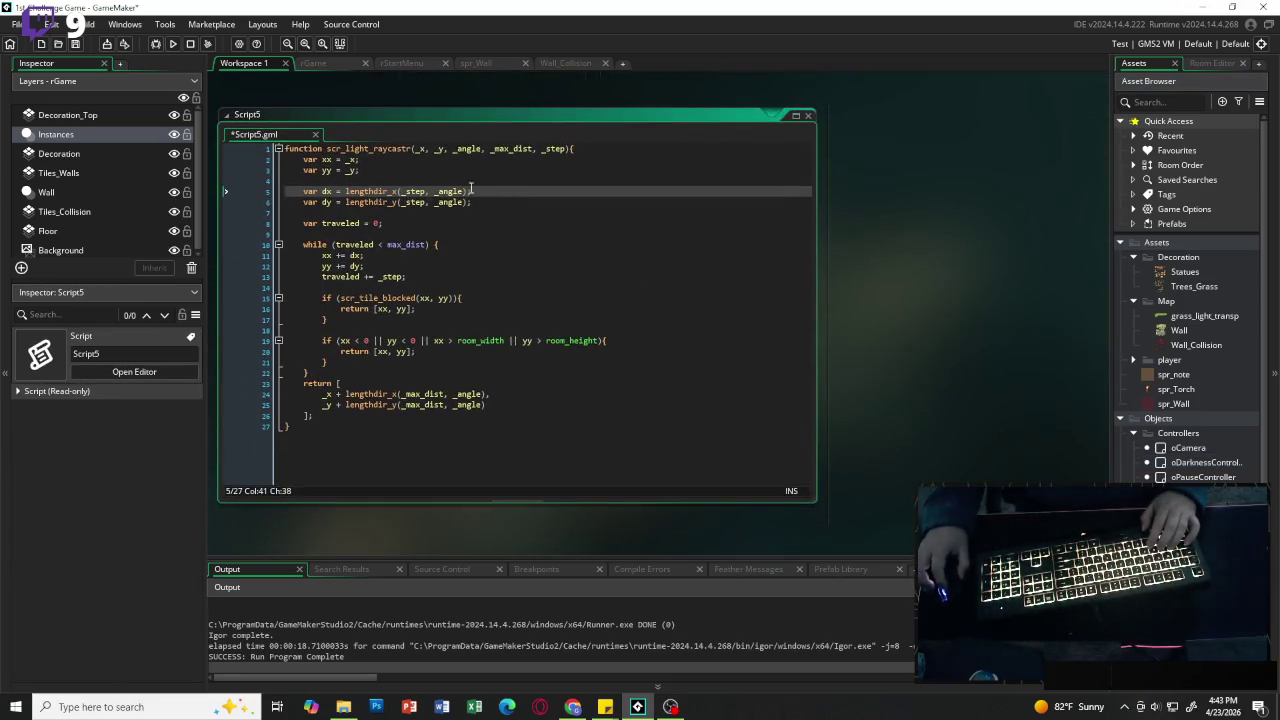
# Step: Name the raycast function scr_light_raycast and return to oDarknessController's Draw GUI code
pyautogui.click(413, 152)
pyautogui.press('BackSpace')
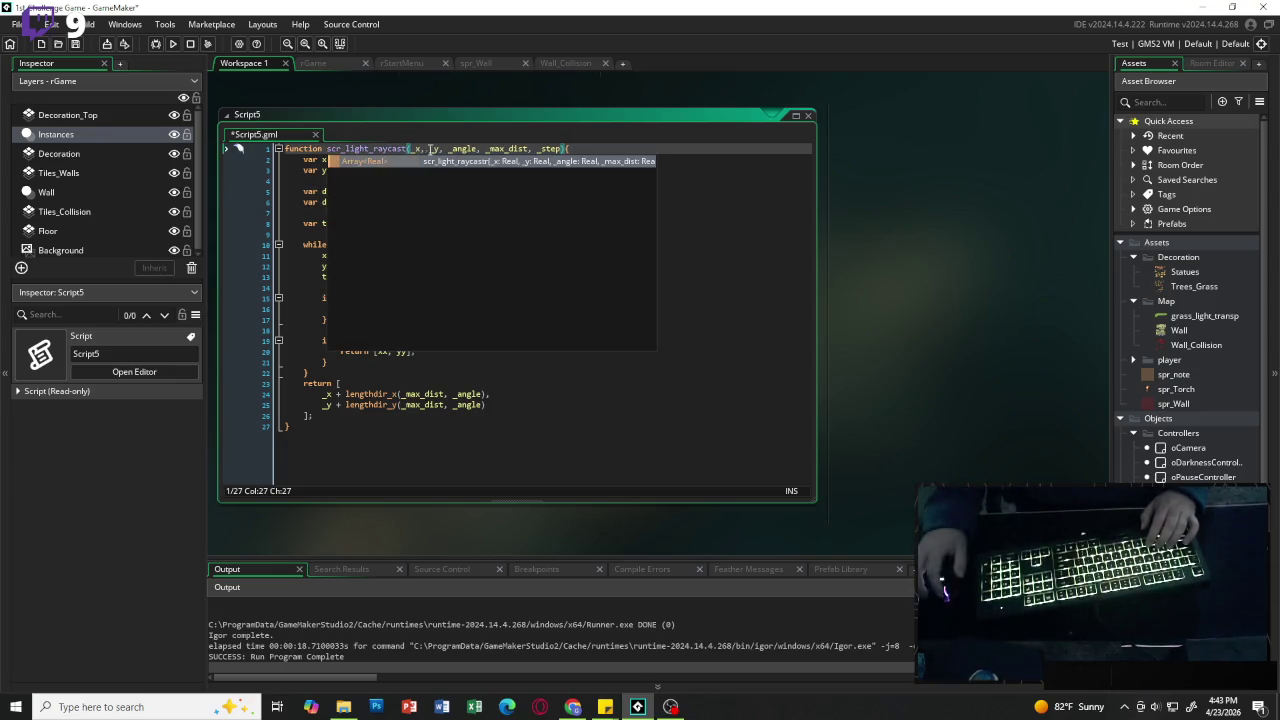
pyautogui.press('Escape')
pyautogui.click(403, 150)
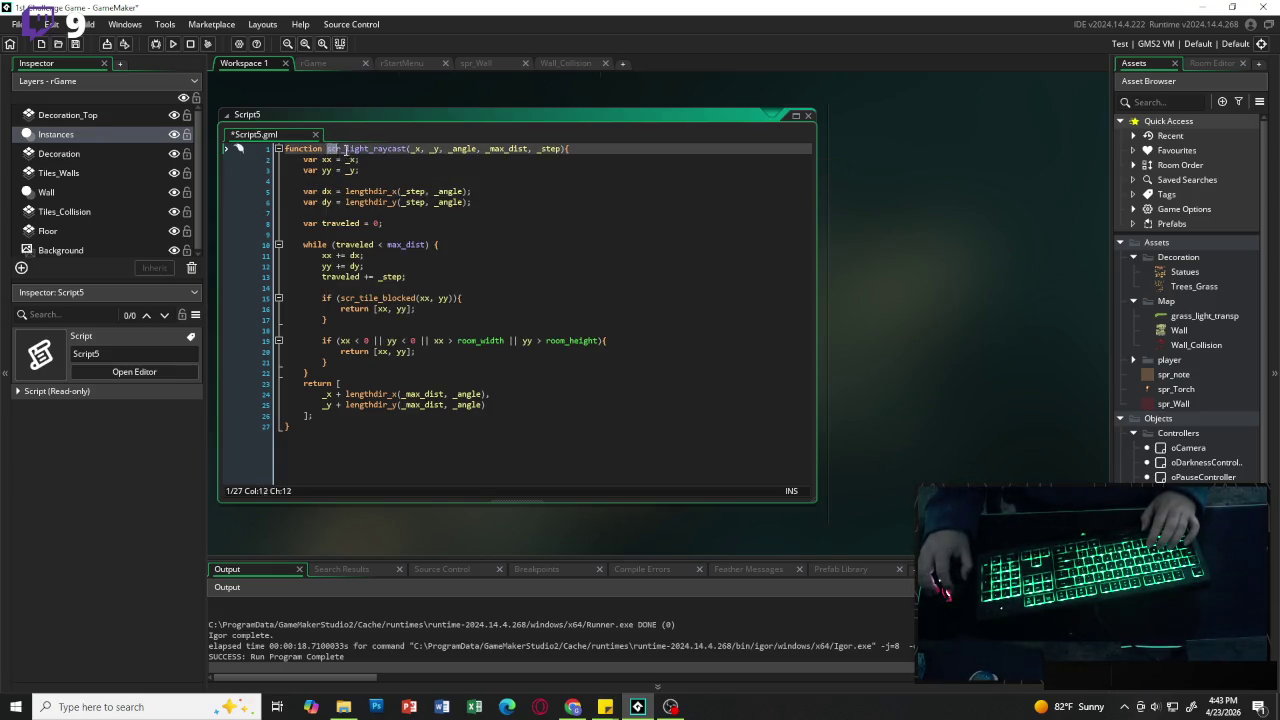
pyautogui.press('Right')
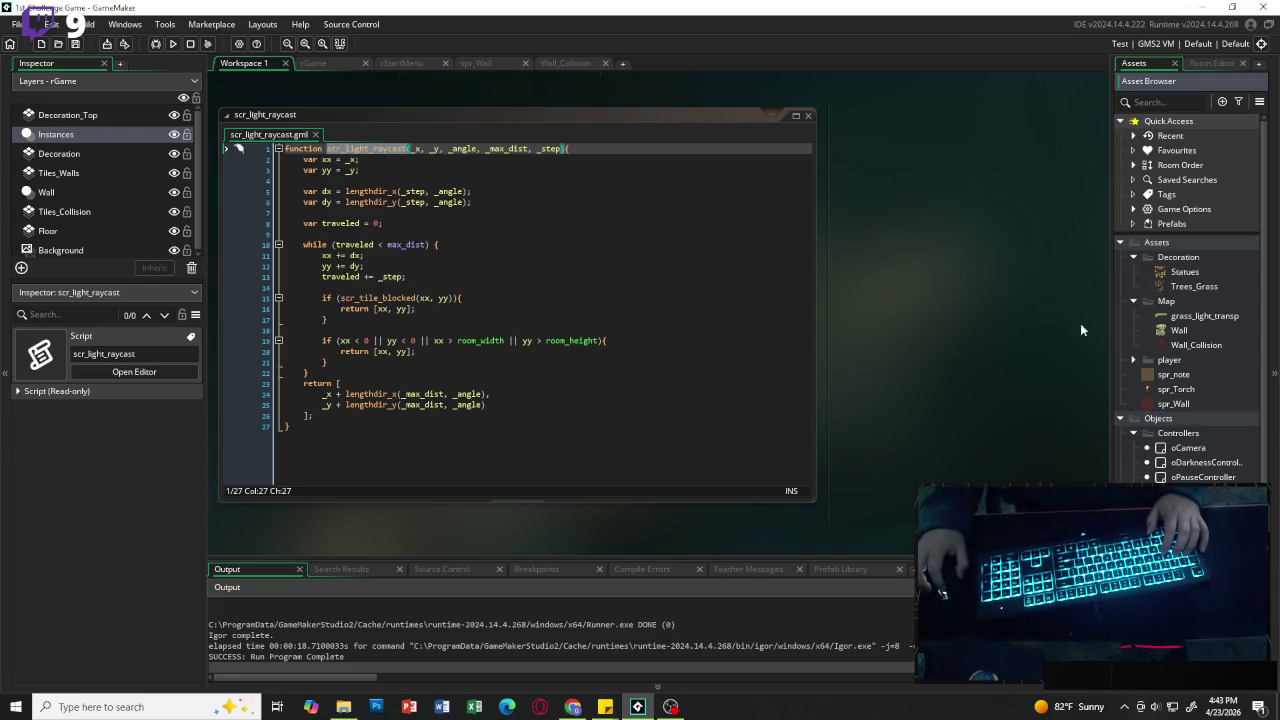
pyautogui.doubleClick(1250, 462)
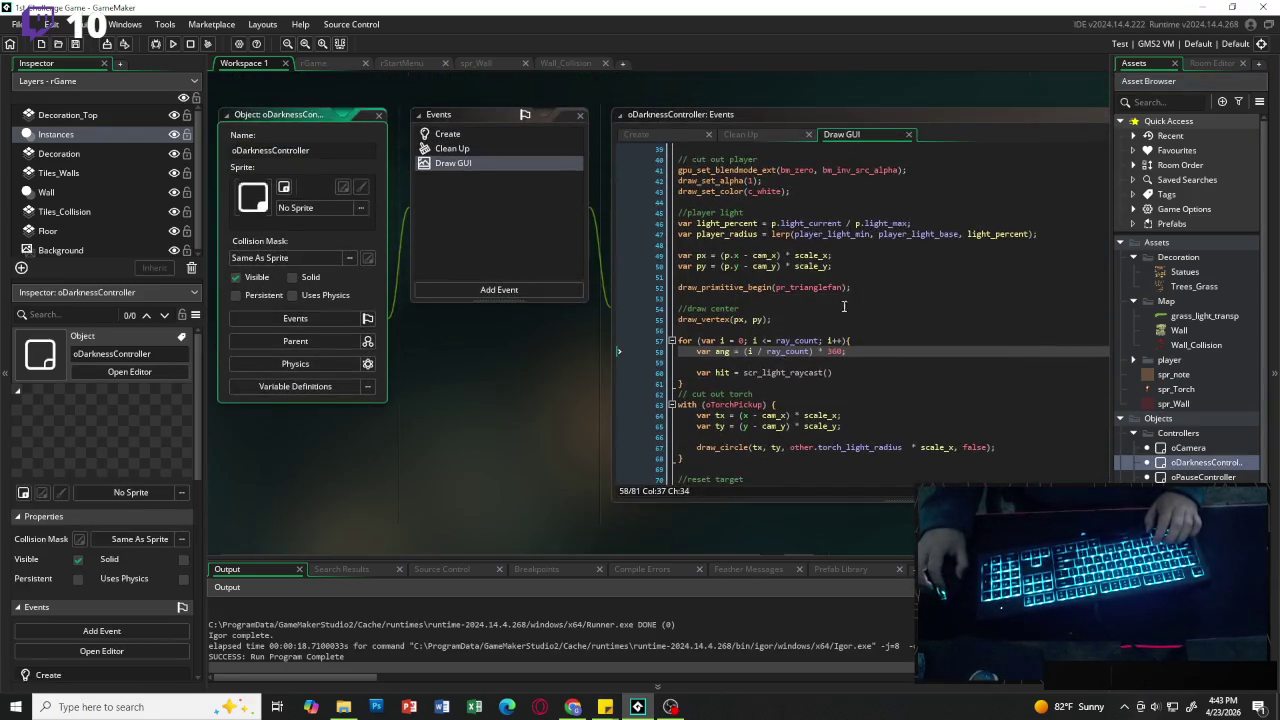
# Step: Complete the call as scr_light_raycast(p.x, p.y, ang, player_radius, ray_step);
pyautogui.click(862, 372)
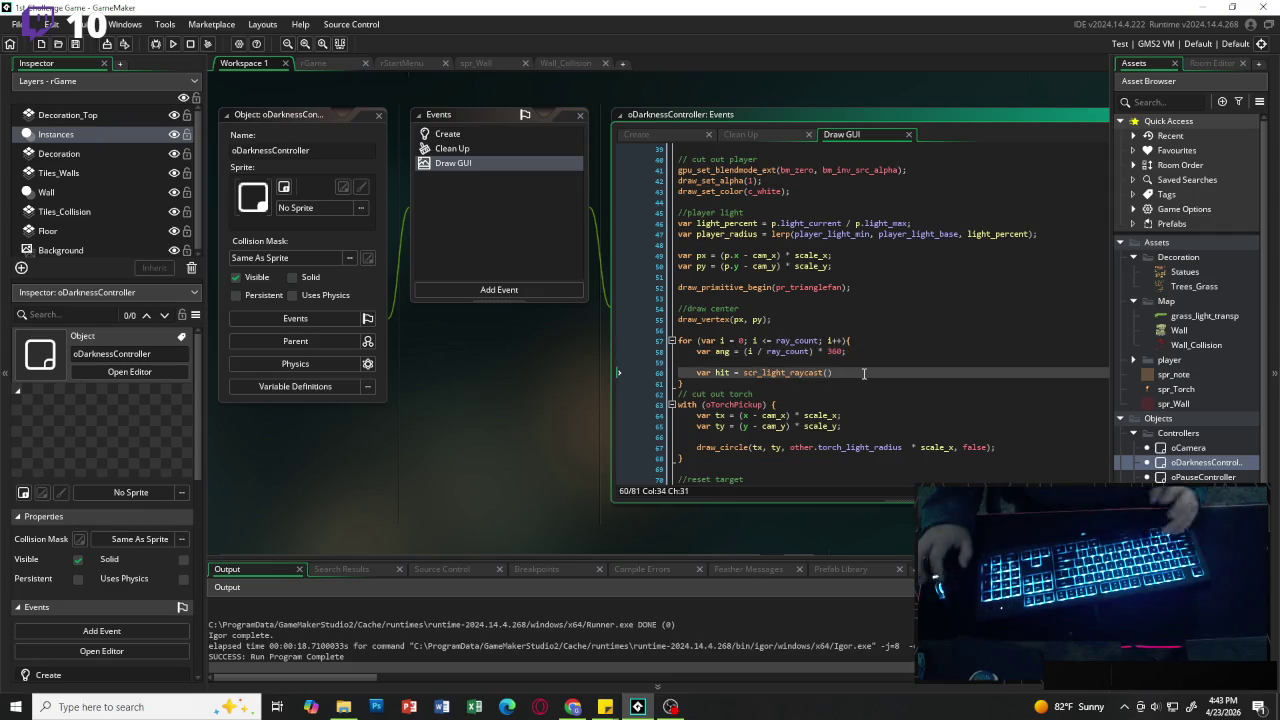
pyautogui.press('Left')
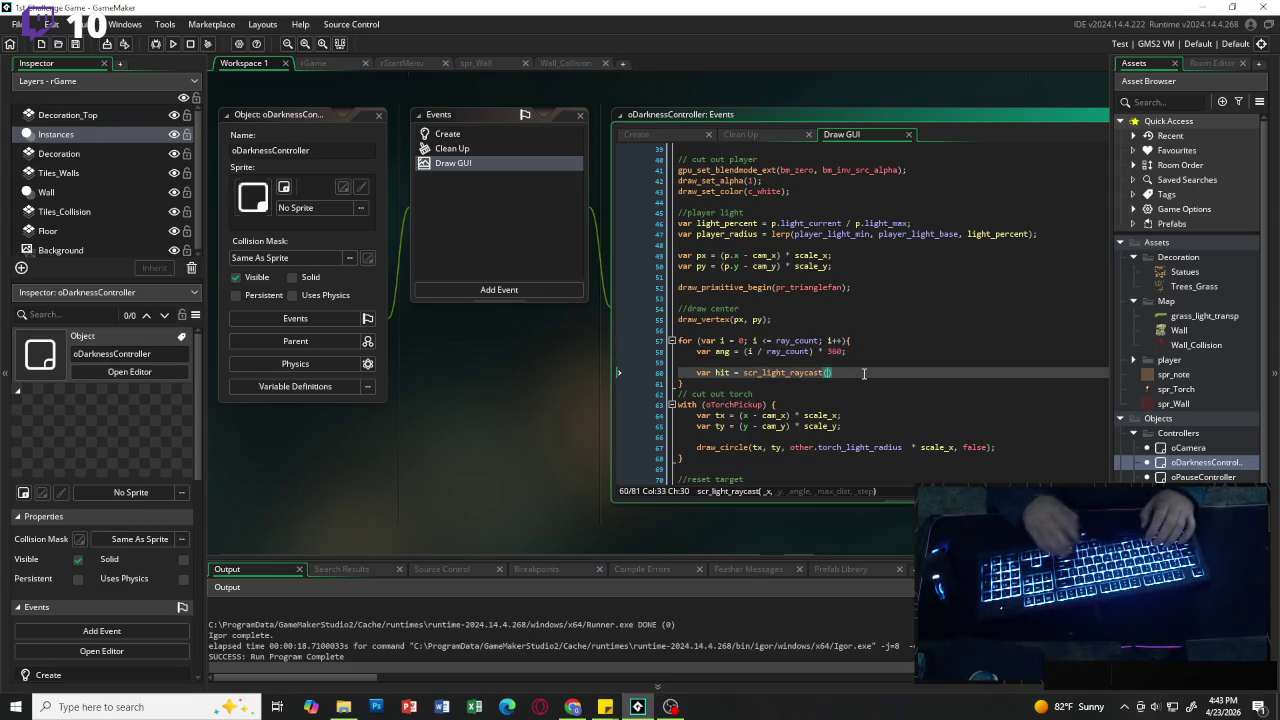
pyautogui.write('p.')
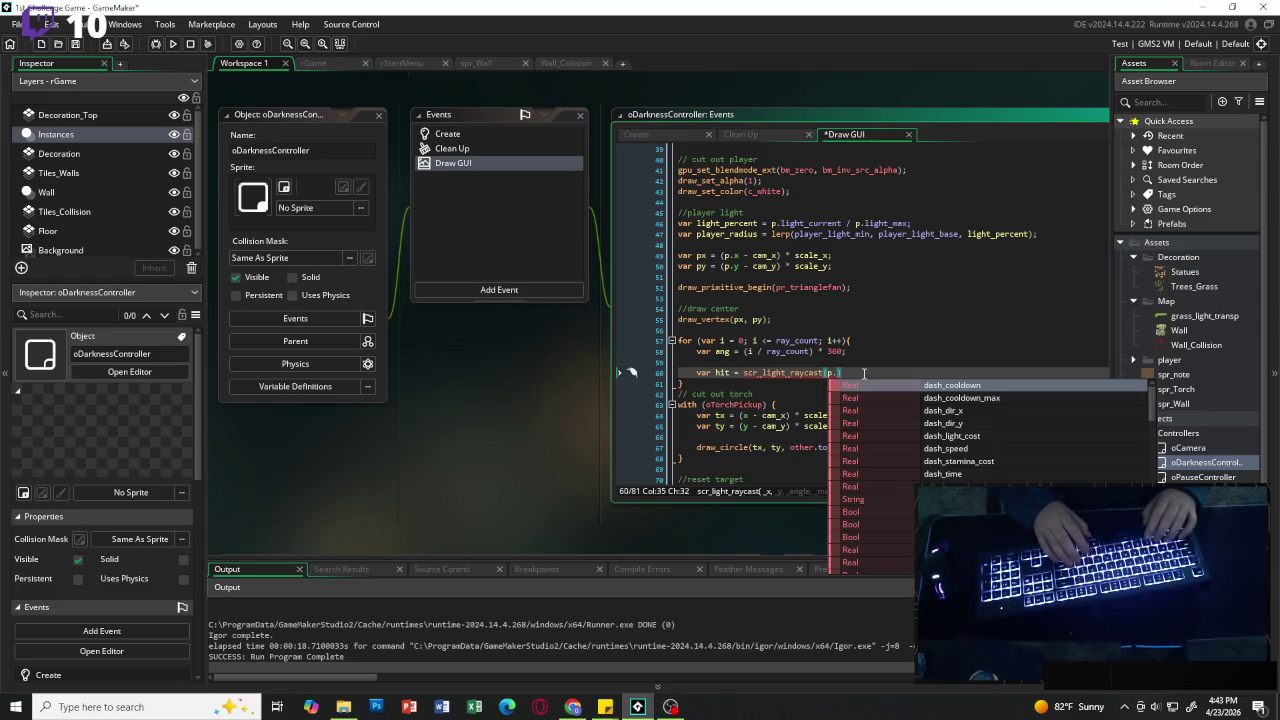
pyautogui.write('x, p.')
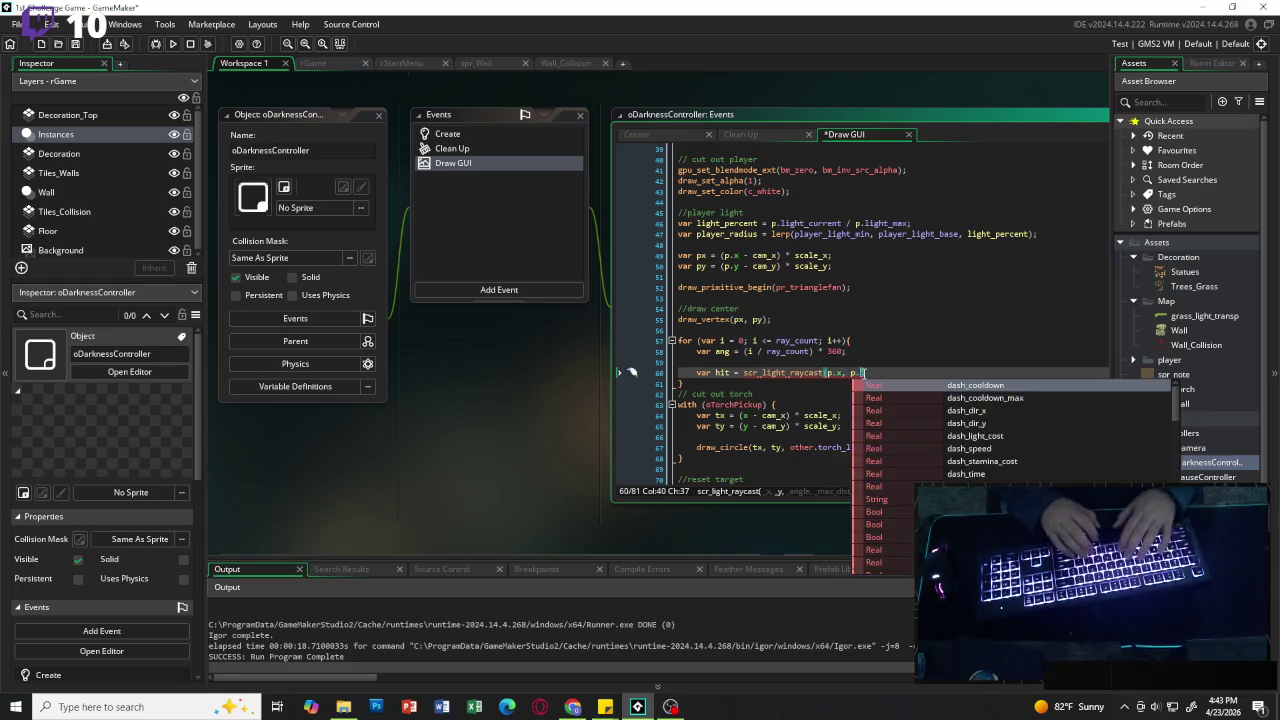
pyautogui.write('y, ')
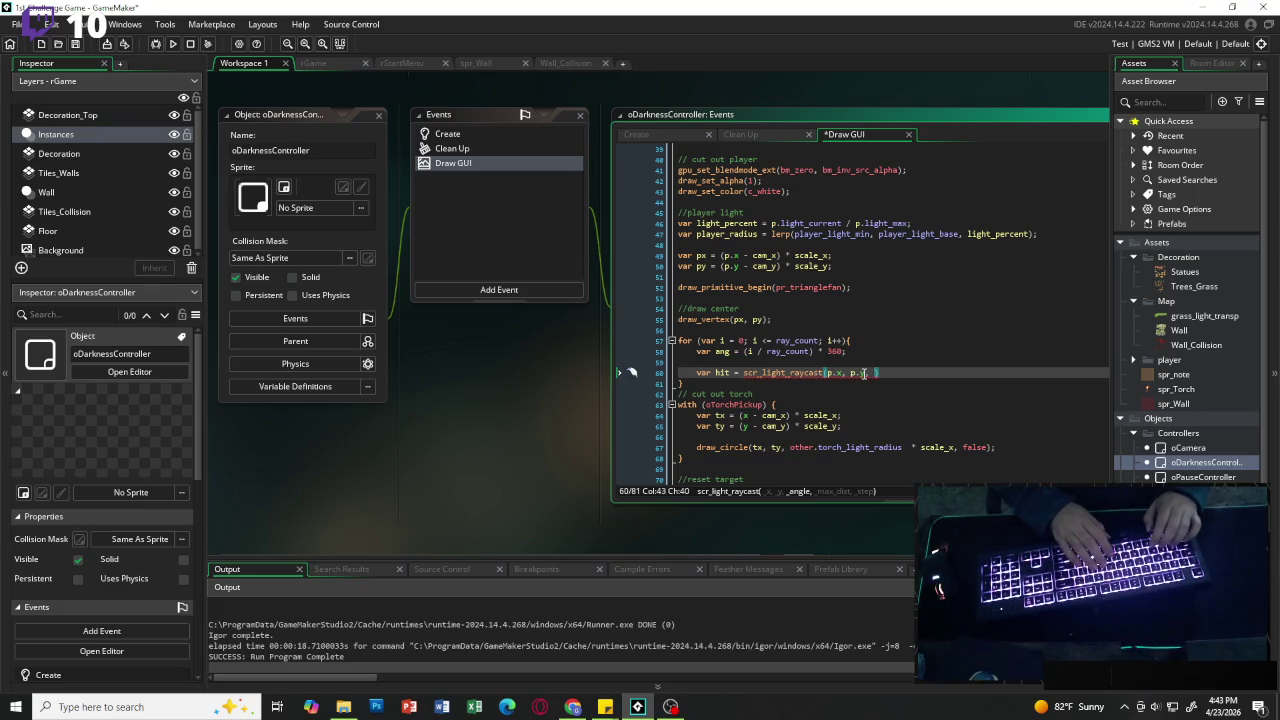
pyautogui.write('ang, ')
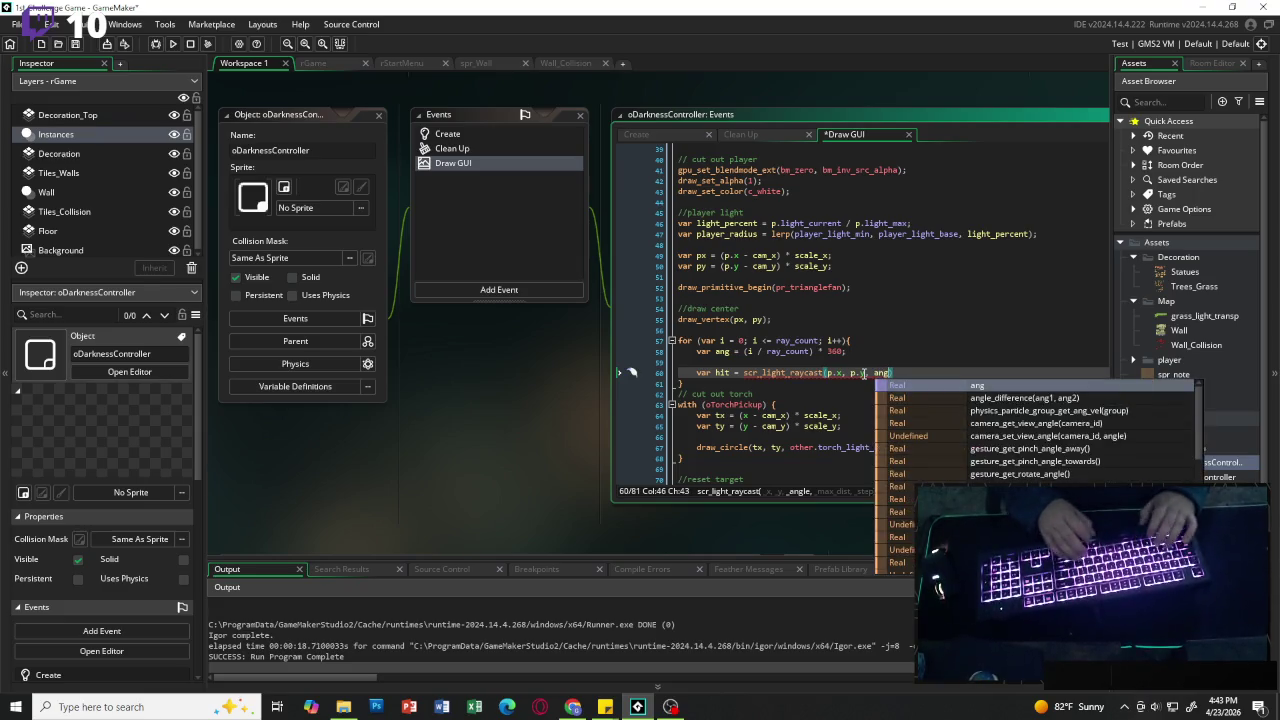
pyautogui.write('playe')
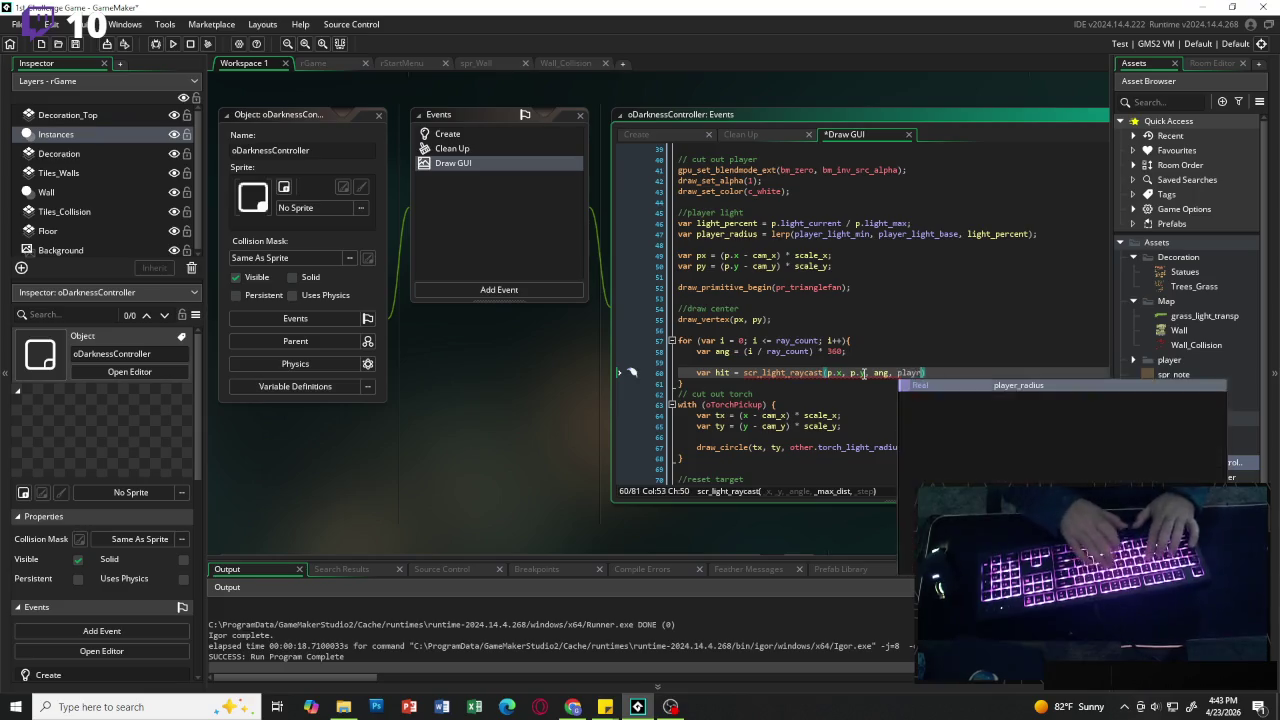
pyautogui.write('r_radius')
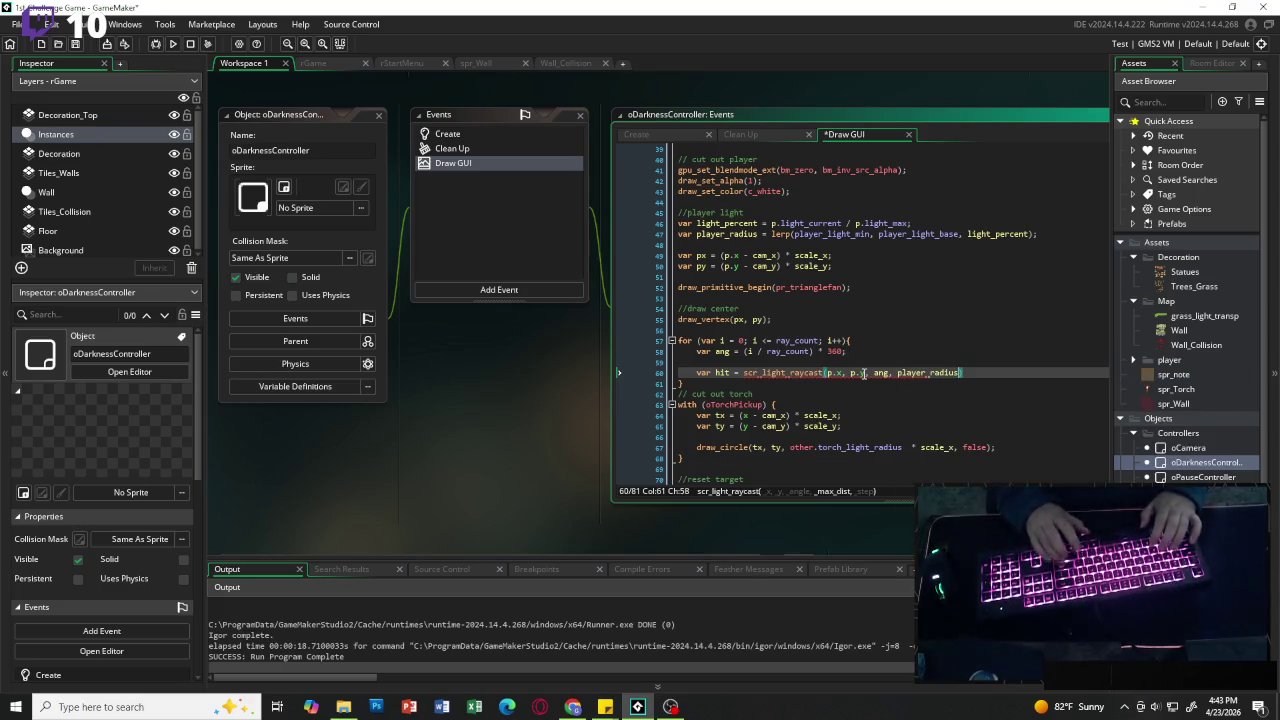
pyautogui.write(', ra')
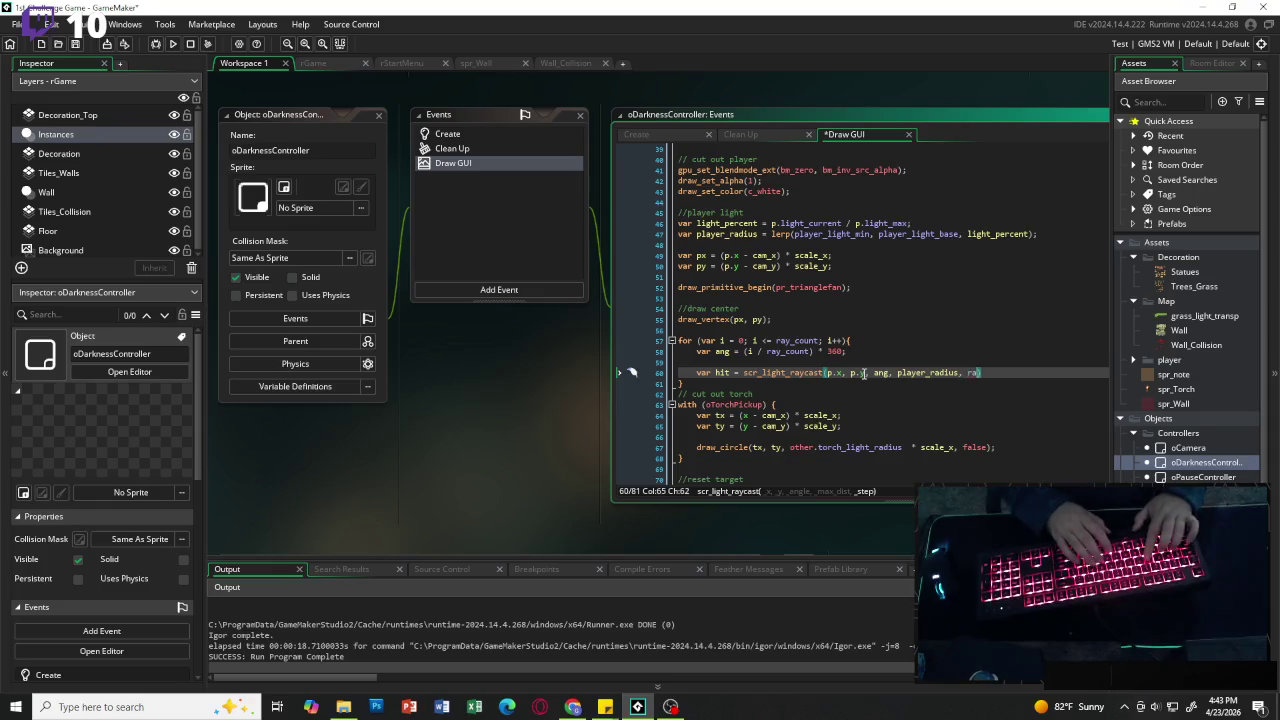
pyautogui.write('y_s')
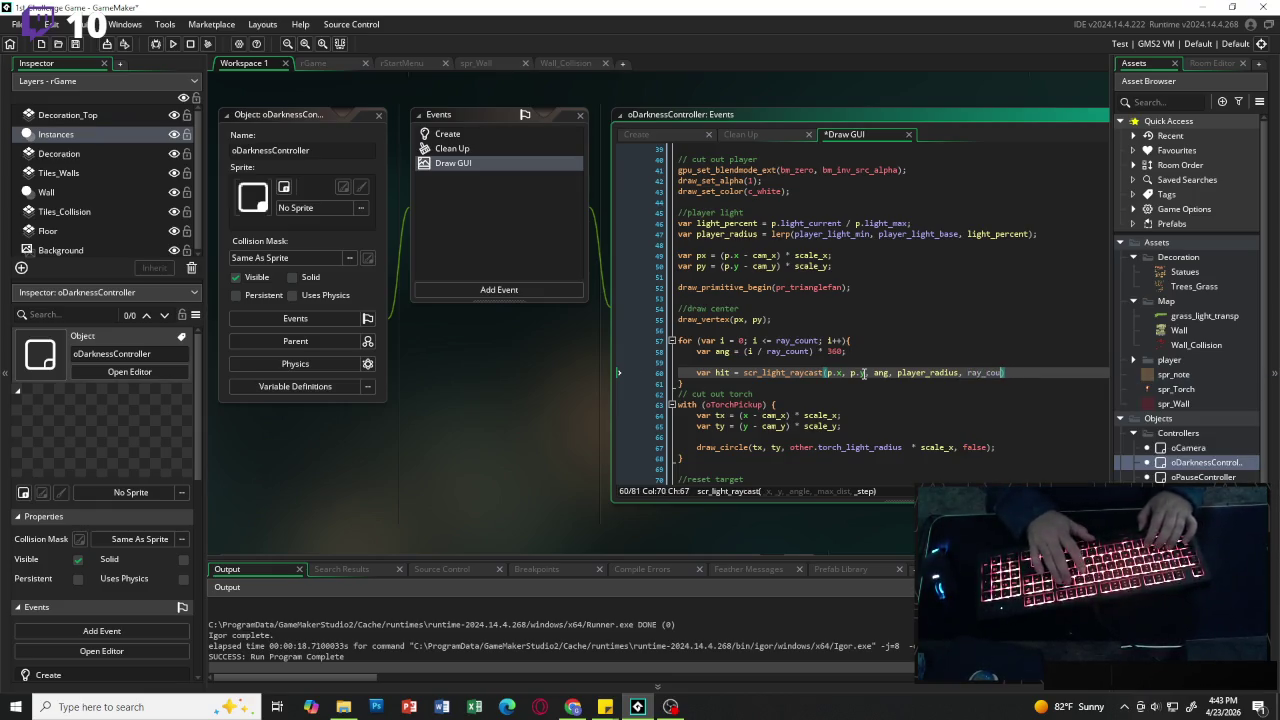
pyautogui.press('Return')
pyautogui.press('Right')
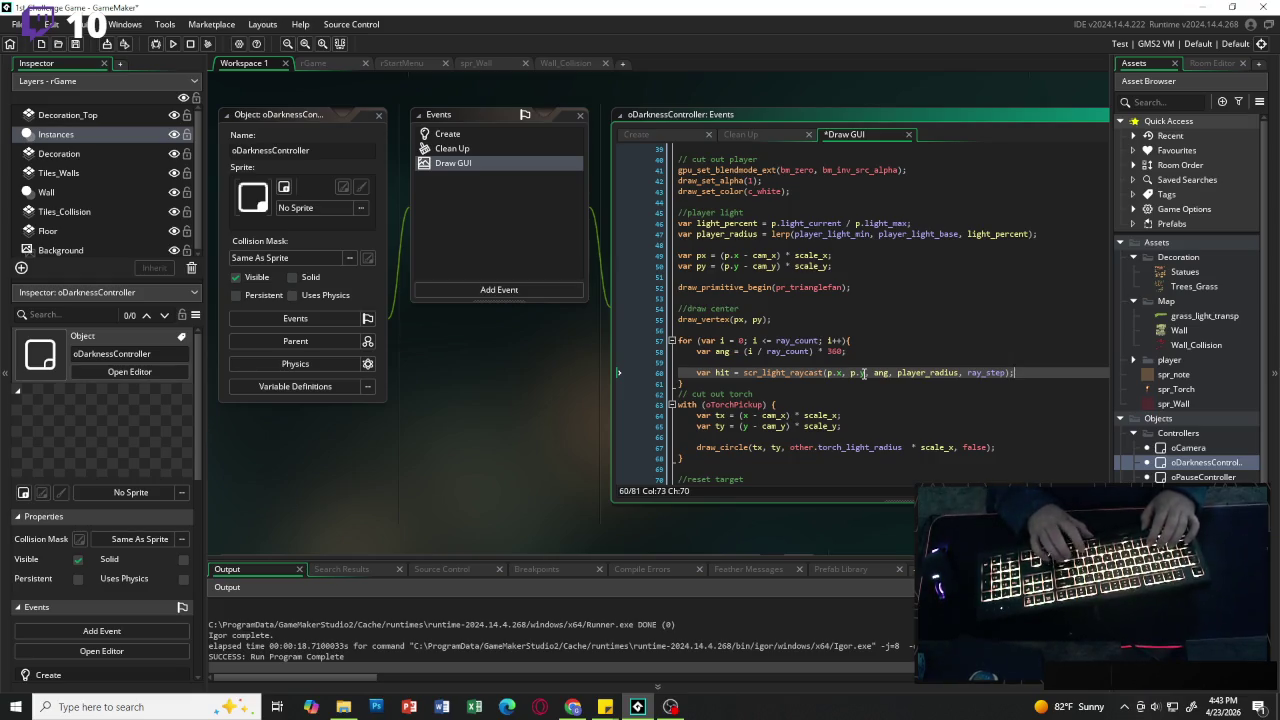
pyautogui.press('Return')
pyautogui.press('Return')
# Step: Add the line var hx = (hit[0] - cam_x) * scale_x; below the raycast call
pyautogui.write('var ')
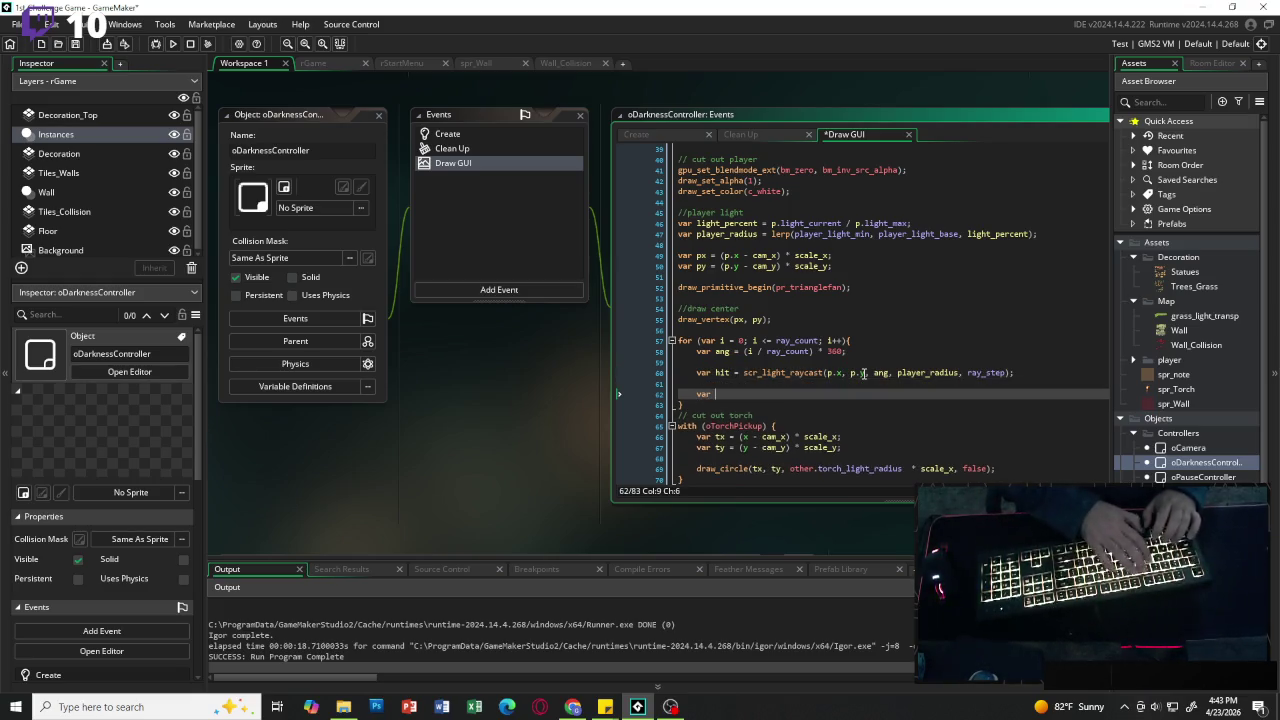
pyautogui.write('hx = ')
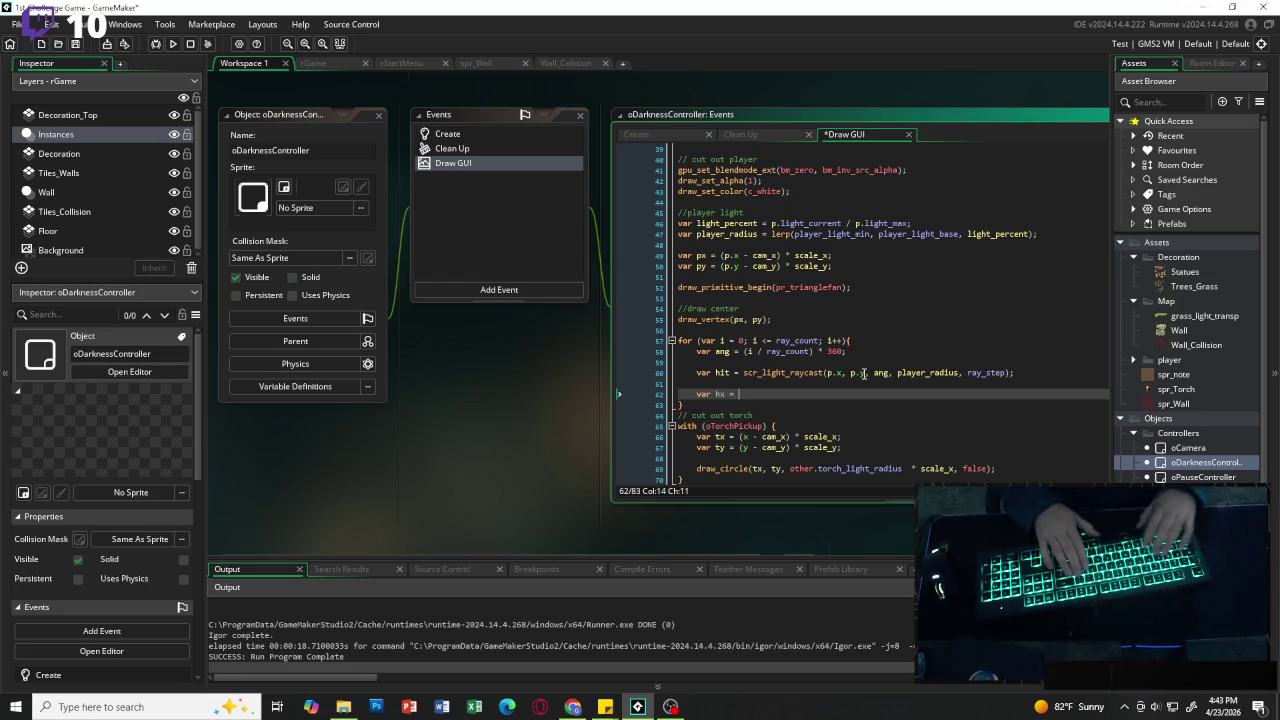
pyautogui.write('(hit')
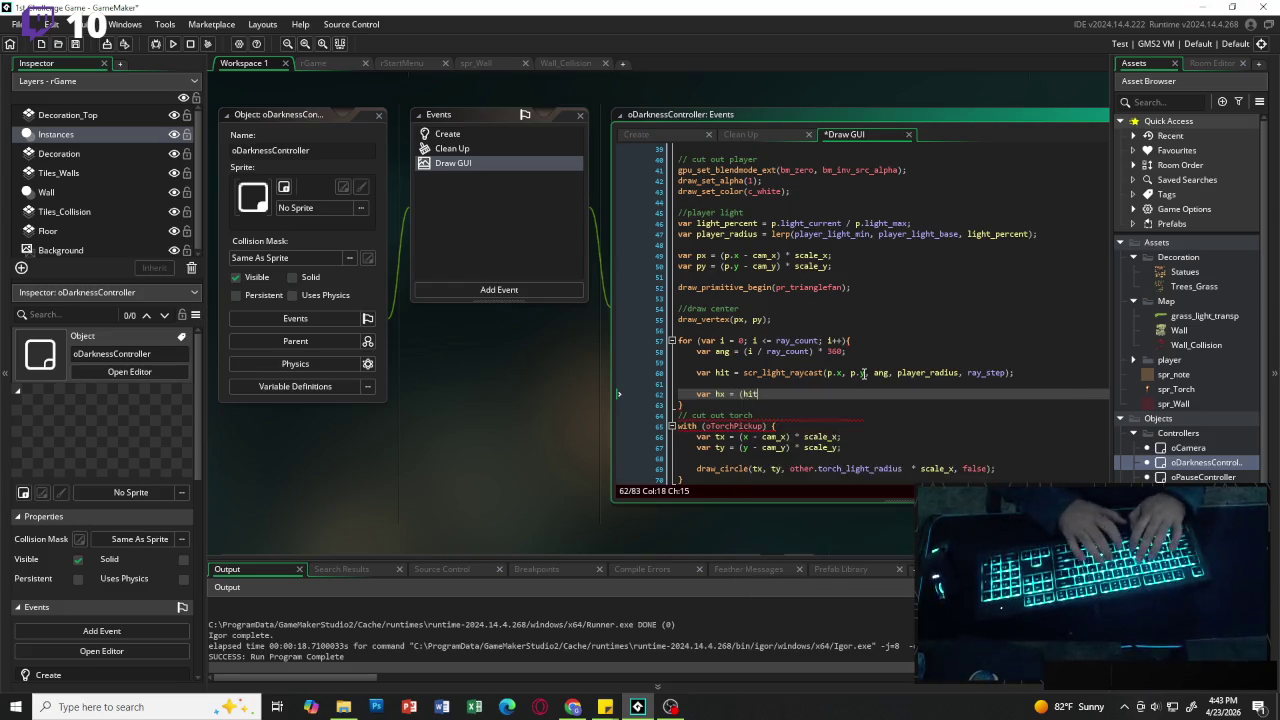
pyautogui.write('[0] - ')
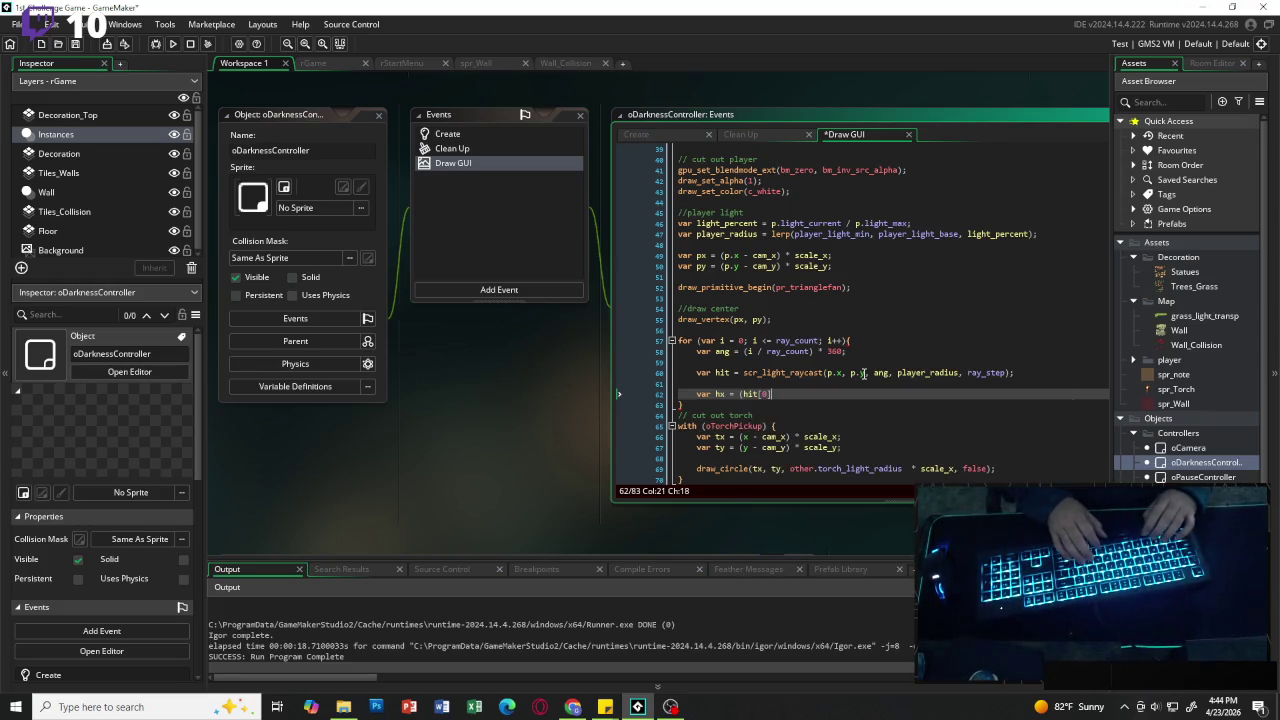
pyautogui.write('cam')
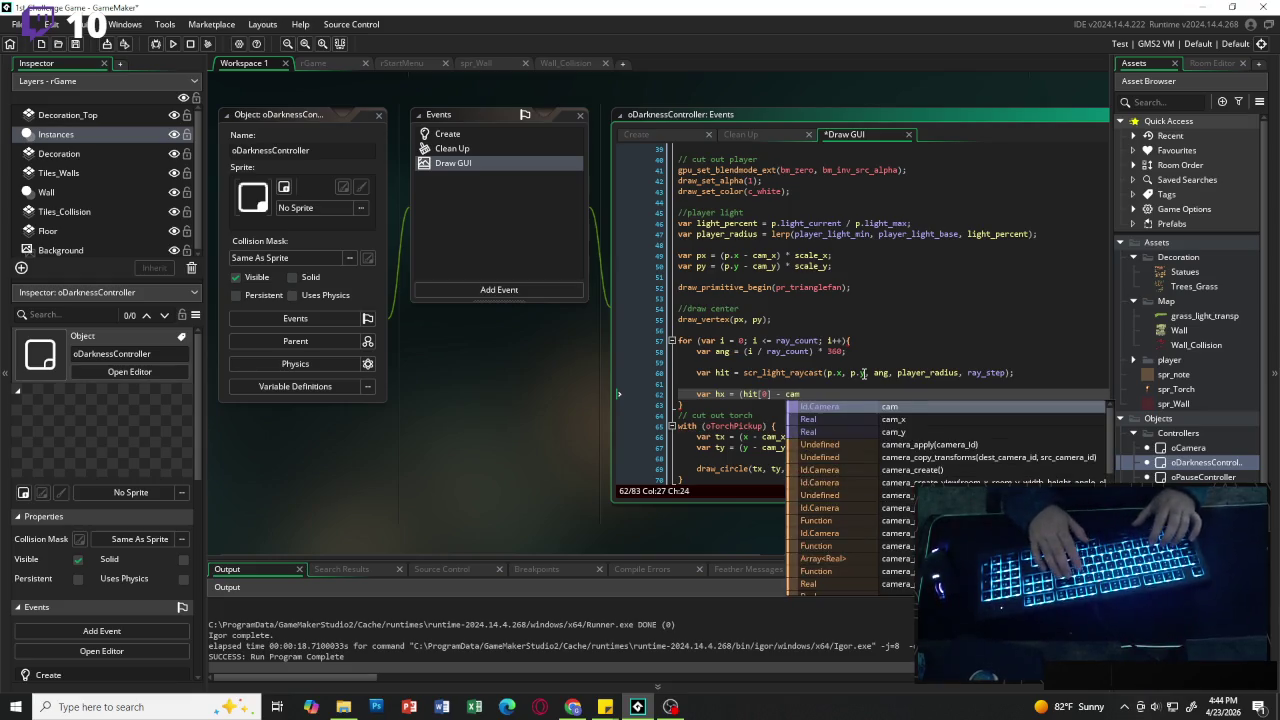
pyautogui.write('_x ')
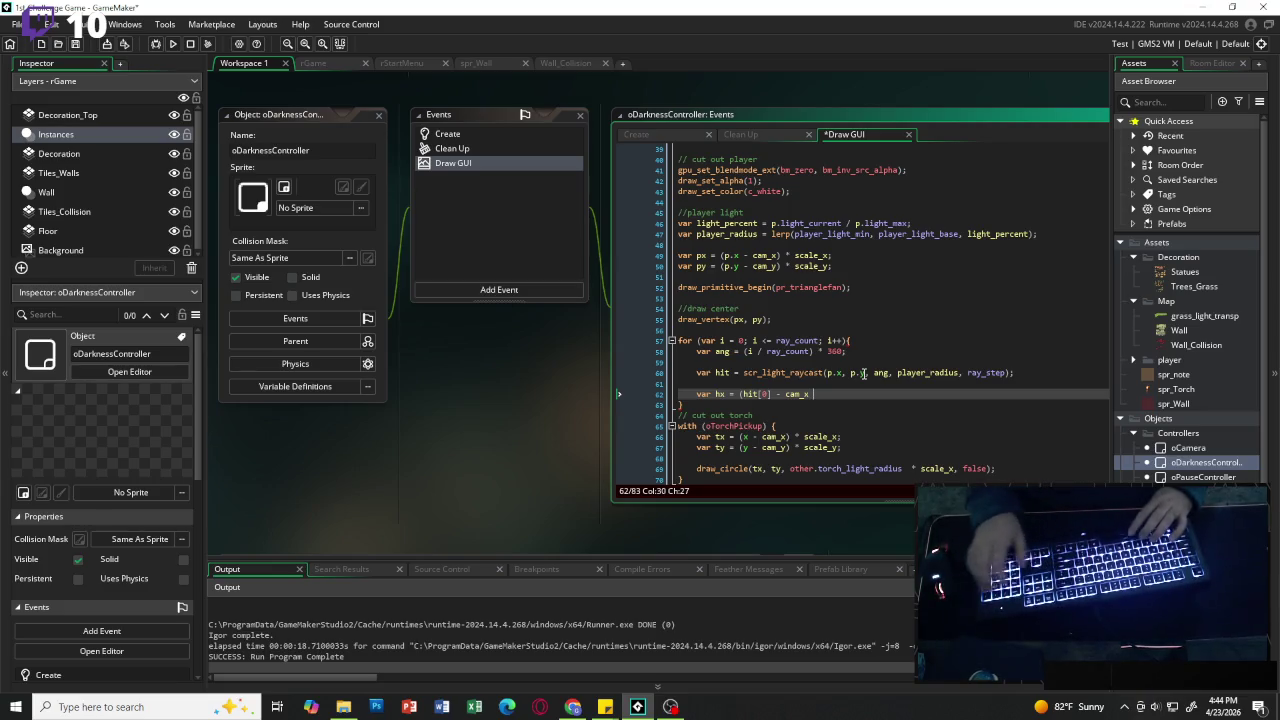
pyautogui.write('* scale')
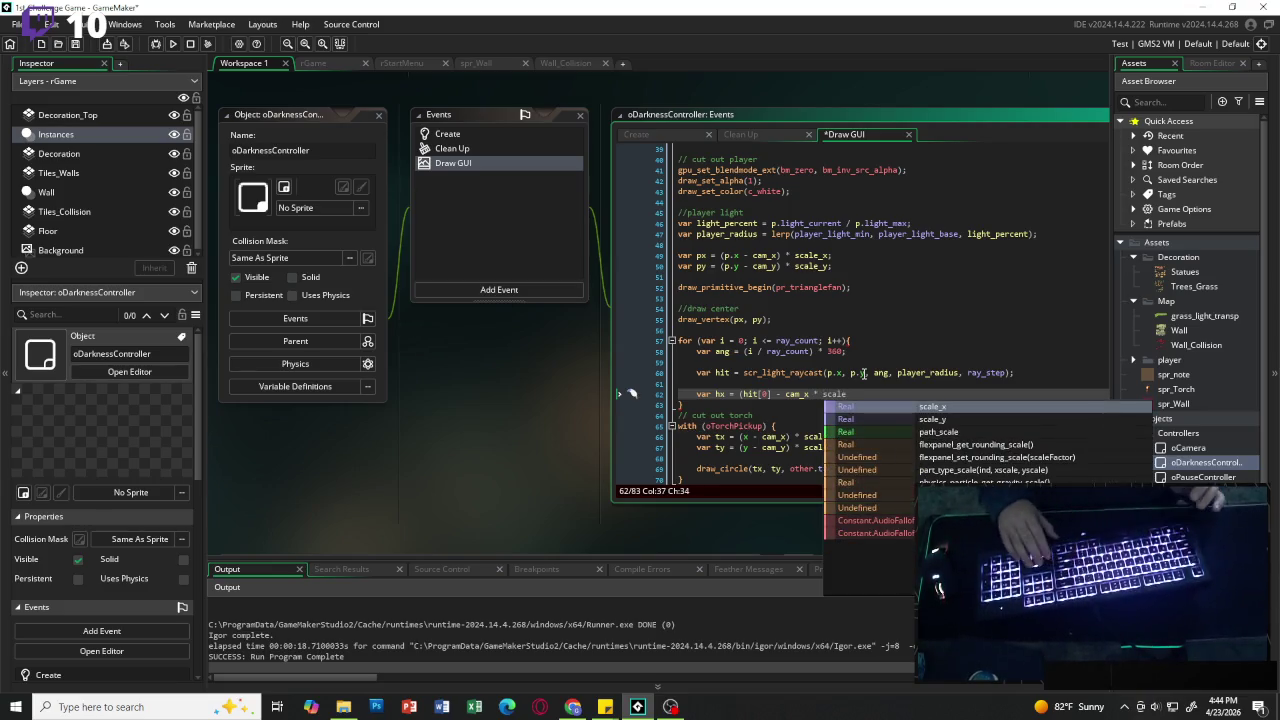
pyautogui.write('_x;')
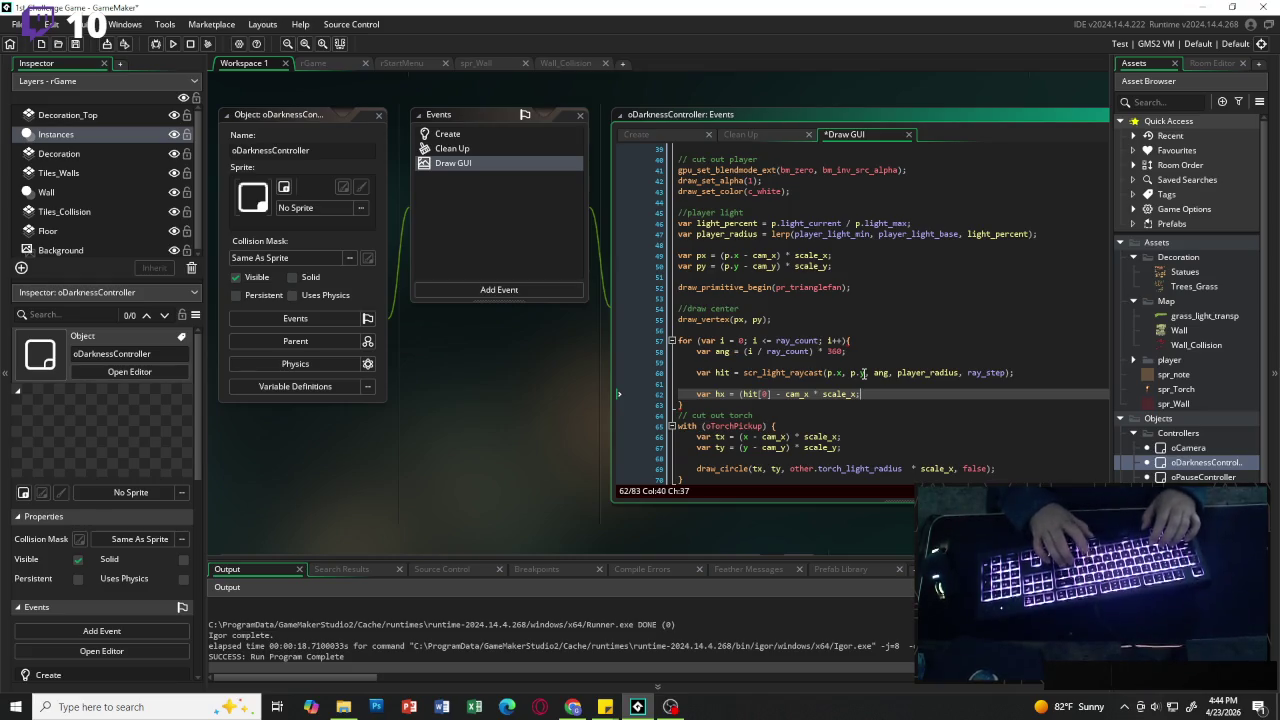
pyautogui.press('BackSpace')
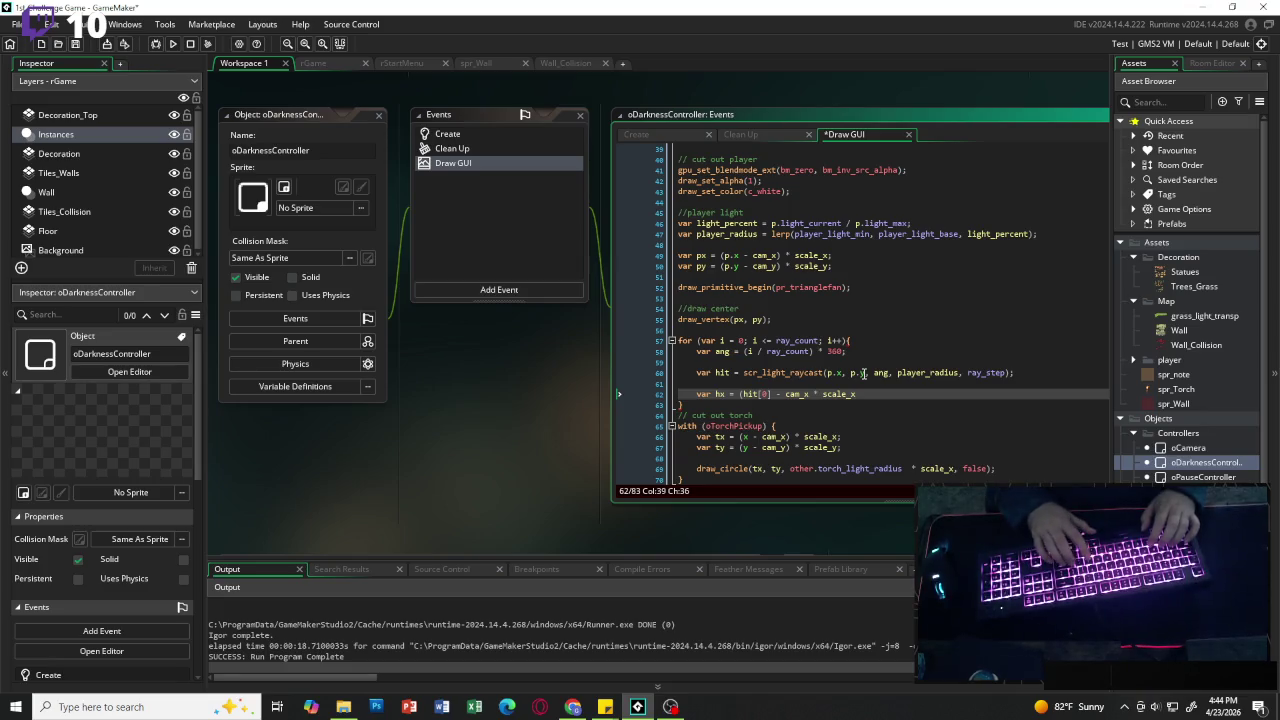
pyautogui.write(';')
pyautogui.press('BackSpace')
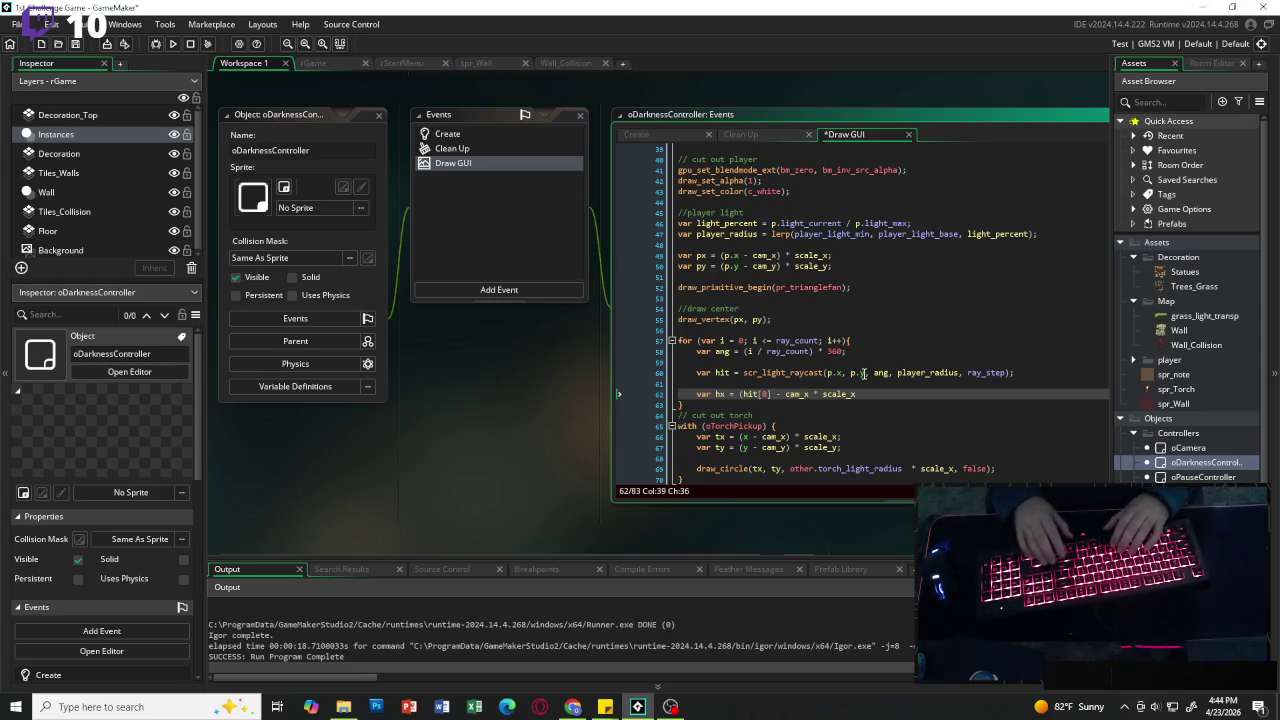
pyautogui.hotkey('ctrl', 'Left')
pyautogui.hotkey('ctrl', 'Left')
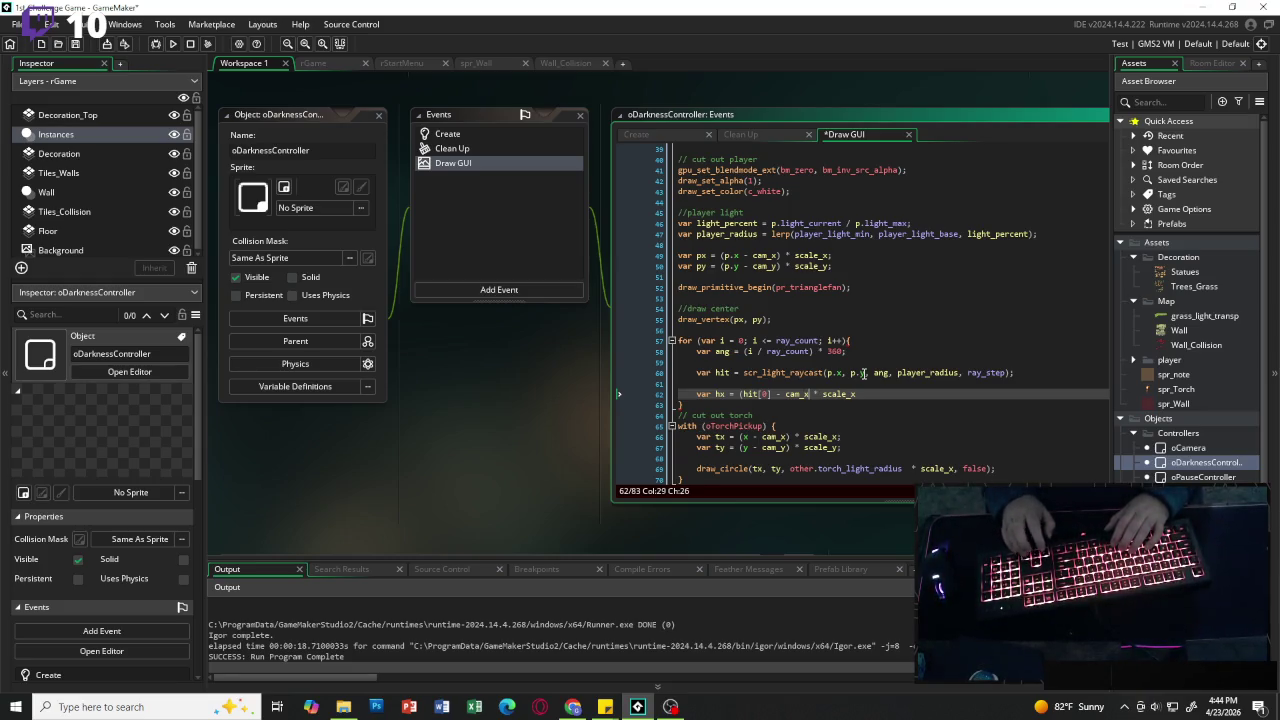
pyautogui.write(')')
pyautogui.press('Right')
pyautogui.press('Right')
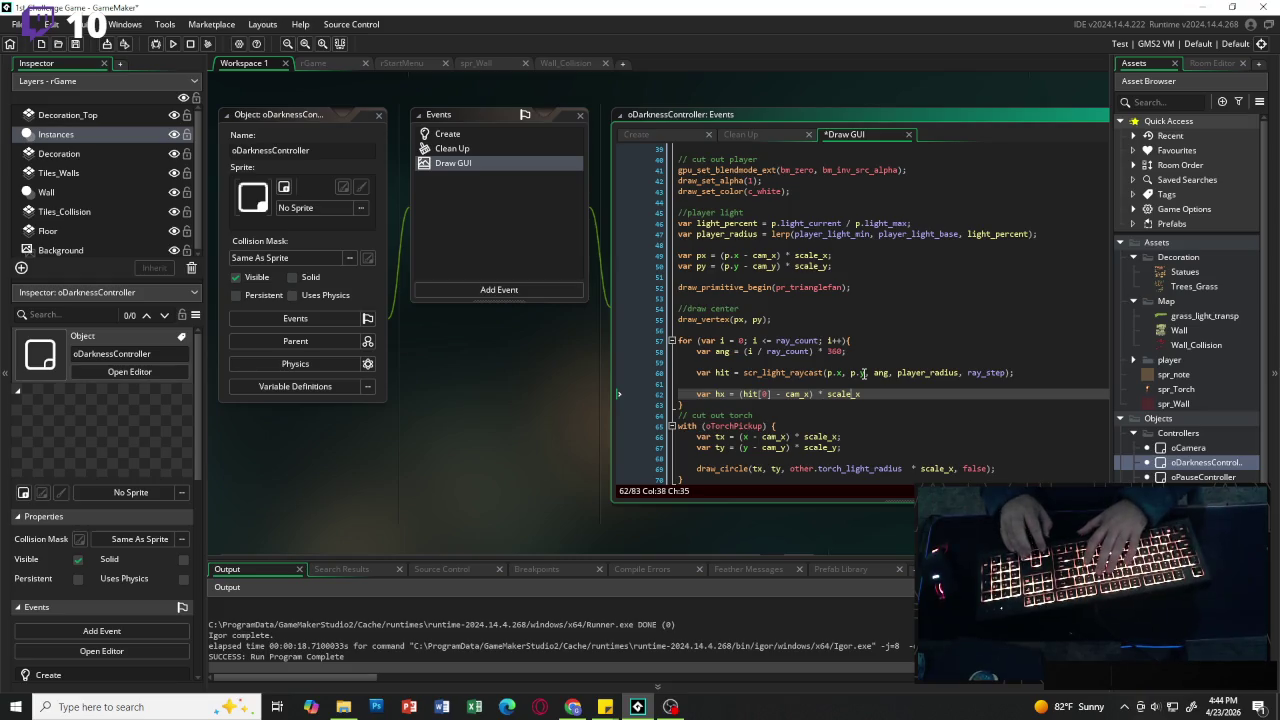
pyautogui.press('Right')
pyautogui.press('Right')
pyautogui.write(';')
pyautogui.press('Return')
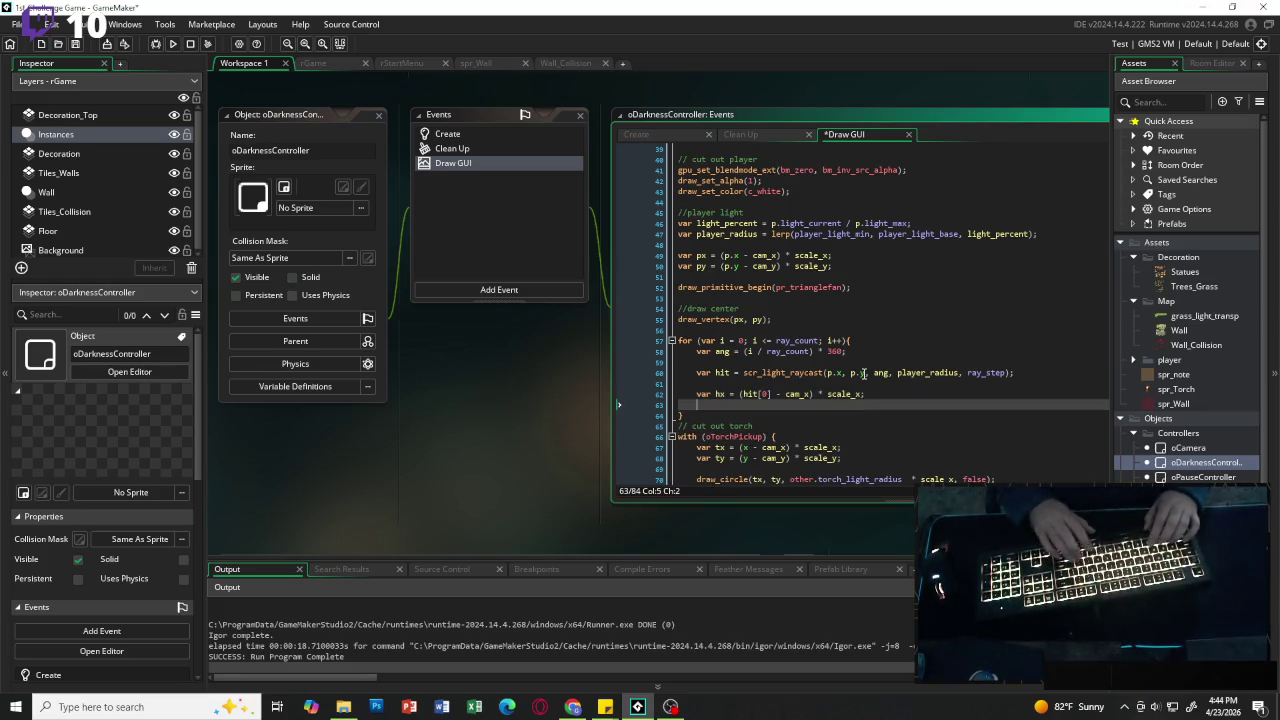
# Step: Add var hy = (hit[1] - cam_y) * scale_y; and draw_vertex(hx, hy); inside the ray loop
pyautogui.write('var hy ')
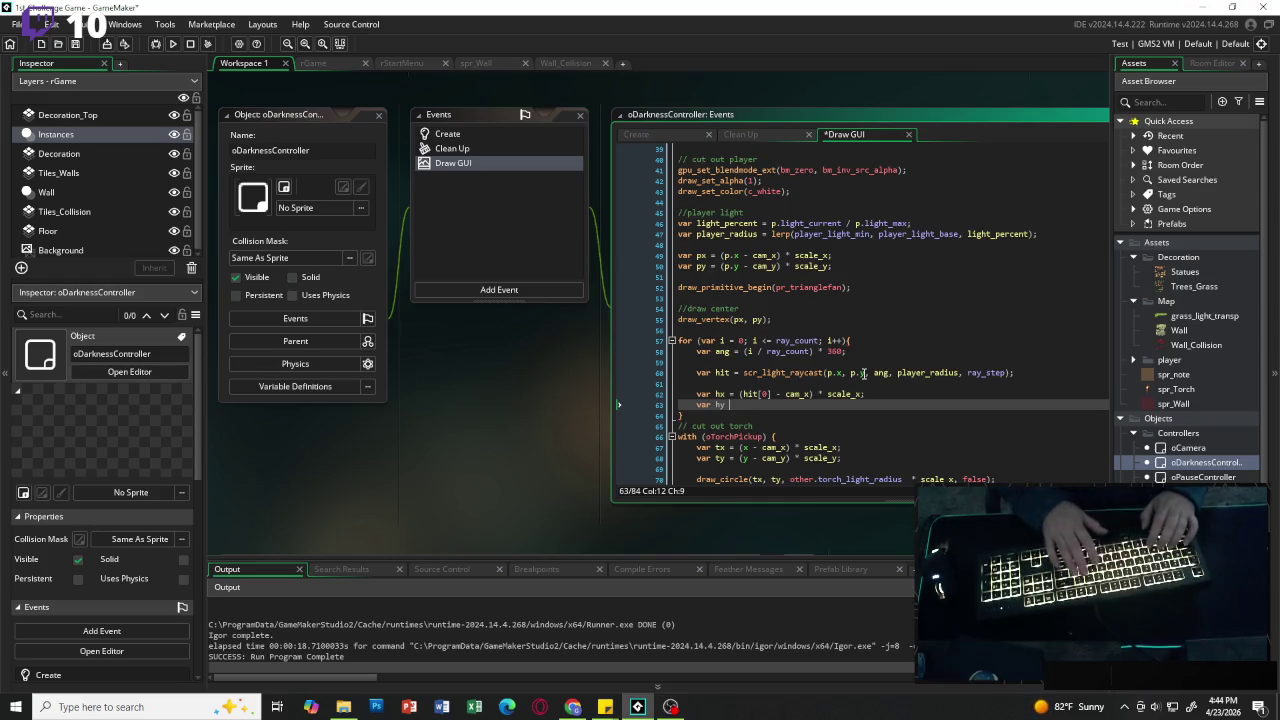
pyautogui.write('= (')
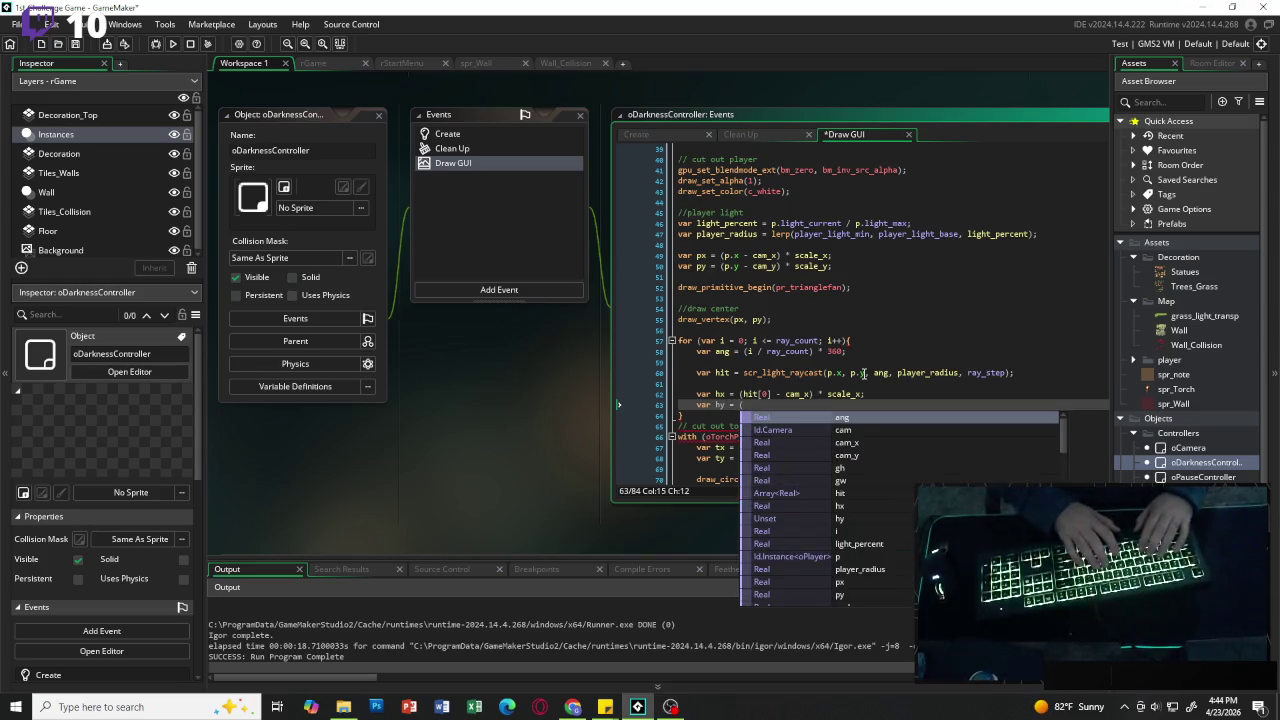
pyautogui.write('hit[1]')
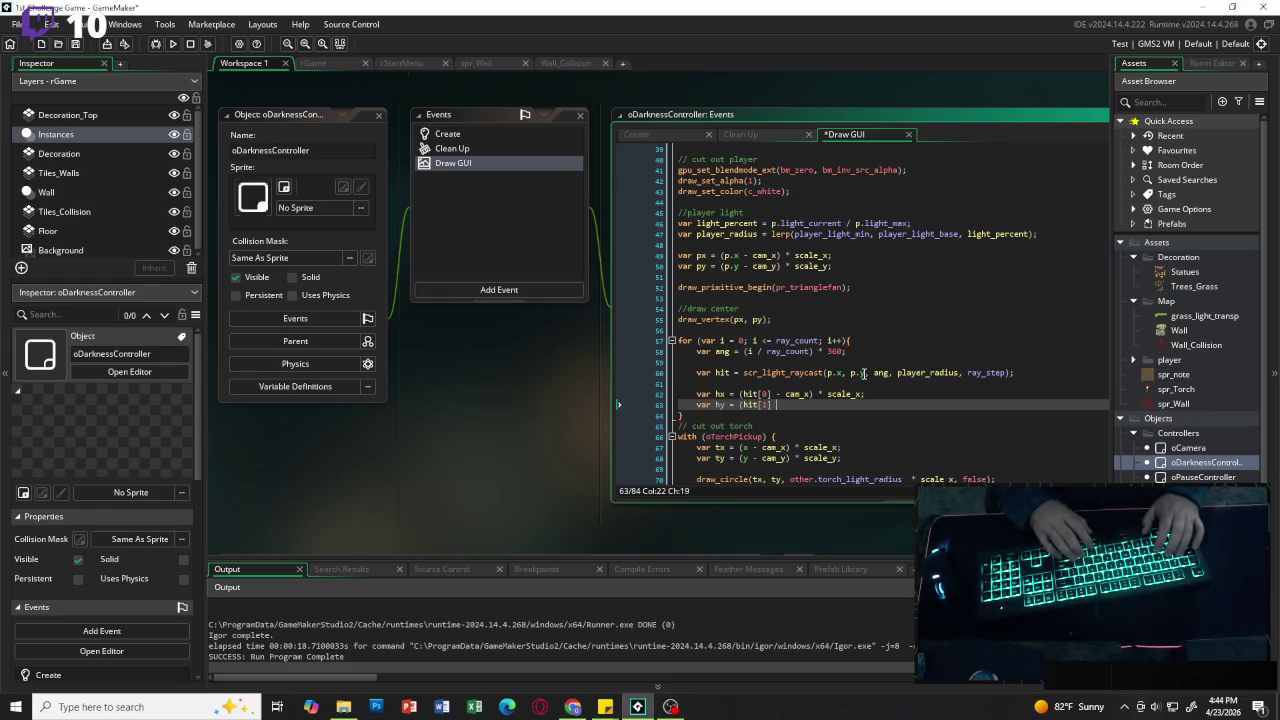
pyautogui.write(' - cam_y) ')
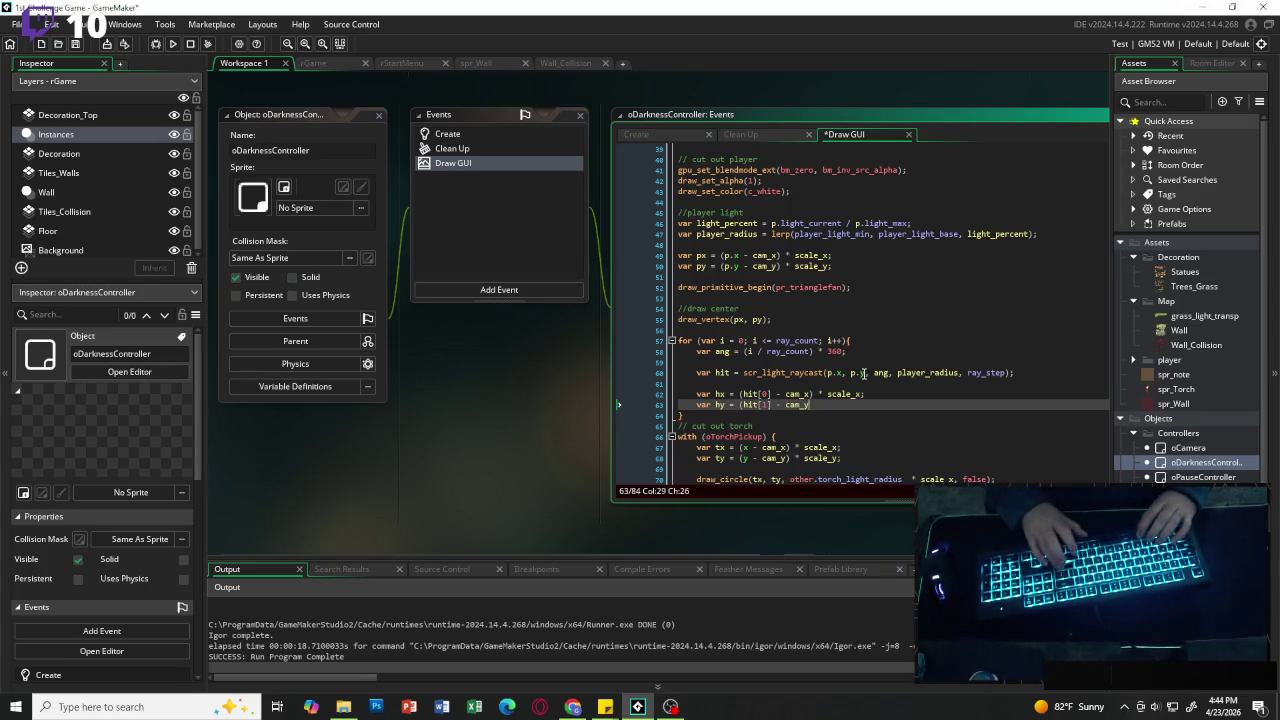
pyautogui.write('*')
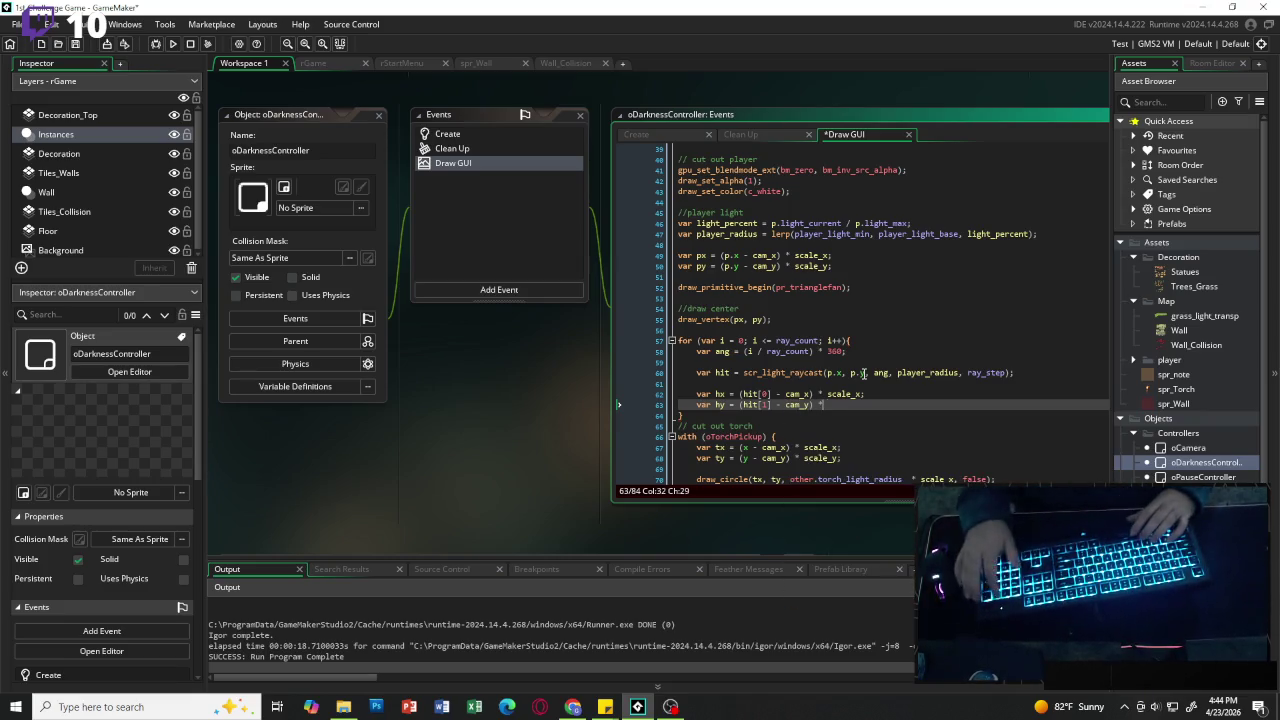
pyautogui.write(' scale')
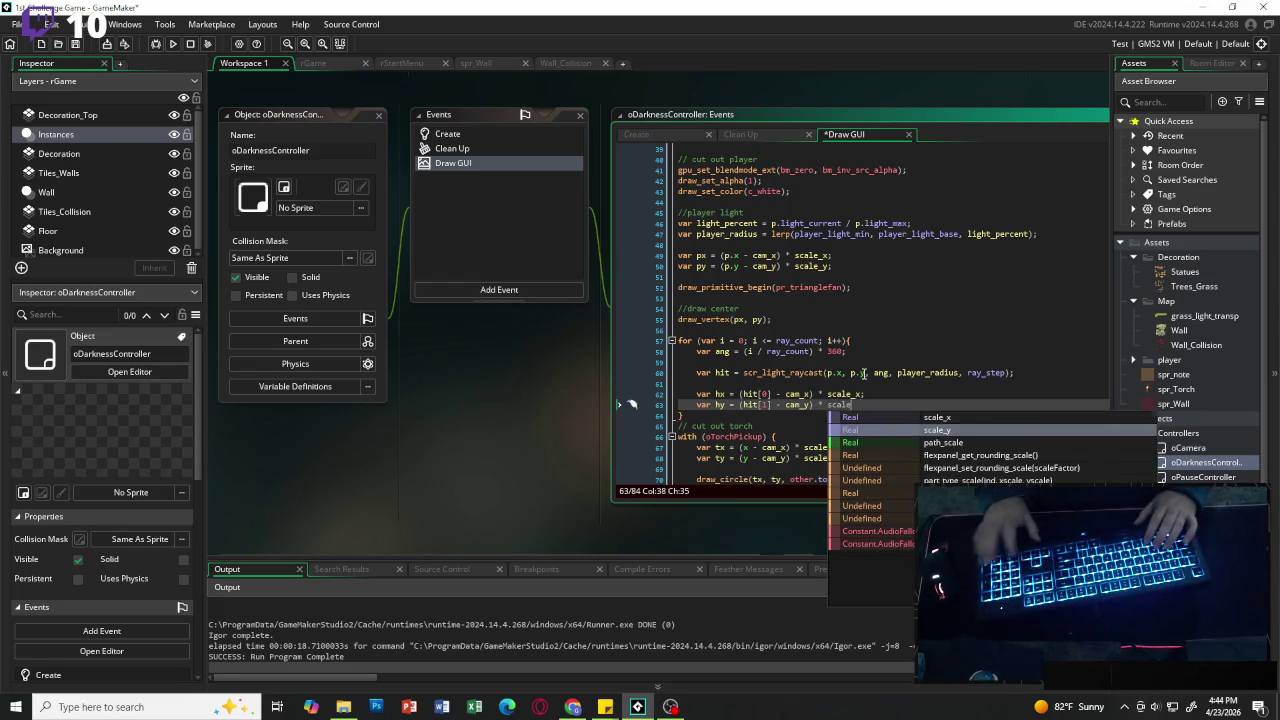
pyautogui.write('_y;')
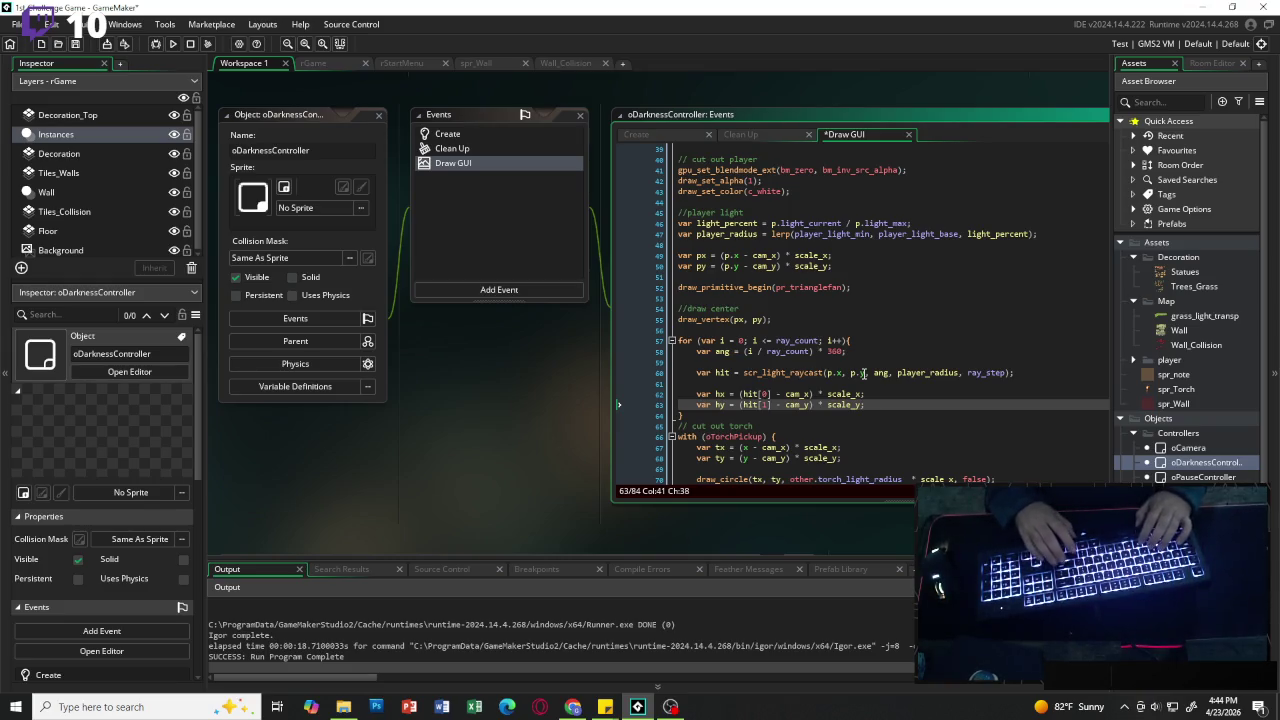
pyautogui.press('Return')
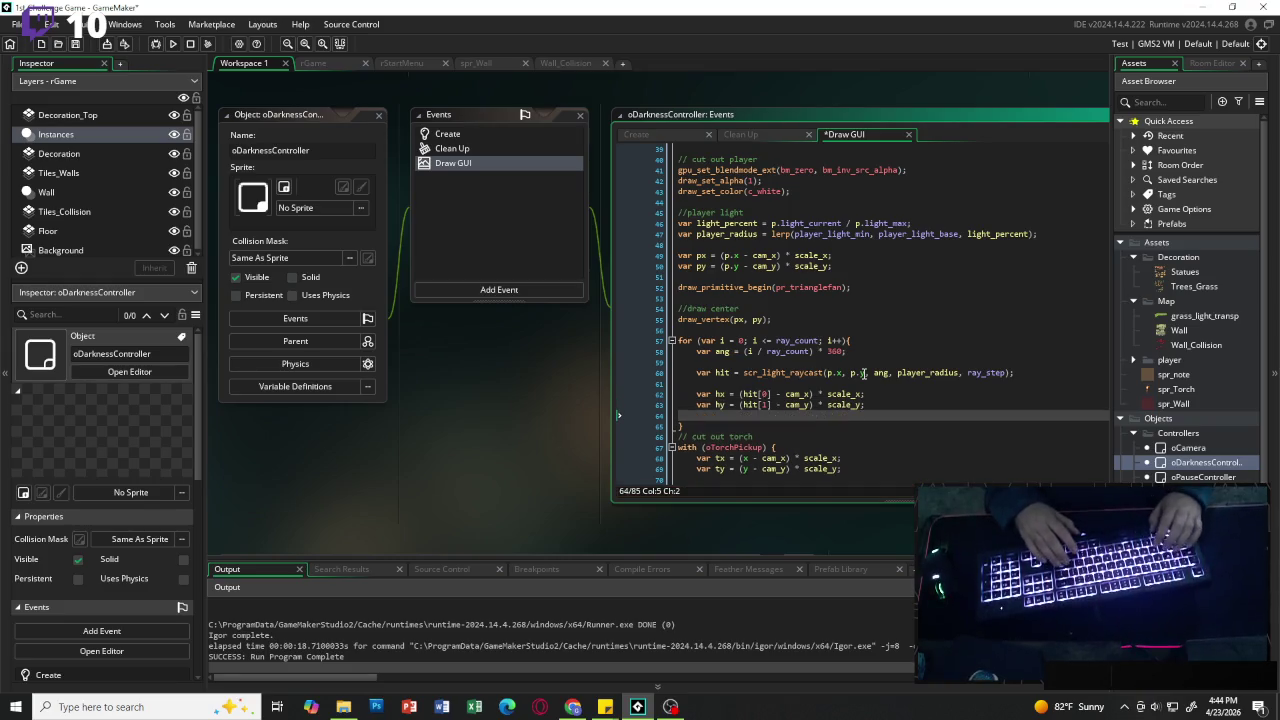
pyautogui.press('Return')
pyautogui.write('draw_')
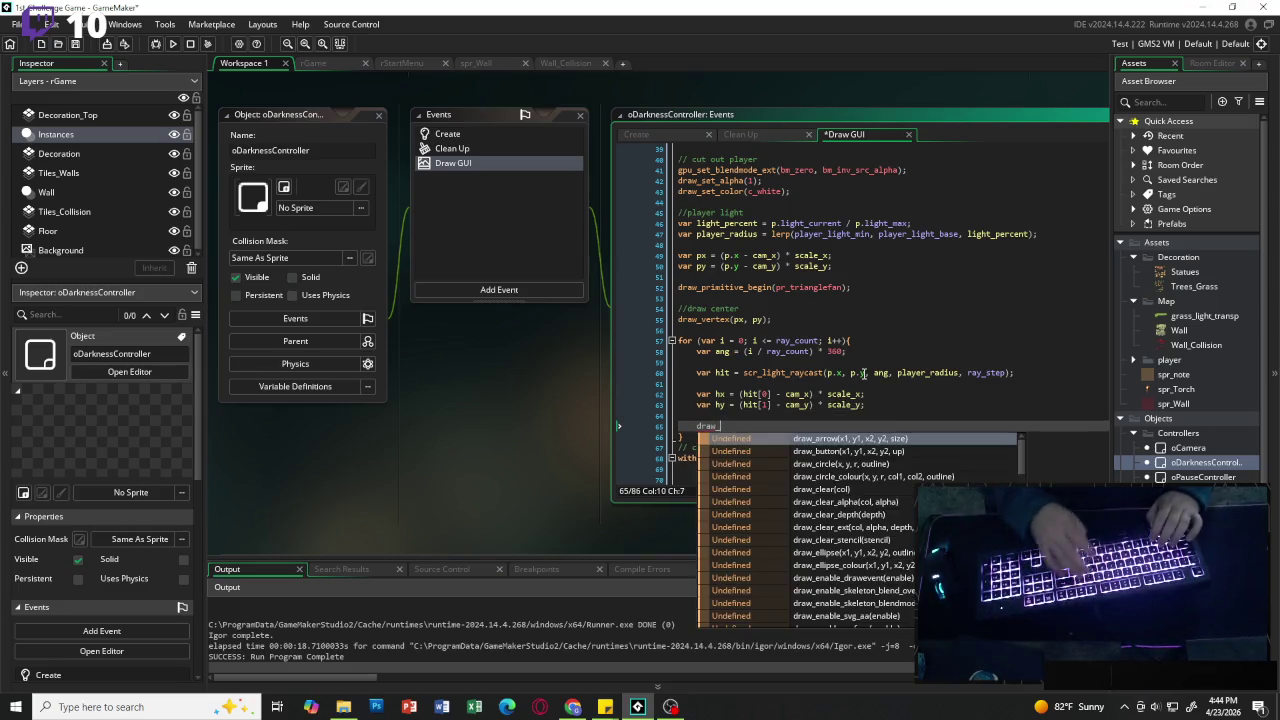
pyautogui.write('vertex(')
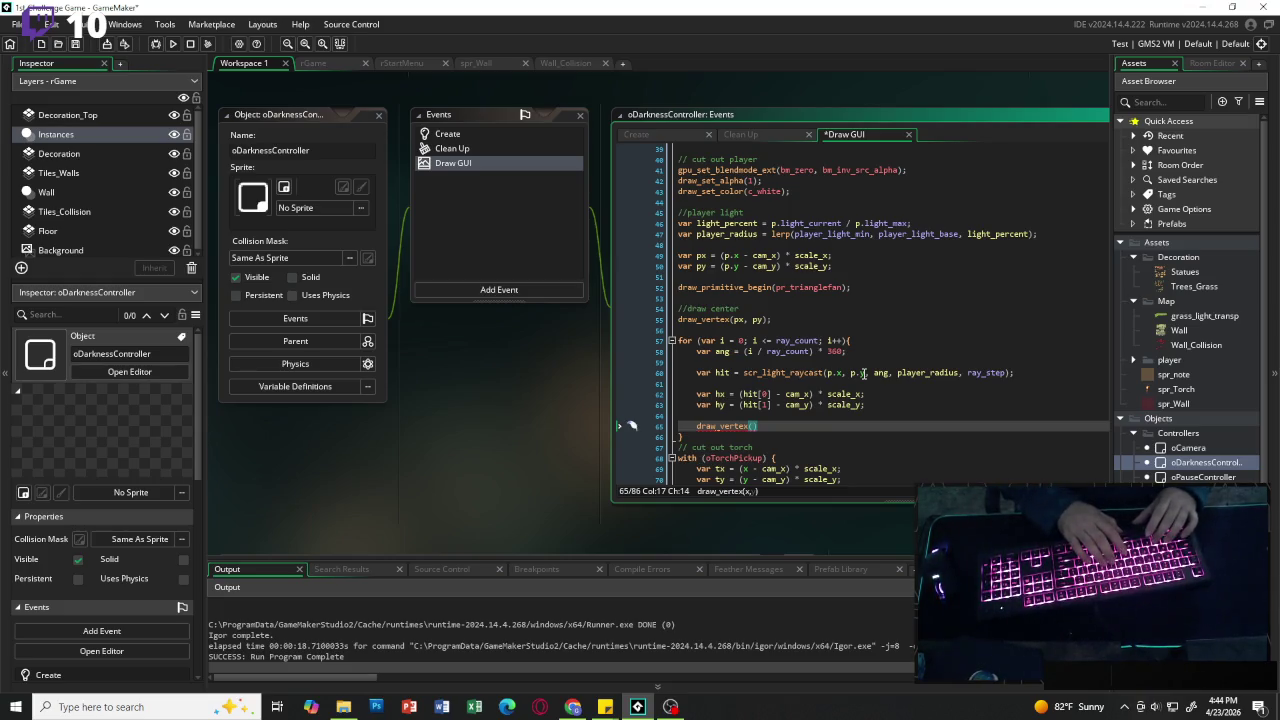
pyautogui.write('hx , hy)')
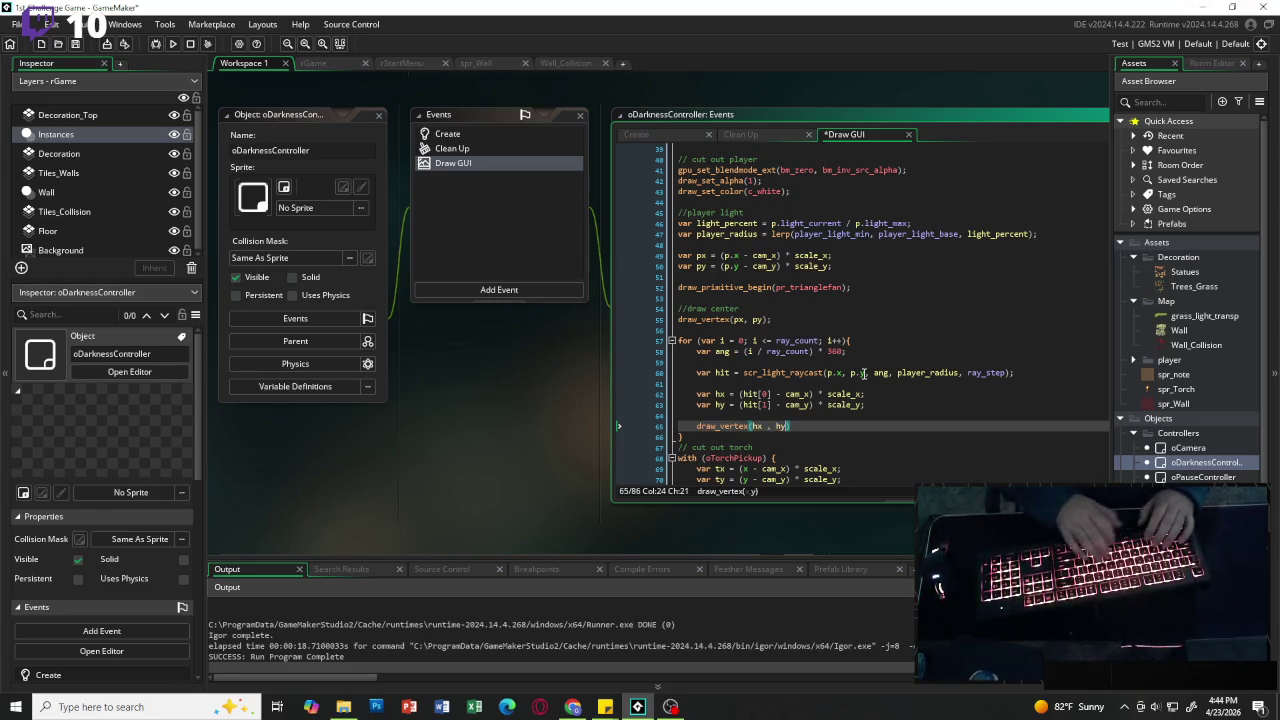
pyautogui.write(';')
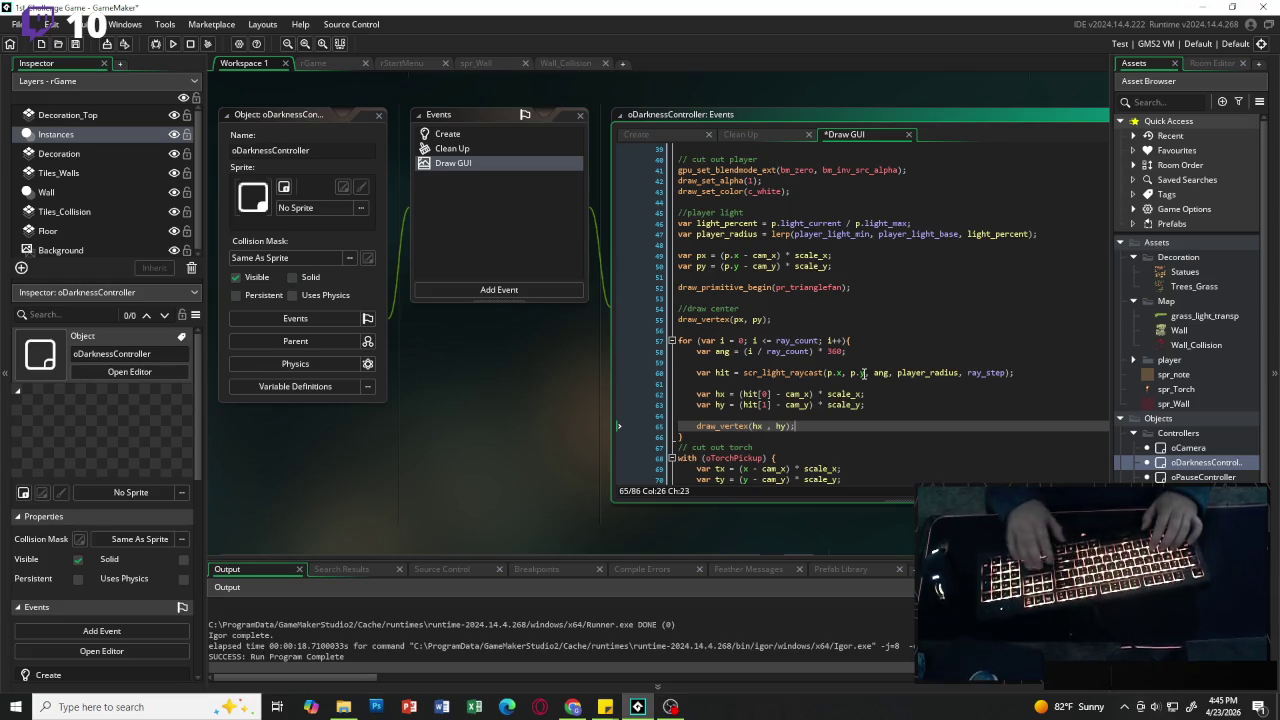
pyautogui.press('Down')
pyautogui.press('Return')
pyautogui.press('Return')
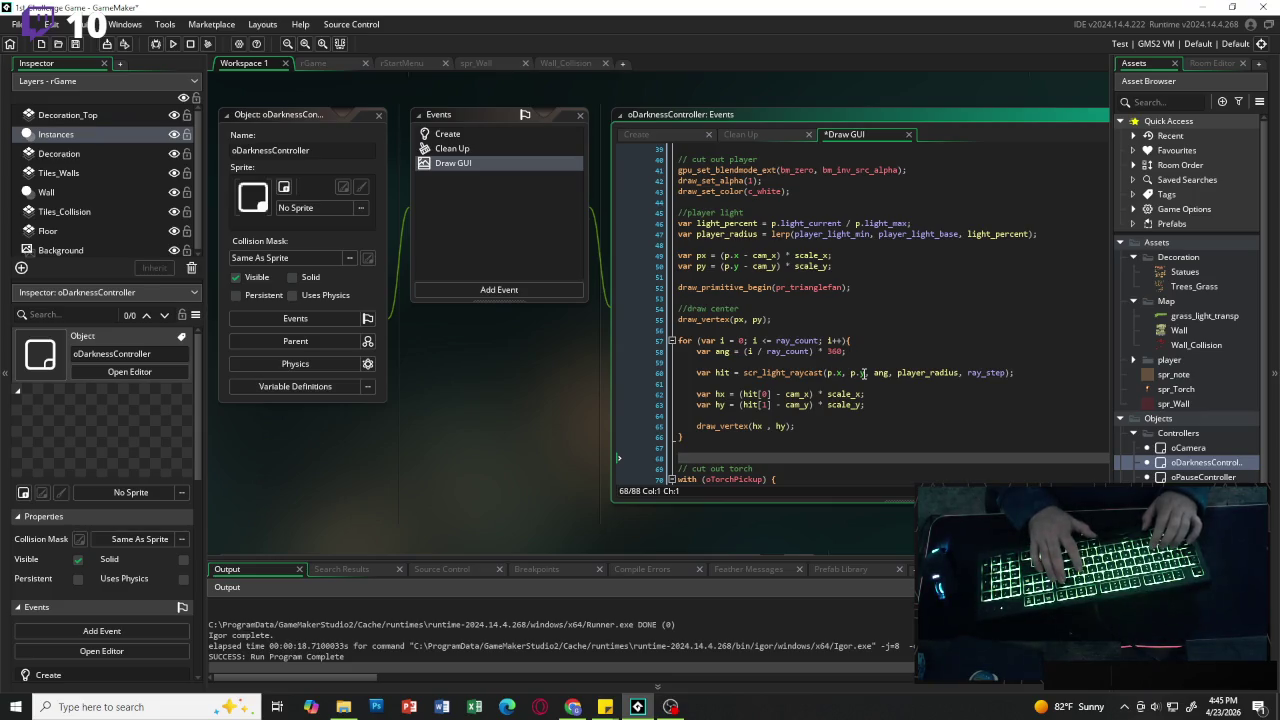
# Step: End the triangle fan with draw_primitive_end(); after the ray loop
pyautogui.write('draw_')
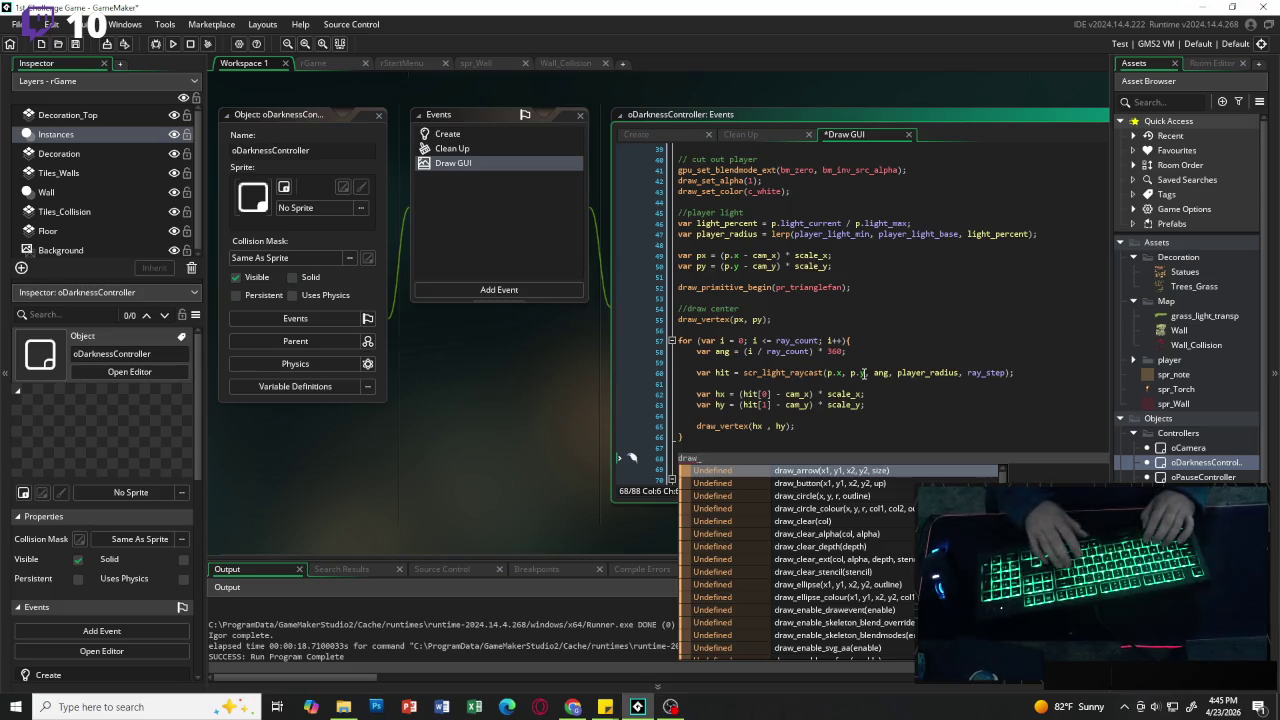
pyautogui.write('primit')
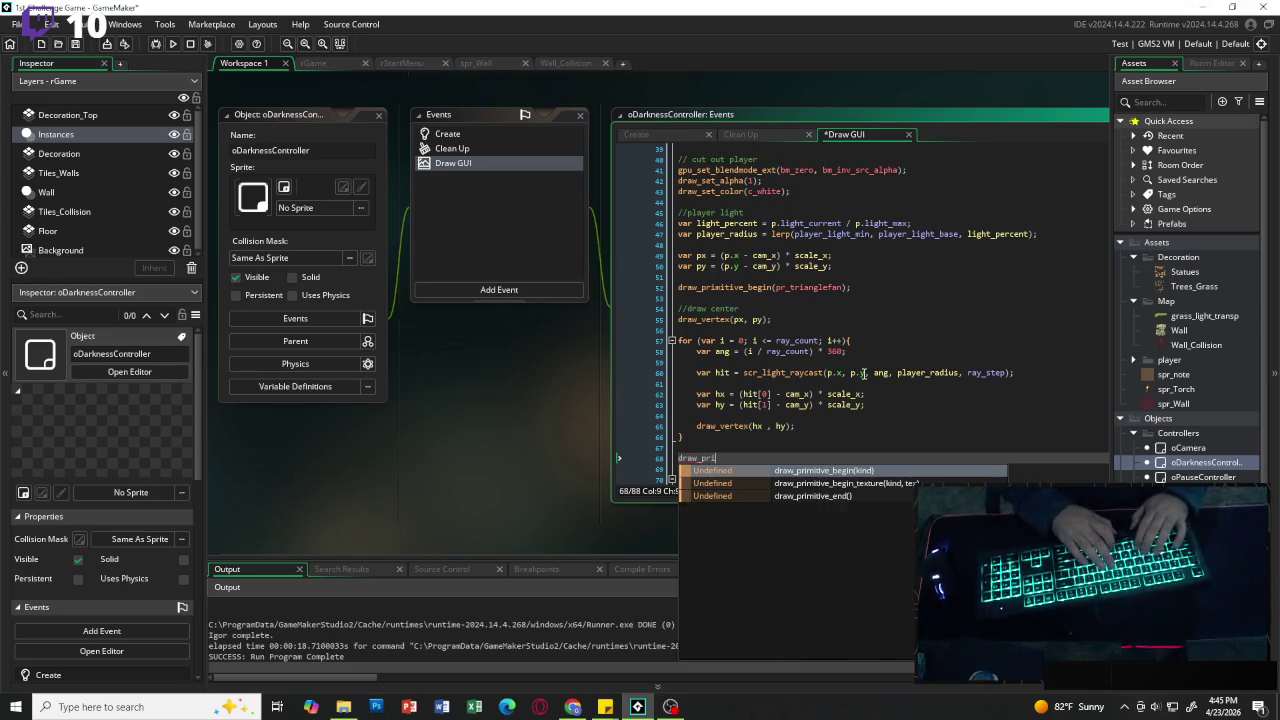
pyautogui.press('Down')
pyautogui.press('Down')
pyautogui.press('Return')
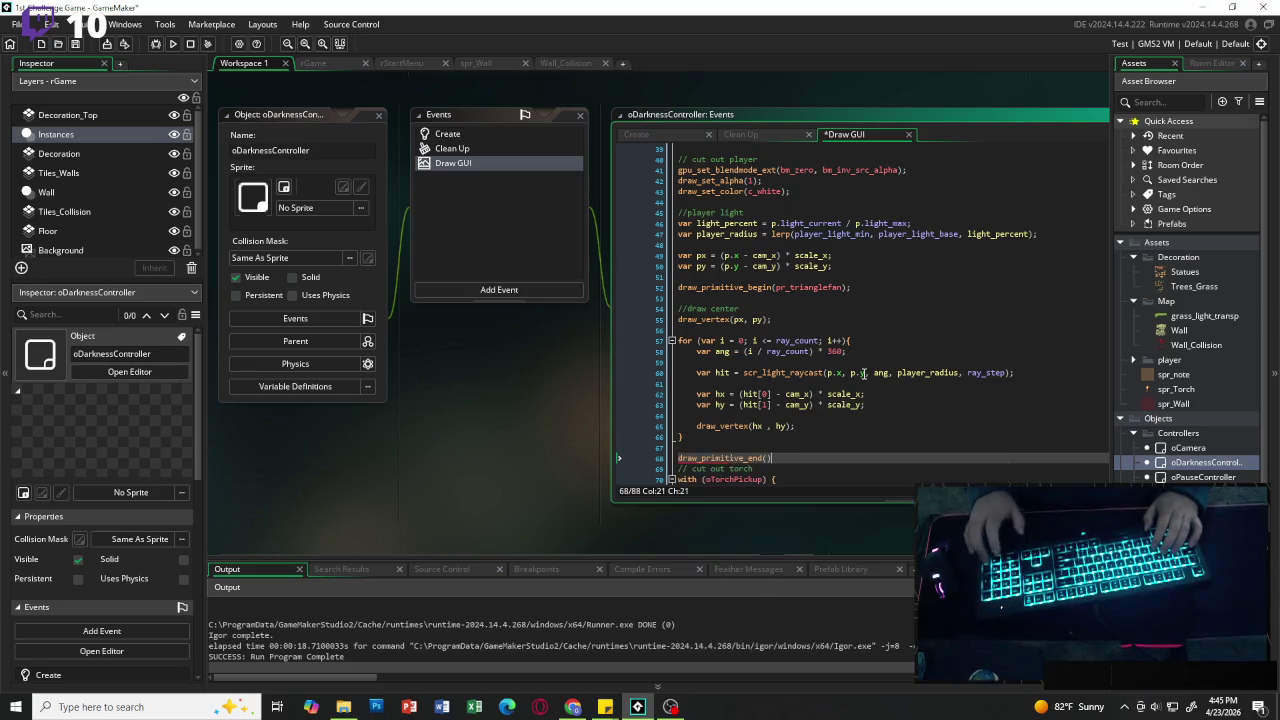
pyautogui.write(';')
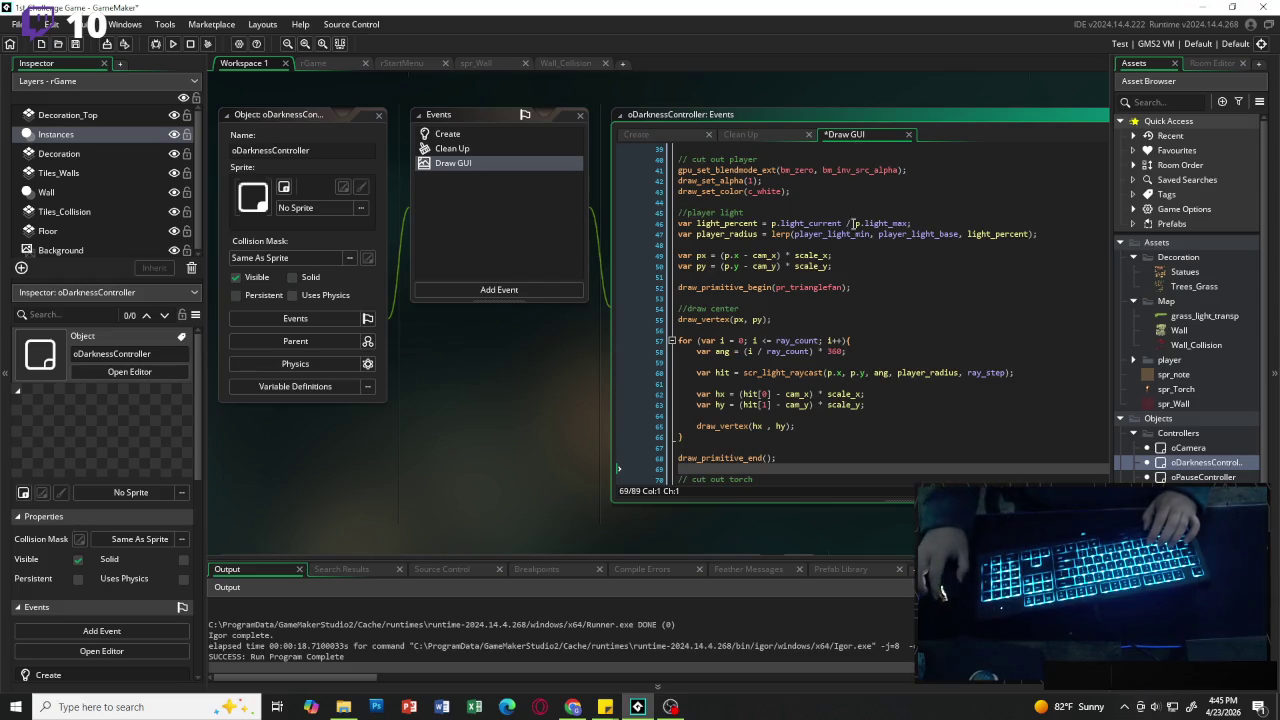
# Step: Look over the Draw GUI code and run the game to test the light
pyautogui.scroll(-6, 864, 372)
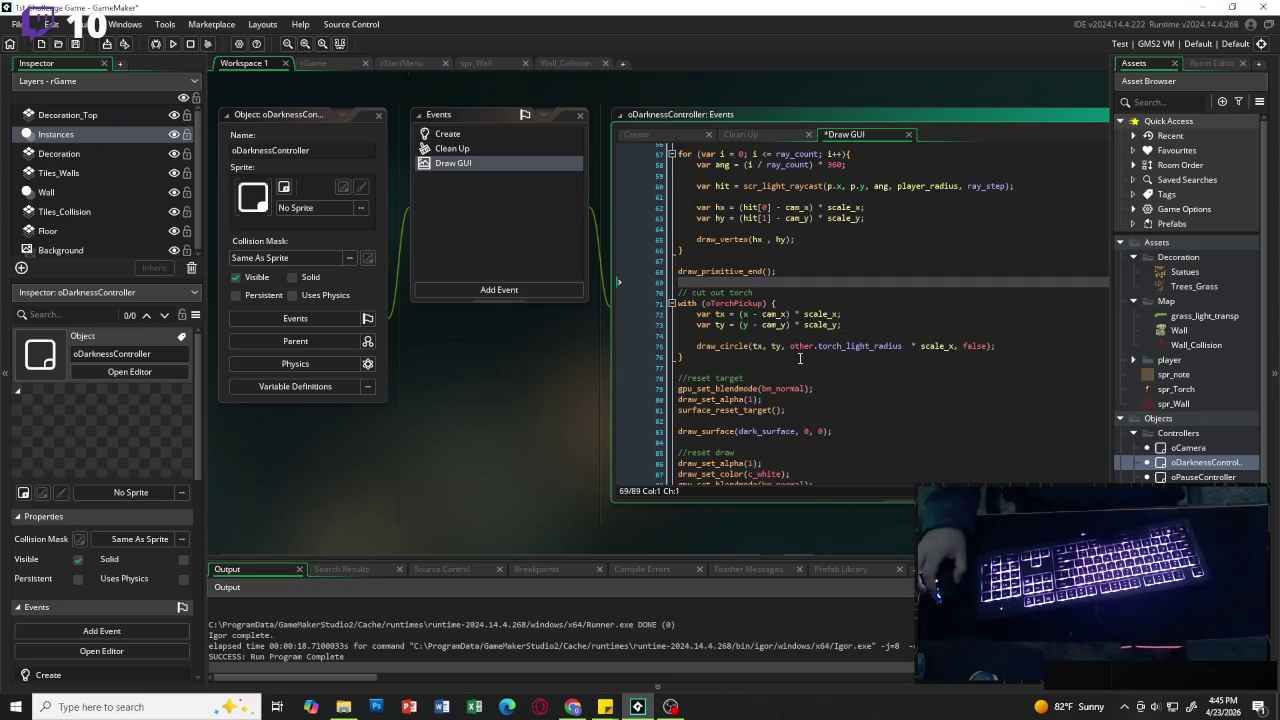
pyautogui.scroll(-2, 801, 362)
pyautogui.scroll(3, 801, 362)
pyautogui.click(173, 44)
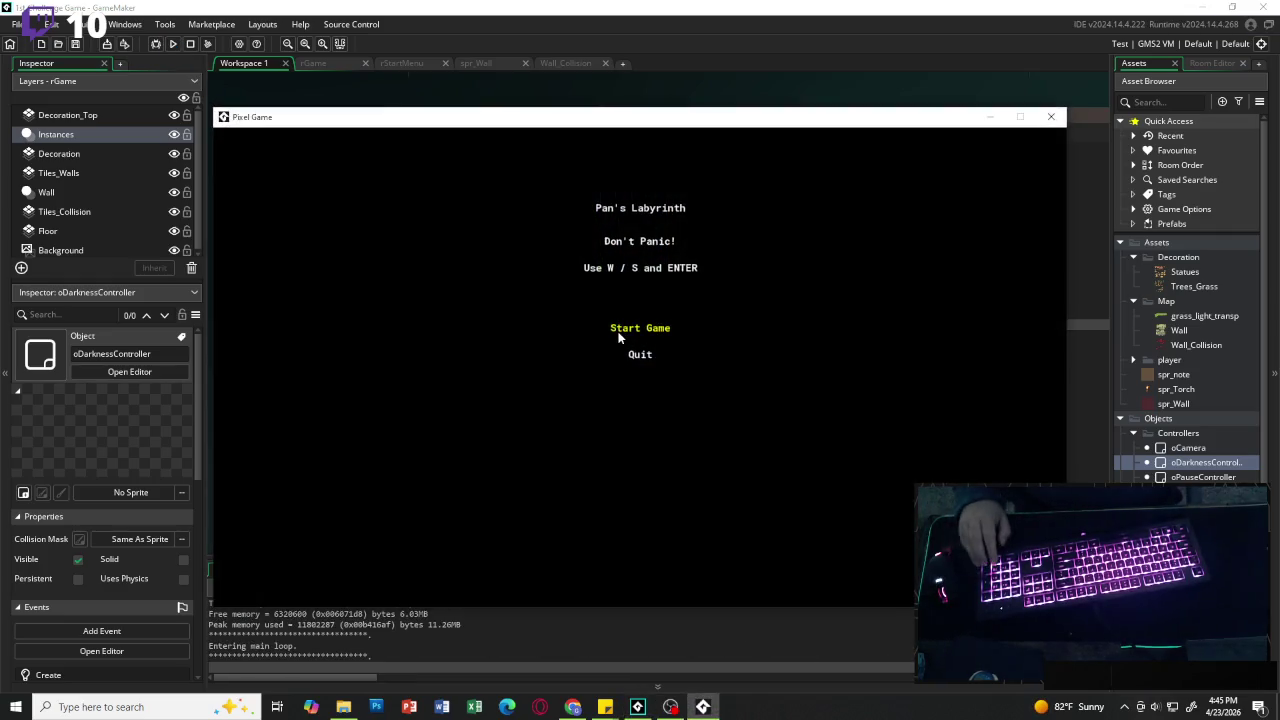
# Step: Start the game from the title menu, then abort after the unset max_dist code error
pyautogui.press('Return')
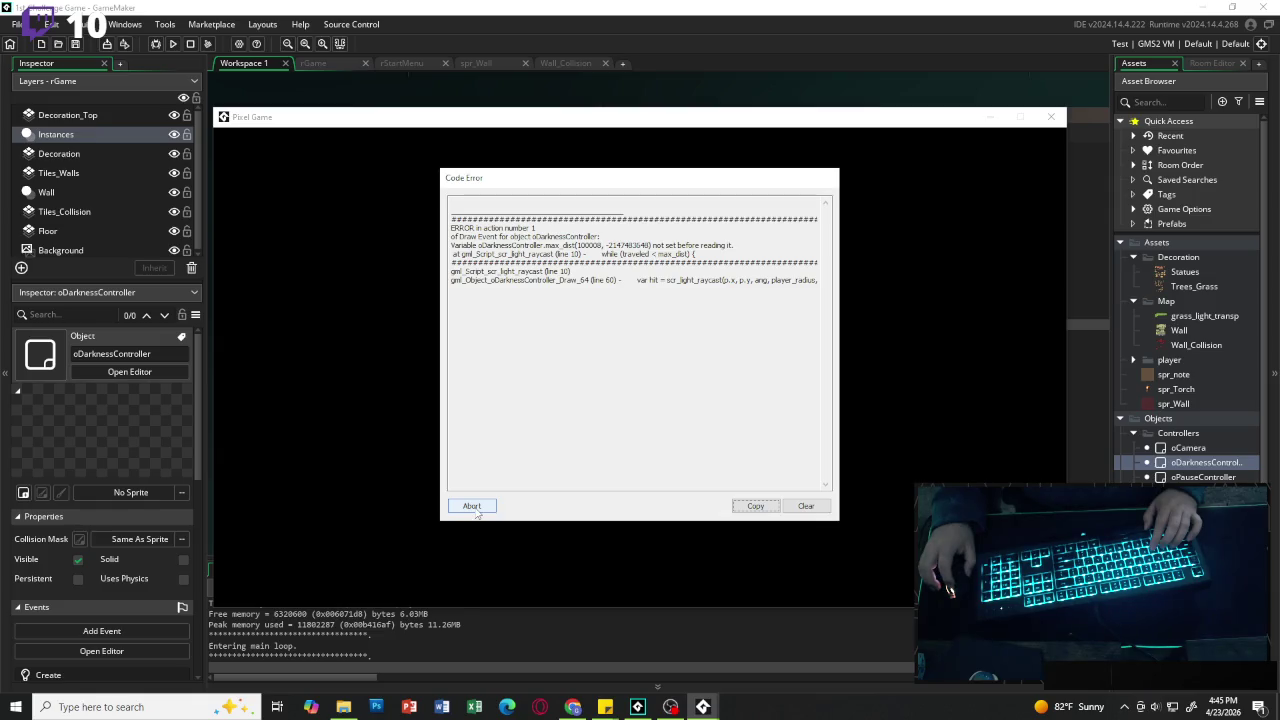
pyautogui.click(475, 509)
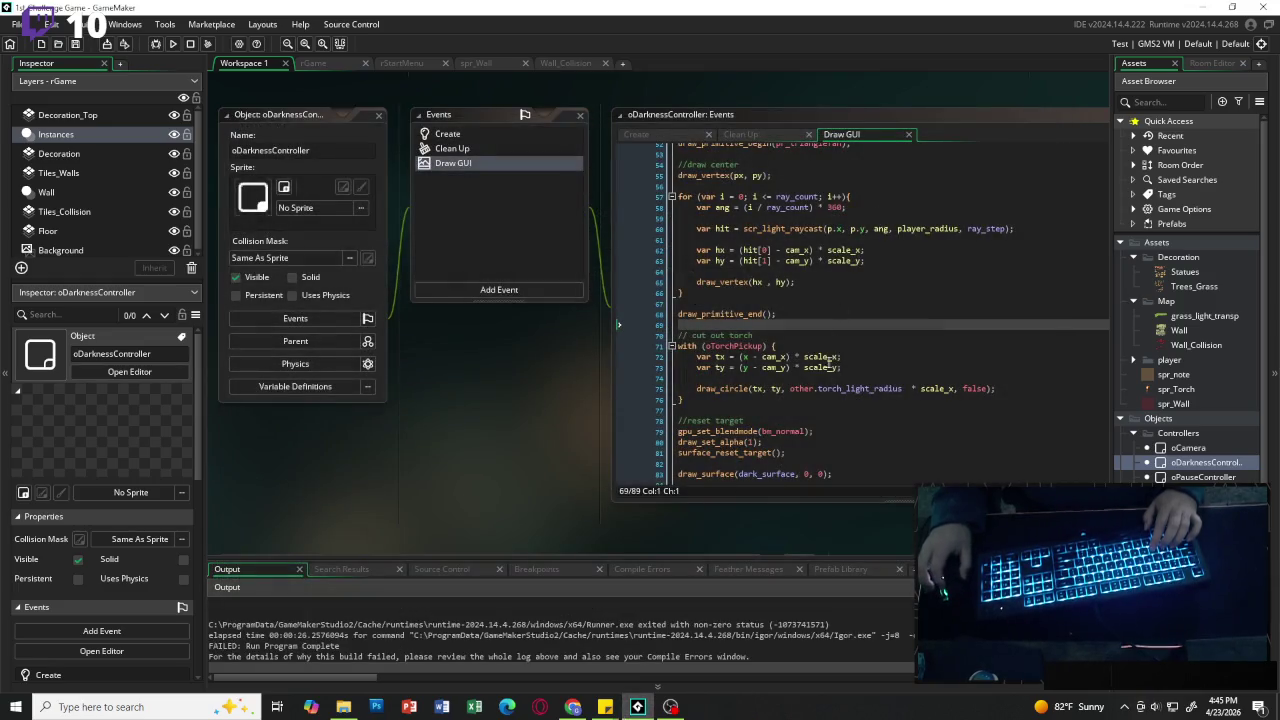
pyautogui.click(834, 404)
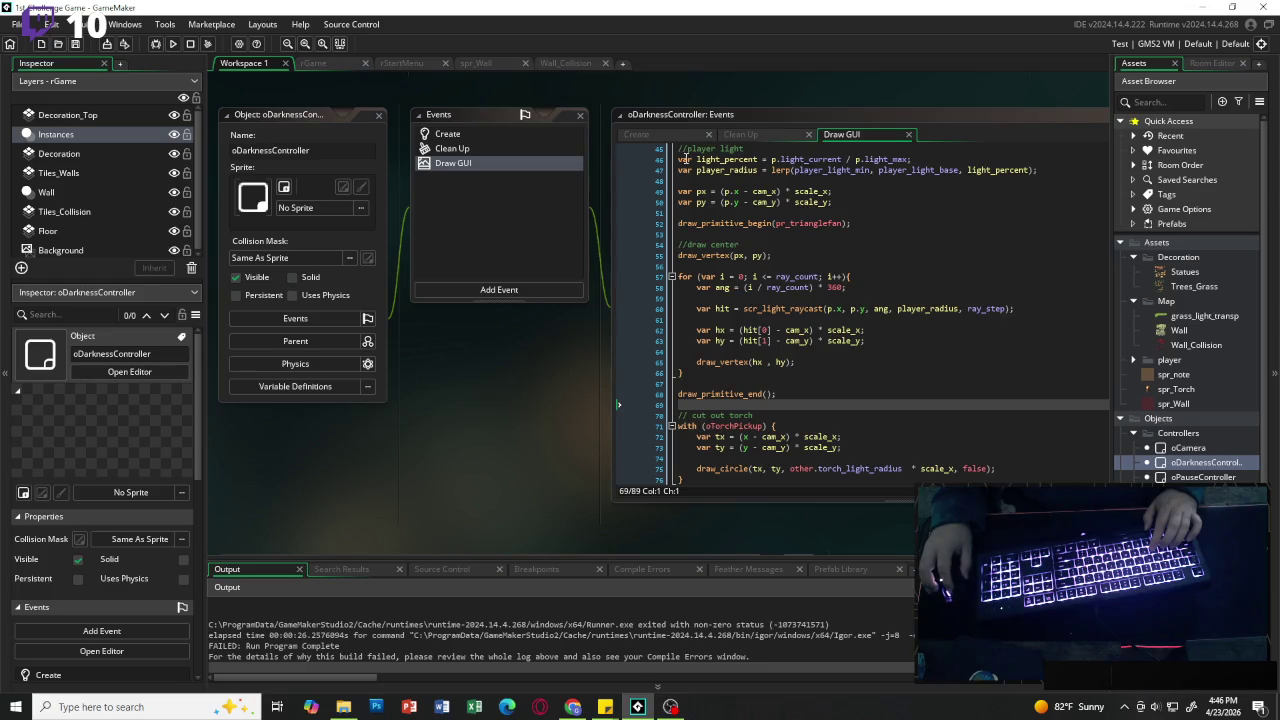
pyautogui.click(648, 138)
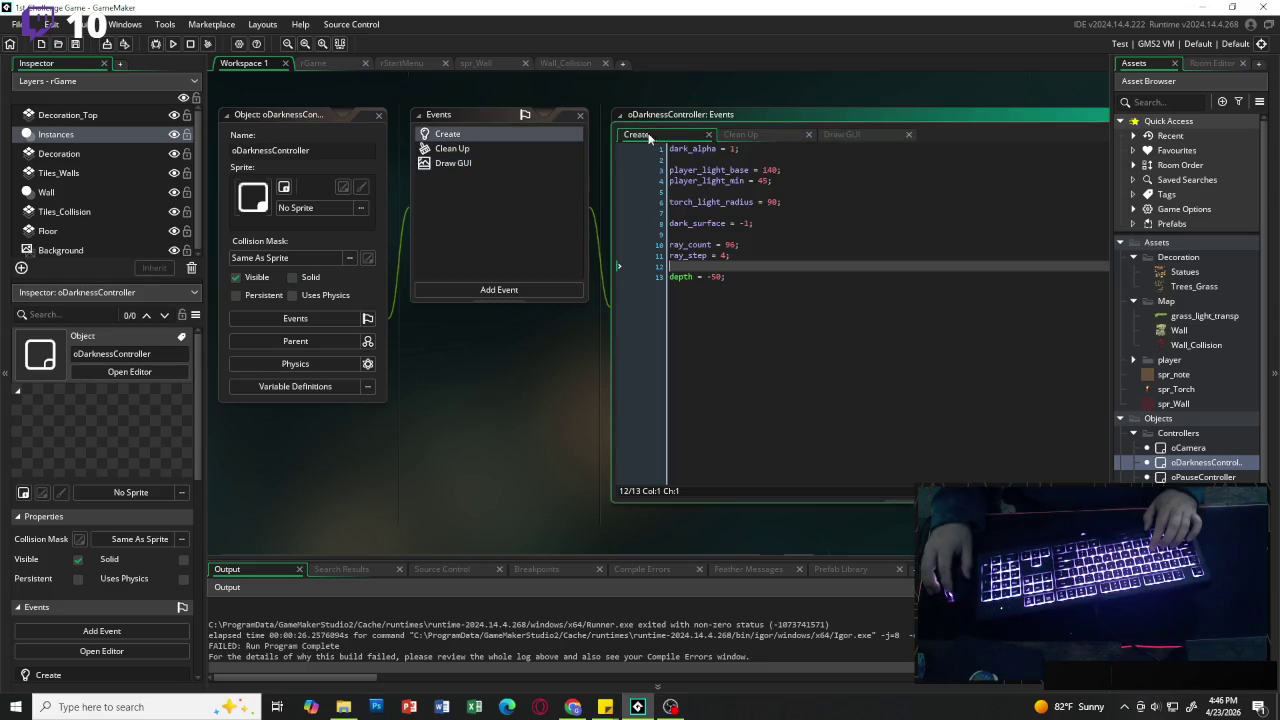
pyautogui.click(855, 138)
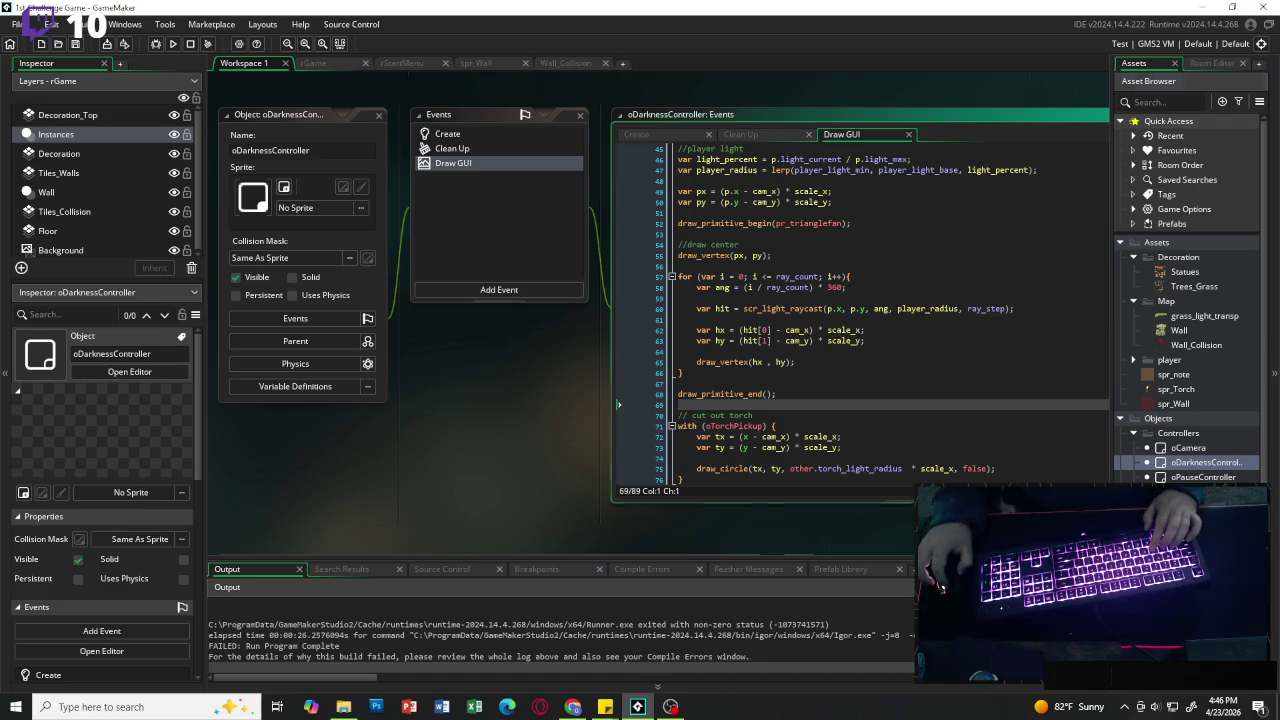
pyautogui.middleClick(745, 309)
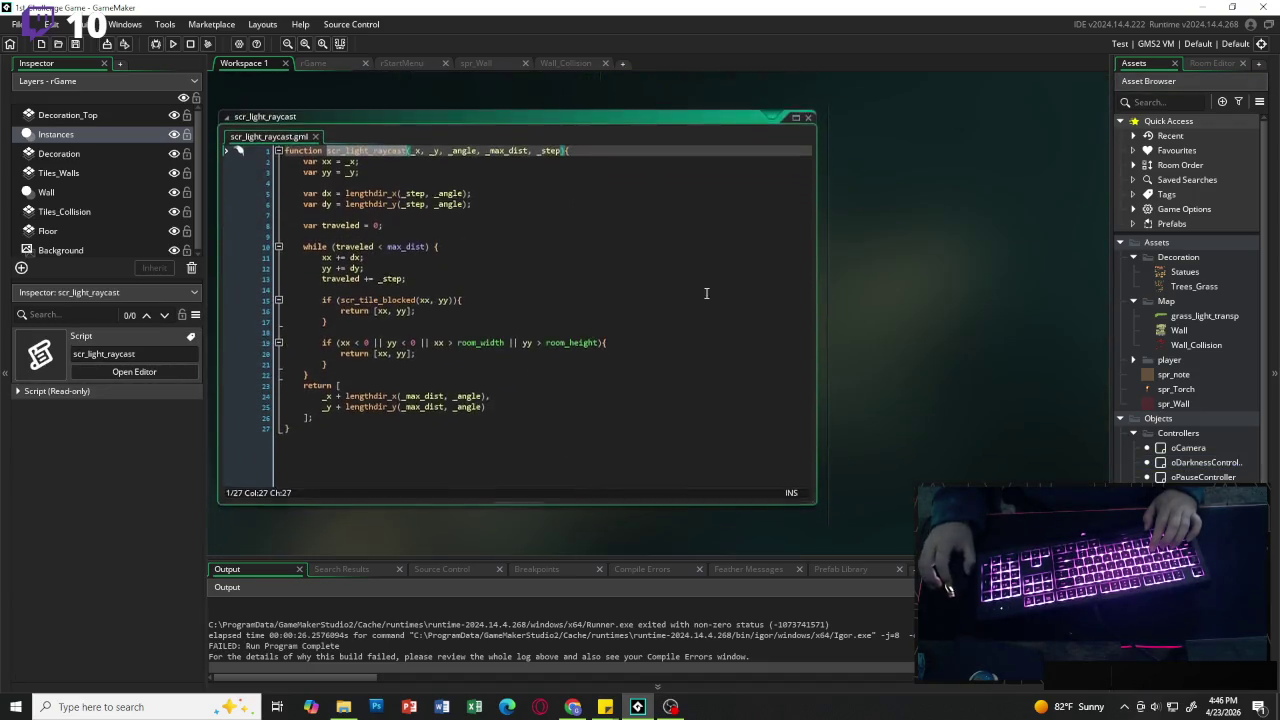
pyautogui.click(512, 237)
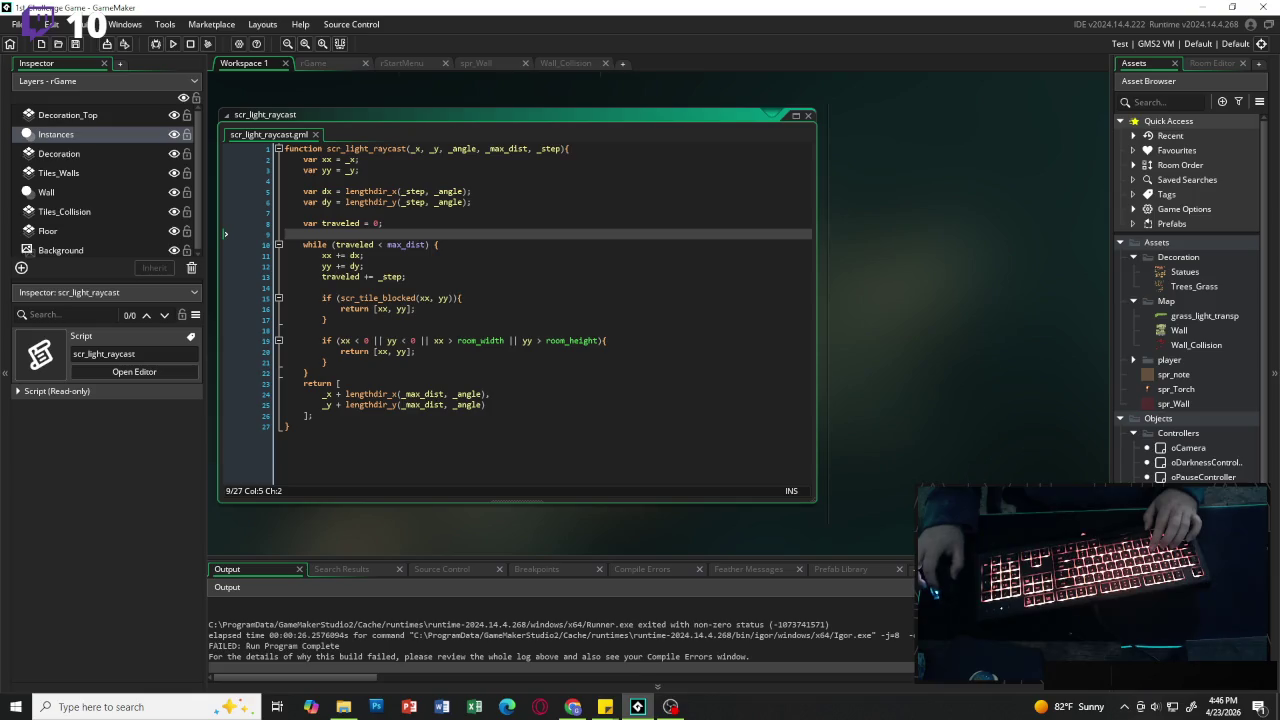
pyautogui.doubleClick(1183, 466)
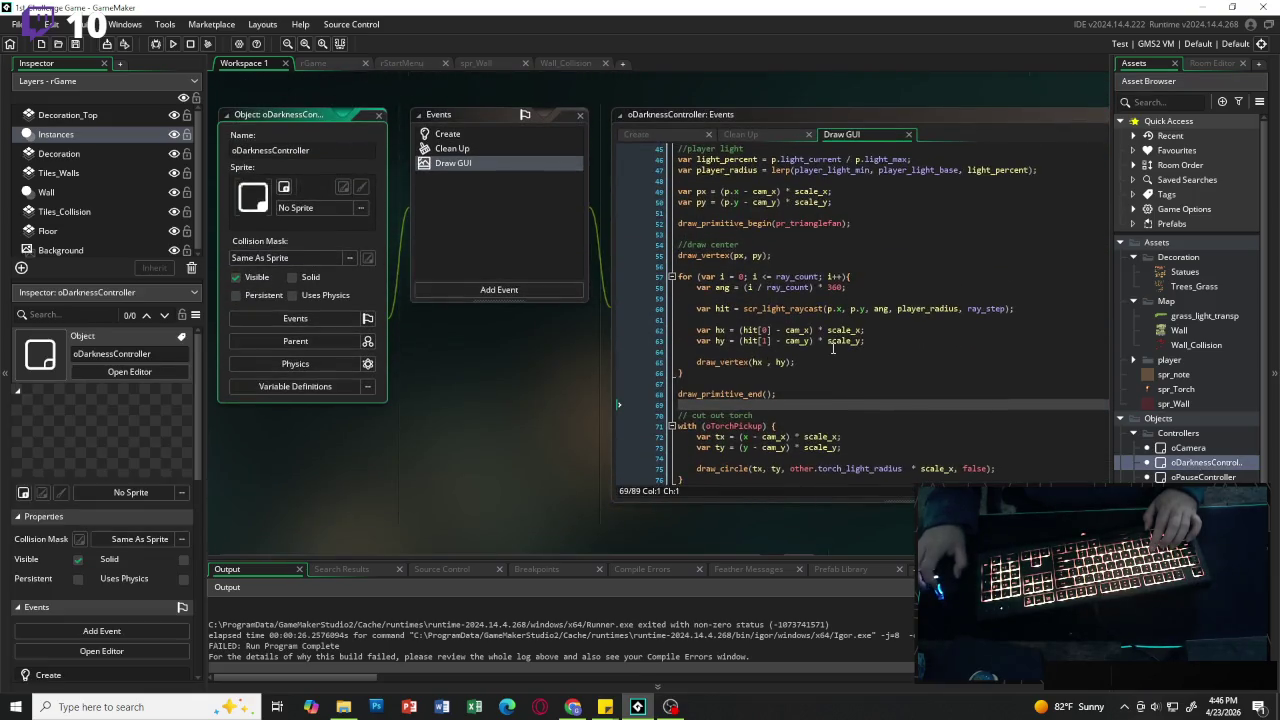
pyautogui.scroll(6, 833, 350)
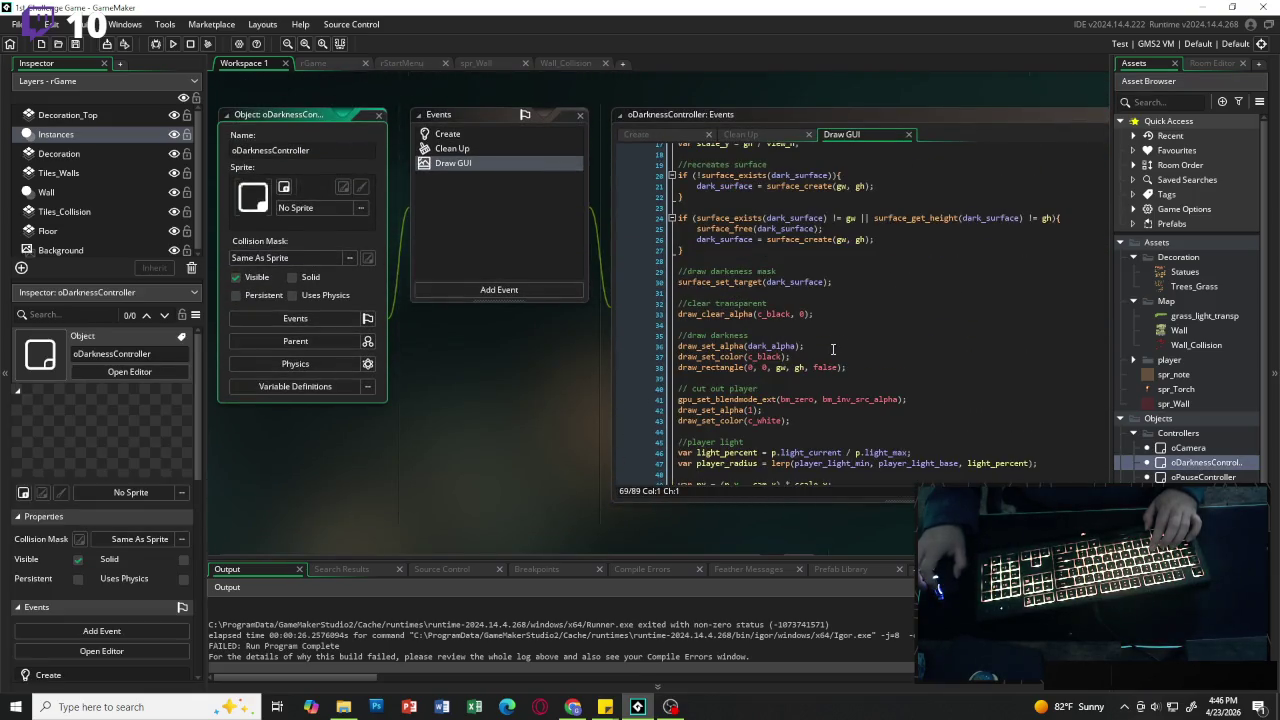
pyautogui.scroll(2, 833, 350)
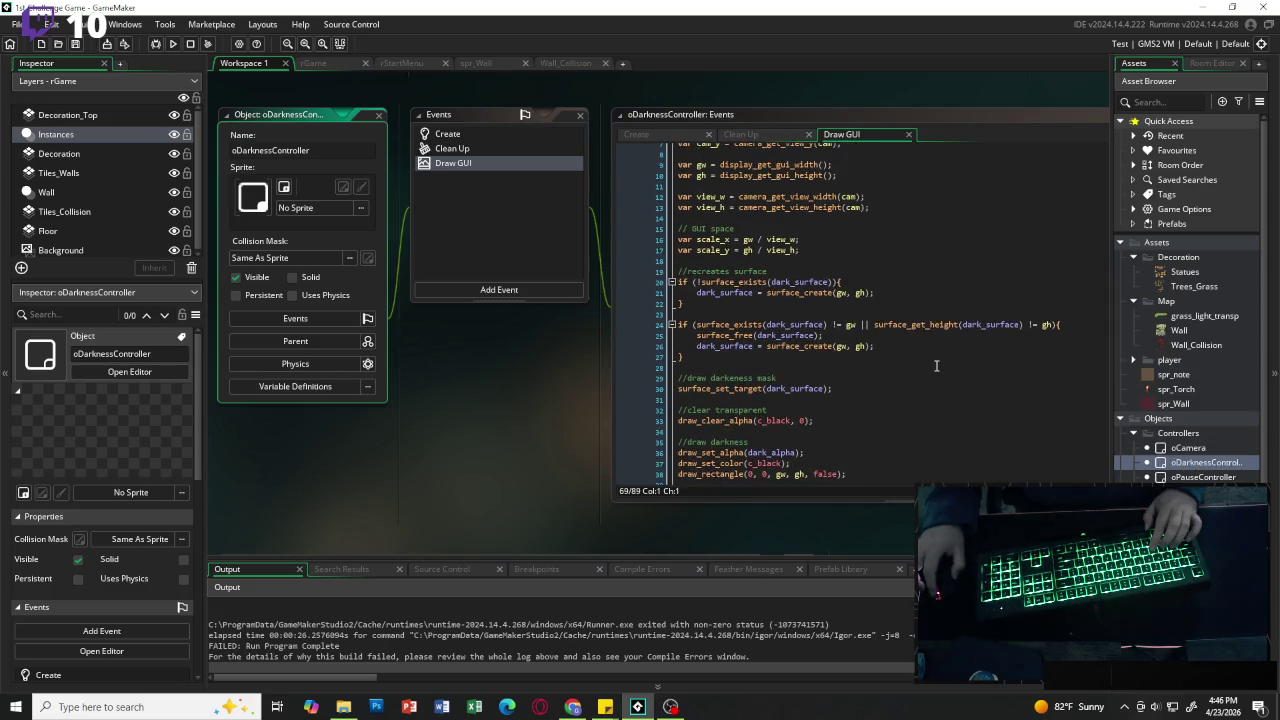
pyautogui.scroll(-5, 936, 366)
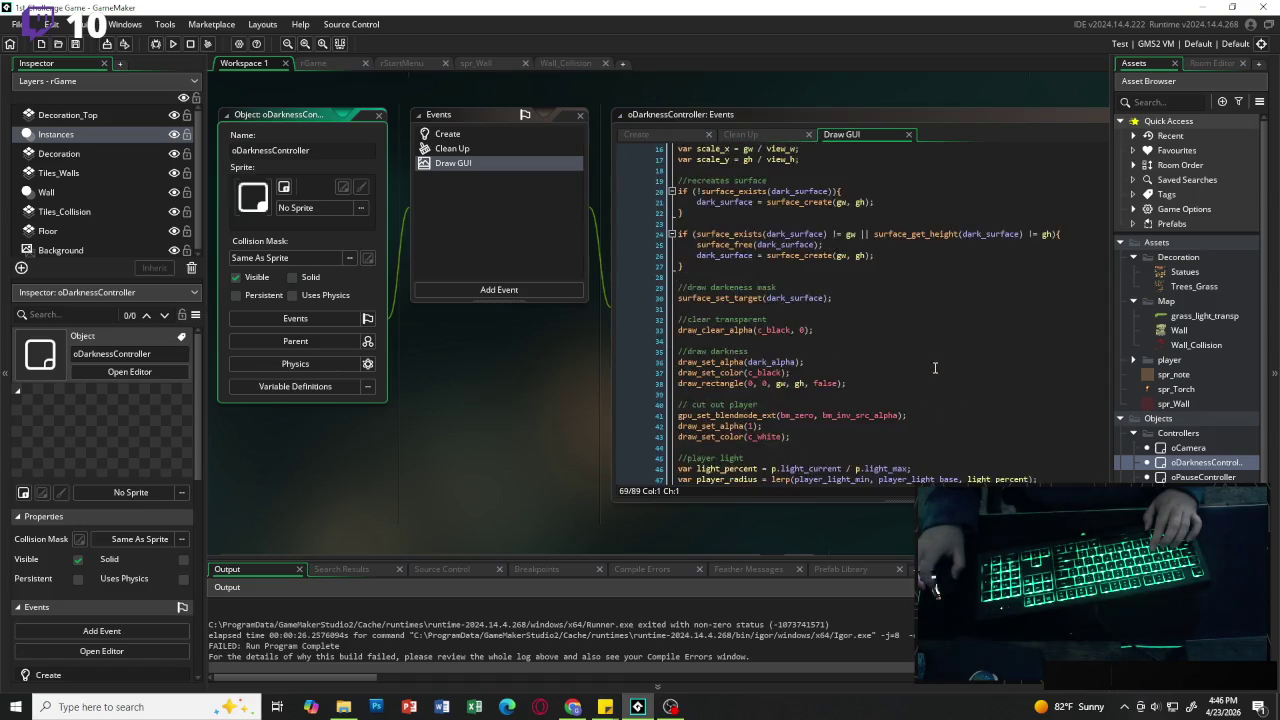
pyautogui.scroll(-7, 935, 368)
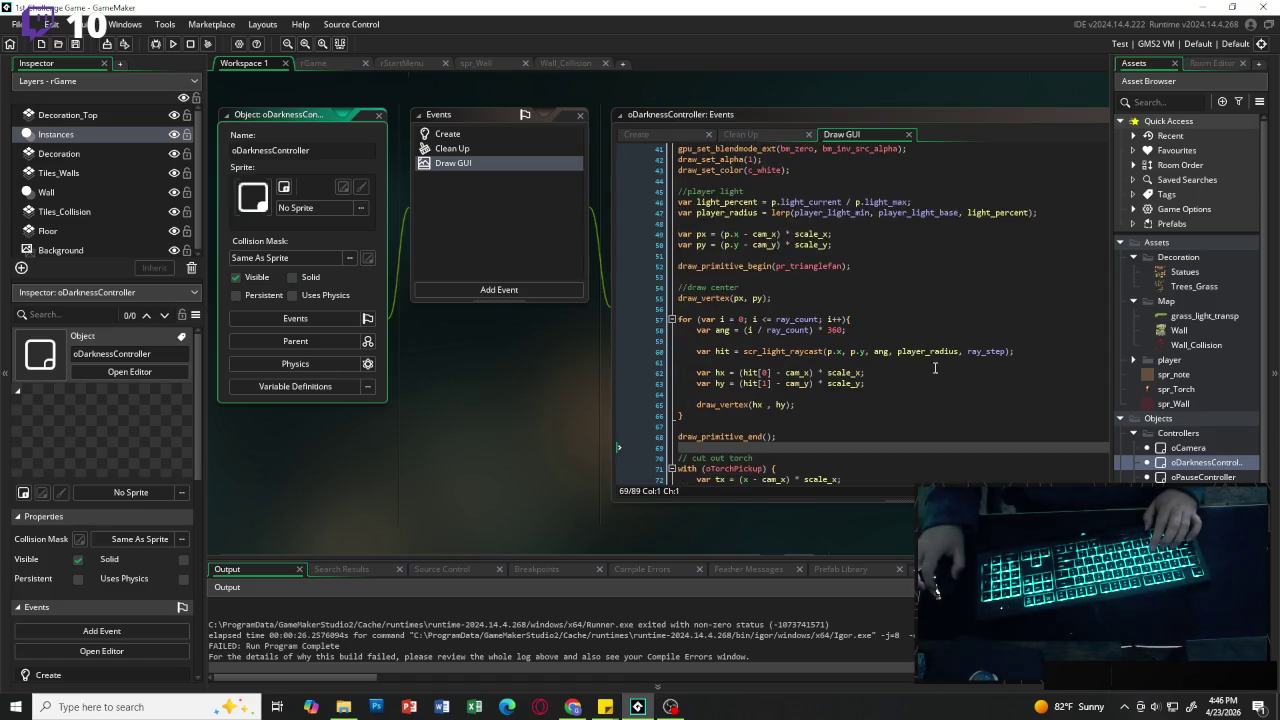
pyautogui.scroll(-1, 935, 368)
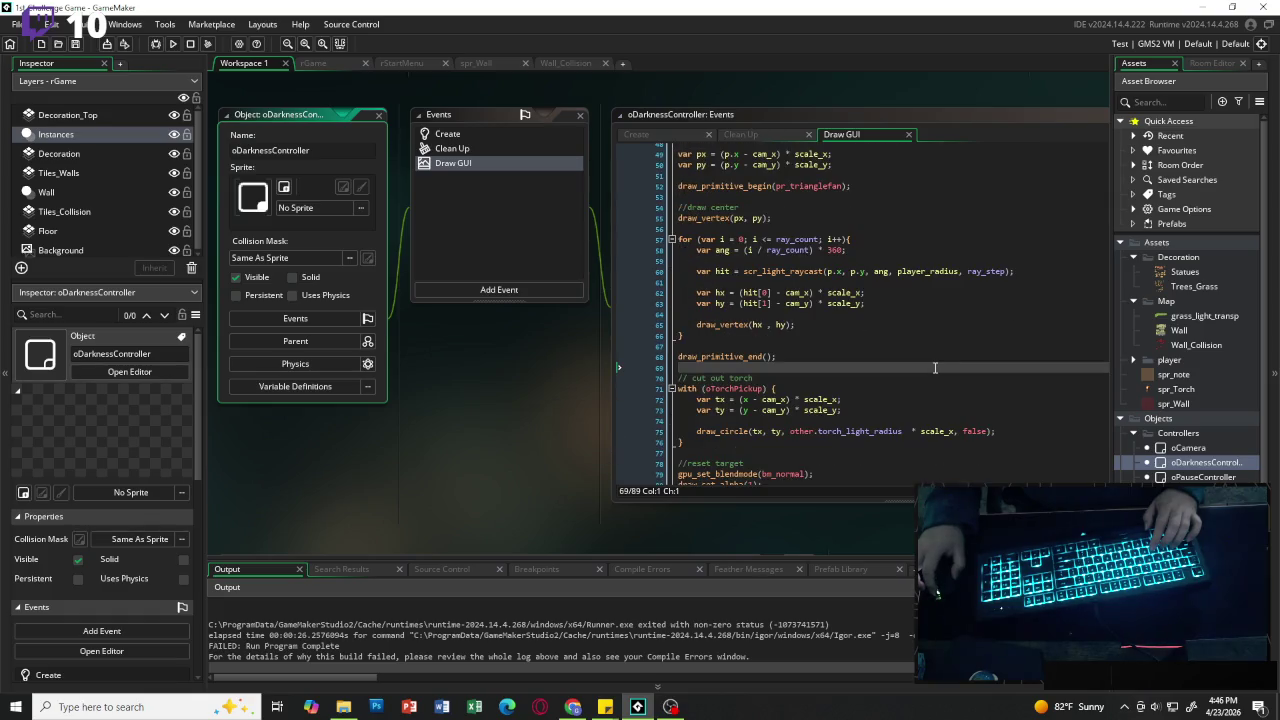
pyautogui.scroll(-4, 924, 366)
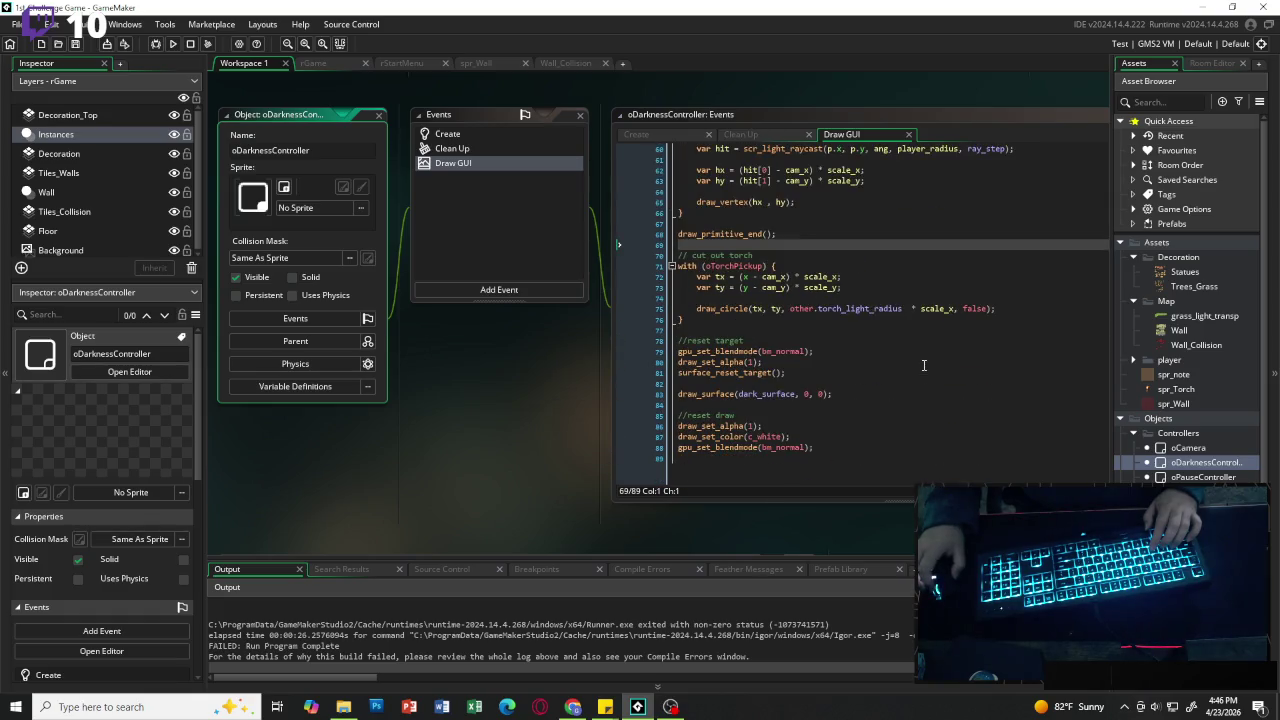
pyautogui.scroll(1, 924, 366)
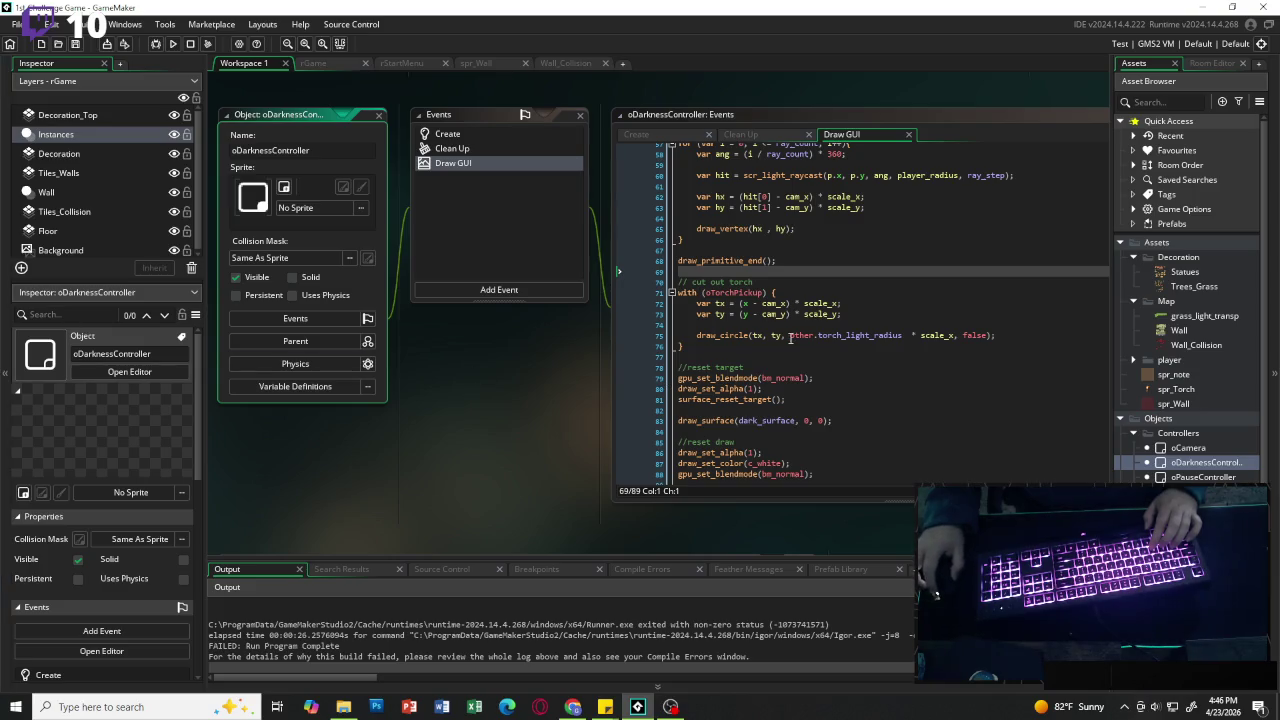
pyautogui.scroll(3, 814, 342)
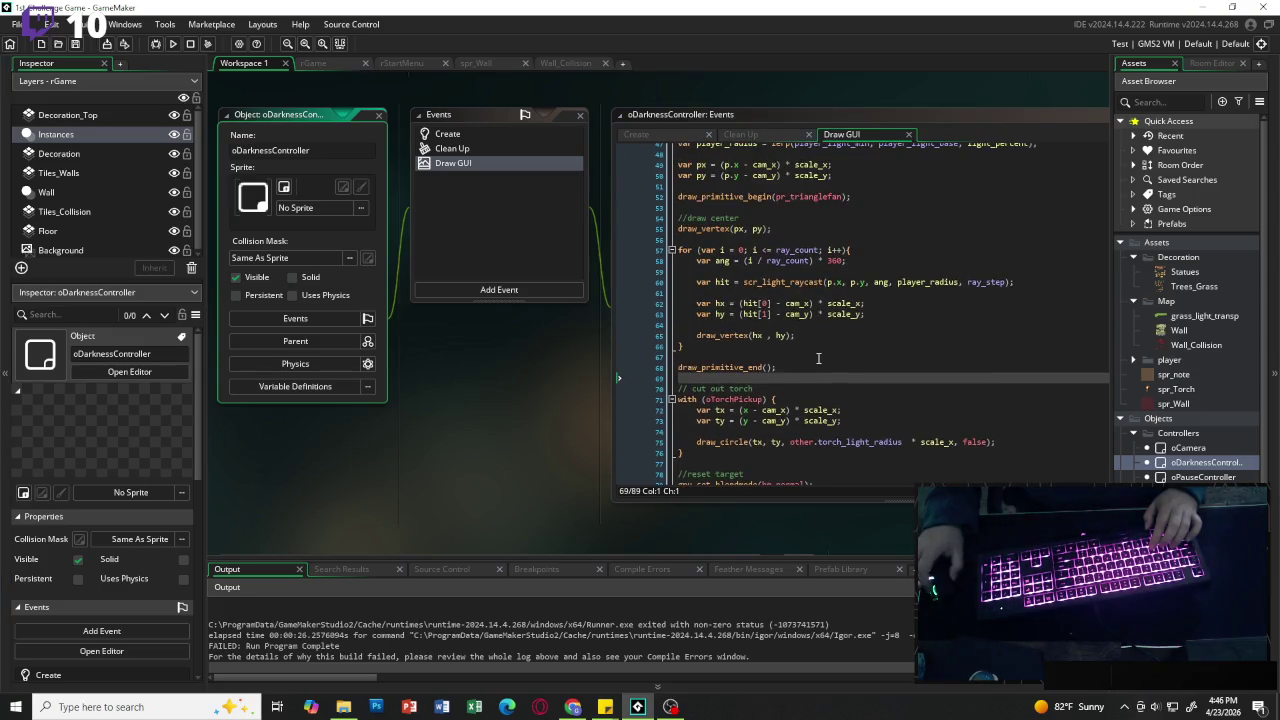
pyautogui.scroll(3, 816, 358)
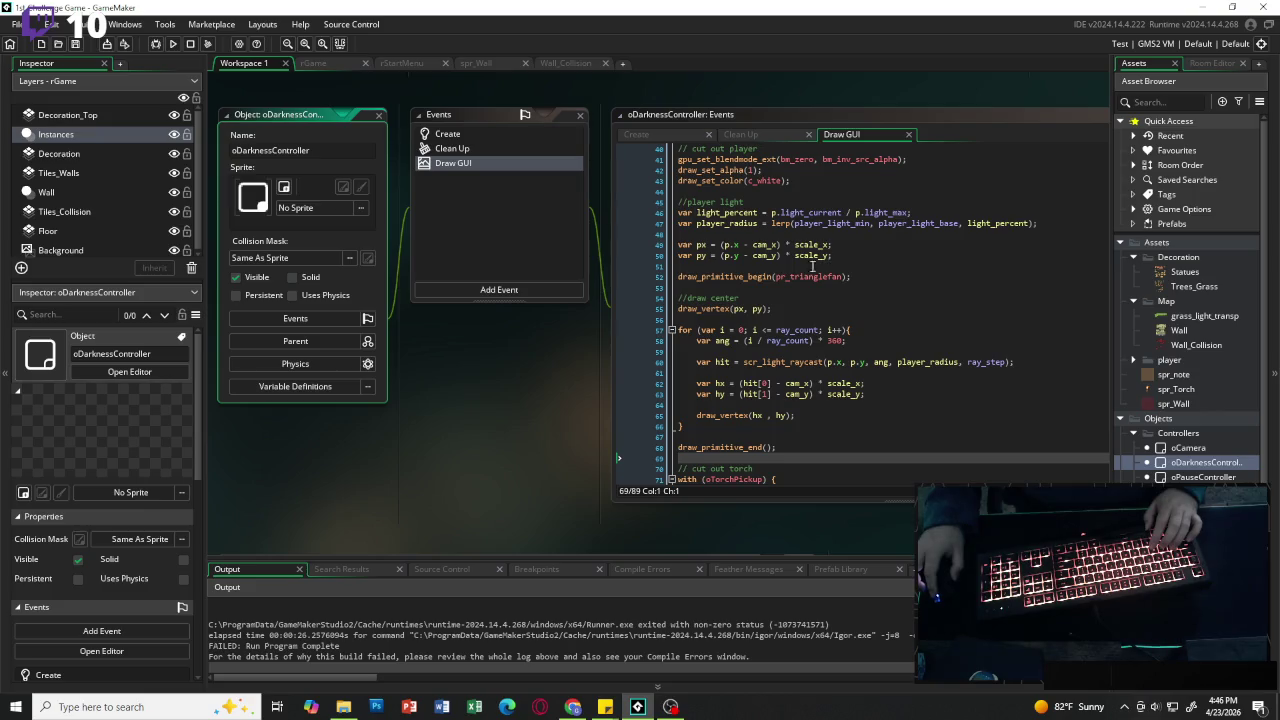
pyautogui.scroll(-1, 789, 291)
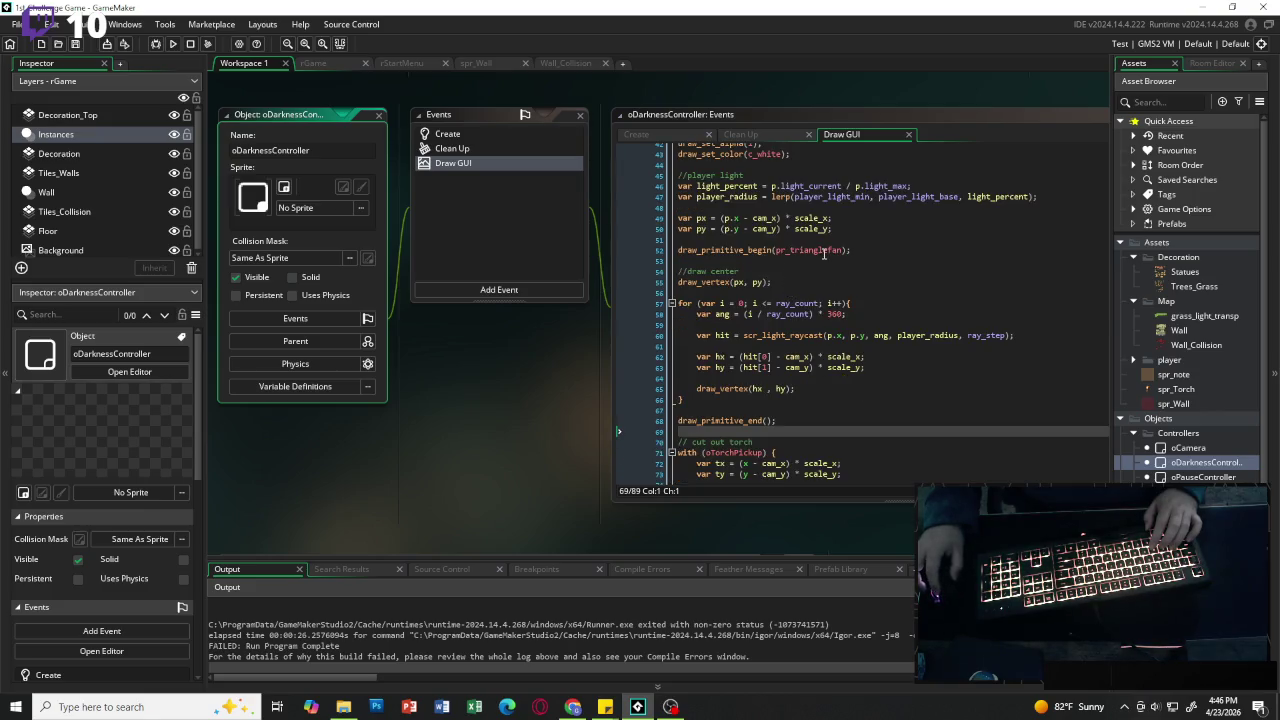
pyautogui.scroll(-1, 824, 254)
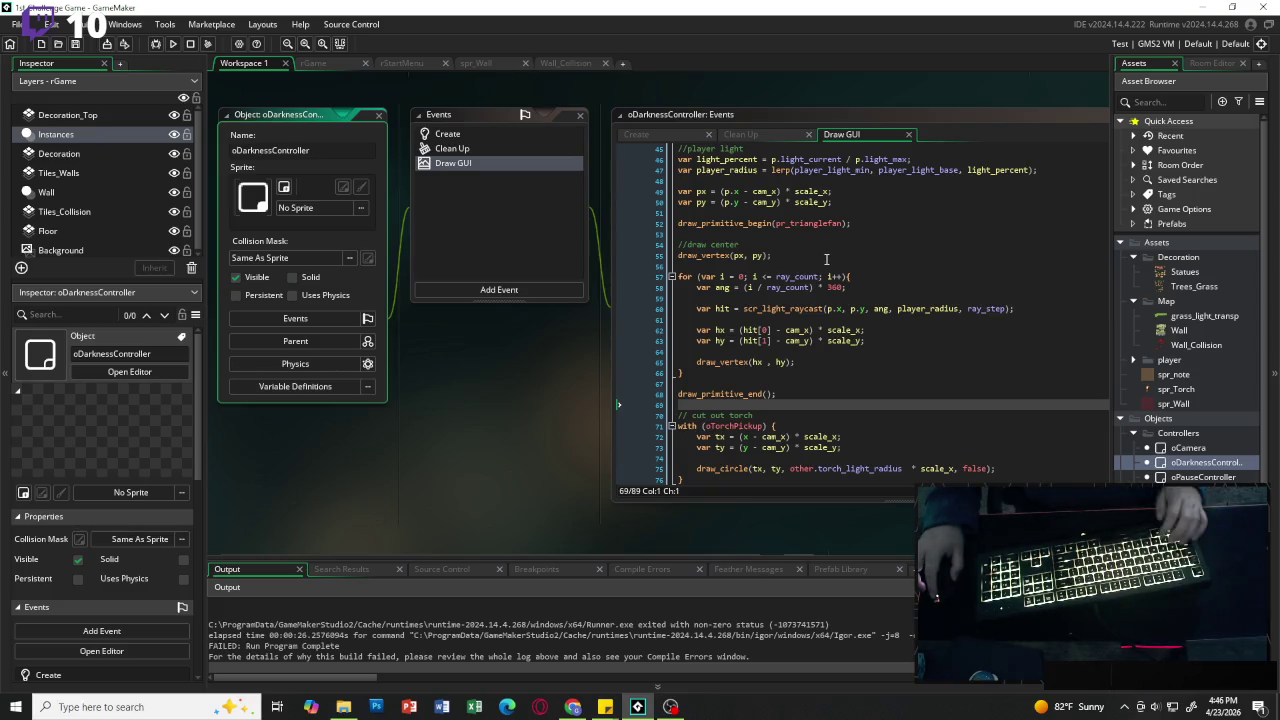
# Step: Build and run with F5, start playing, and abort when the max_dist error reappears
pyautogui.press('F5')
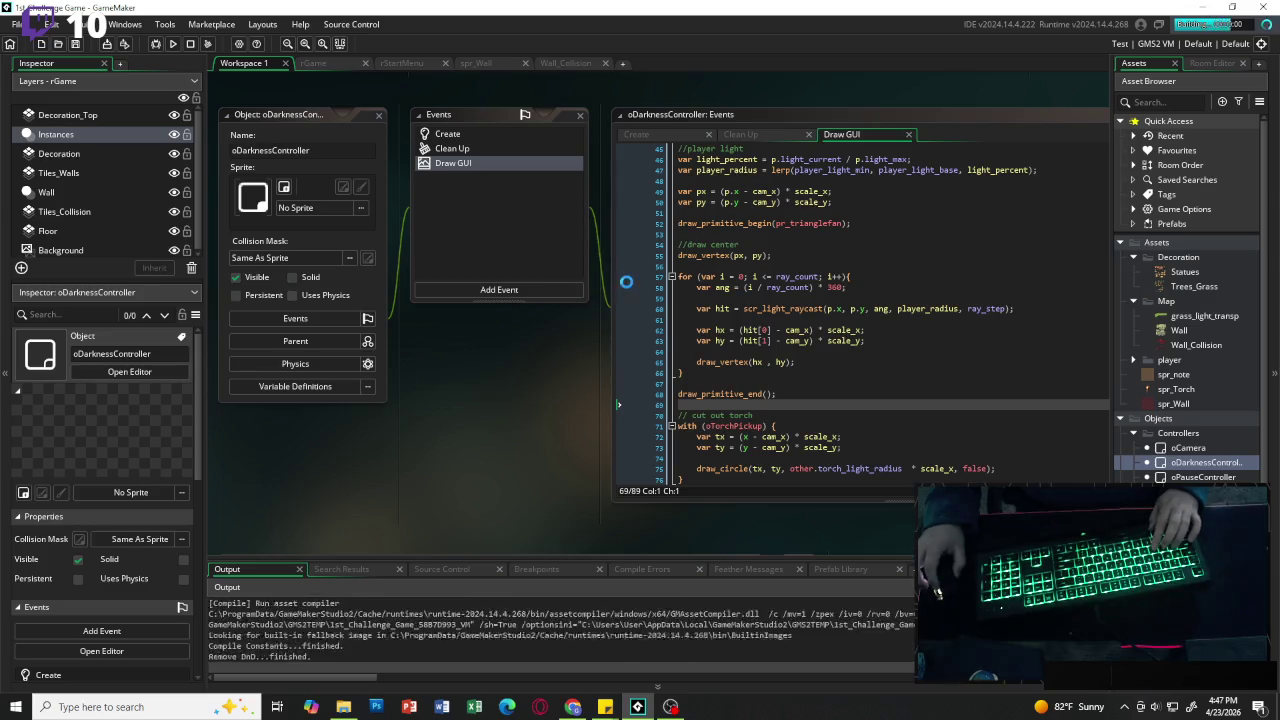
pyautogui.press('Return')
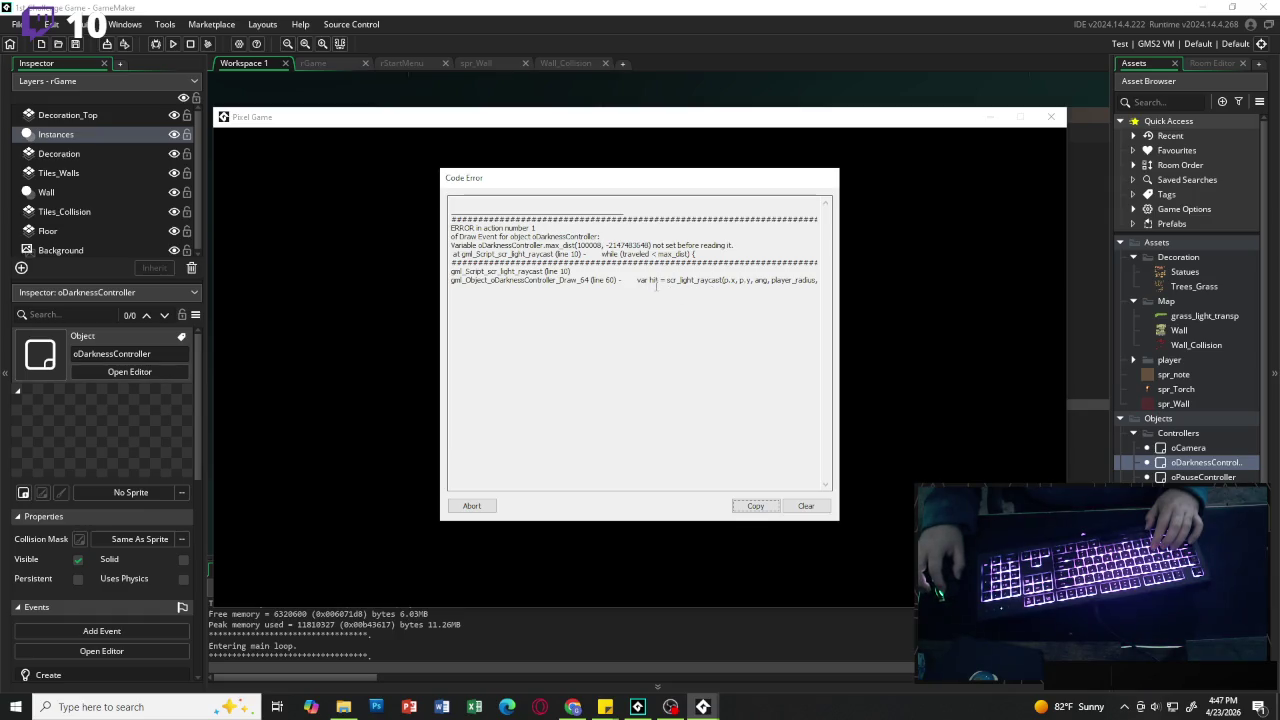
pyautogui.click(479, 508)
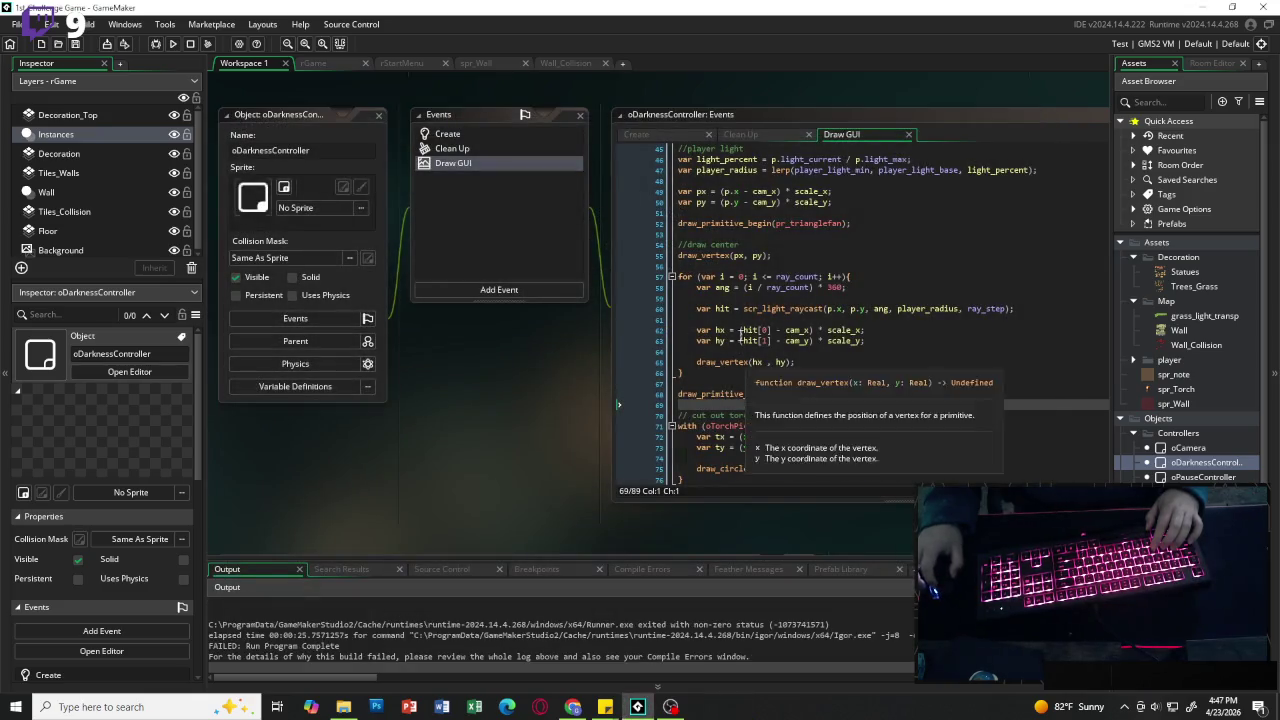
# Step: Change max_dist to _max_dist in scr_light_raycast's loop and relaunch the game into gameplay
pyautogui.middleClick(775, 309)
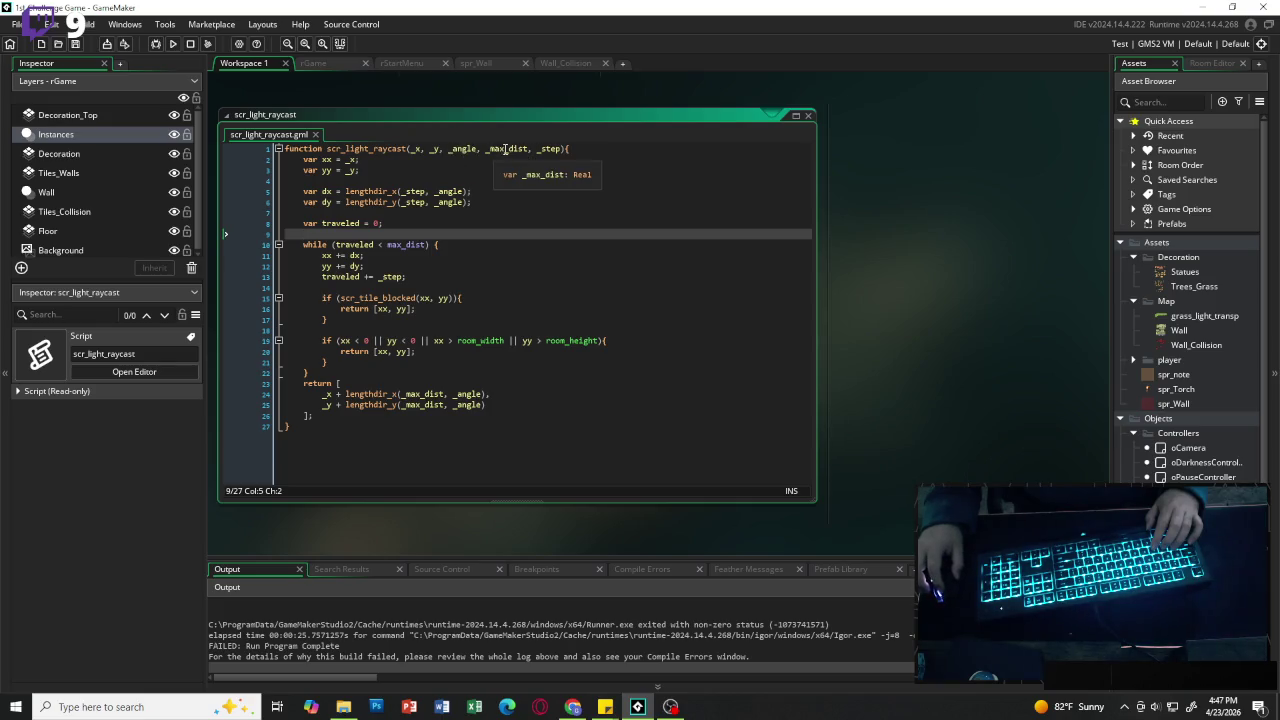
pyautogui.click(388, 245)
pyautogui.write('_')
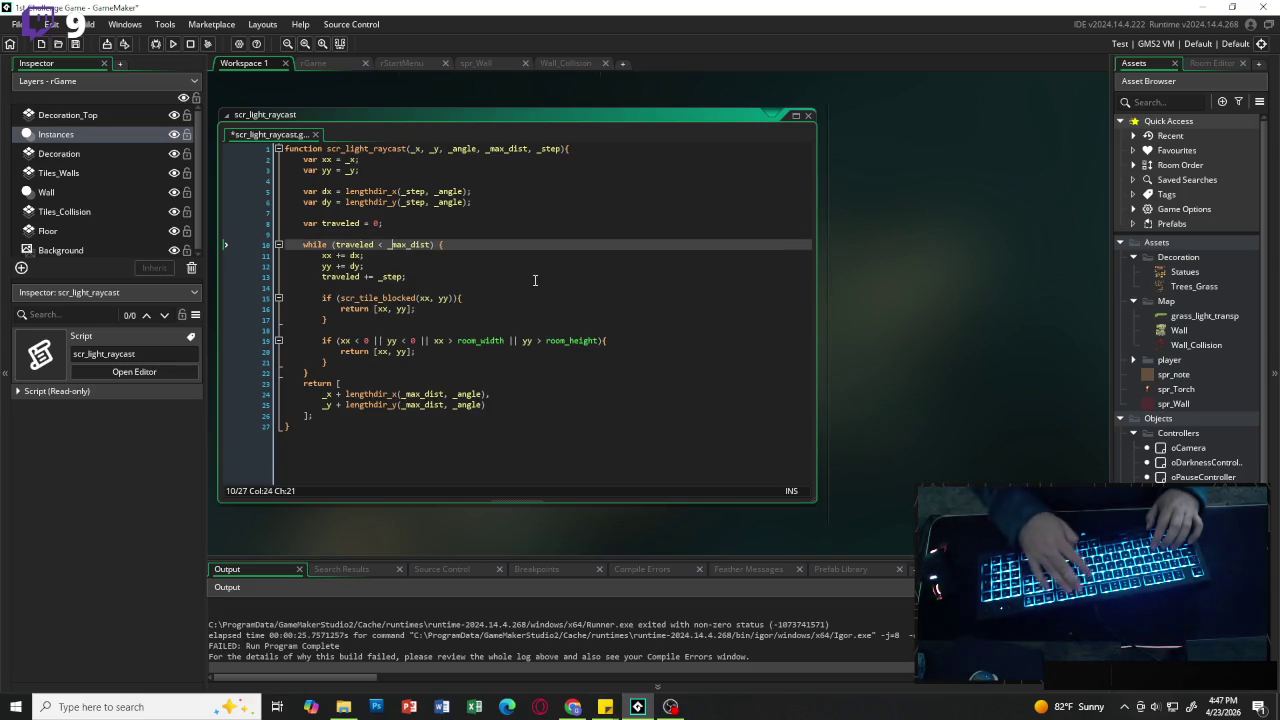
pyautogui.click(173, 46)
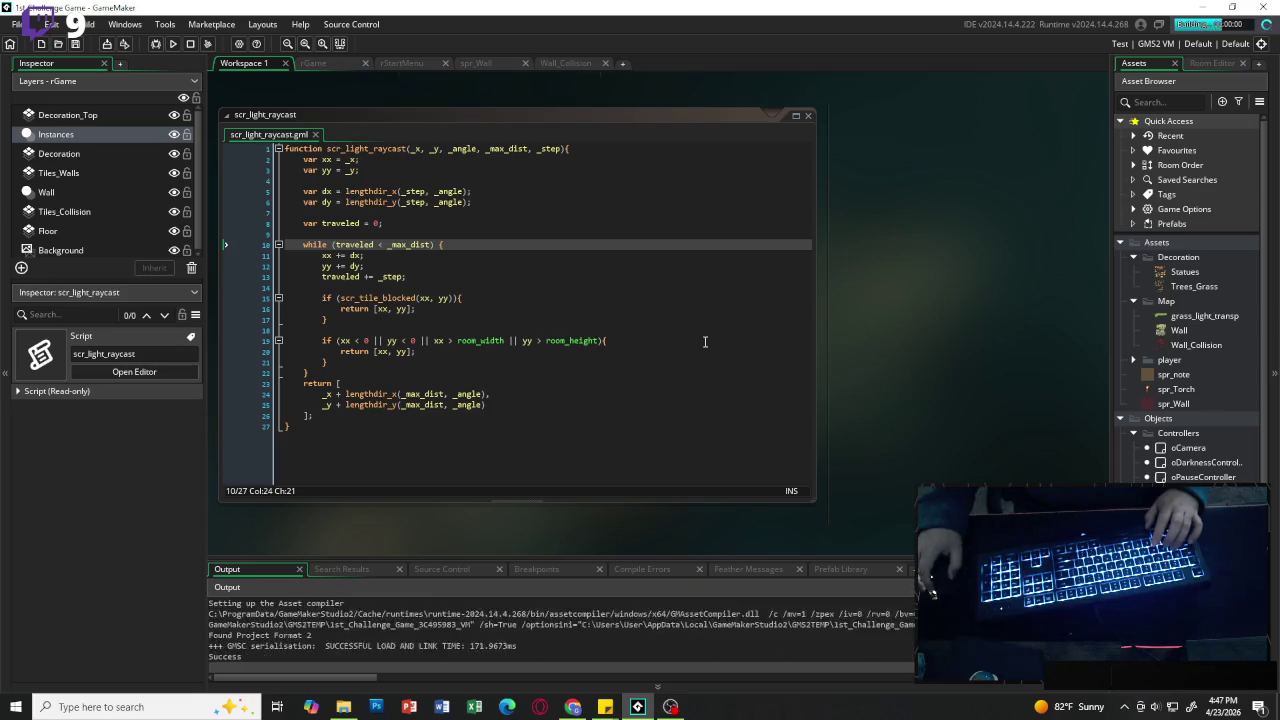
pyautogui.press('Return')
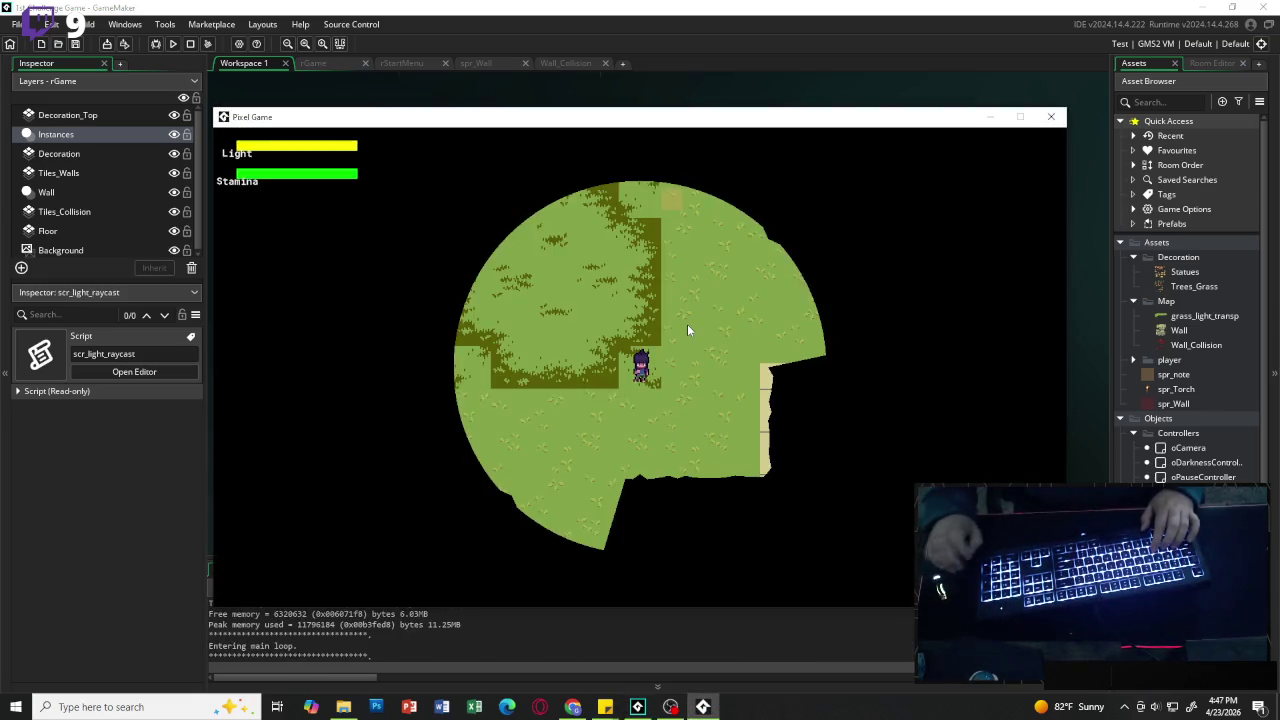
# Step: Walk the player through corridors and past the torch to check the wall-shaped light, then close the game
pyautogui.press('a')
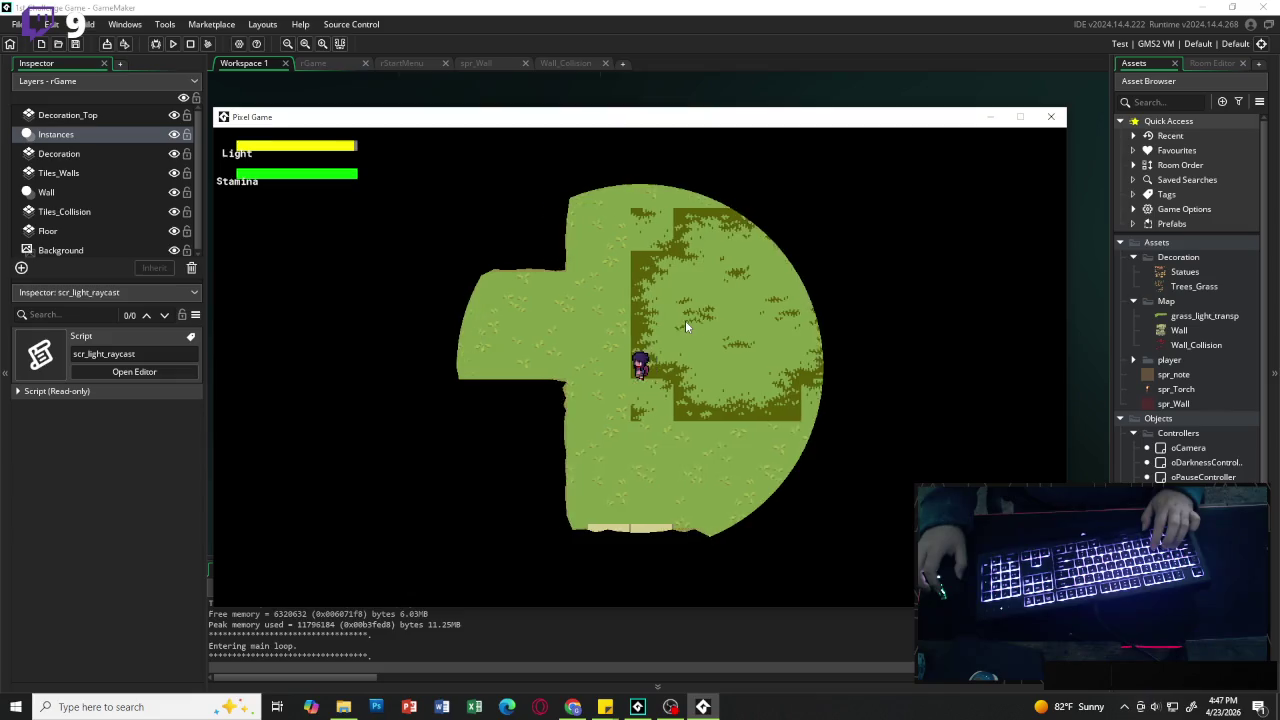
pyautogui.press('s')
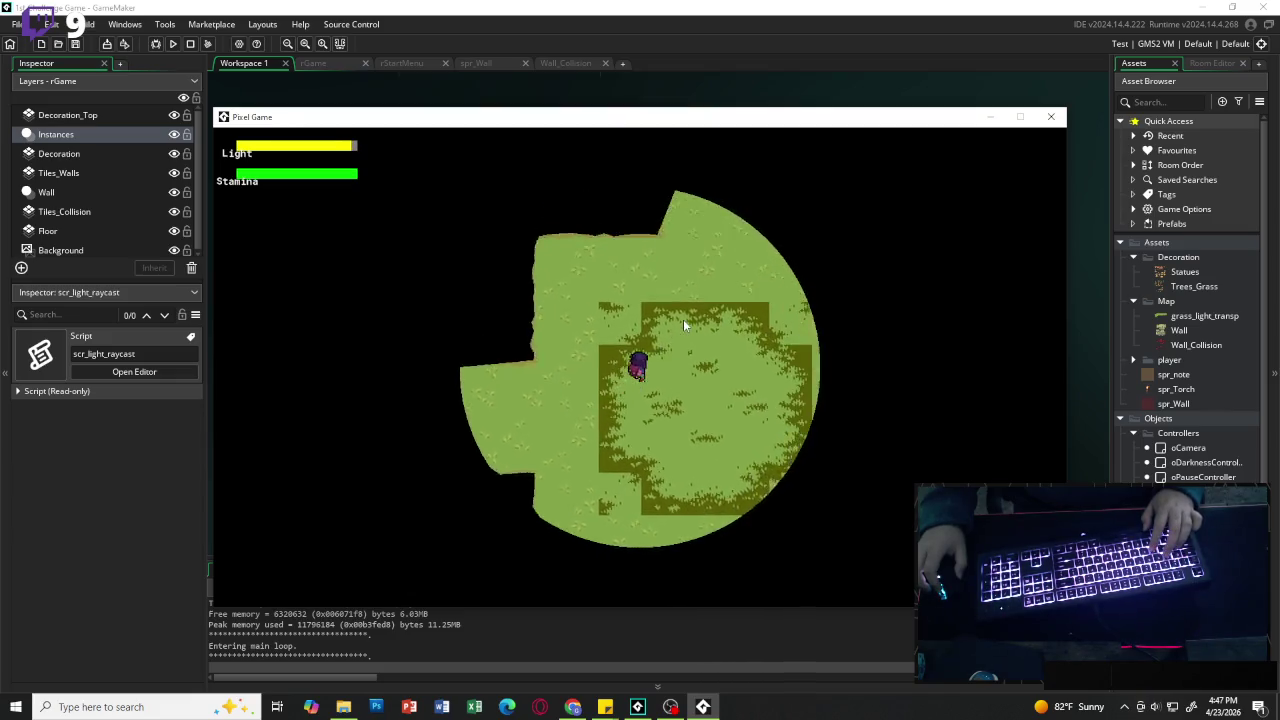
pyautogui.press('s')
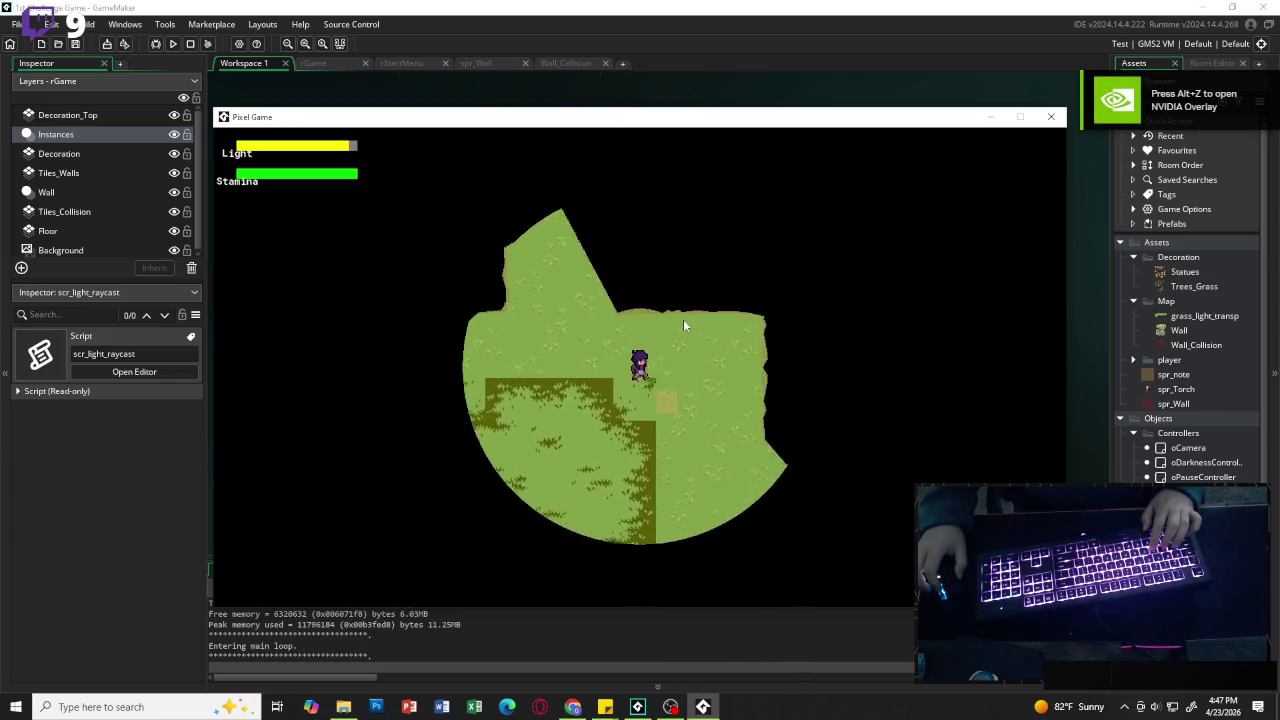
pyautogui.press('w')
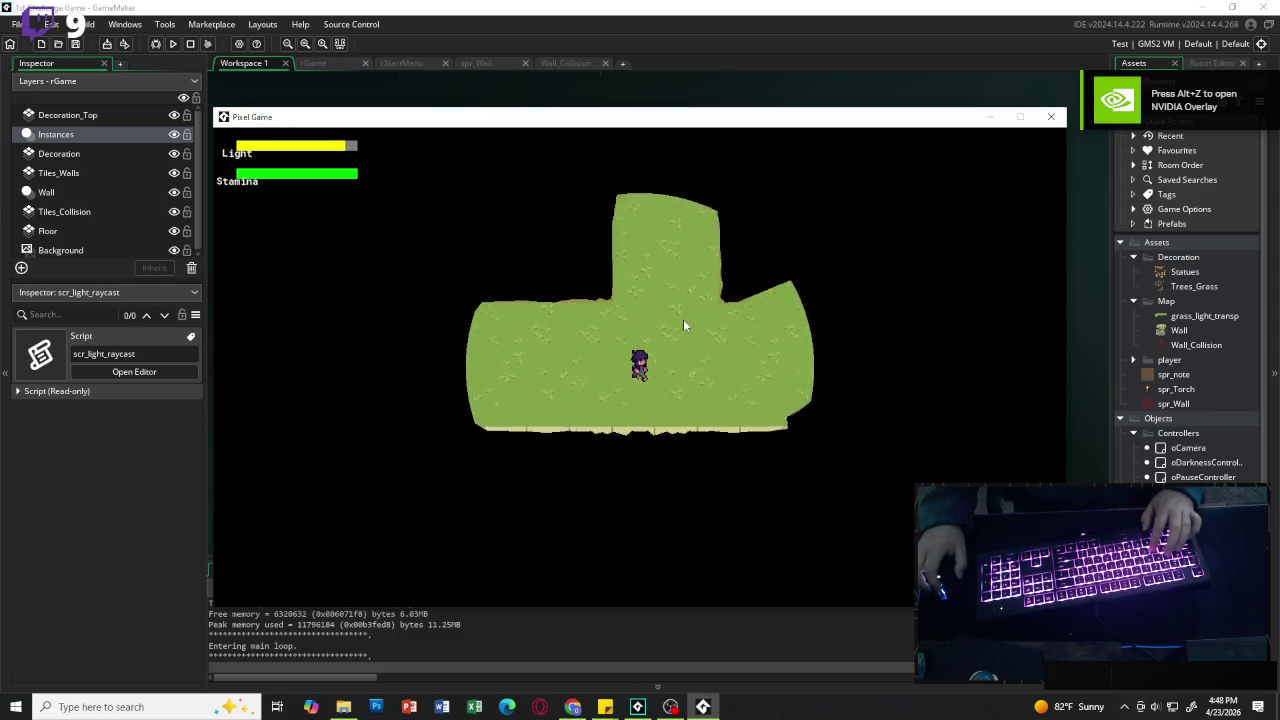
pyautogui.press('s')
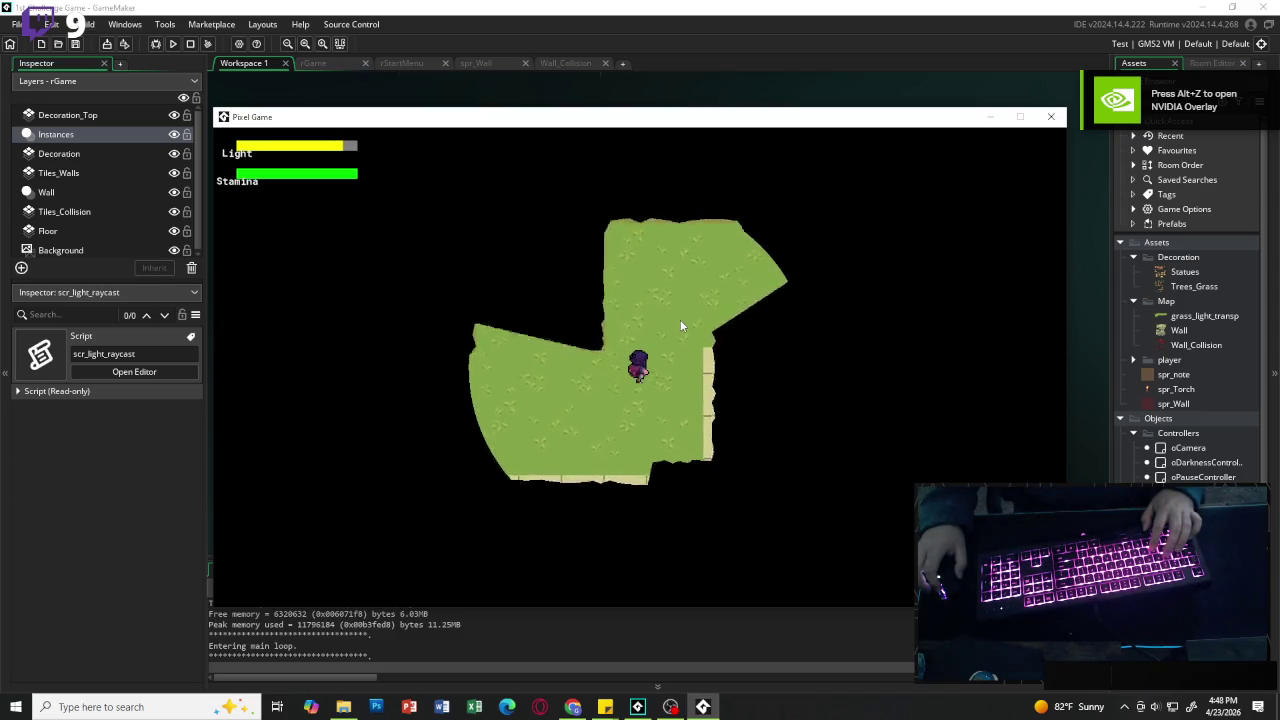
pyautogui.press('s')
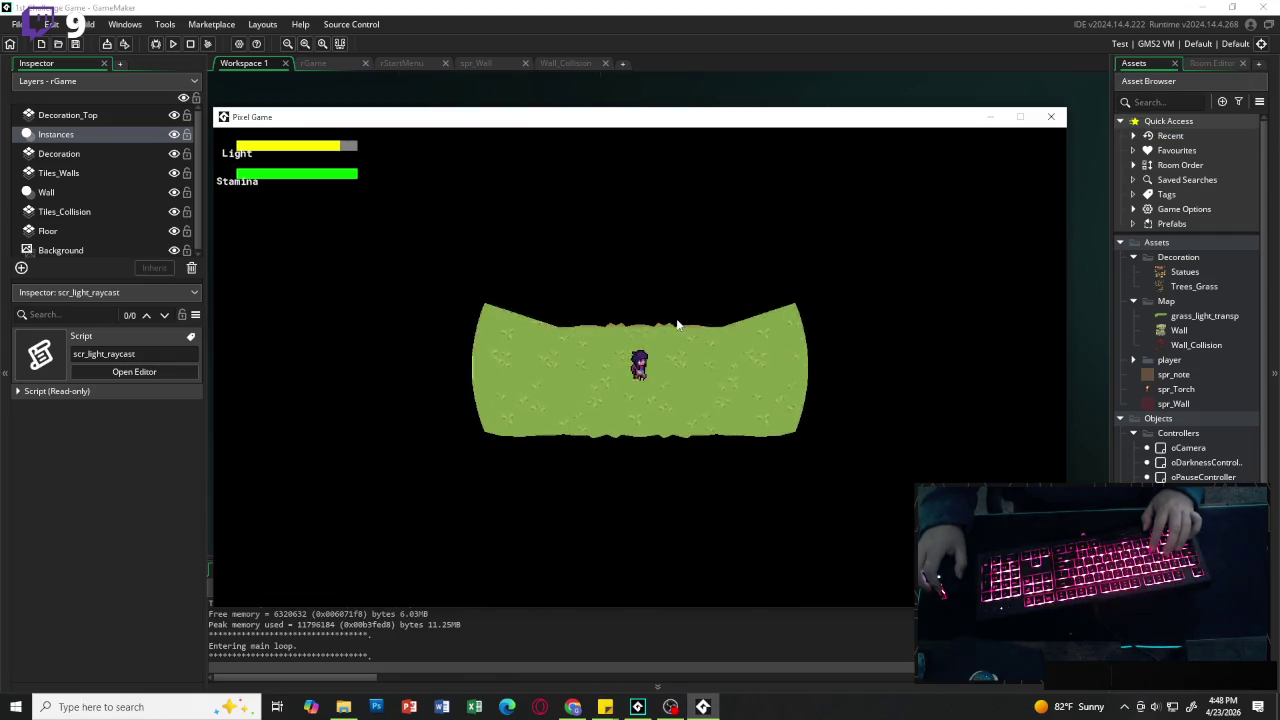
pyautogui.press('w')
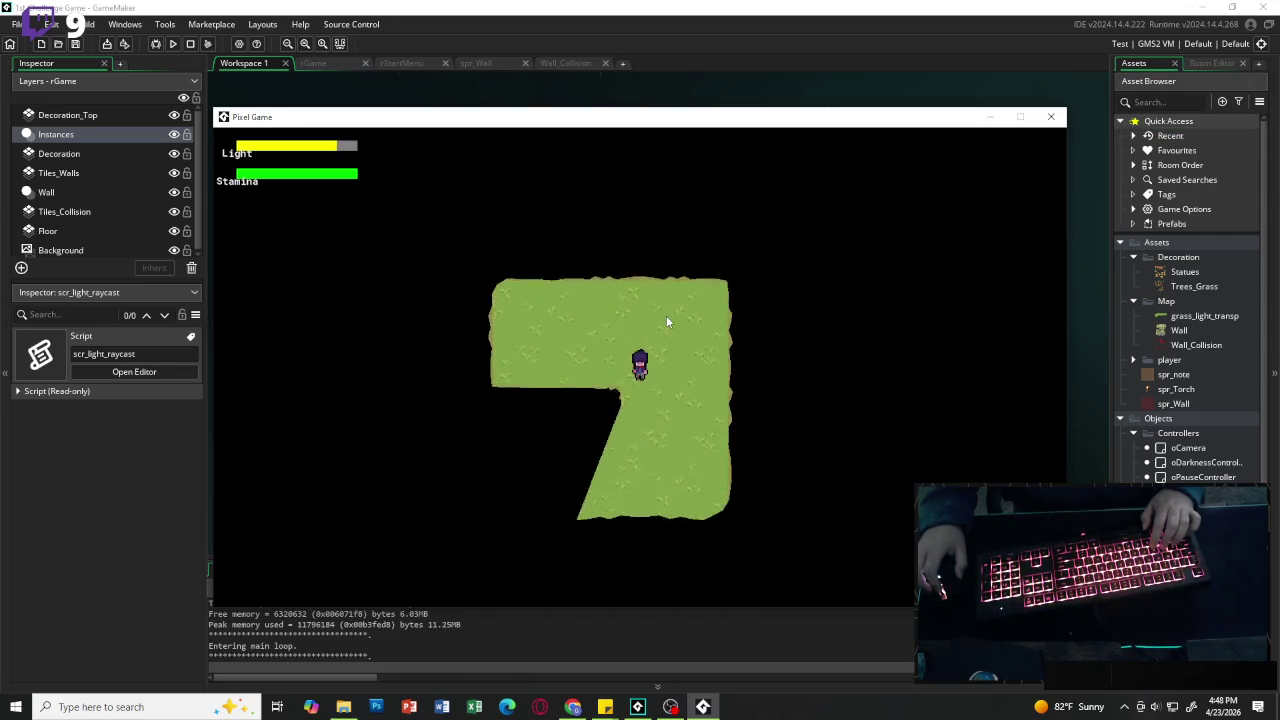
pyautogui.press('s')
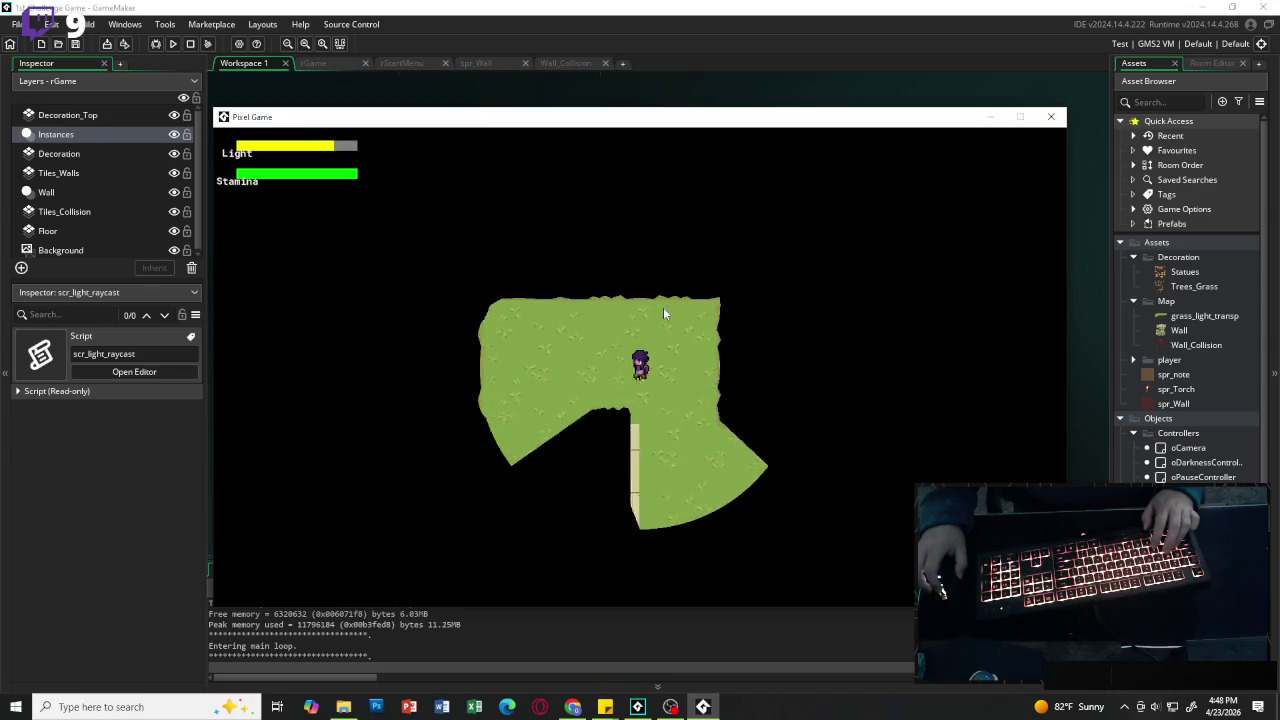
pyautogui.press('w')
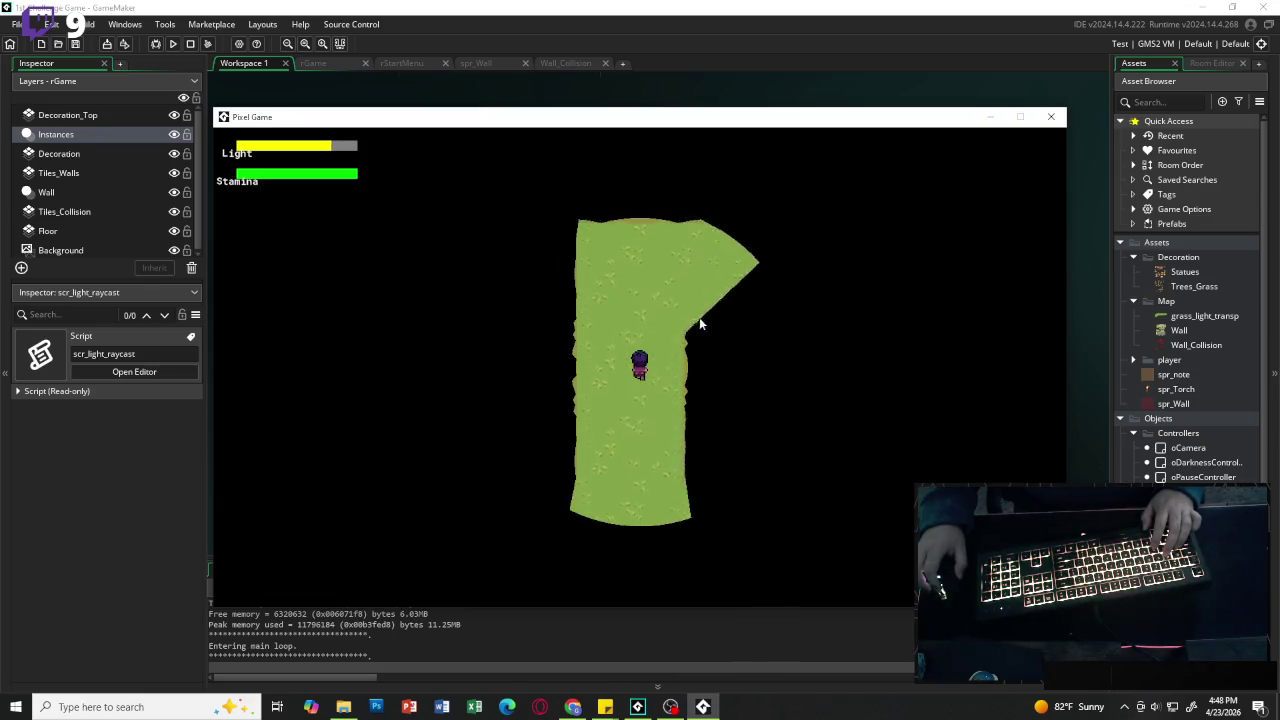
pyautogui.press('w')
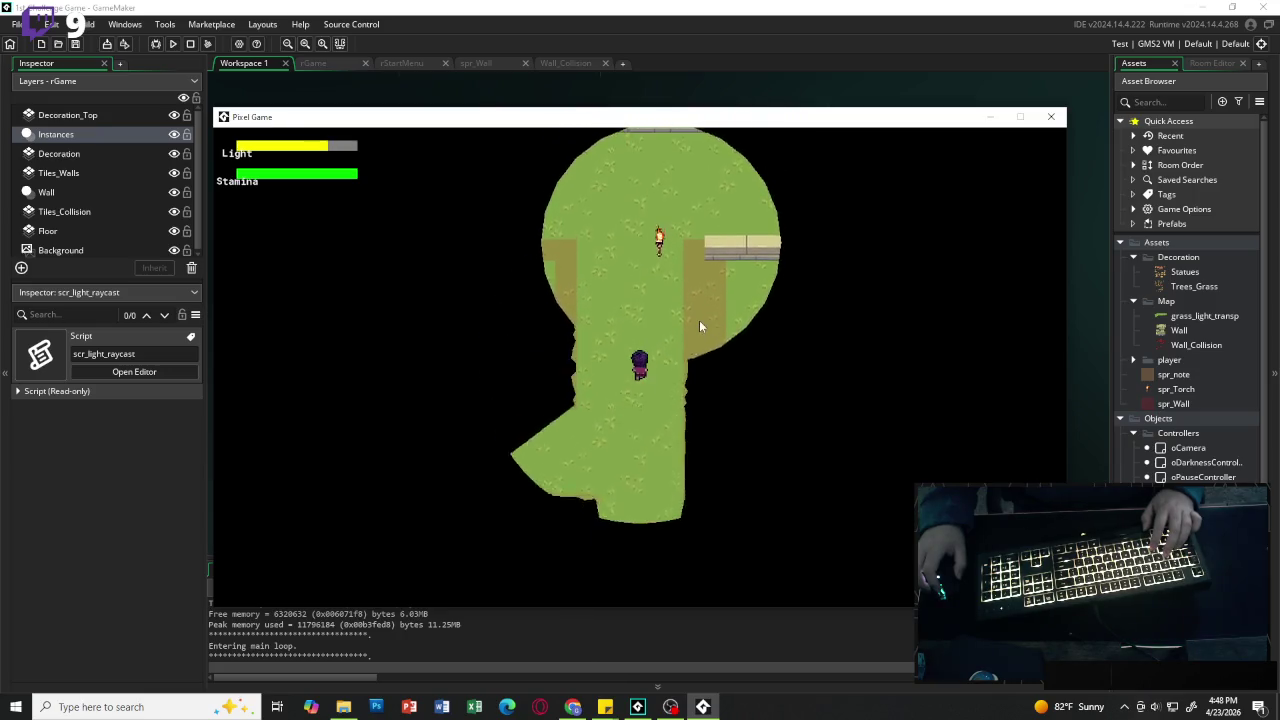
pyautogui.press('s')
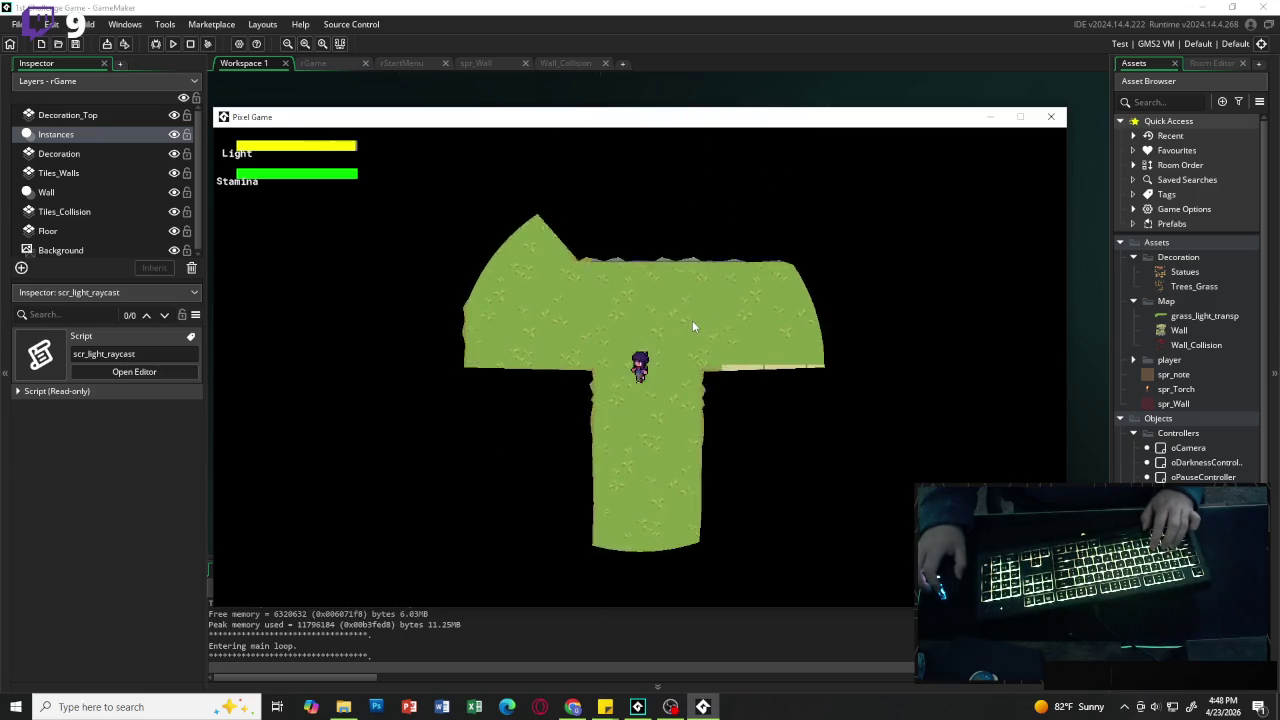
pyautogui.press('w')
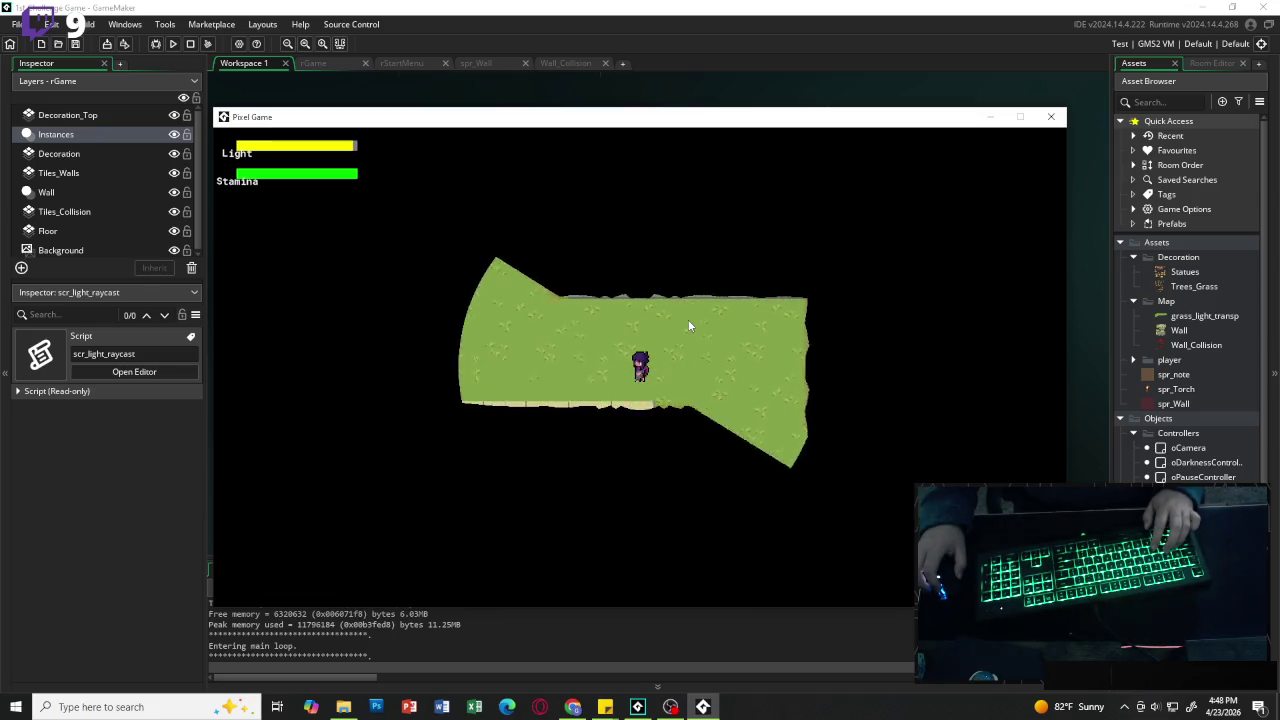
pyautogui.press('s')
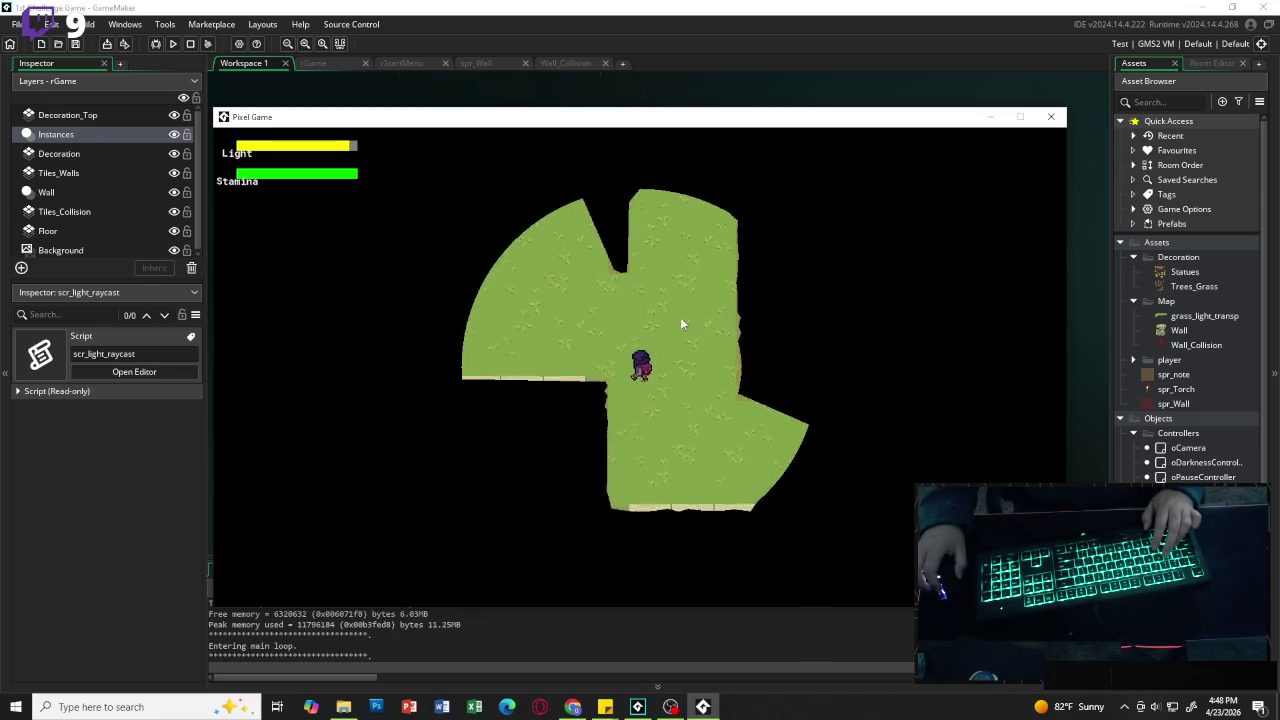
pyautogui.press('w')
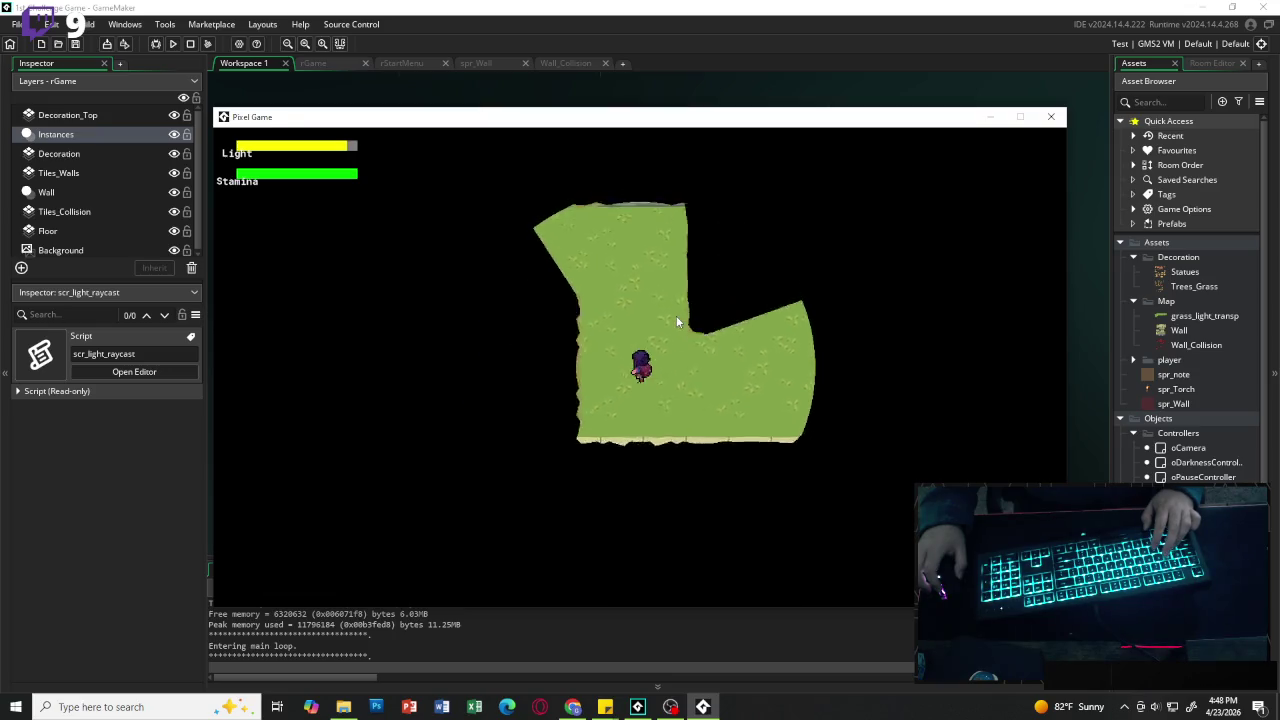
pyautogui.press('w')
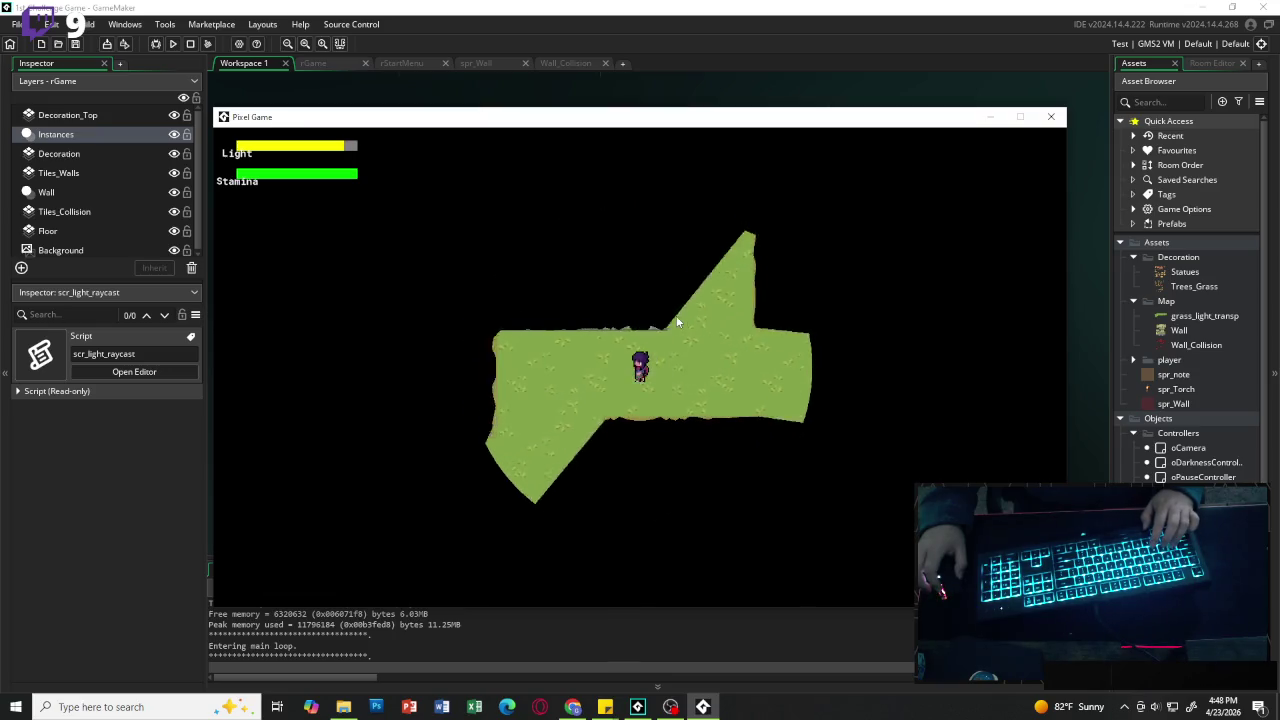
pyautogui.press('w')
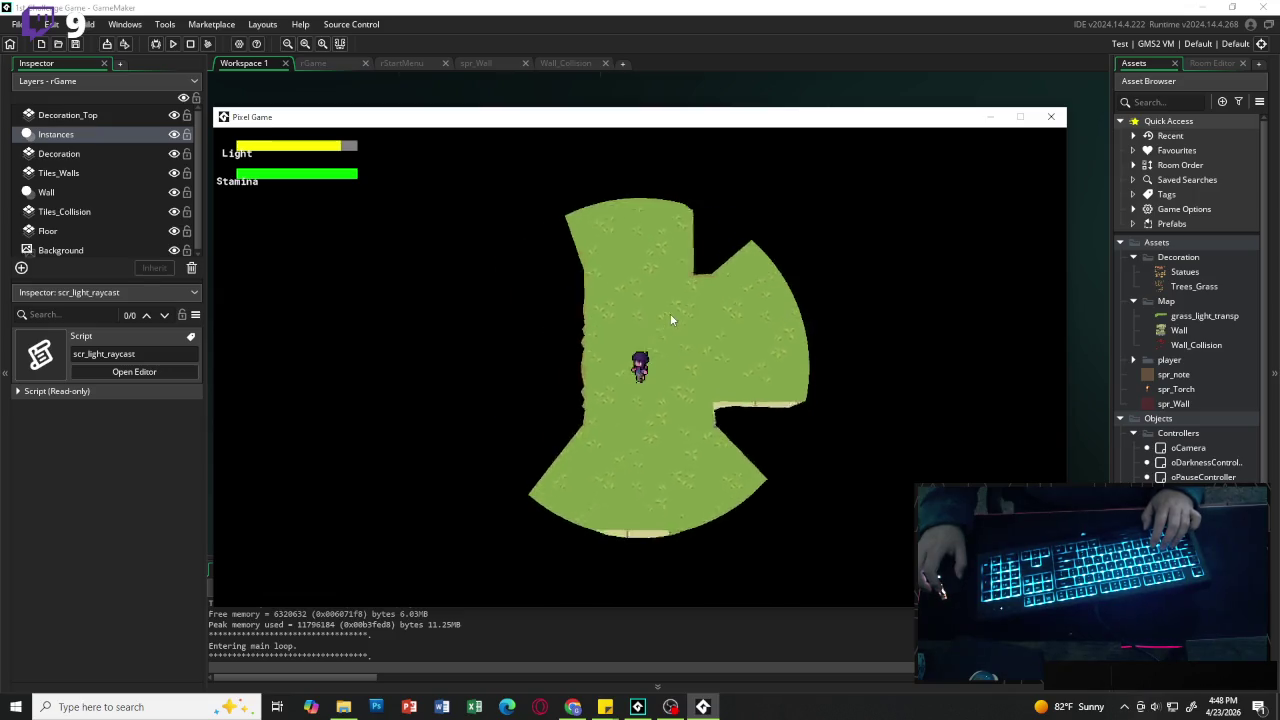
pyautogui.press('s')
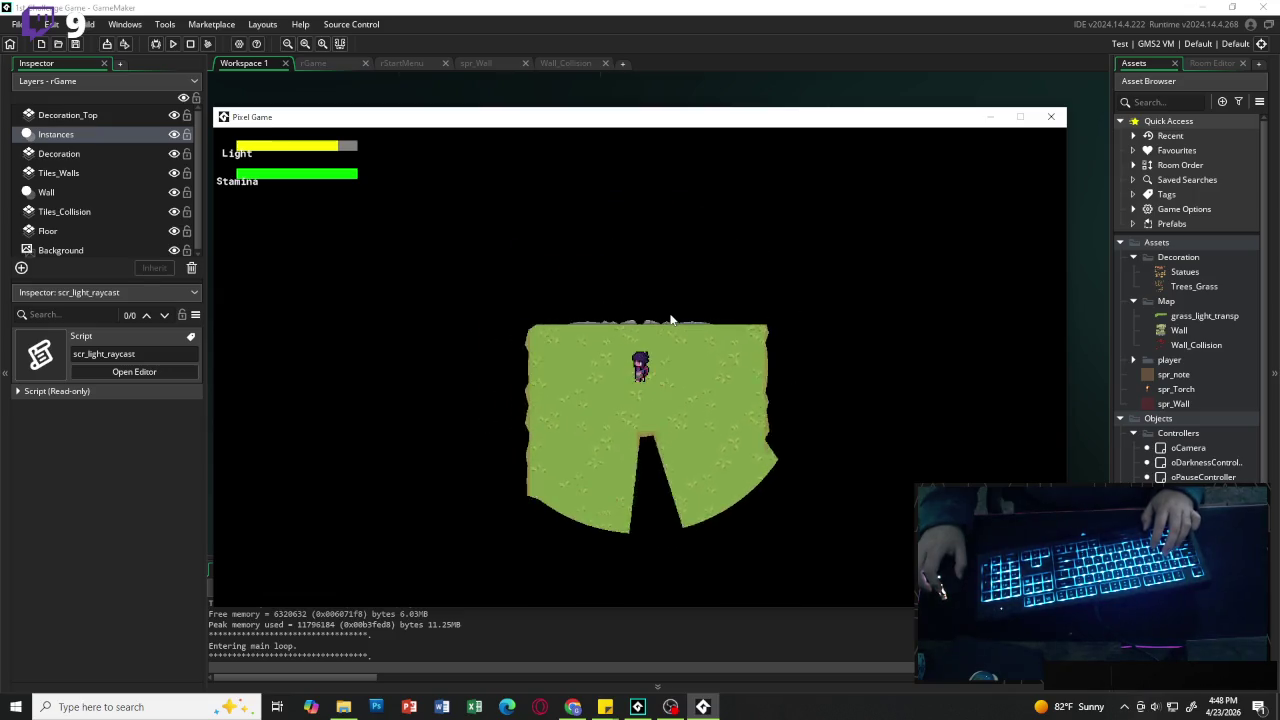
pyautogui.press('w')
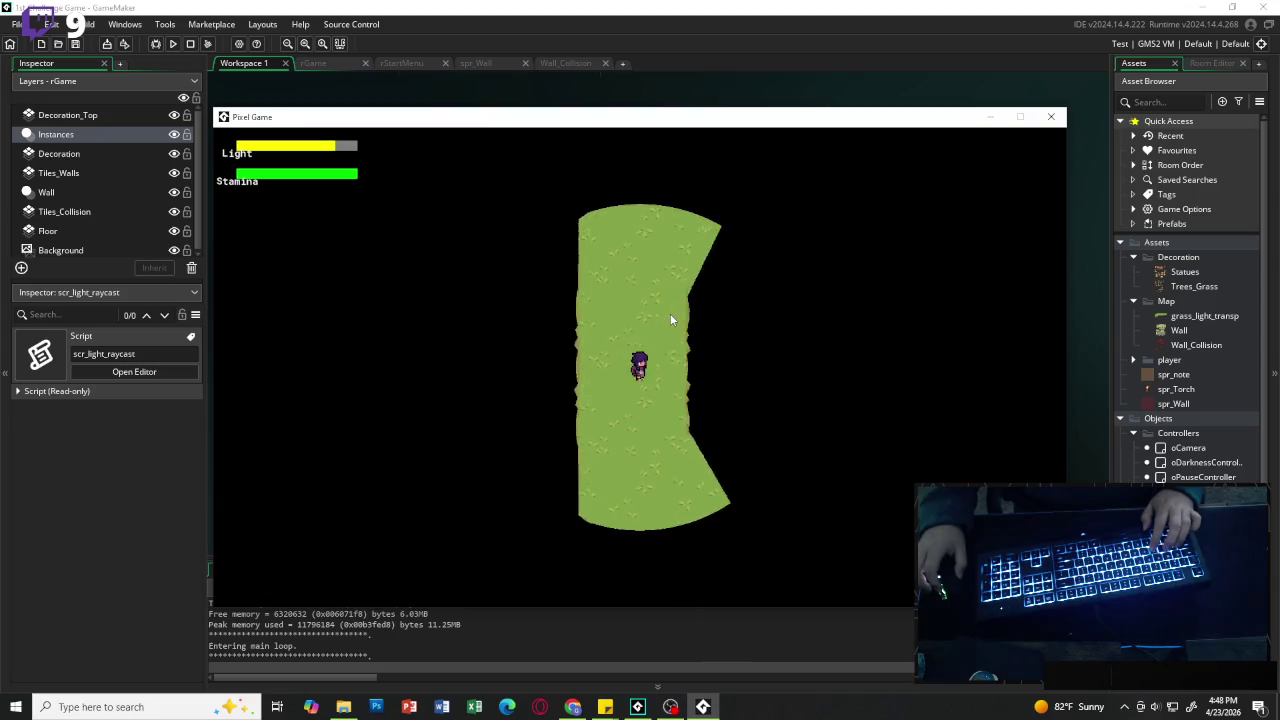
pyautogui.press('s')
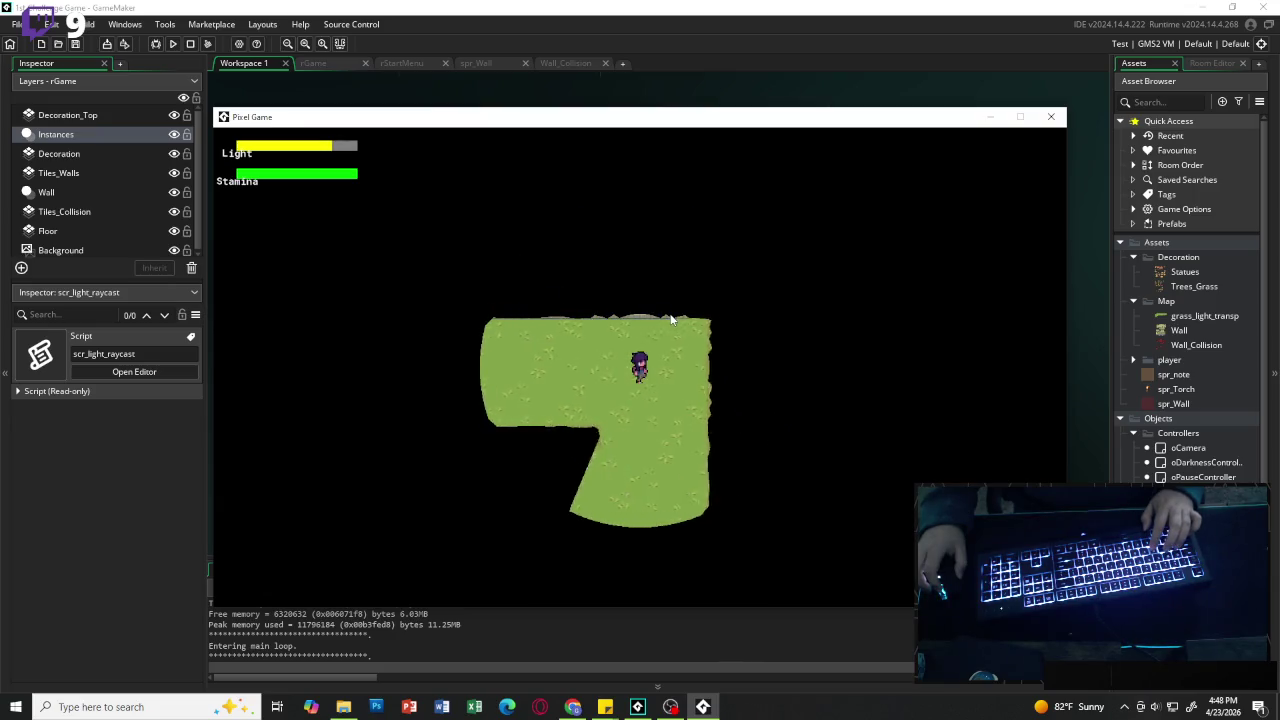
pyautogui.press('w')
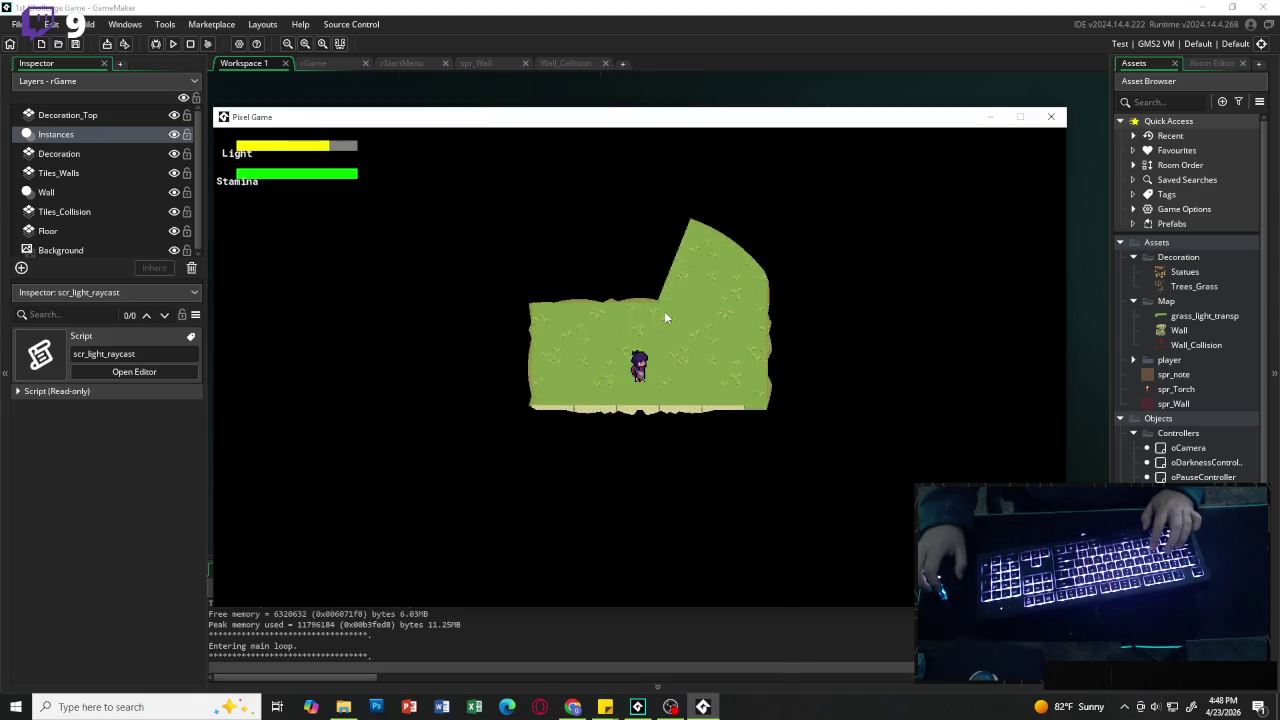
pyautogui.press('d')
pyautogui.press('w')
pyautogui.press('w')
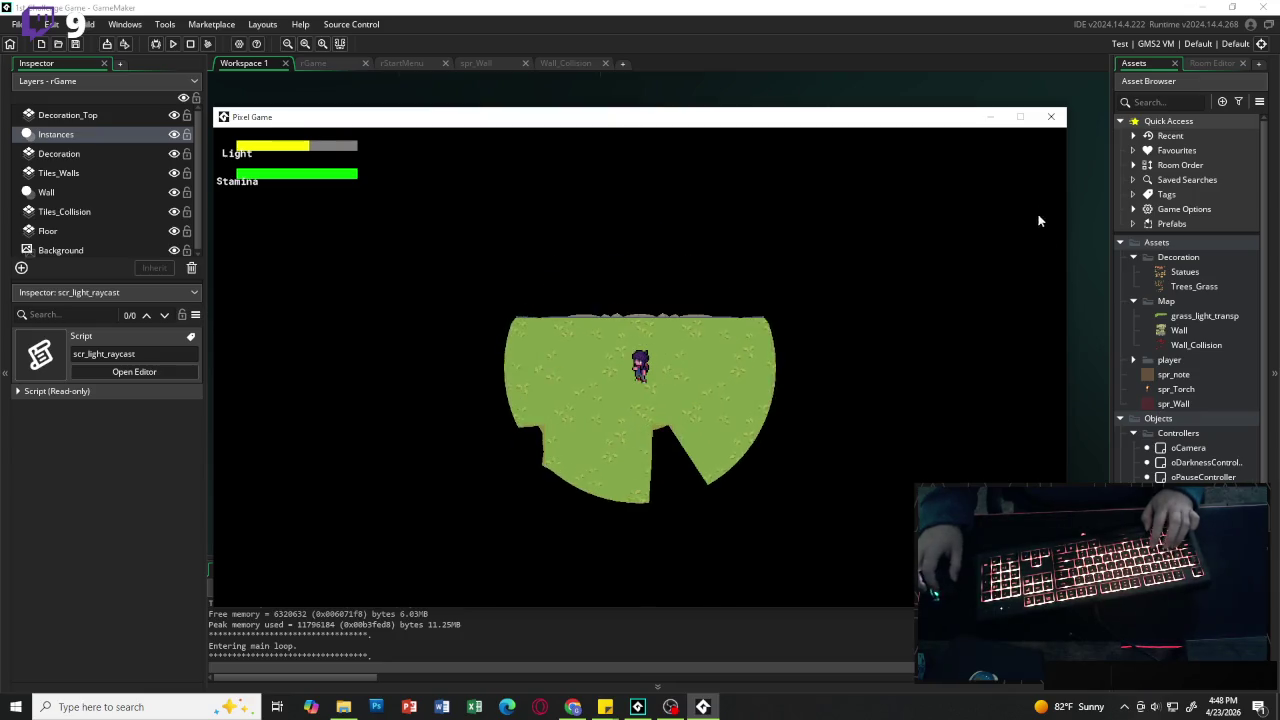
pyautogui.click(1050, 117)
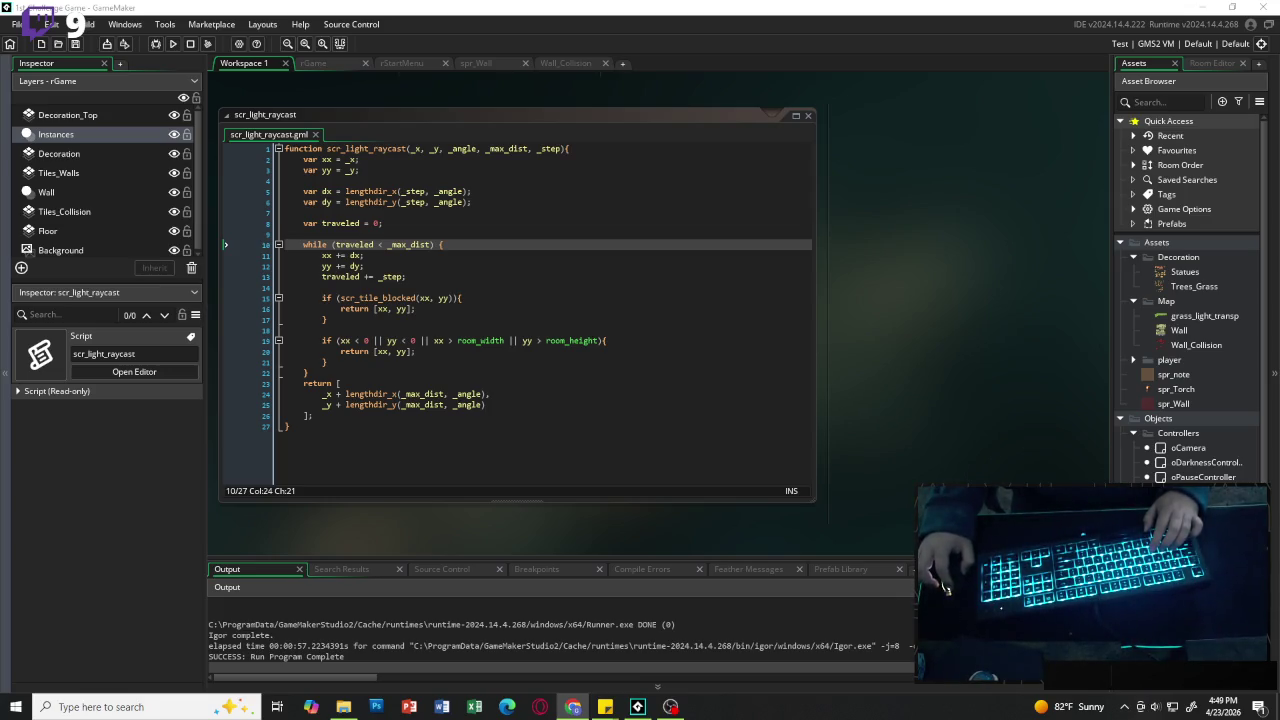
# Step: Delete the '5- Lighting' line and its leftover empty line from the to-do sticky note, then move the note aside
pyautogui.click(605, 707)
pyautogui.moveTo(583, 260); pyautogui.dragTo(530, 261)
pyautogui.press('BackSpace')
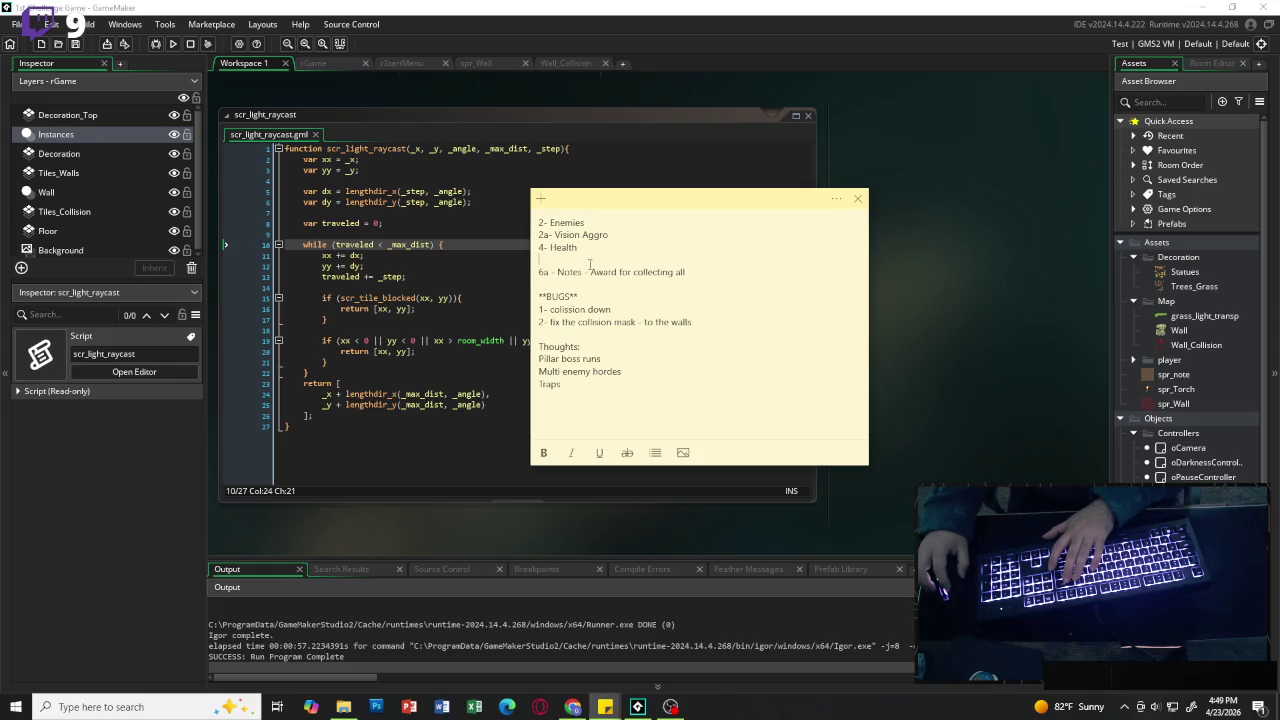
pyautogui.press('BackSpace')
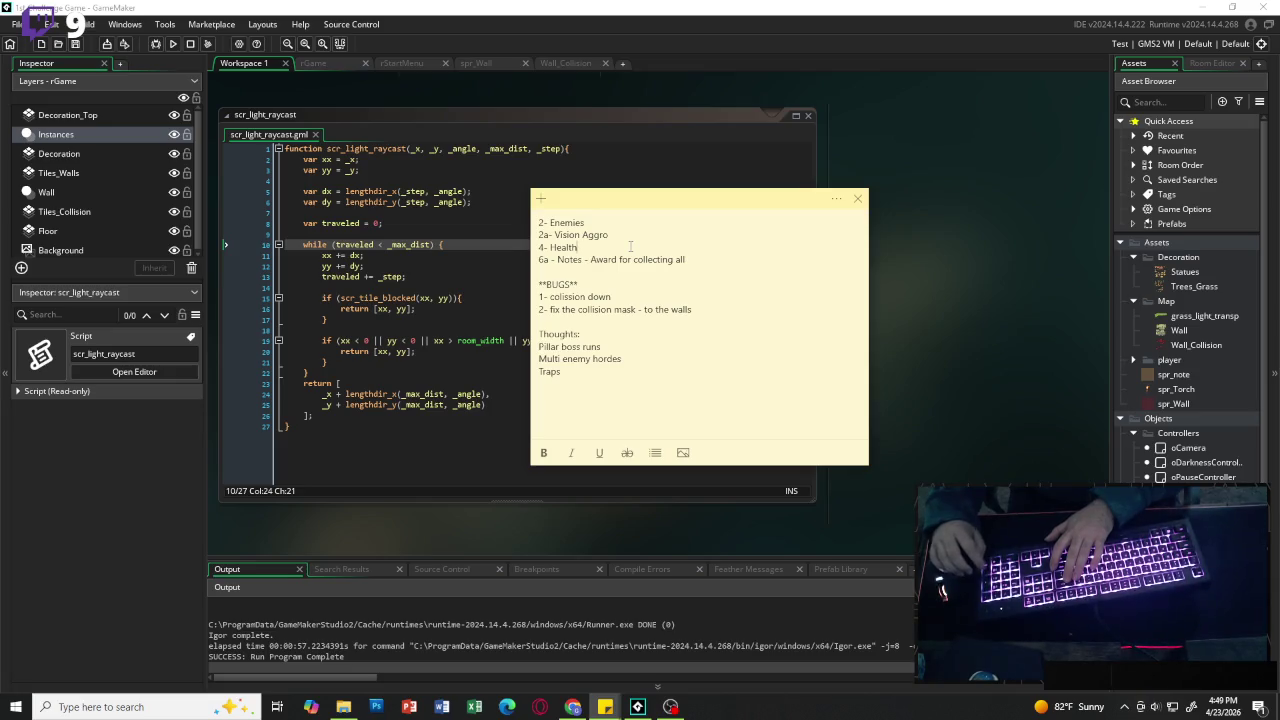
pyautogui.moveTo(688, 203)
pyautogui.mouseDown()
pyautogui.moveTo(2, 202)
pyautogui.moveTo(796, 200)
pyautogui.moveTo(0, 146)
pyautogui.moveTo(16, 224)
pyautogui.moveTo(0, 400)
pyautogui.mouseUp()
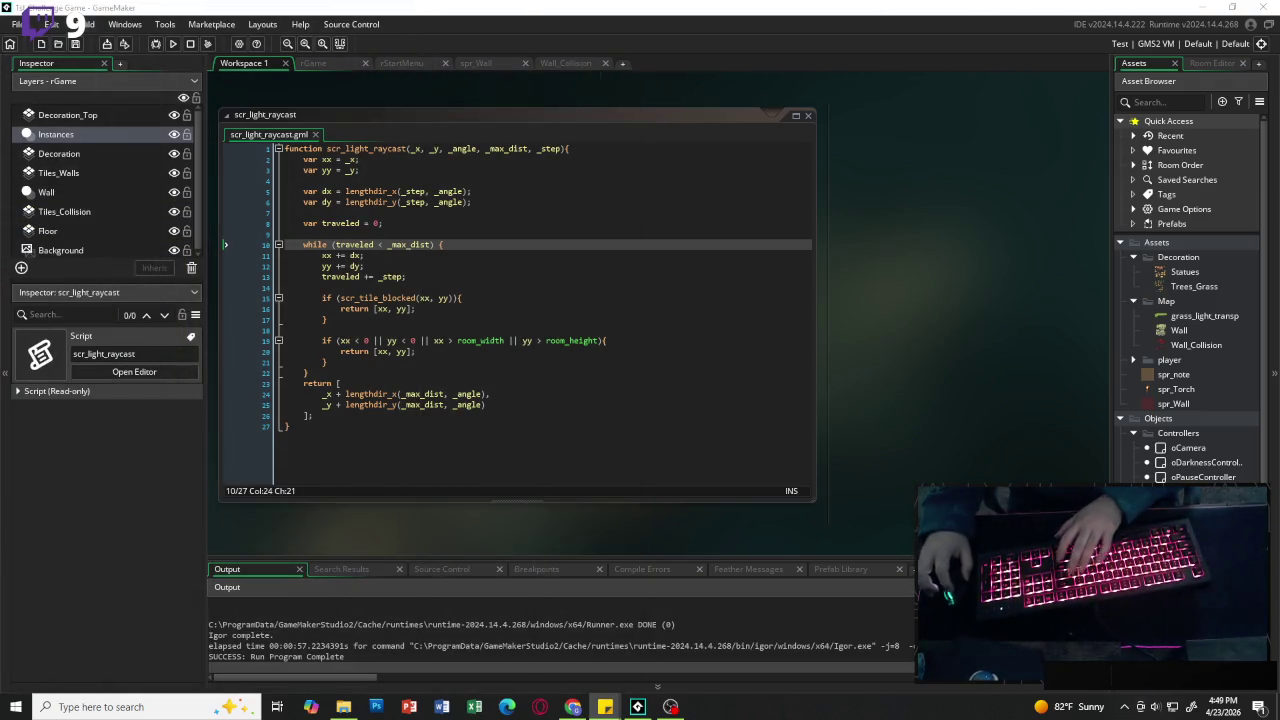
# Step: Run the game, start playing from the title menu, and begin walking the player
pyautogui.click(173, 45)
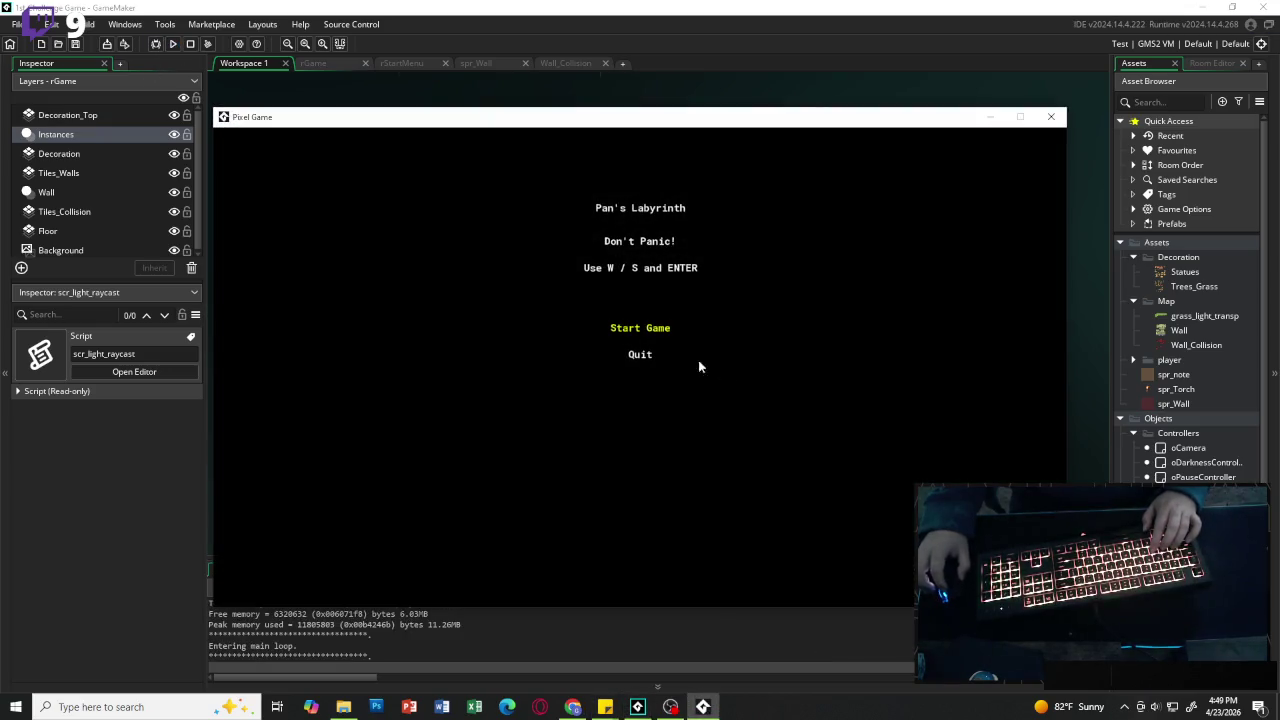
pyautogui.click(652, 336)
pyautogui.press('w')
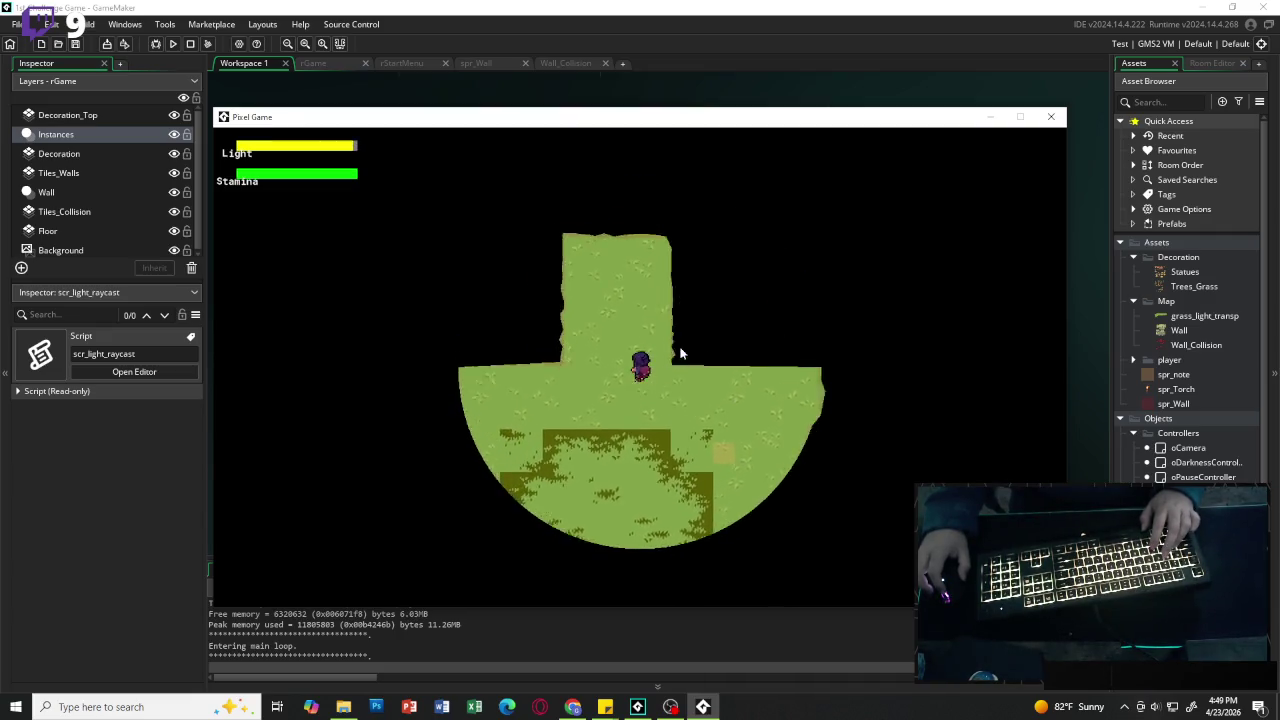
pyautogui.press('a')
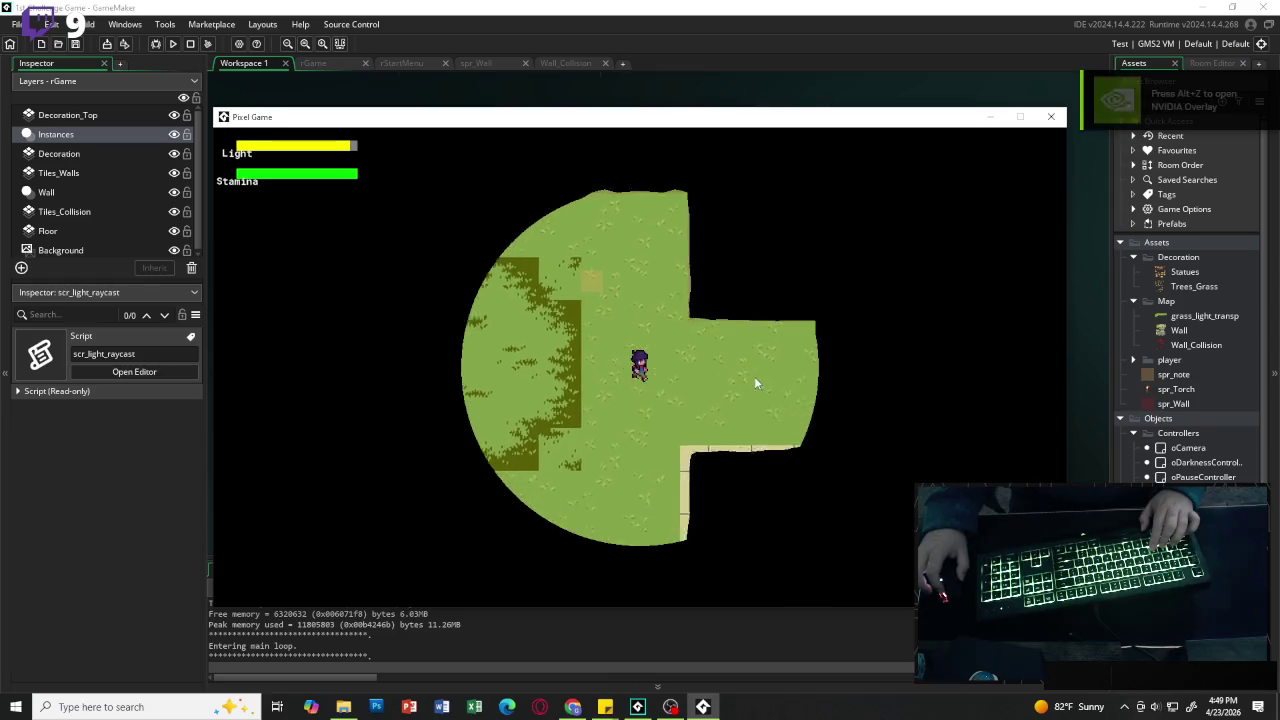
pyautogui.press('s')
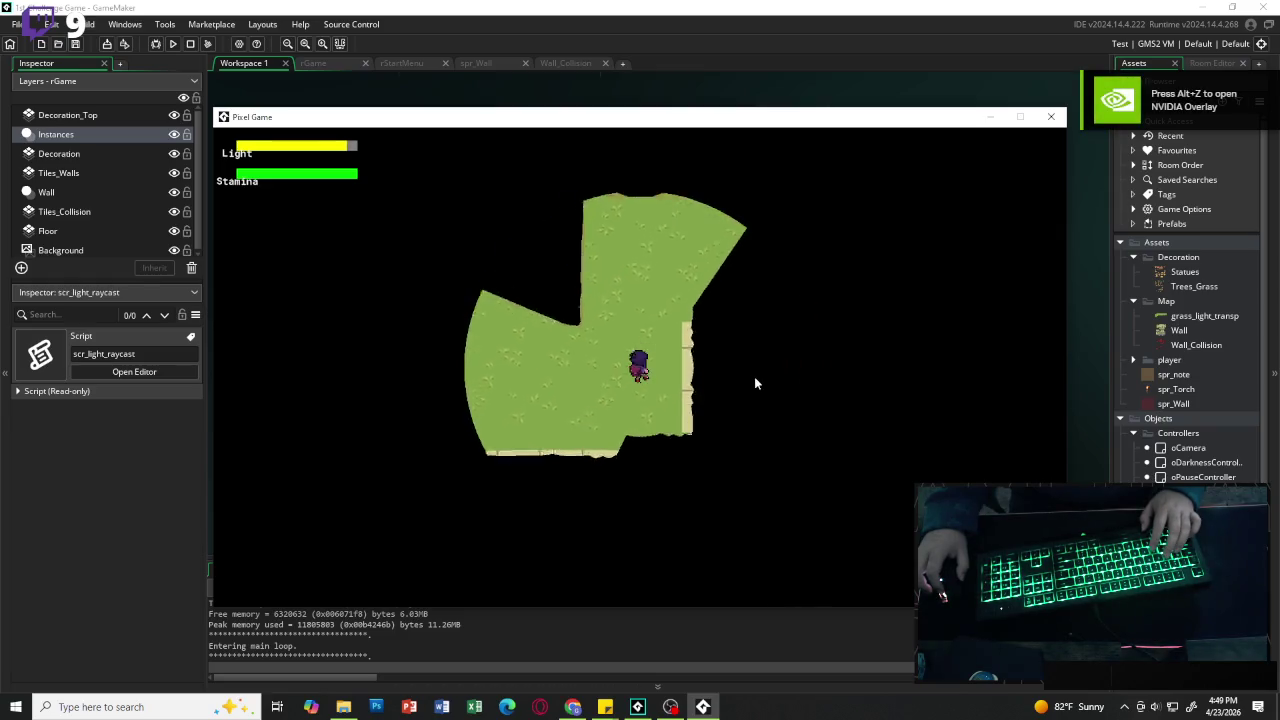
# Step: Walk the player through the corridors until a torch shows in the light, then stop the game
pyautogui.press('s')
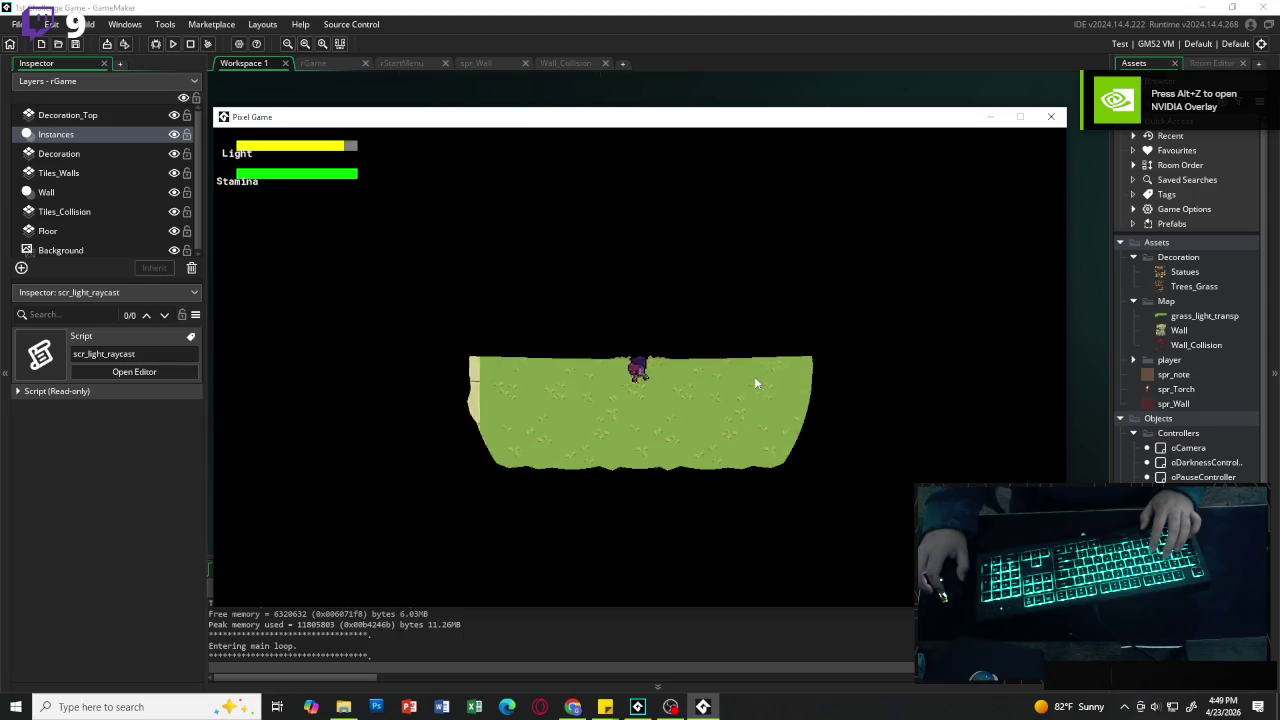
pyautogui.press('s')
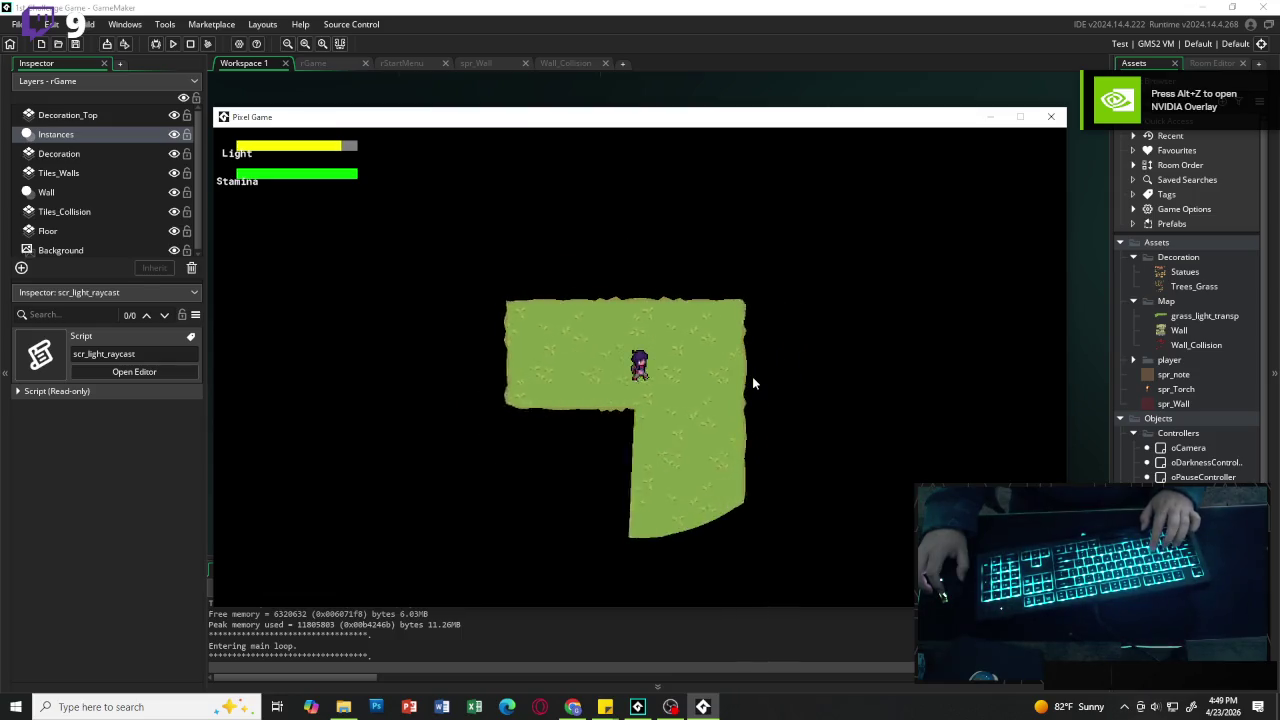
pyautogui.press('d')
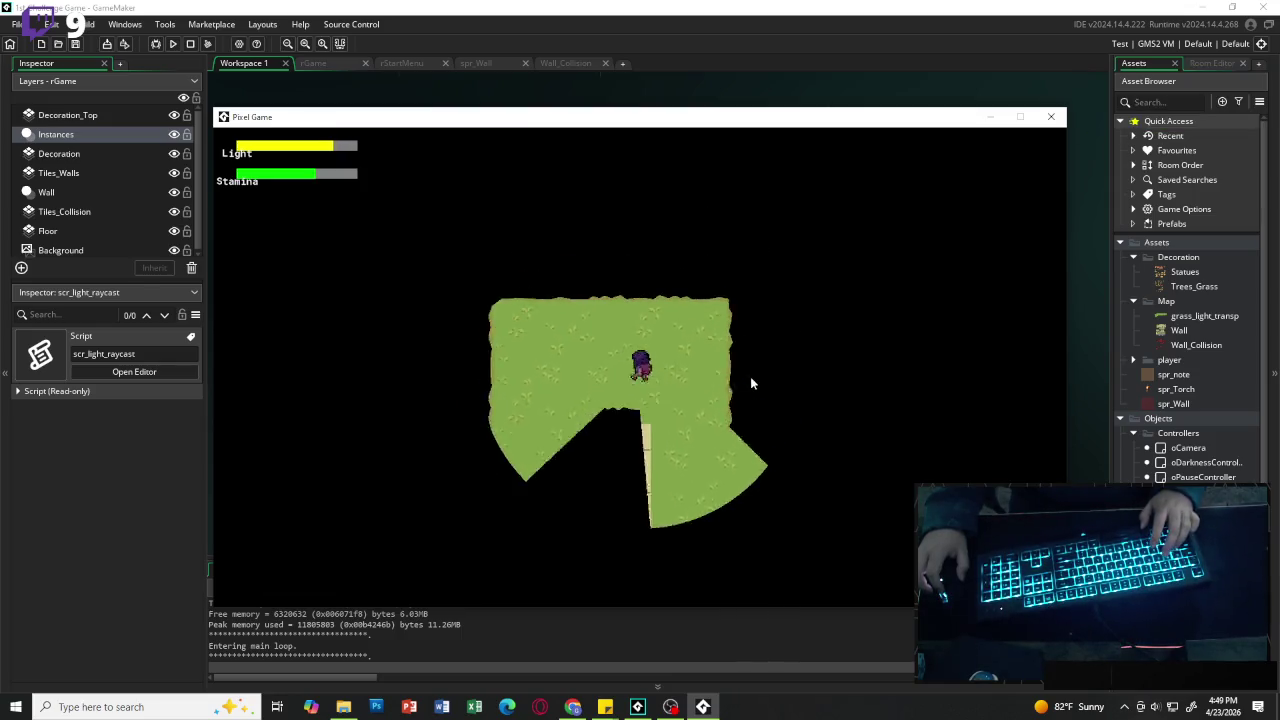
pyautogui.press('s')
pyautogui.press('d')
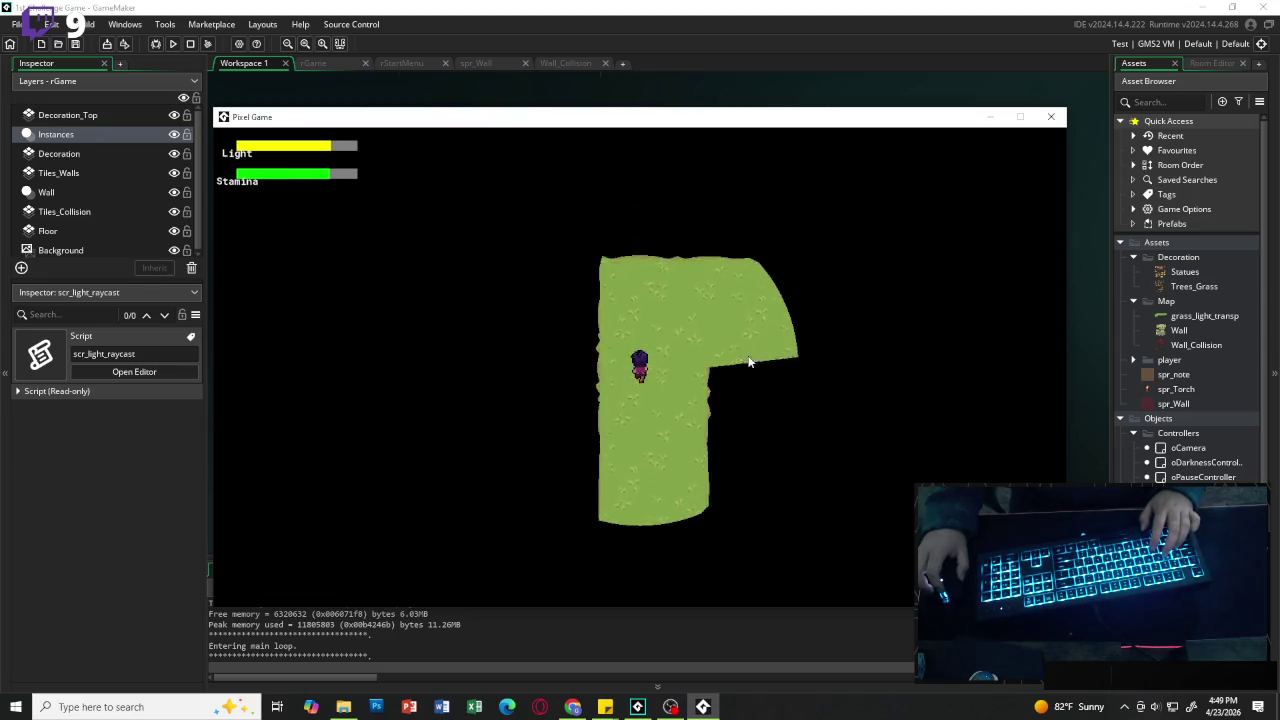
pyautogui.press('w')
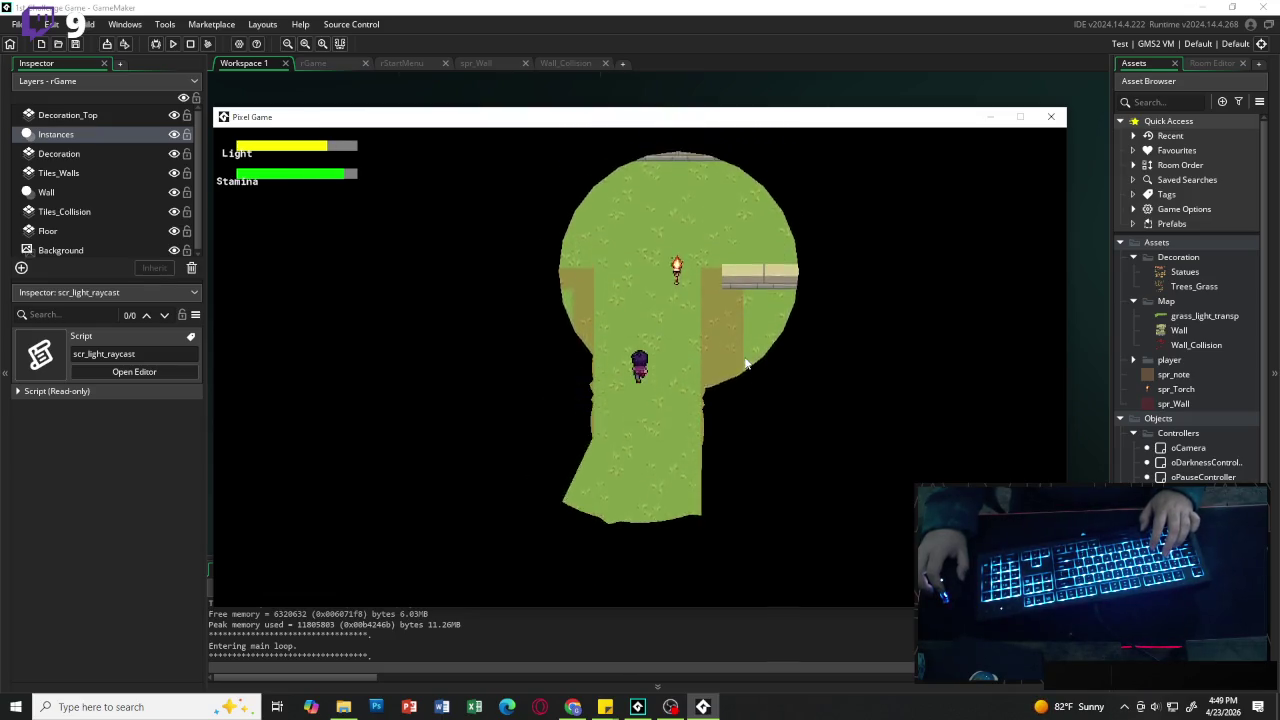
pyautogui.press('w')
pyautogui.click(1051, 117)
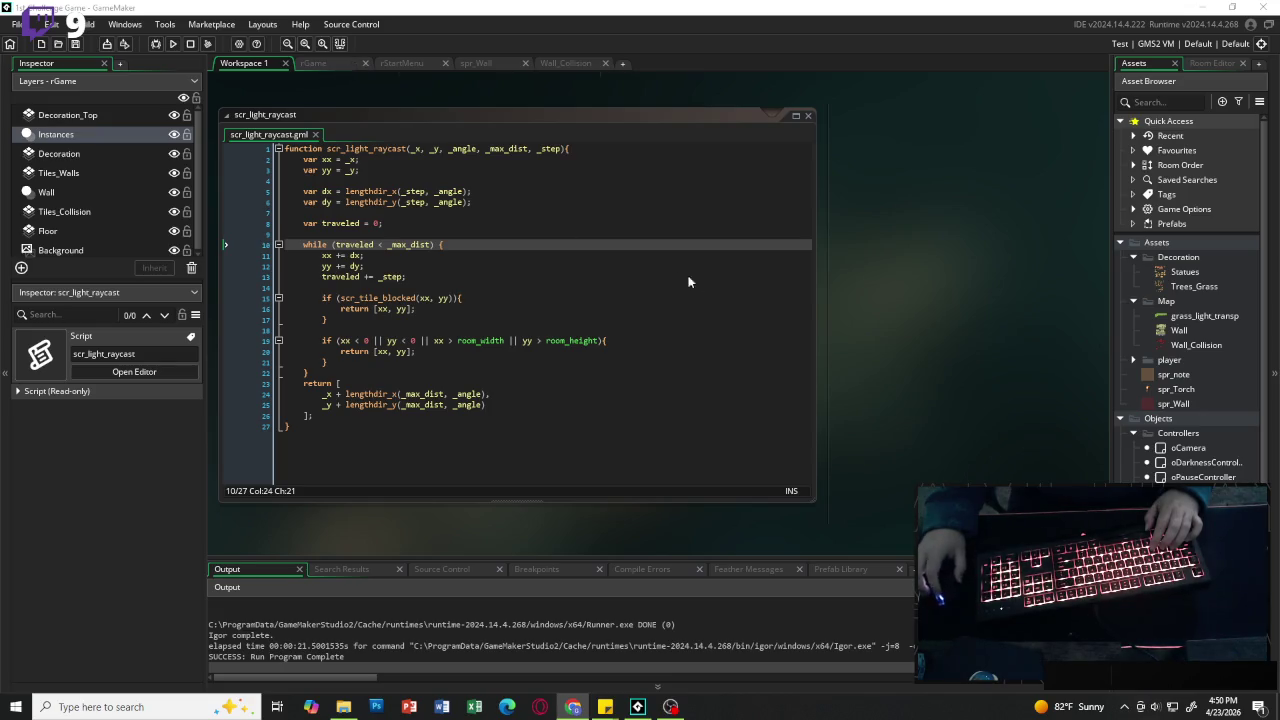
# Step: Open oDarknessController's Draw GUI code and select the with (oTorchPickup) statement on line 71
pyautogui.doubleClick(1185, 463)
pyautogui.scroll(-5, 697, 404)
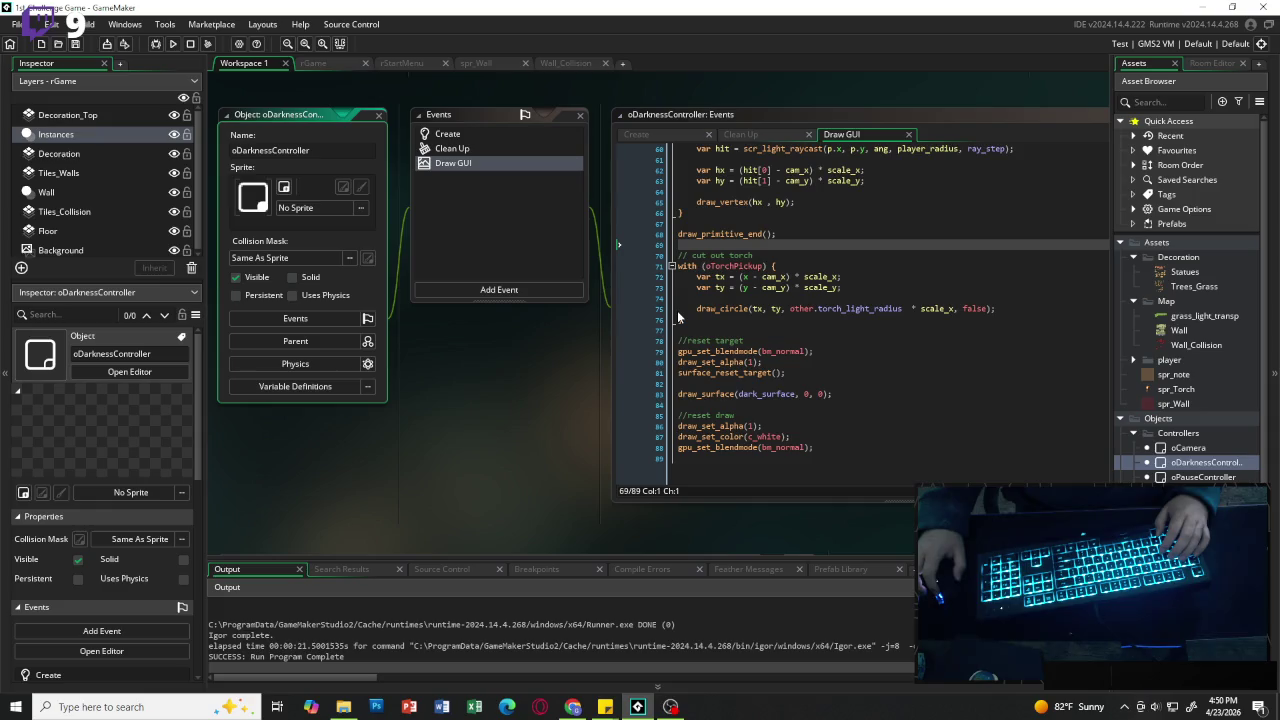
pyautogui.scroll(2, 737, 255)
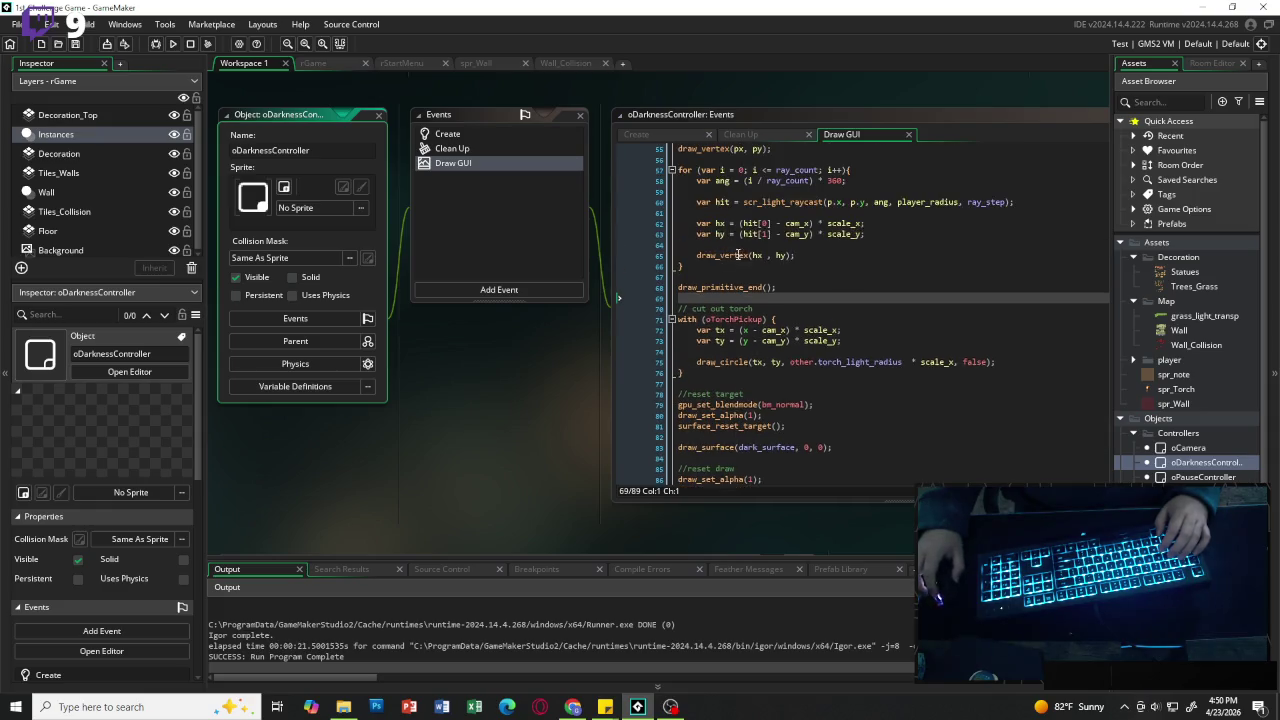
pyautogui.scroll(2, 737, 255)
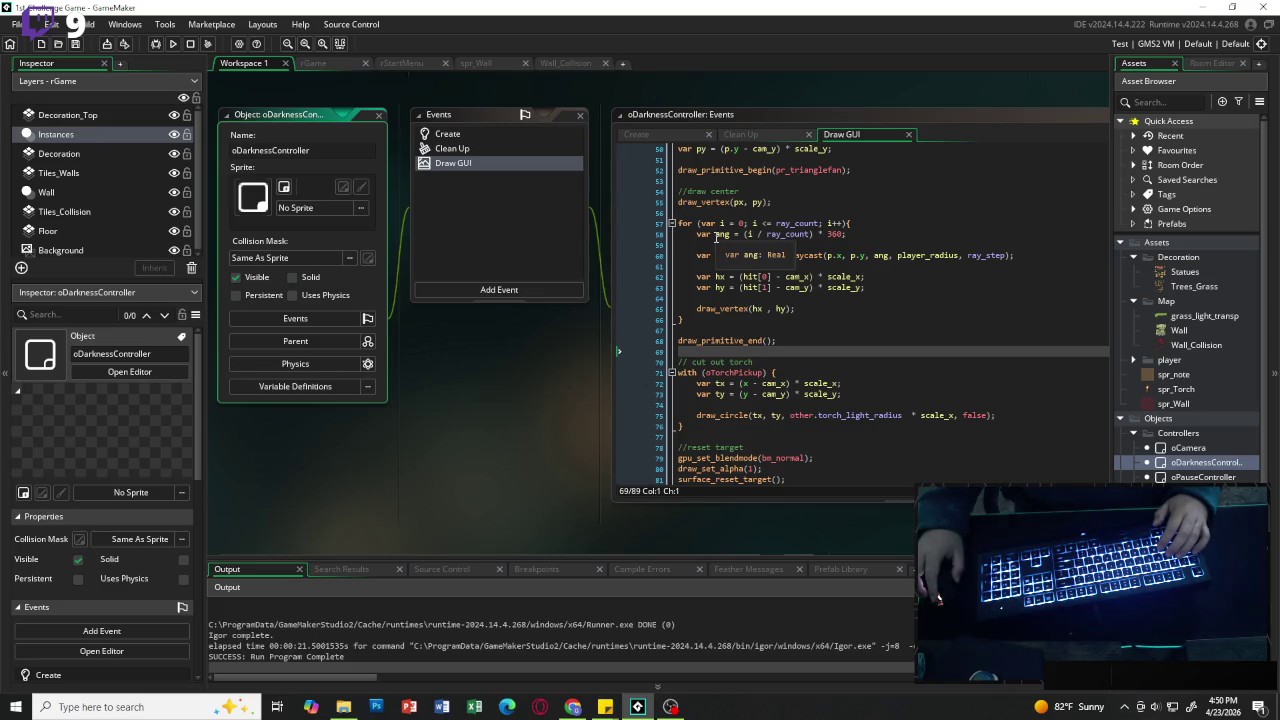
pyautogui.scroll(-2, 716, 236)
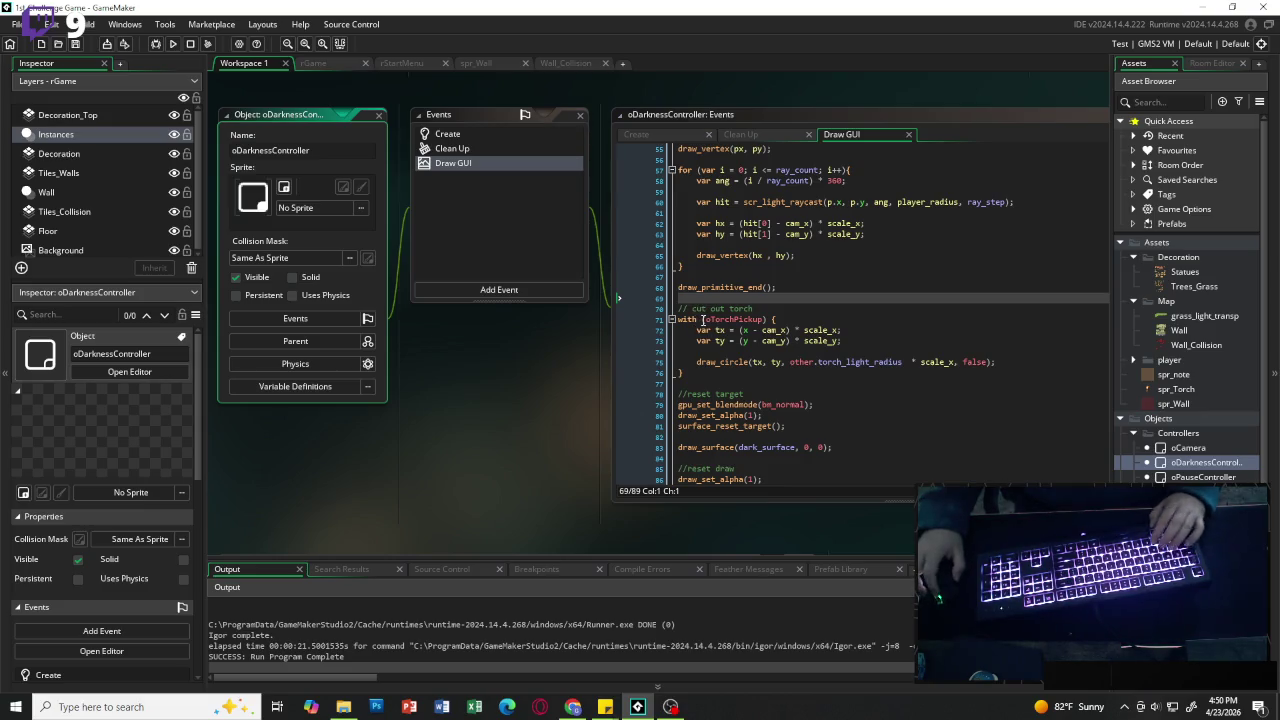
pyautogui.moveTo(765, 319); pyautogui.dragTo(678, 320)
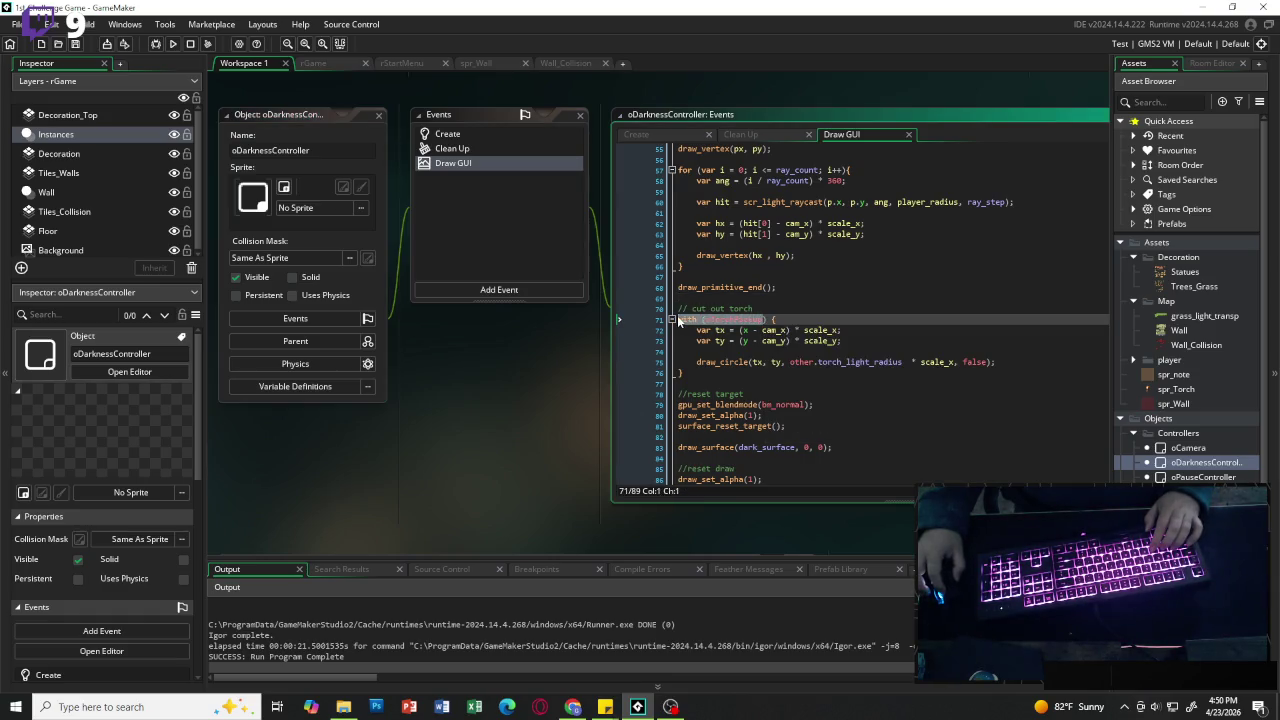
# Step: Add a 'for (var i = 0; i < count; i++){' loop line and start erasing the with (oTorchPickup) statement
pyautogui.press('End')
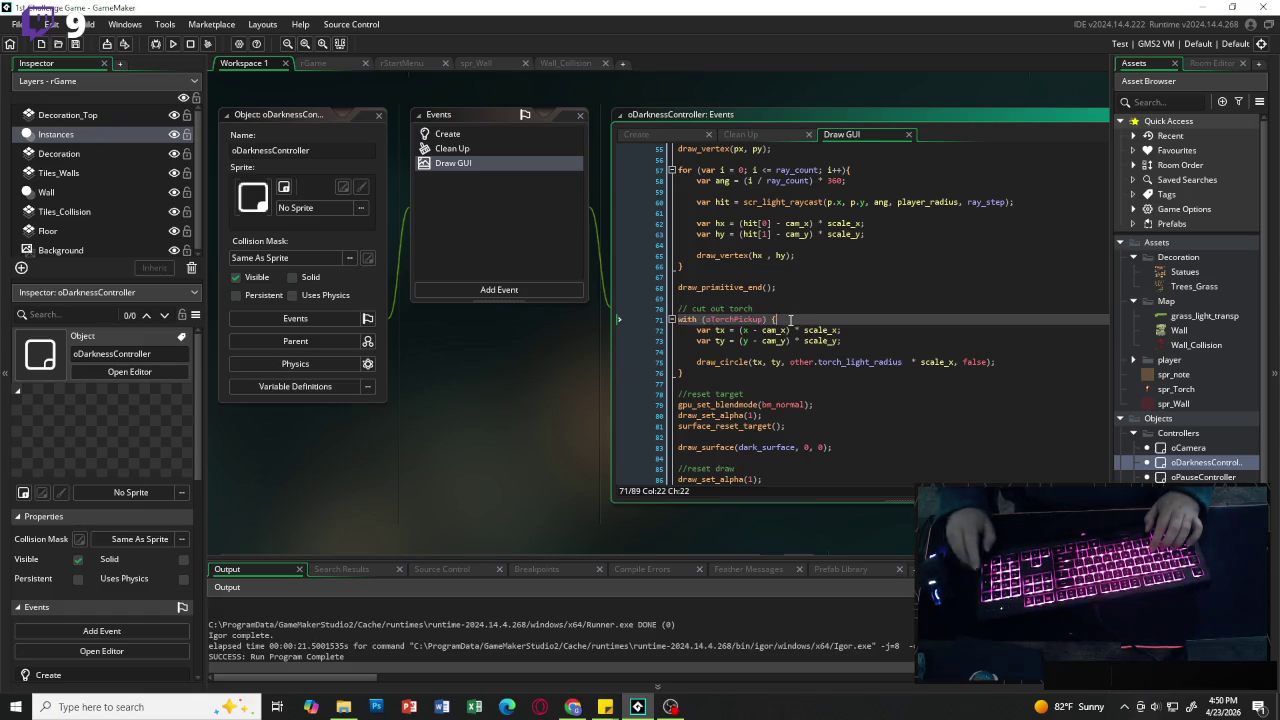
pyautogui.press('Return')
pyautogui.press('Return')
pyautogui.press('Up')
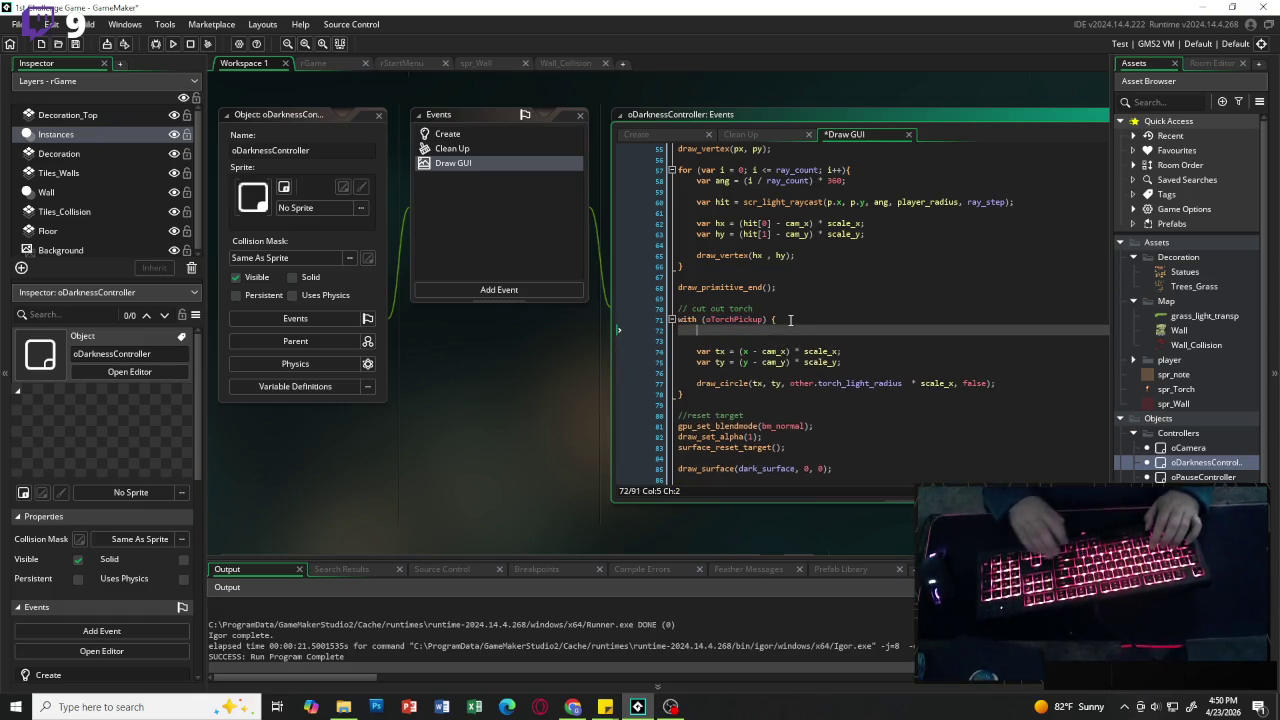
pyautogui.press('Down')
pyautogui.write('for ')
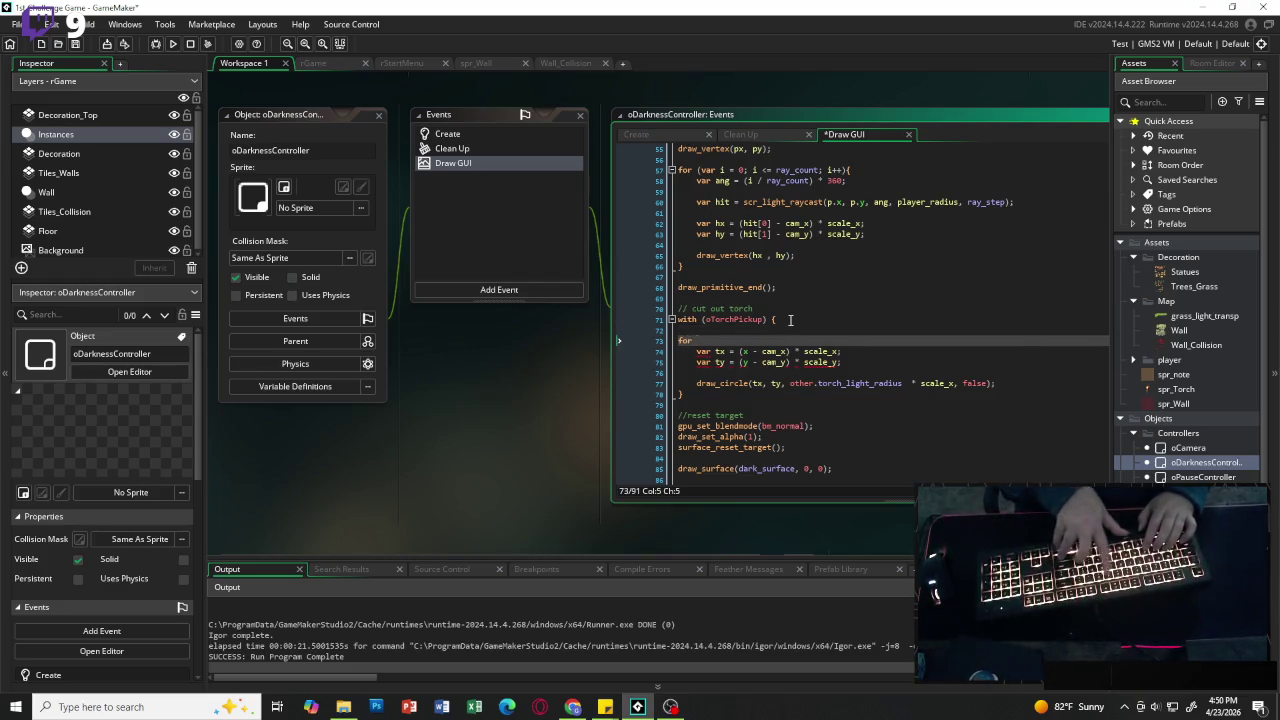
pyautogui.write('(var')
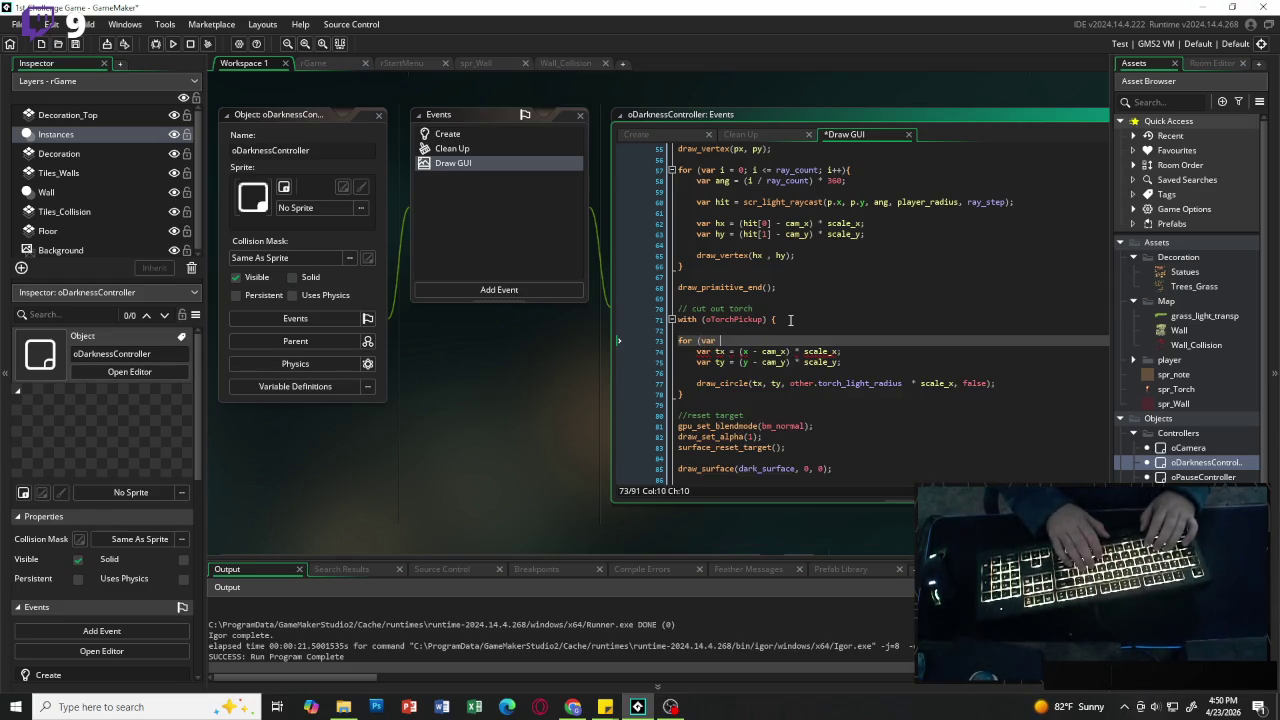
pyautogui.write(' i = 0')
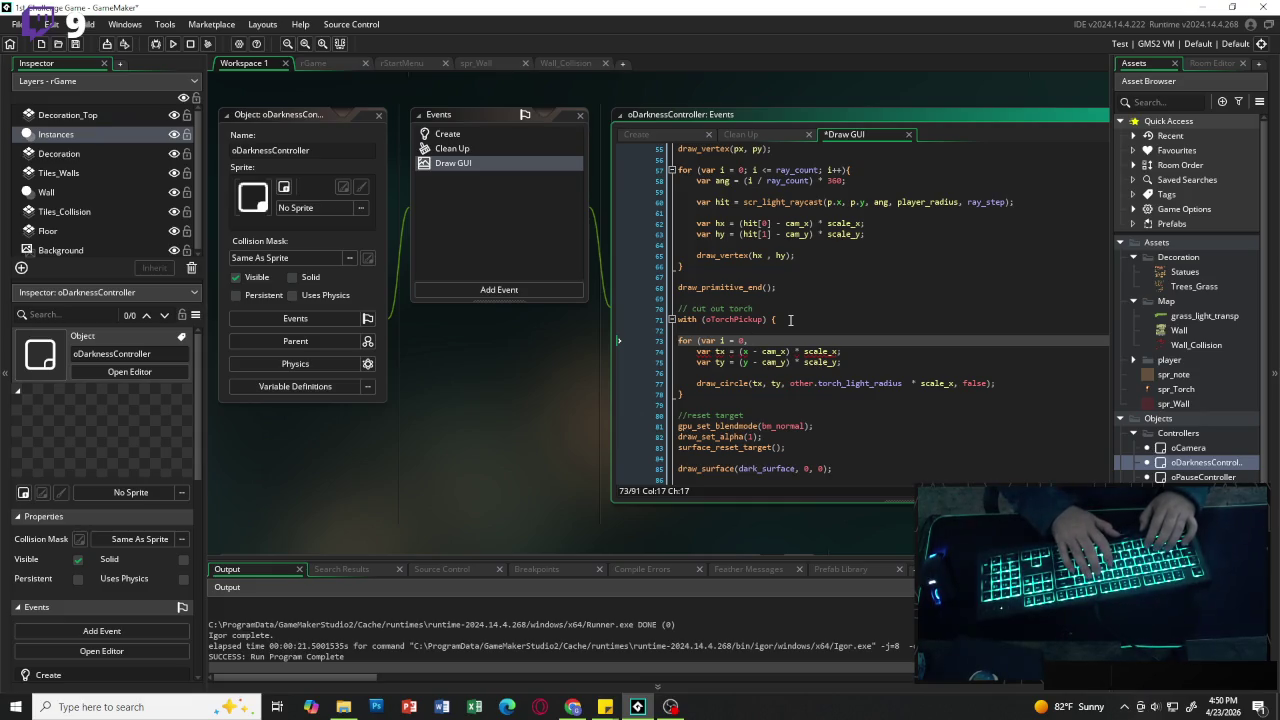
pyautogui.write('< count')
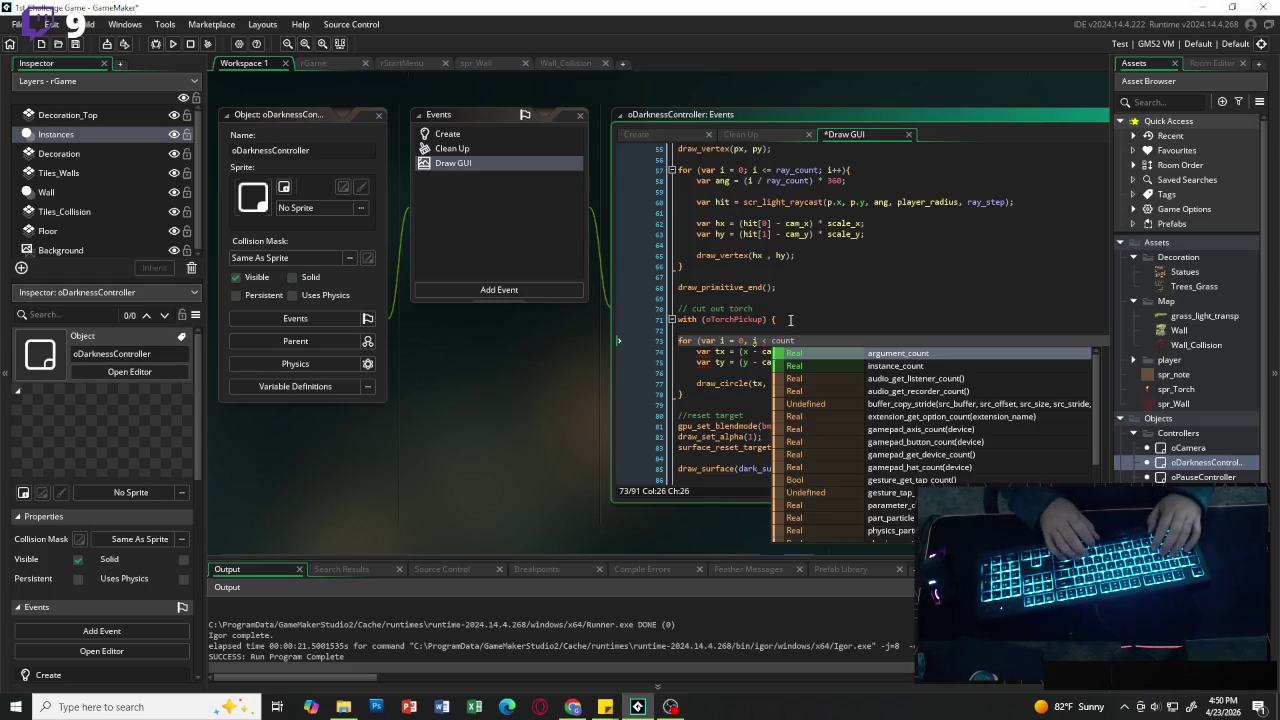
pyautogui.write('; ')
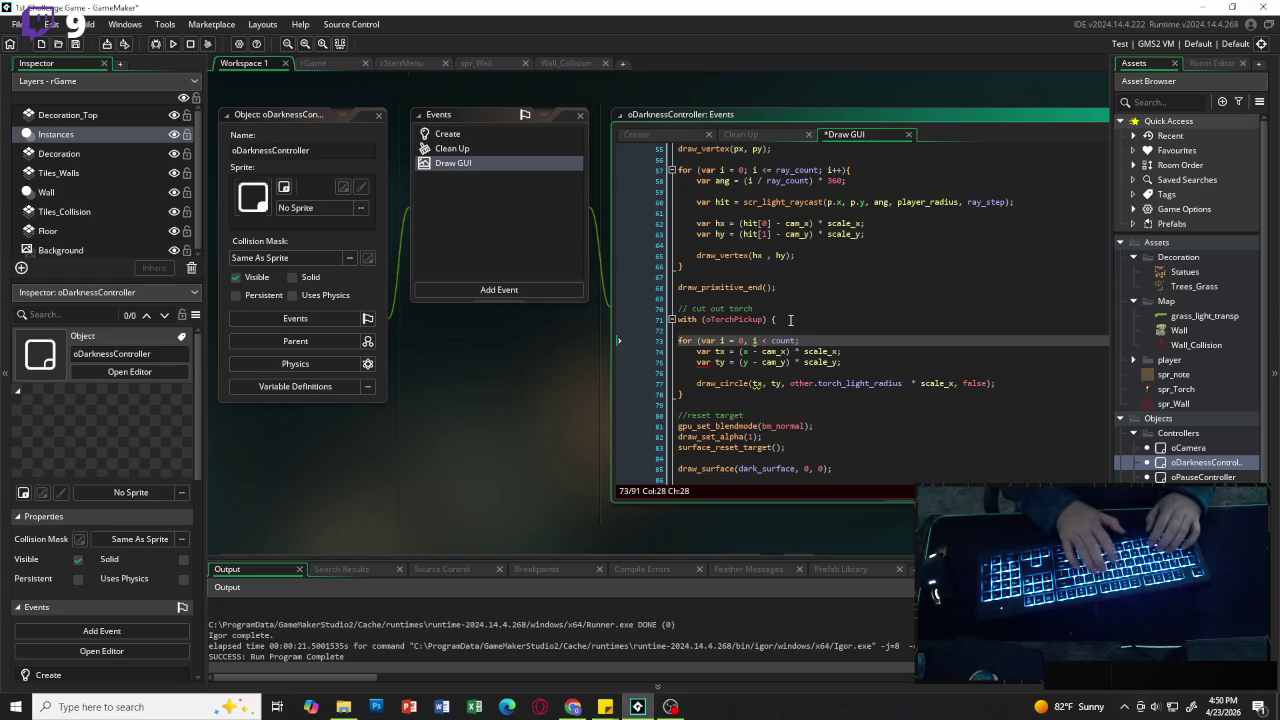
pyautogui.write('i++')
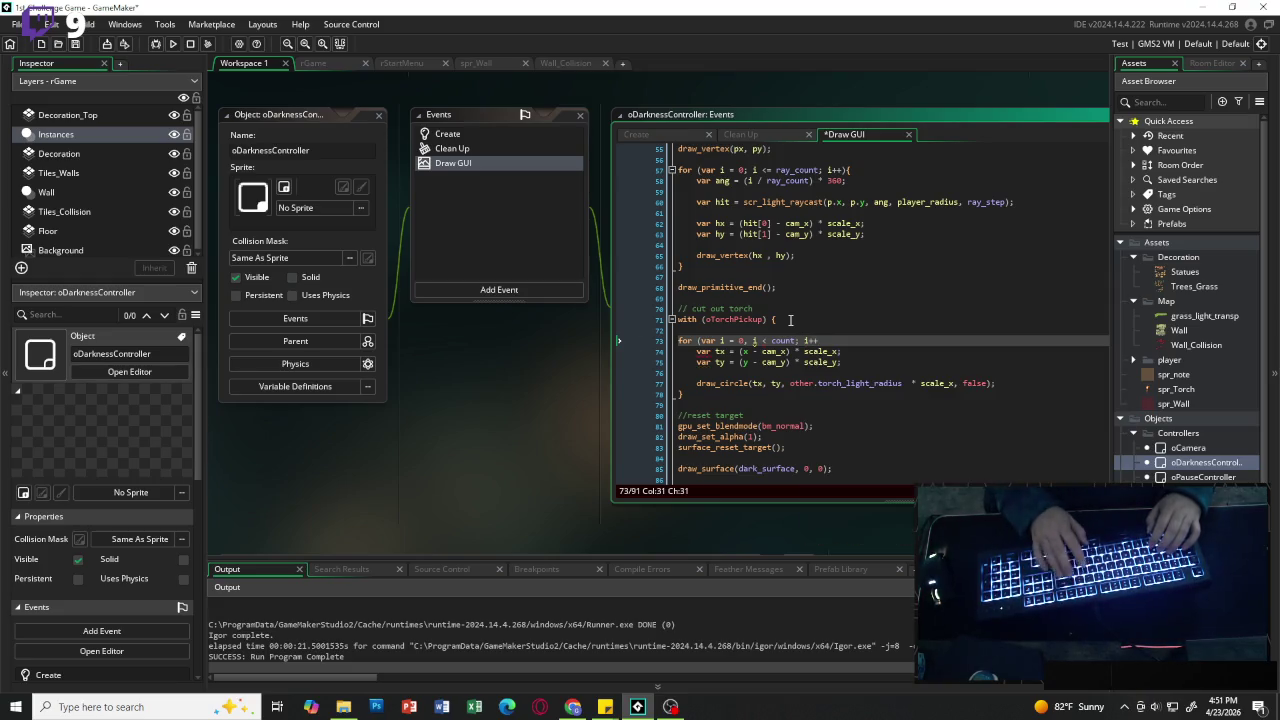
pyautogui.write(')')
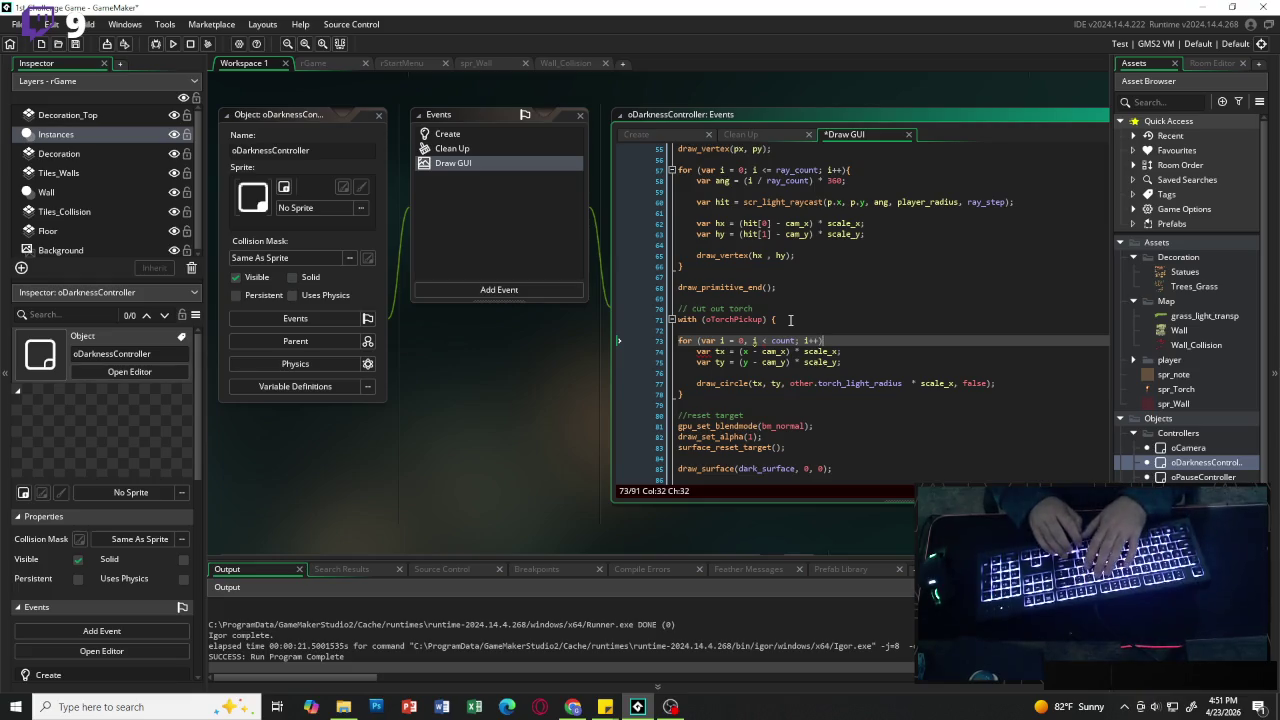
pyautogui.write('{')
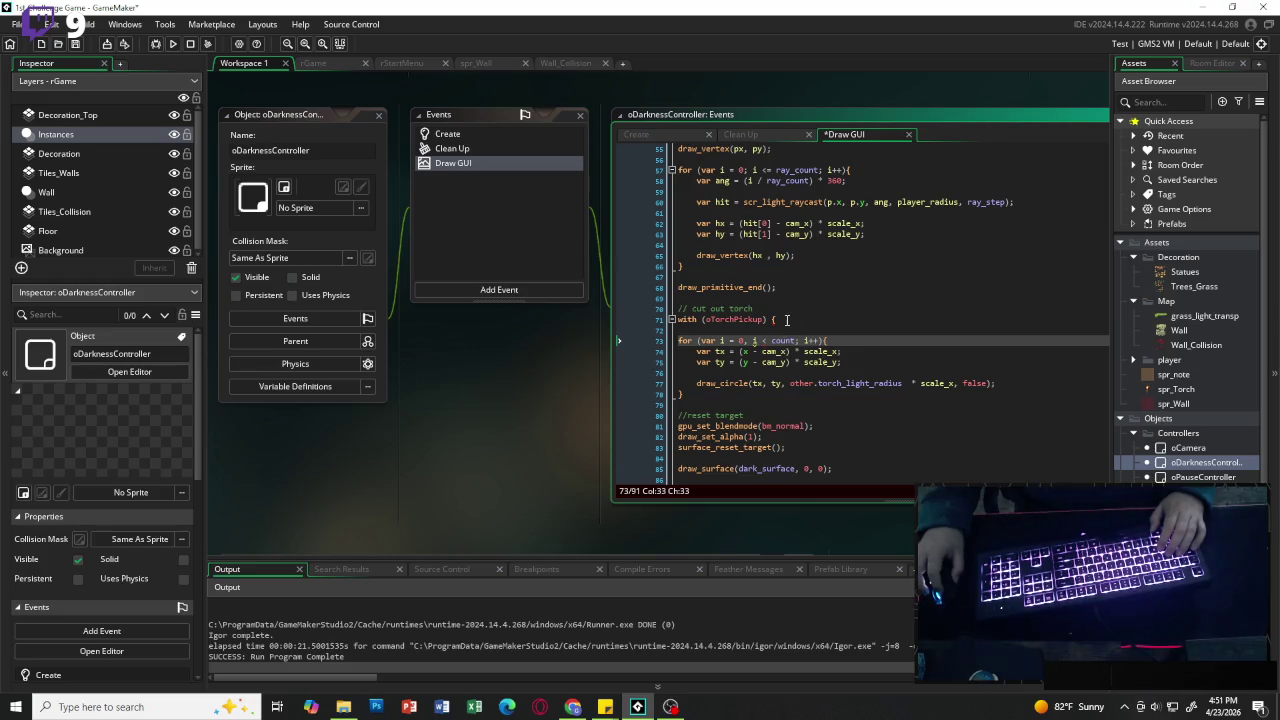
pyautogui.click(787, 320)
pyautogui.press('BackSpace')
pyautogui.press('BackSpace')
pyautogui.press('BackSpace')
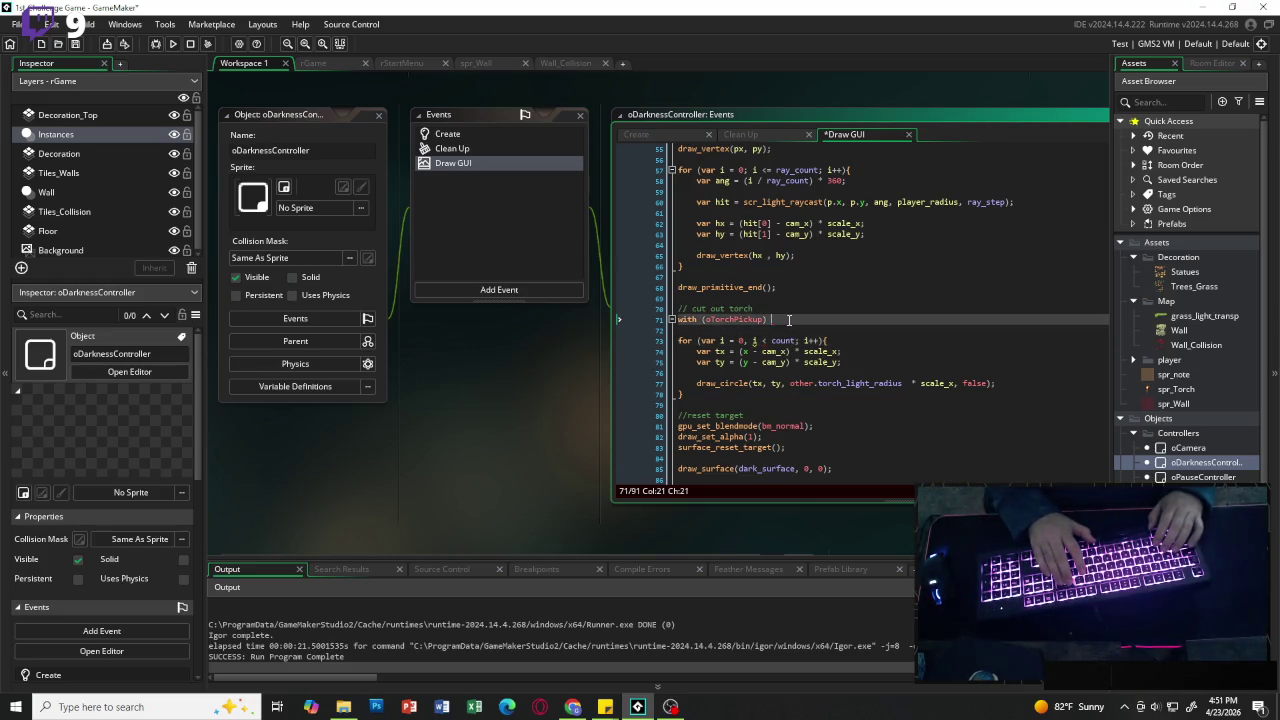
# Step: Replace the with line with 'var count = instance_number(oTorchPickup);'
pyautogui.press('BackSpace')
pyautogui.press('BackSpace')
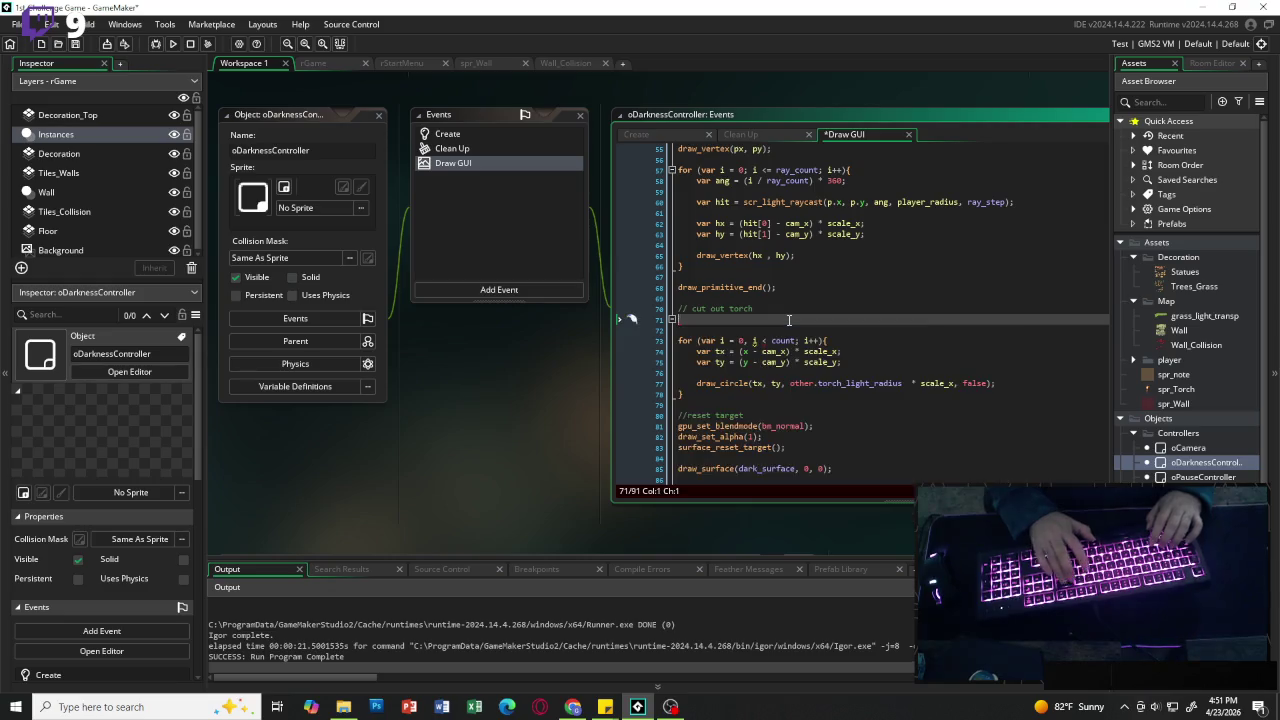
pyautogui.write('c')
pyautogui.press('BackSpace')
pyautogui.write('var count = ')
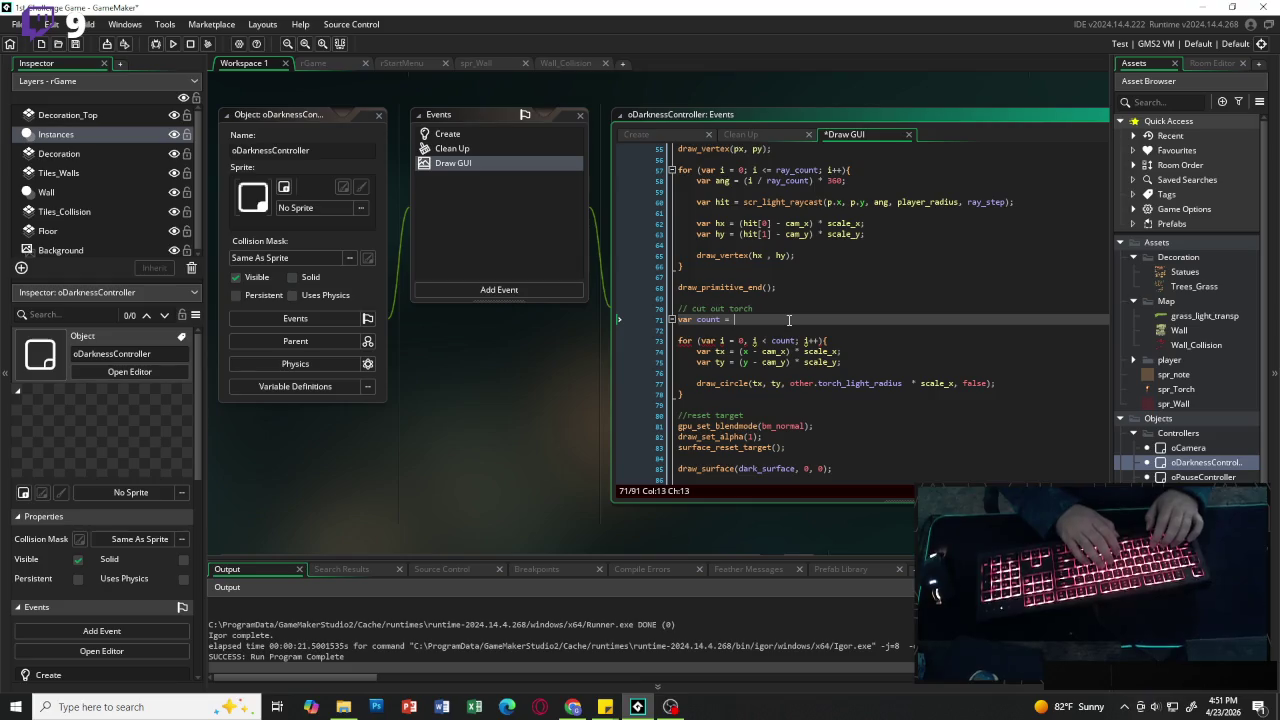
pyautogui.write('instance')
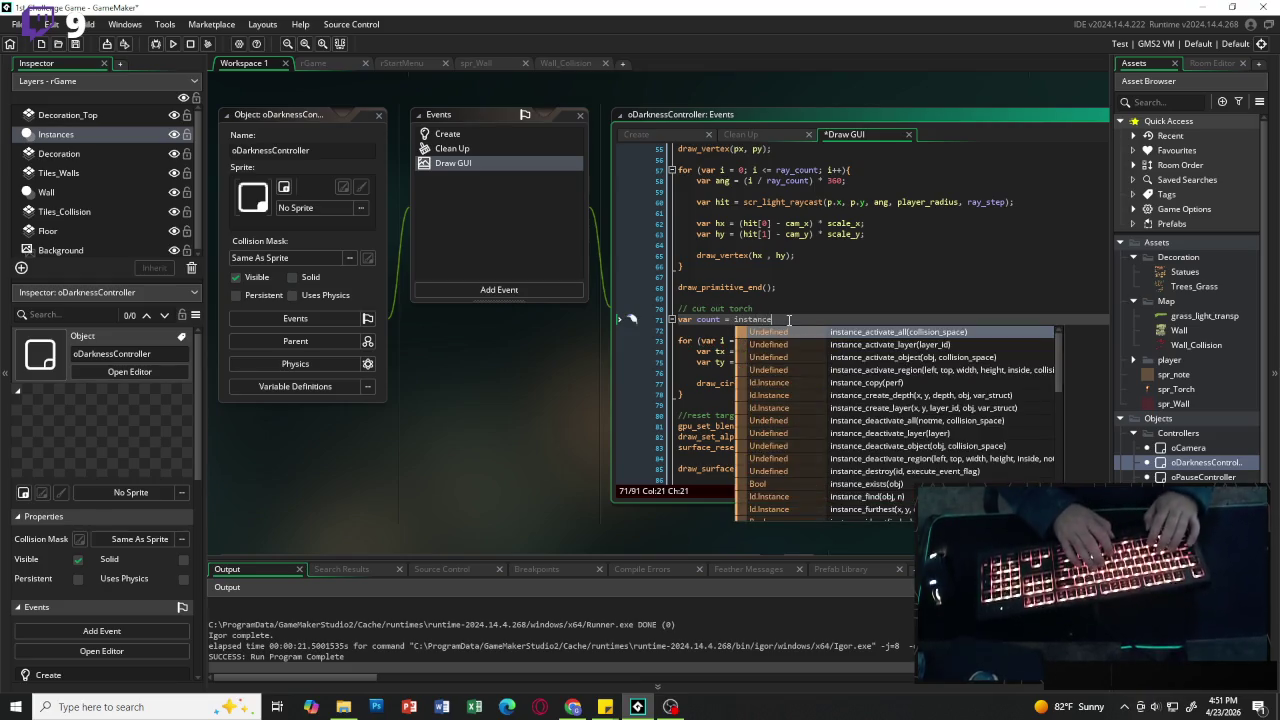
pyautogui.write('_number(')
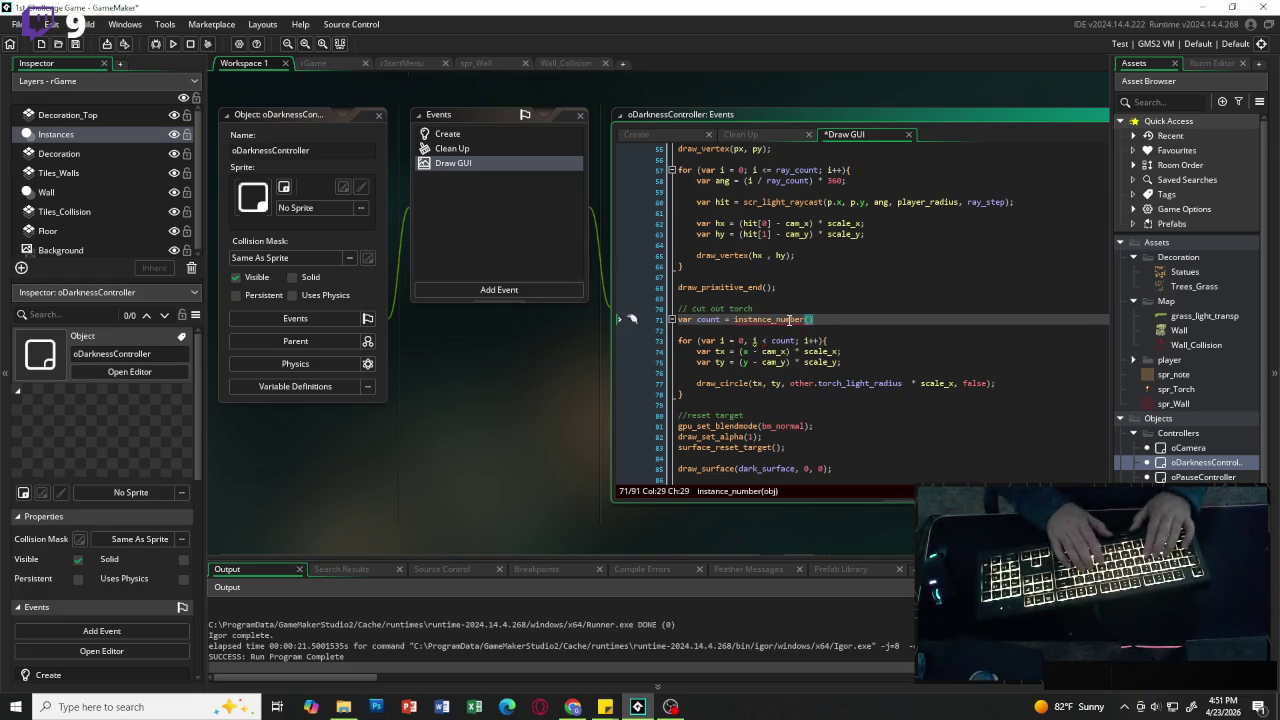
pyautogui.write('oTo')
pyautogui.press('Return')
pyautogui.write(')')
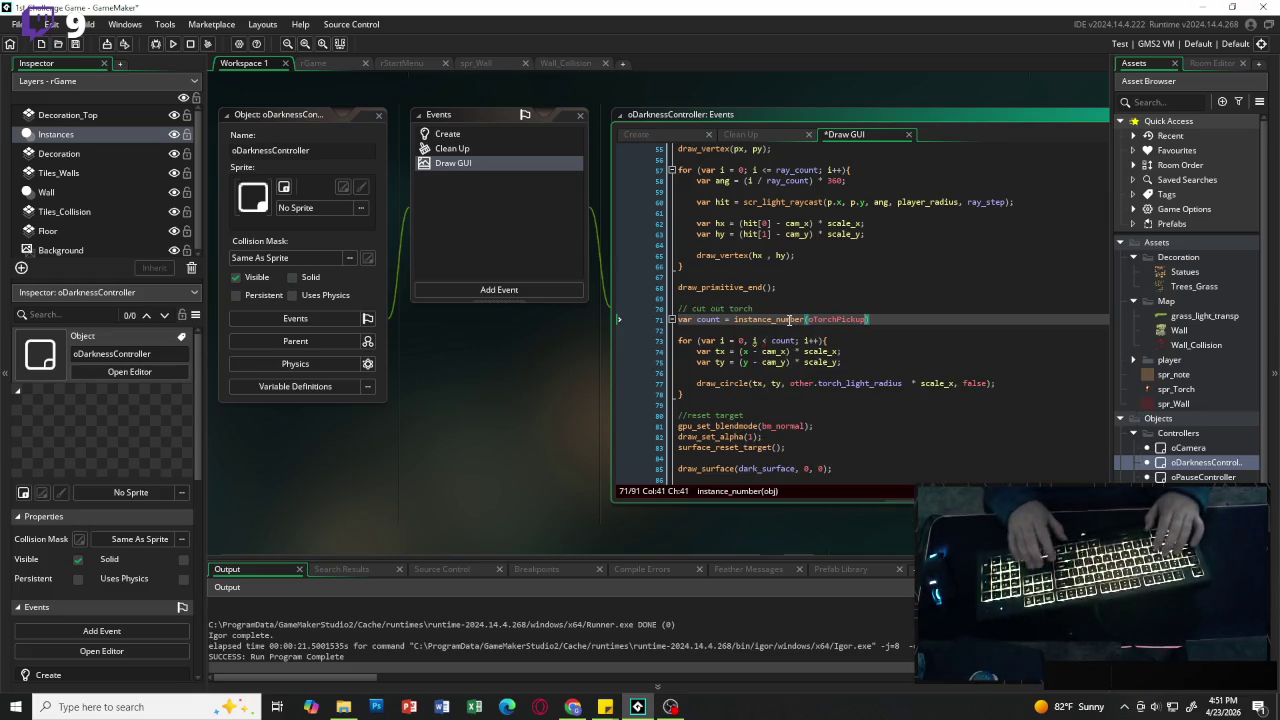
pyautogui.write(';')
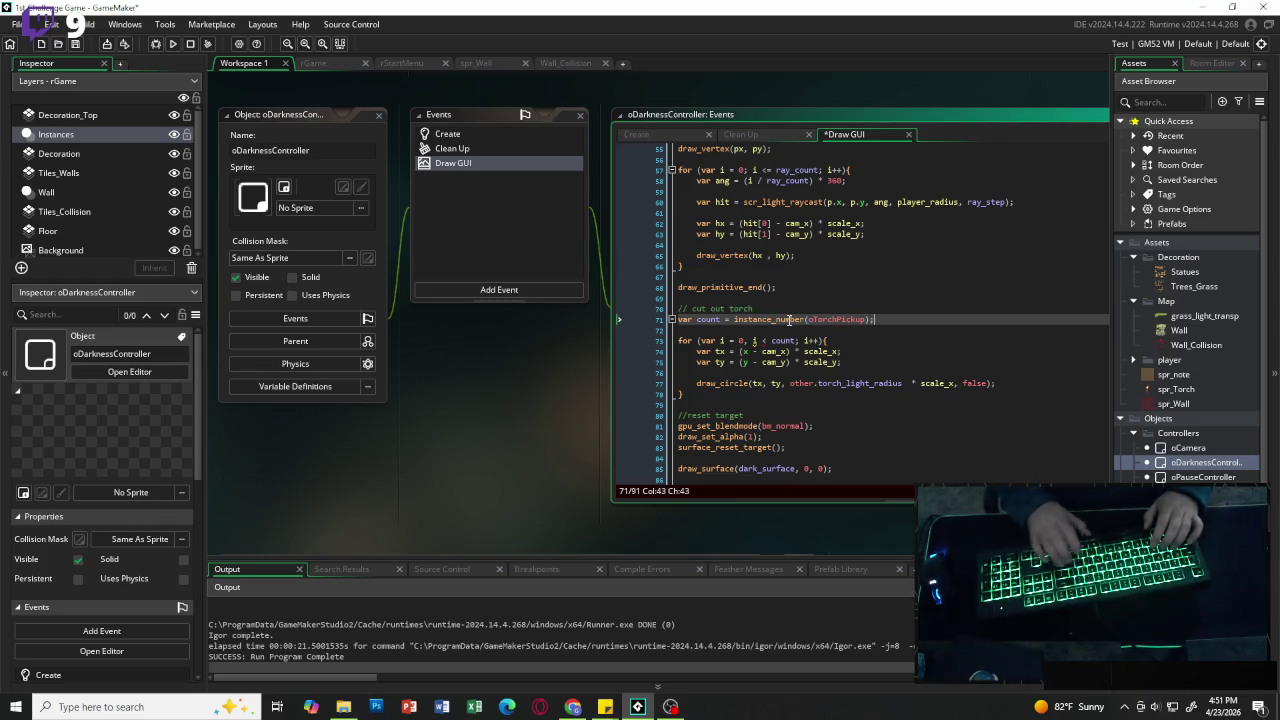
pyautogui.press('Return')
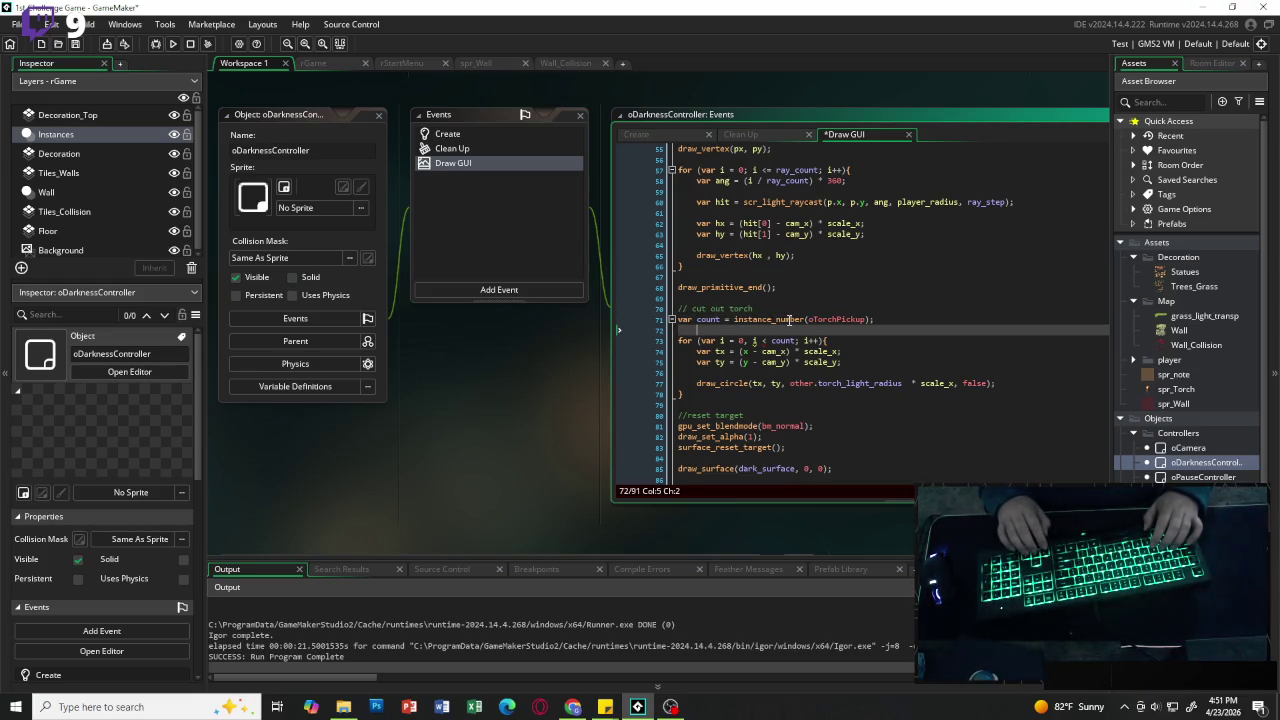
# Step: Add 'var t = instance_find(oTorchPickup, i)' as the first line inside the for loop
pyautogui.press('Down')
pyautogui.press('Right')
pyautogui.press('Right')
pyautogui.press('Right')
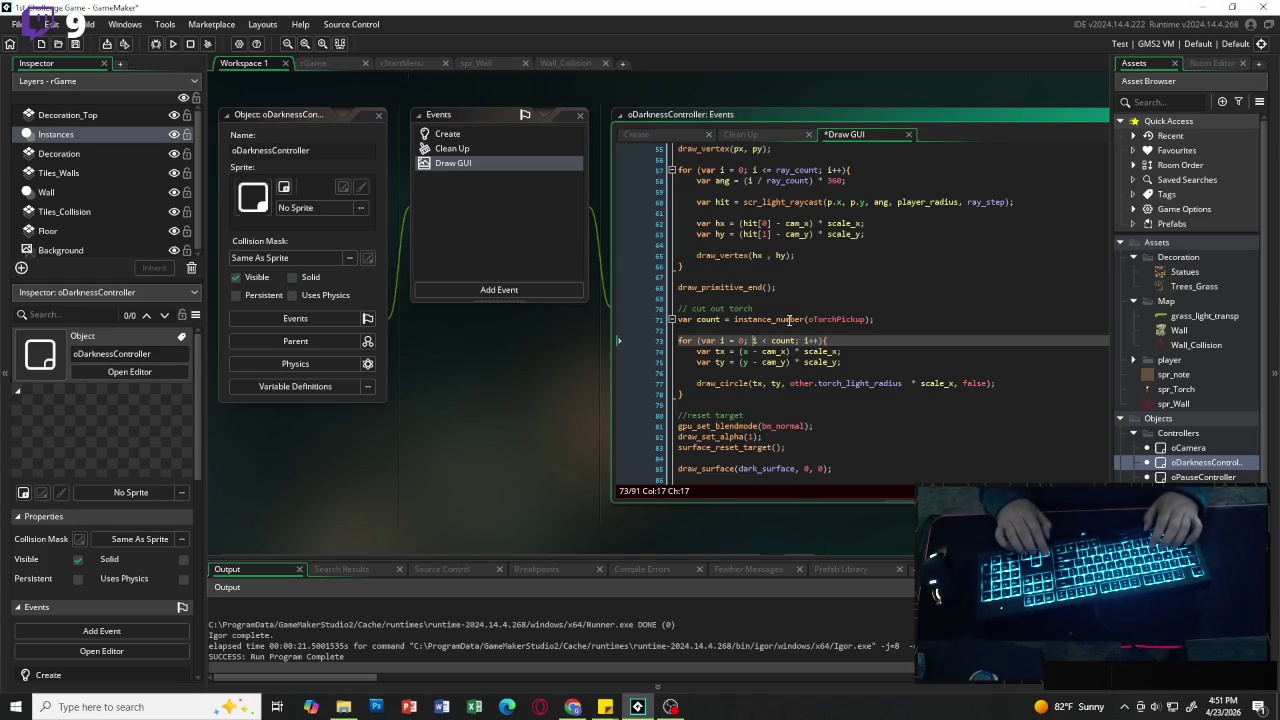
pyautogui.press('End')
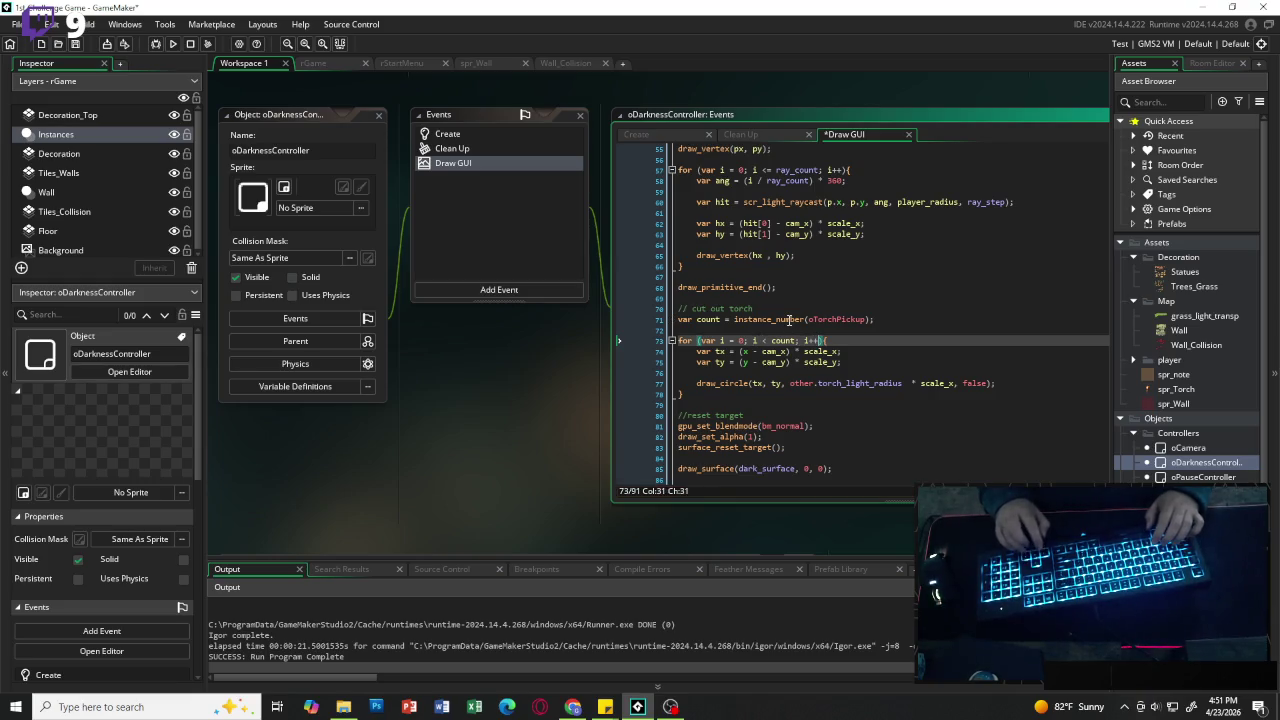
pyautogui.press('Return')
pyautogui.press('Return')
pyautogui.press('Up')
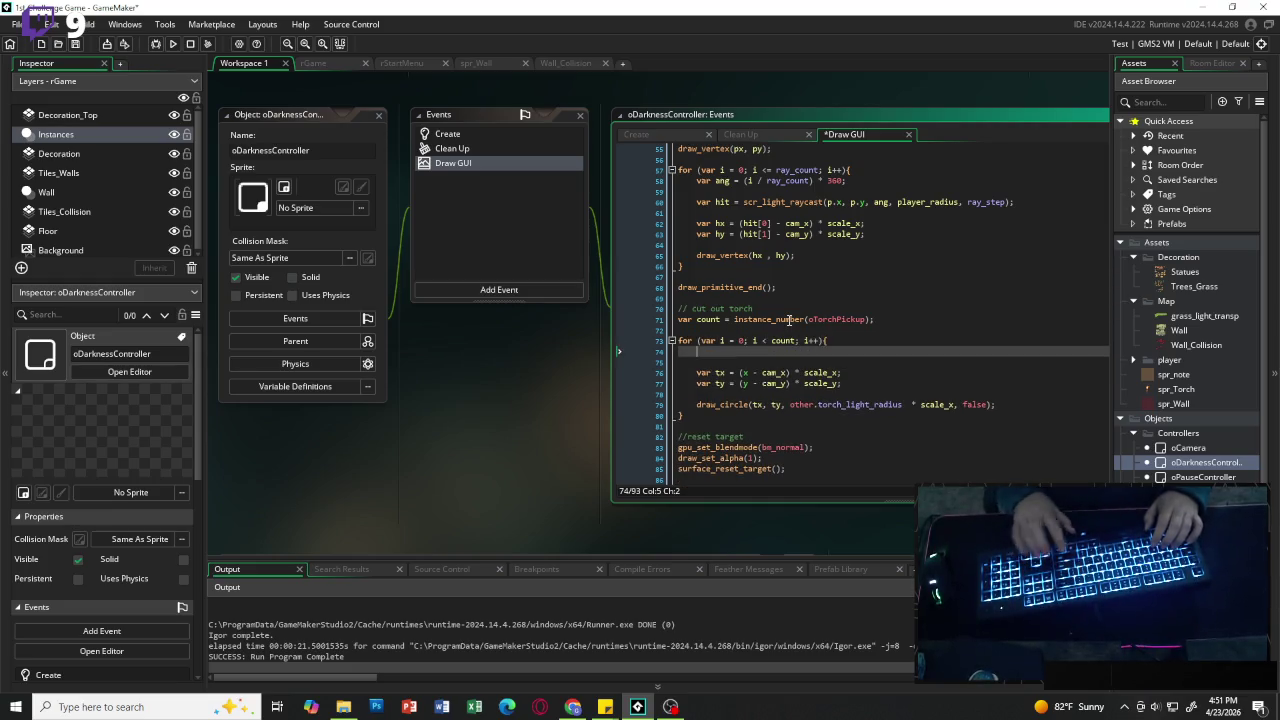
pyautogui.write('var t')
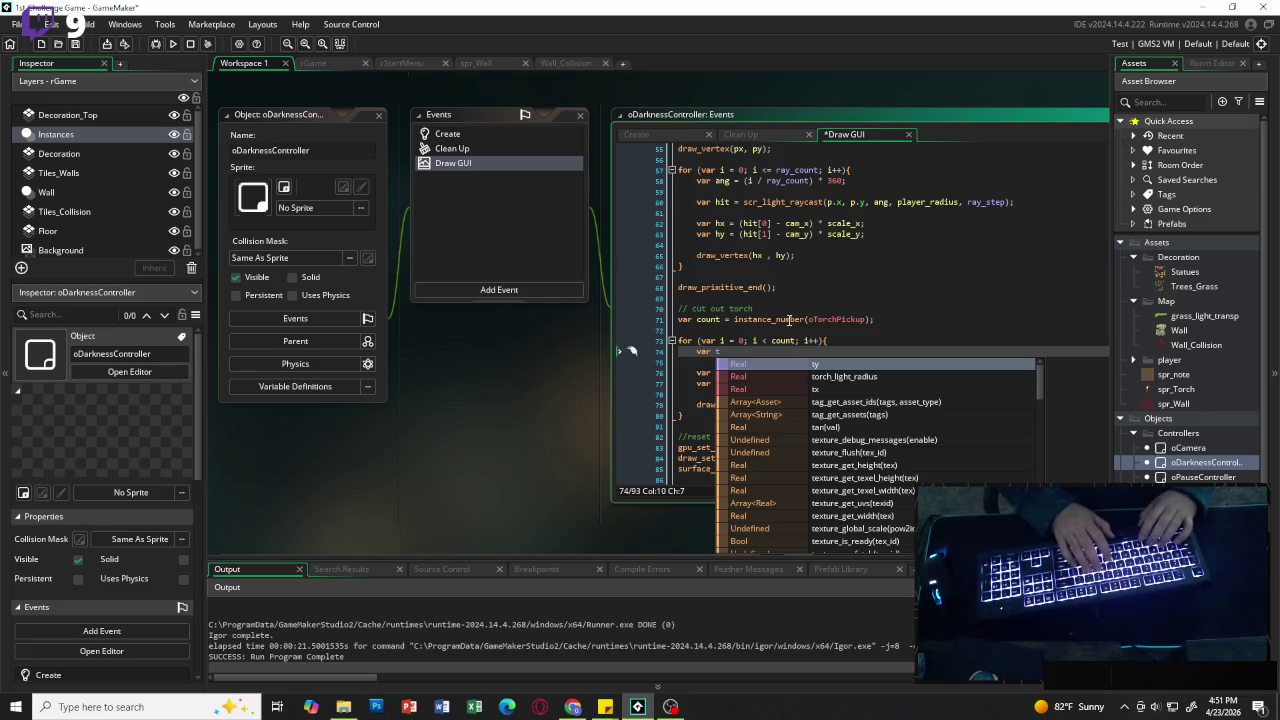
pyautogui.write(' = instan')
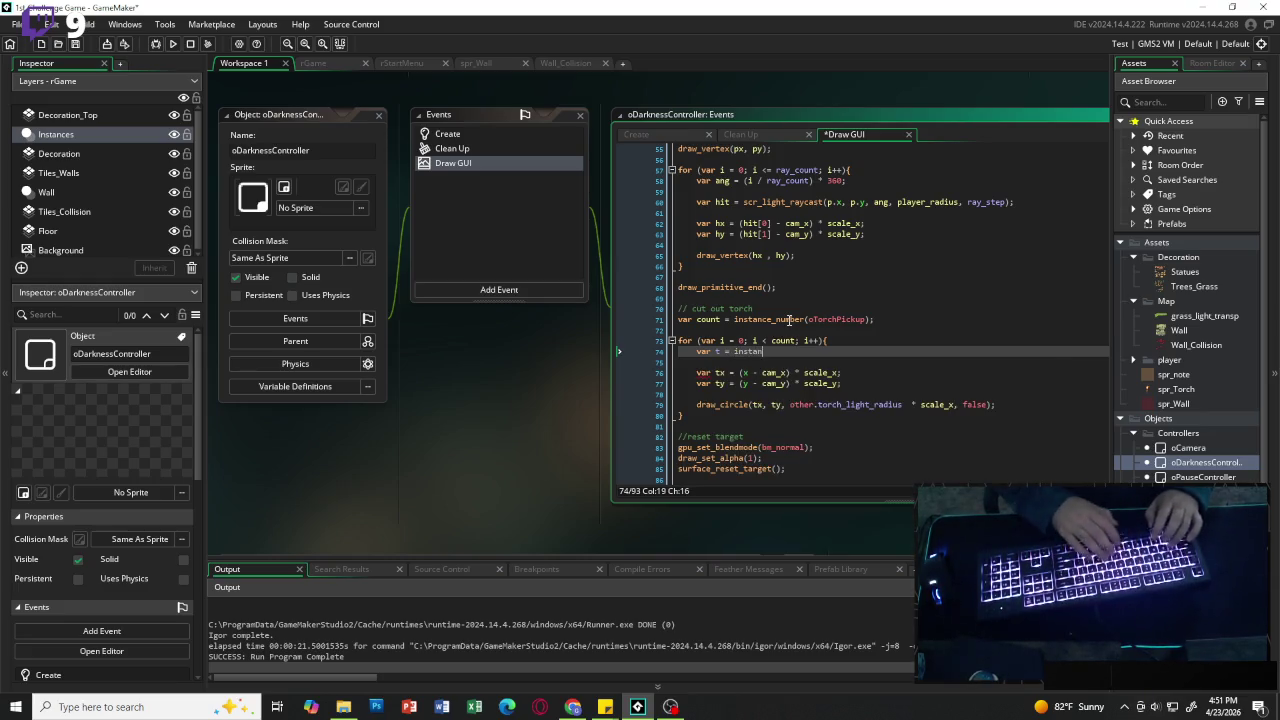
pyautogui.write('ce')
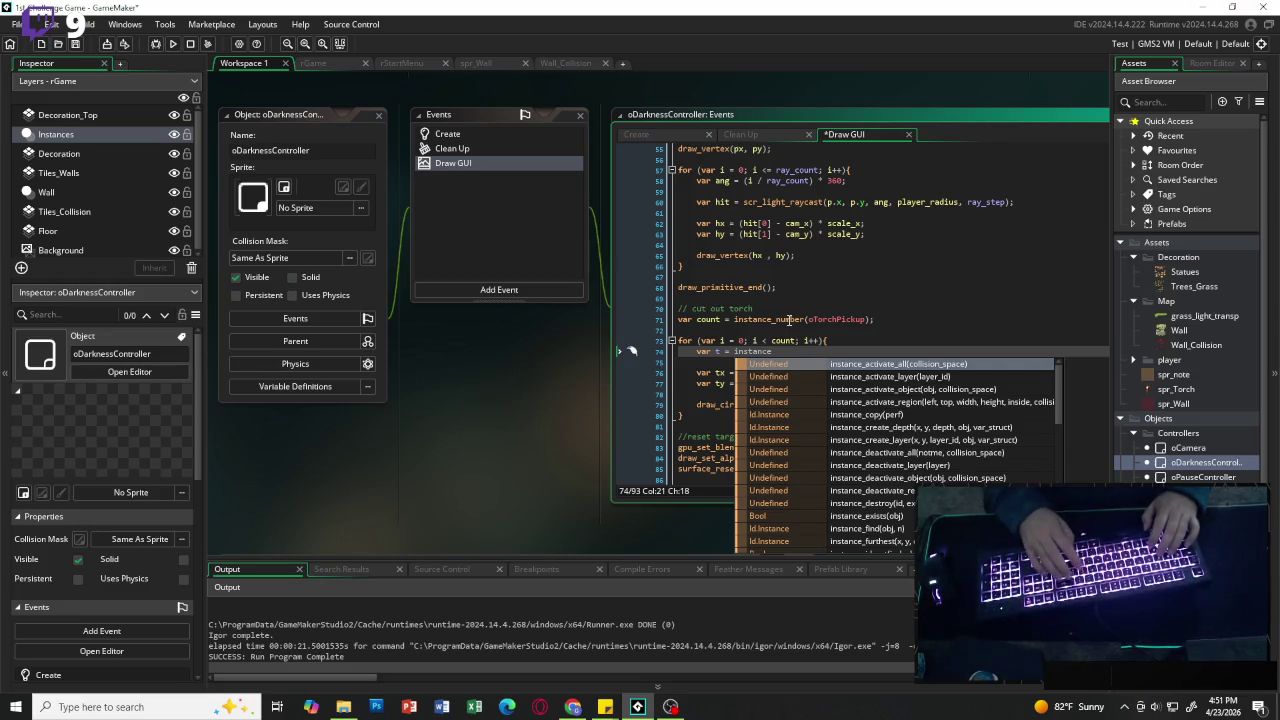
pyautogui.write('_find')
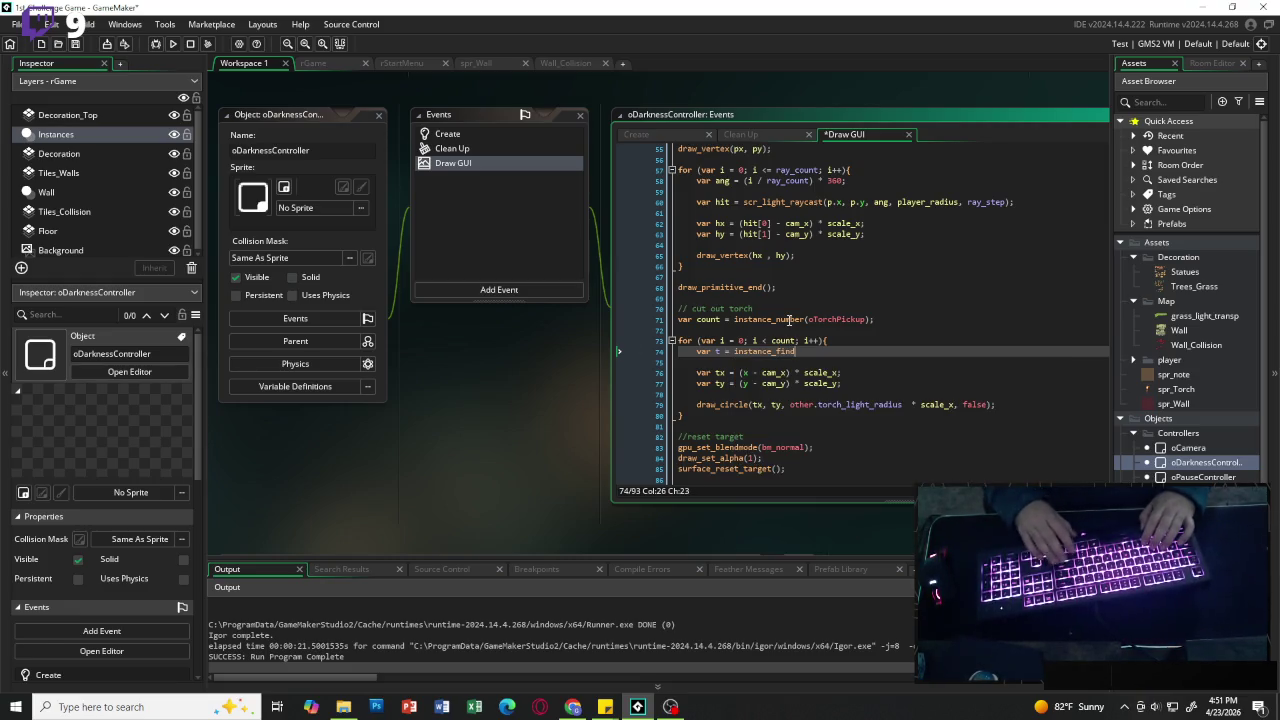
pyautogui.write('d(')
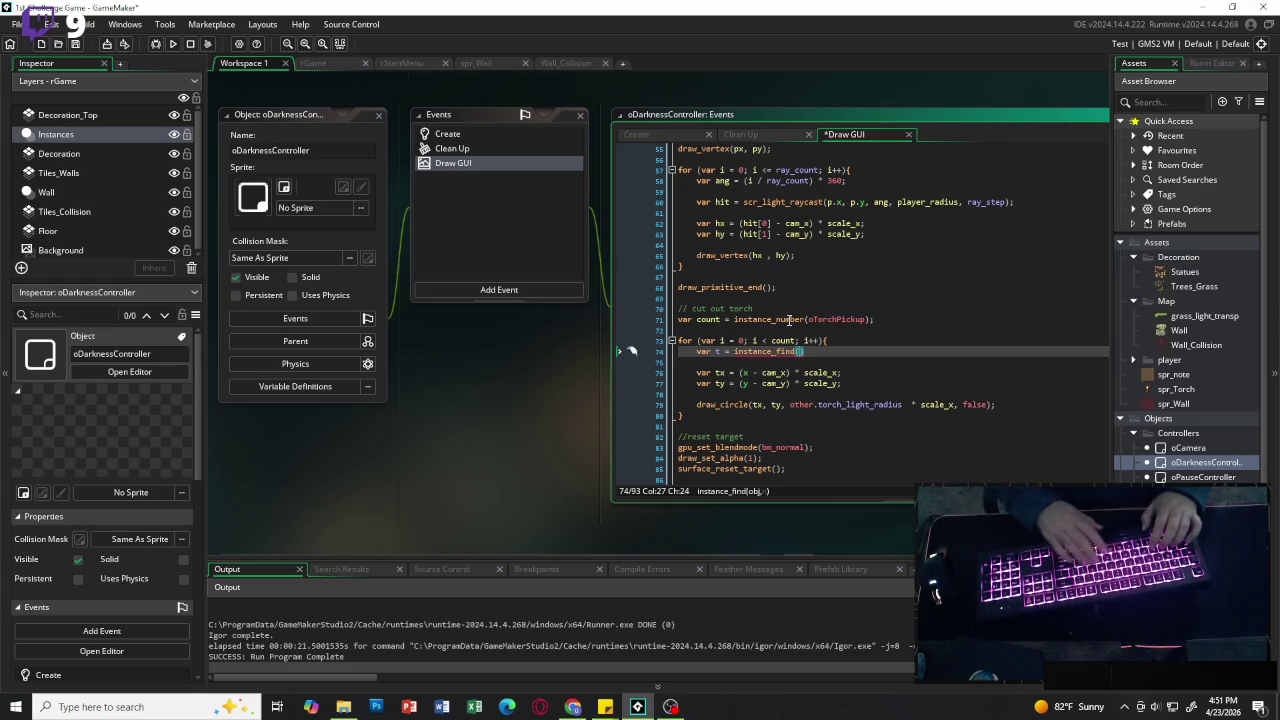
pyautogui.write('oTor')
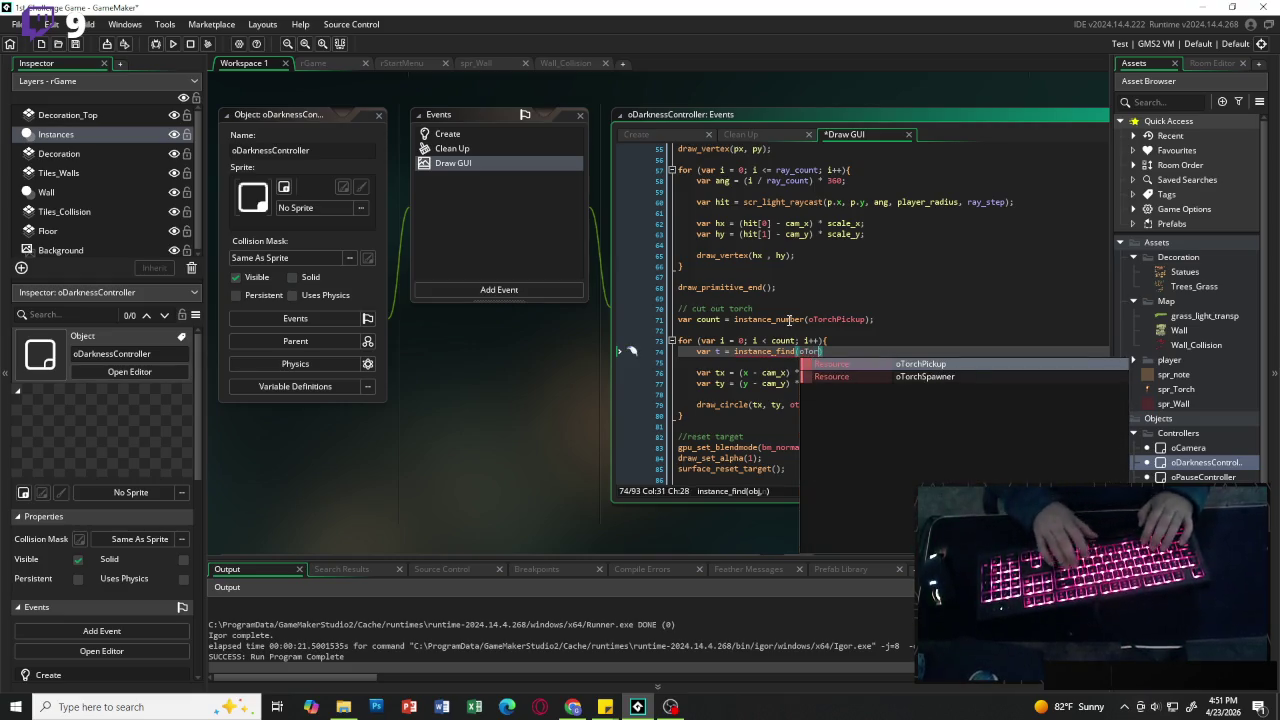
pyautogui.press('Return')
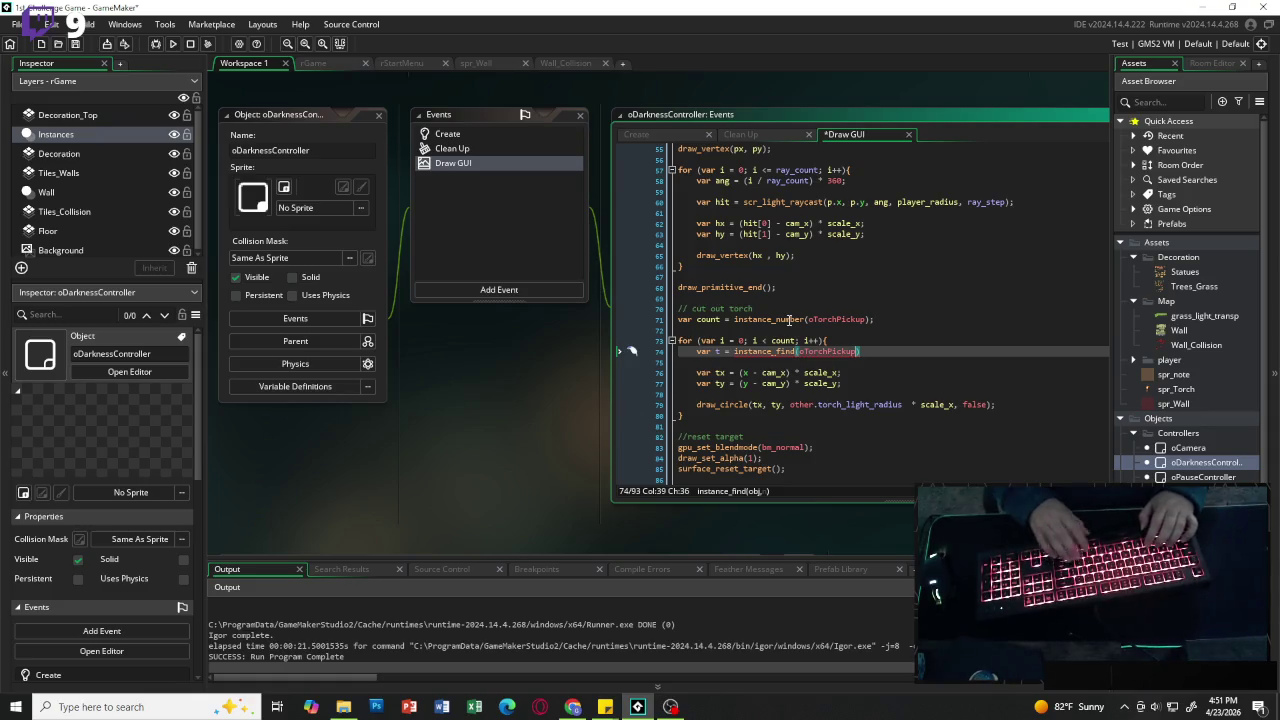
pyautogui.write(', i);')
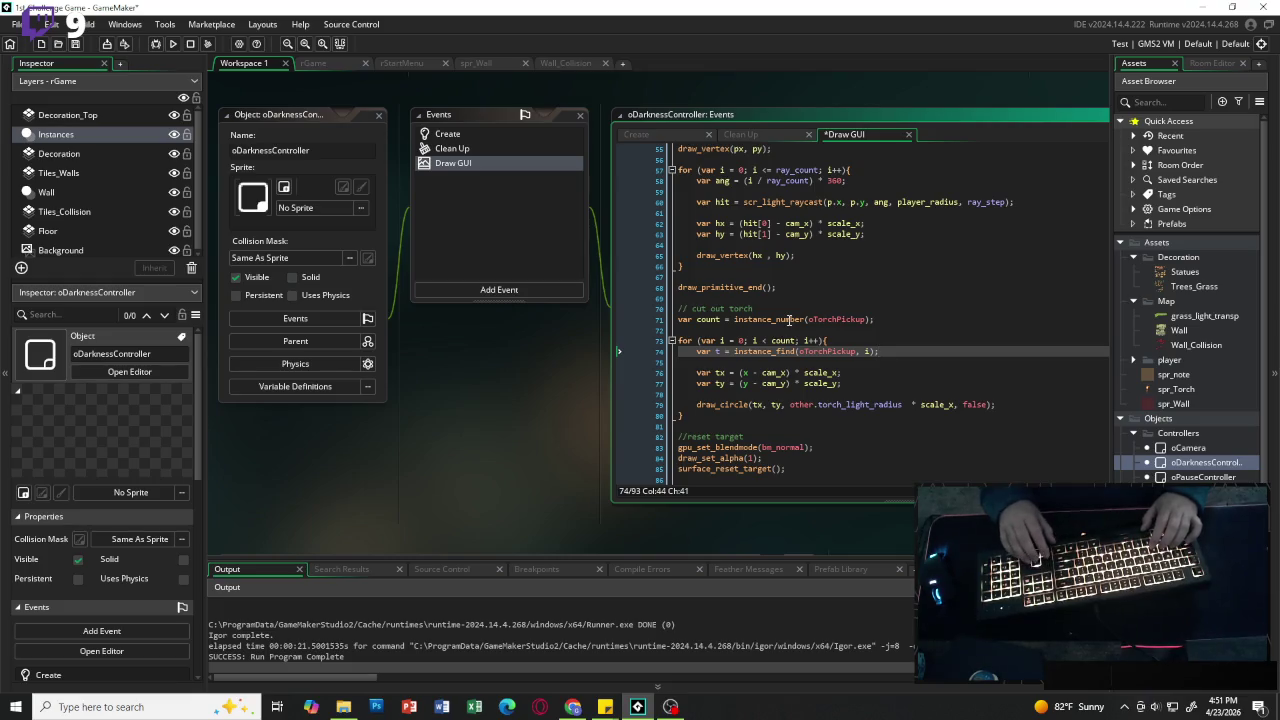
# Step: Change the tx and ty calculations to use t.x and t.y, then relaunch the game
pyautogui.press('Down')
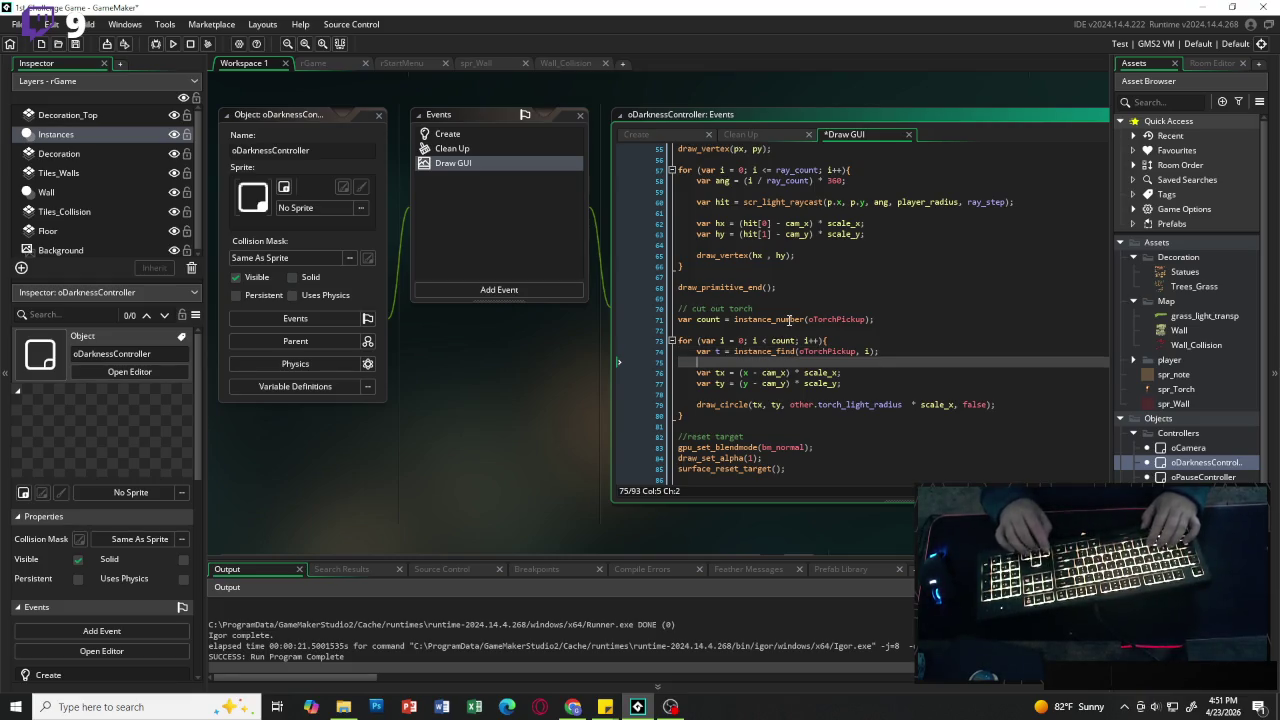
pyautogui.press('Down')
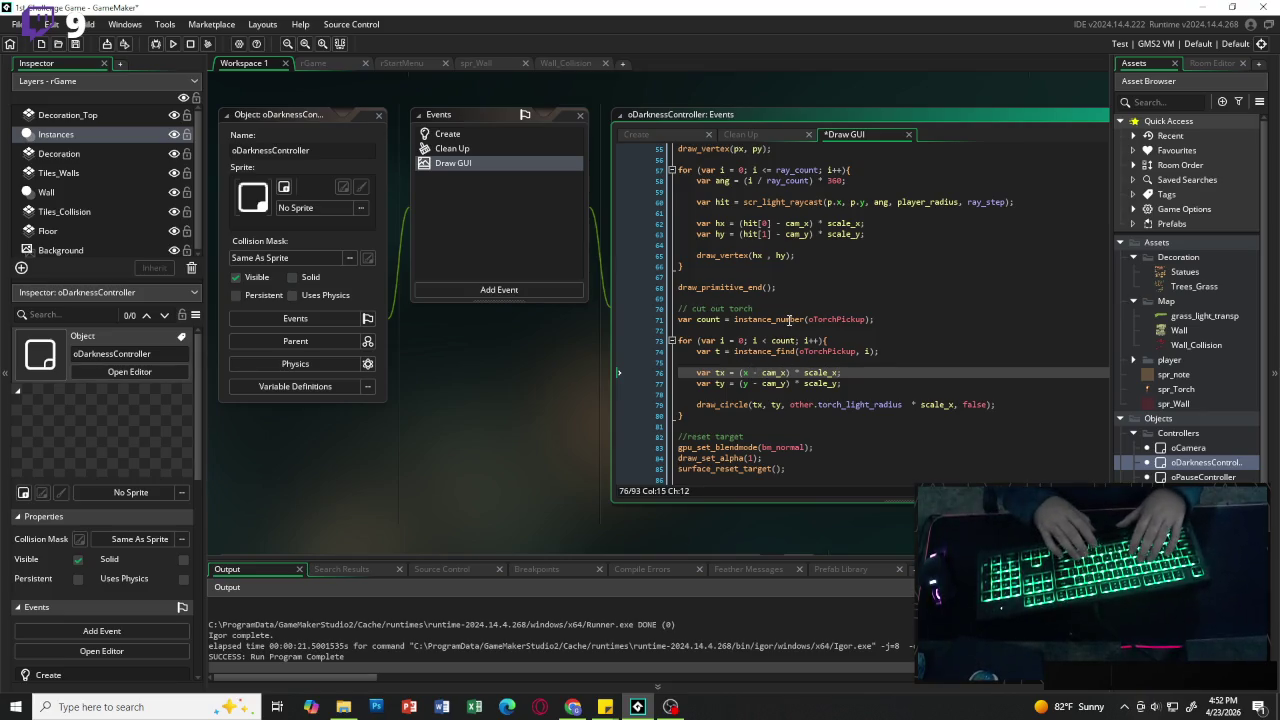
pyautogui.write('t.')
pyautogui.press('Down')
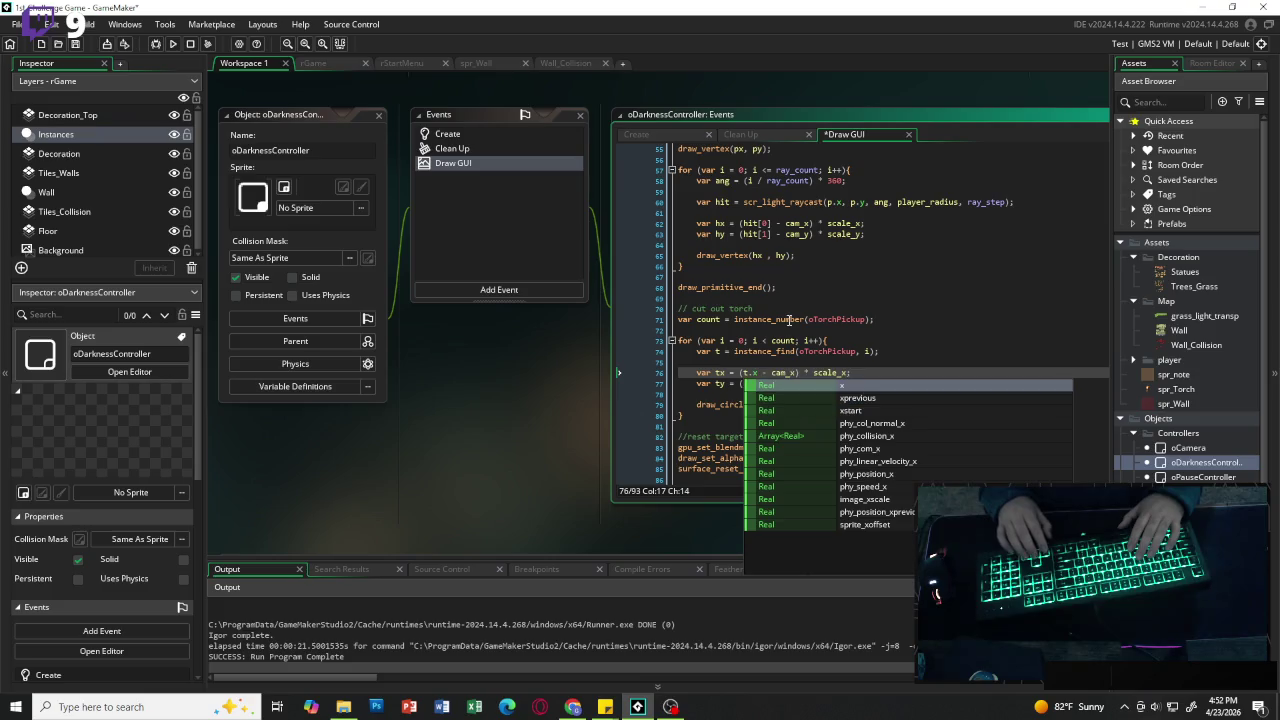
pyautogui.press('Escape')
pyautogui.press('Down')
pyautogui.write('t.')
pyautogui.click(944, 366)
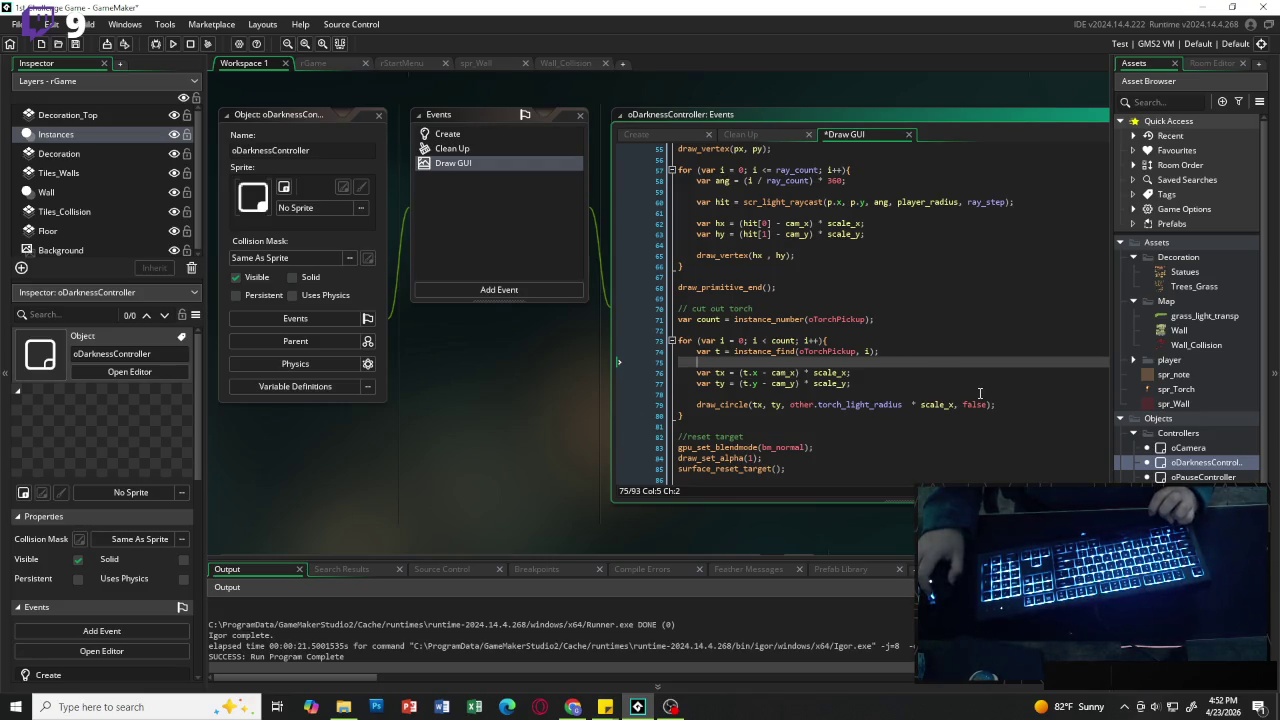
pyautogui.scroll(2, 858, 349)
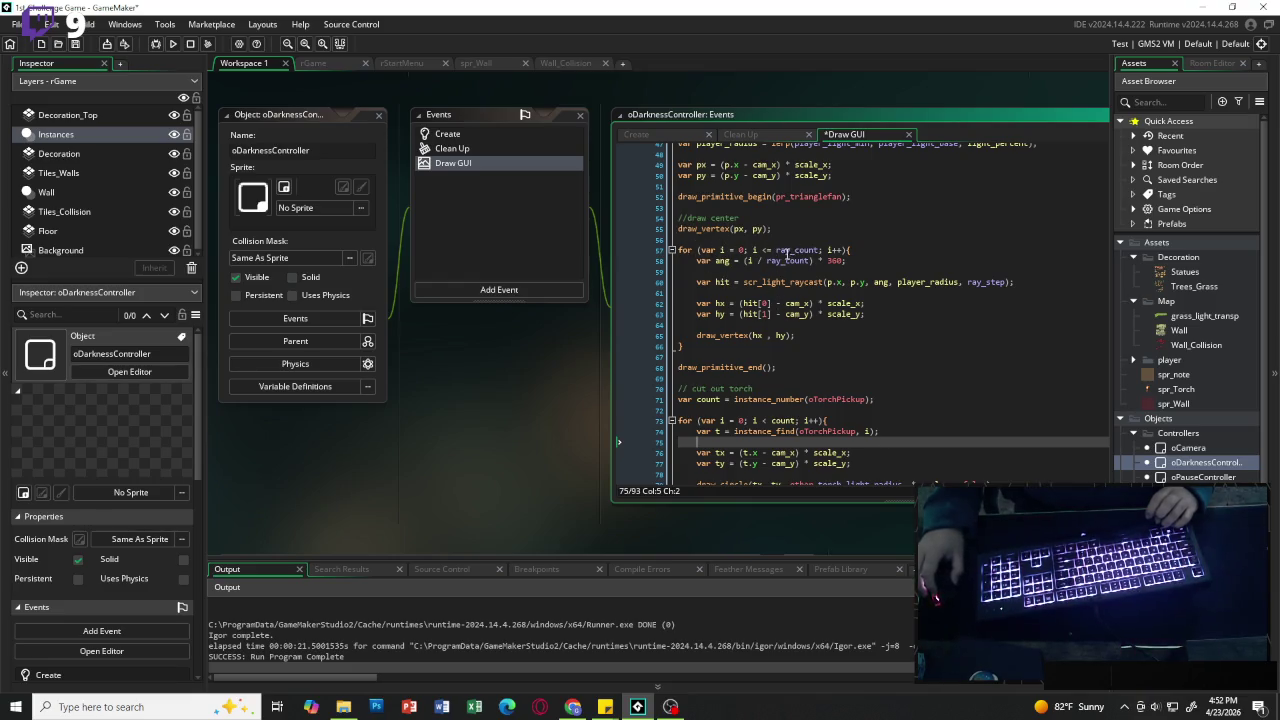
pyautogui.scroll(-2, 790, 319)
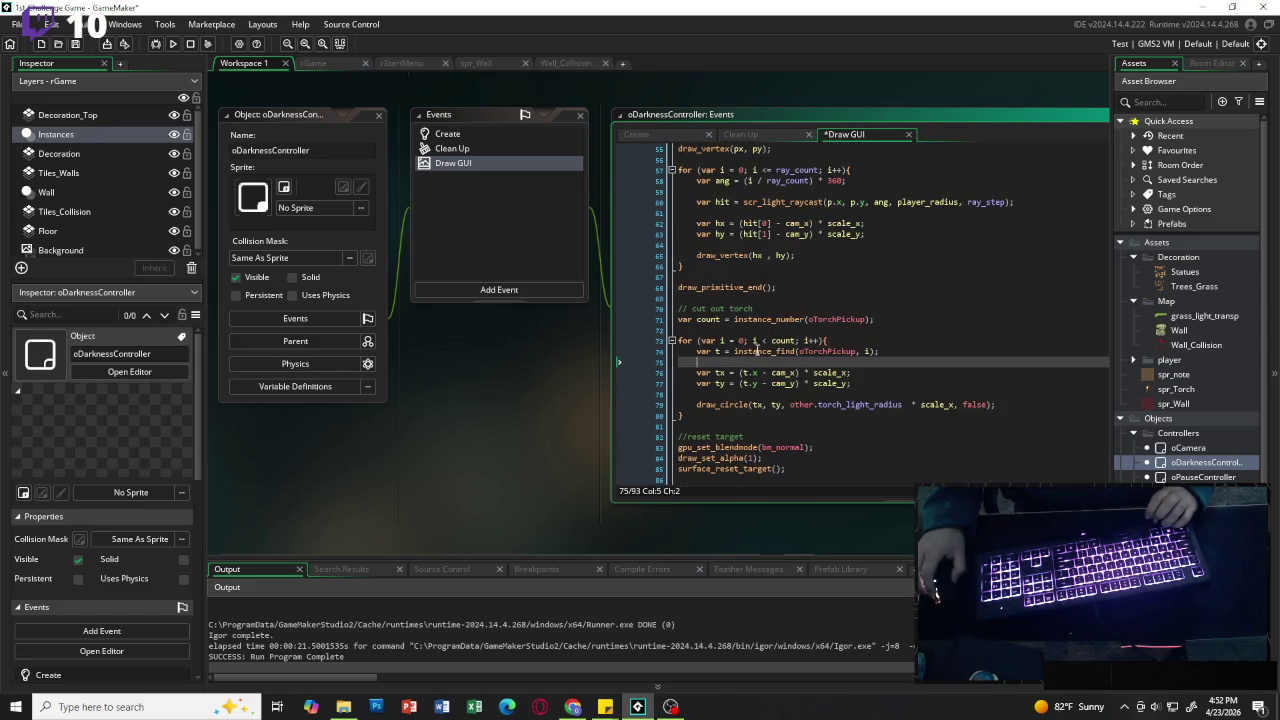
pyautogui.click(172, 44)
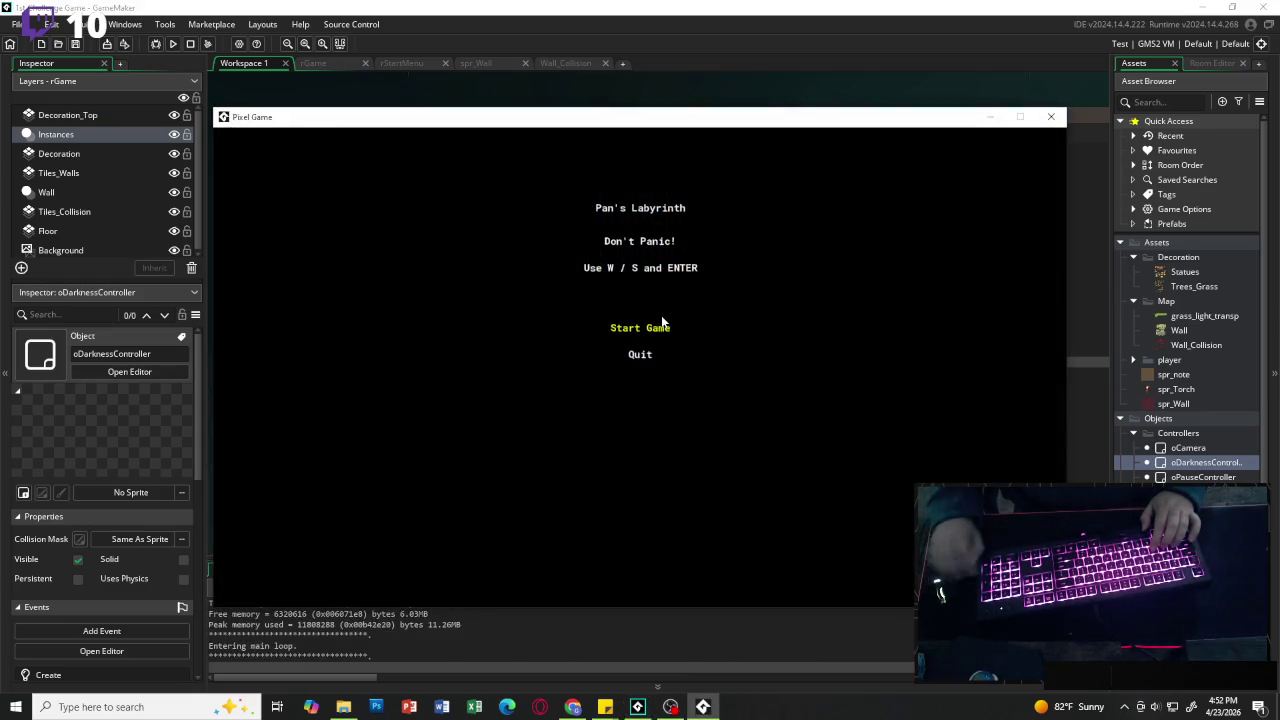
# Step: Start the game, walk to the torch and pick it up with E
pyautogui.press('Return')
pyautogui.press('w')
pyautogui.press('s')
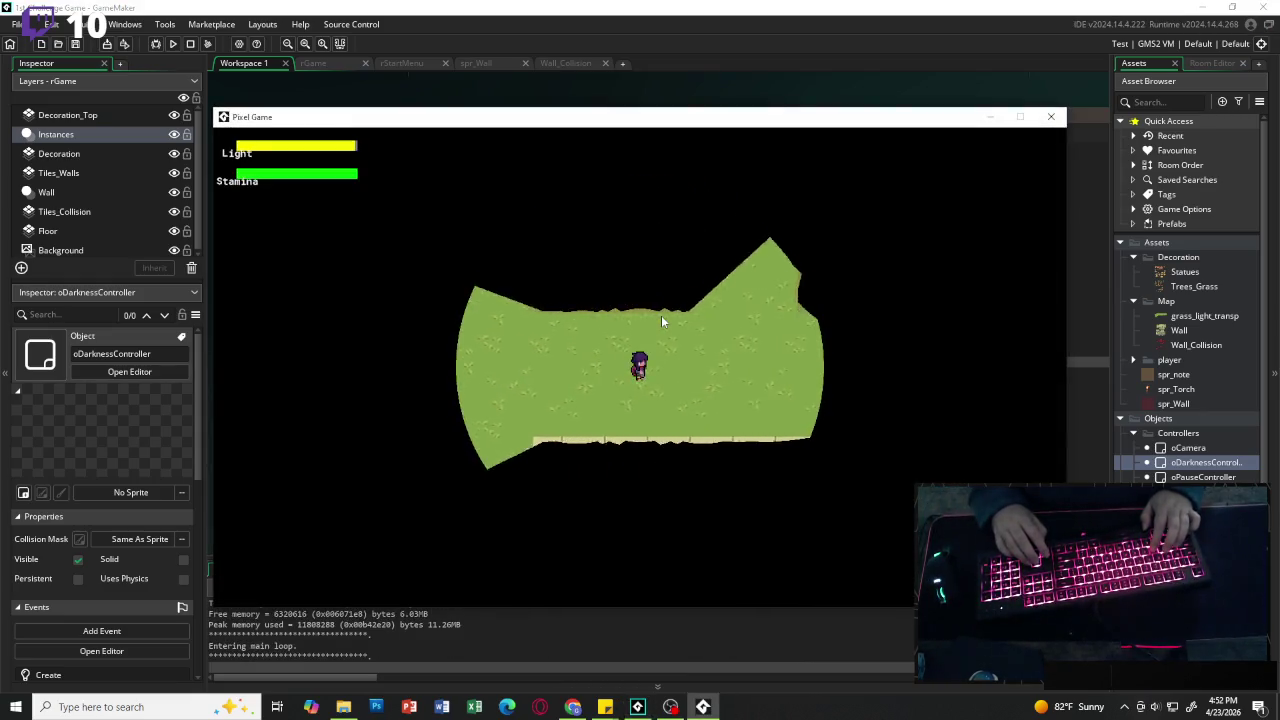
pyautogui.press('w')
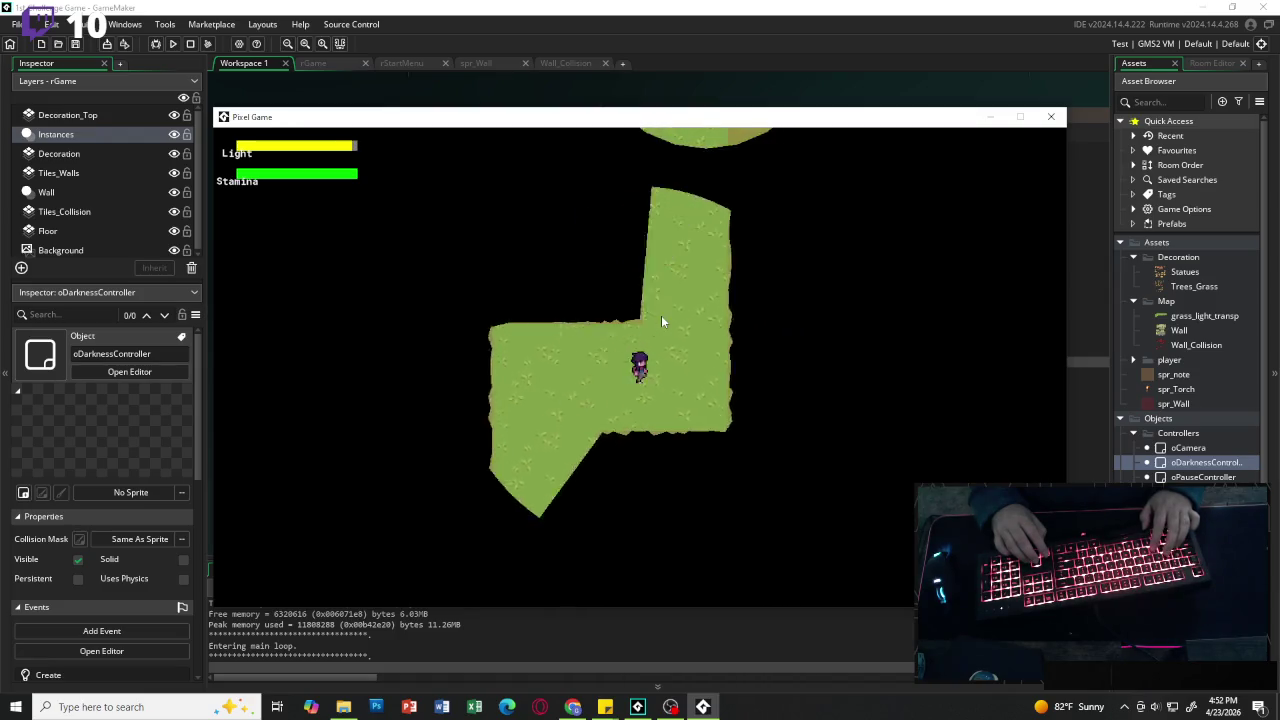
pyautogui.press('w')
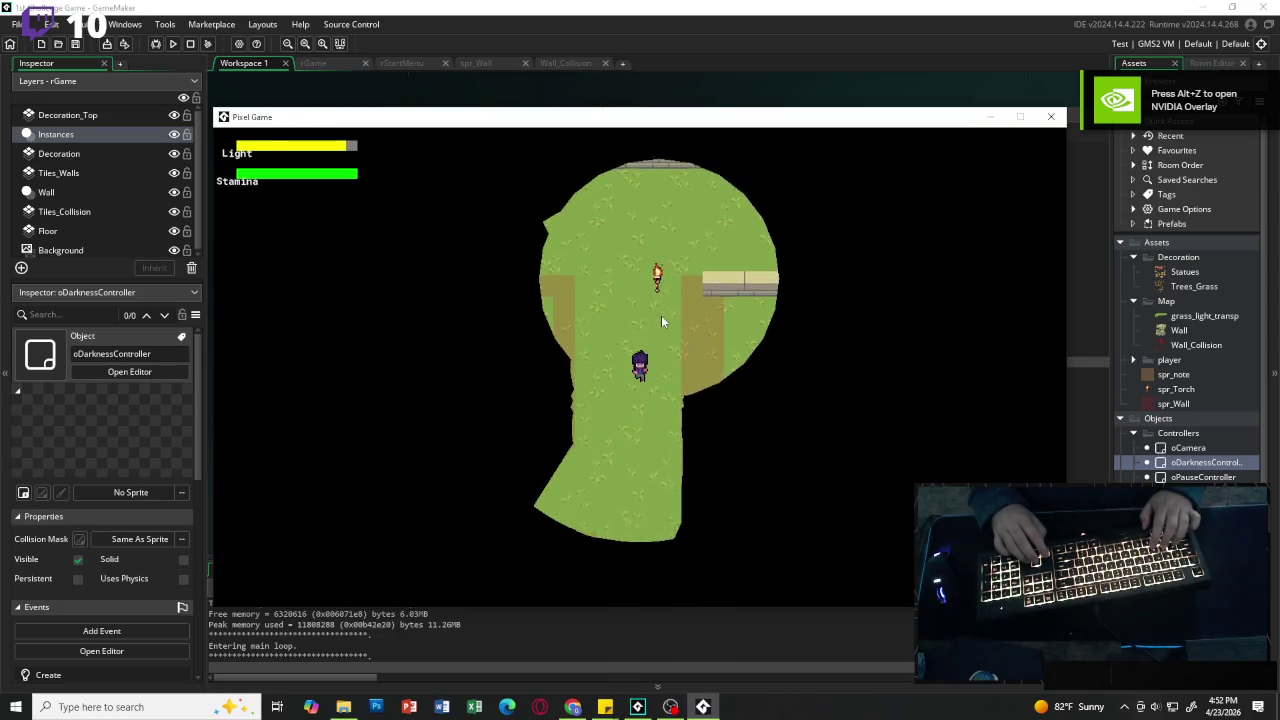
pyautogui.press('e')
pyautogui.press('w')
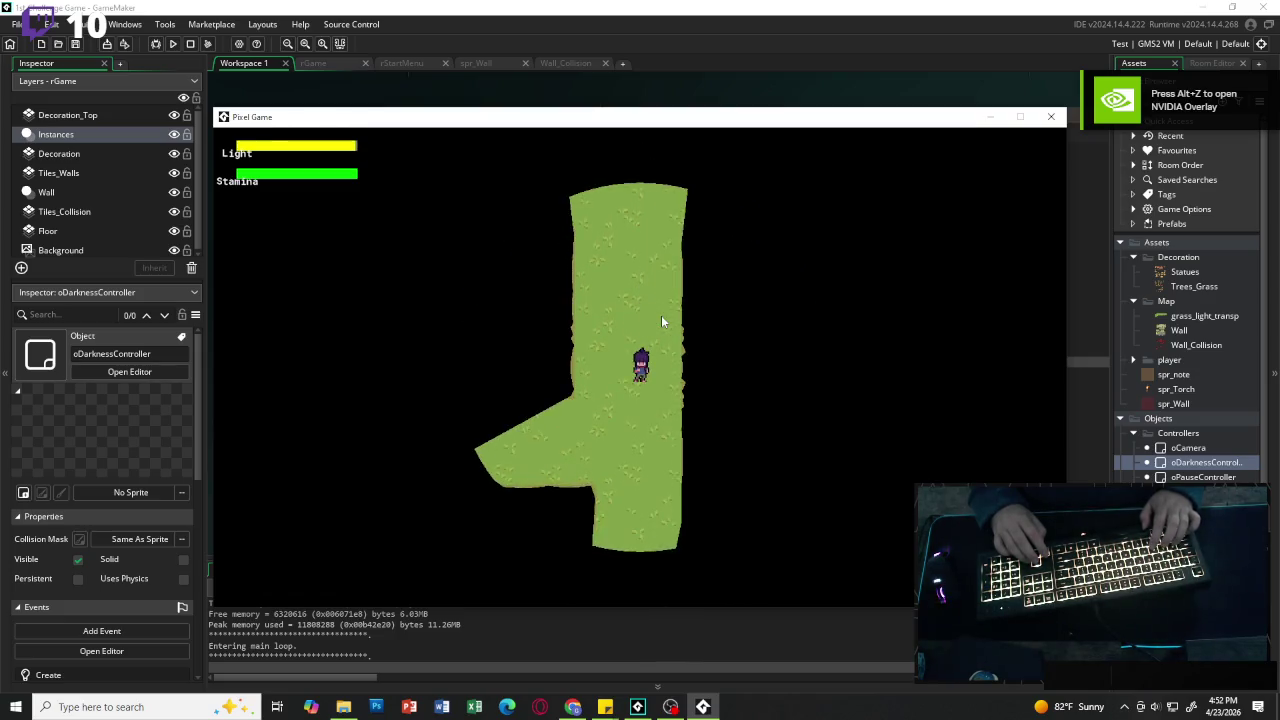
pyautogui.press('s')
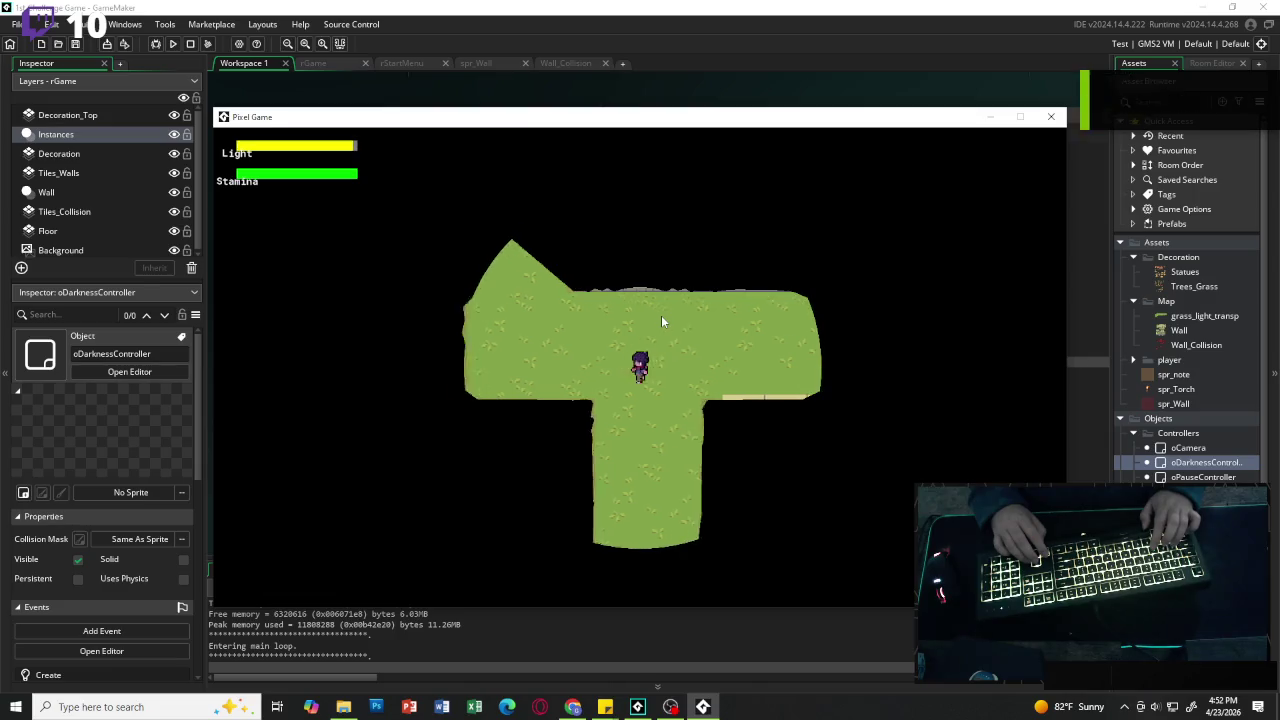
pyautogui.press('w')
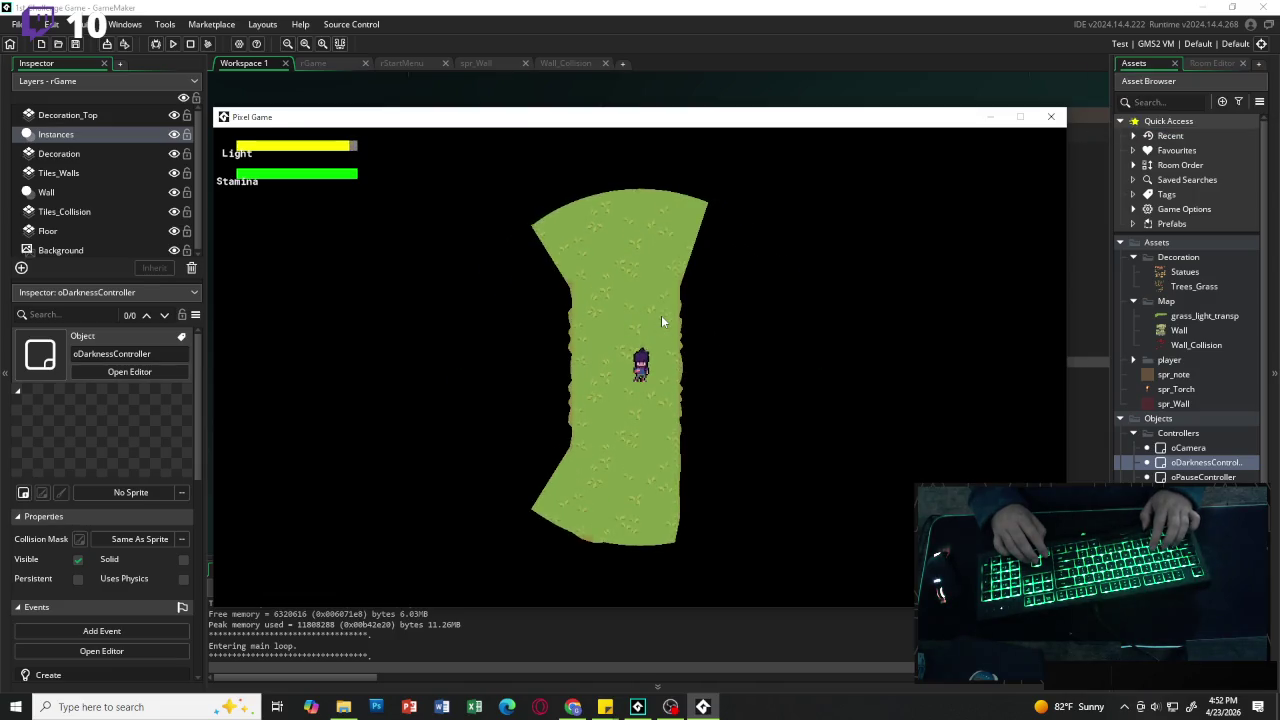
pyautogui.press('a')
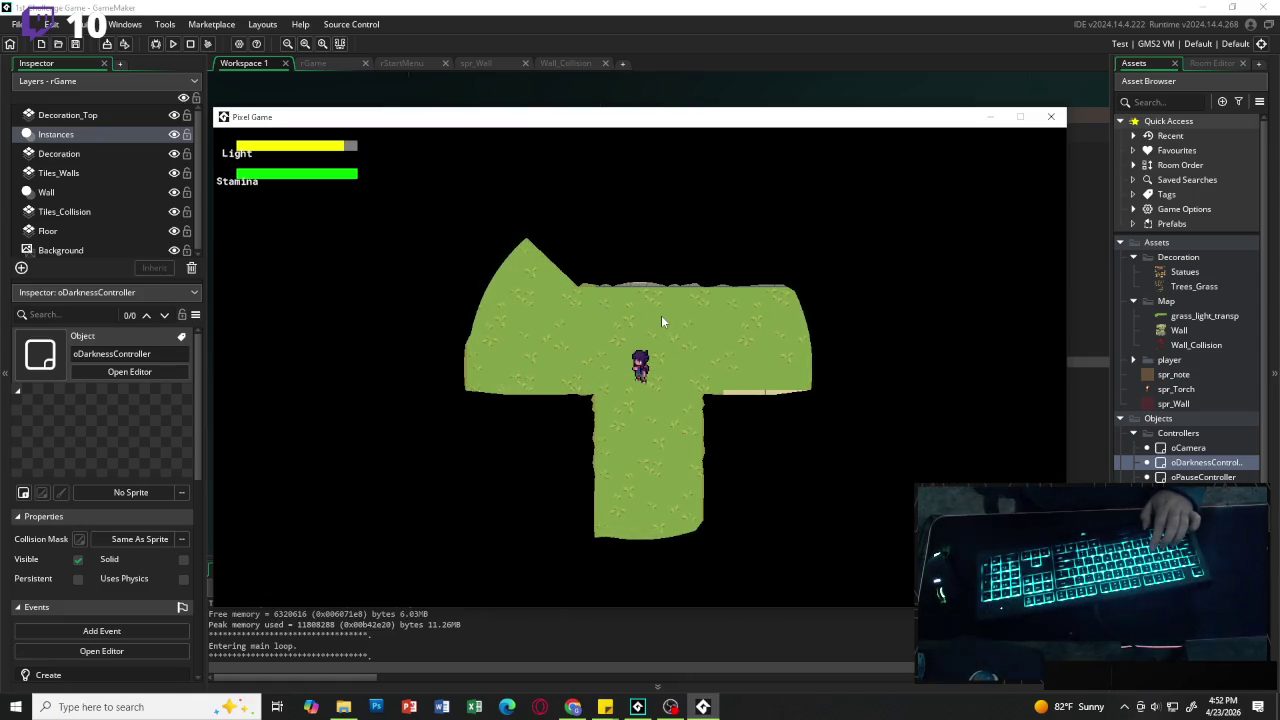
pyautogui.press('d')
pyautogui.press('d')
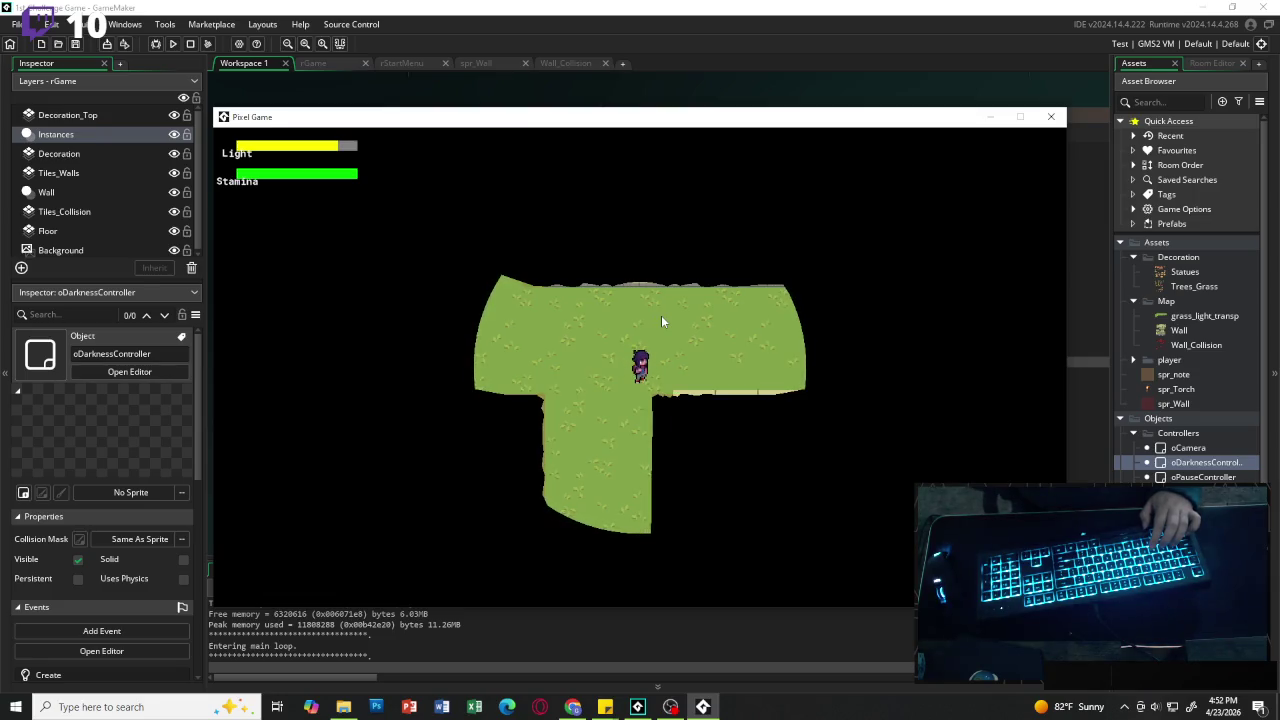
pyautogui.press('a')
# Step: Walk around the torch-lit room testing the light cut-out, then close the game with Alt+F4
pyautogui.press('w')
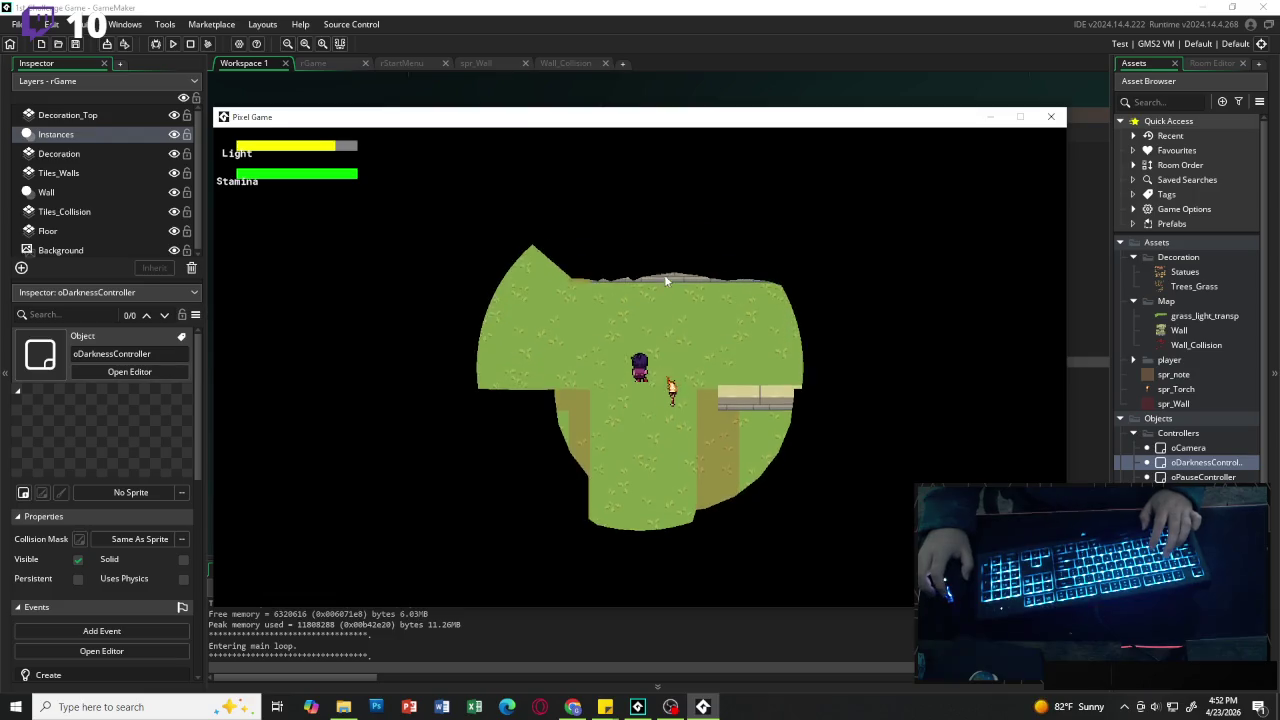
pyautogui.press('a')
pyautogui.press('s')
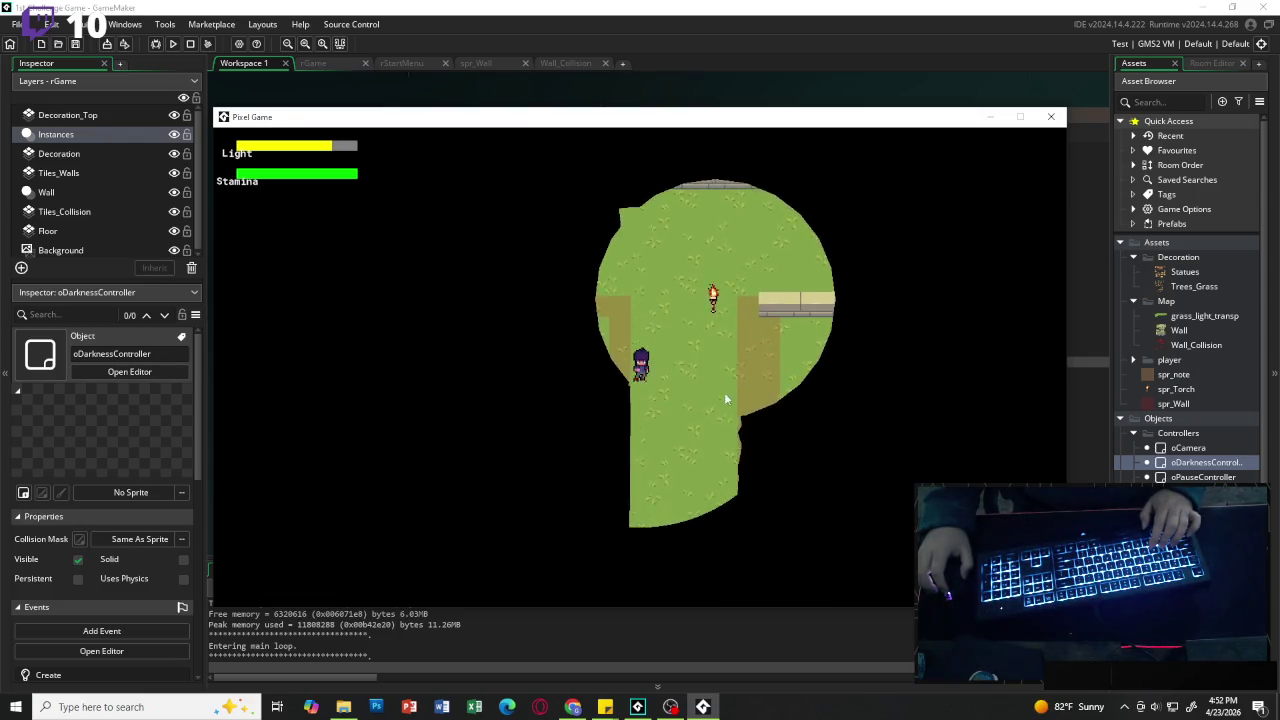
pyautogui.press('d')
pyautogui.press('w')
pyautogui.press('a')
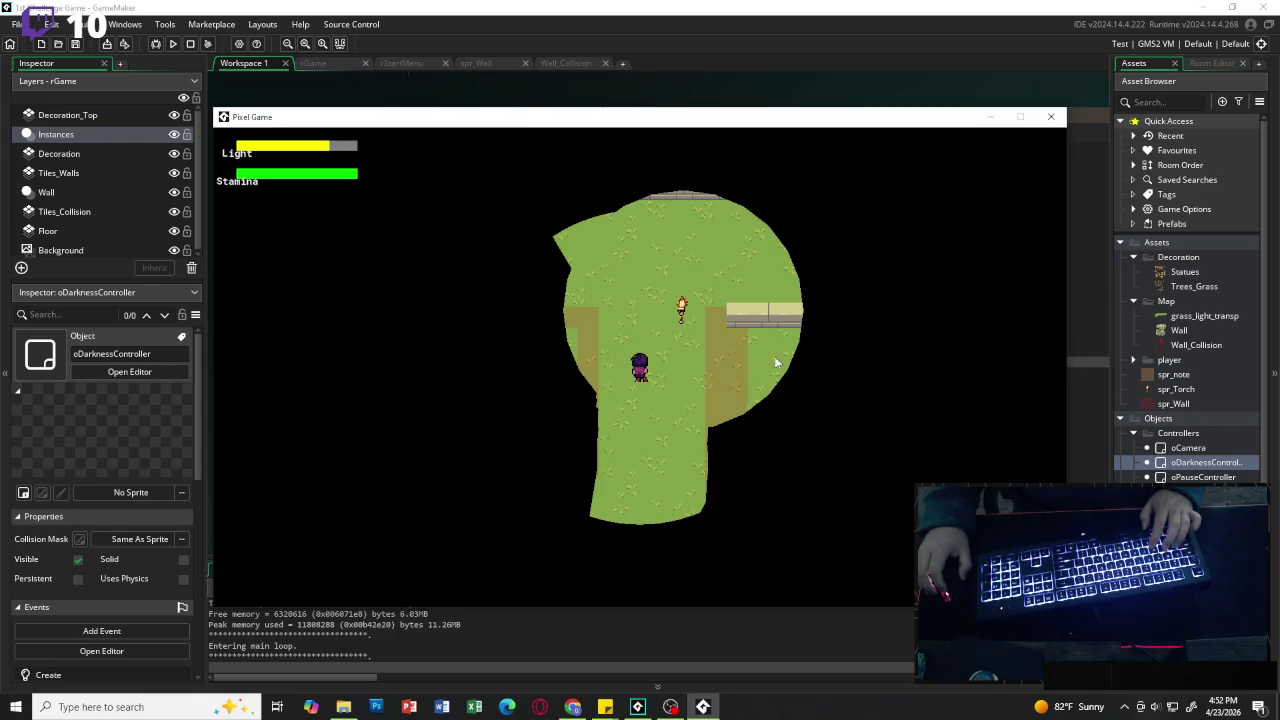
pyautogui.press('s')
pyautogui.press('w')
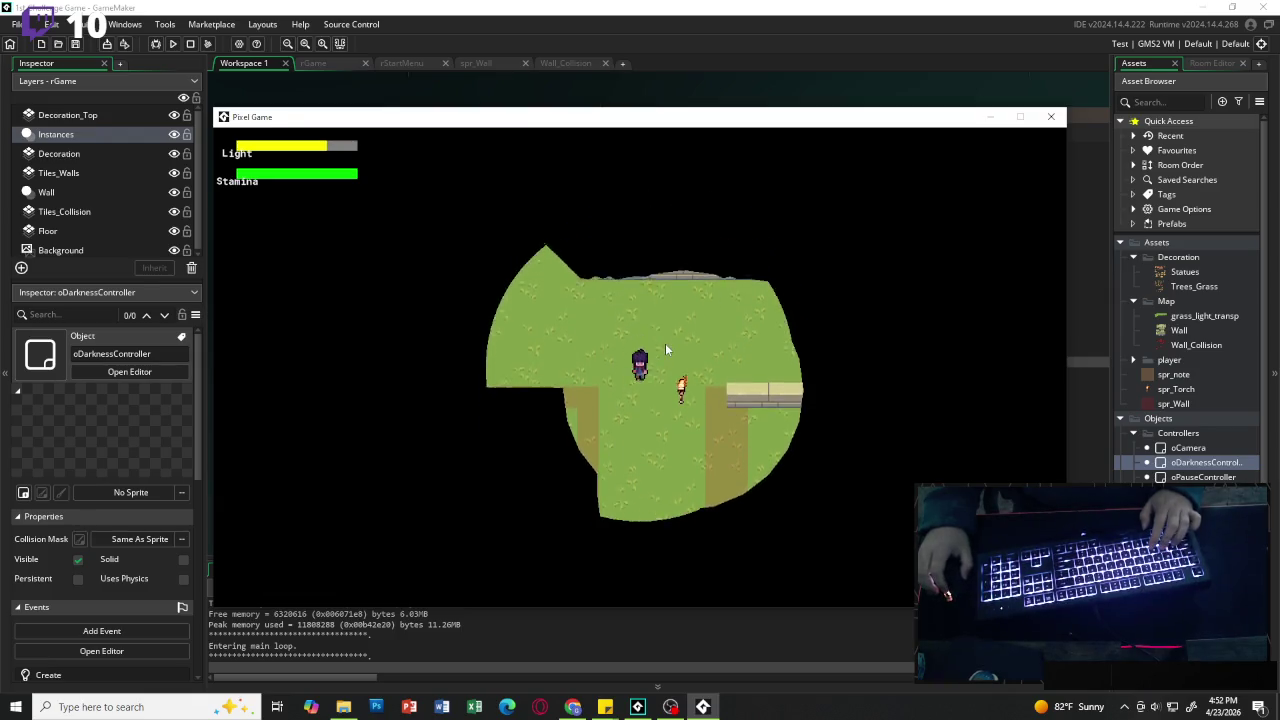
pyautogui.press('w')
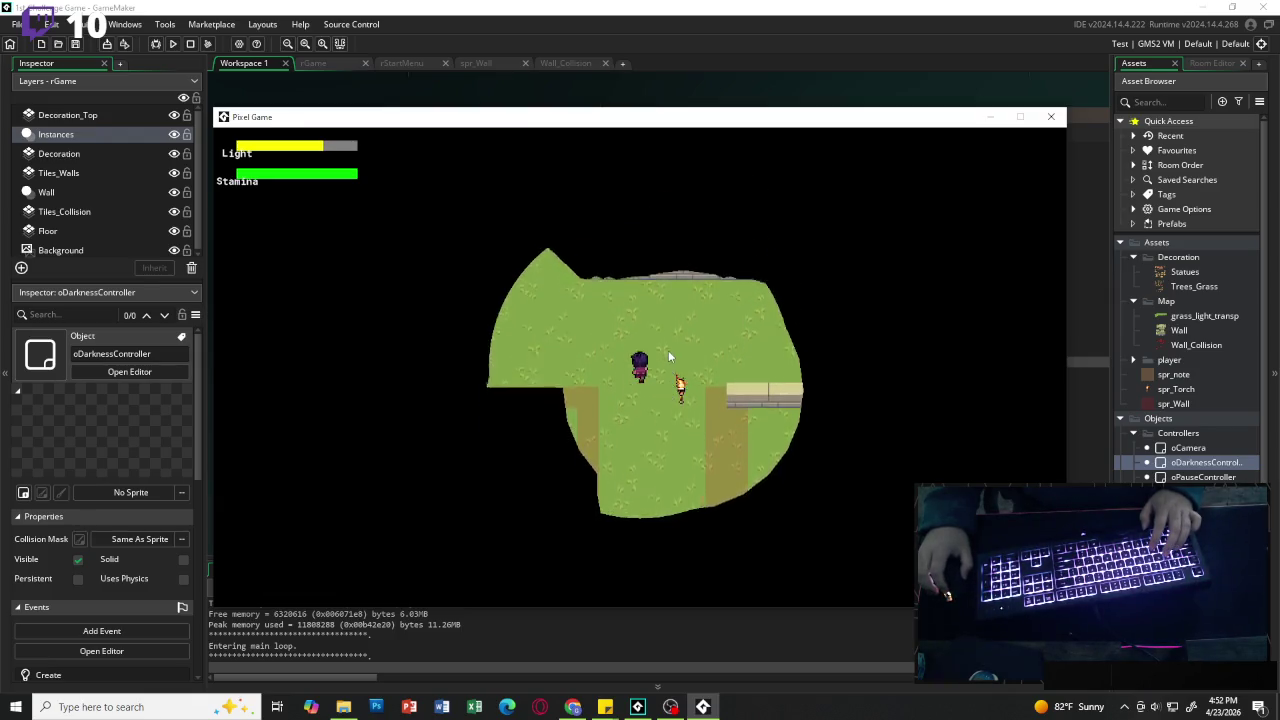
pyautogui.press('s')
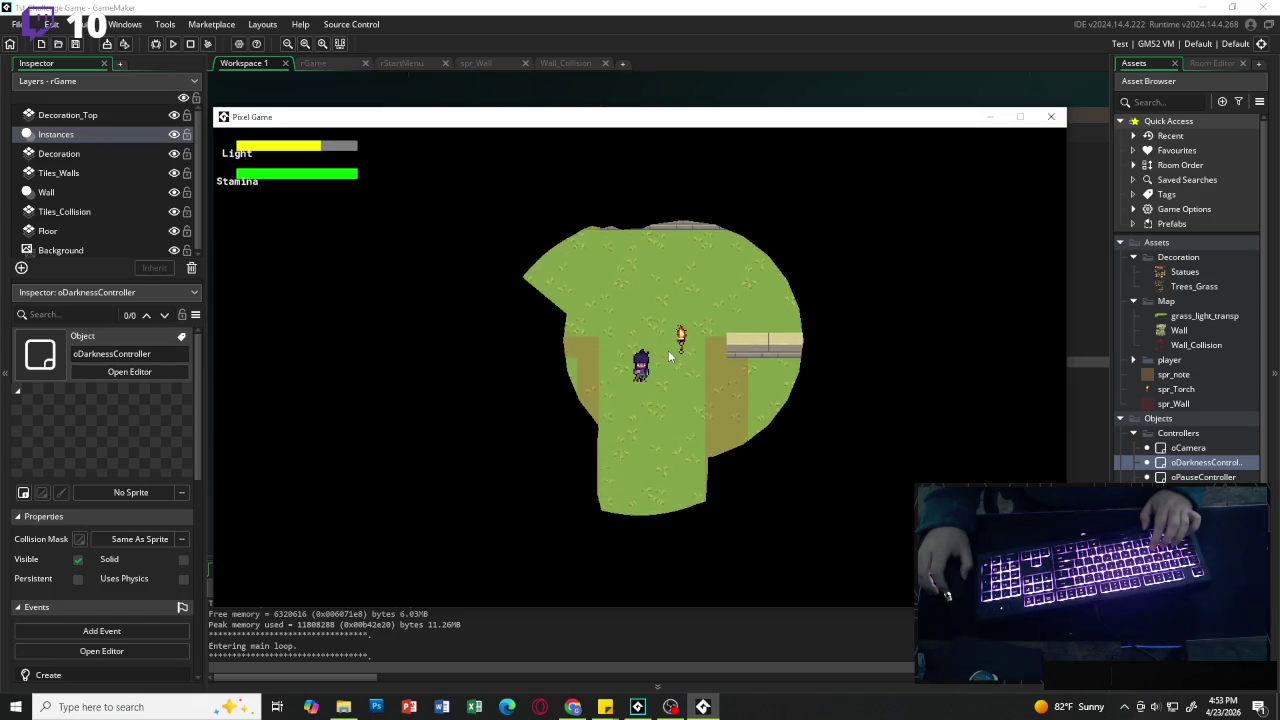
pyautogui.press('d')
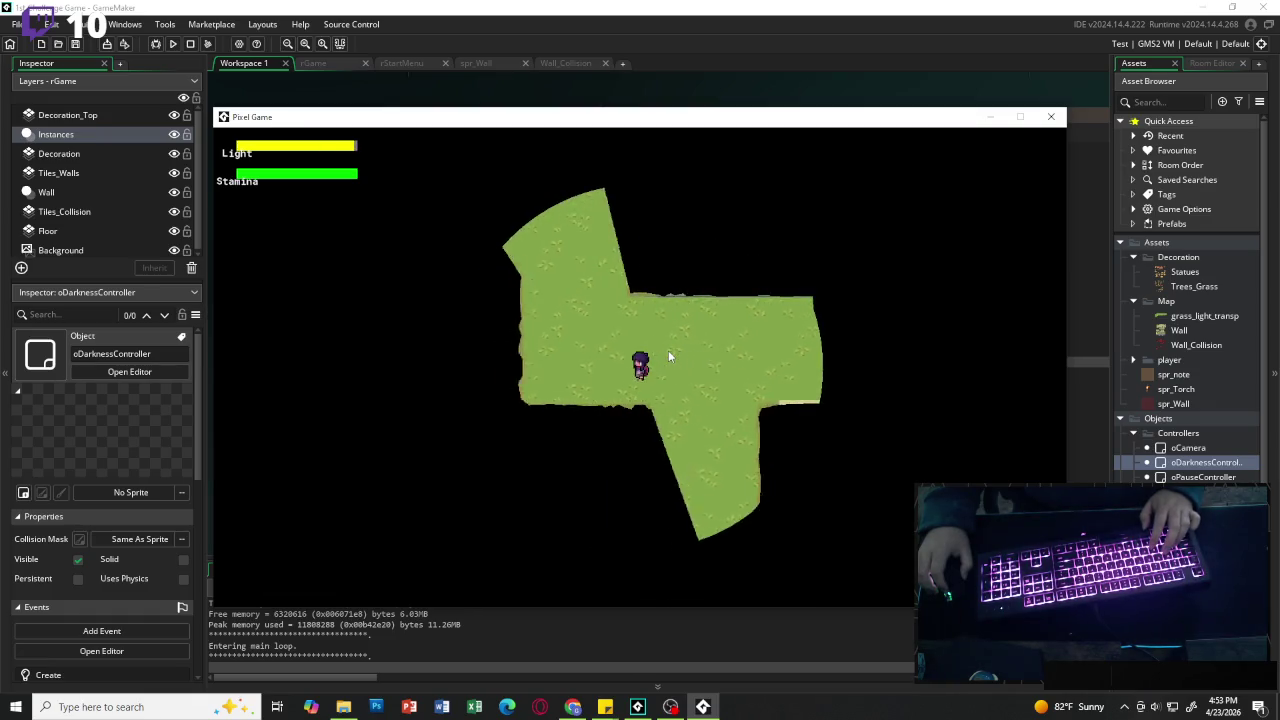
pyautogui.hotkey('alt', 'F4')
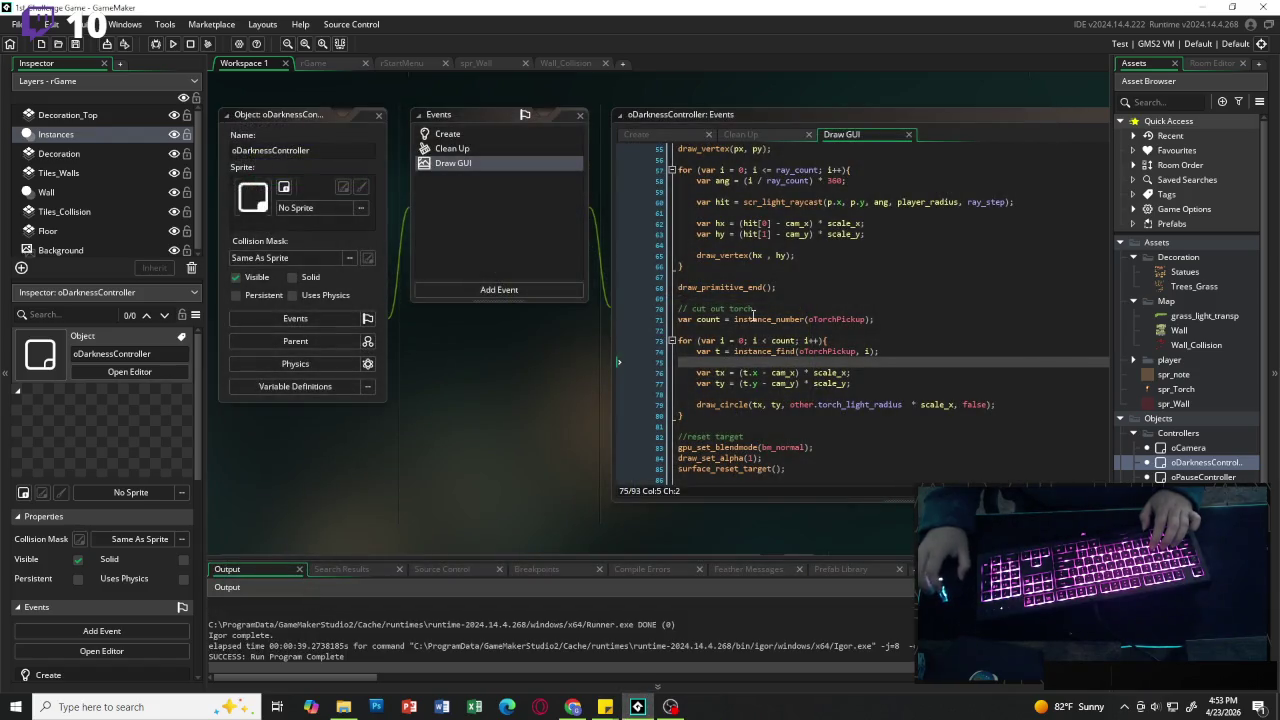
# Step: Change dark_alpha in the Create event from 1 to 0.95 and relaunch the game
pyautogui.click(640, 135)
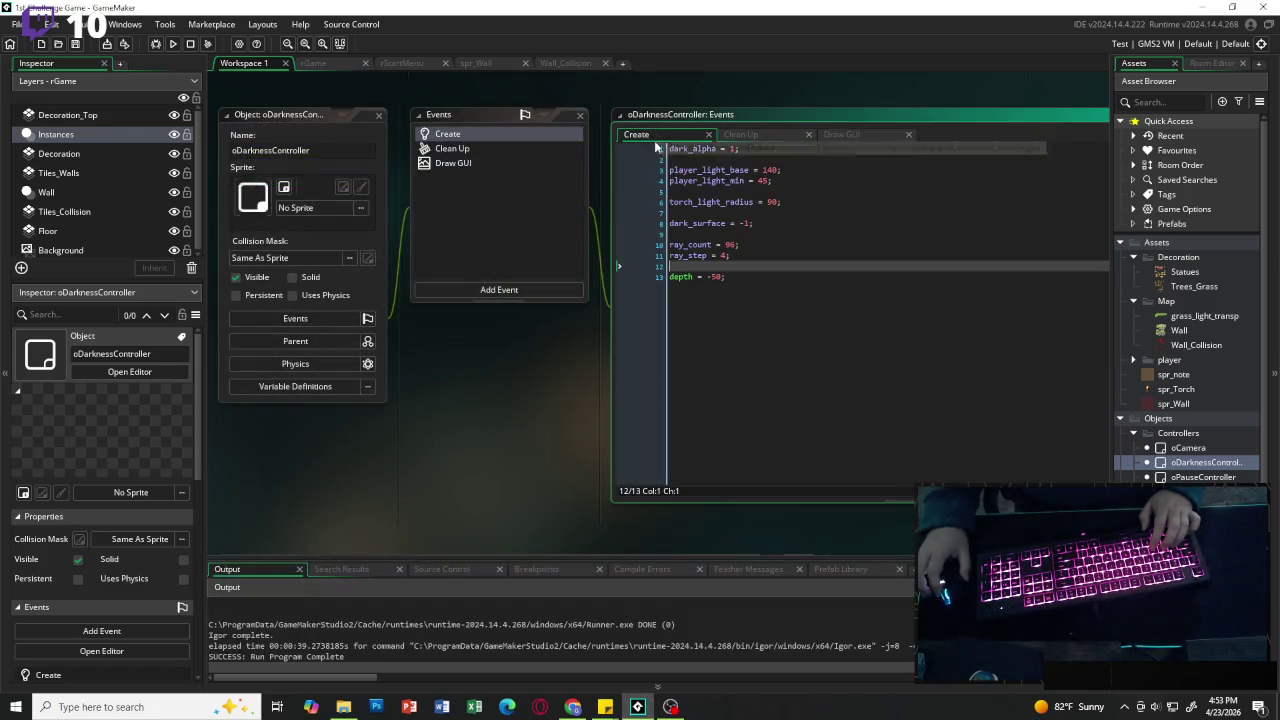
pyautogui.doubleClick(735, 149)
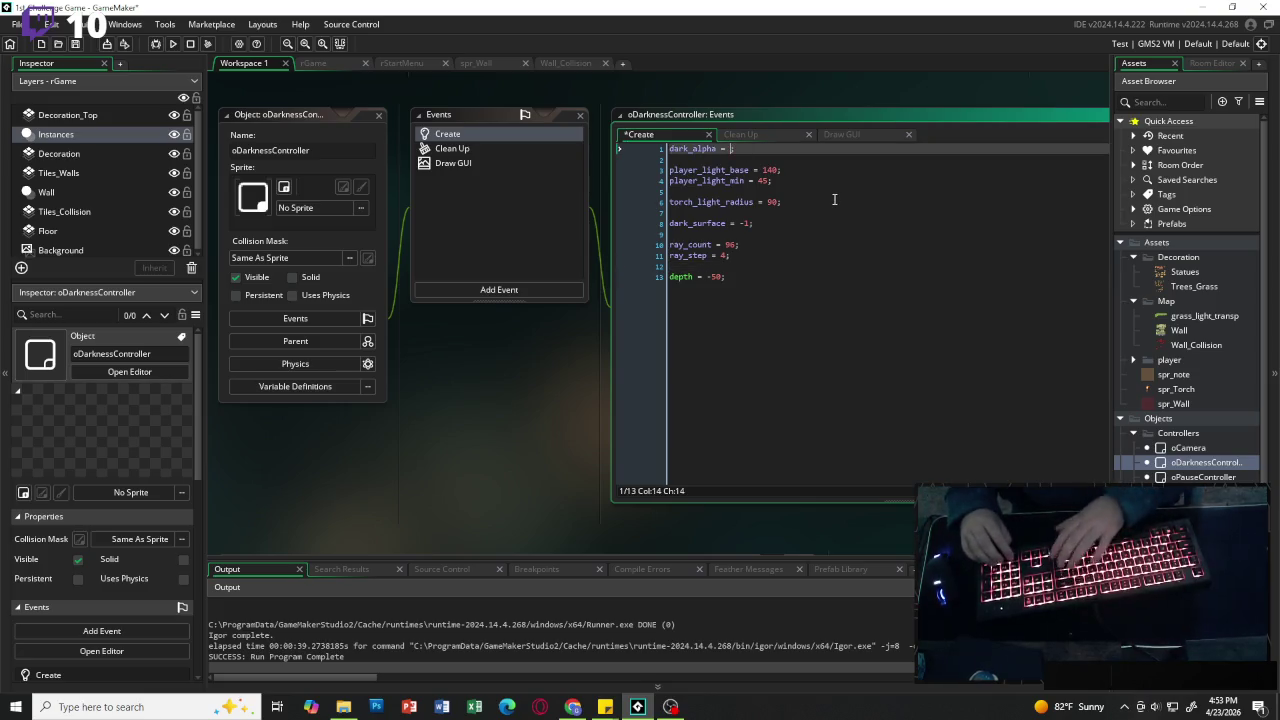
pyautogui.click(176, 45)
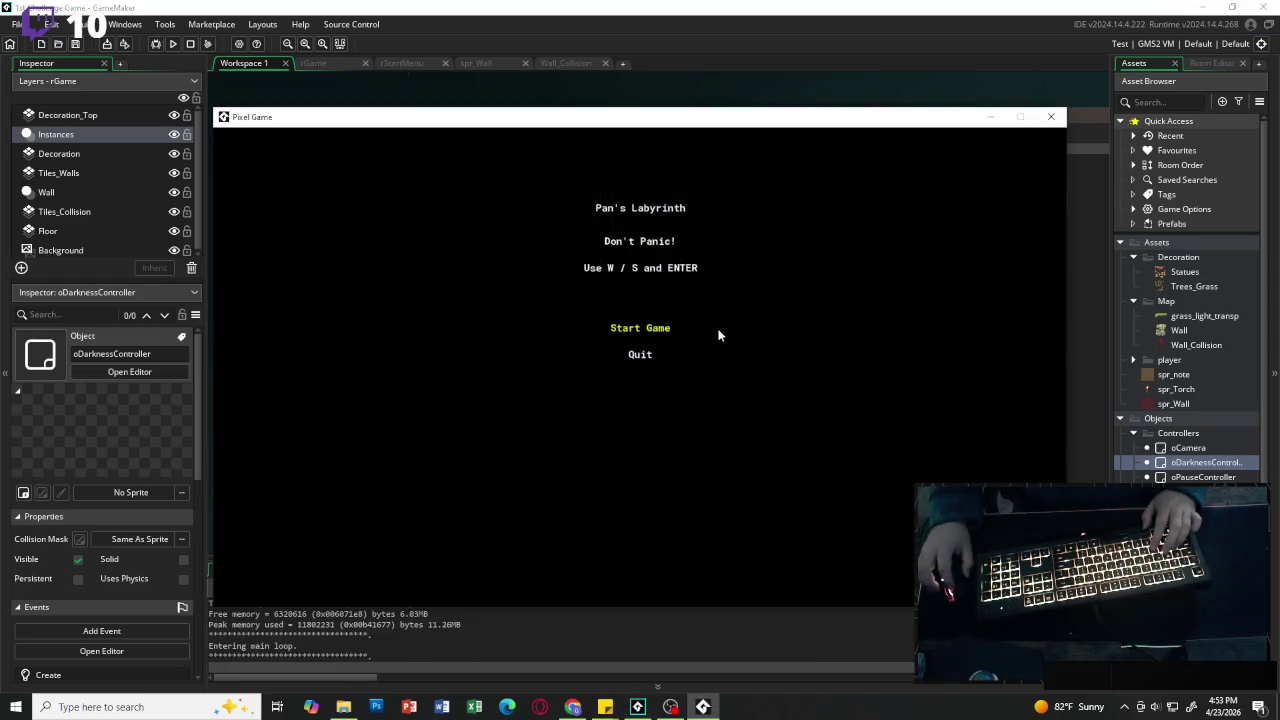
# Step: Start the game and walk the corridors to check the map showing faintly at 0.95 darkness, then close it
pyautogui.press('Return')
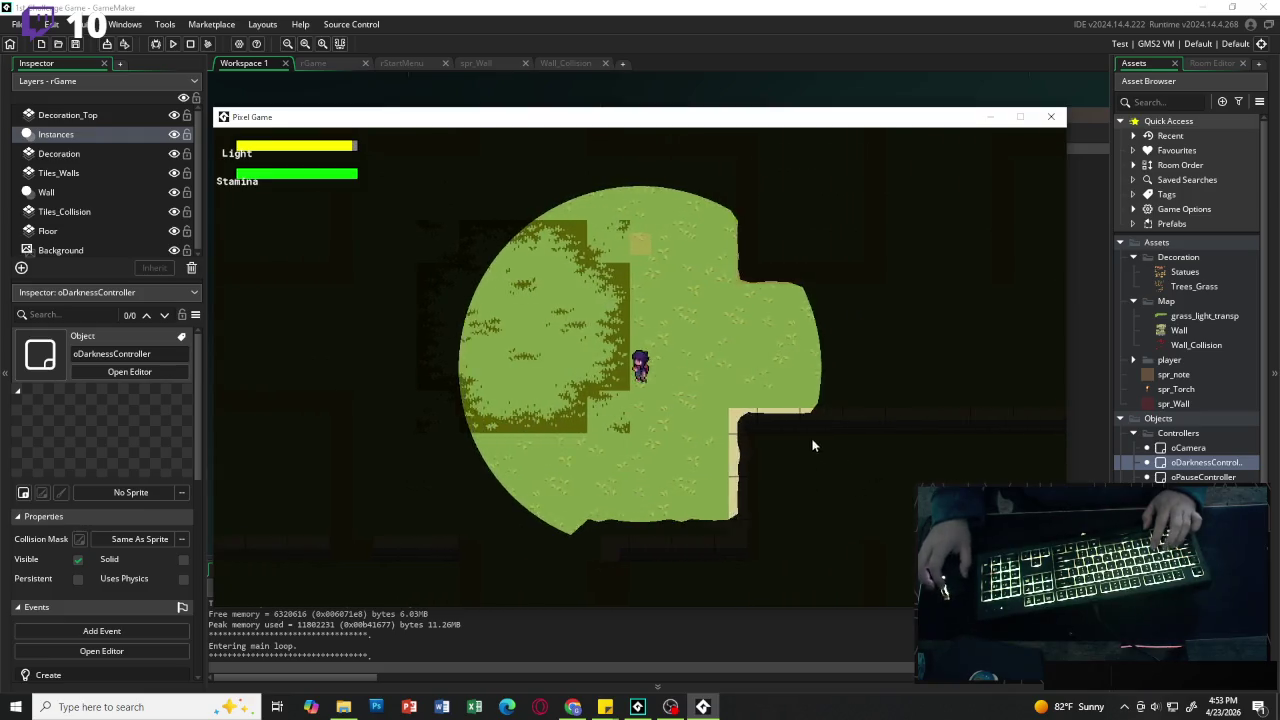
pyautogui.press('w')
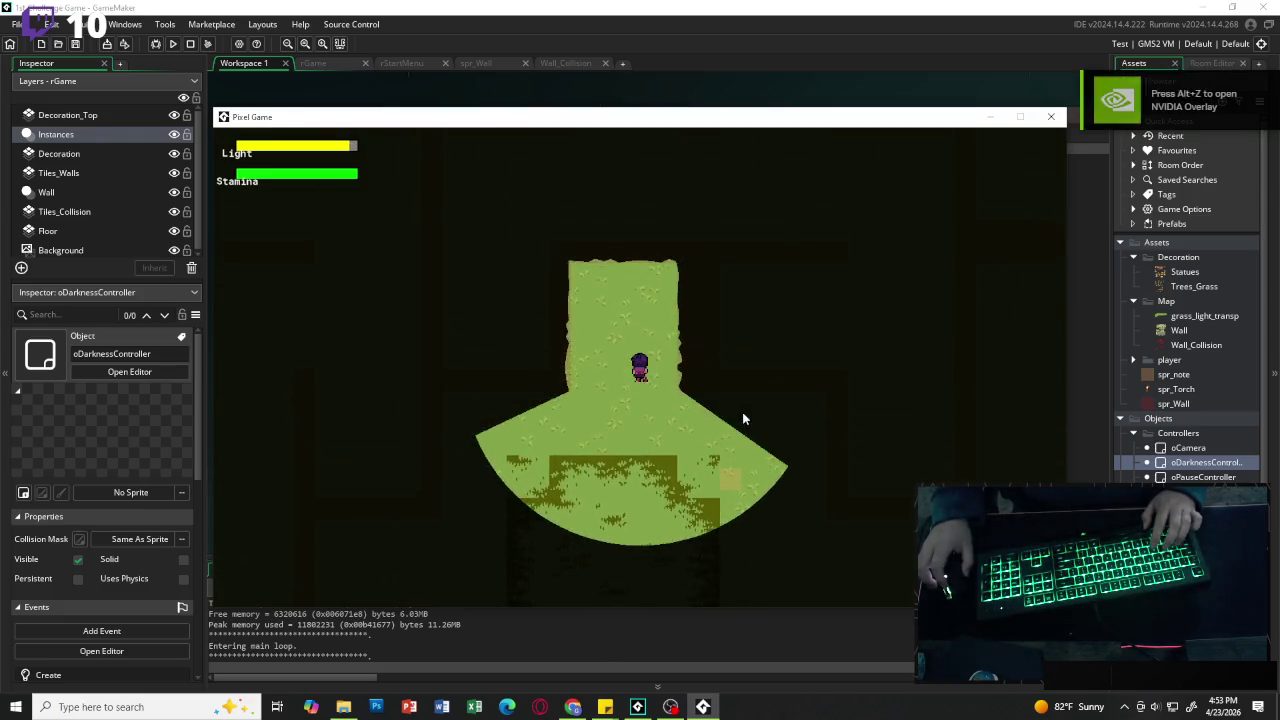
pyautogui.press('s')
pyautogui.press('d')
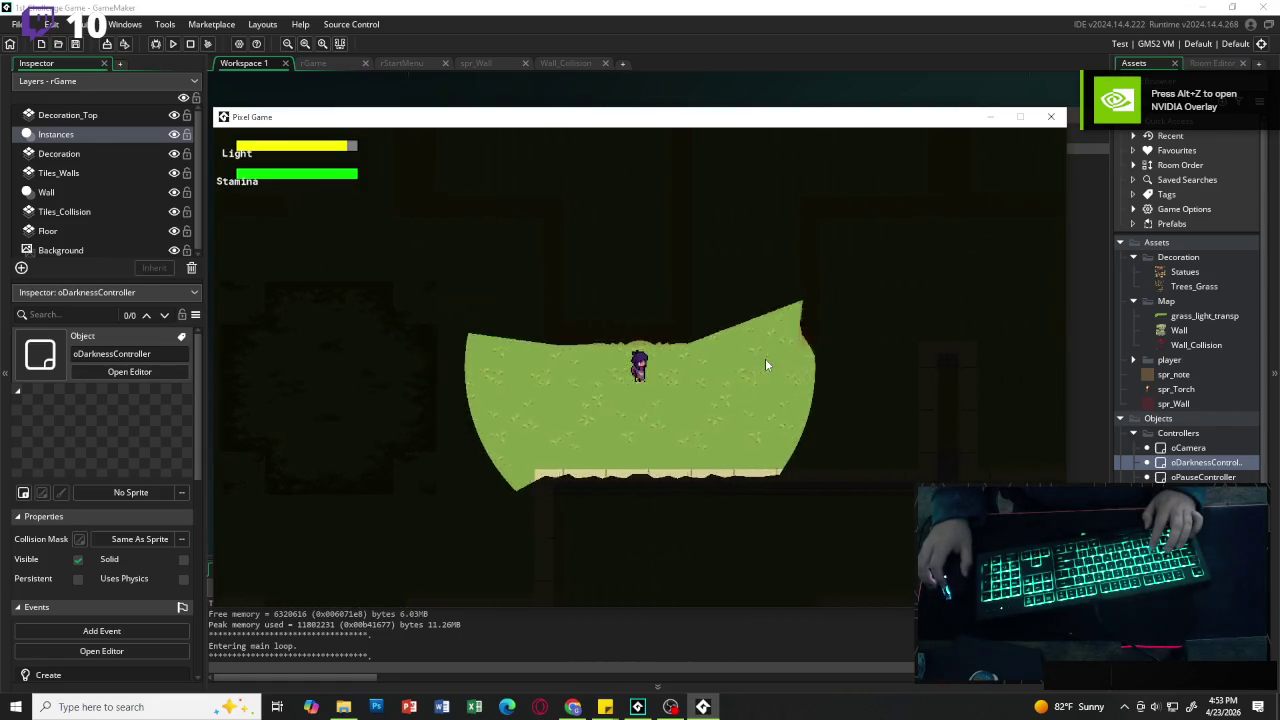
pyautogui.press('d')
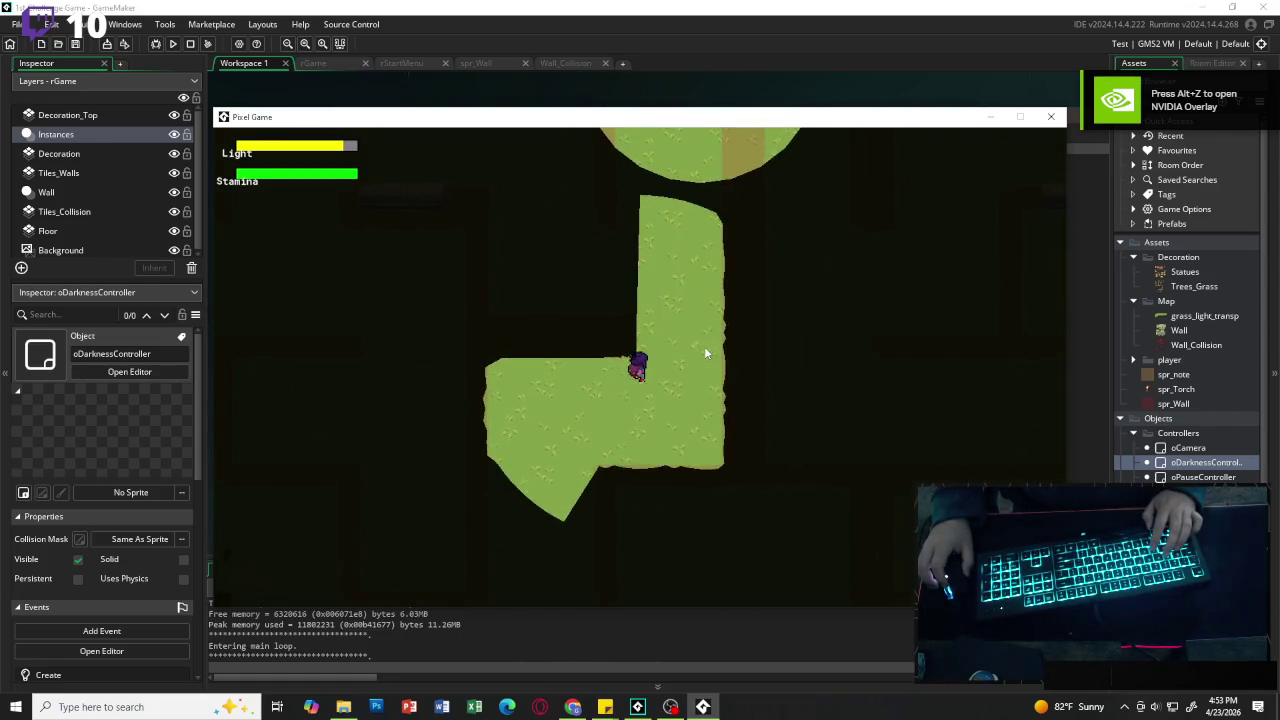
pyautogui.press('w')
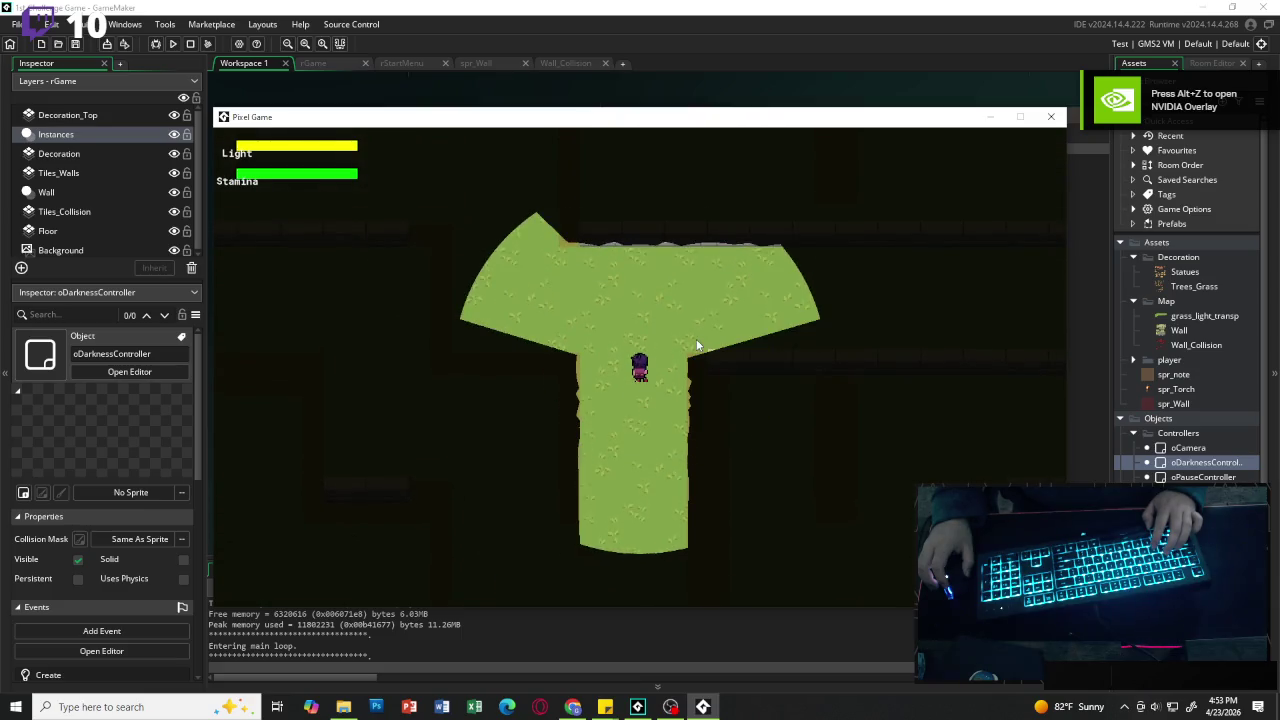
pyautogui.click(1051, 116)
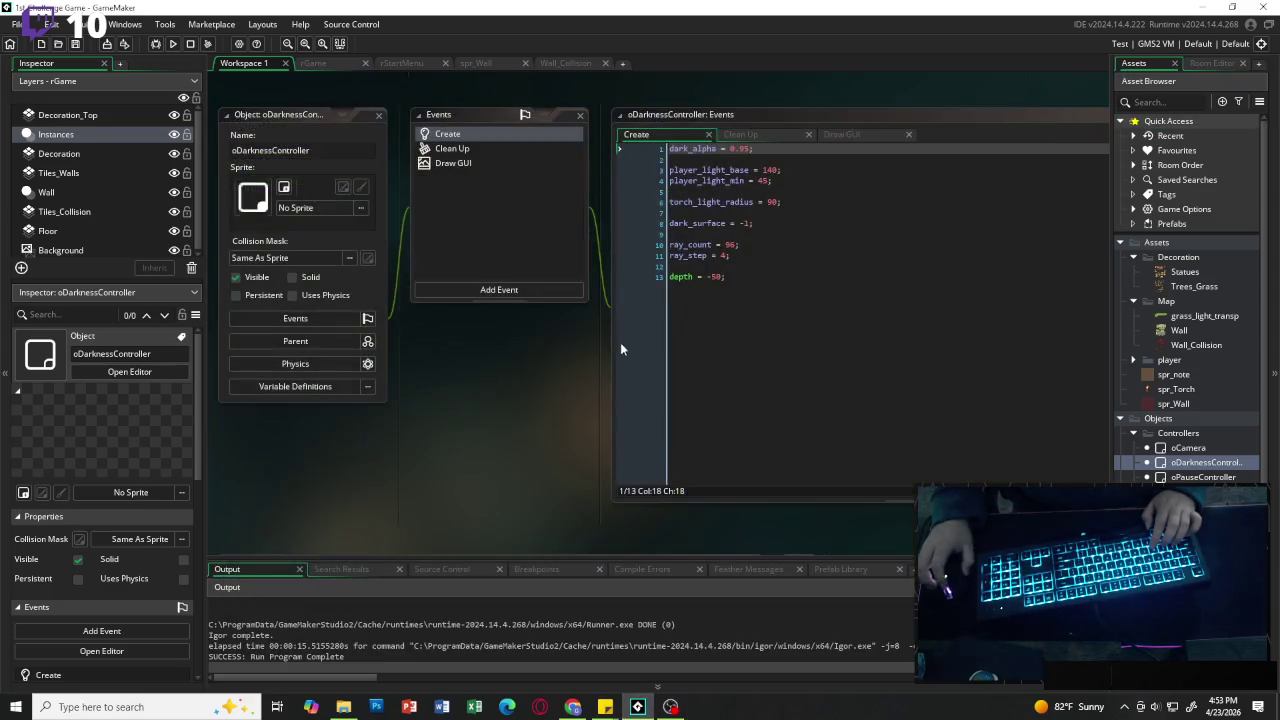
# Step: Change dark_alpha on line 1 from 0.95 to 0.99 and relaunch the game
pyautogui.click(752, 148)
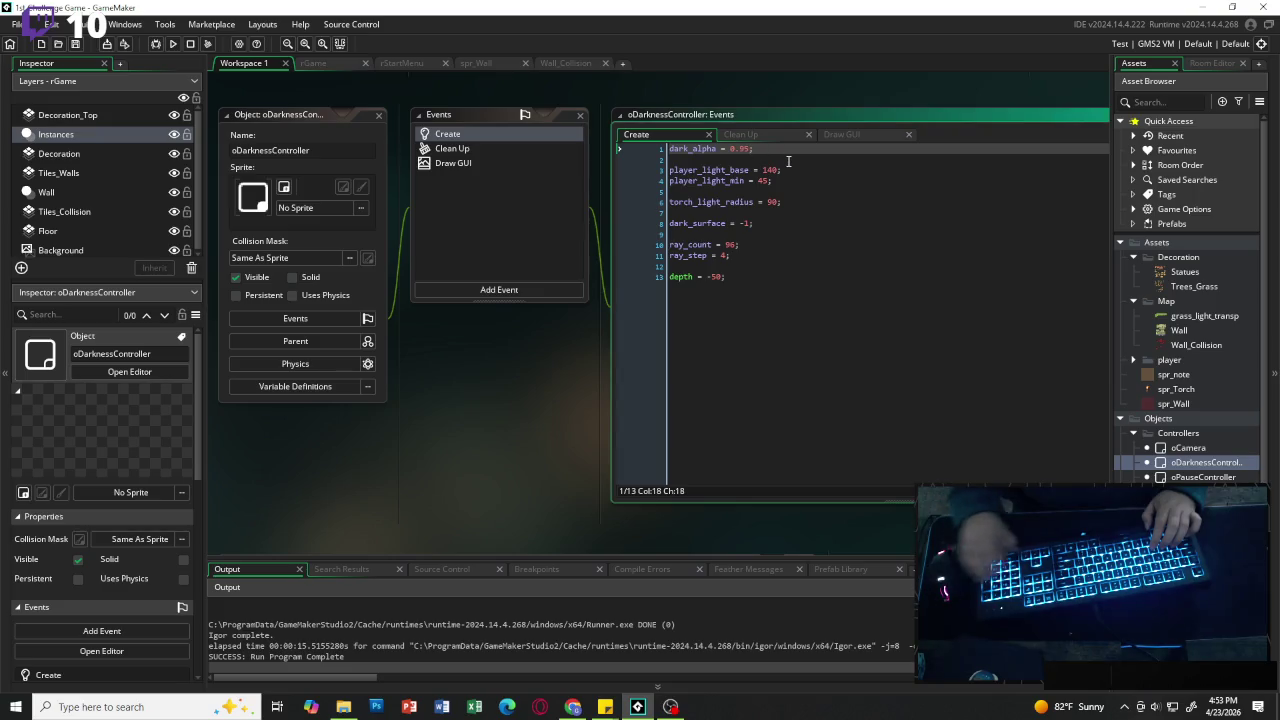
pyautogui.press('BackSpace')
pyautogui.press('BackSpace')
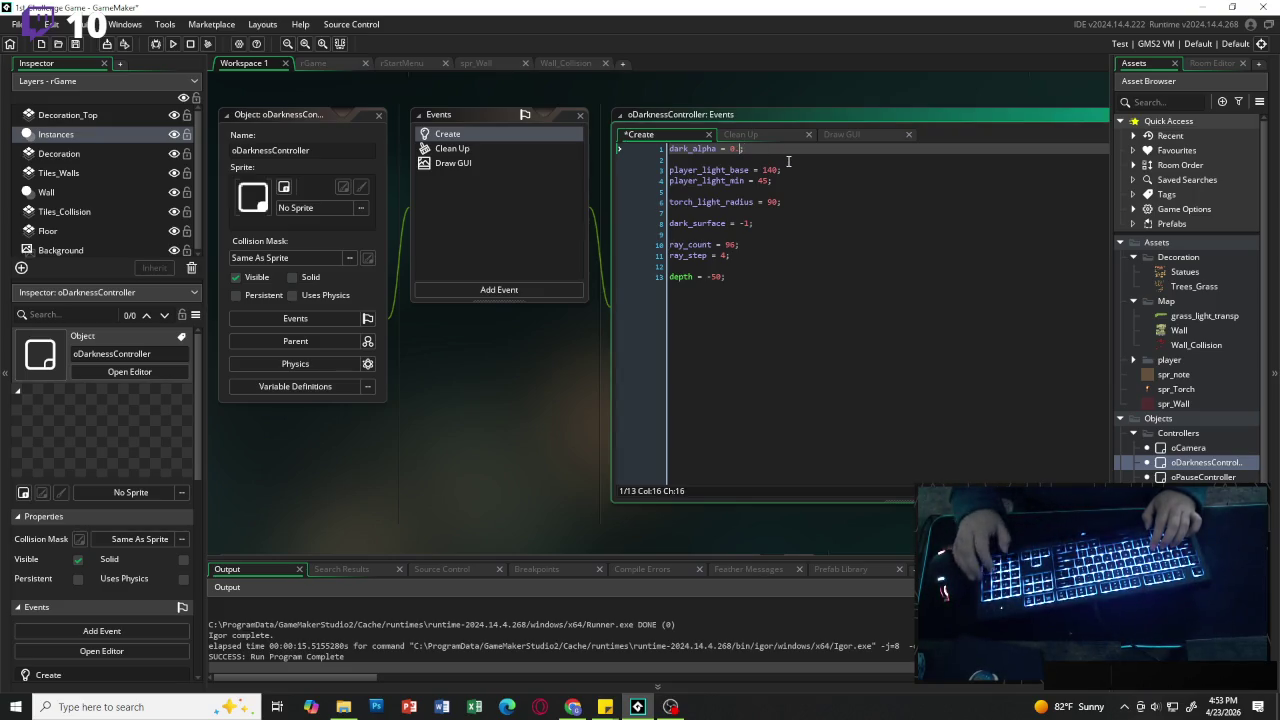
pyautogui.click(172, 44)
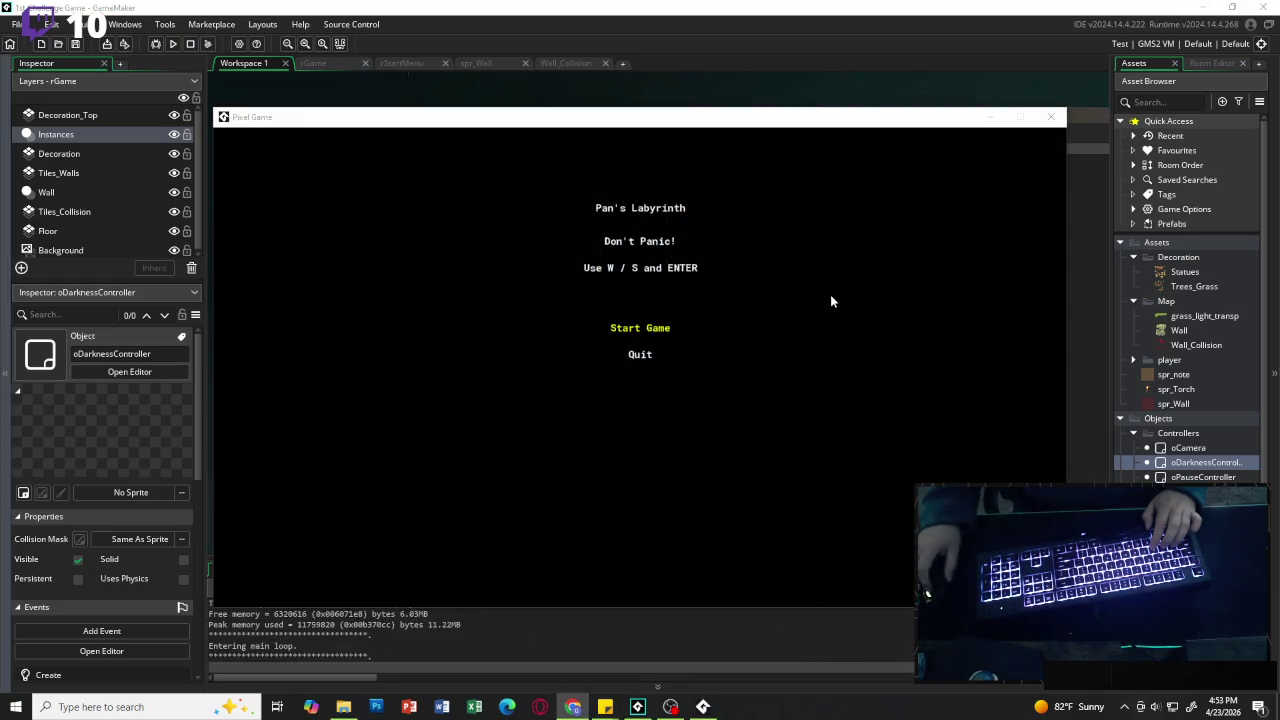
# Step: Briefly play at 0.99 darkness, then reset dark_alpha to 1 and rerun the game with F5
pyautogui.click(655, 331)
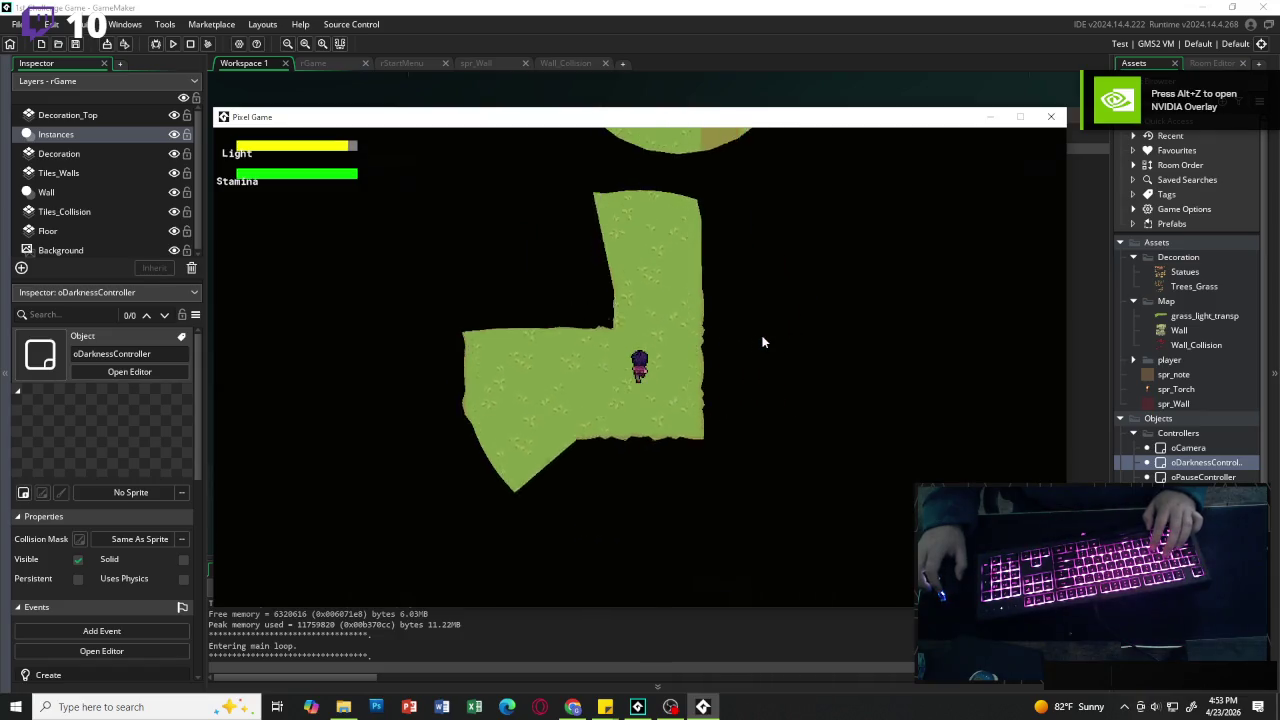
pyautogui.click(1048, 119)
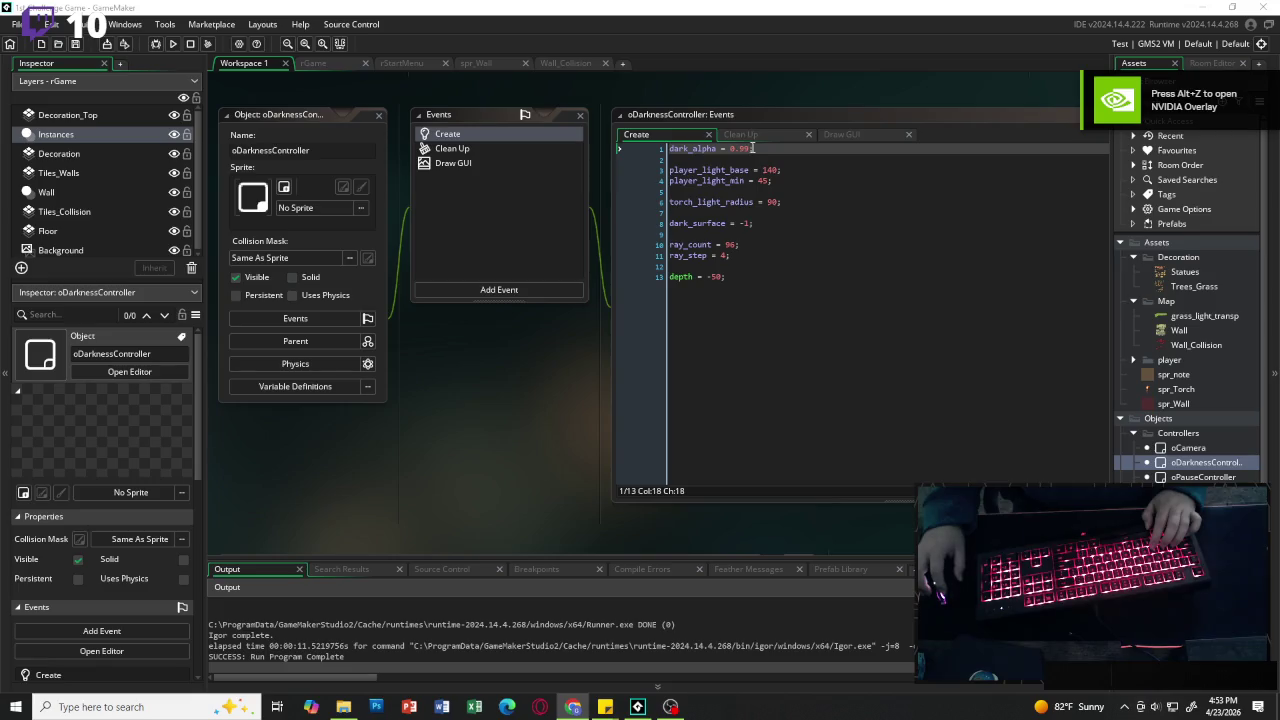
pyautogui.press('Left')
pyautogui.press('BackSpace')
pyautogui.press('BackSpace')
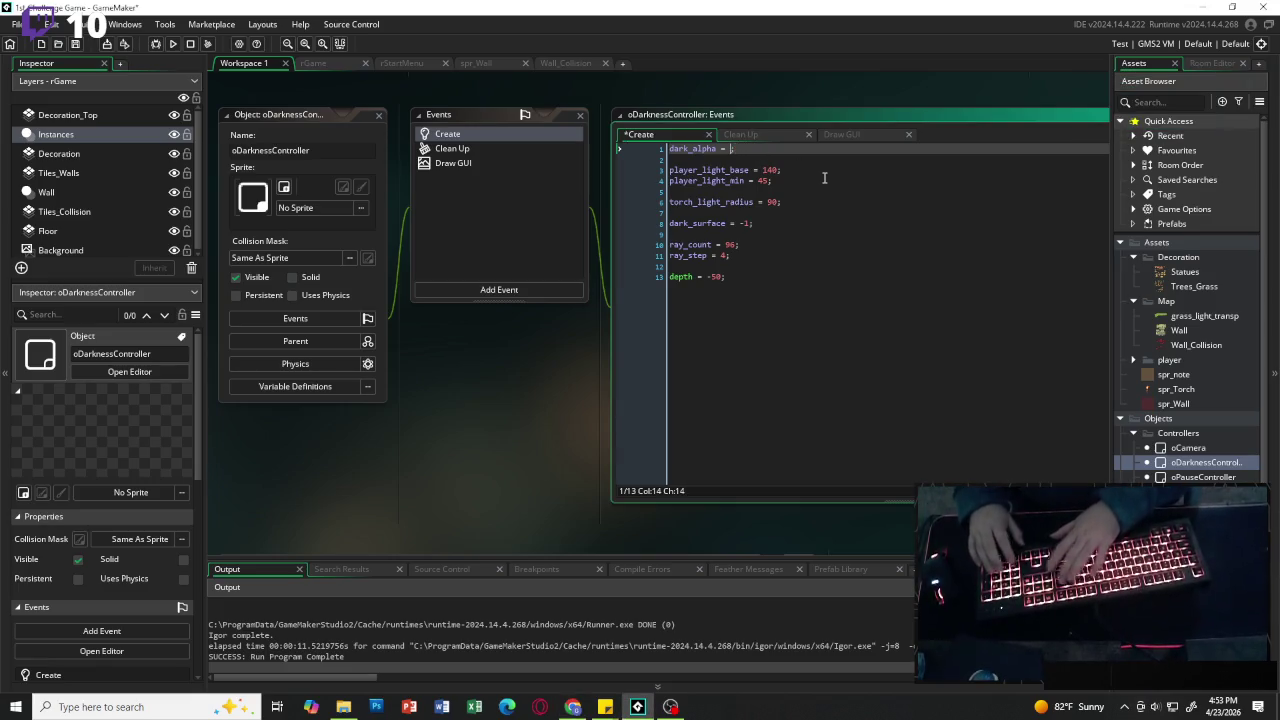
pyautogui.press('F5')
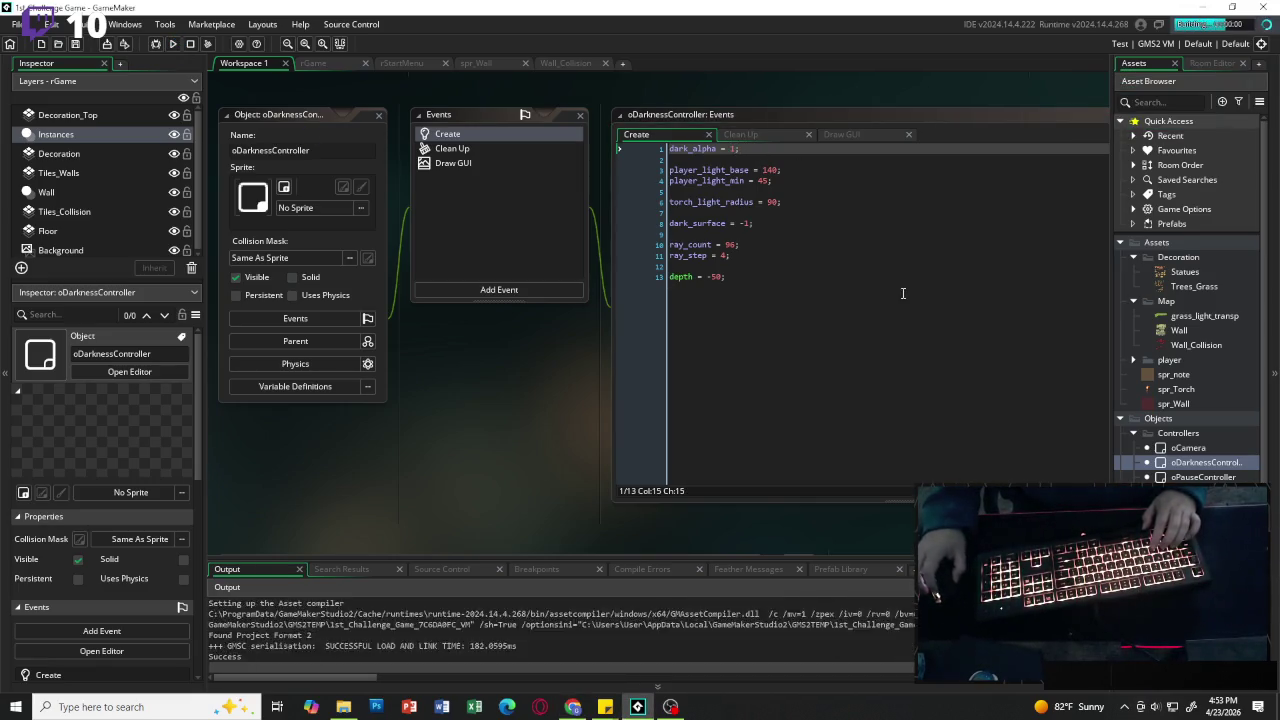